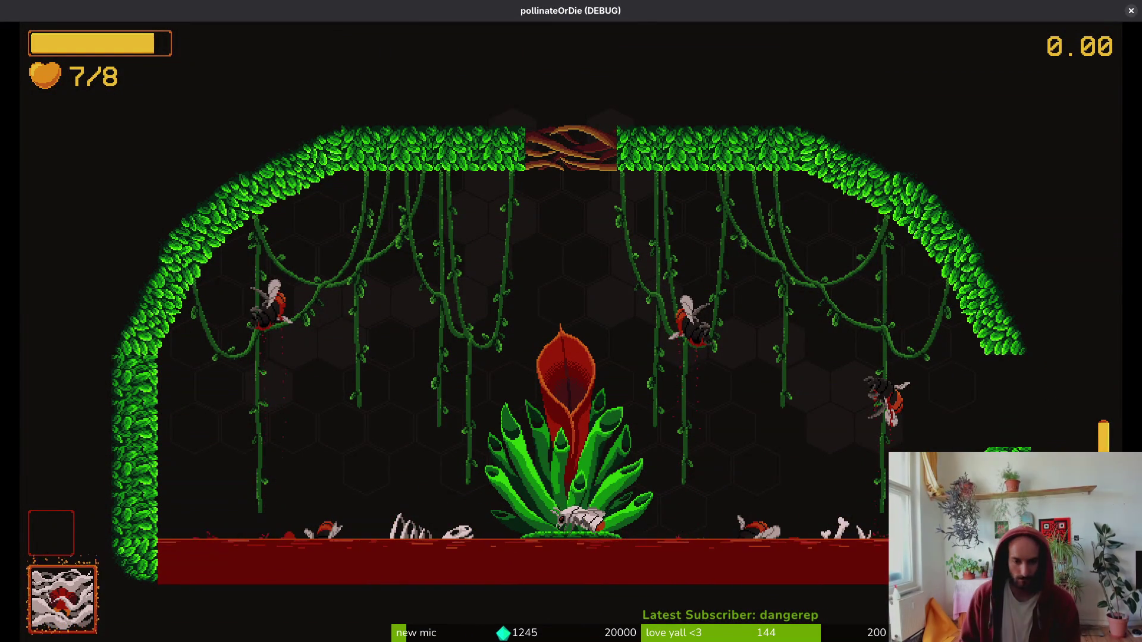
- Load the mantis arena from the debug level list, fight briefly, then pause and leave the game
key("Escape")
key("Down")
key("Return")
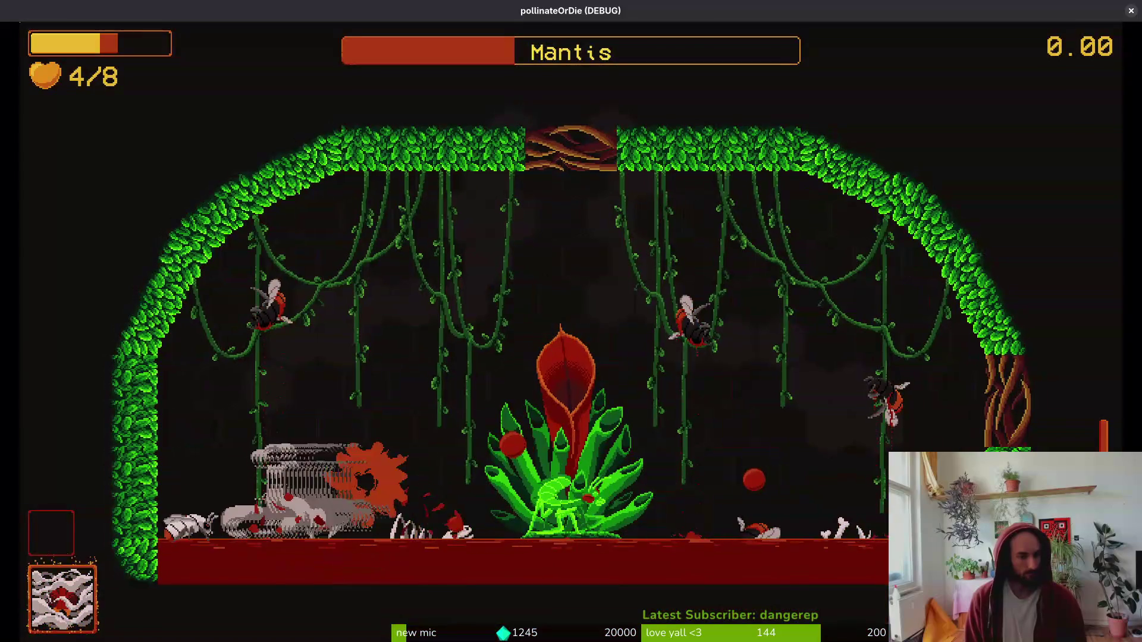
key("Escape")
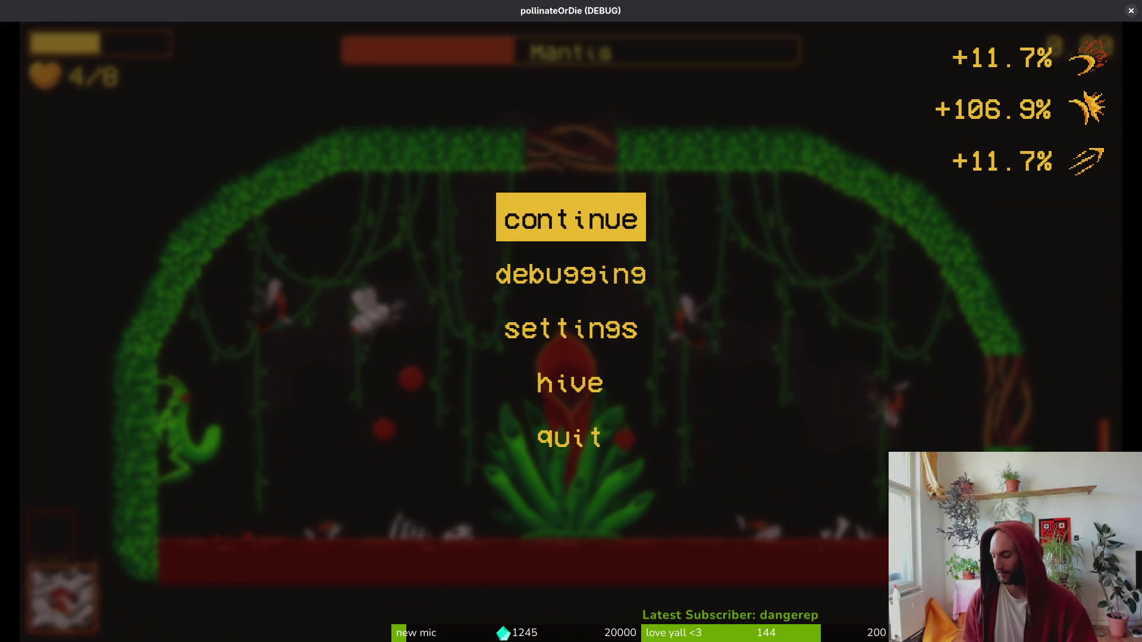
key("alt+F4")
- Start vim in the project folder and open modules/player/dashing.gd via the fuzzy file finder
type("v/pollinate-or-die/")
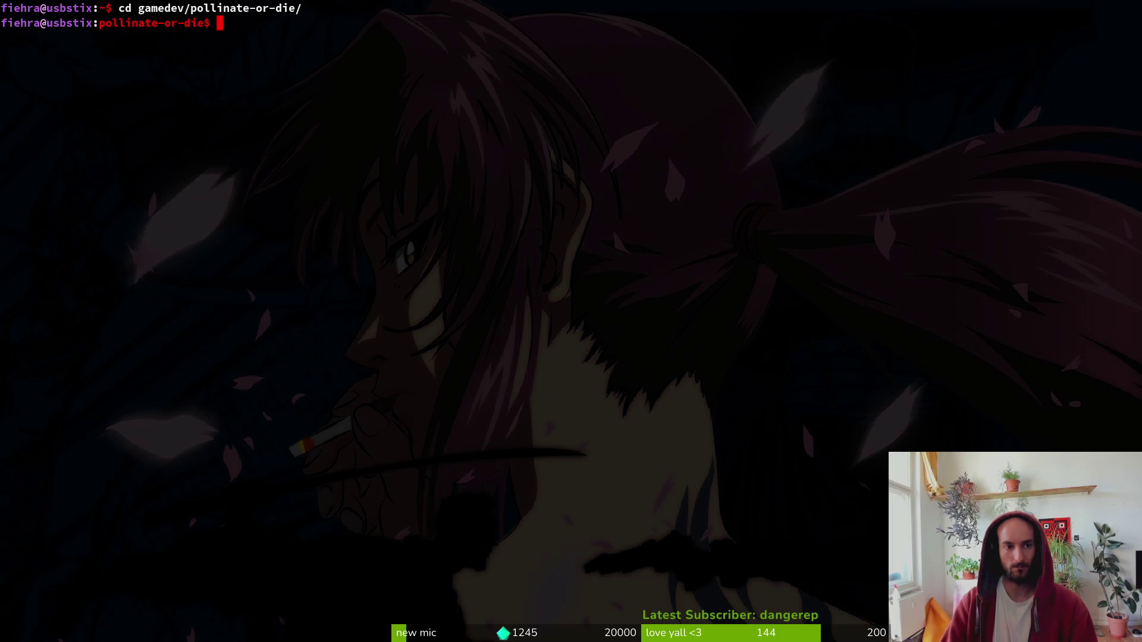
type("vim .")
key("Return")
key("space")
key("f")
key("f")
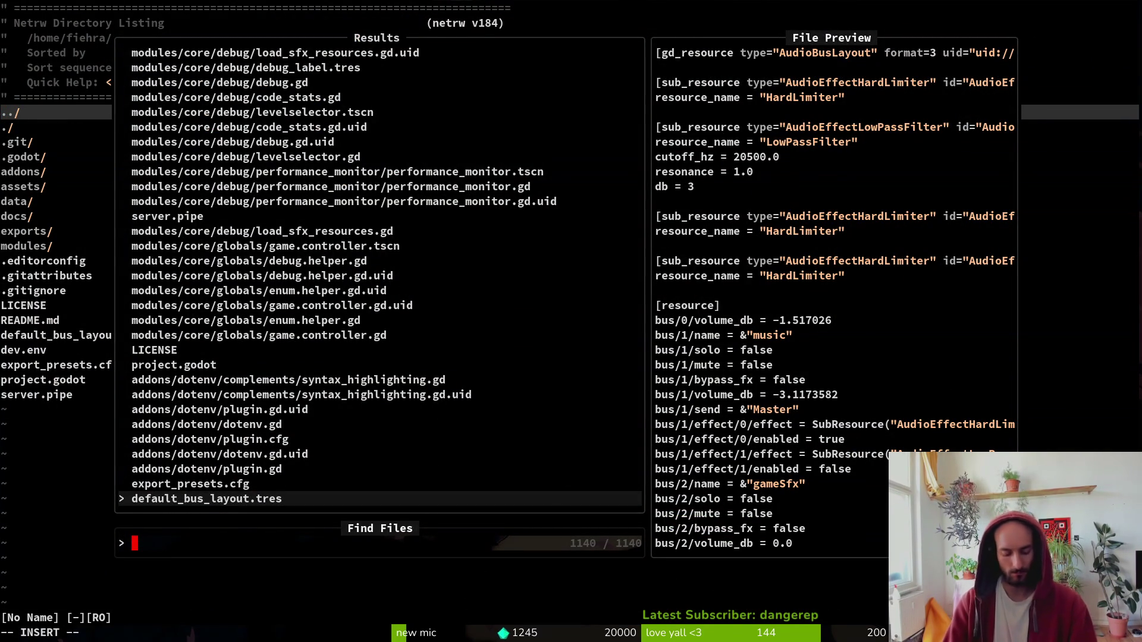
type("dashing")
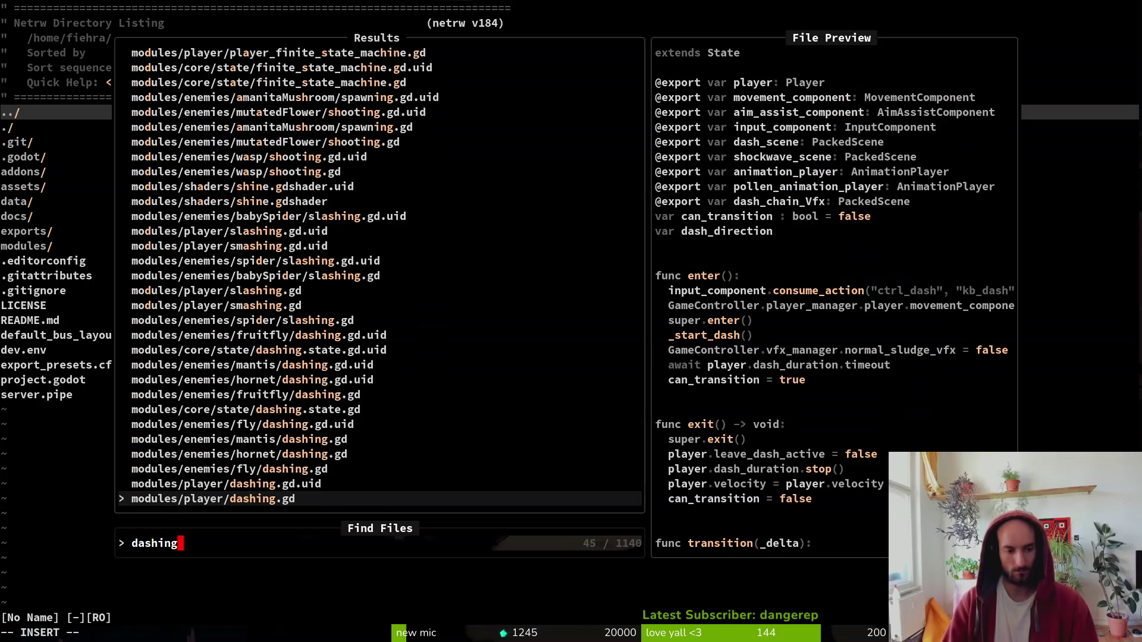
key("Return")
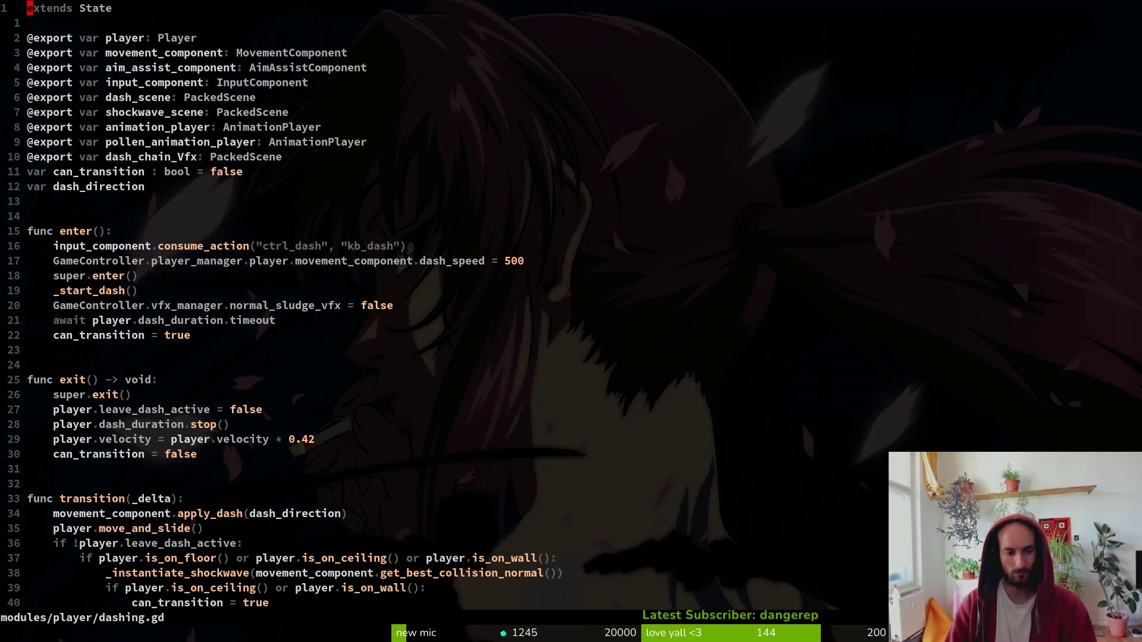
- Delete the is_on_ceiling/is_on_wall check, dedent the two crawling lines, and save dashing.gd
key("2")
key("8")
key("j")
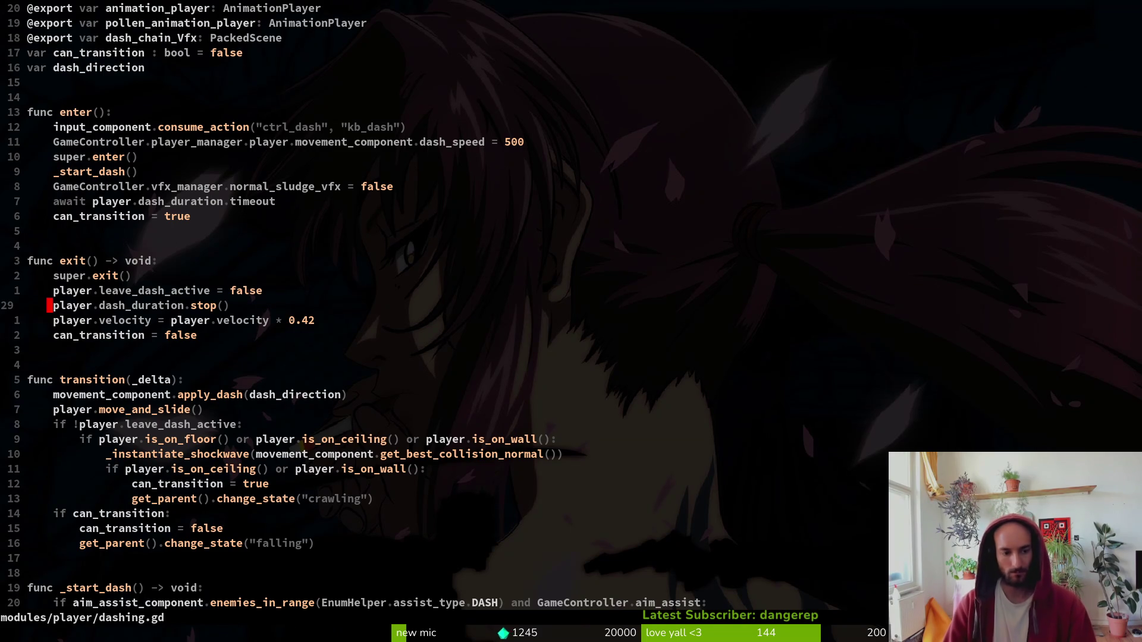
key("j")
key("j")
key("j")
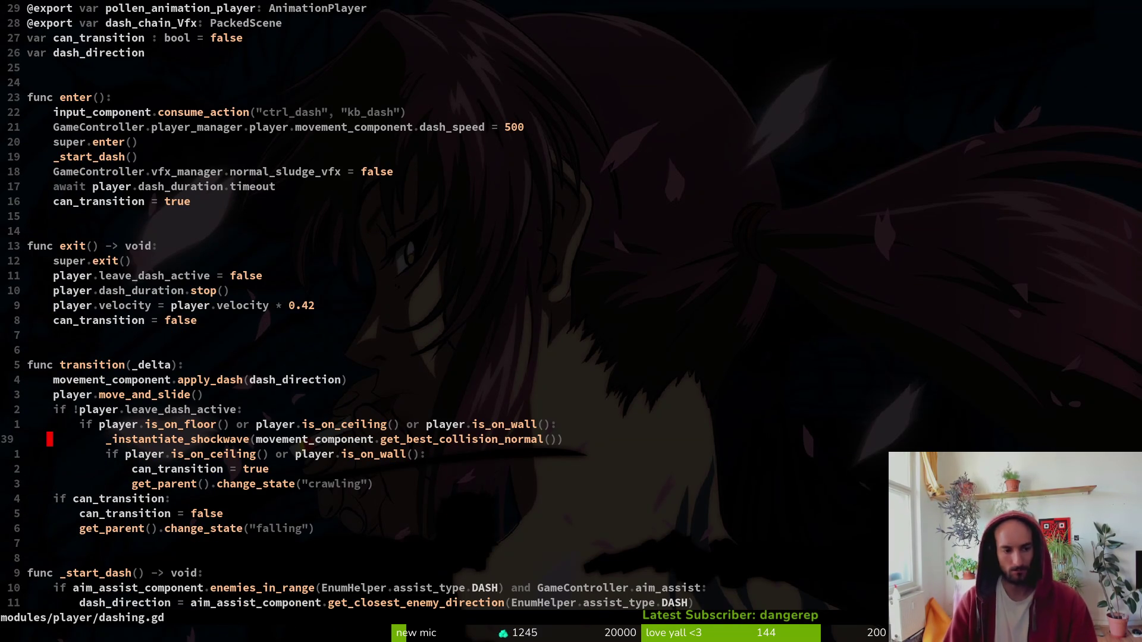
key("d")
key("d")
key("shift+v")
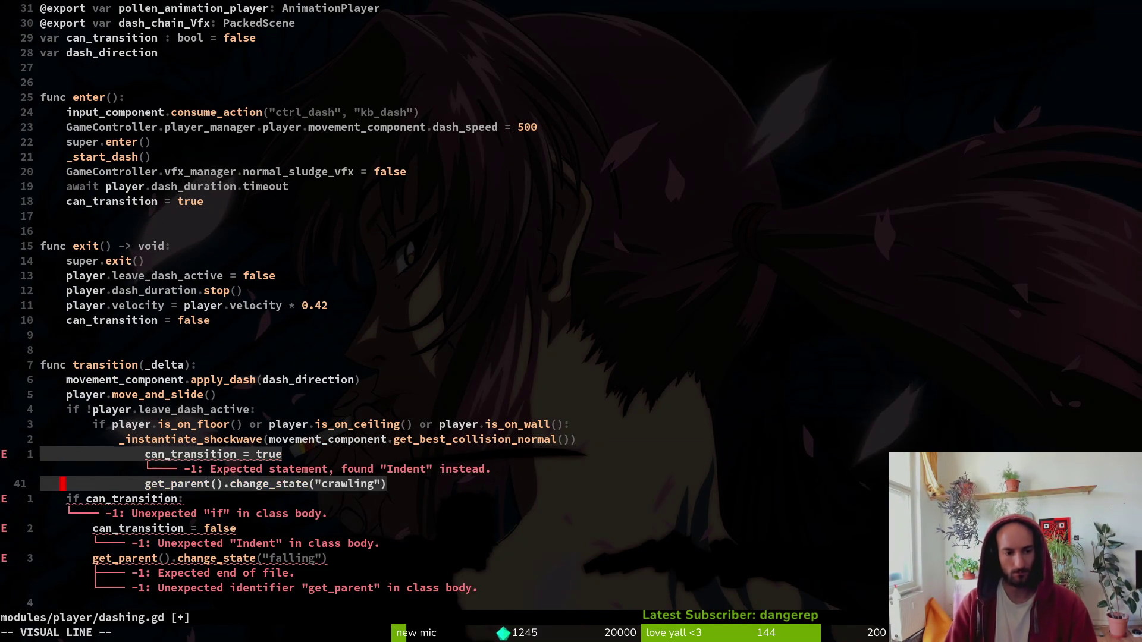
key("less")
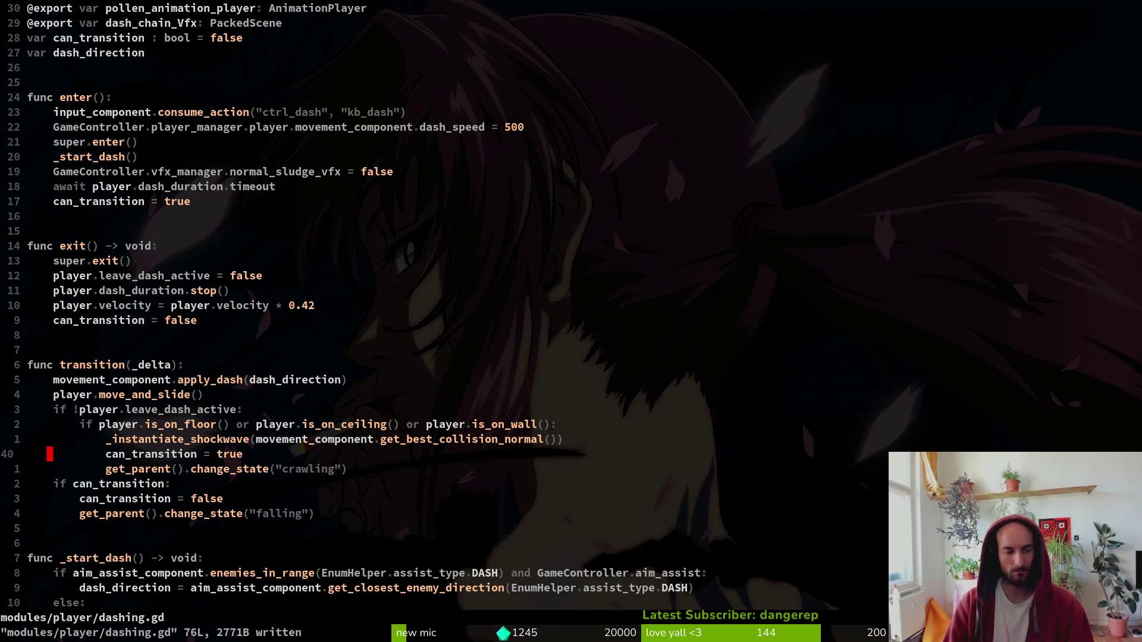
type(":q")
key("Return")
key("alt+Tab")
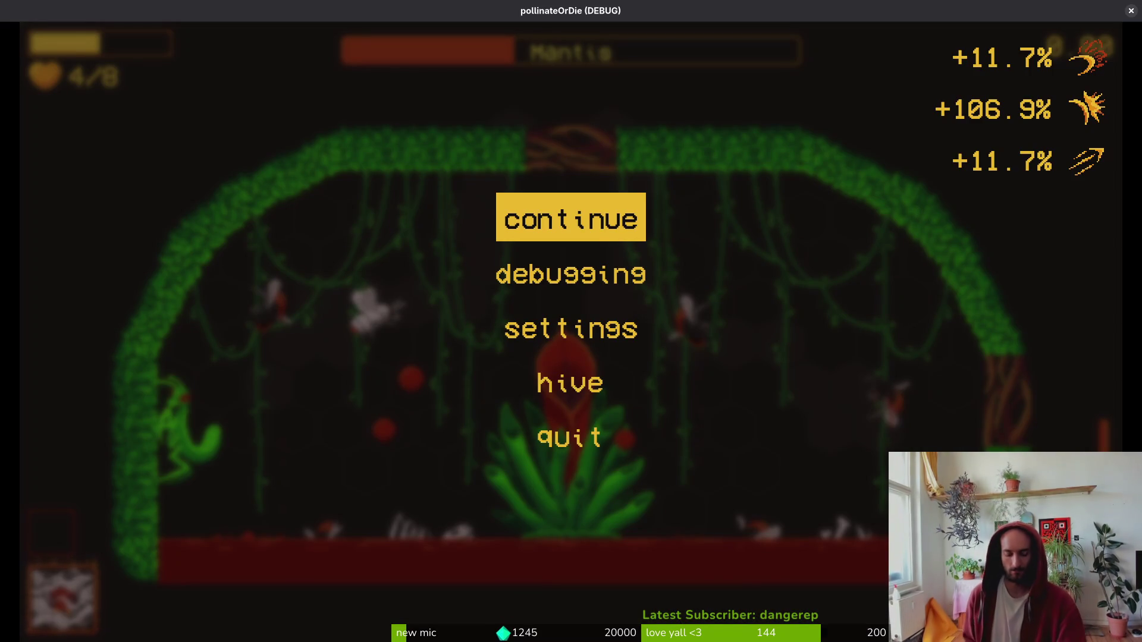
- Relaunch the game with the updated script and load the mantis arena from the debug level select
key("F5")
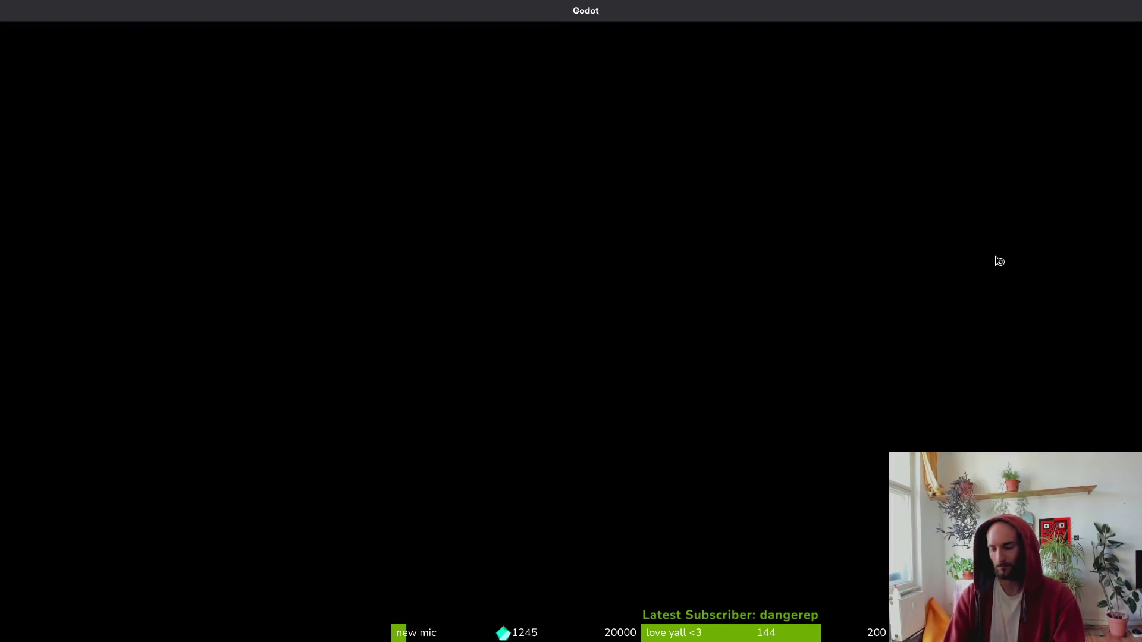
key("Return")
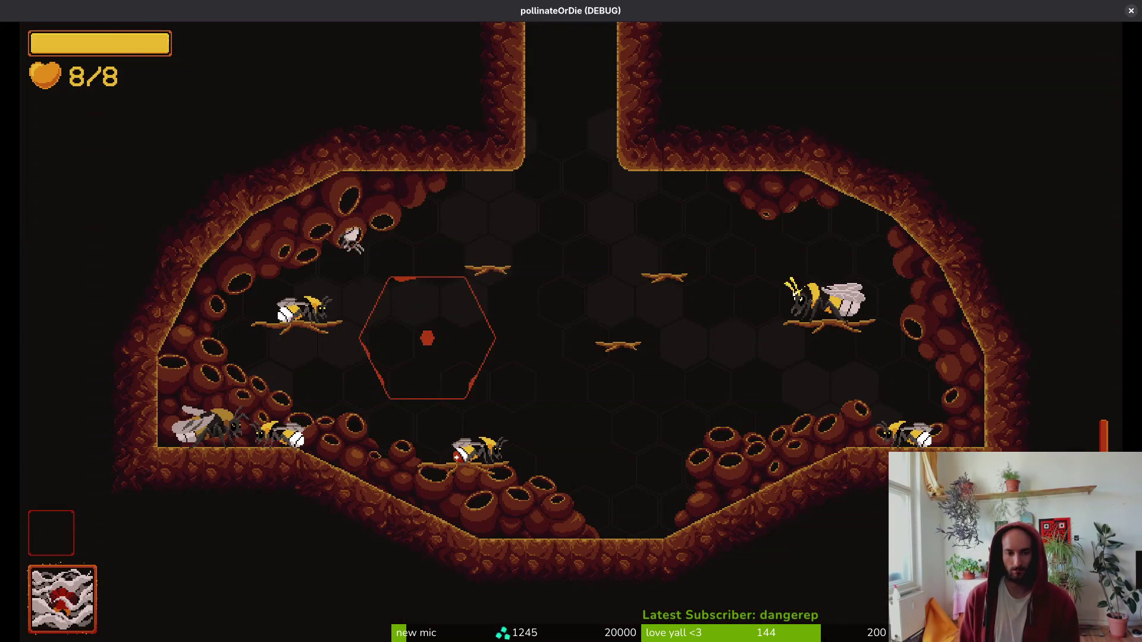
key("F1")
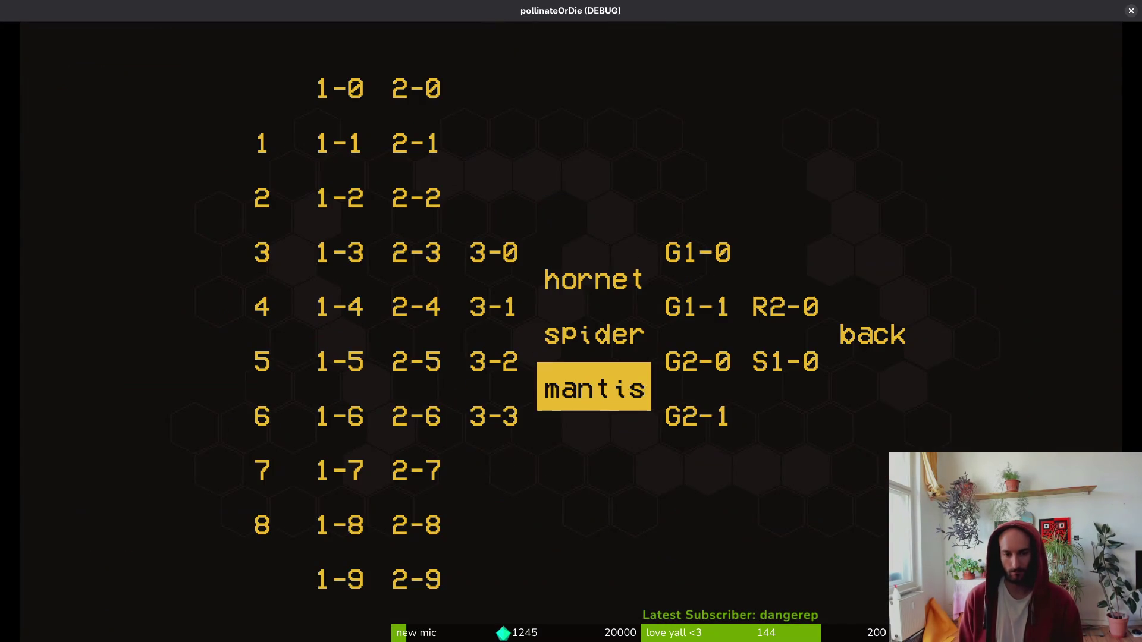
key("Return")
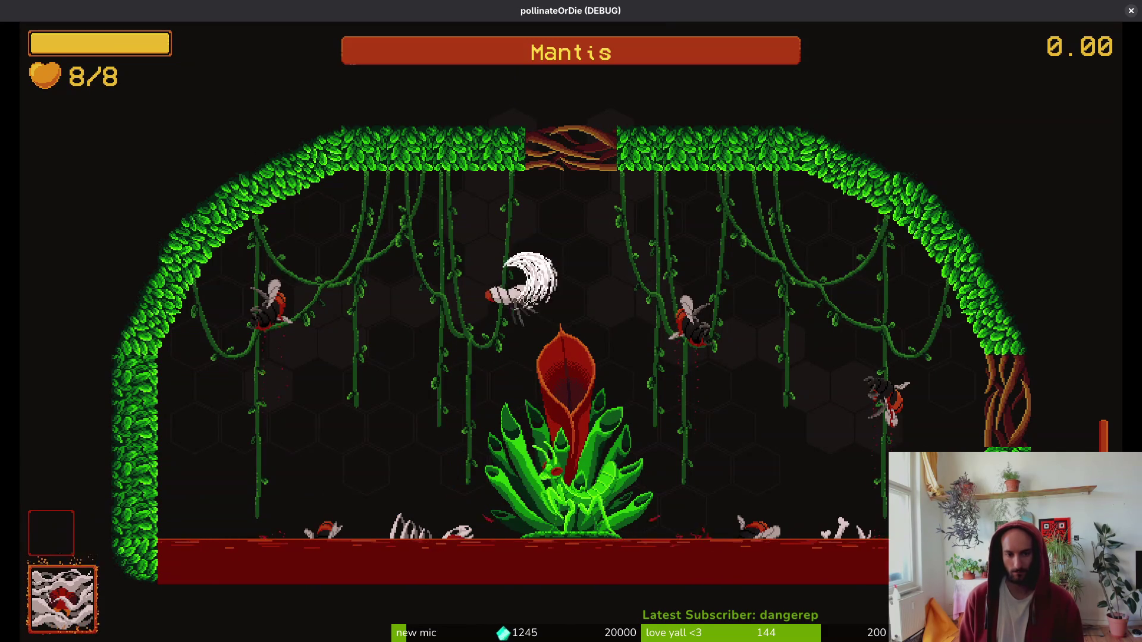
- Dash the bee back and forth across the mantis arena, slashing at the mantis
key("d")
key("a")
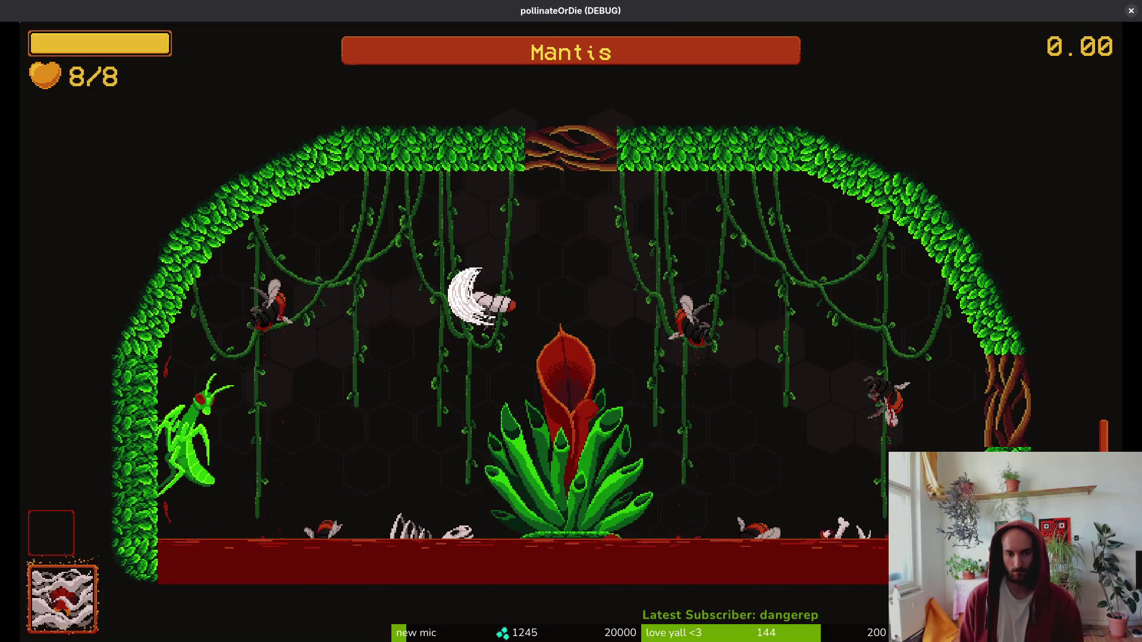
key("d")
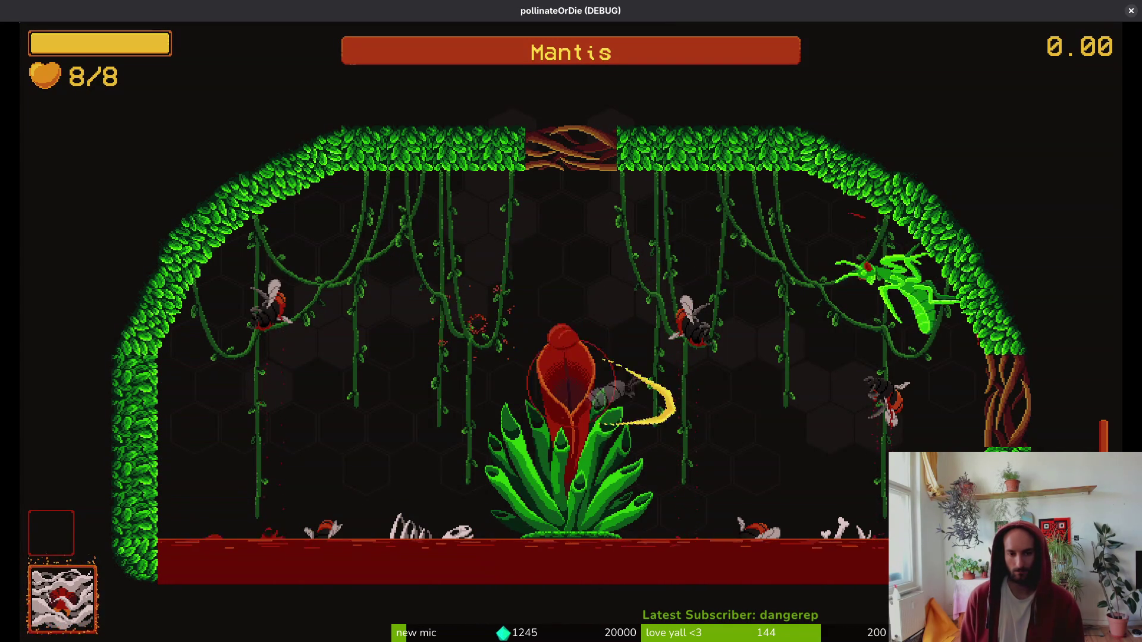
key("a")
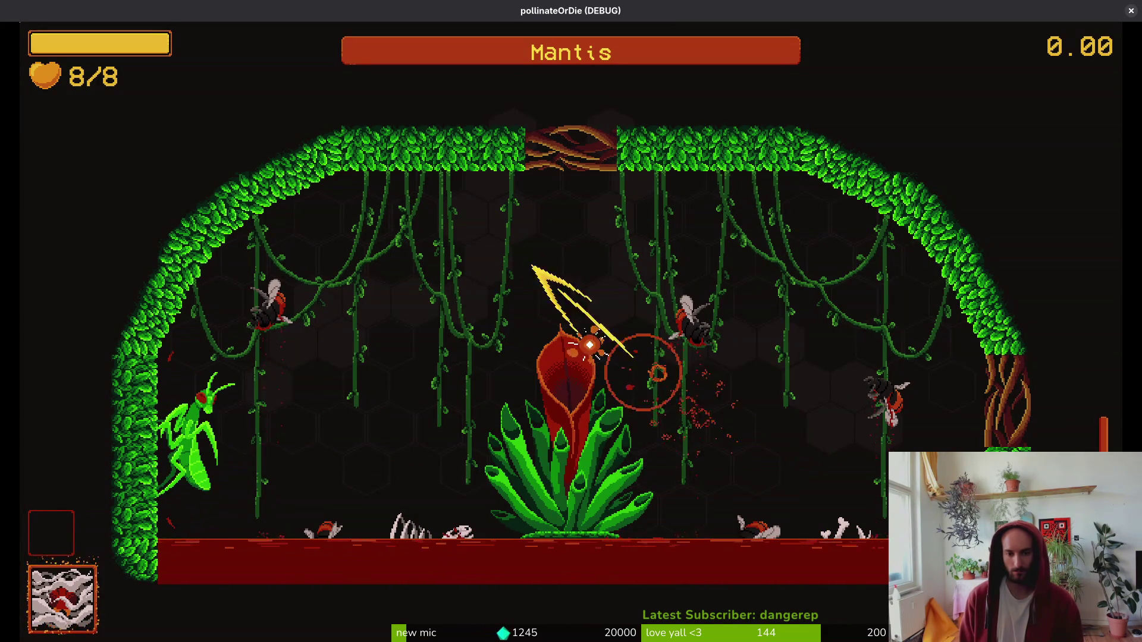
key("d")
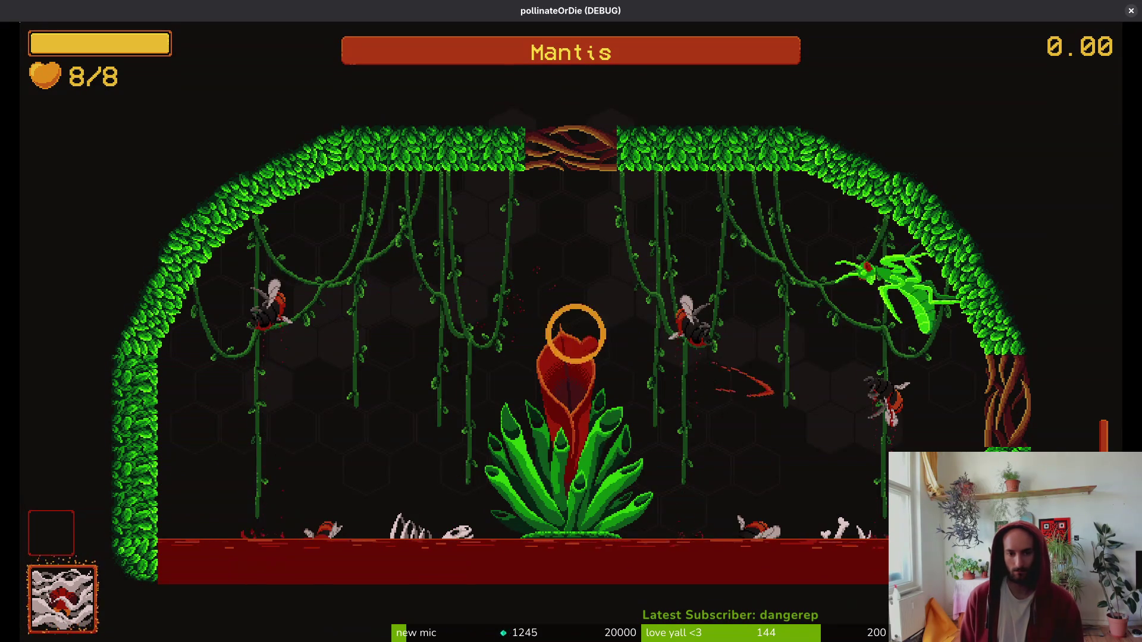
key("a")
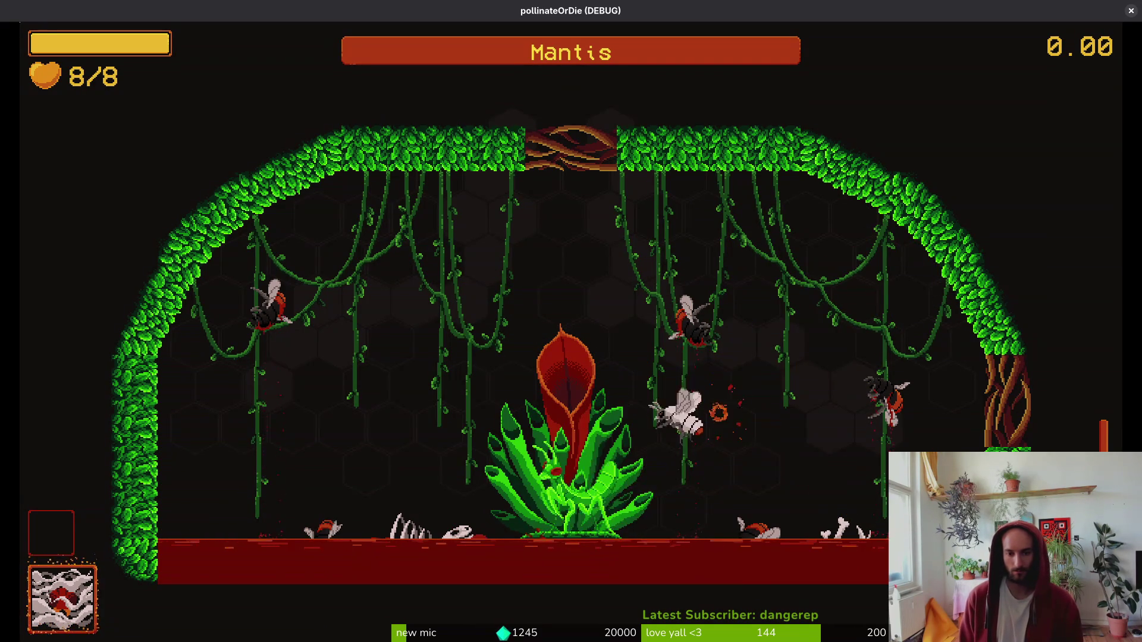
key("d")
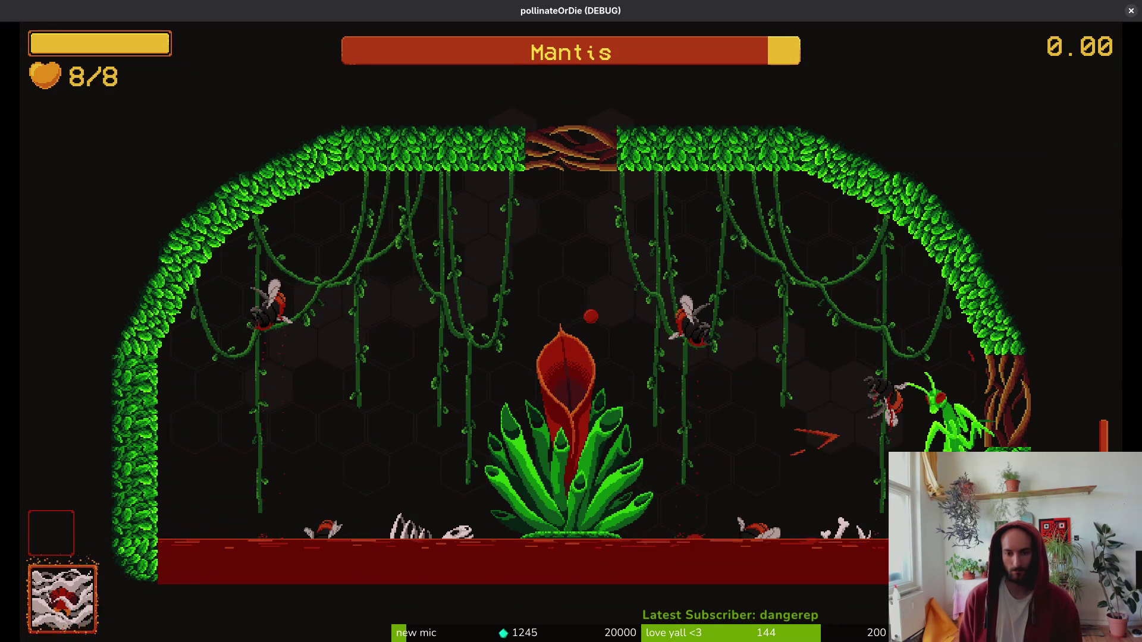
key("a")
key("a")
key("d")
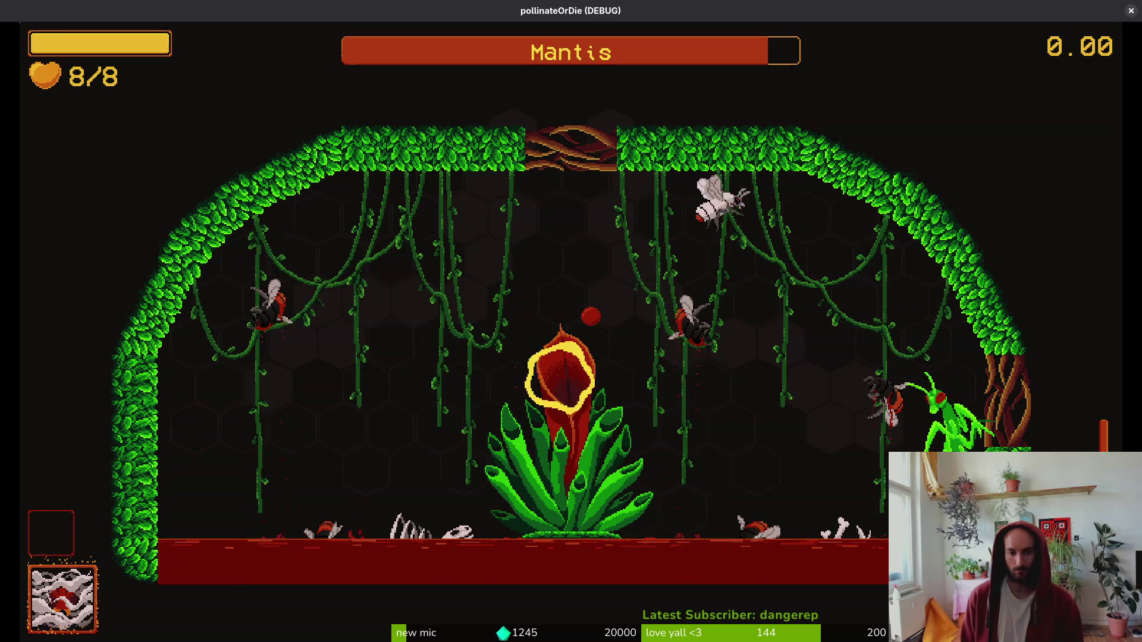
key("a")
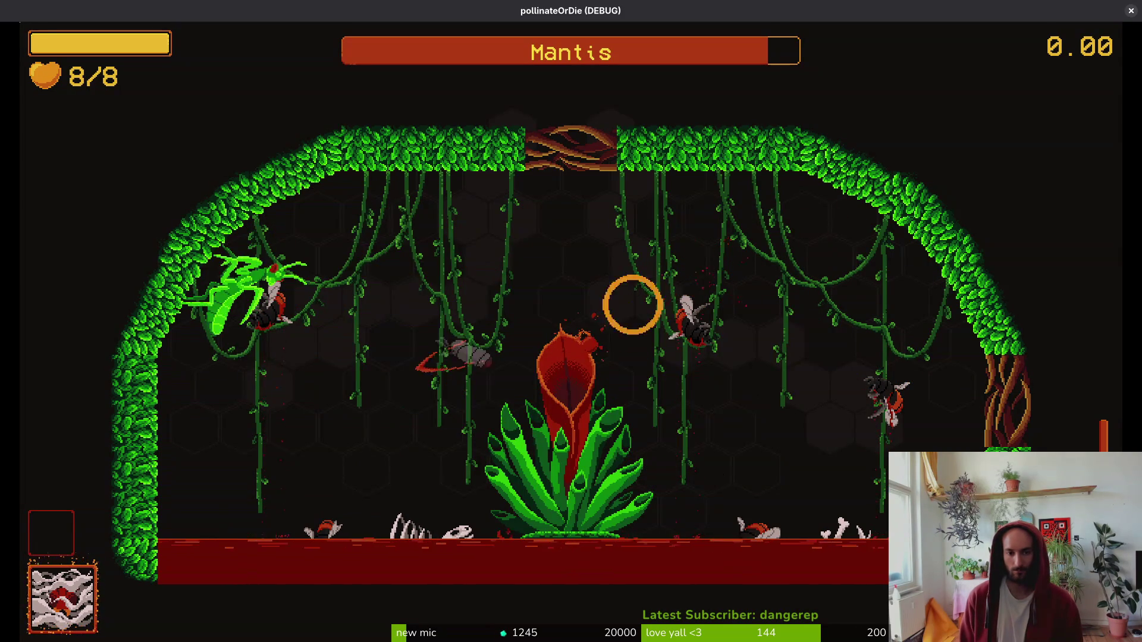
key("d")
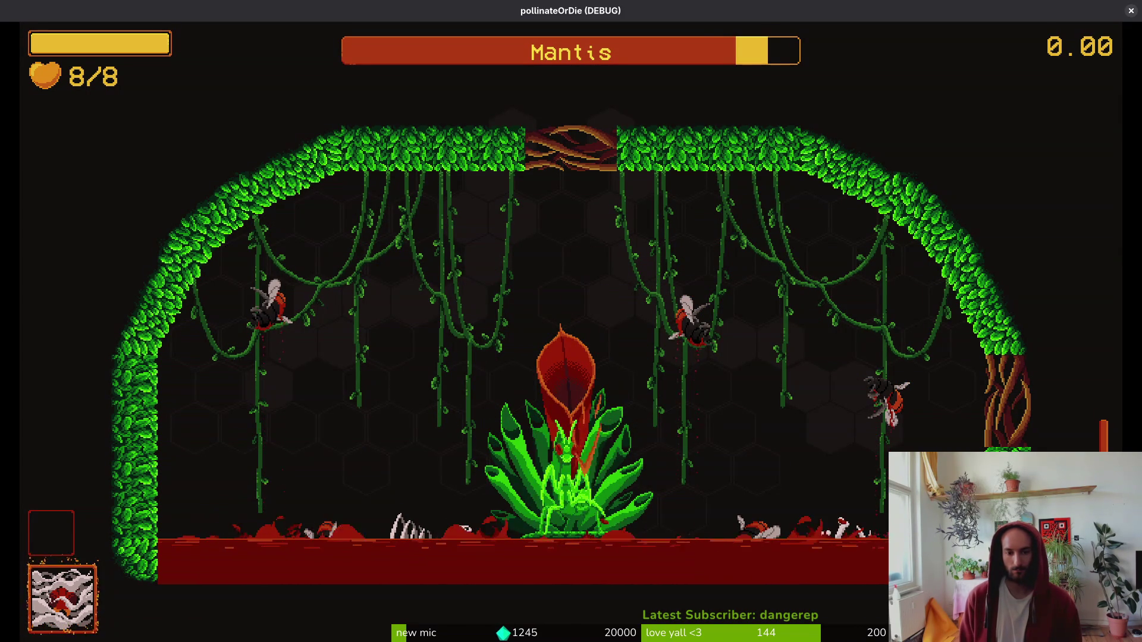
key("w")
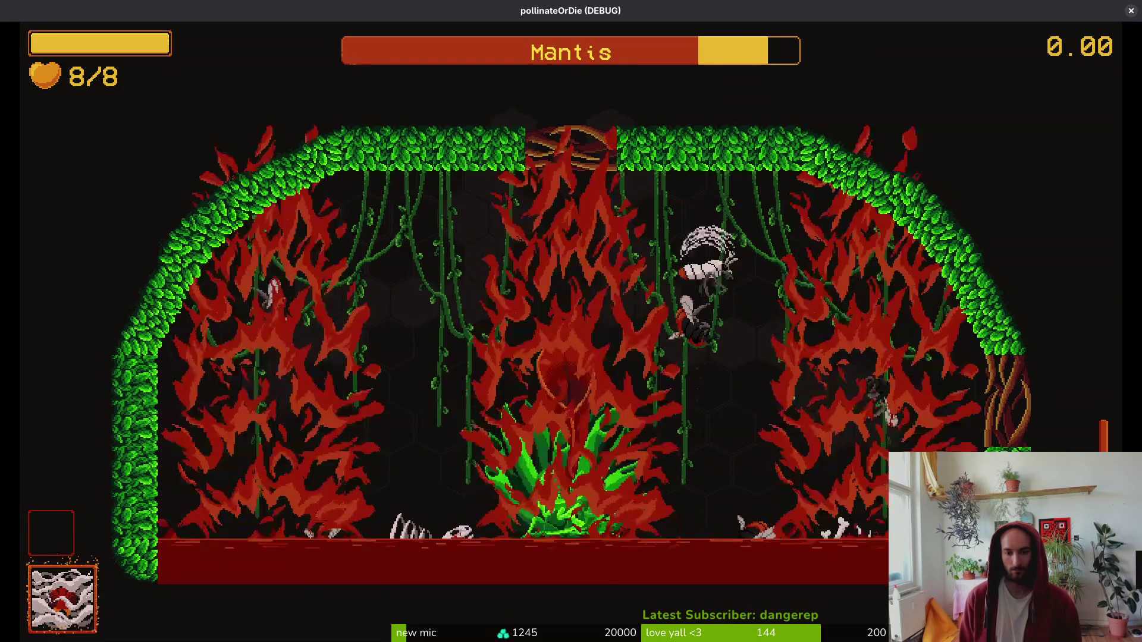
key("a")
key("d")
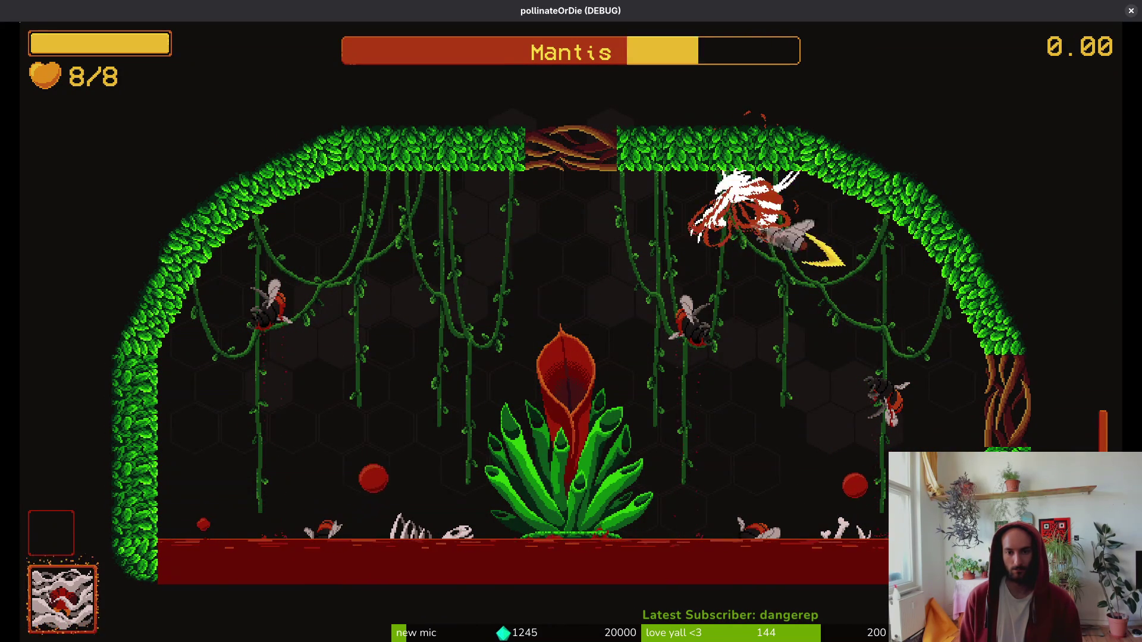
- Keep dash-slashing the mantis at the central plant, then reload via the debug level select
key("s")
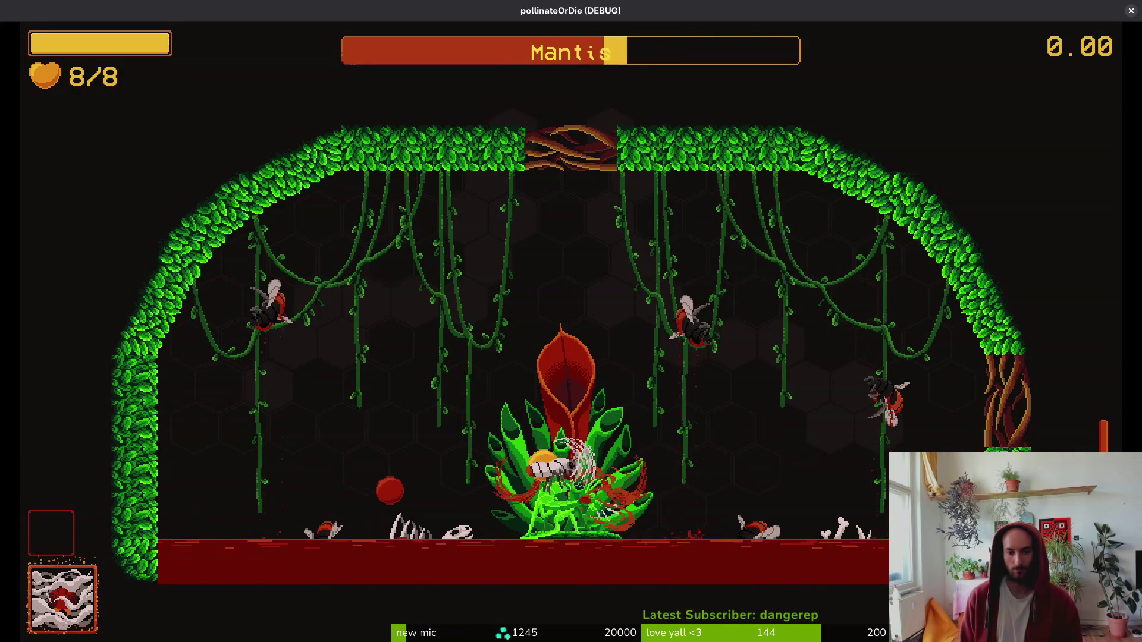
key("d")
key("d")
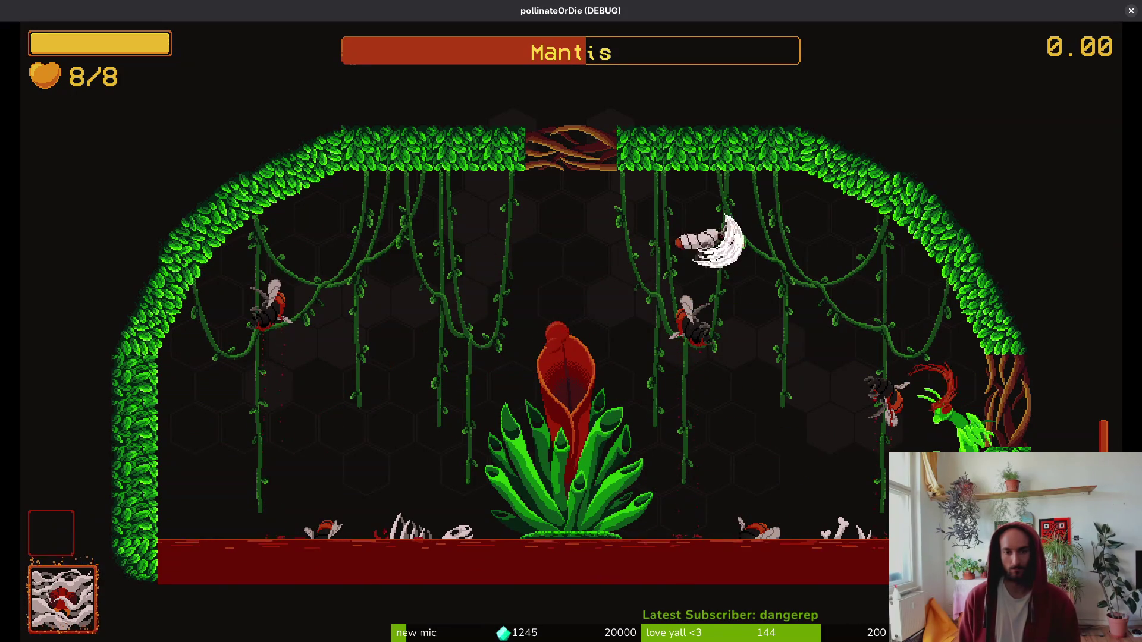
key("d")
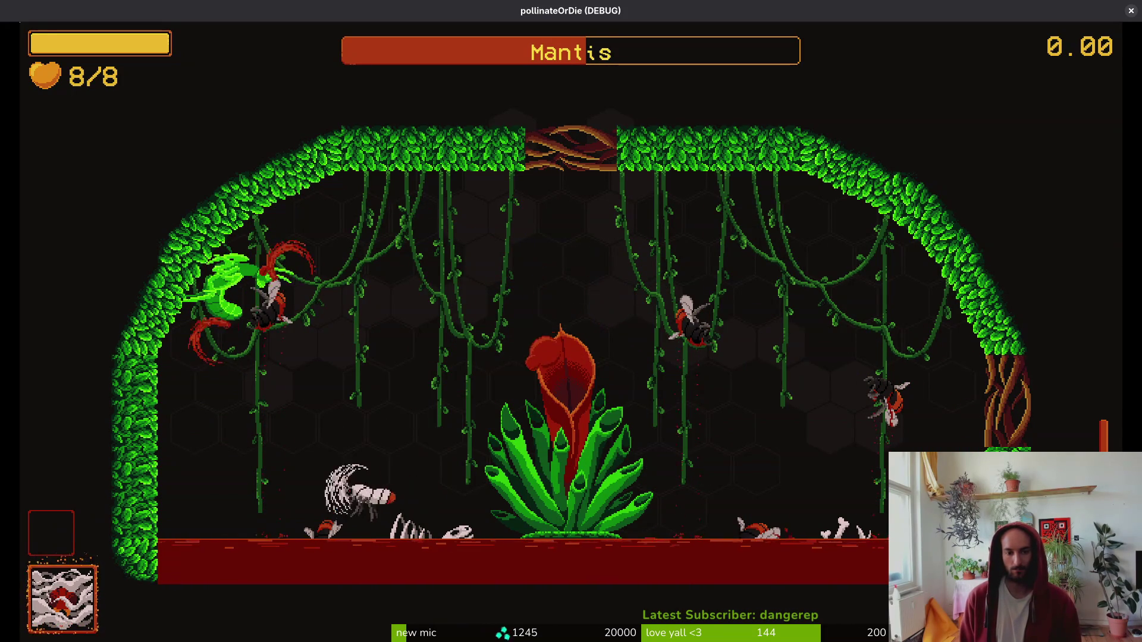
key("d")
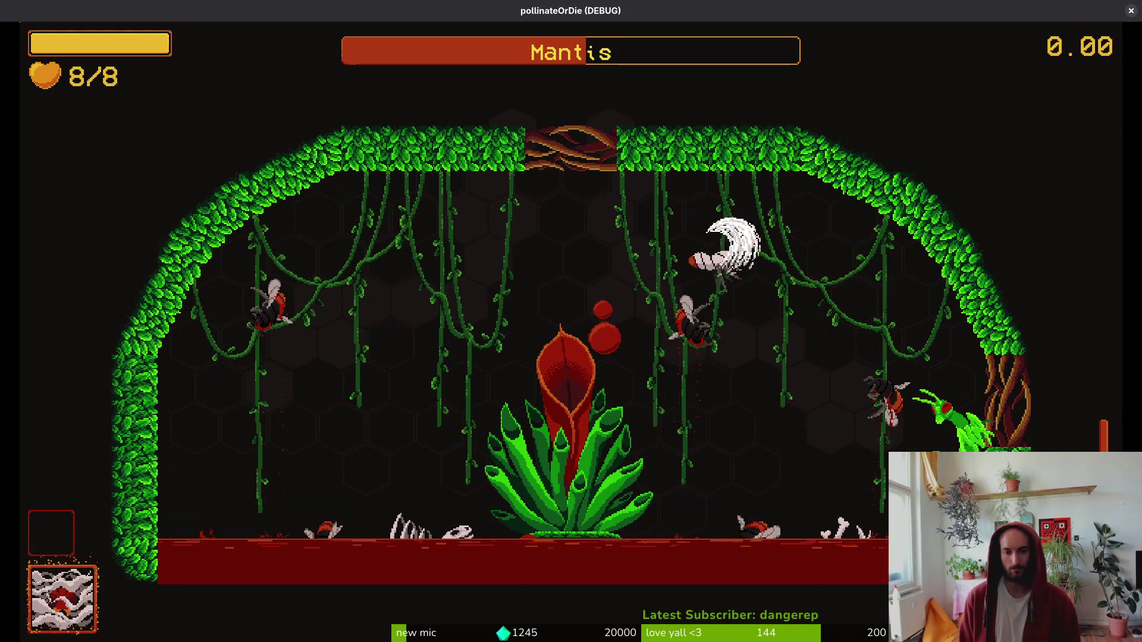
key("d")
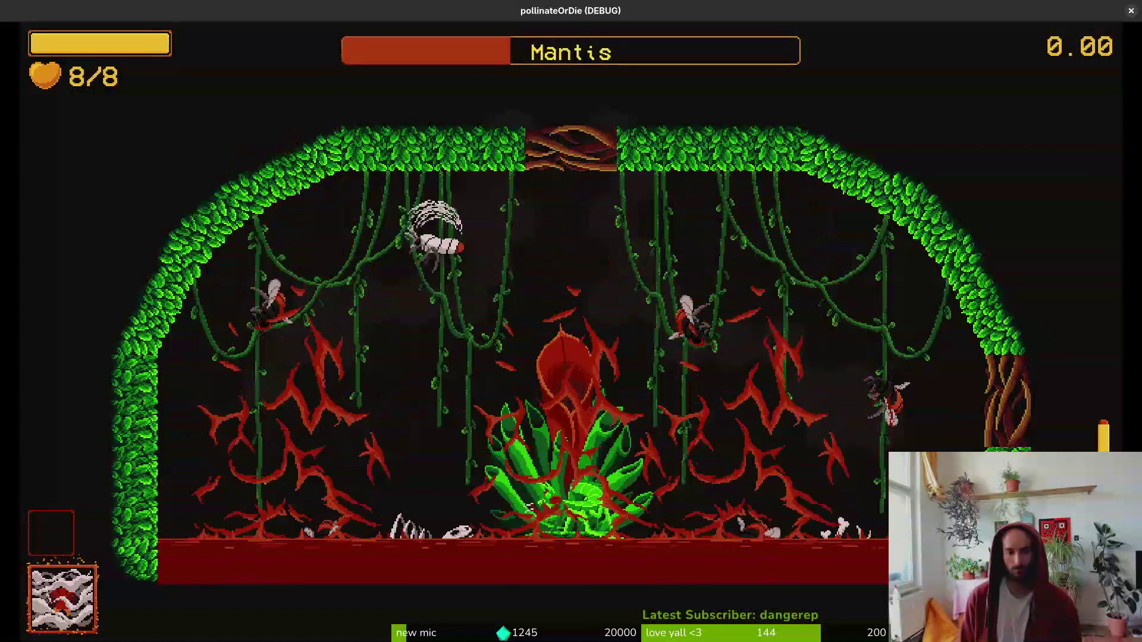
key("d")
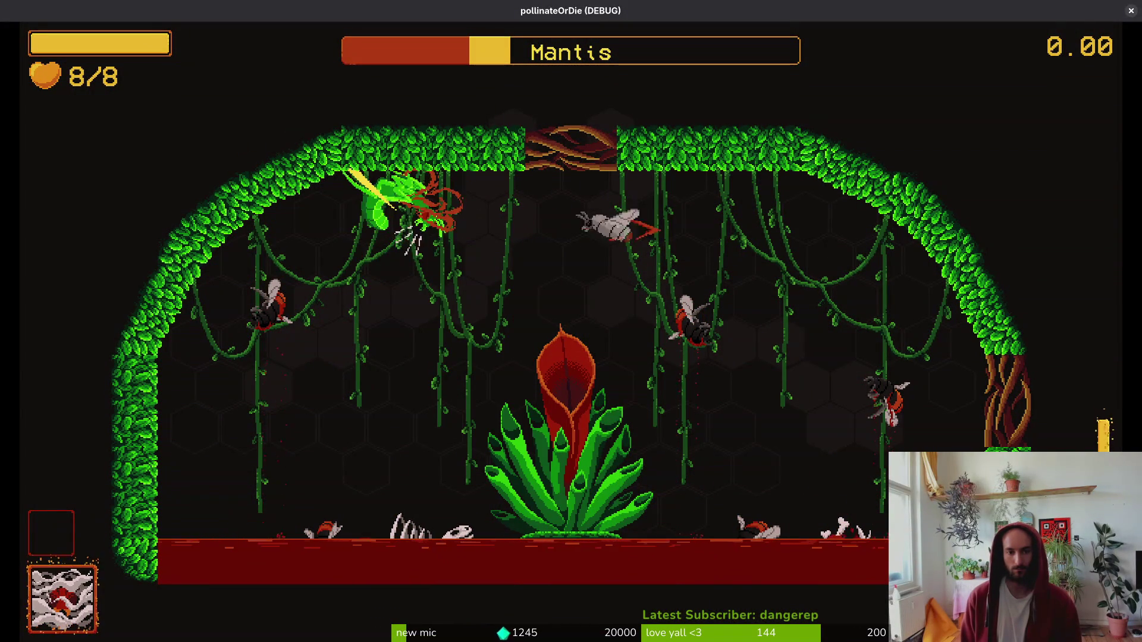
key("d")
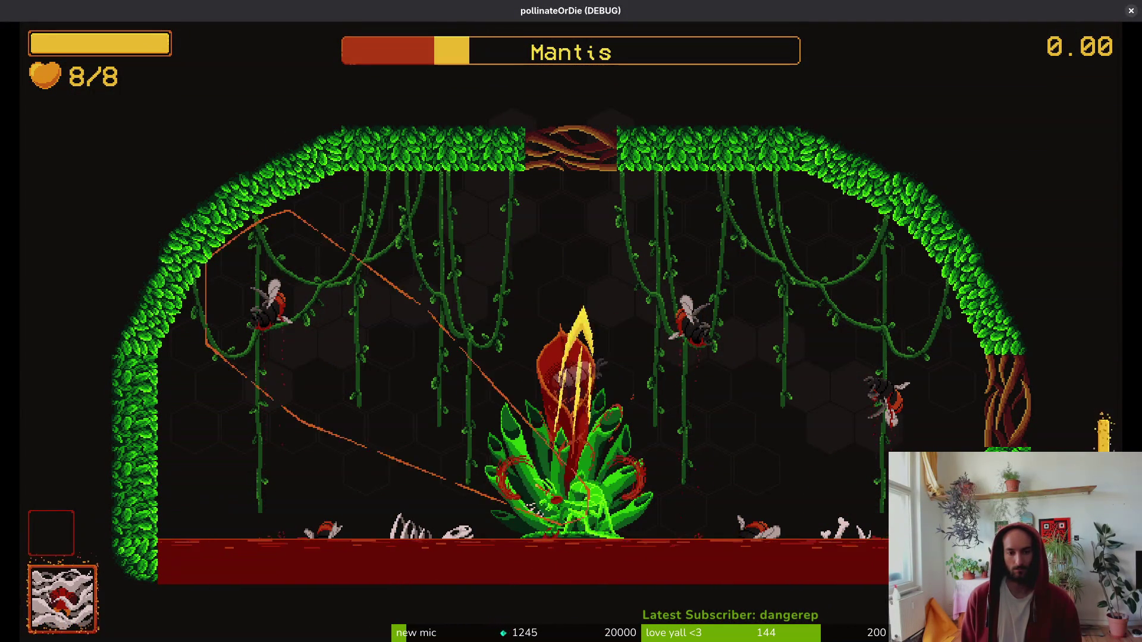
key("d")
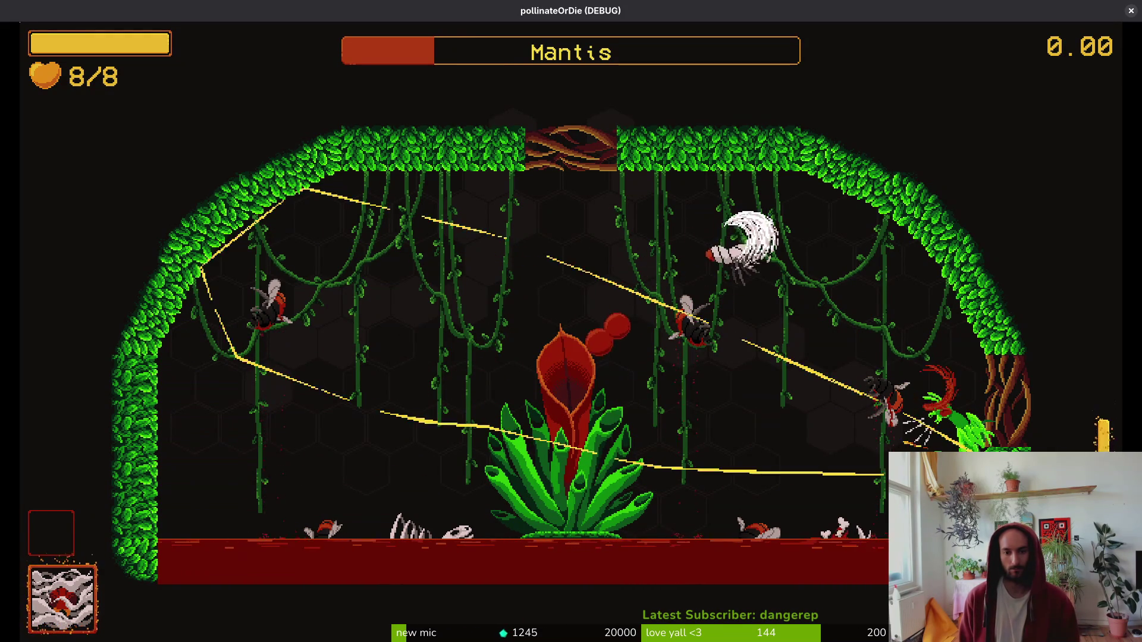
key("d")
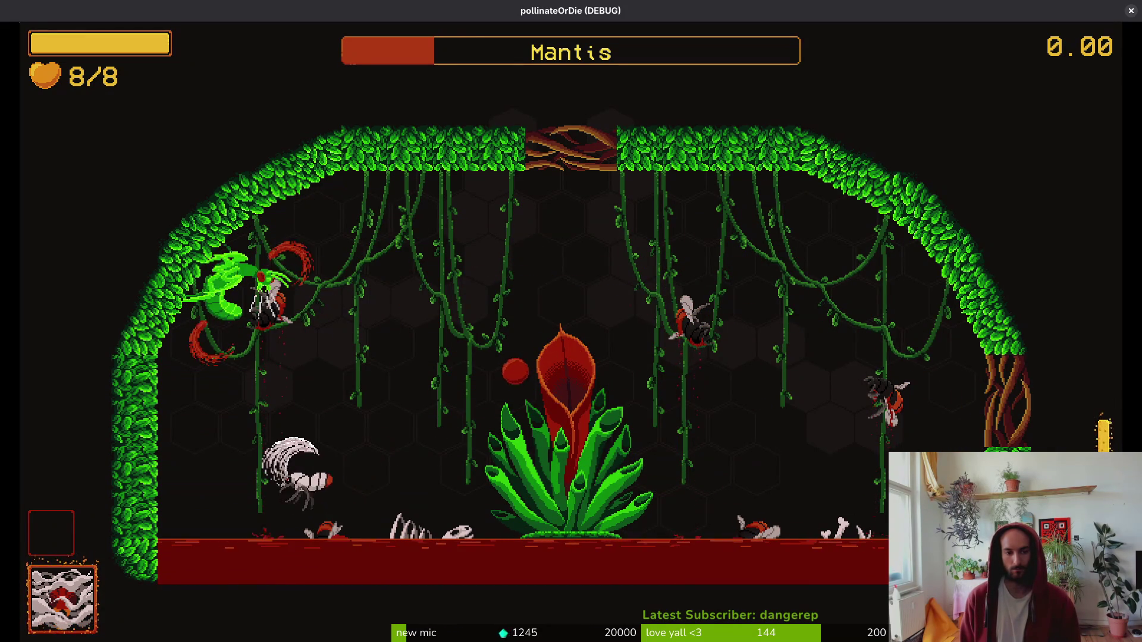
key("d")
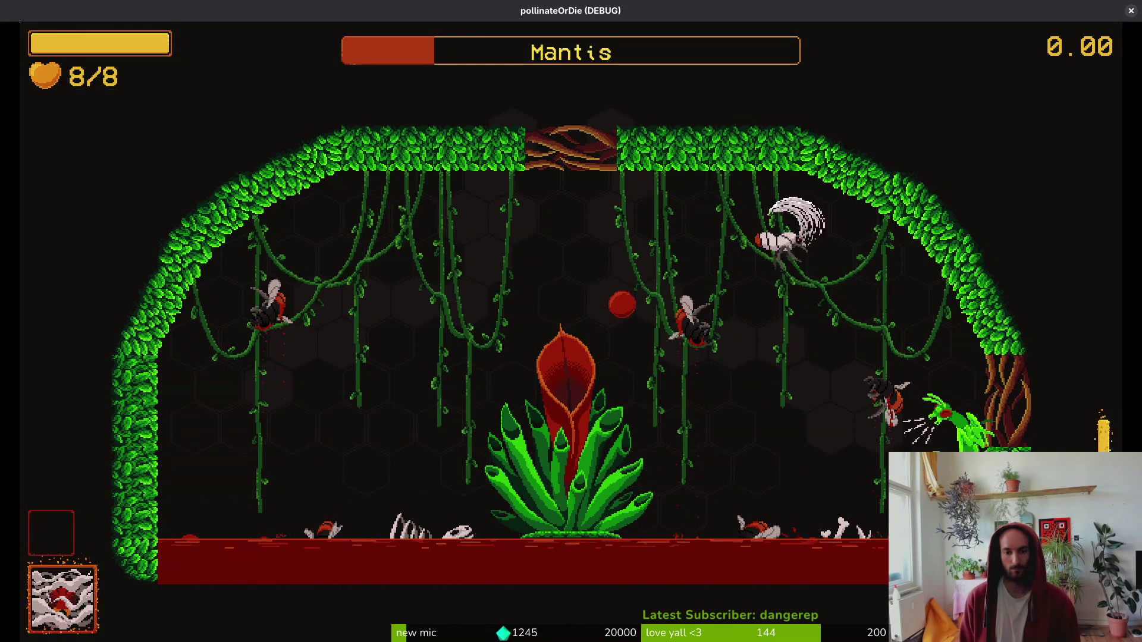
key("d")
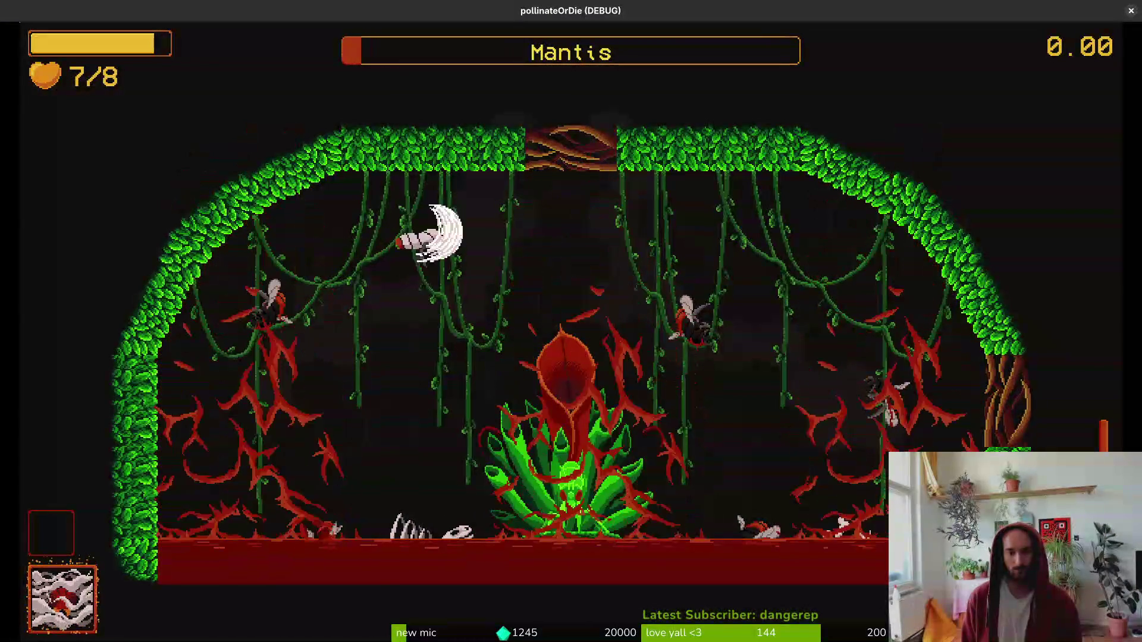
key("a")
key("d")
key("a")
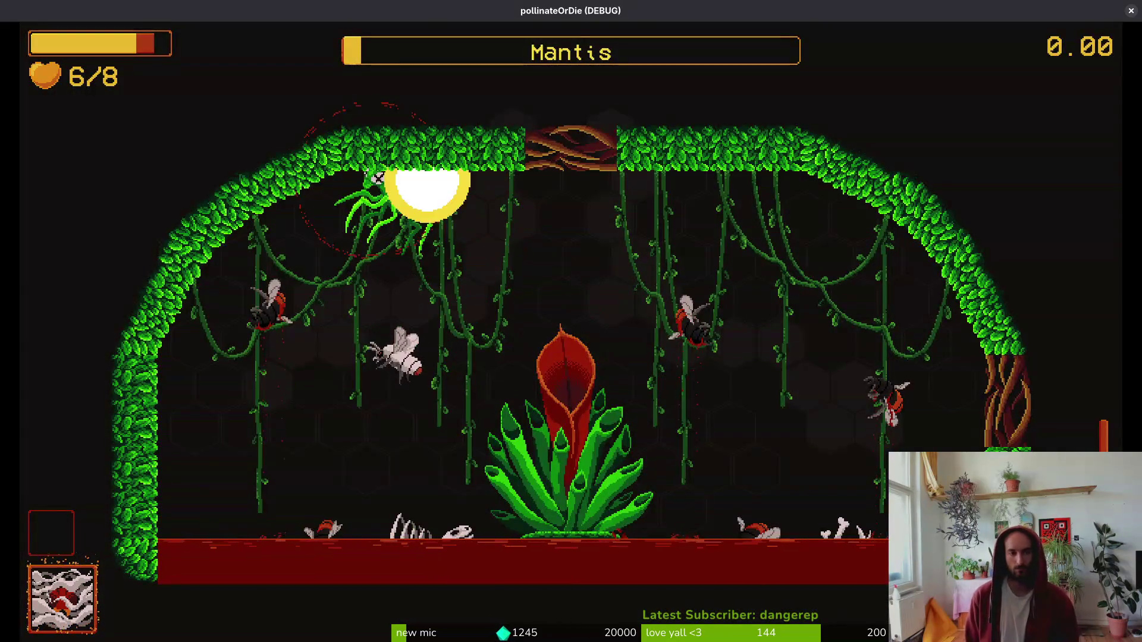
key("Escape")
key("Return")
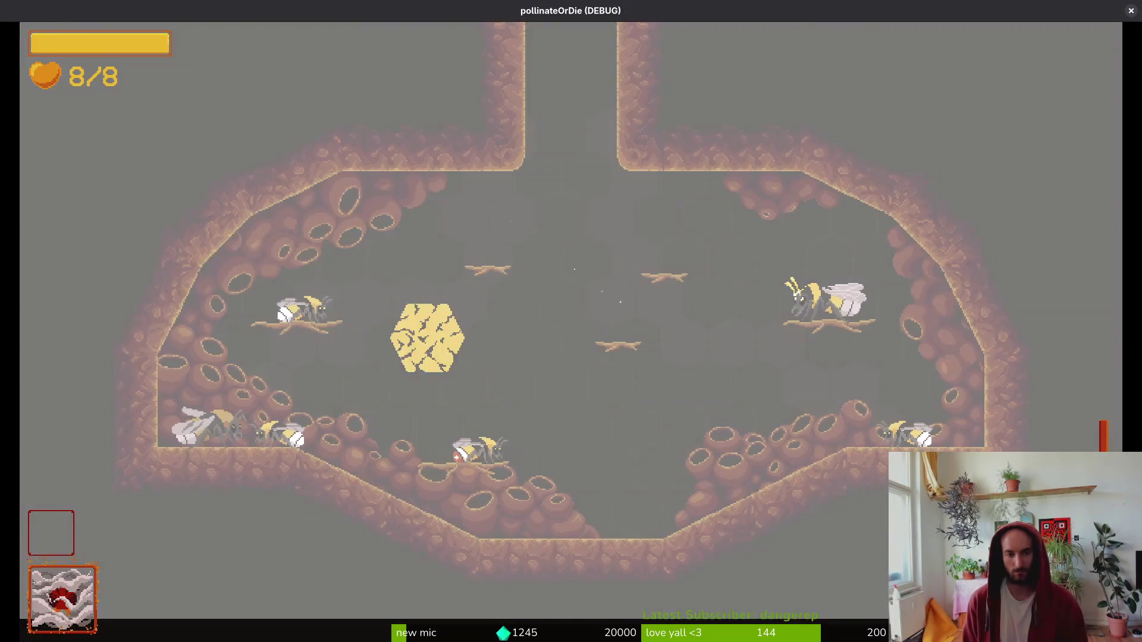
- Reload the mantis arena via F1, fight until the boss is nearly dead, then reopen level select
key("F1")
key("Return")
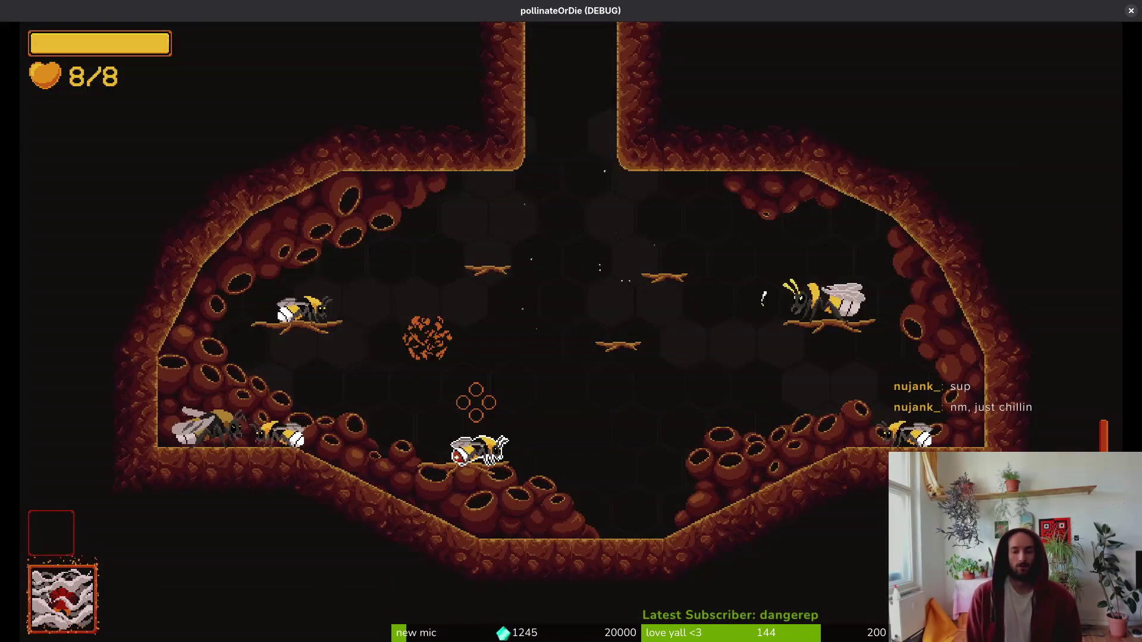
key("Escape")
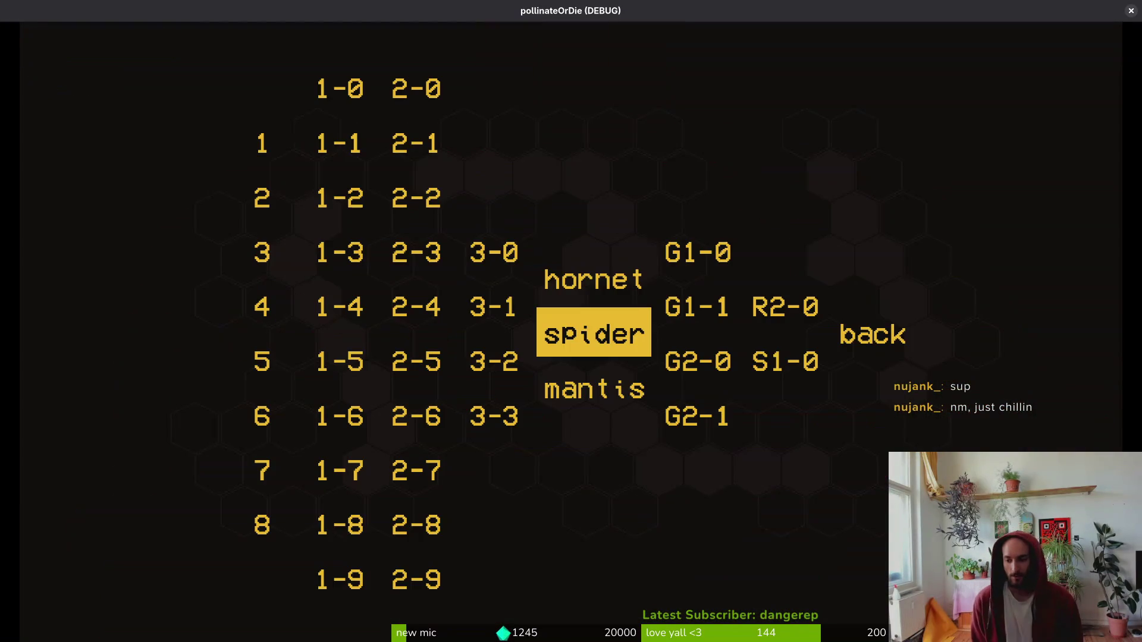
- Choose mantis in the debug list to load its arena, then reload the arena once more
key("Down")
key("Return")
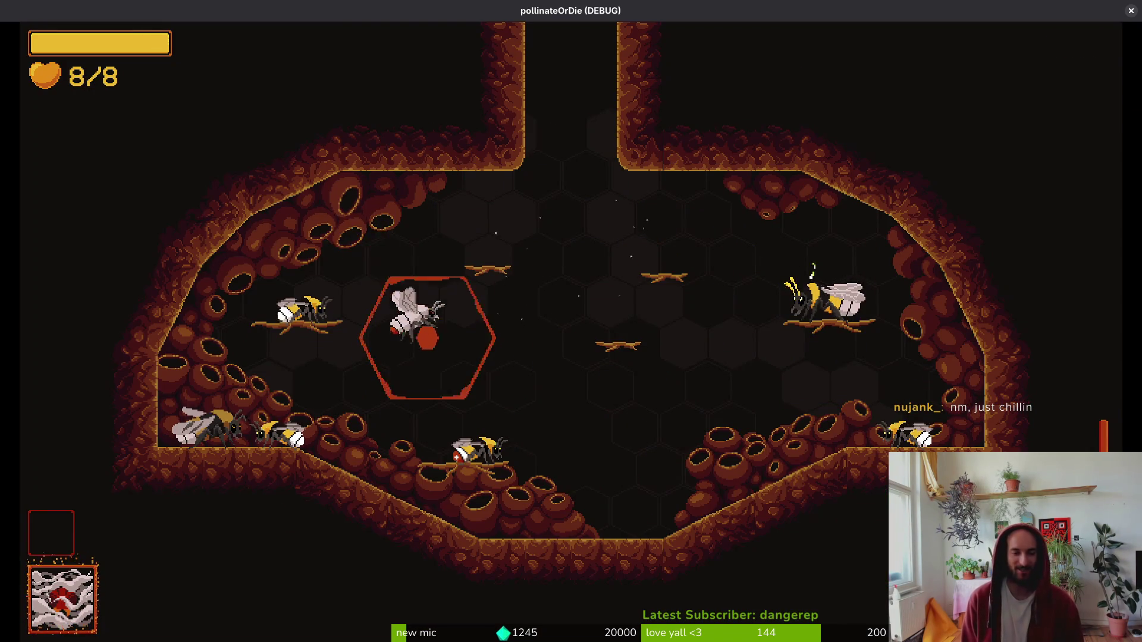
key("Escape")
key("Return")
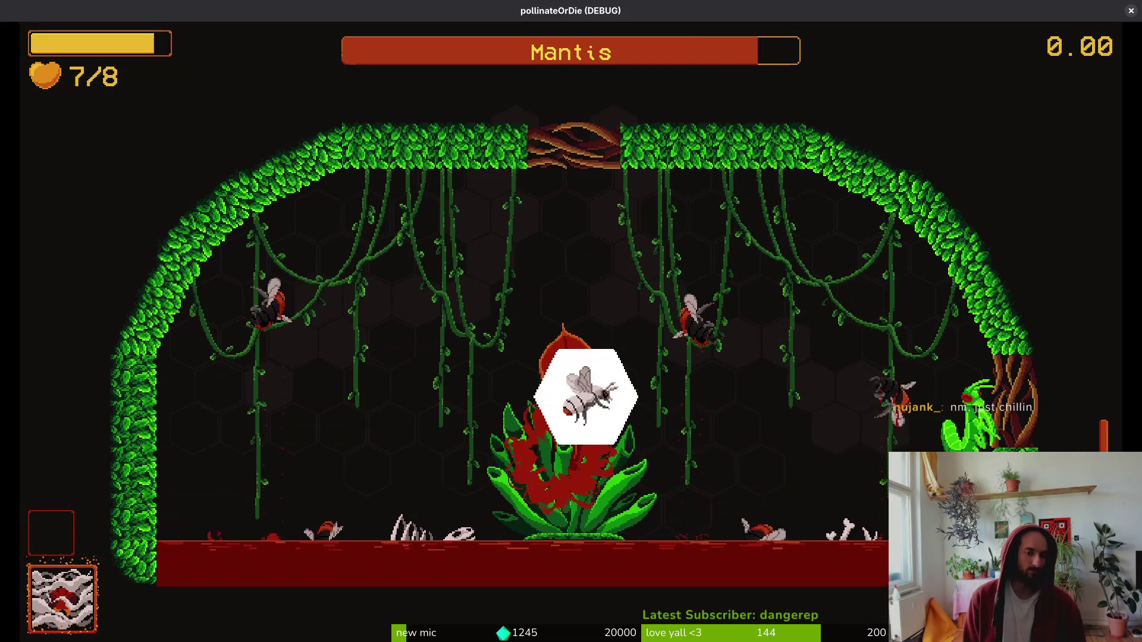
- Return to the hive, load the mantis arena, and fly and dive around the mantis
key("r")
key("s")
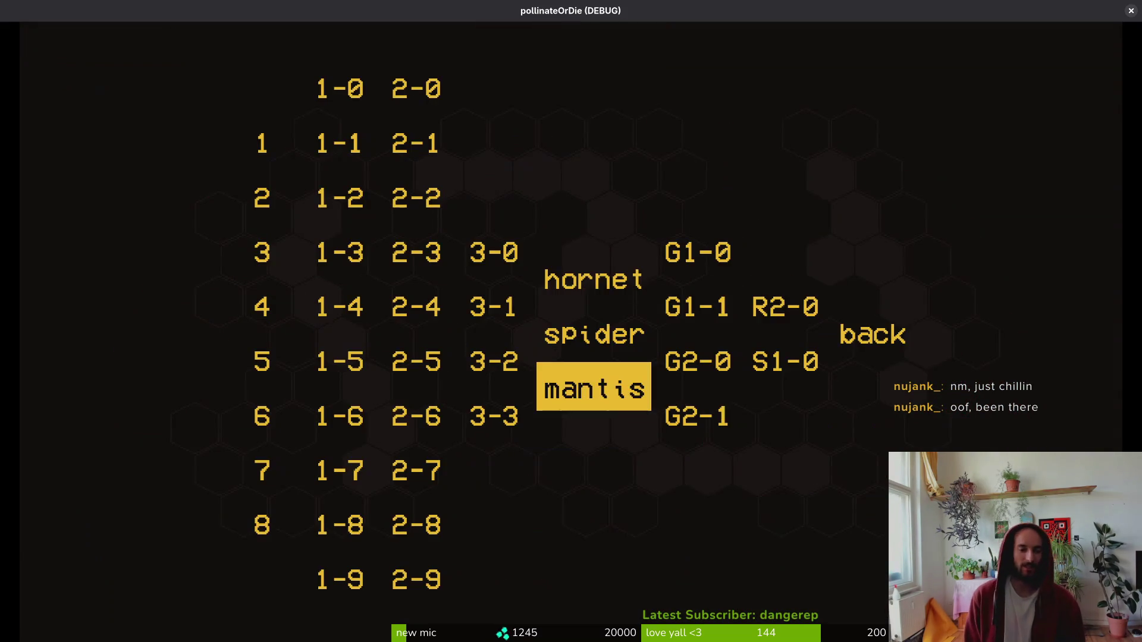
key("Return")
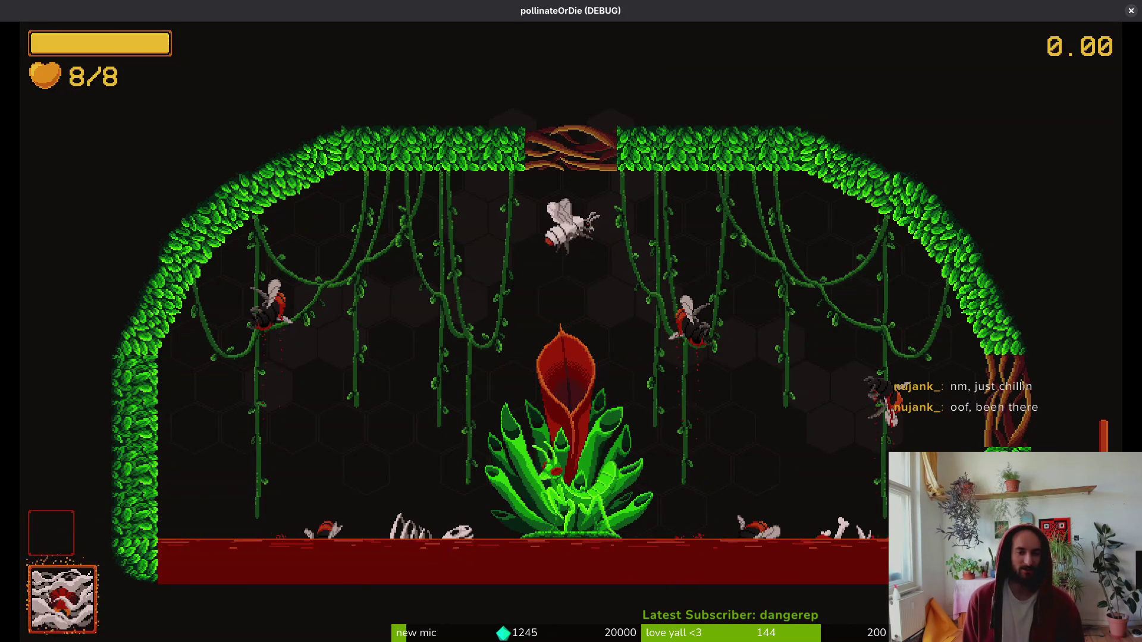
key("d")
key("s")
key("a")
key("s")
key("d")
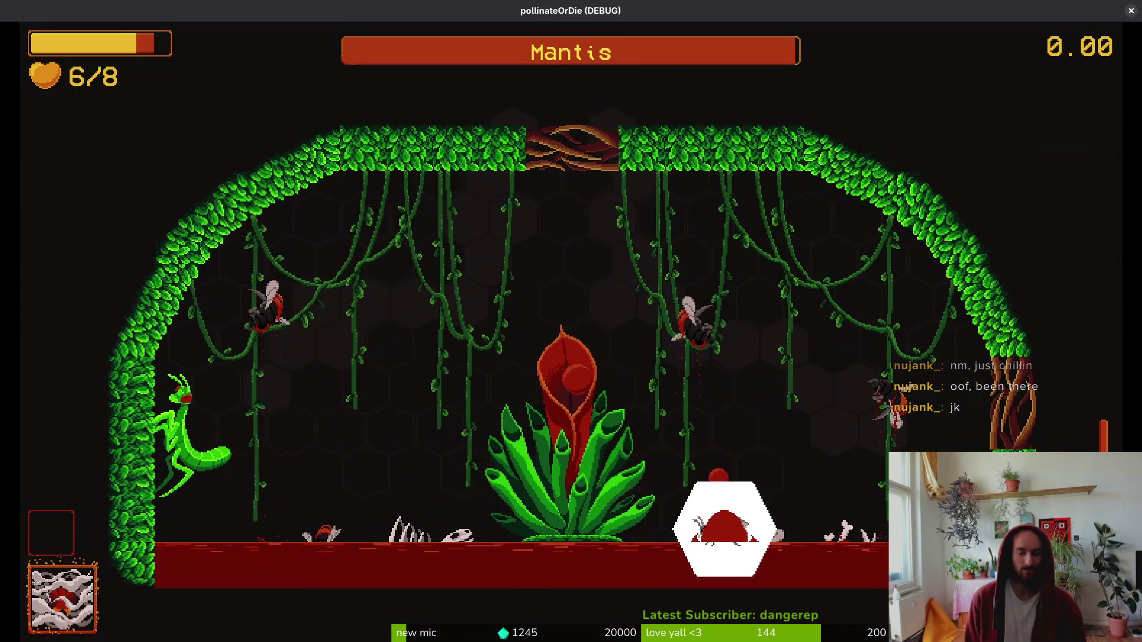
- Reload the mantis arena and dash repeatedly with space to hear the mantis sounds
key("Escape")
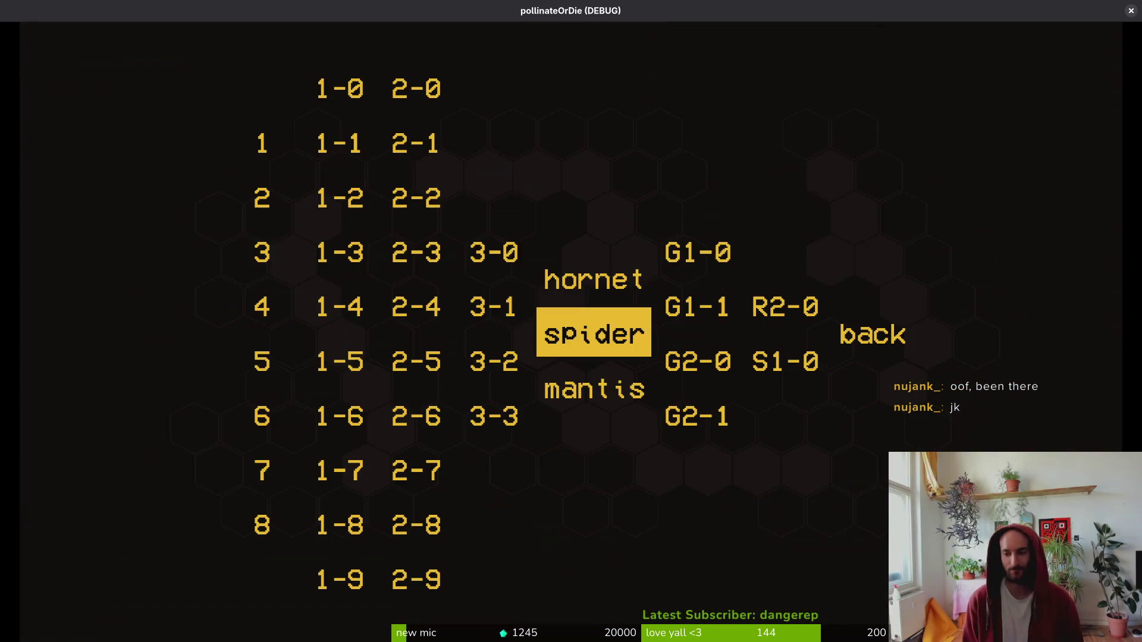
key("s")
key("Return")
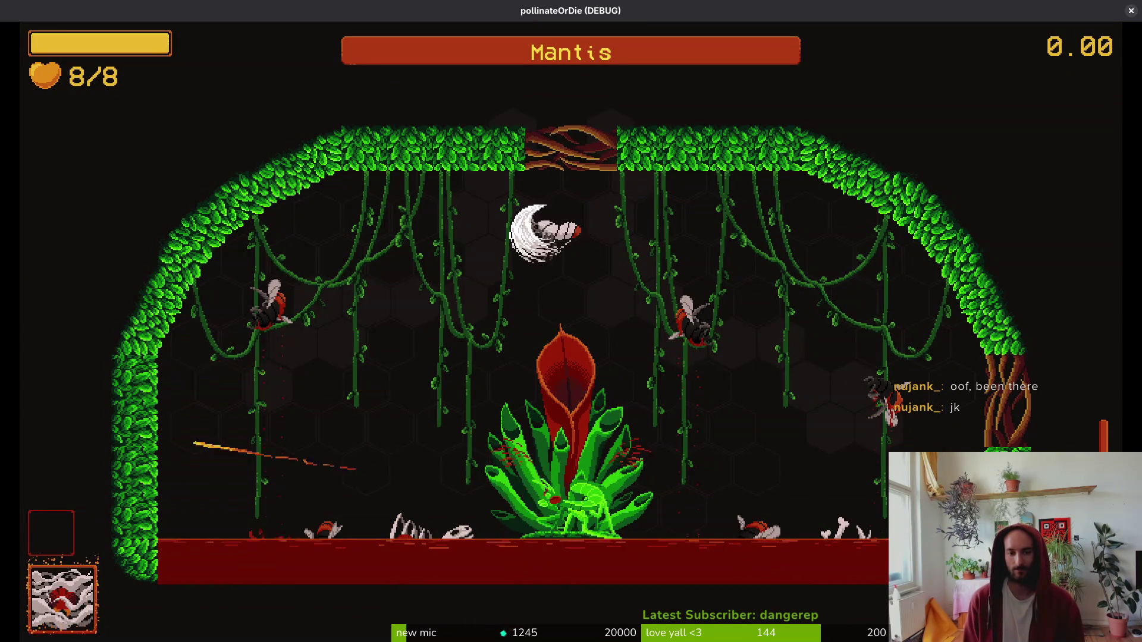
key("space")
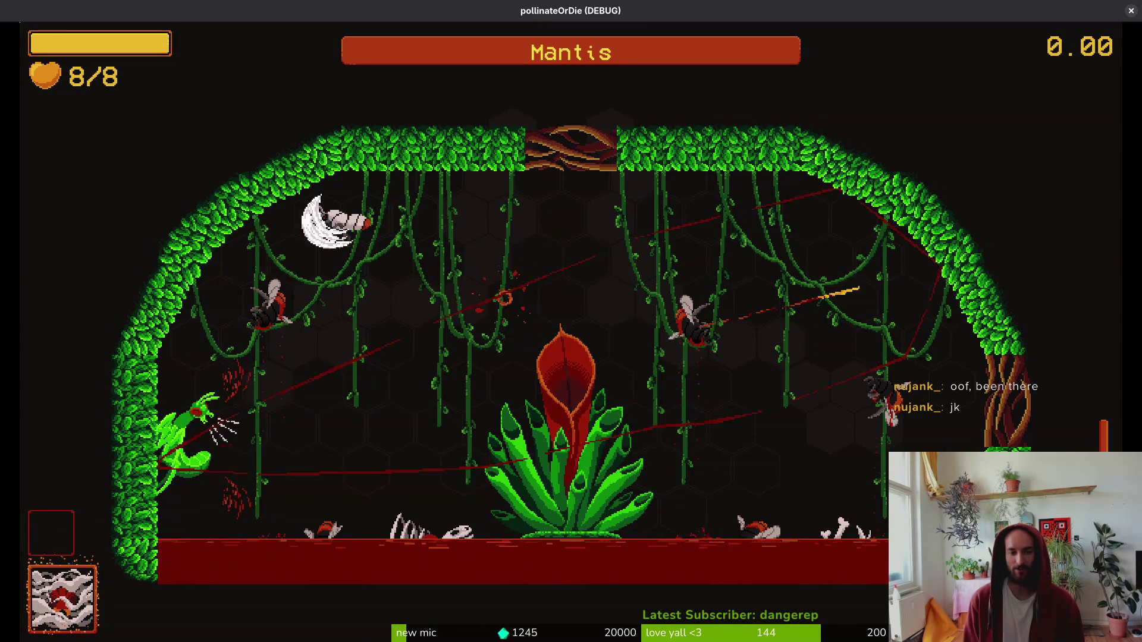
key("space")
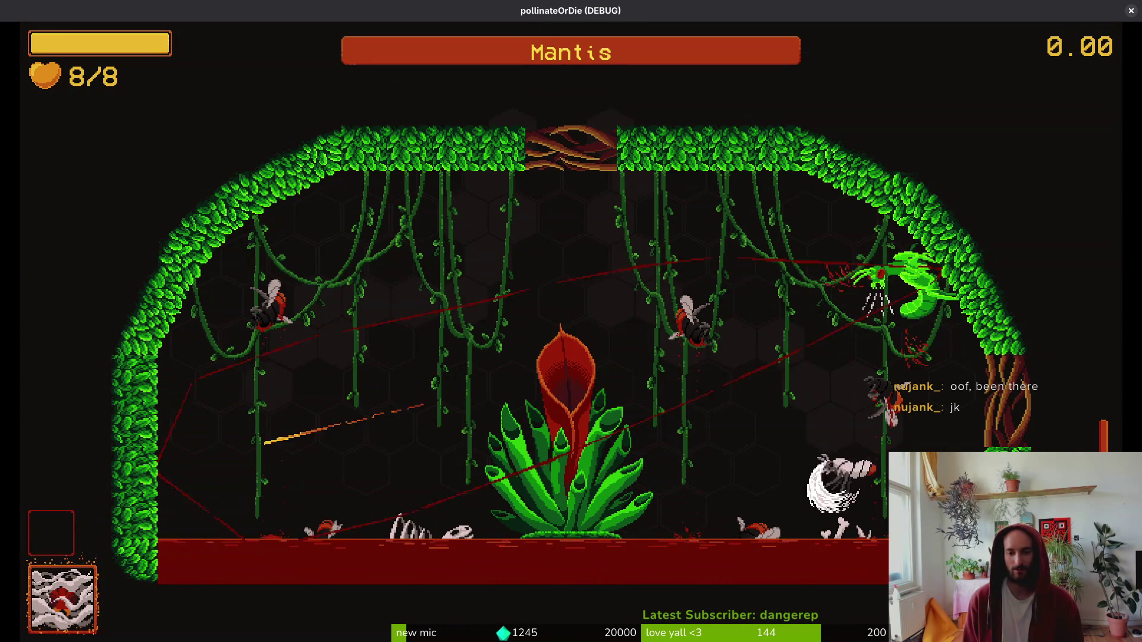
key("space")
key("space")
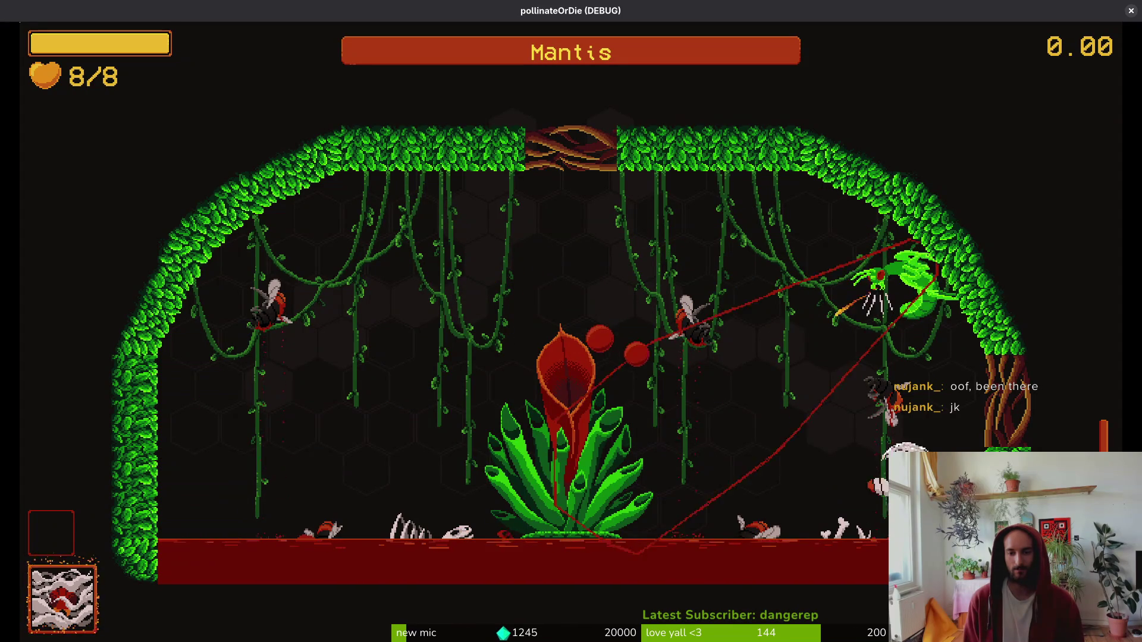
key("space")
key("space")
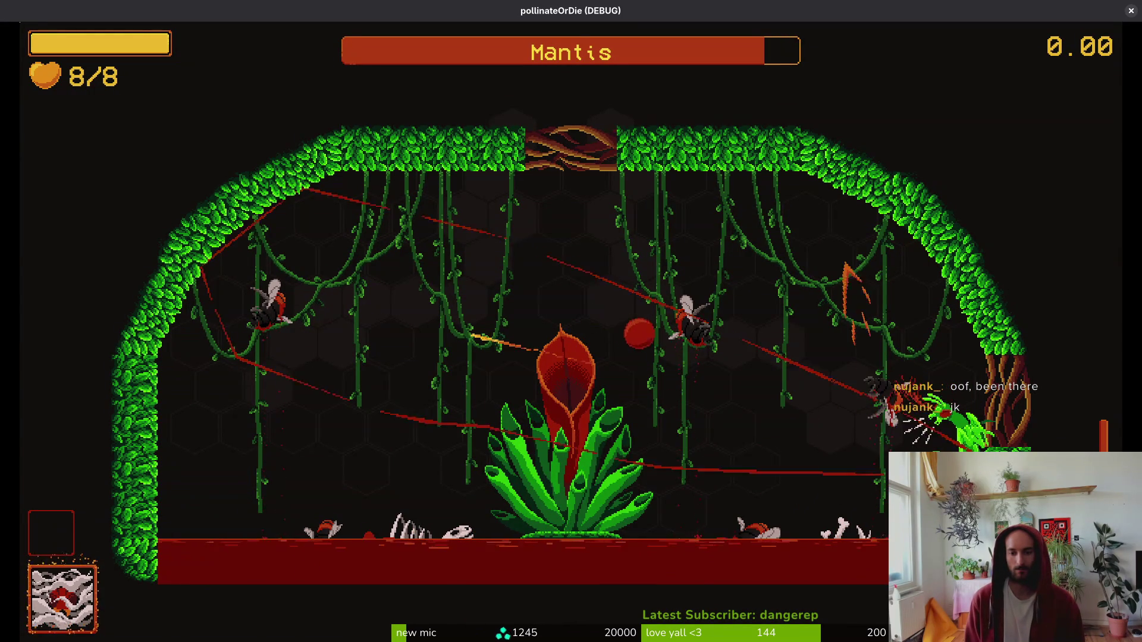
key("space")
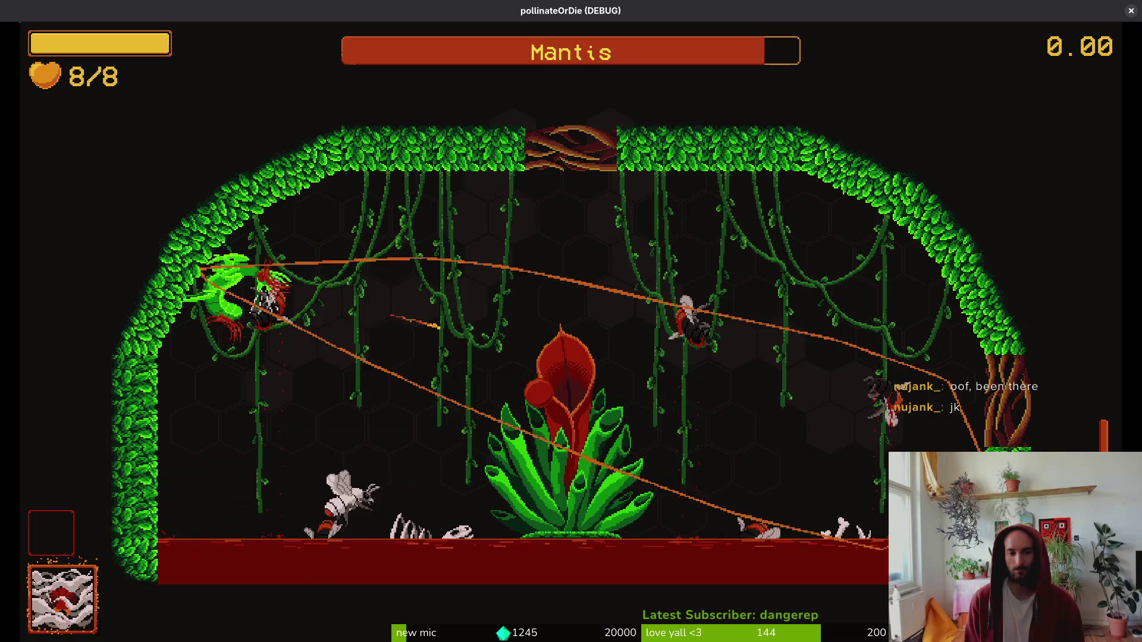
key("space")
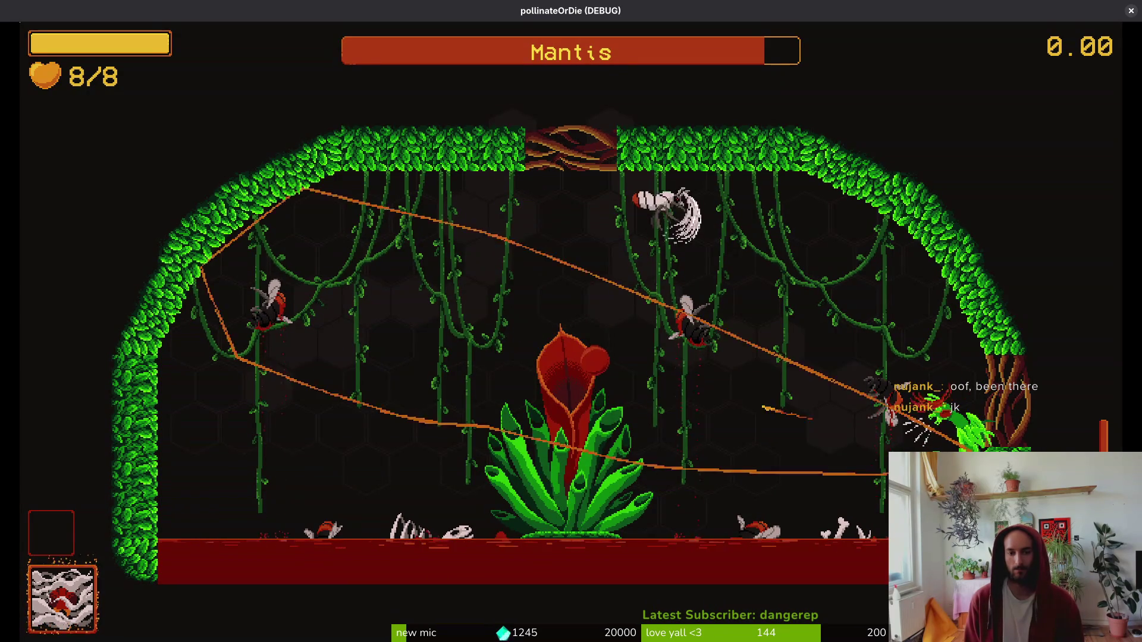
key("space")
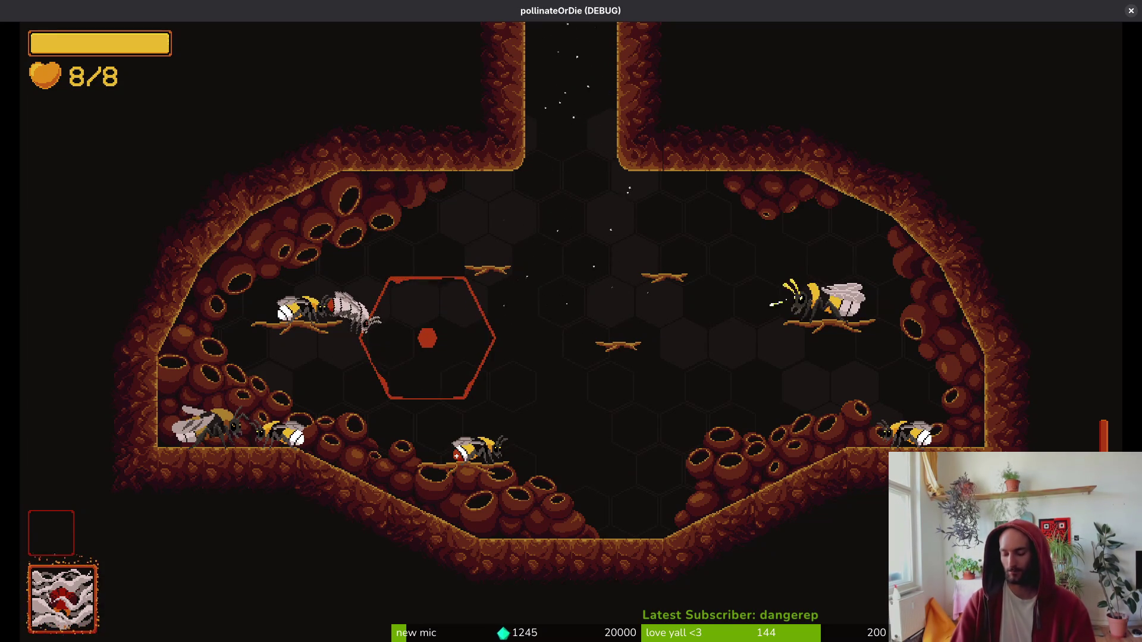
- Stop the running game with F8 and relaunch it with F5
key("F8")
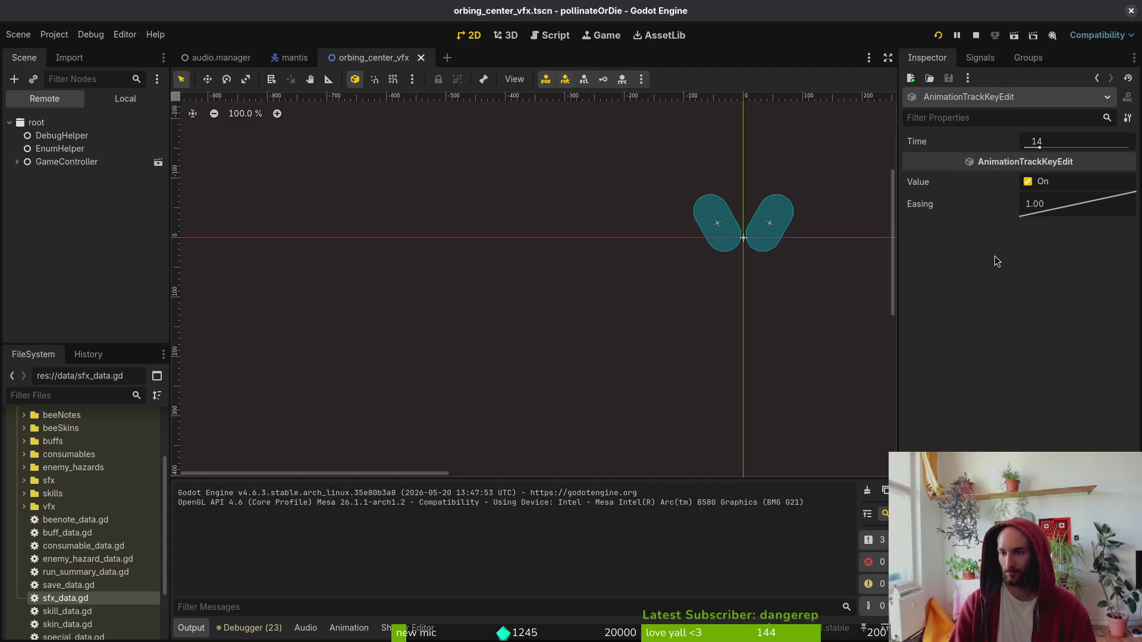
key("F5")
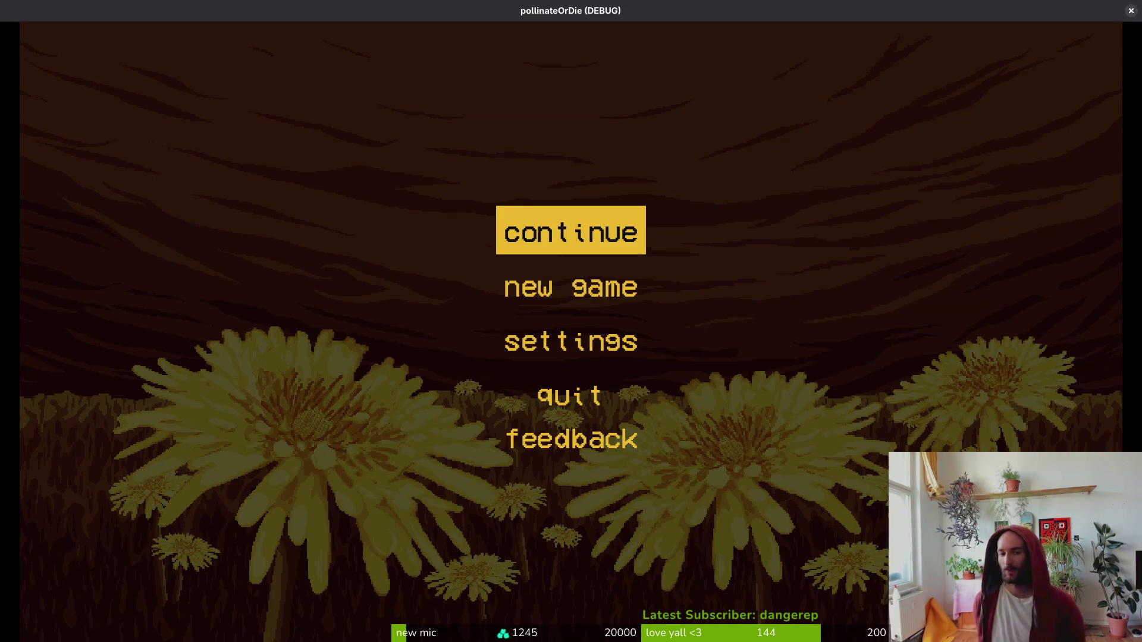
- Continue the saved game into the hive and load the mantis level twice from debug select
key("Return")
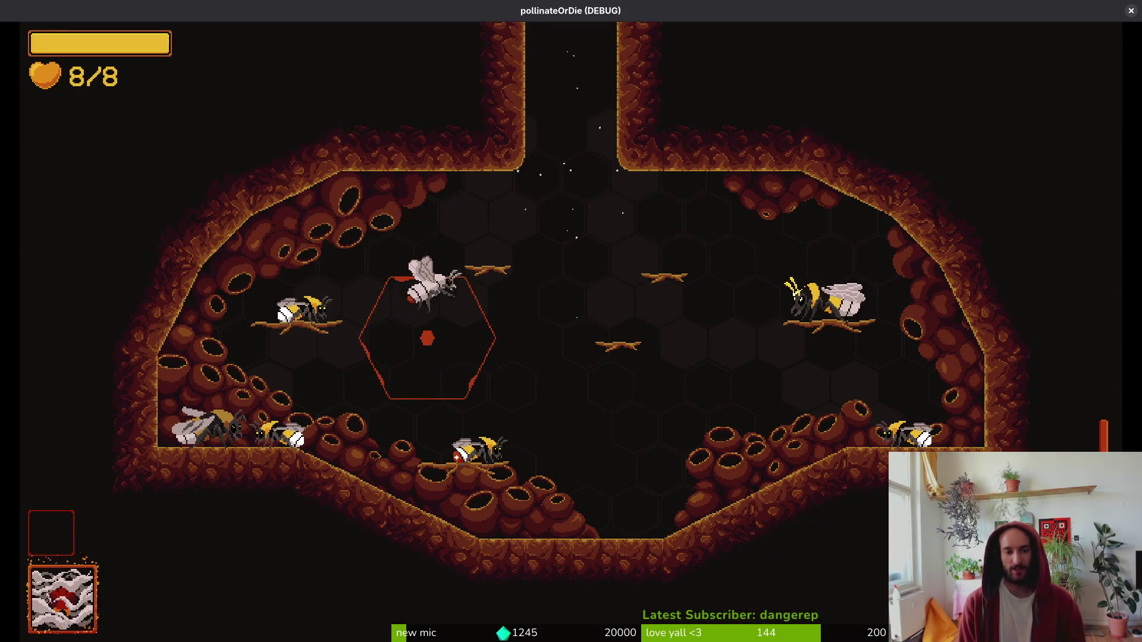
key("Escape")
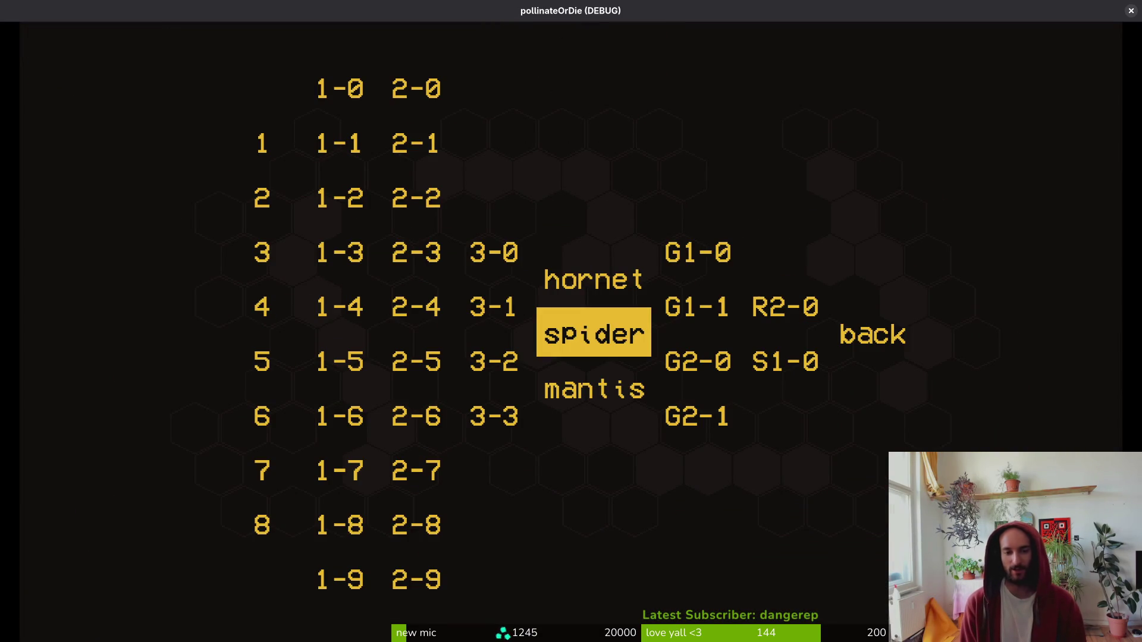
key("Down")
key("Return")
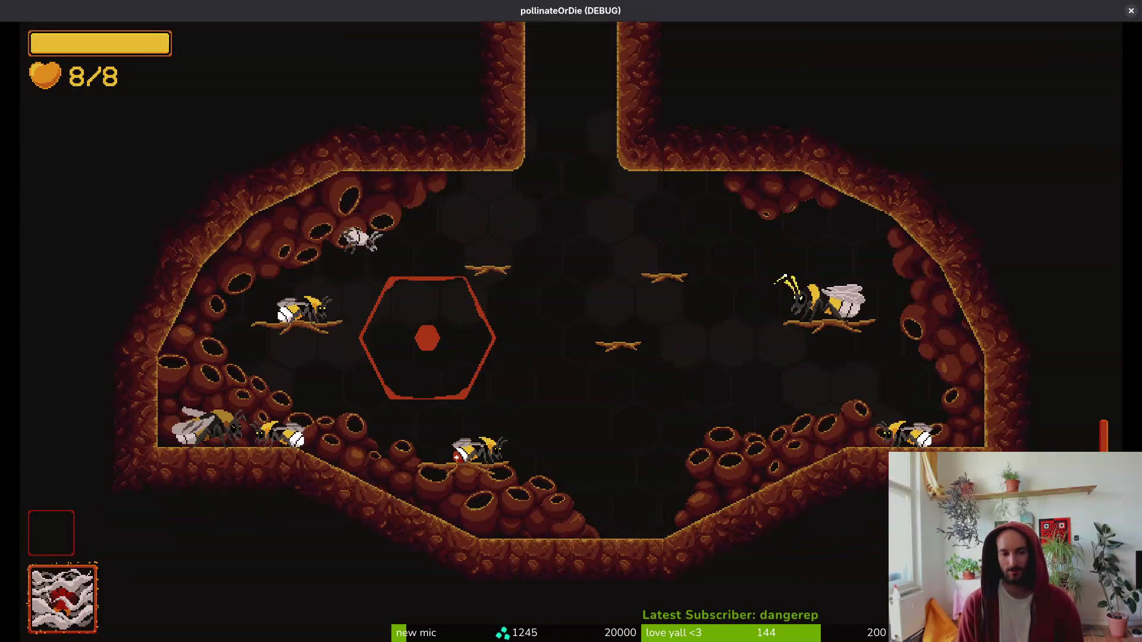
key("Escape")
key("Down")
key("Return")
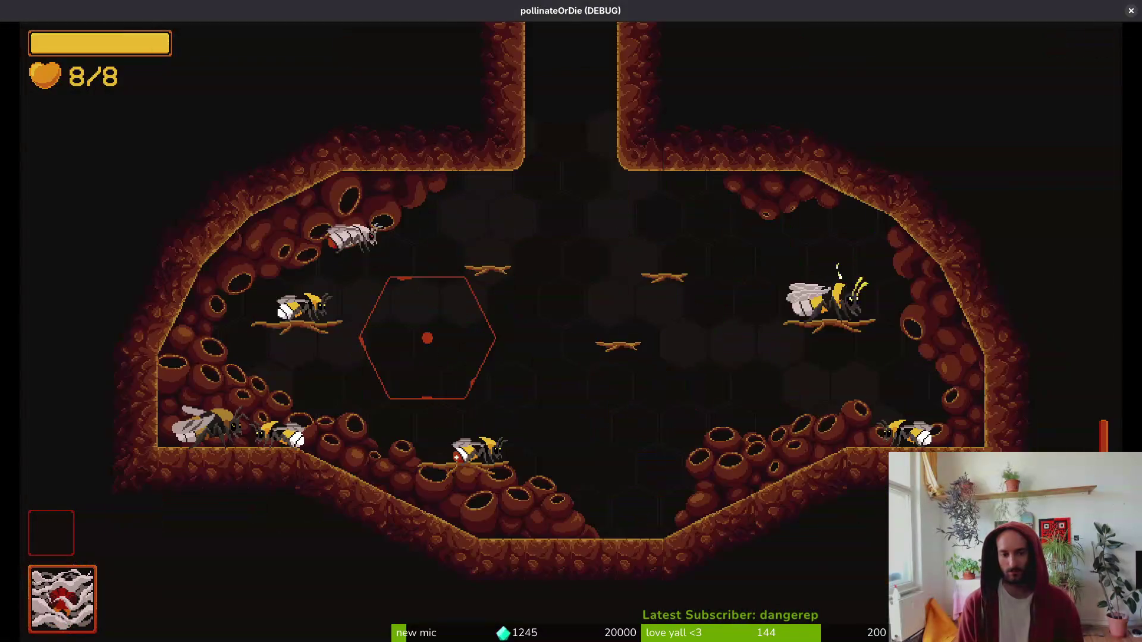
- Reload the mantis level, dash and slash once, then exit and reload it with full 8/8 health
key("Escape")
key("Down")
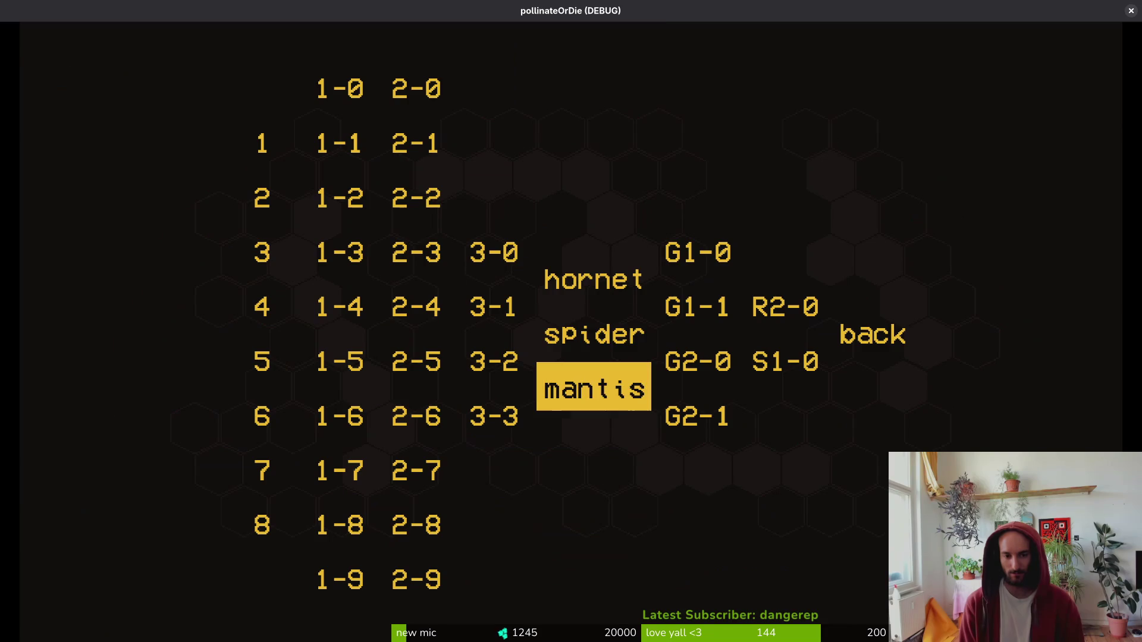
key("Return")
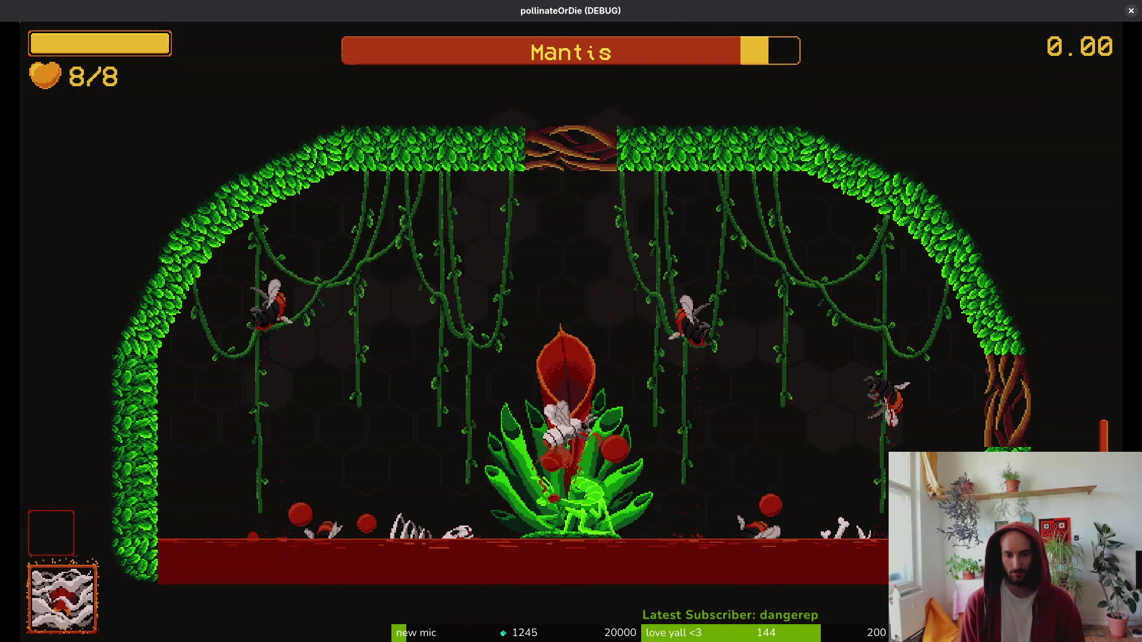
key("w")
key("d")
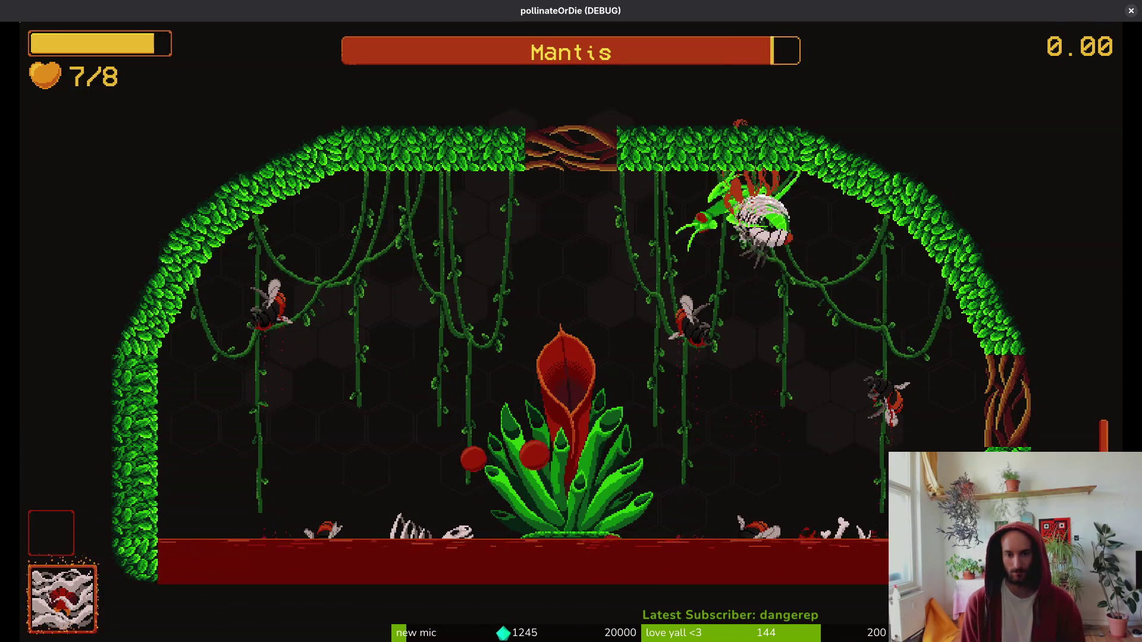
key("Escape")
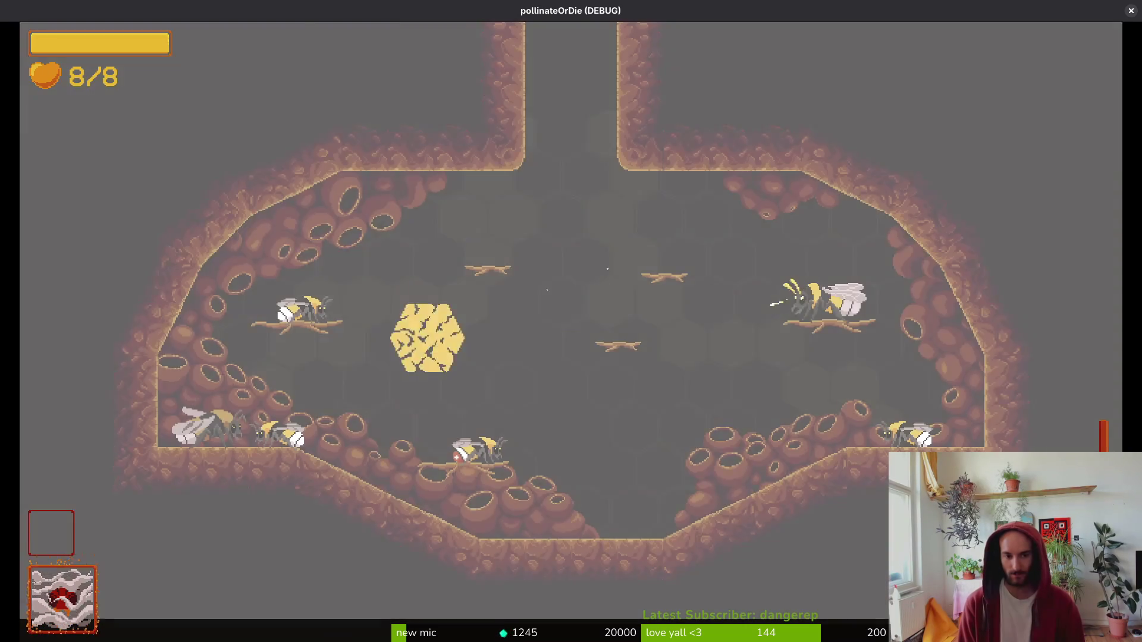
key("Escape")
key("Return")
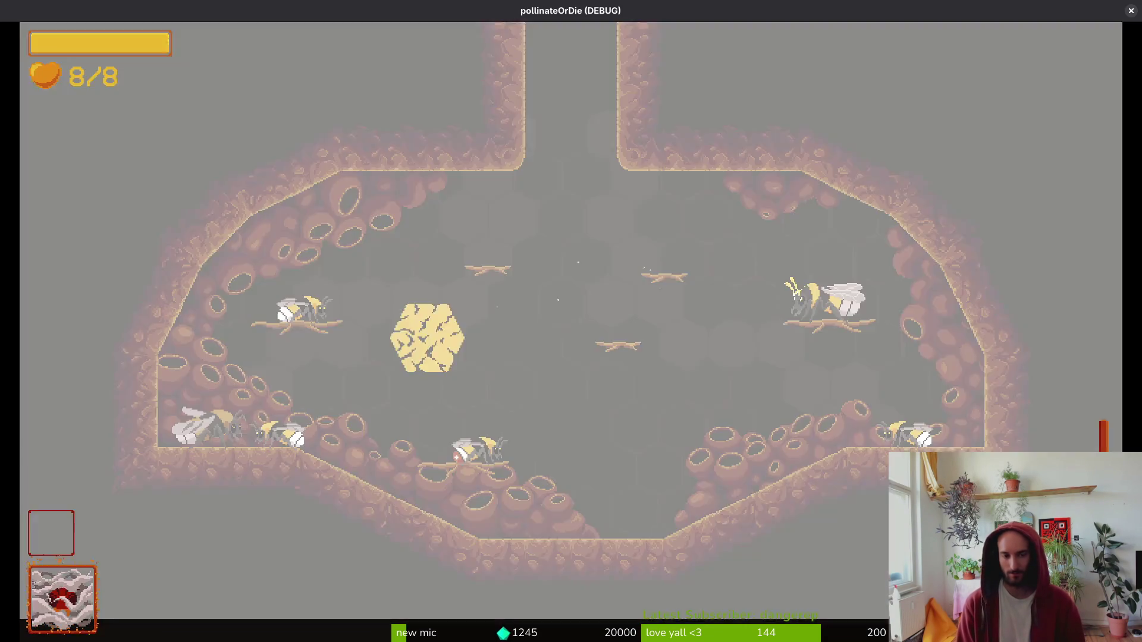
key("Escape")
key("Down")
key("Return")
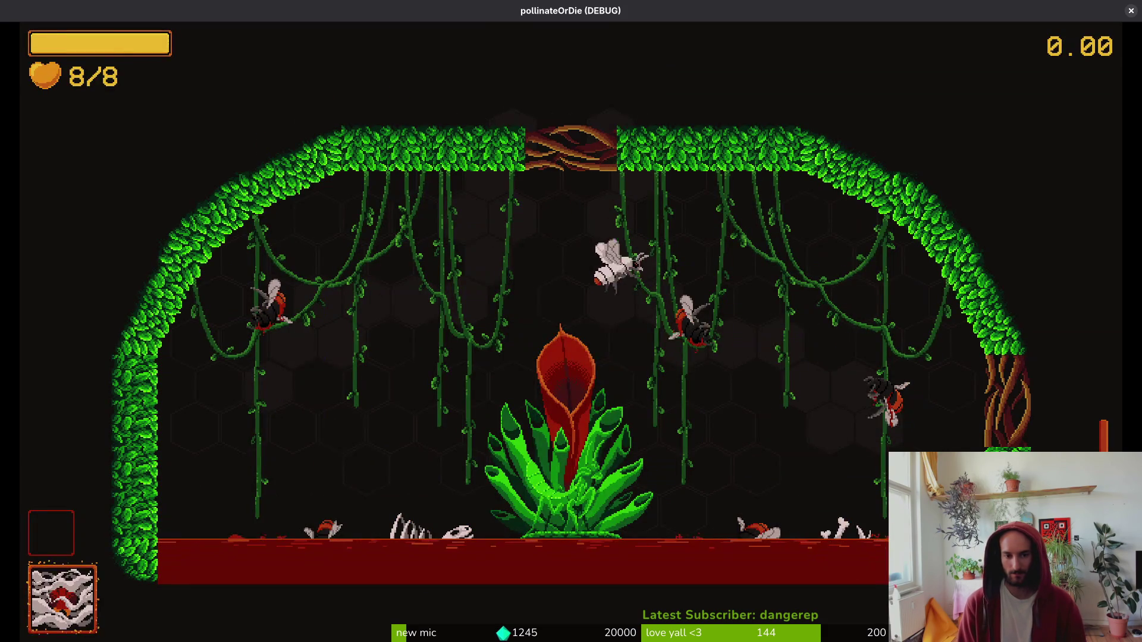
- Dash and slash at the mantis around the central plant using the arrow keys
key("Right")
key("Down")
key("Left")
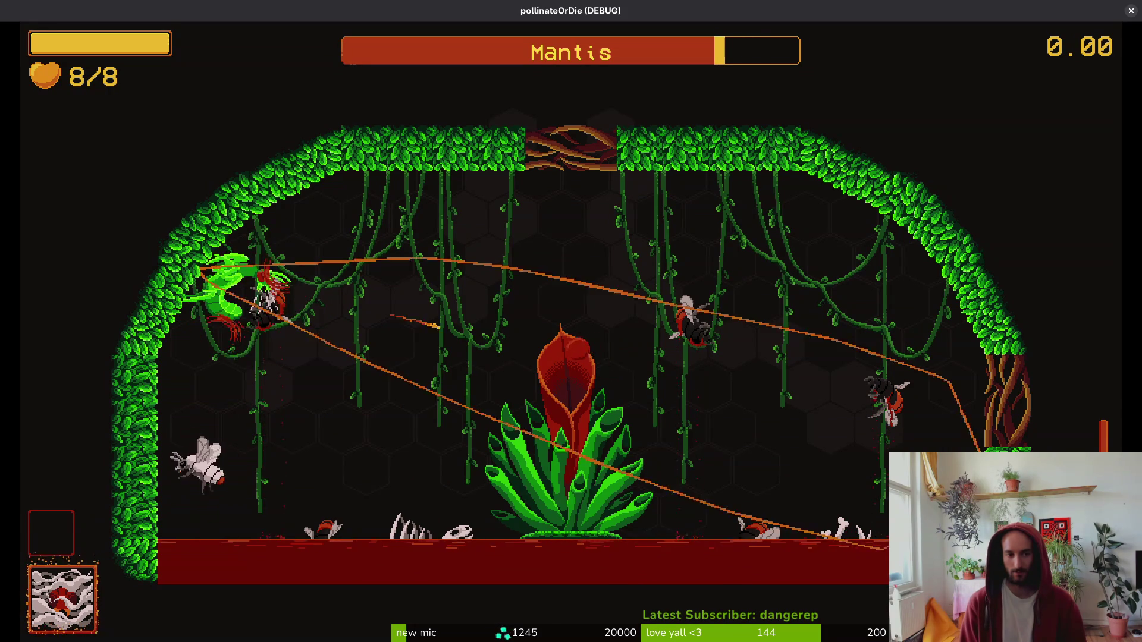
key("Right")
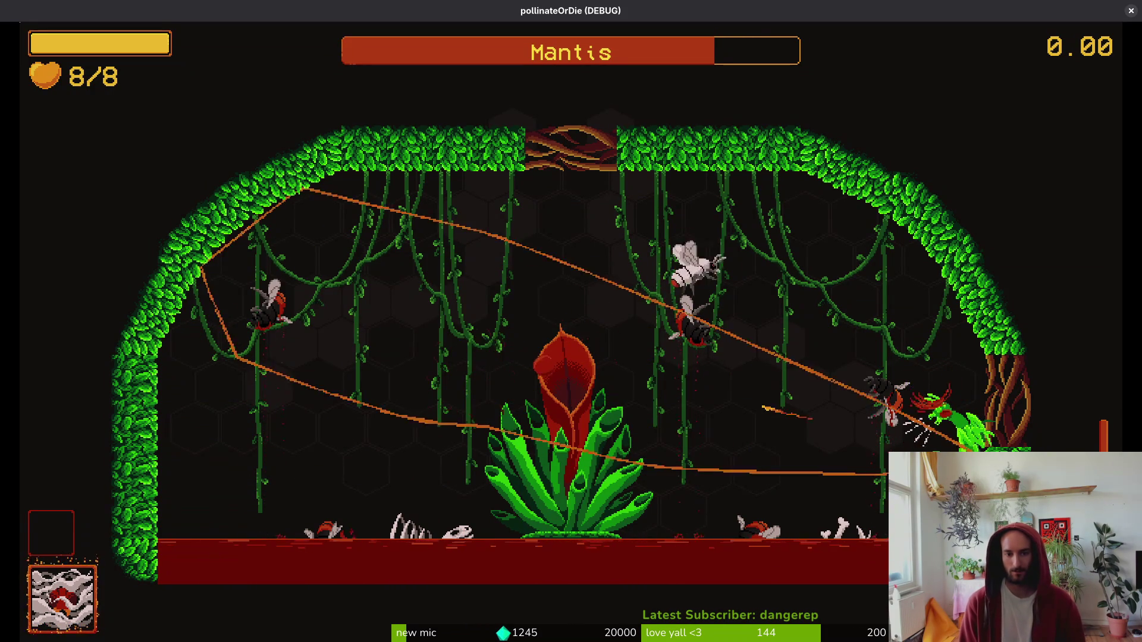
key("Left")
key("Right")
key("Right")
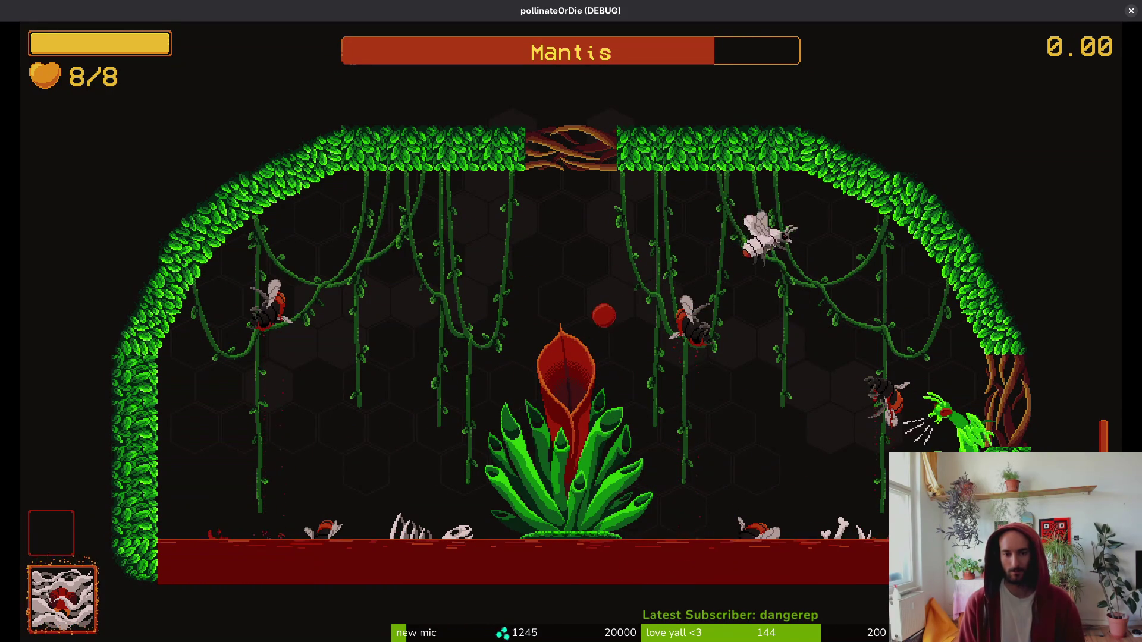
key("Left")
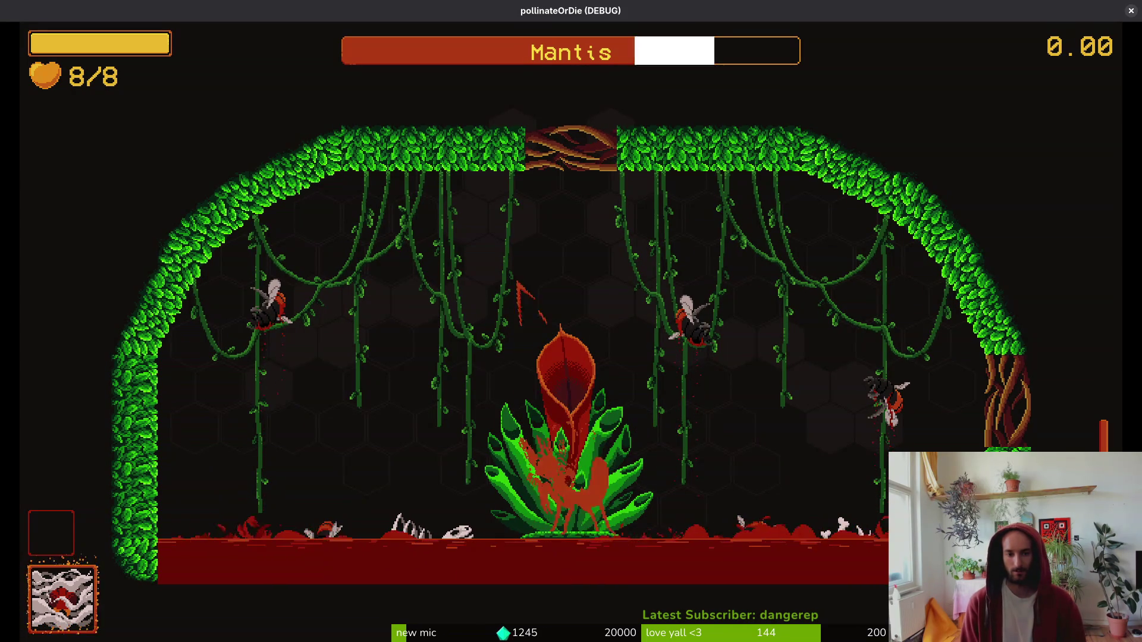
- Dodge thorn bursts and dive onto the mantis, then return to the hive and open level select
key("Right")
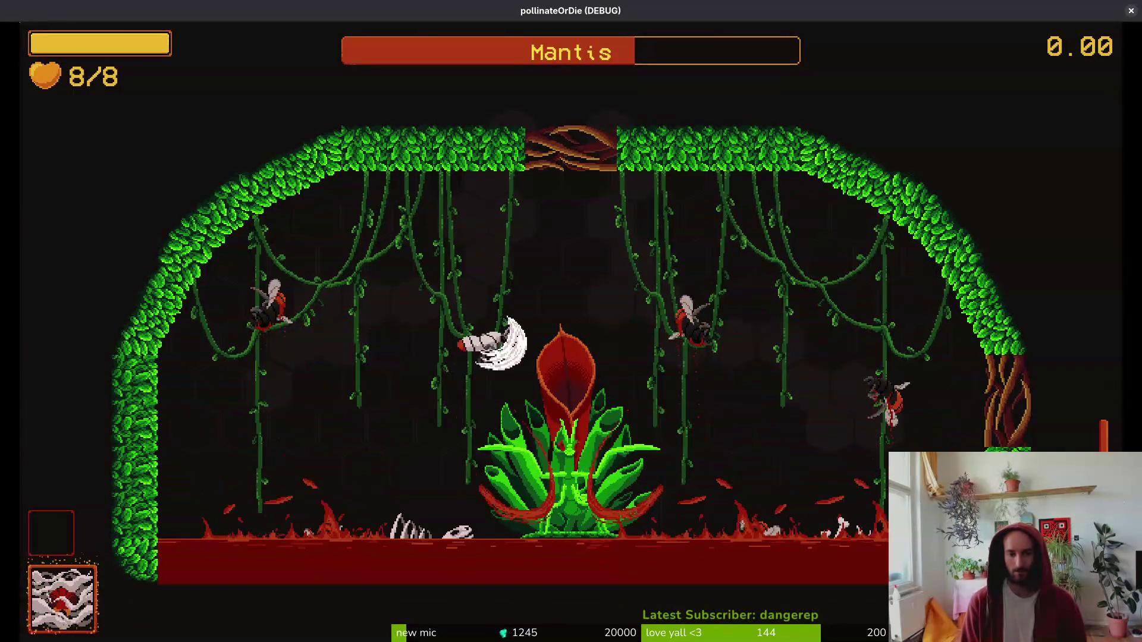
key("Down")
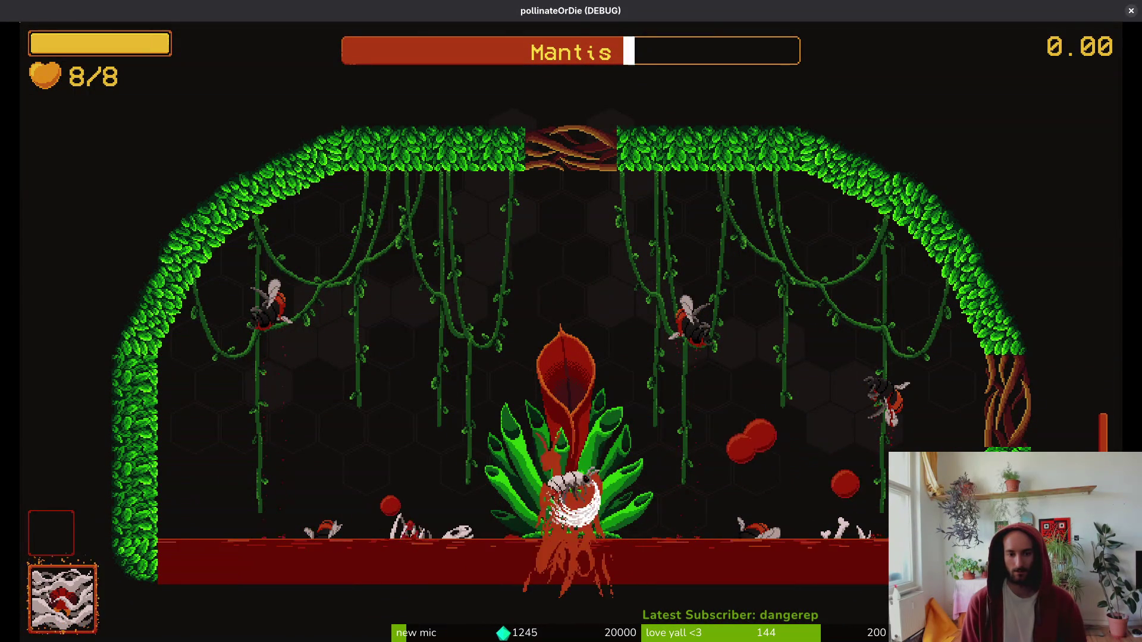
key("Right")
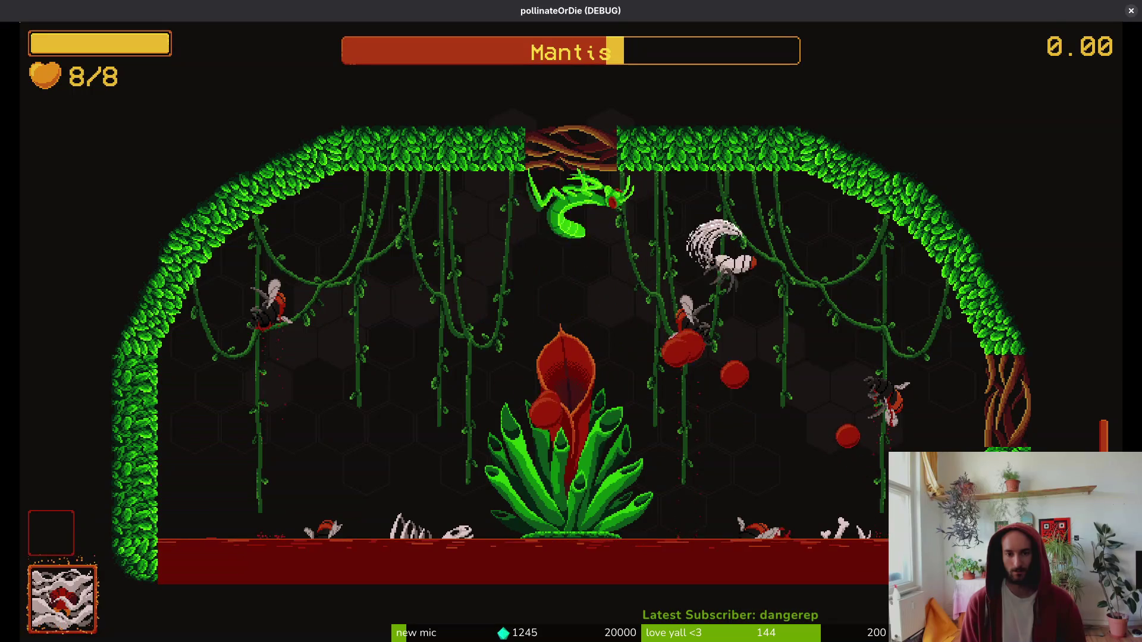
key("Down")
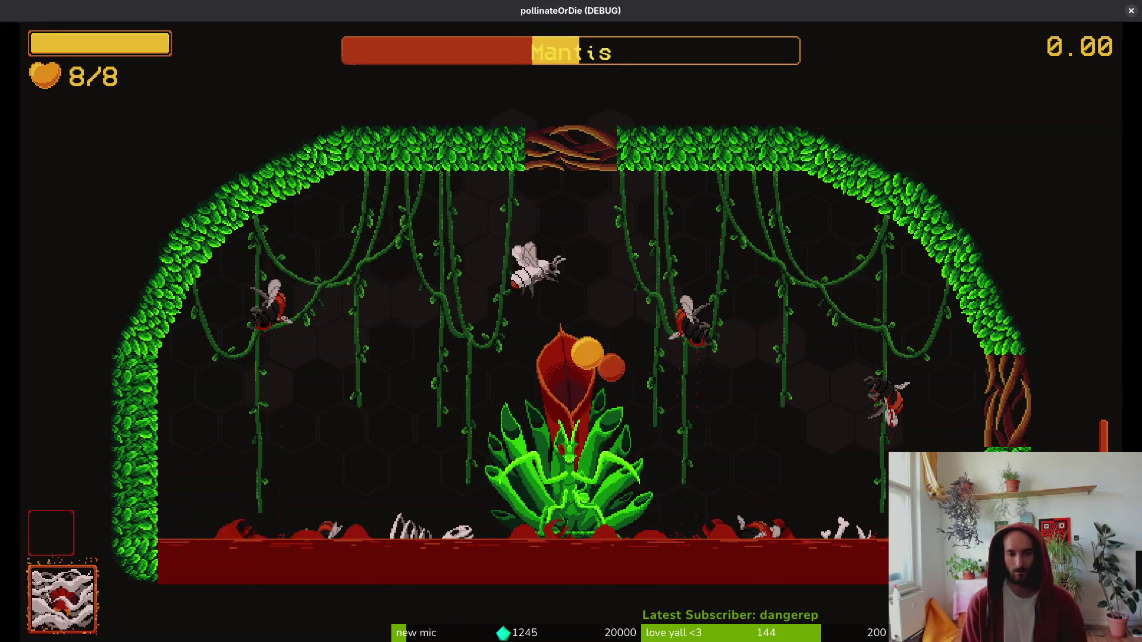
key("Down")
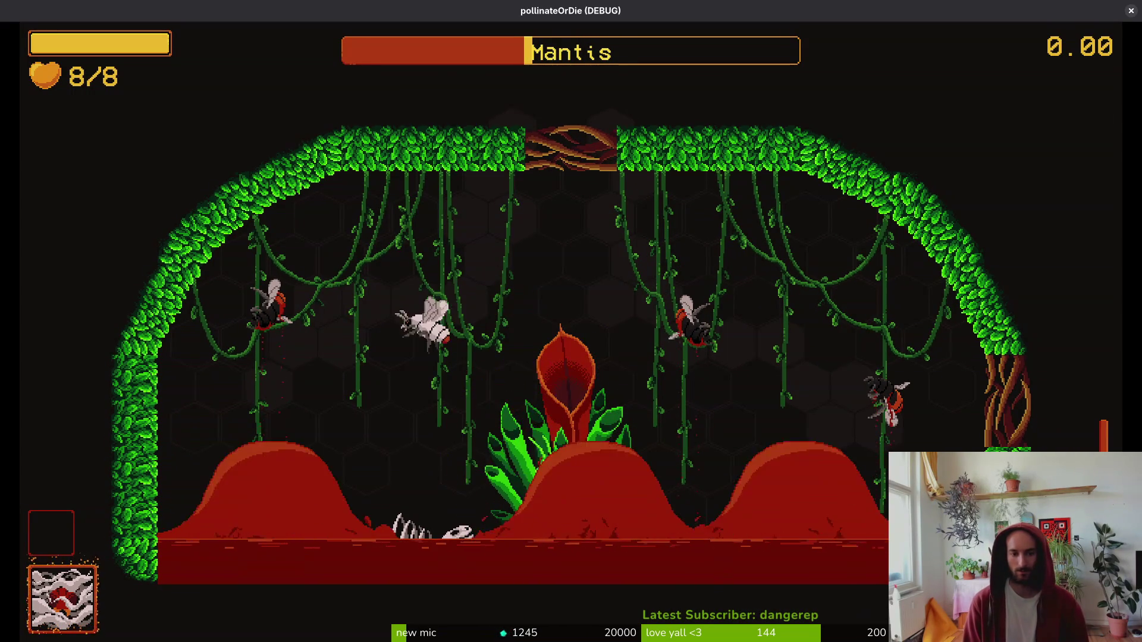
key("Up")
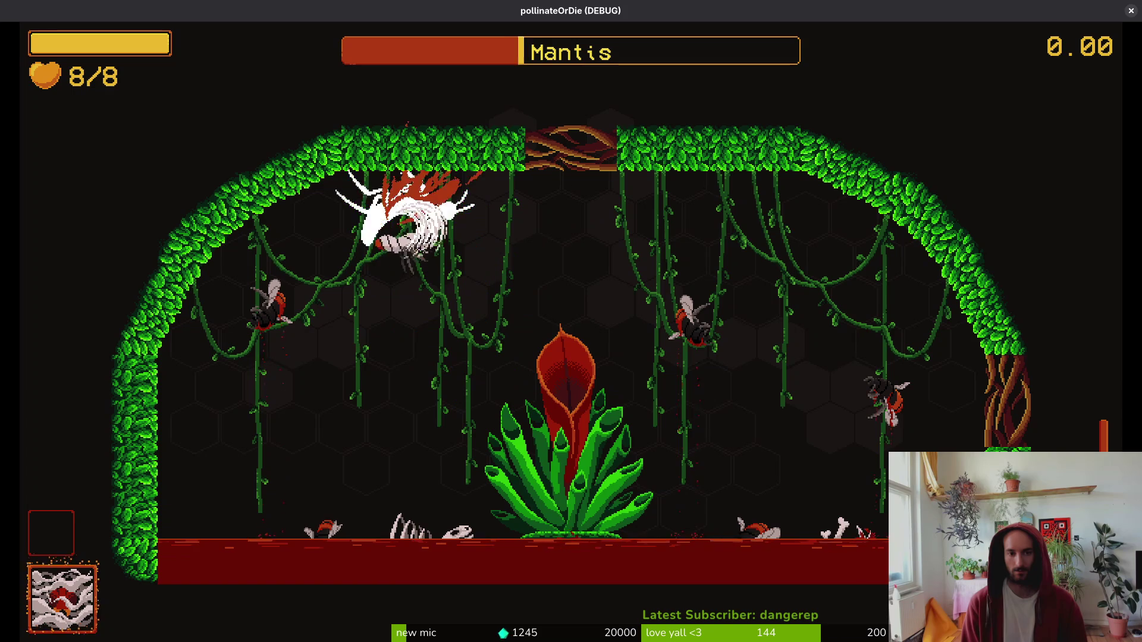
key("Down")
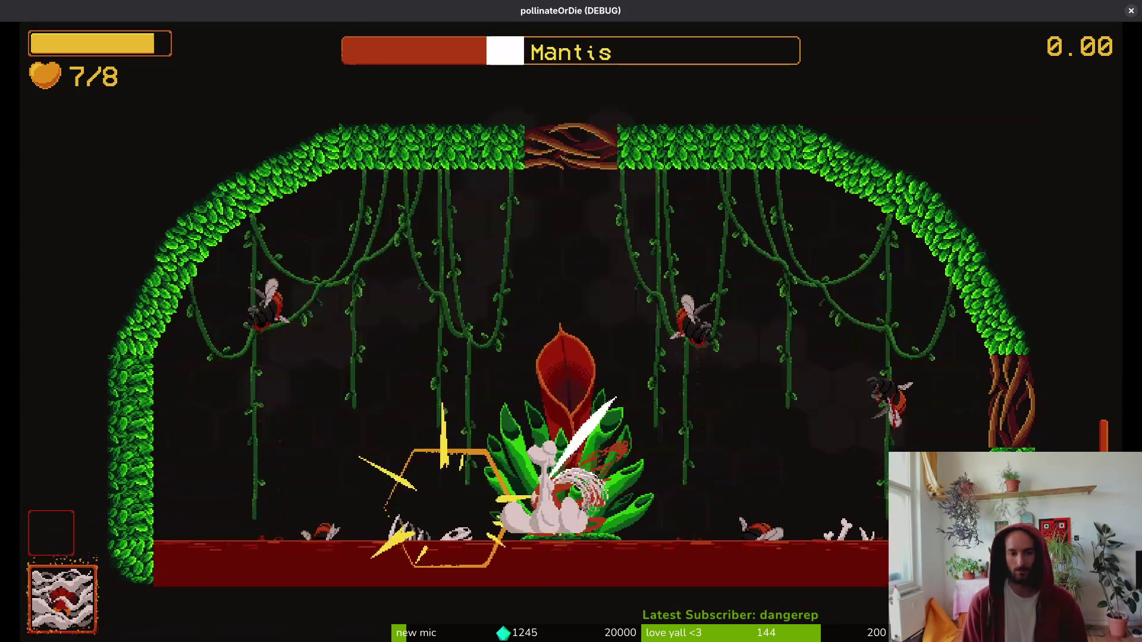
key("r")
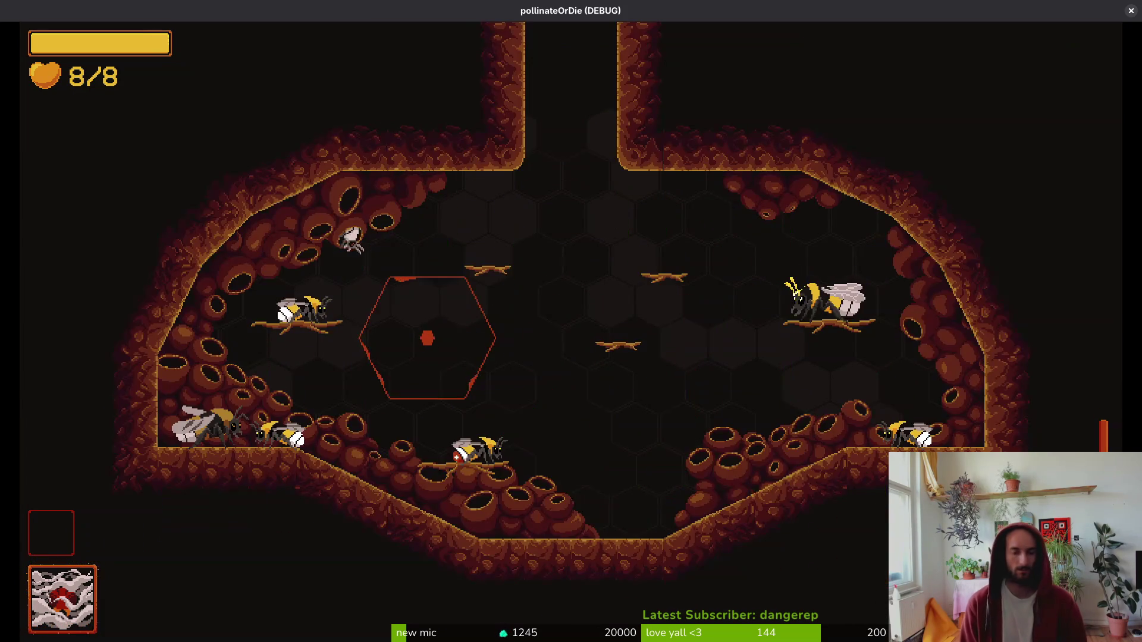
key("Escape")
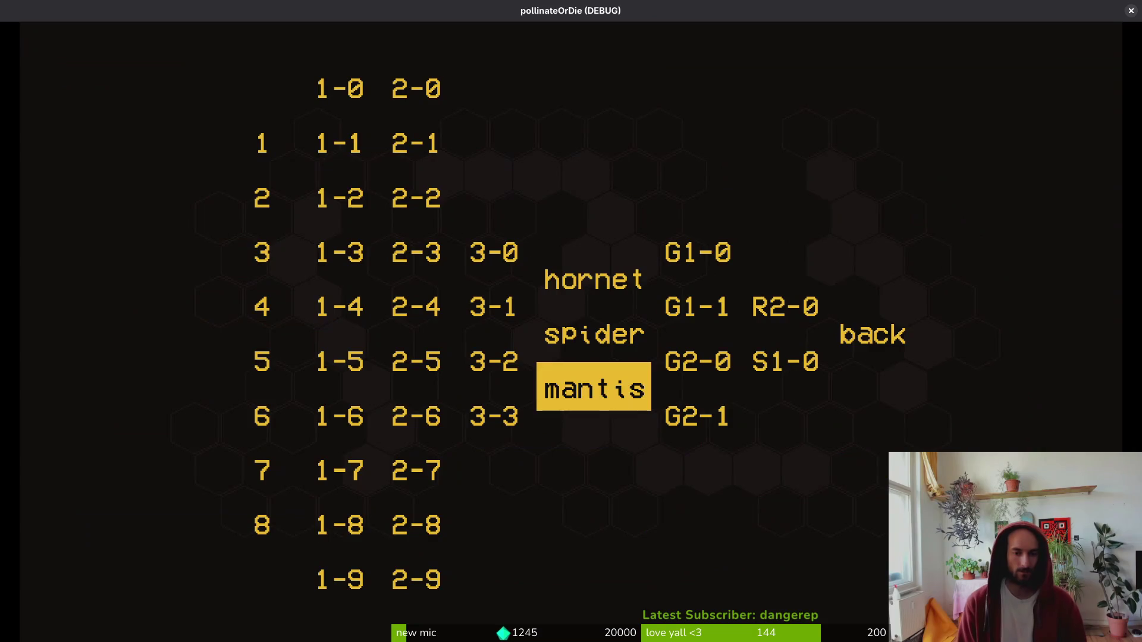
- Load the mantis level, empty its health bar, stop the game with F8, and close the orbing_center_vfx tab
key("Return")
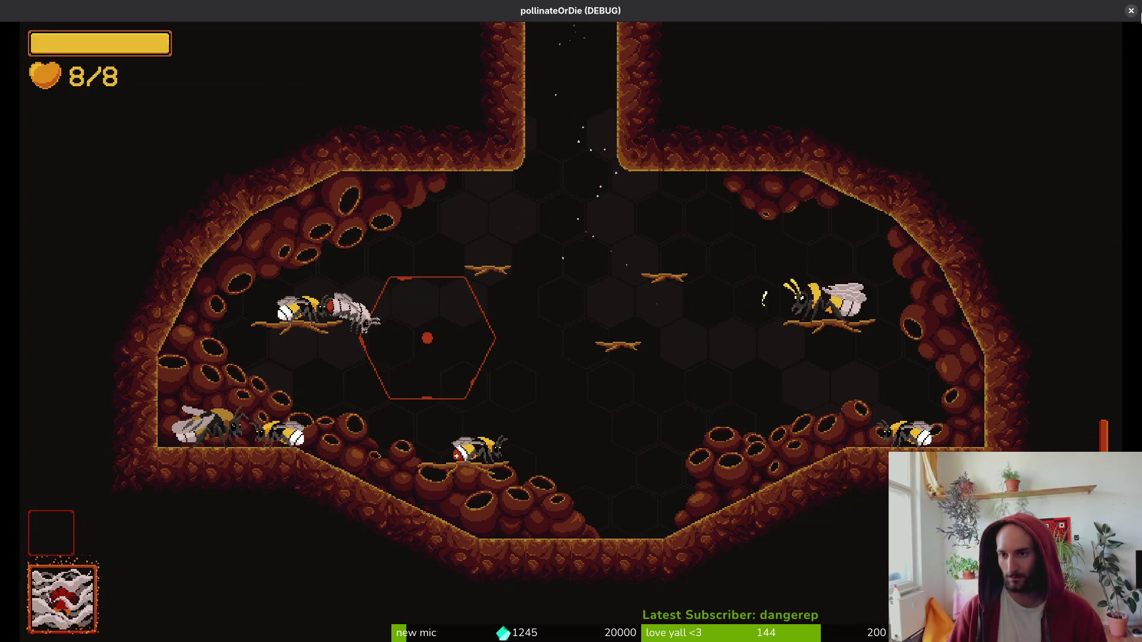
key("F8")
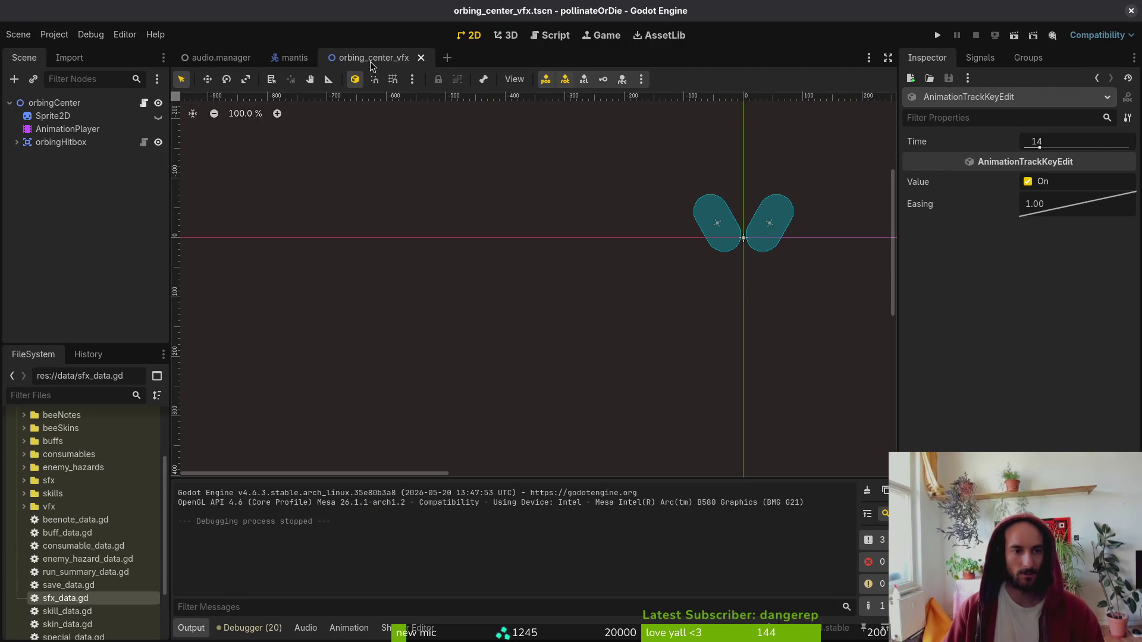
middle_click(370, 59)
- In tig status, stage mantis.tscn and dashing.gd, leaving the other changed files unstaged
key("super+1")
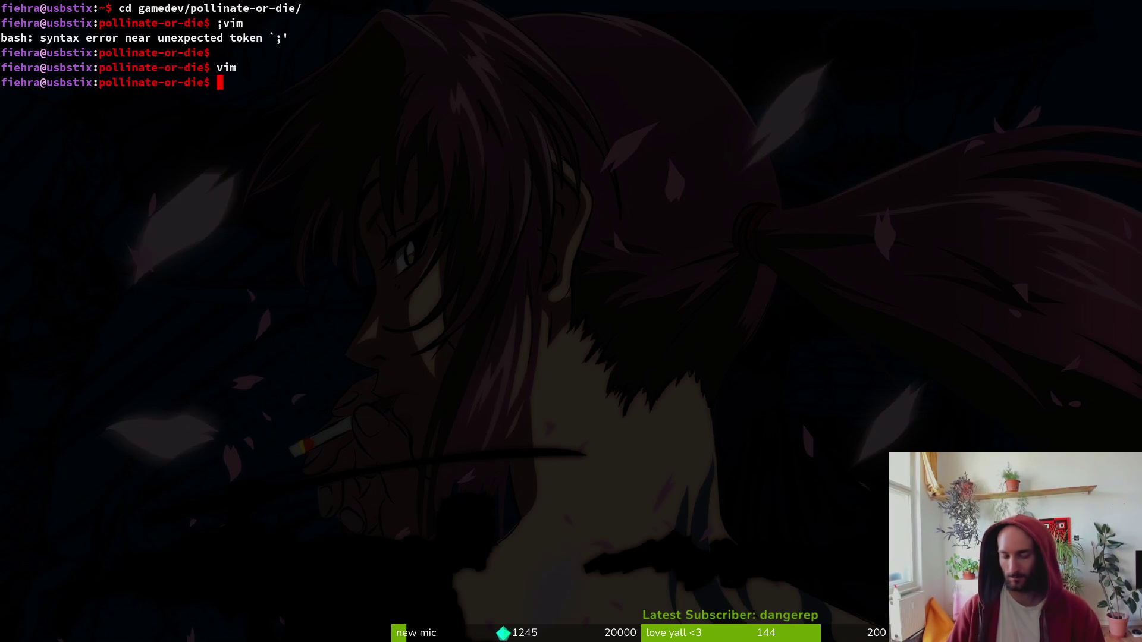
type("tig status")
key("Return")
key("Down")
key("Down")
key("Down")
key("Return")
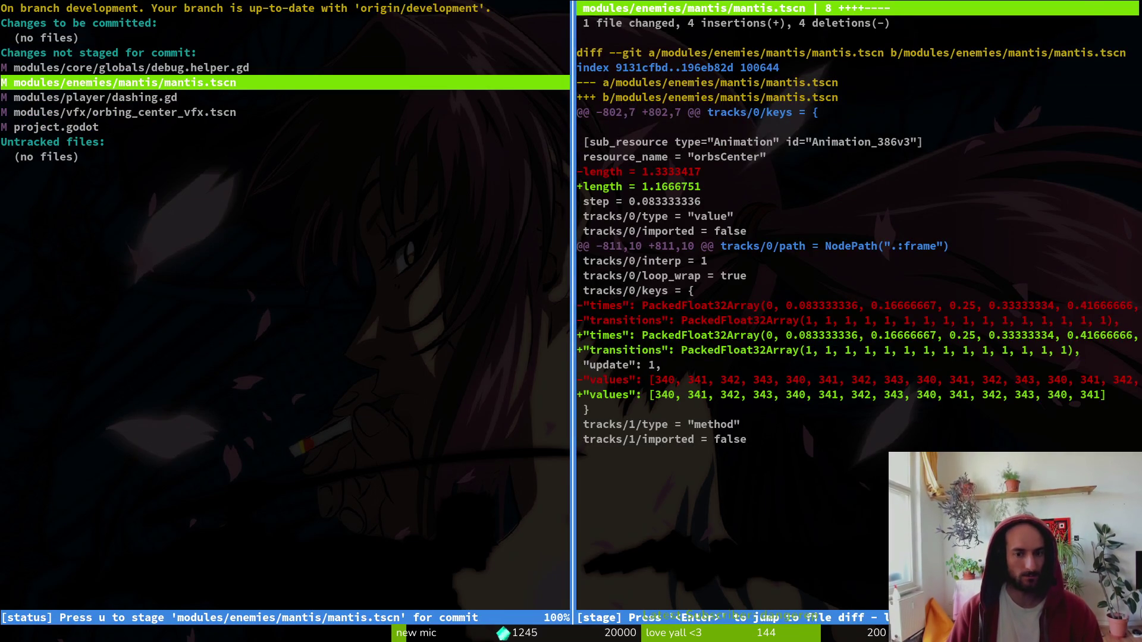
key("u")
key("u")
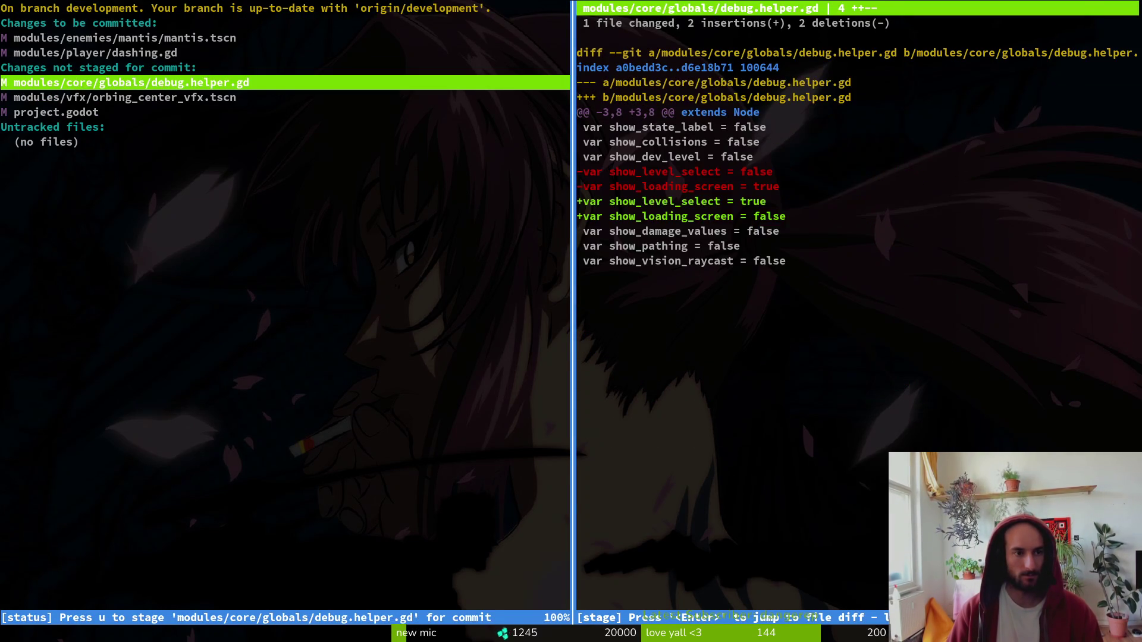
key("Down")
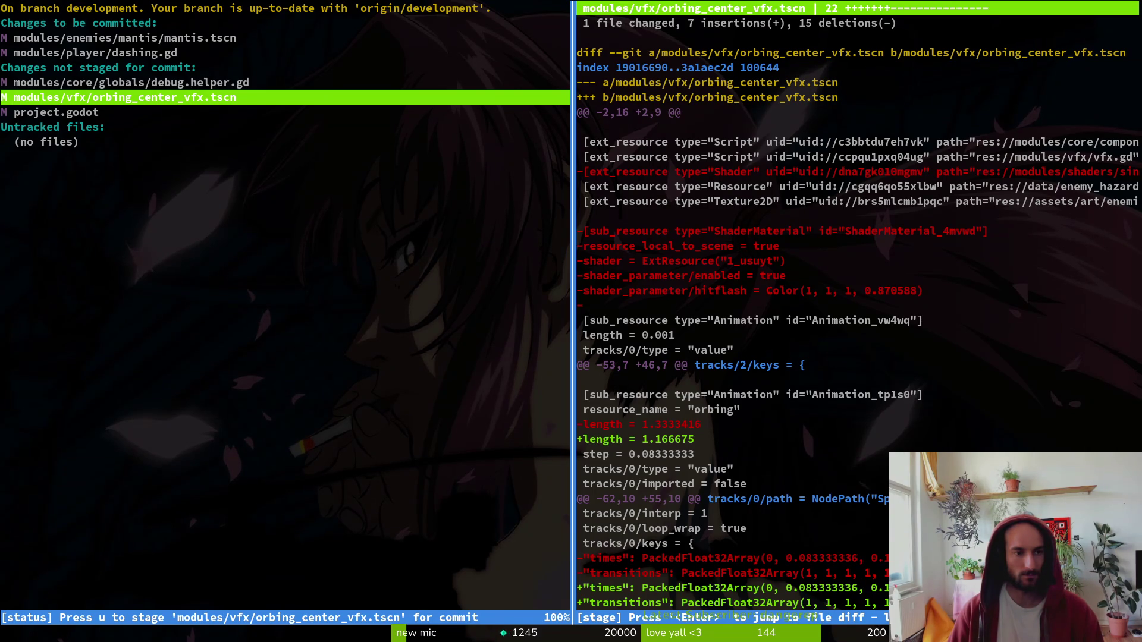
key("Up")
- Commit the staged changes with the message 'balancing some mantis mechanics'
key("q")
key("q")
type("git commit ;")
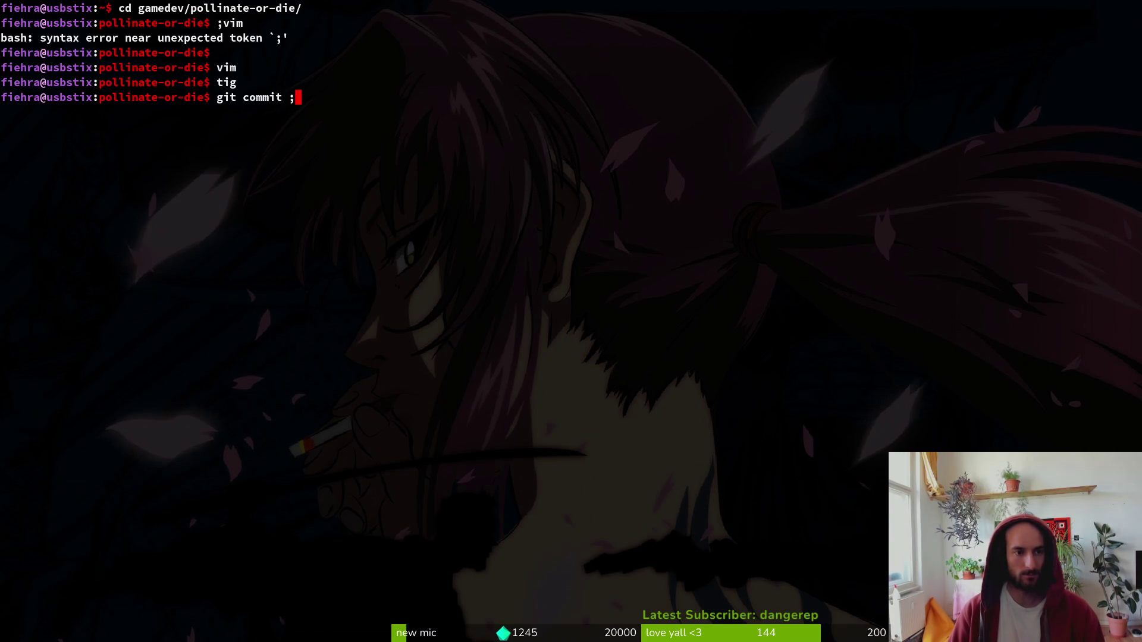
key("BackSpace")
key("BackSpace")
type("-m\" bal")
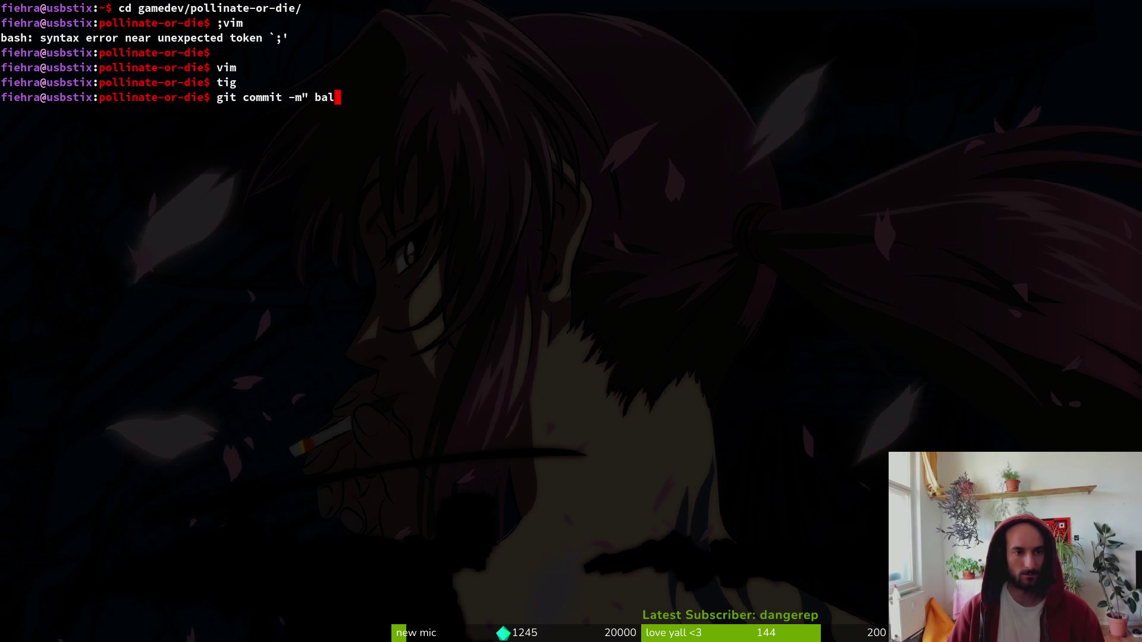
type("ancing some mantis me")
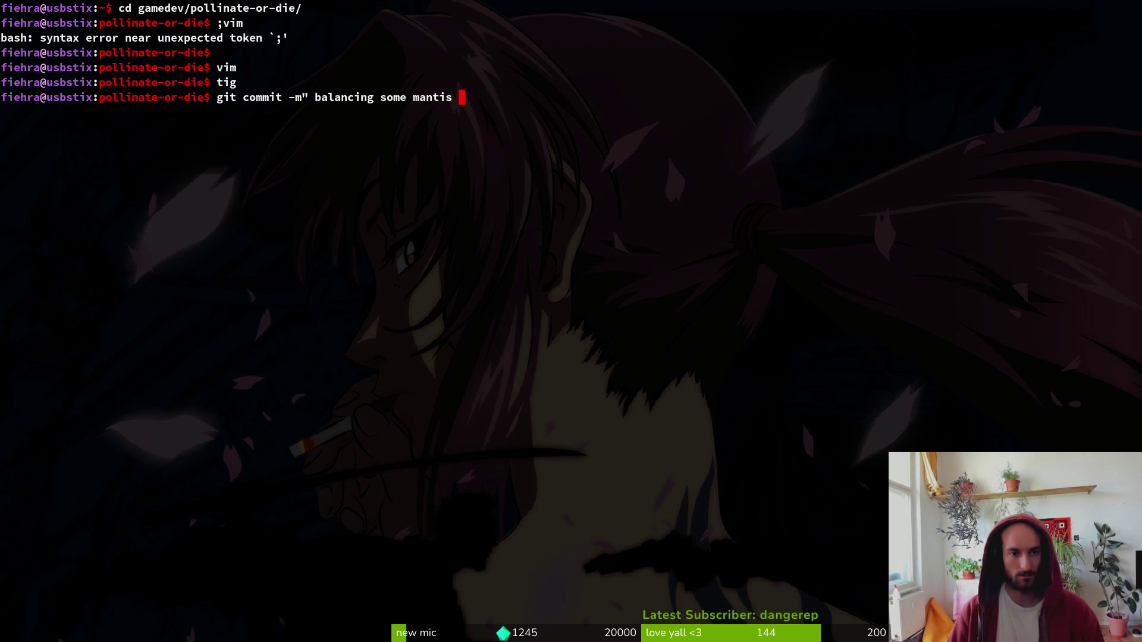
type("chanics\"")
key("Return")
- Push the commit to development and launch Neovim in the pollinate-or-die folder
type("git push")
key("Return")
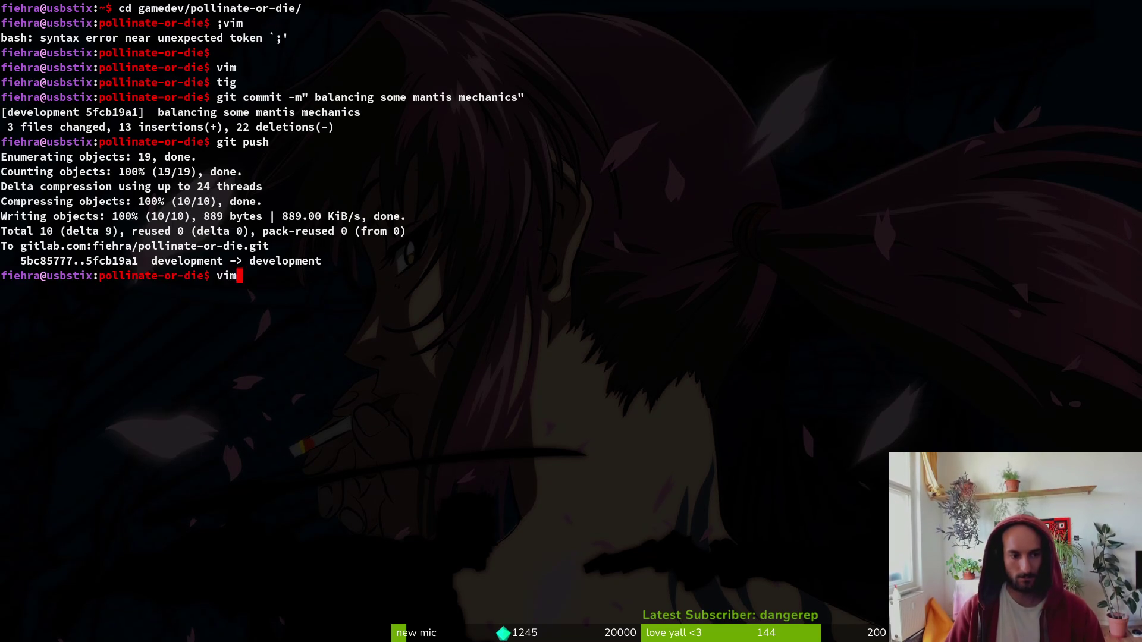
type("m")
key("Return")
- Open enum.helper.gd and move to the MANTIS_SCREAM entry in the sfx_type enum
type("enhelper")
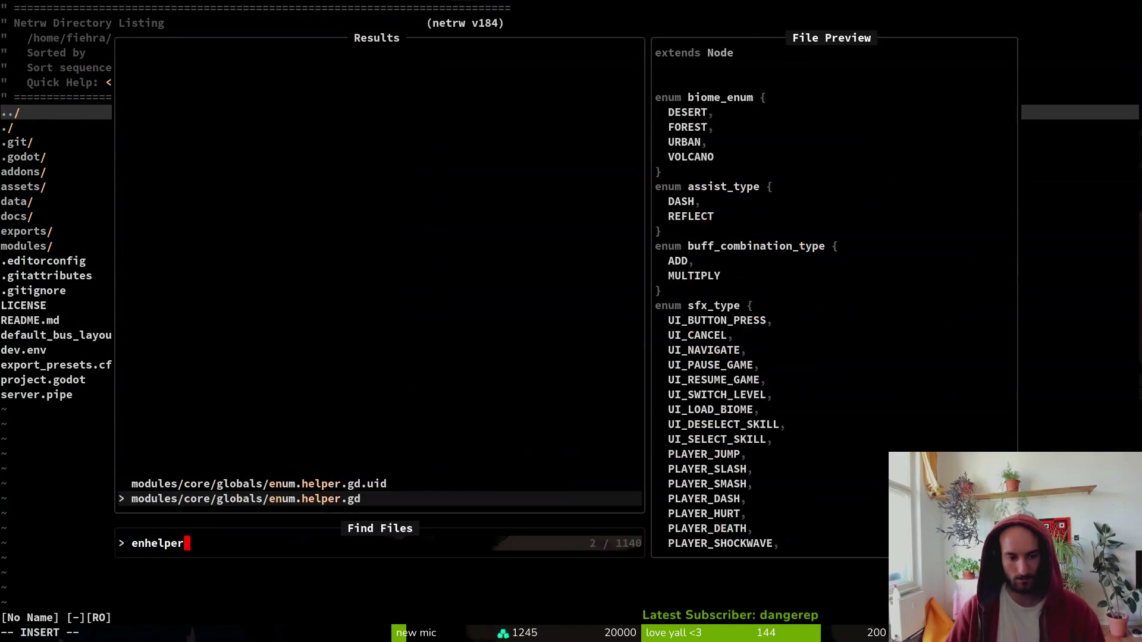
key("Return")
key("braceright")
key("k")
key("k")
key("k")
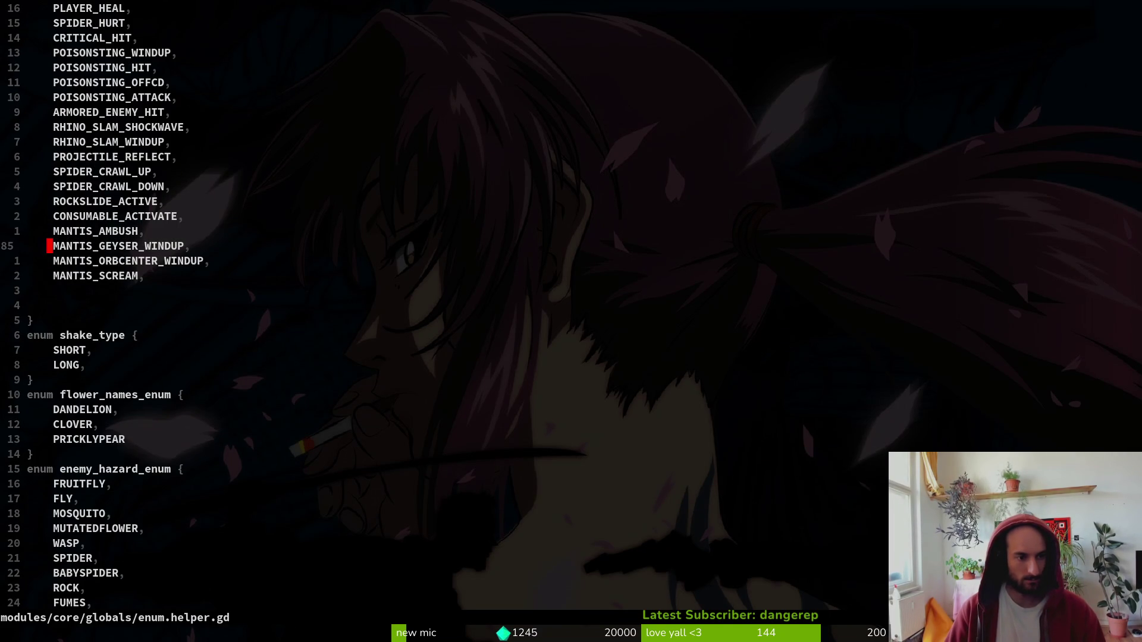
key("shift+v")
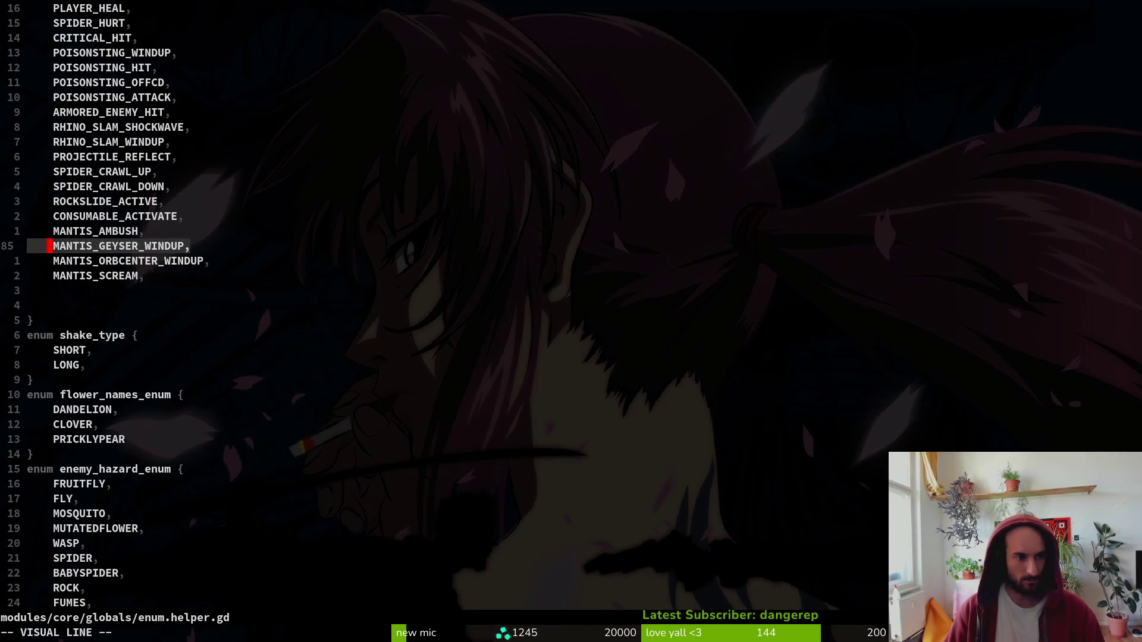
key("Escape")
key("k")
key("shift+v")
key("Escape")
key("j")
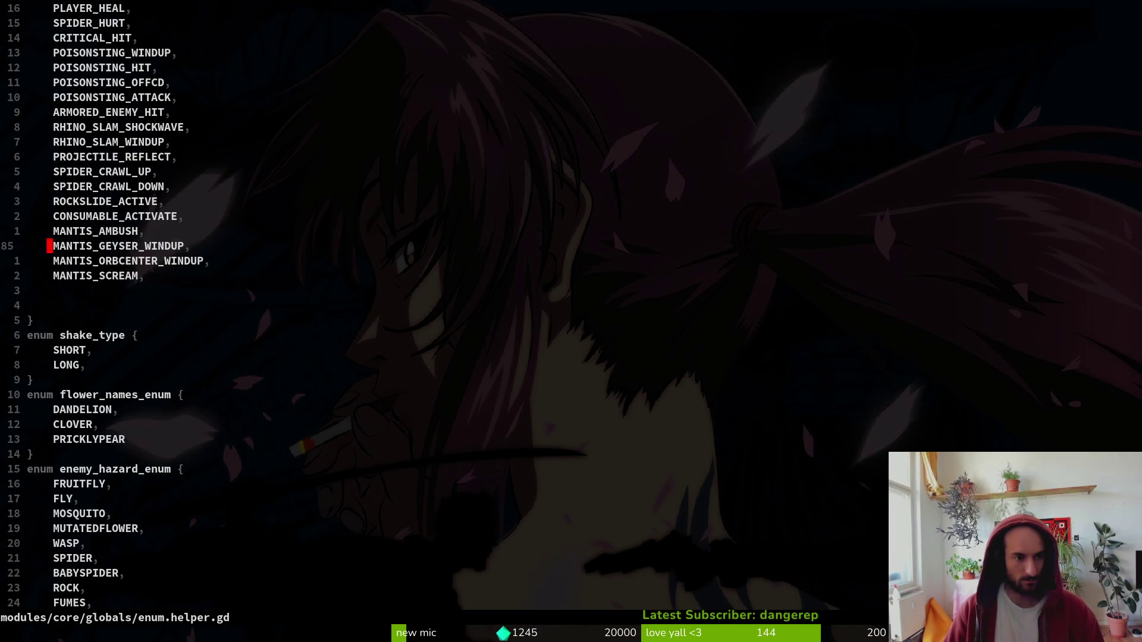
key("shift+v")
key("j")
key("Escape")
key("shift+v")
key("j")
key("Escape")
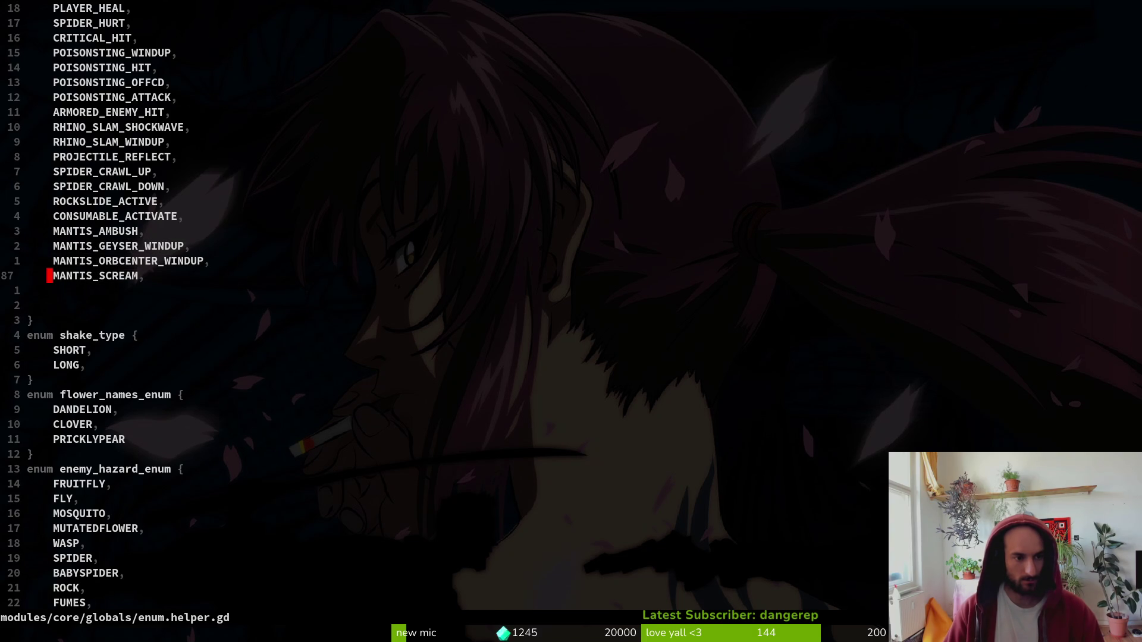
- Grep the project for MANTIS_SCREAM and compare the spawn_orbs.gd and orbs_center.gd matches
key("space")
key("f")
key("w")
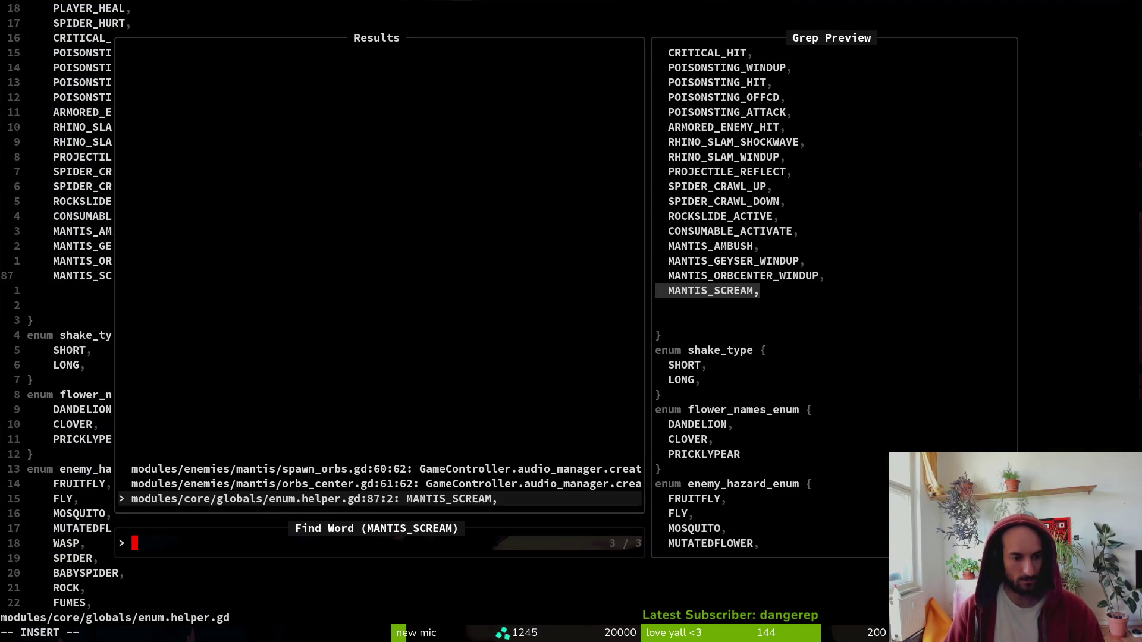
key("Up")
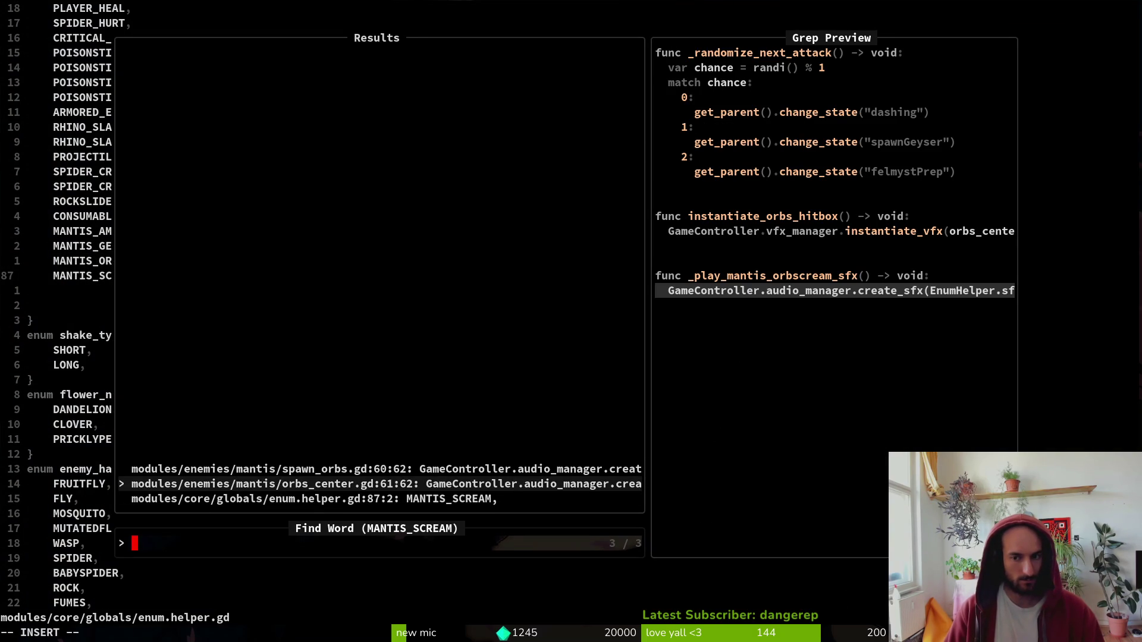
key("Up")
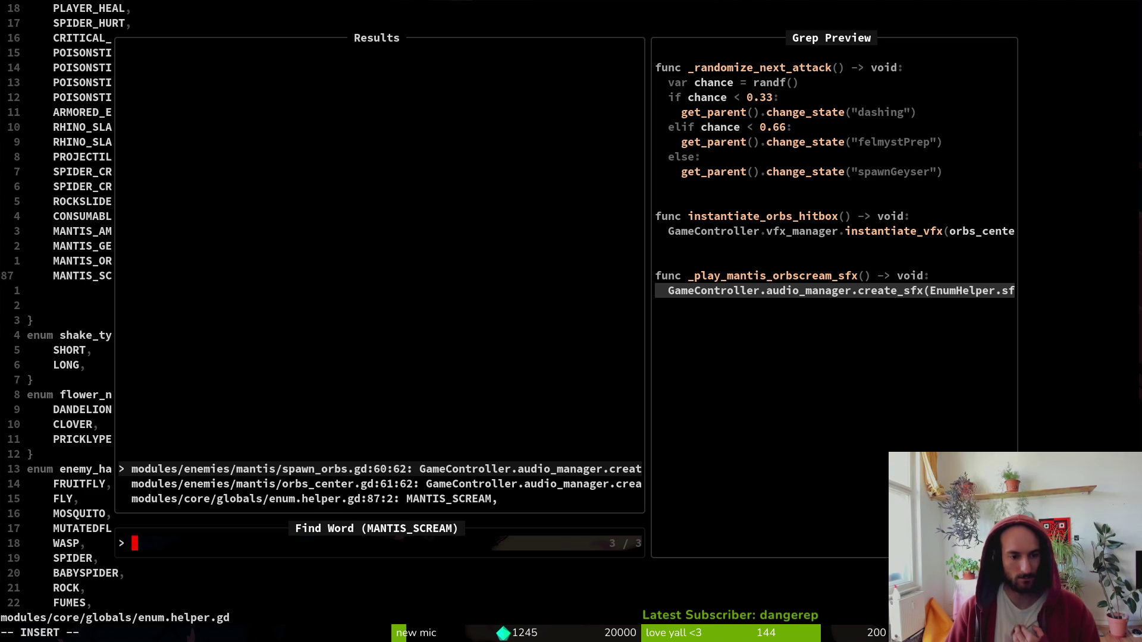
key("Down")
key("Up")
key("Down")
key("Up")
key("Down")
key("Up")
key("Down")
key("Escape")
key("Escape")
- Save enum.helper.gd and open spawn_orbs.gd
type(":write")
key("Return")
key("space")
key("f")
key("f")
type("spawnorb")
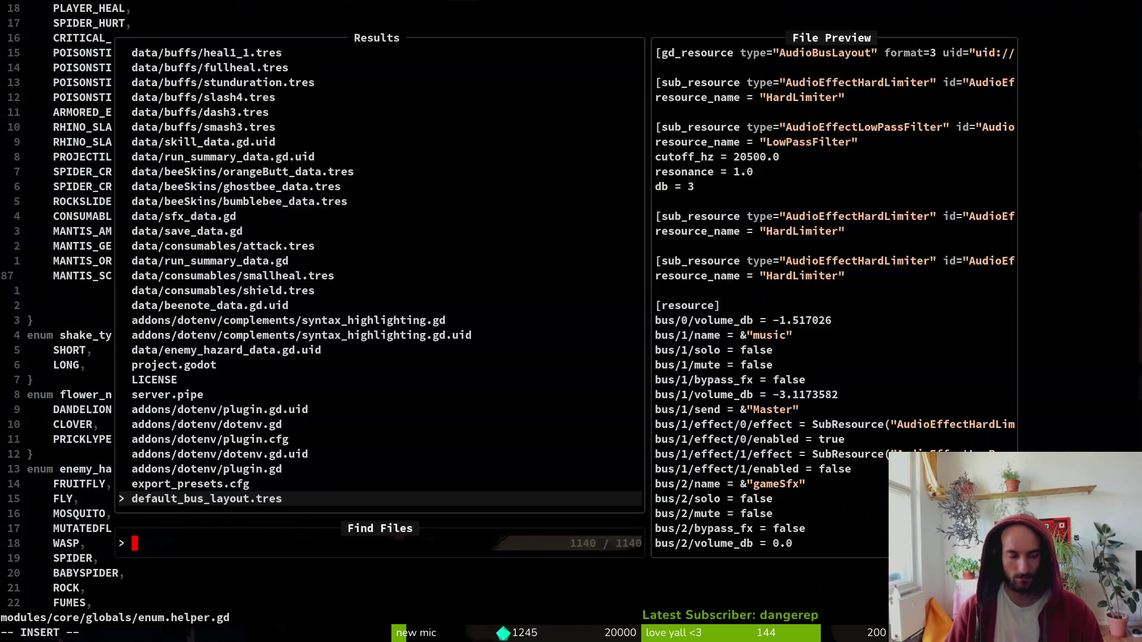
key("Return")
- Quit Neovim with :qa and return to the Godot editor
type(":qa")
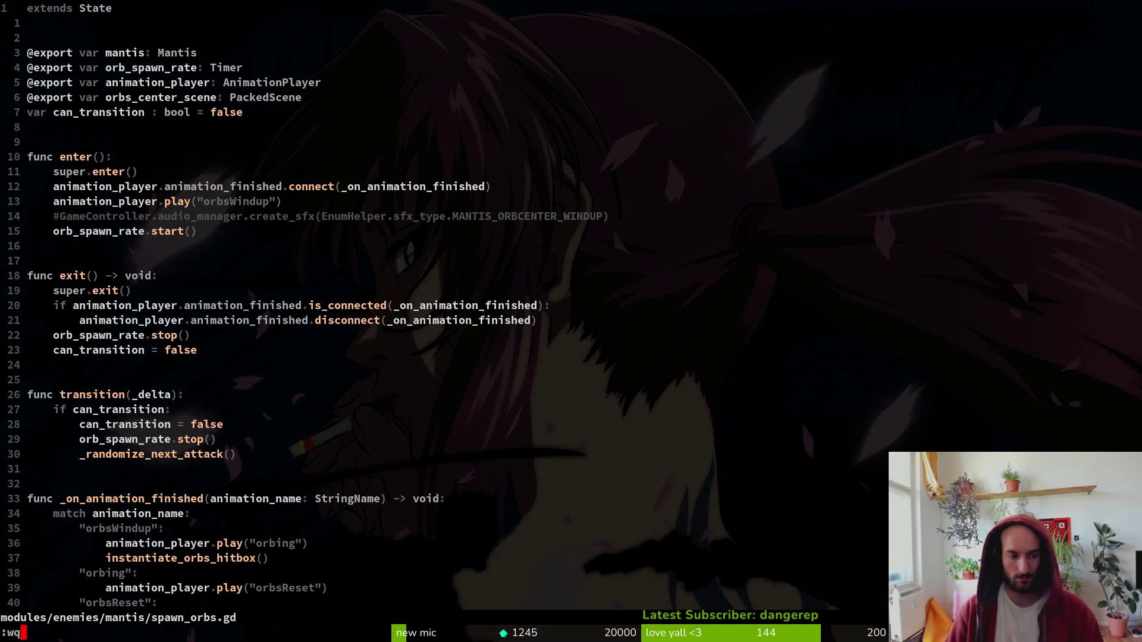
key("Return")
key("alt+Tab")
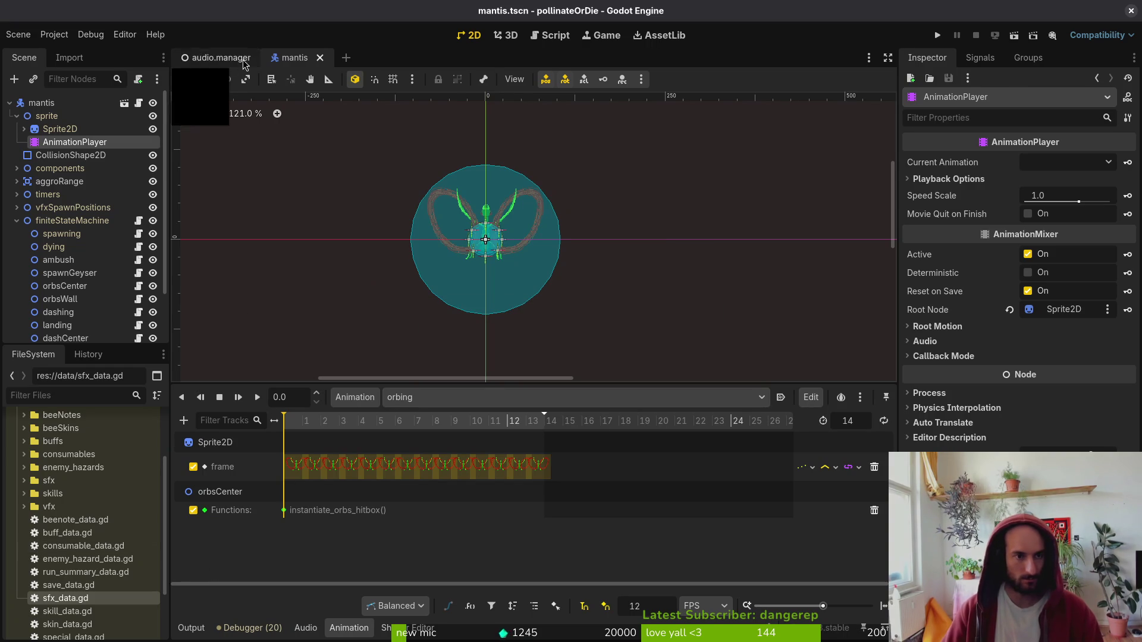
- Reveal mantis.tscn in the FileSystem and delete the unused spawn_orbs.gd script
right_click(295, 58)
left_click(368, 123)
scroll(142, 524, "down", 3)
left_click(124, 610)
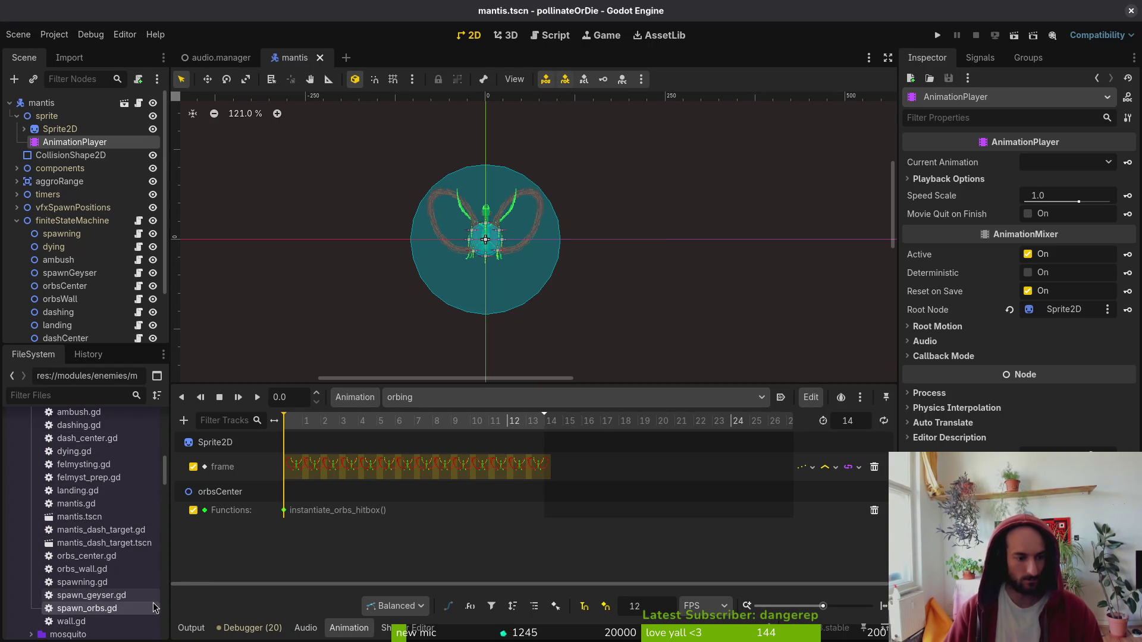
key("Delete")
key("Return")
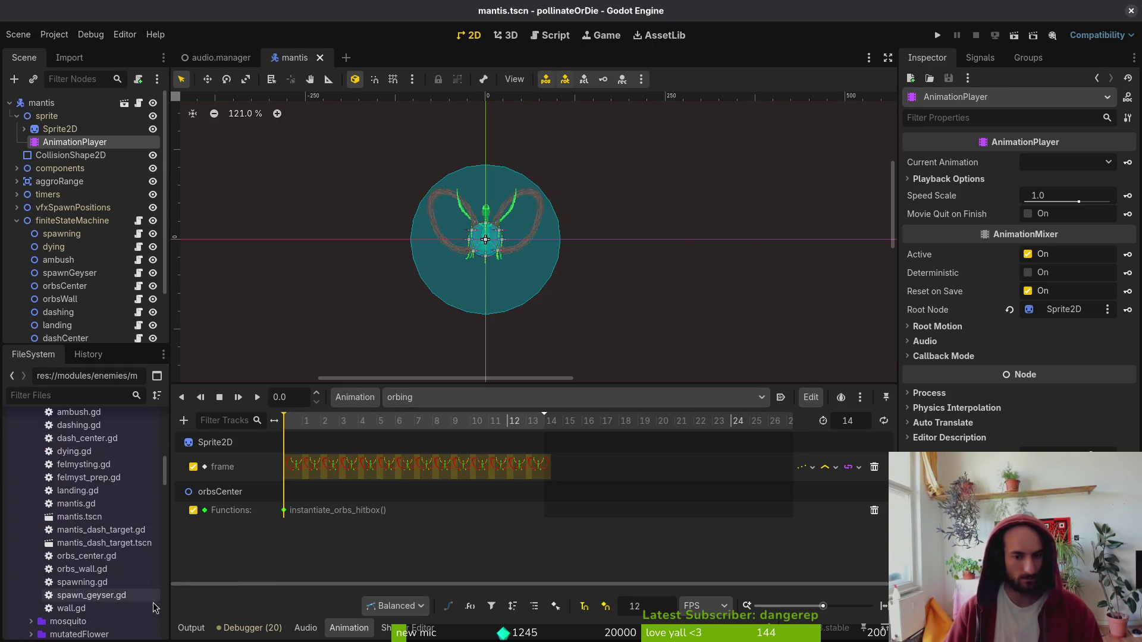
- Run the game, load the mantis level from debug level select, then close it
left_click(938, 36)
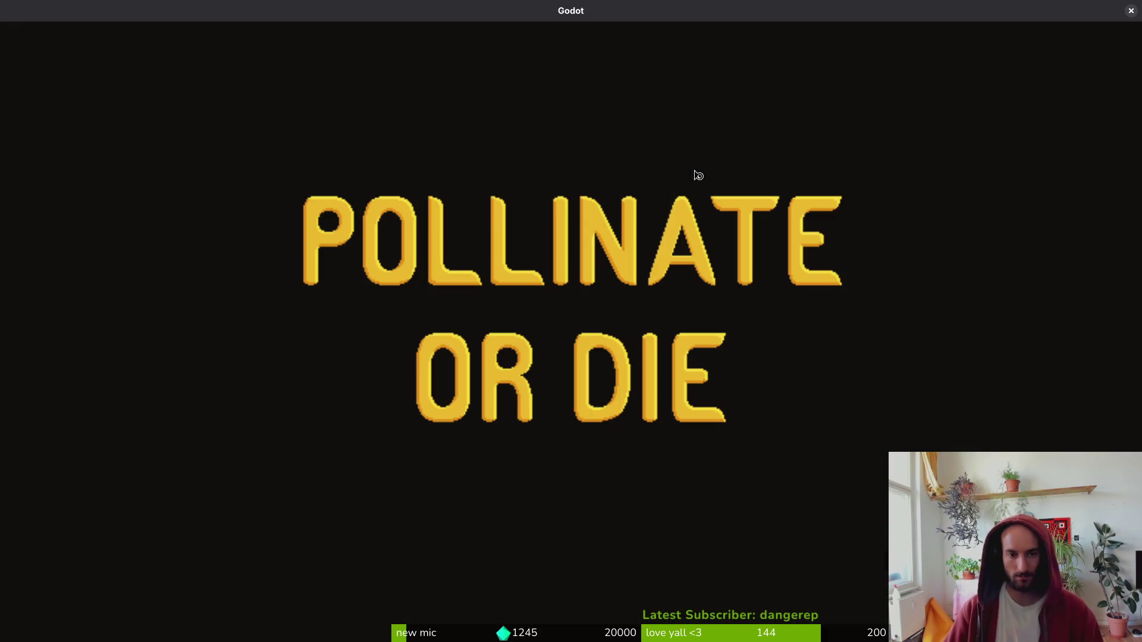
key("Return")
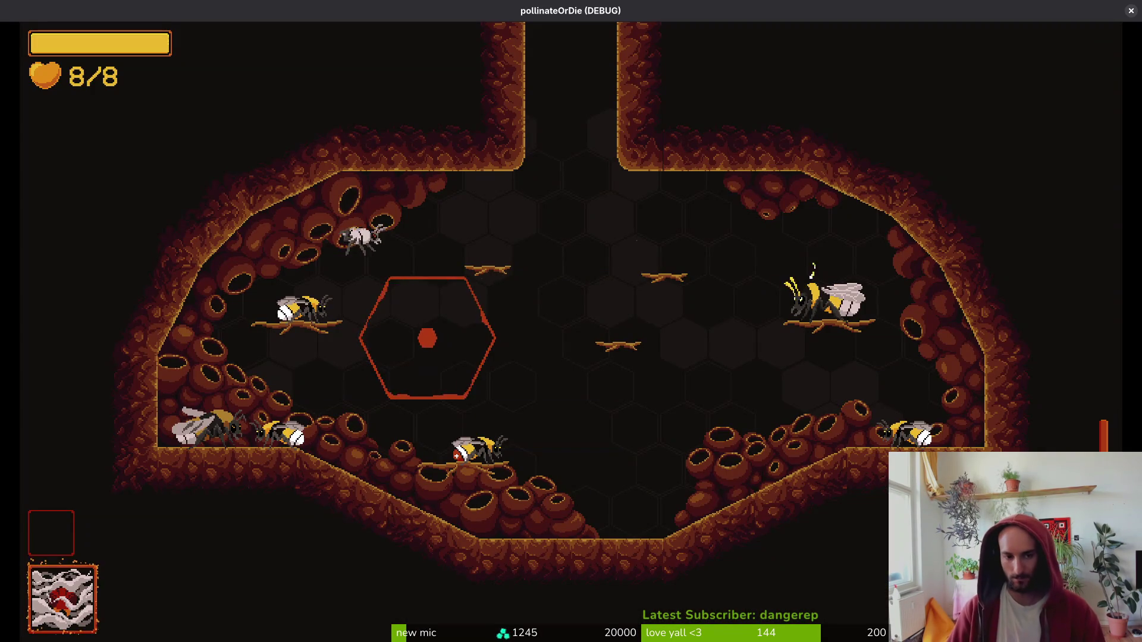
key("Escape")
key("Return")
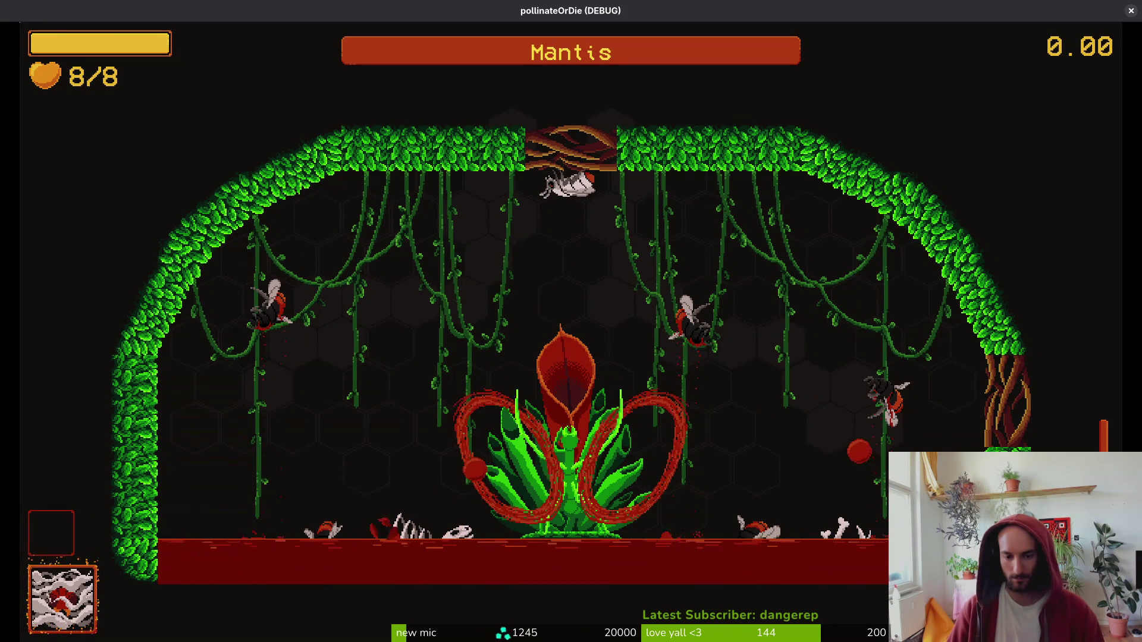
key("alt+F4")
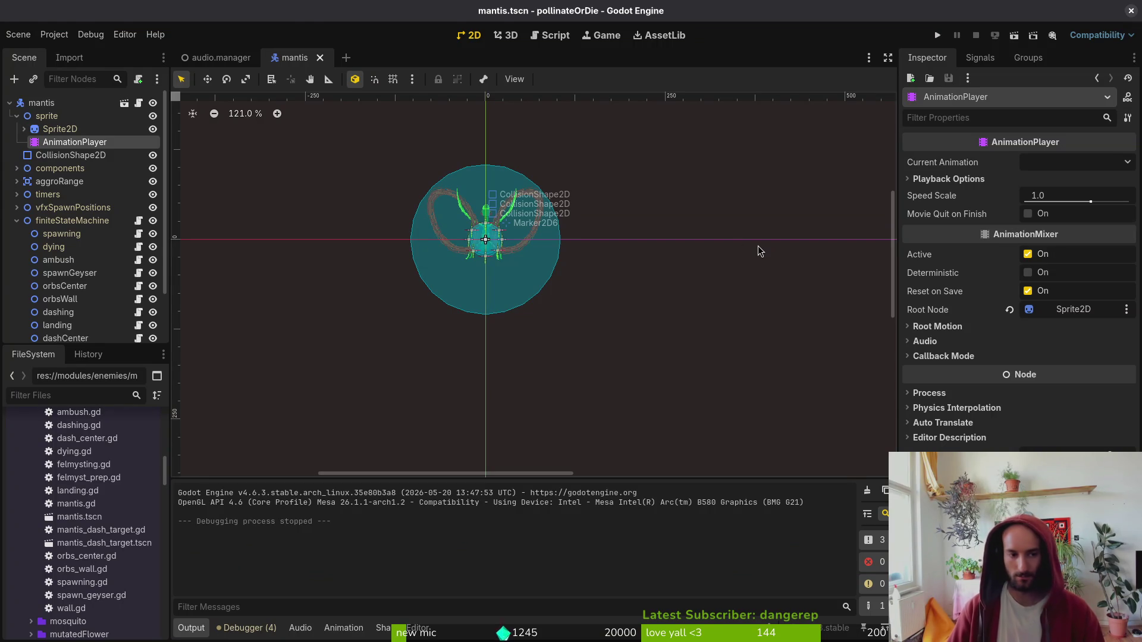
key("alt+Tab")
- Launch Neovim, open enum.helper.gd and move to the MANTIS_SCREAM entry
type("vim")
key("Return")
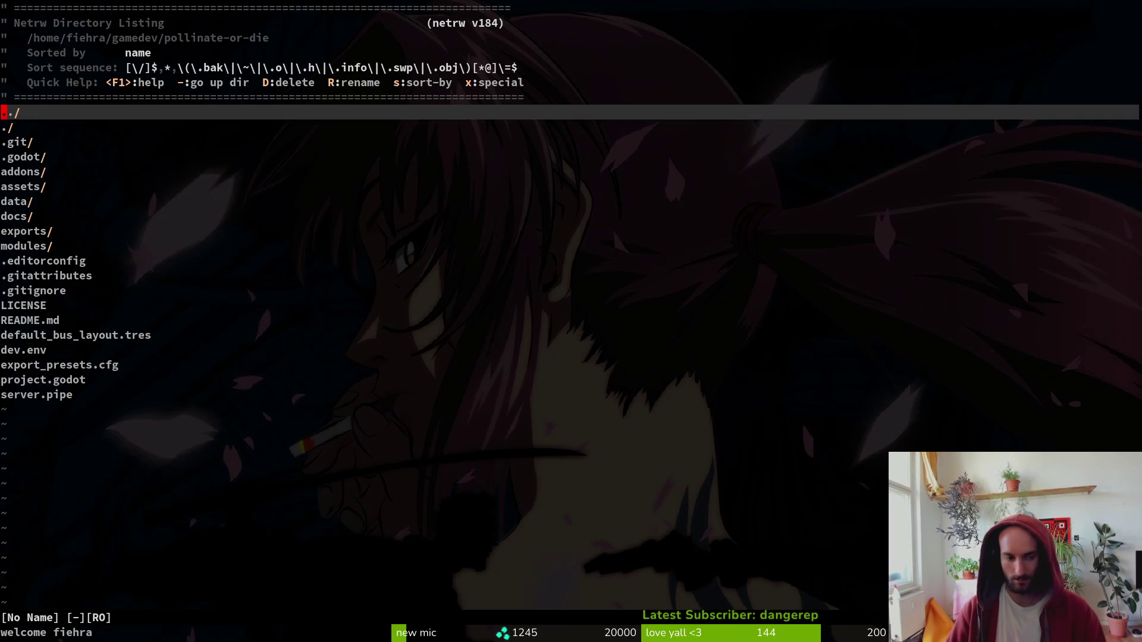
key("space")
key("f")
key("f")
type("enyhhe")
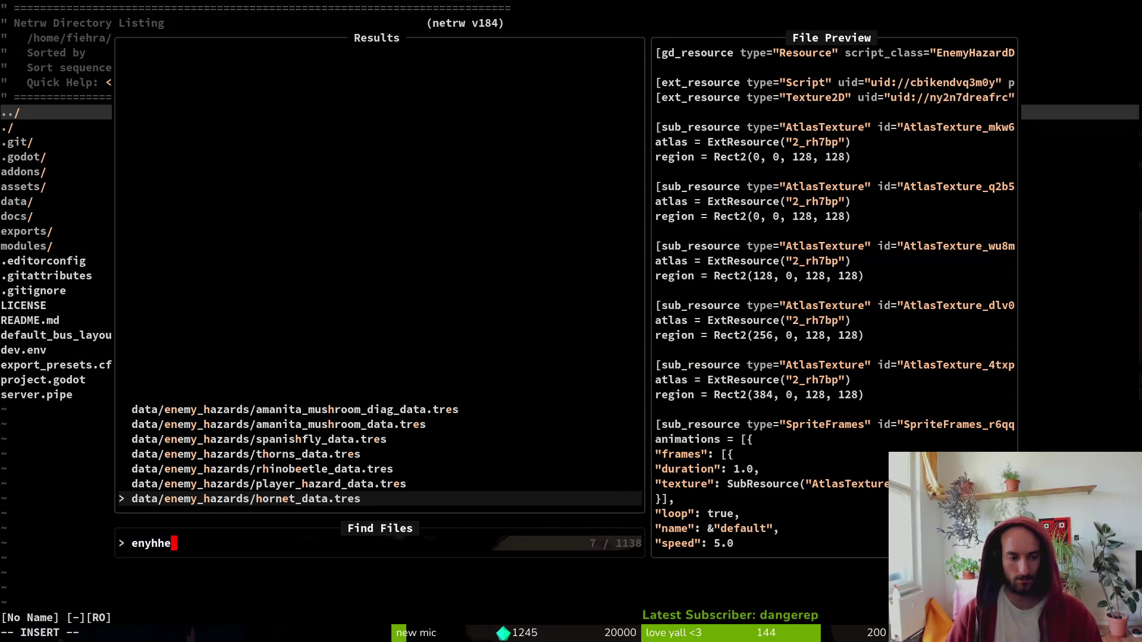
key("BackSpace")
key("BackSpace")
key("BackSpace")
type("hel")
key("Return")
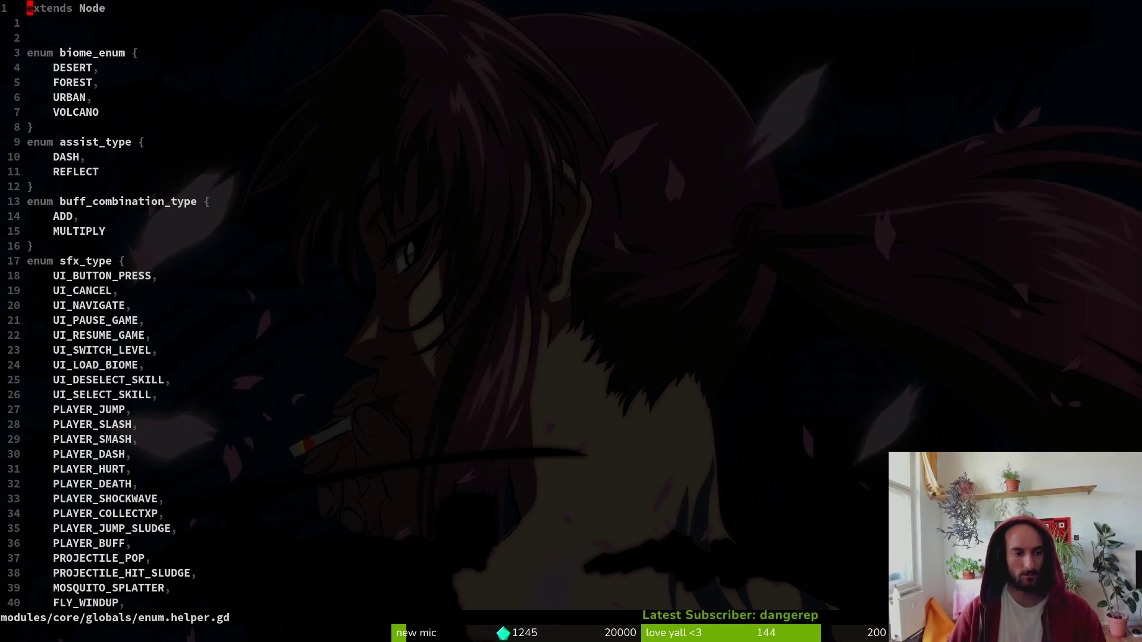
key("j")
key("j")
key("j")
key("k")
key("k")
key("k")
key("j")
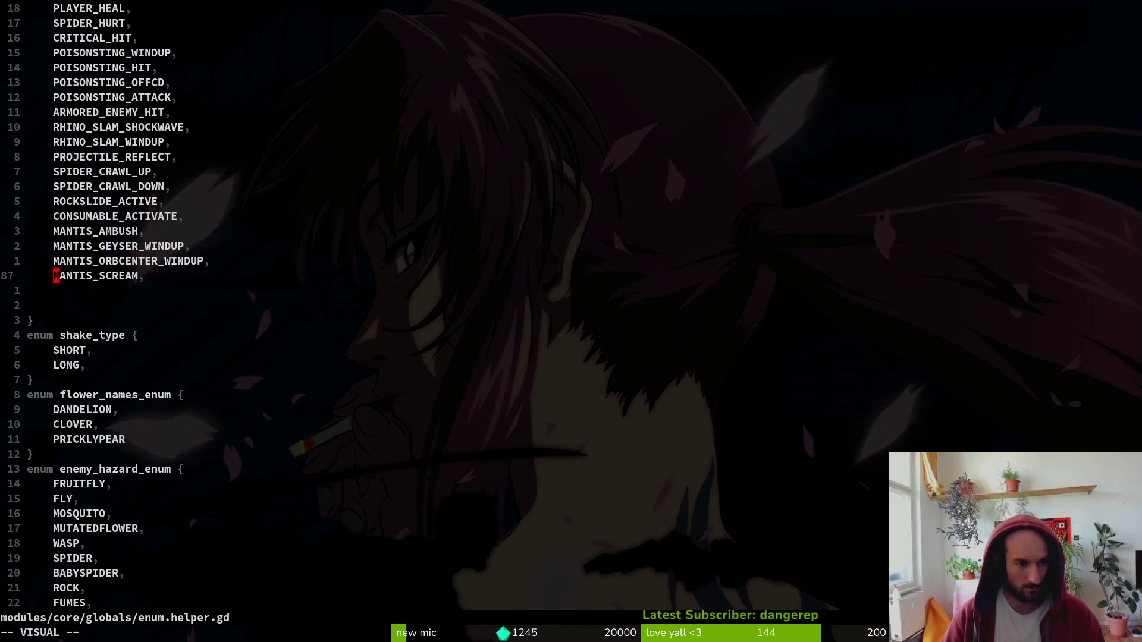
- Search the project for MANTIS_ORBCENTER_WINDUP usages
key("ctrl+p")
key("Escape")
key("k")
key("v")
key("i")
key("w")
key("space")
key("f")
key("g")
key("Return")
- Open the orbs_center.gd match and jump between its commented sfx call and the enum definition
key("ctrl+p")
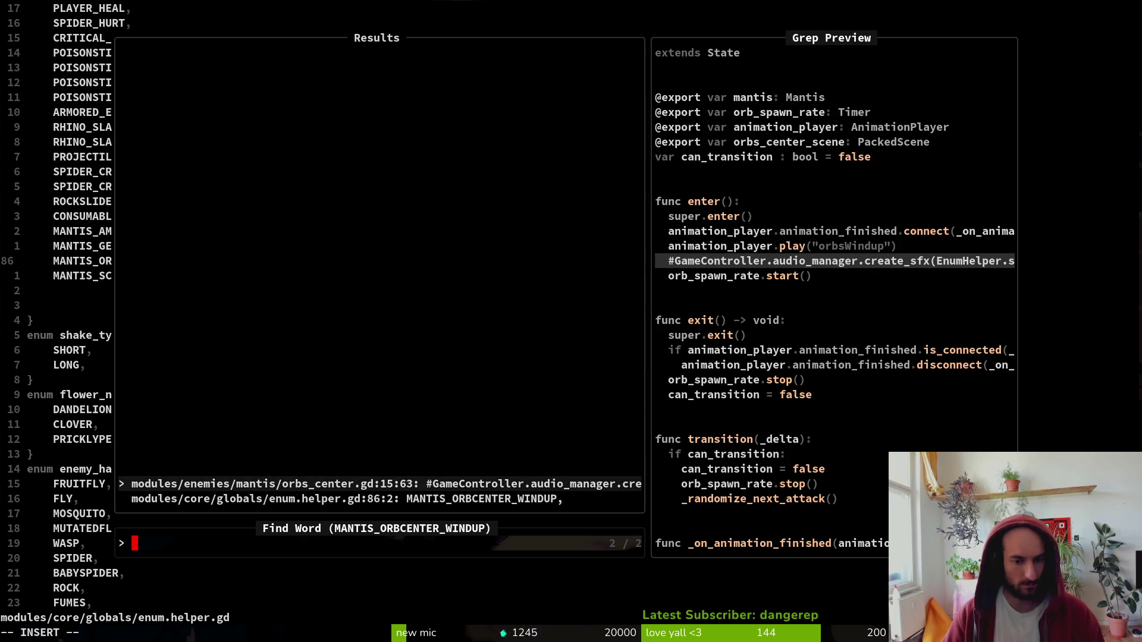
key("Return")
key("shift+v")
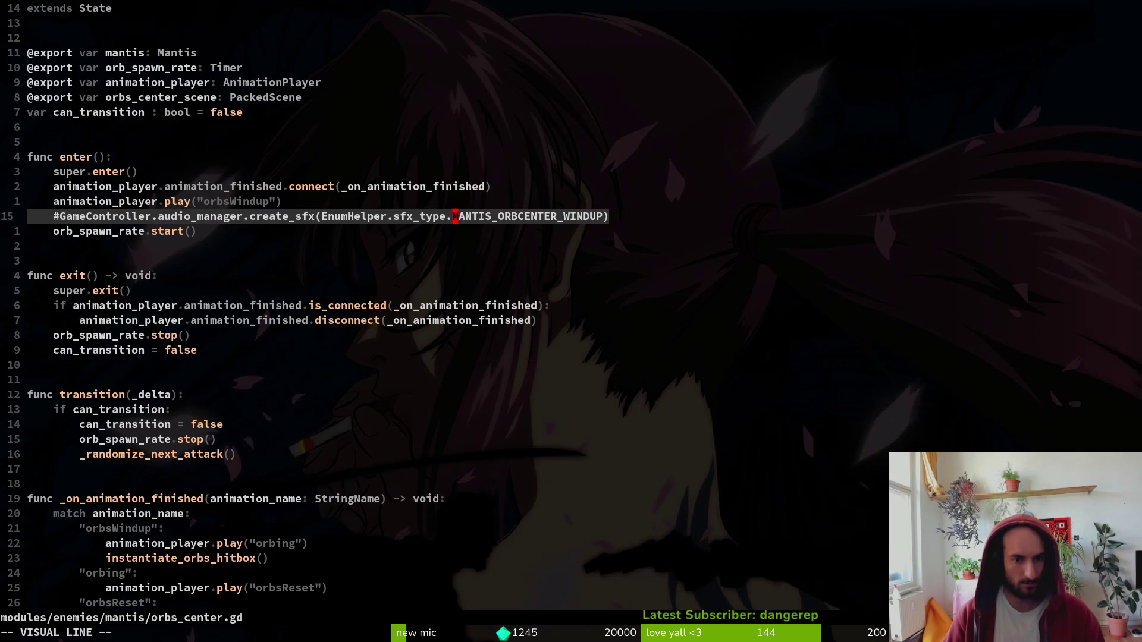
key("Escape")
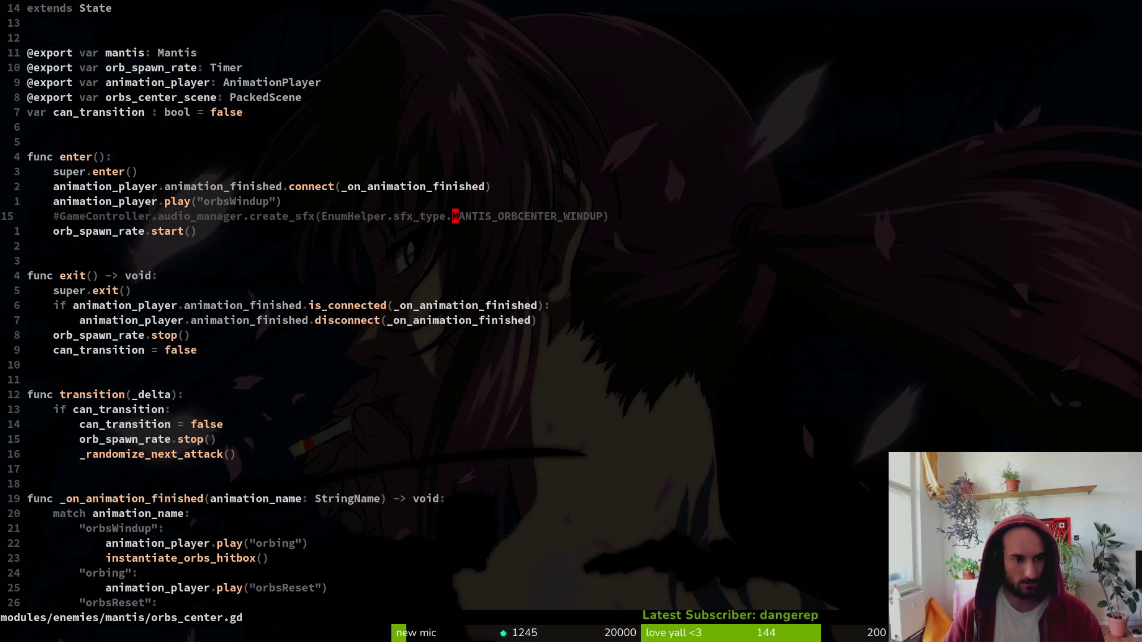
key("g")
key("d")
key("ctrl+o")
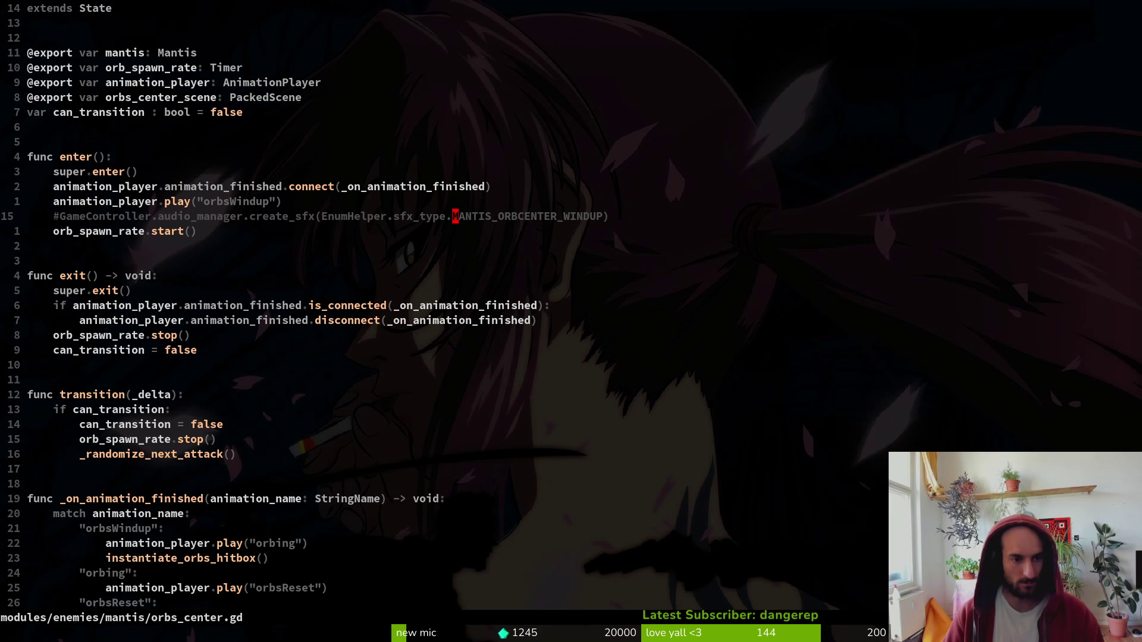
- Search the project for MANTIS_SCREAM and open orbs_center.gd at that call
key("g")
key("d")
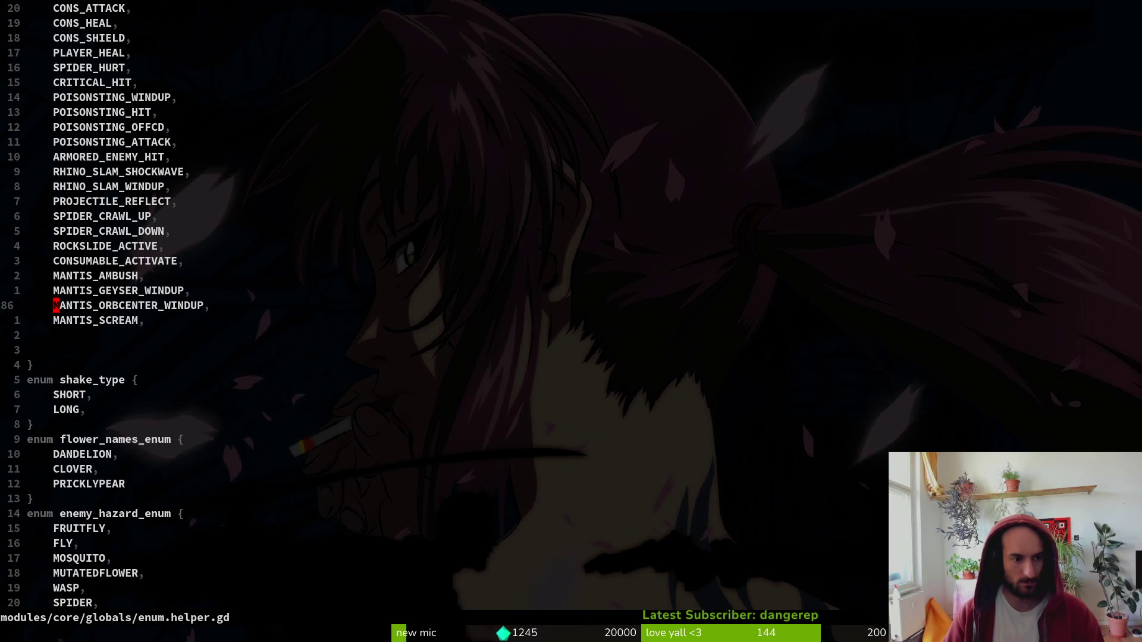
key("j")
key("v")
key("e")
key("space")
key("f")
key("w")
key("Return")
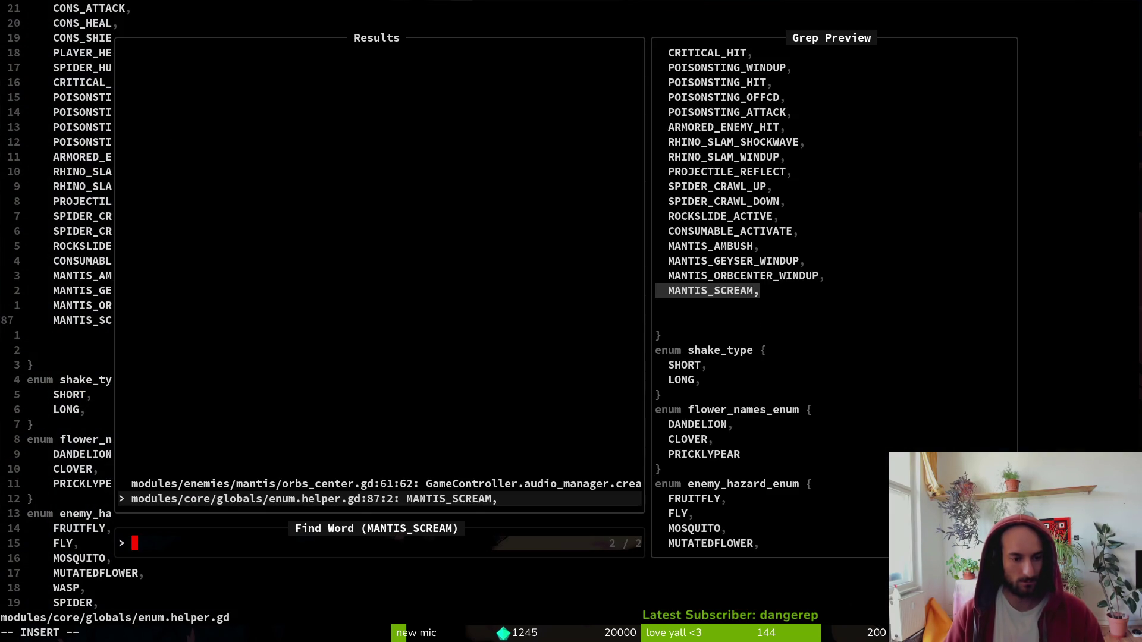
key("Up")
key("Return")
- Find callers of _play_mantis_orbscream_sfx and open mantis.tscn at the orbsWindup method track
key("k")
key("V")
key("y")
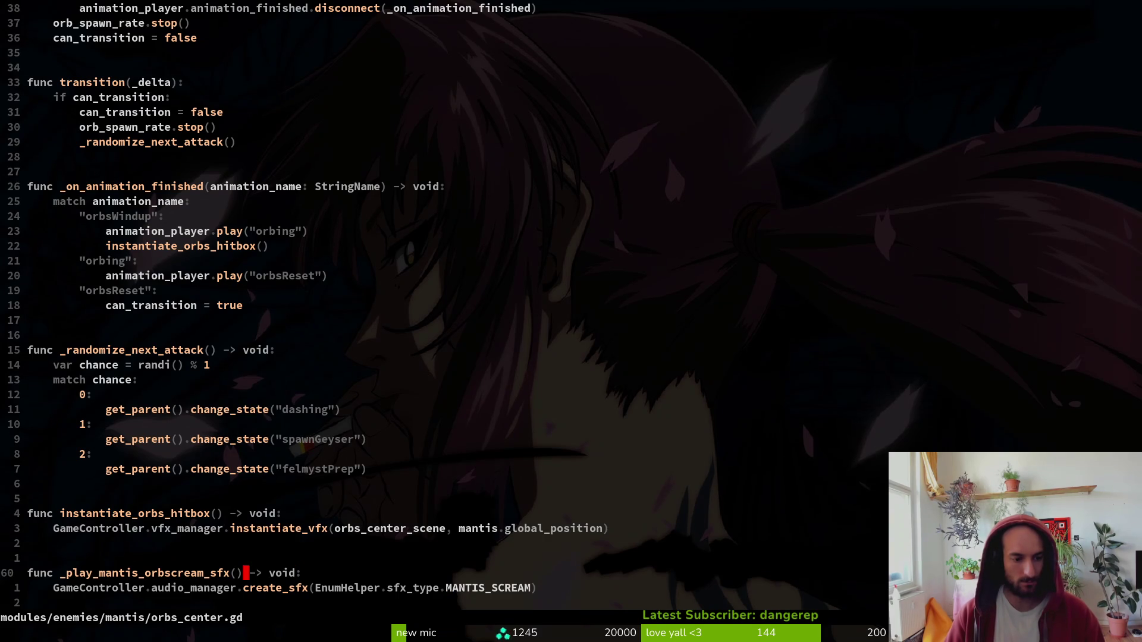
key("v")
key("i")
key("w")
key("space")
key("f")
key("w")
key("Return")
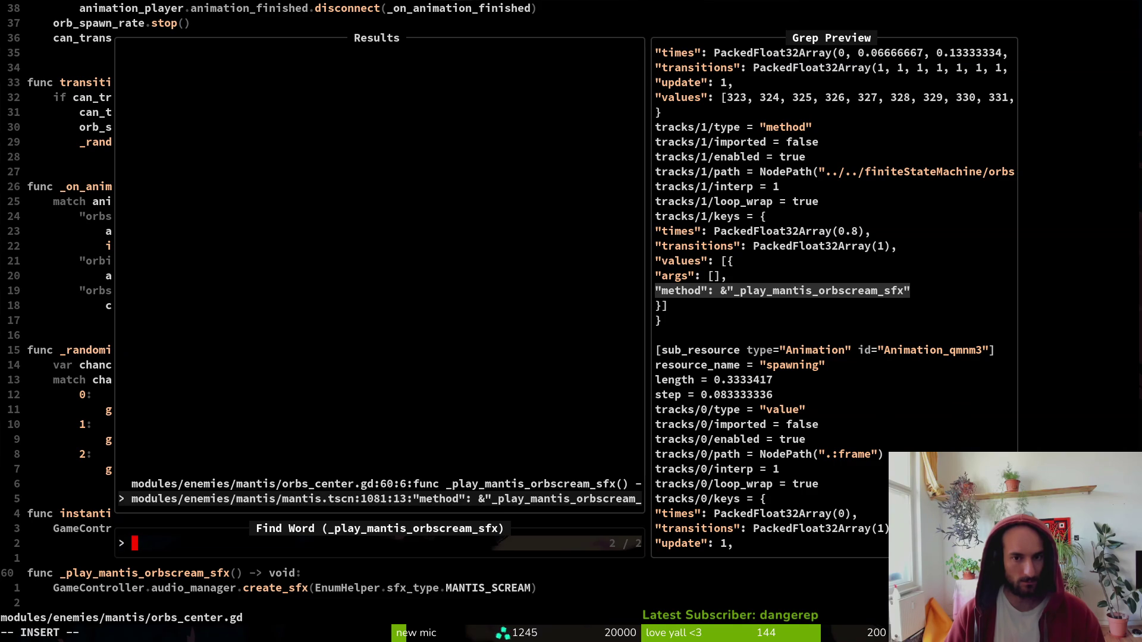
key("Return")
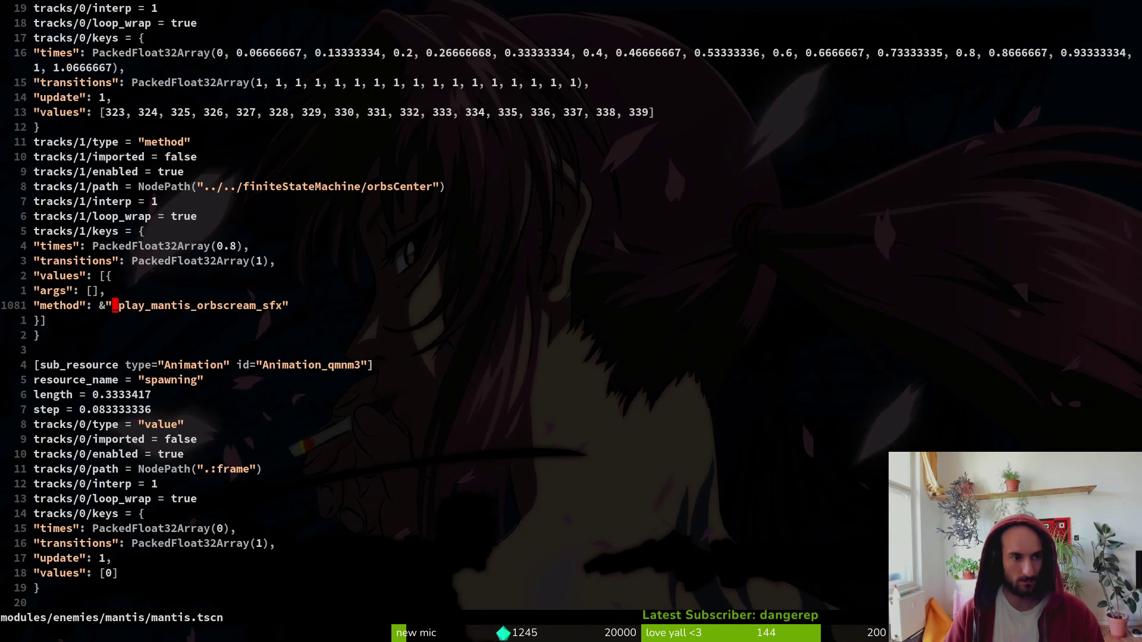
key("ctrl+u")
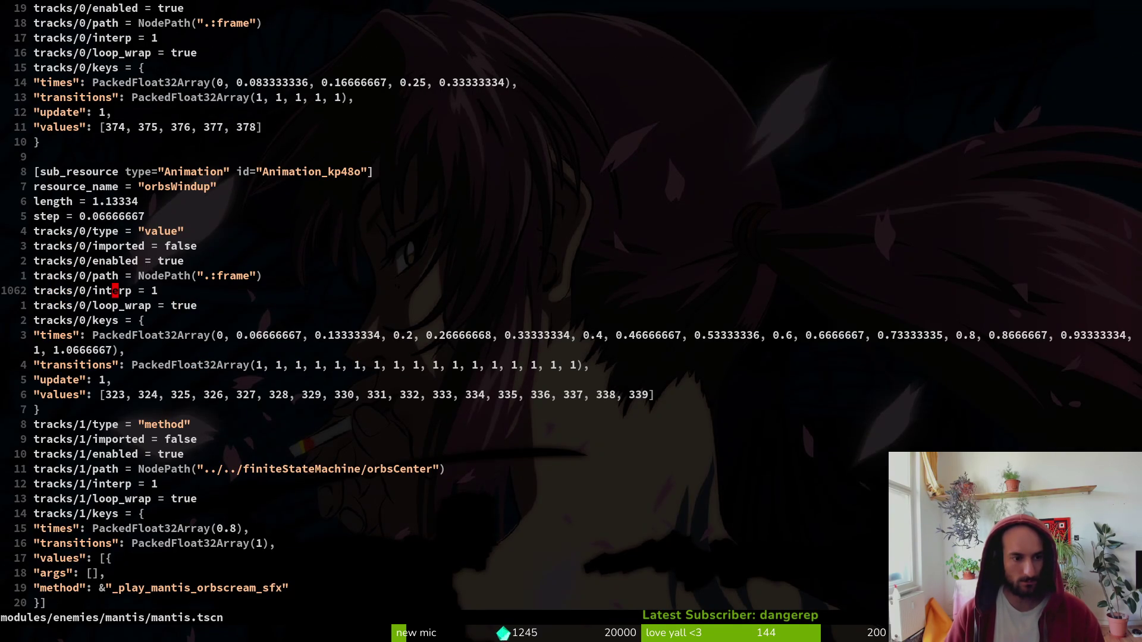
key("ctrl+d")
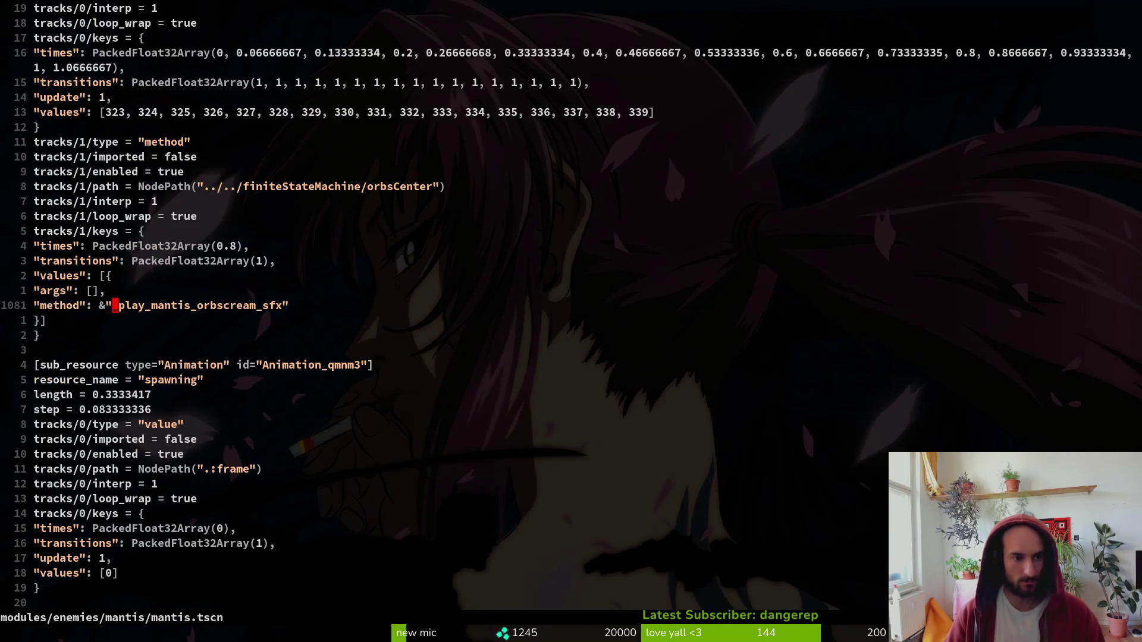
key("alt+Tab")
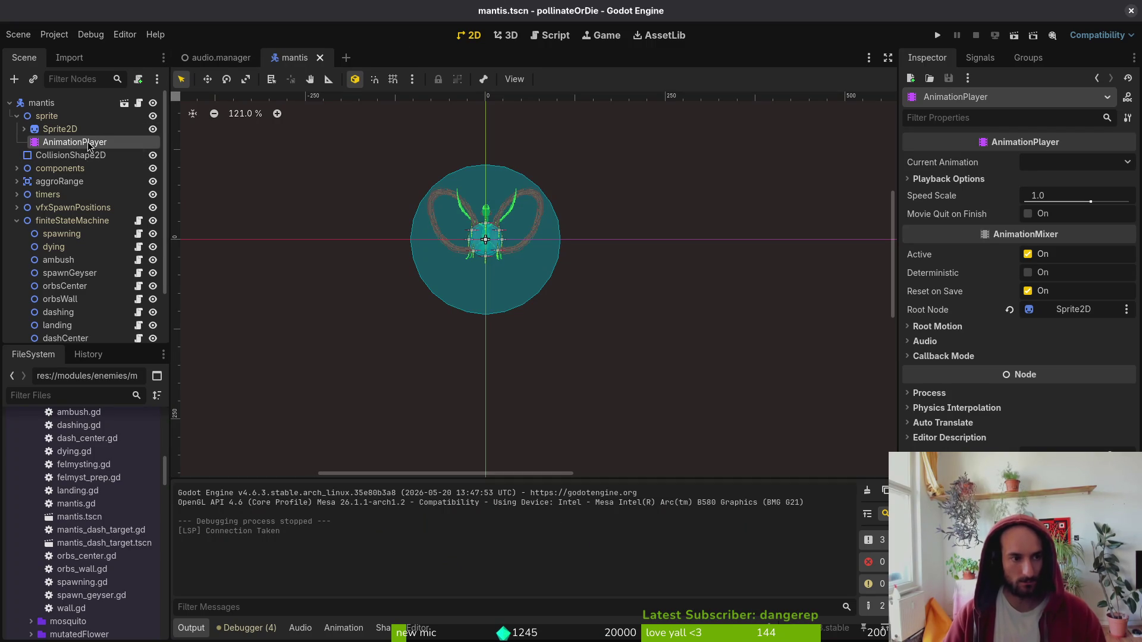
- Load the orbsWindup animation in the mantis AnimationPlayer and scrub through its frames
left_click(83, 129)
left_click(84, 142)
left_click(423, 398)
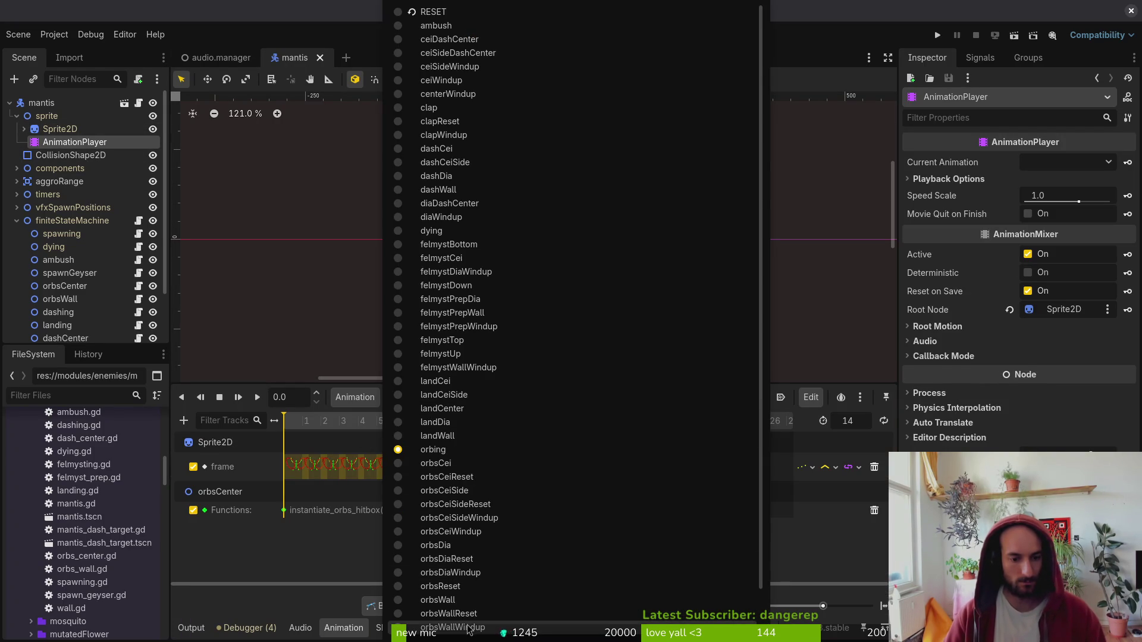
scroll(473, 598, "down", 2)
left_click(472, 588)
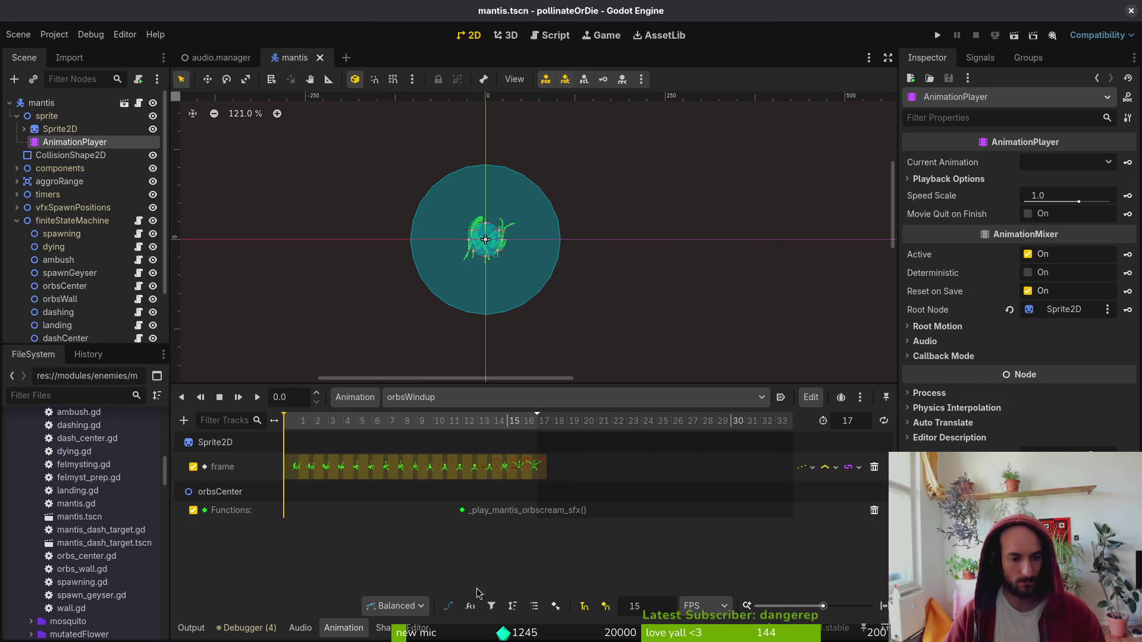
mouse_move(420, 431)
left_mouse_down()
mouse_move(392, 430)
mouse_move(576, 424)
left_mouse_up()
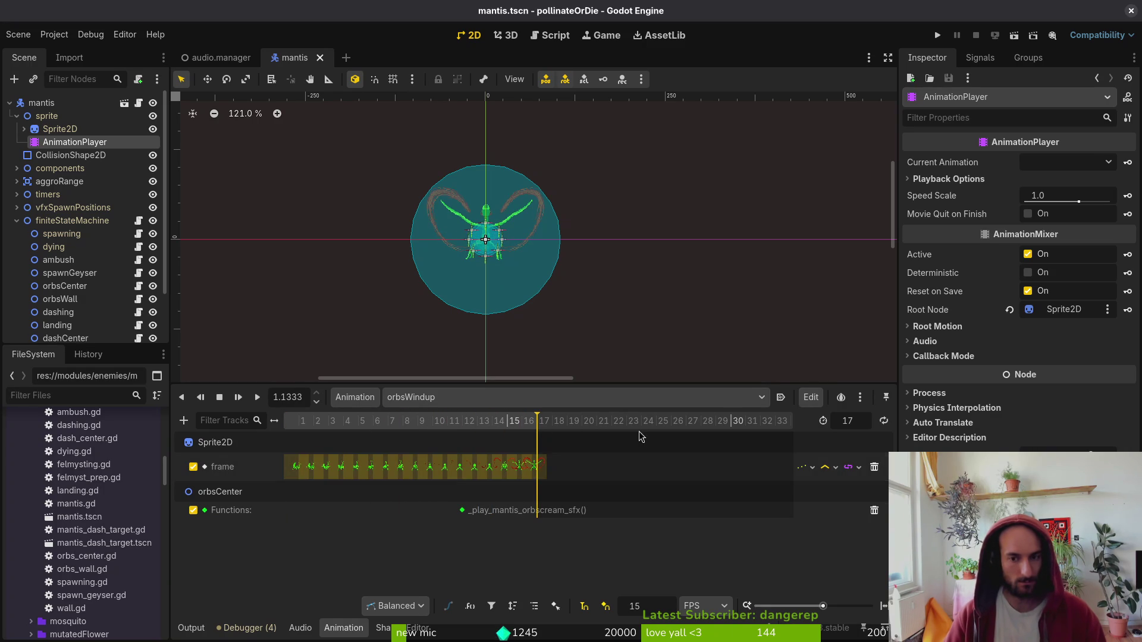
- Save the mantis scene and go back to orbs_center.gd in Neovim
key("ctrl+s")
key("alt+Tab")
key("alt+Tab")
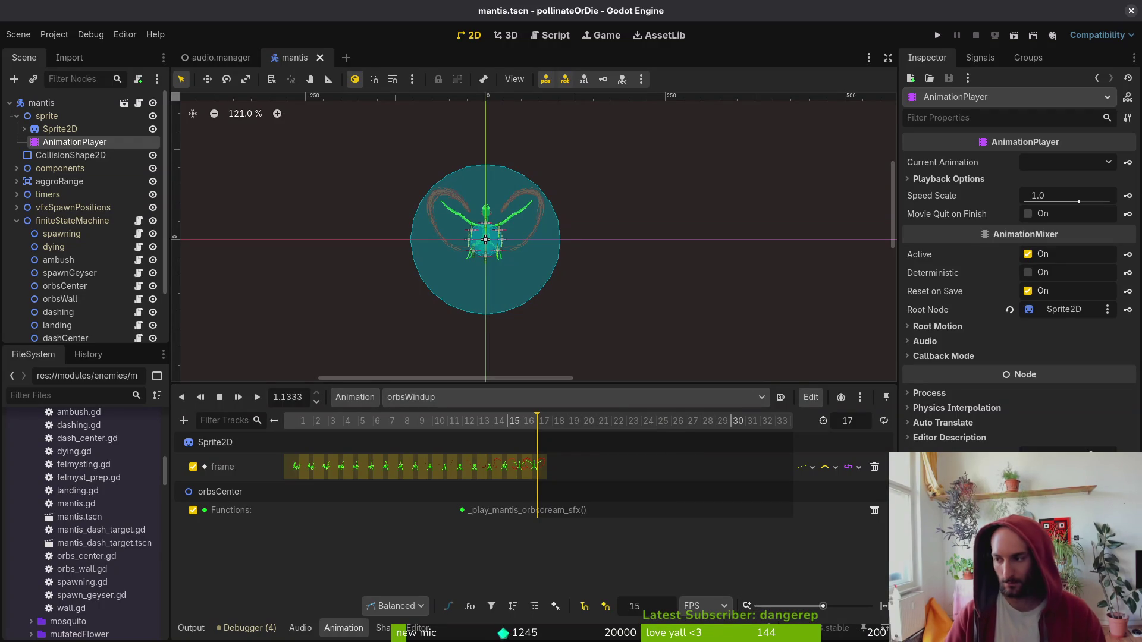
key("alt+Tab")
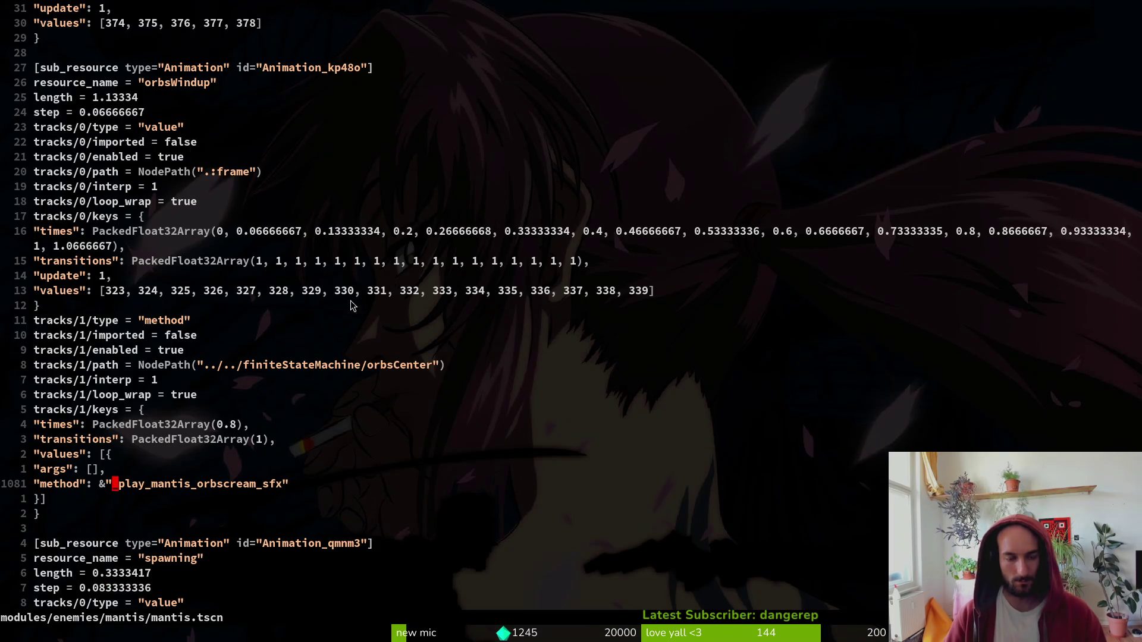
- Delete the commented-out GameController orbcenter sound line from orbs_center.gd and save it
key("g")
key("d")
key("g")
key("g")
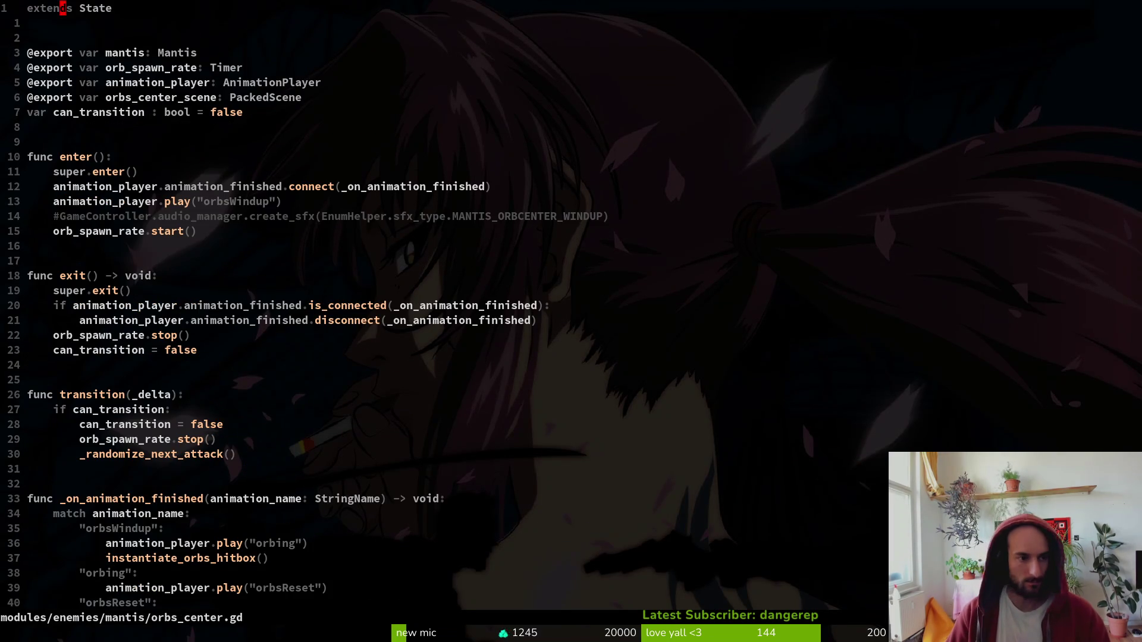
key("j")
key("j")
key("j")
key("j")
key("j")
key("j")
key("d")
key("d")
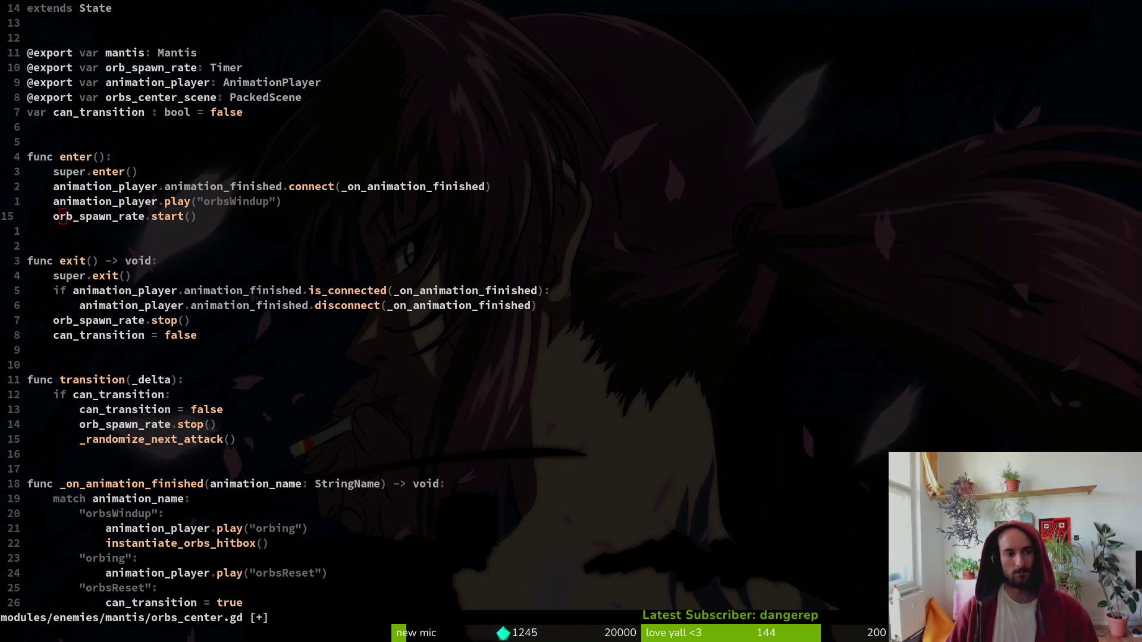
key("ctrl+s")
key("space")
- Open enum.helper.gd, move MANTIS_SCREAM above MANTIS_ORBCENTER_WINDUP, and save
key("f")
key("f")
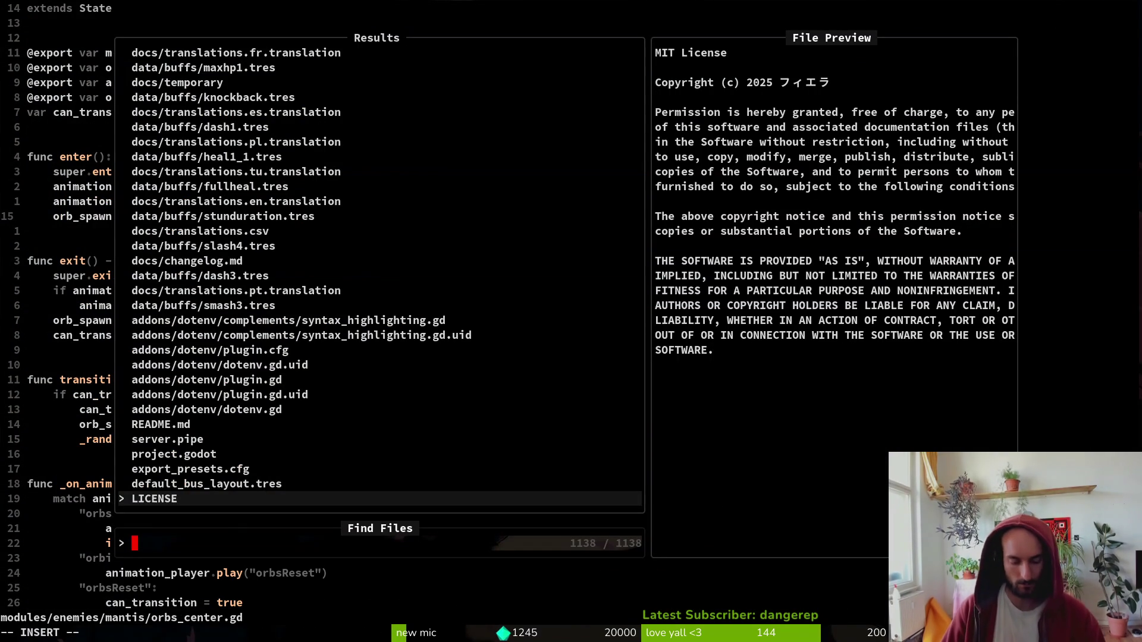
type("enhelper")
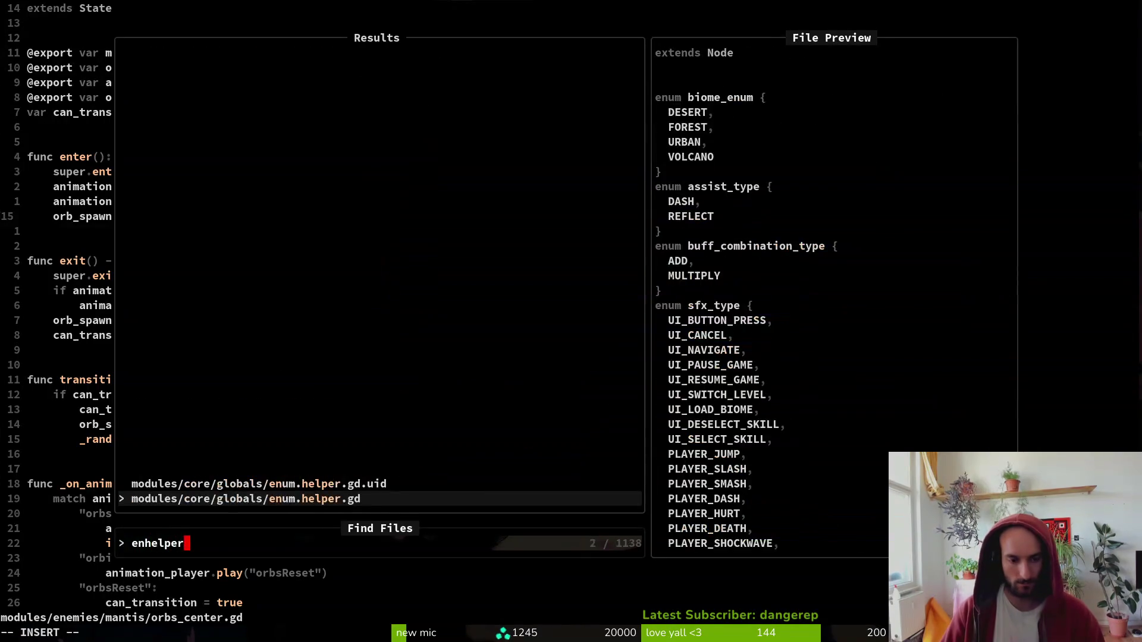
key("Return")
key("k")
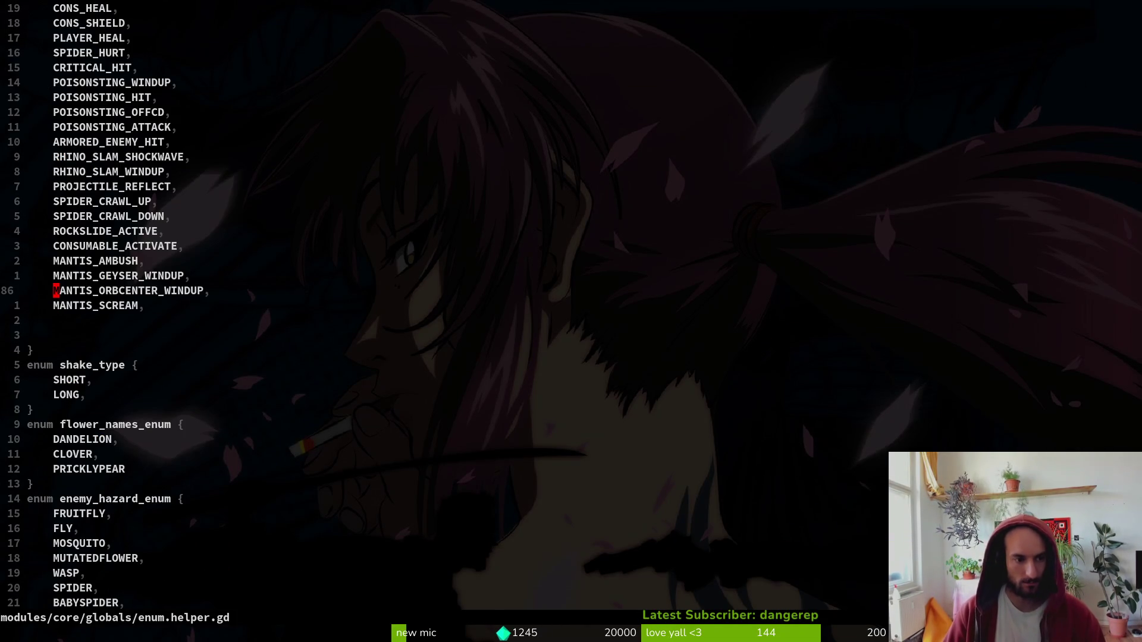
key("j")
key("shift+v")
key("shift+k")
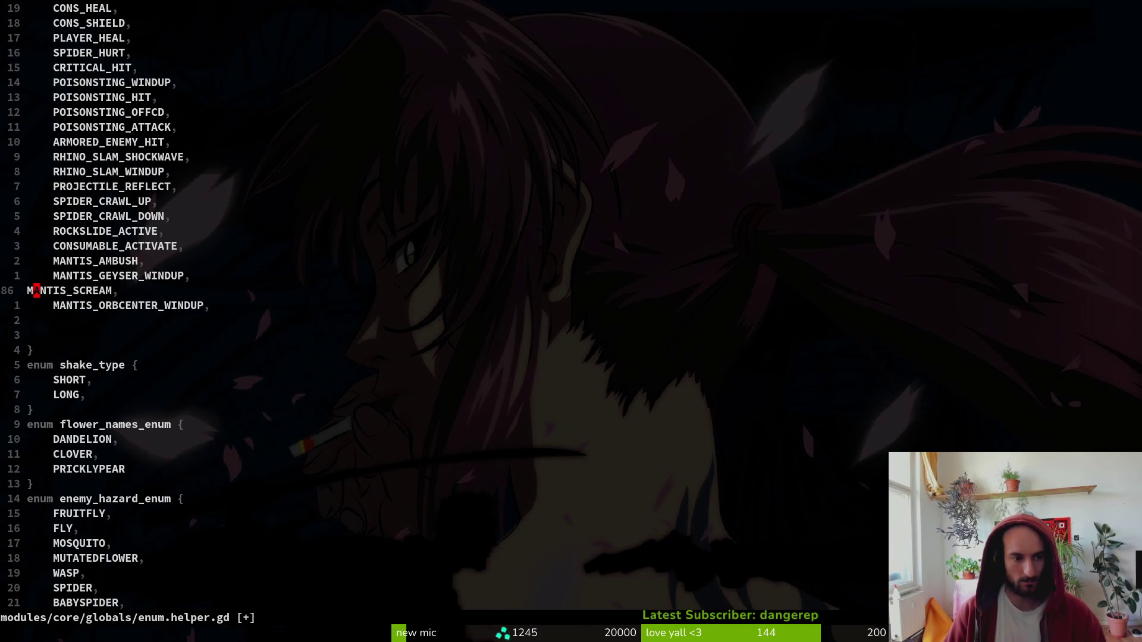
key("Escape")
type(":w")
key("Return")
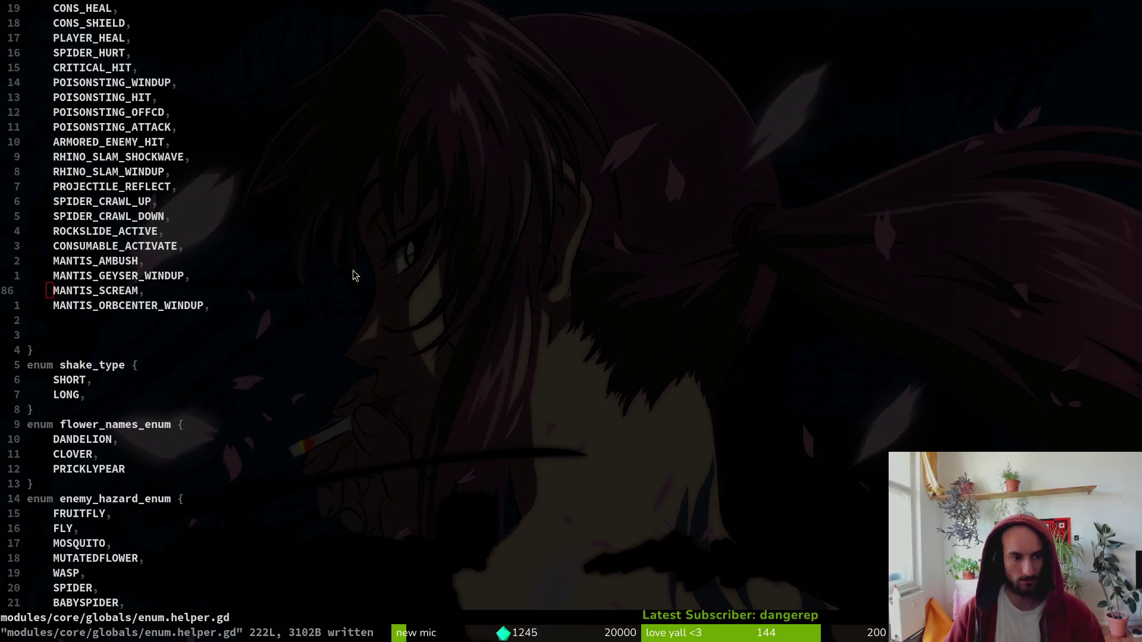
- Collapse the finiteStateMachine and sprite branches in Godot's scene tree
key("alt+Tab")
left_click(17, 220)
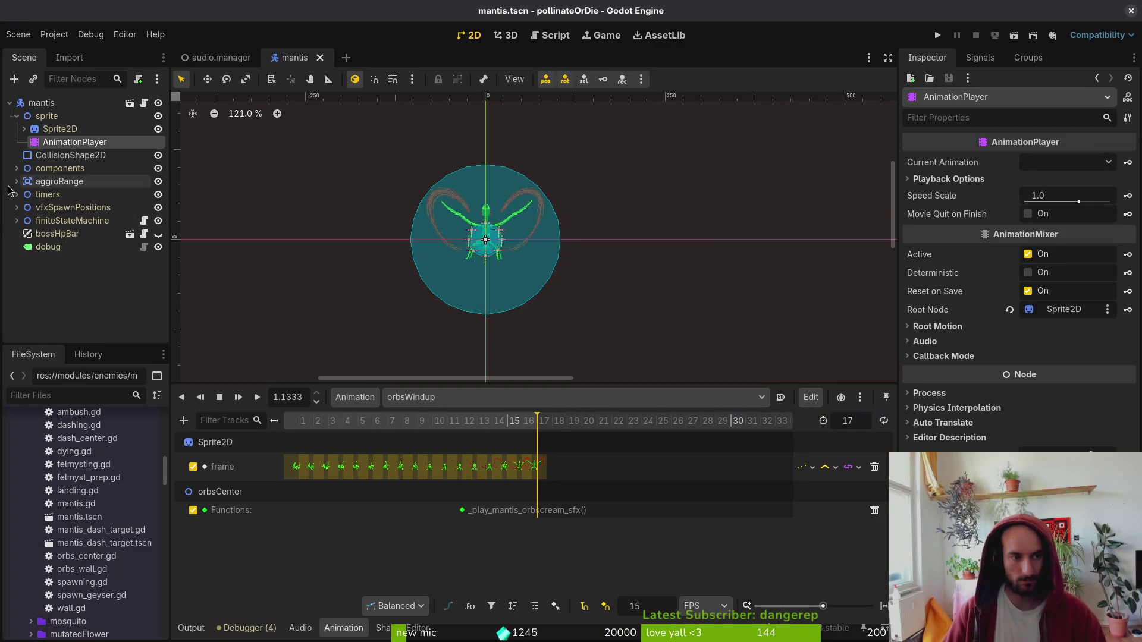
left_click(16, 115)
key("alt+Tab")
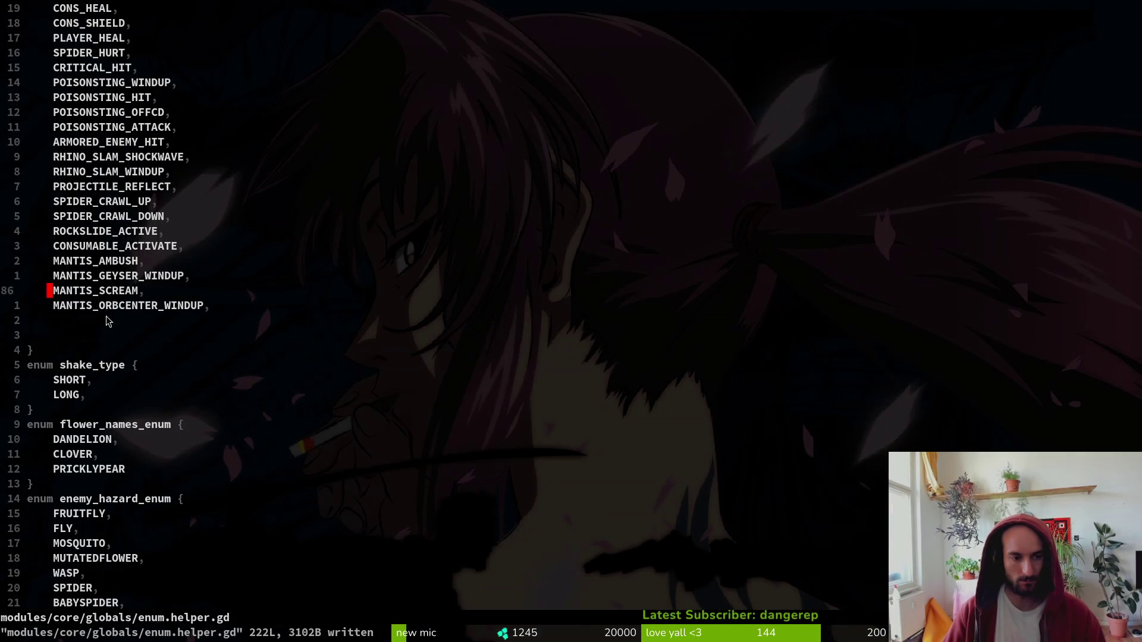
- Rename the MANTIS_ORBCENTER_WINDUP entry to MANTIS_DASH and save enum.helper.gd
type("ciw")
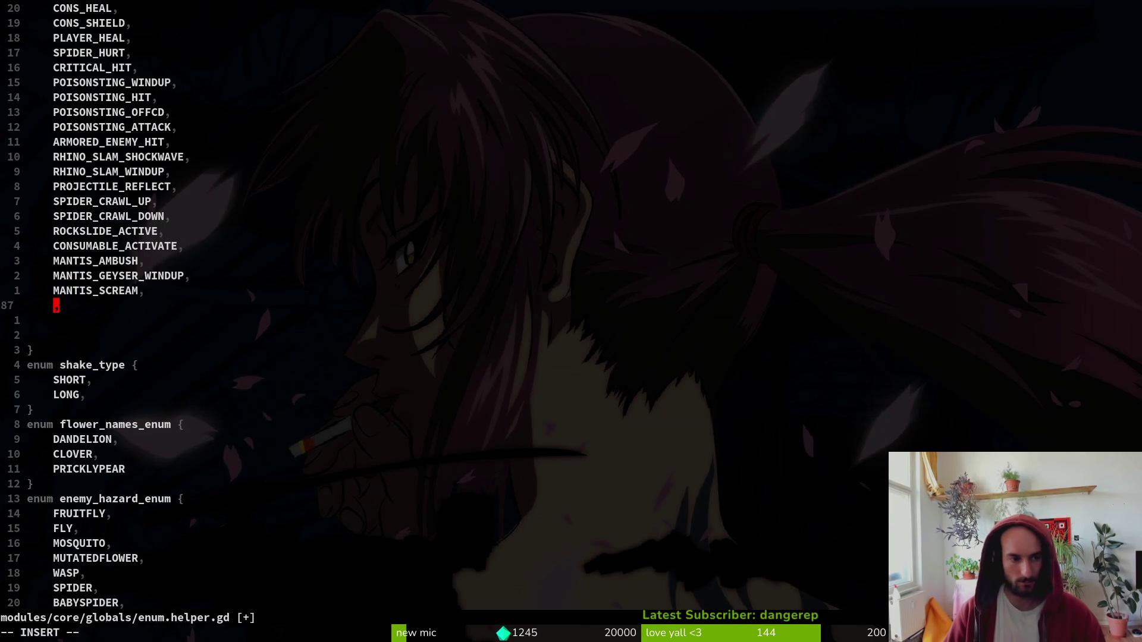
type("ANTIS_DASH")
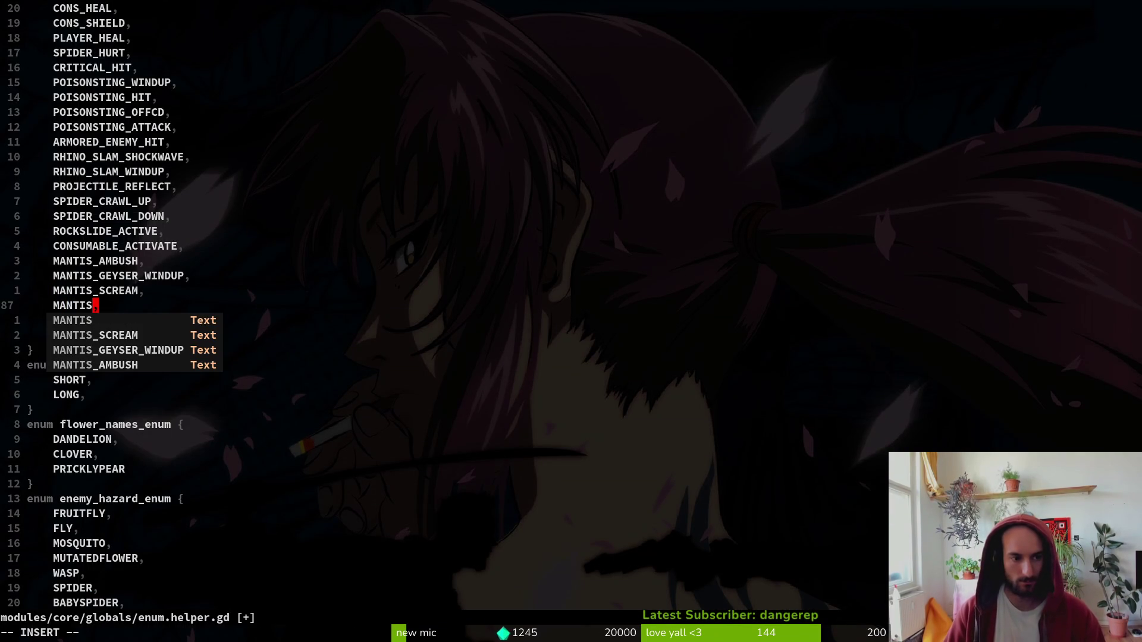
key("Escape")
type(":w")
key("Return")
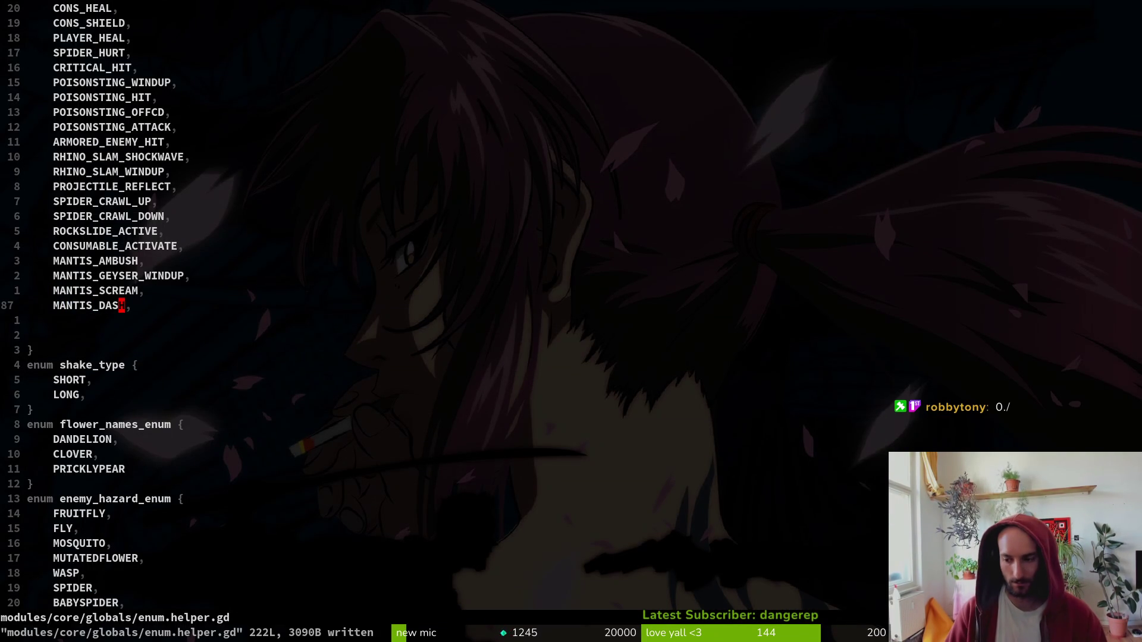
- Tidy the blank lines between MANTIS_DASH and the enum's closing brace, then save
key("j")
key("d")
key("d")
type(":w")
key("Return")
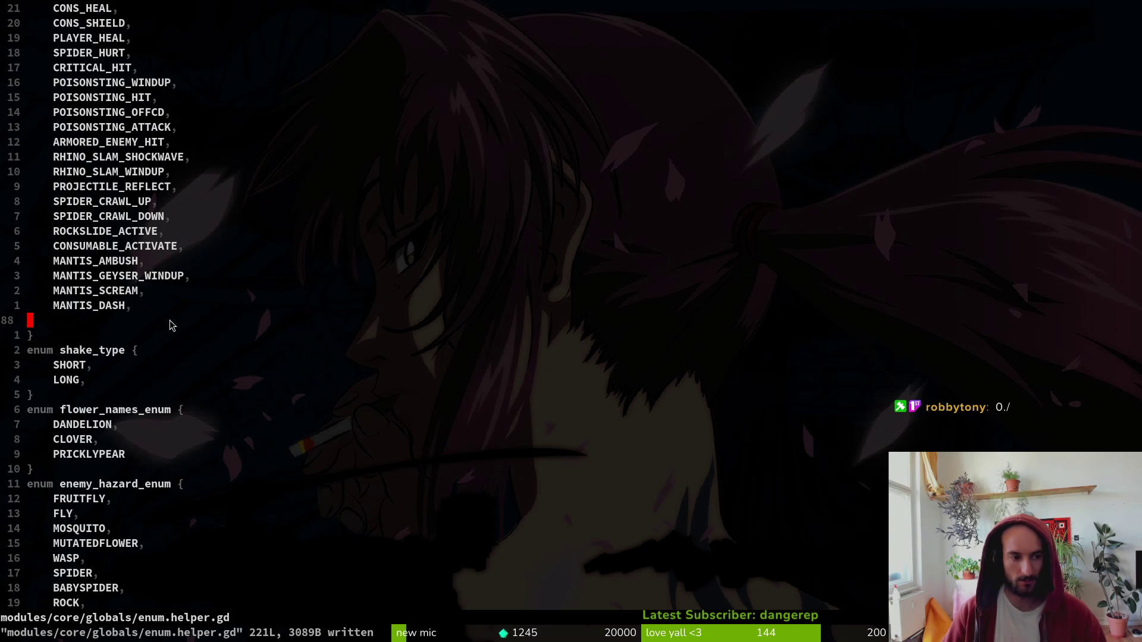
key("d")
key("d")
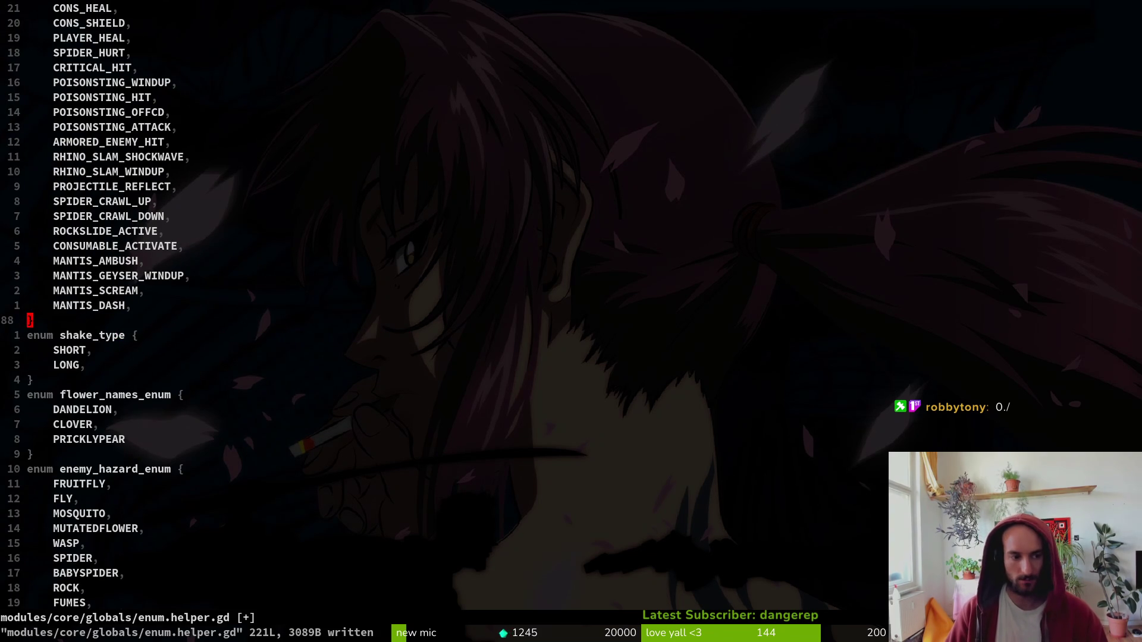
type("oo")
key("Escape")
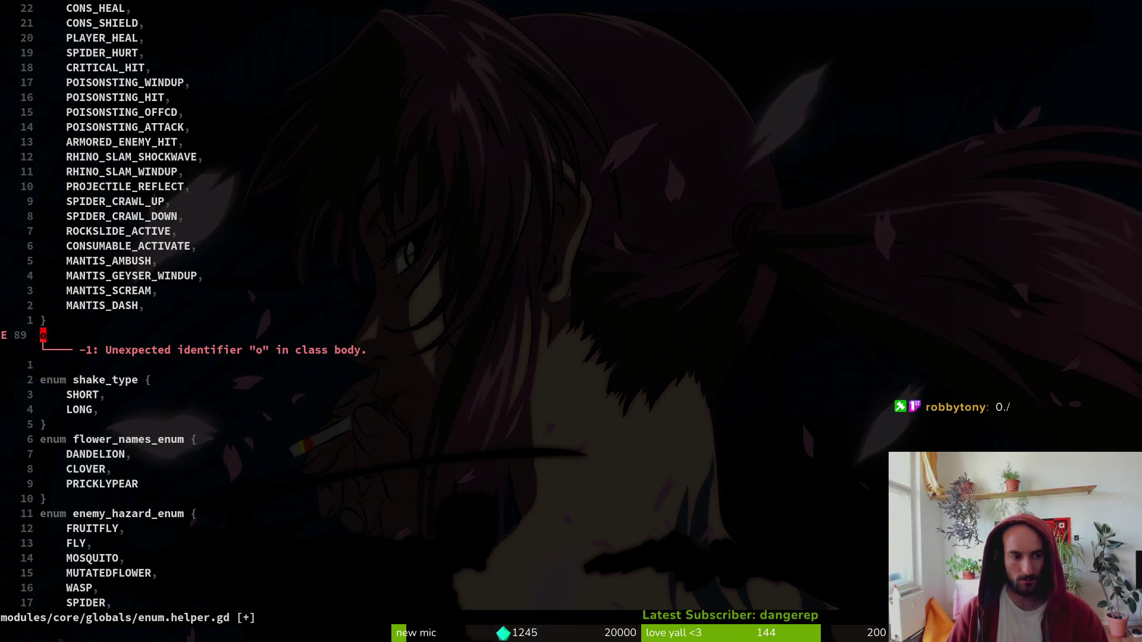
type("xjVcVK")
key("BackSpace")
key("BackSpace")
key("Escape")
key("shift+v")
key("shift+k")
key("shift+k")
key("Escape")
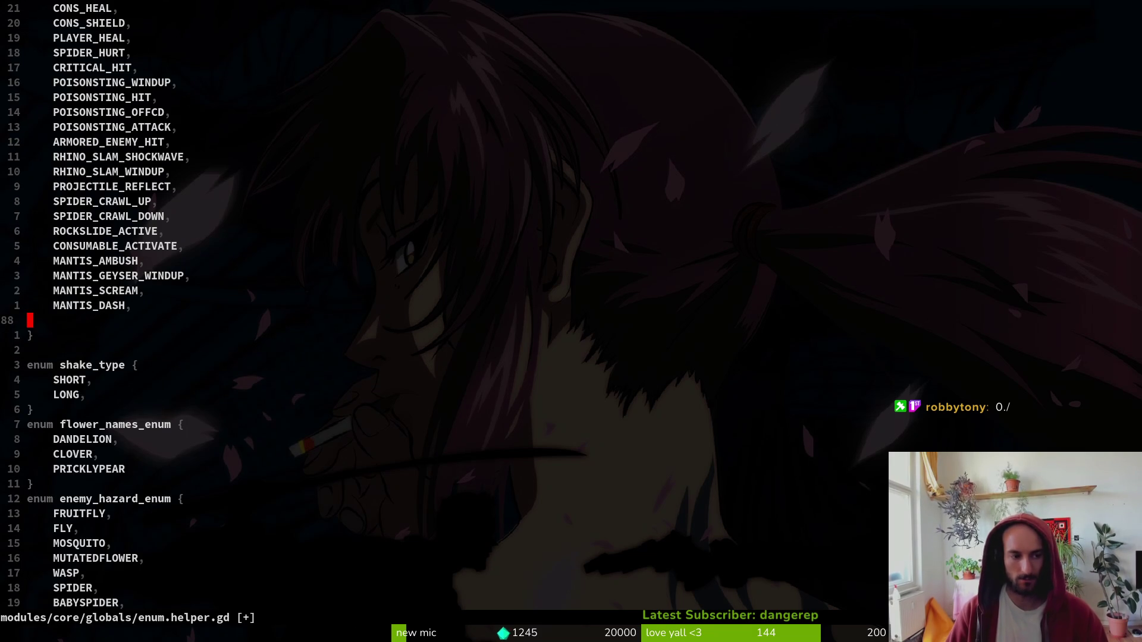
type(":w")
key("Return")
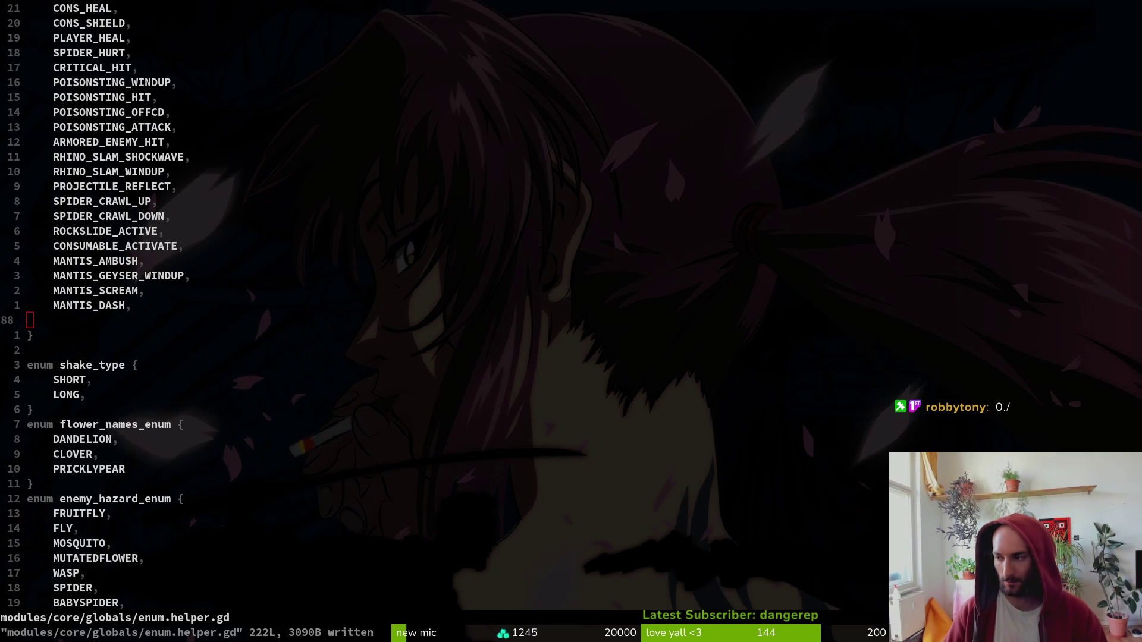
key("alt+Tab")
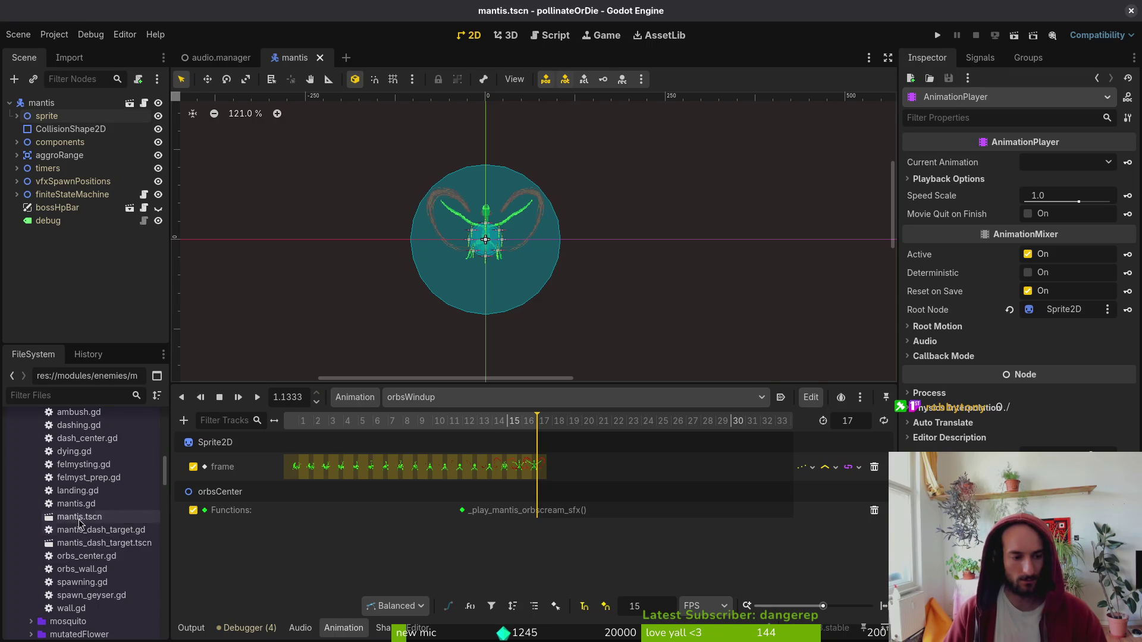
scroll(55, 510, "up", 10)
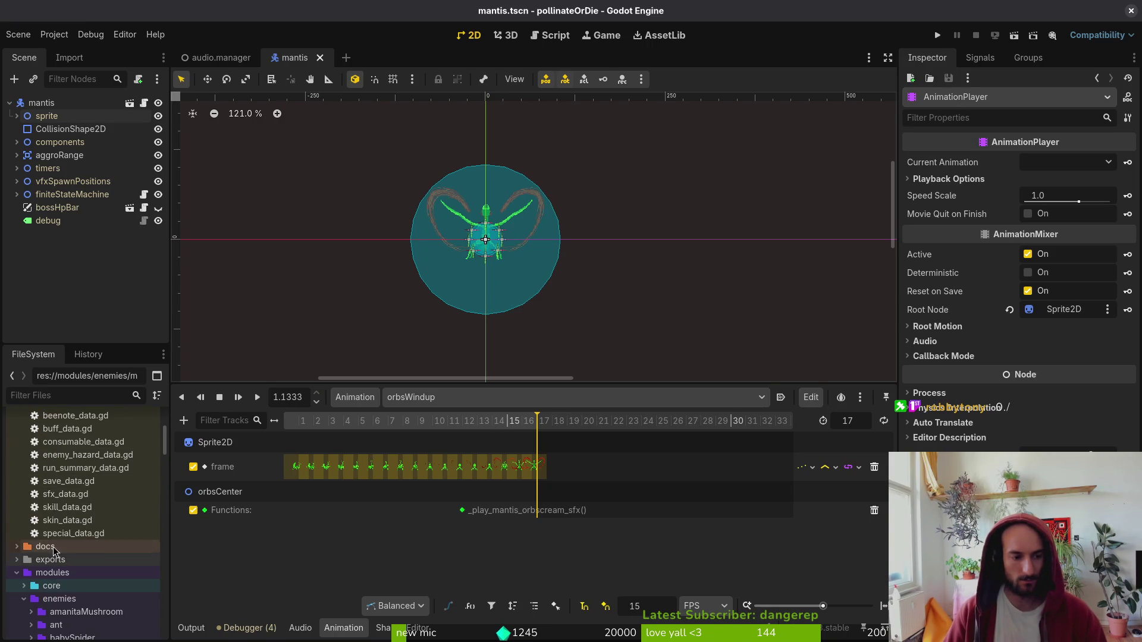
right_click(69, 499)
mouse_move(119, 463)
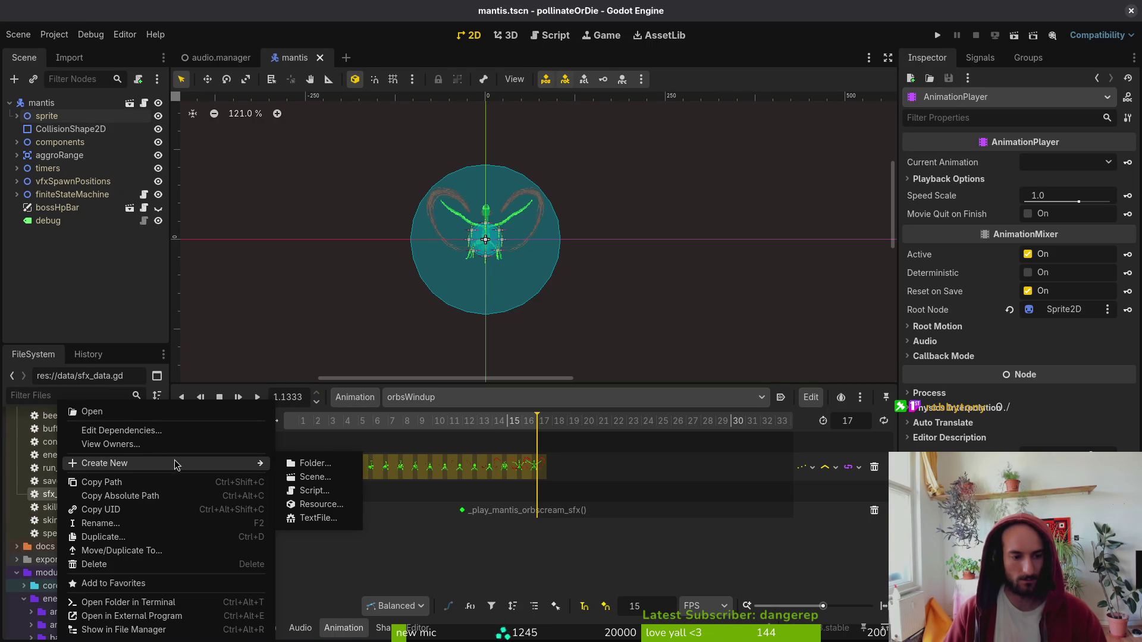
left_click(316, 505)
type("sfx")
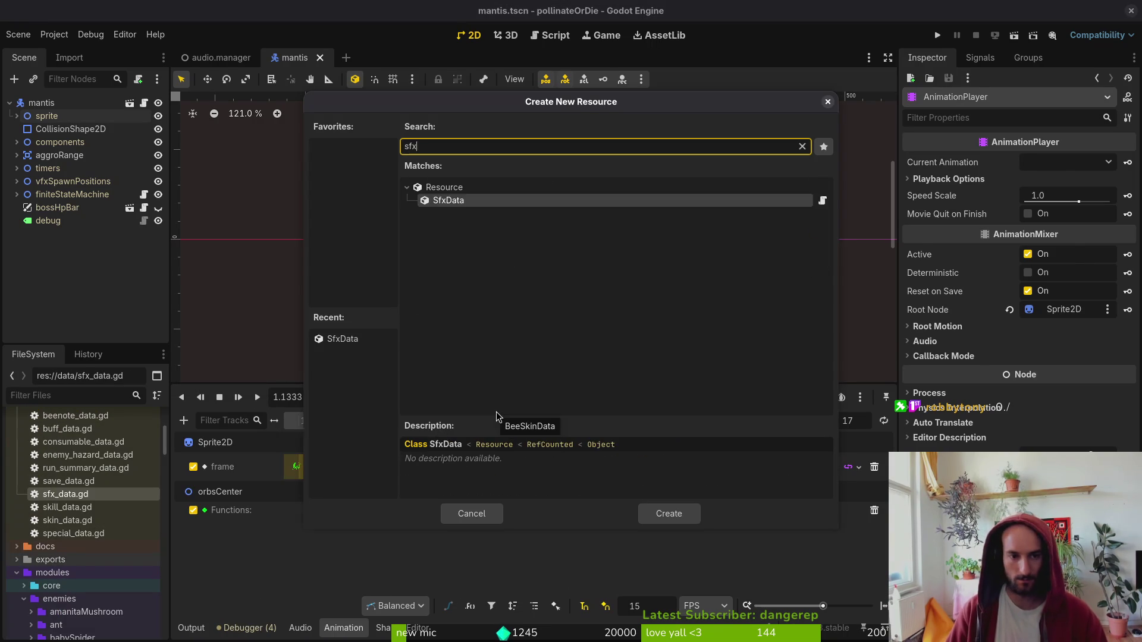
key("Return")
double_click(751, 186)
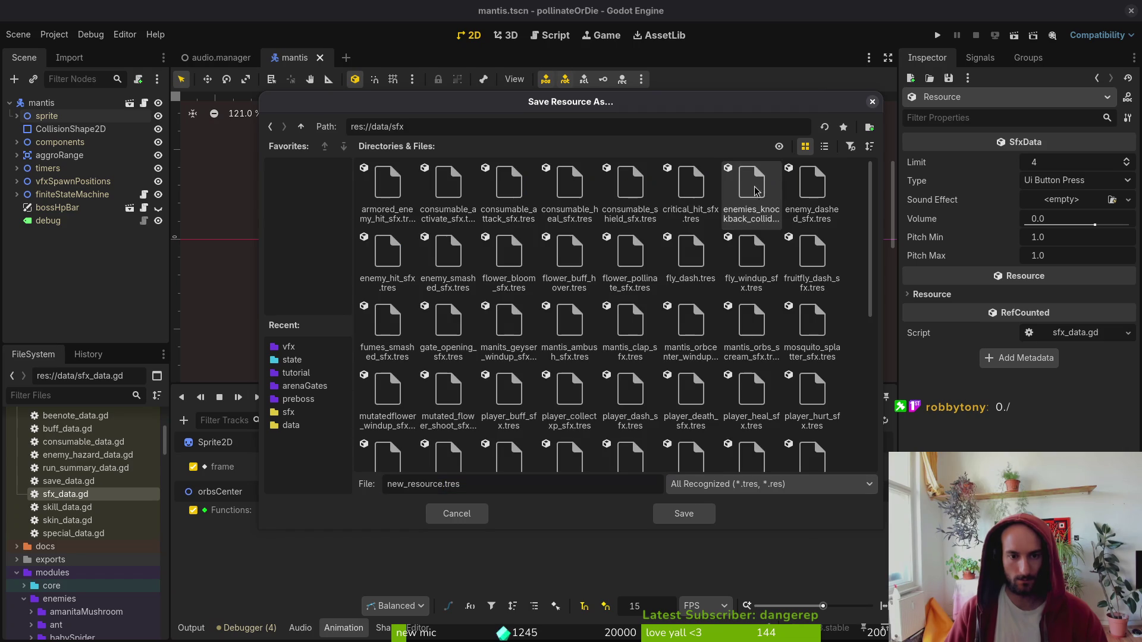
scroll(630, 404, "down", 5)
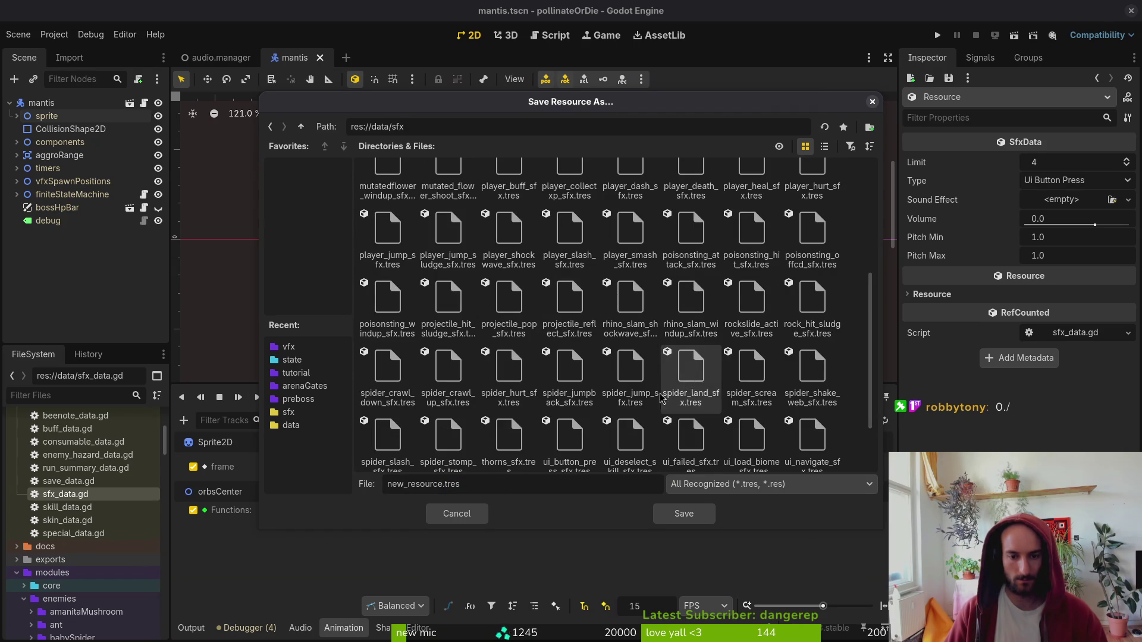
scroll(570, 268, "up", 3)
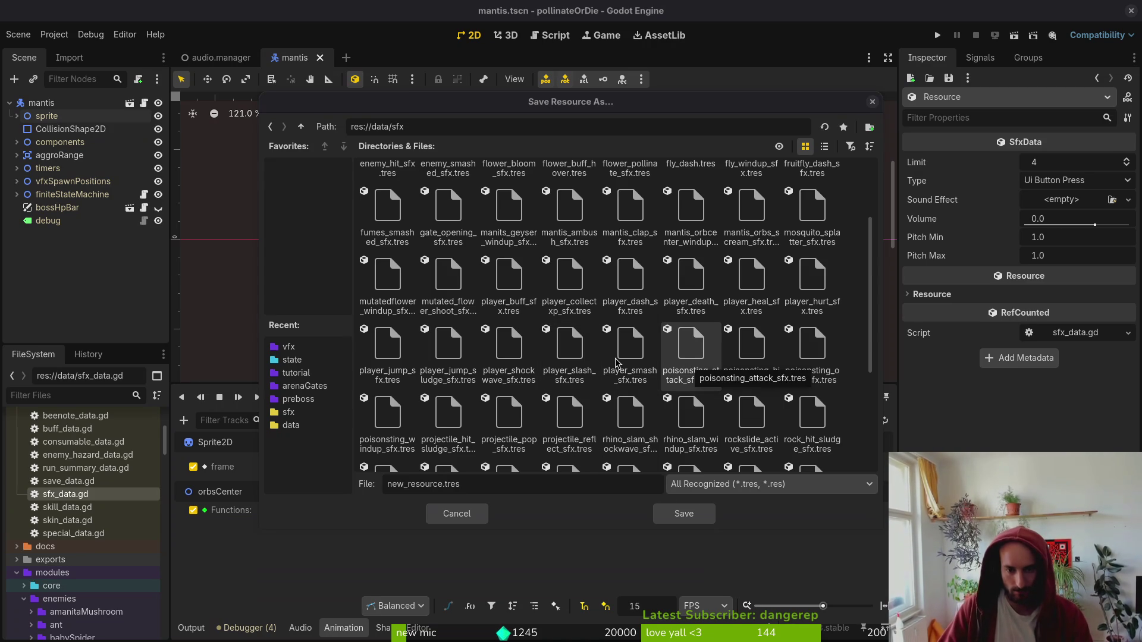
left_click(766, 357)
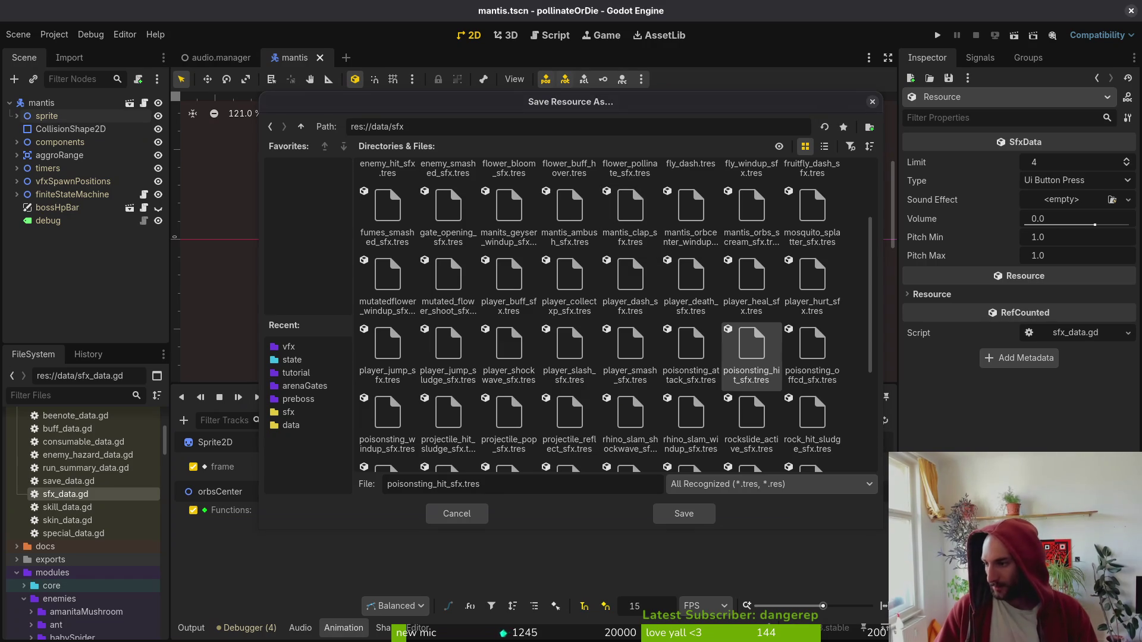
left_click(460, 516)
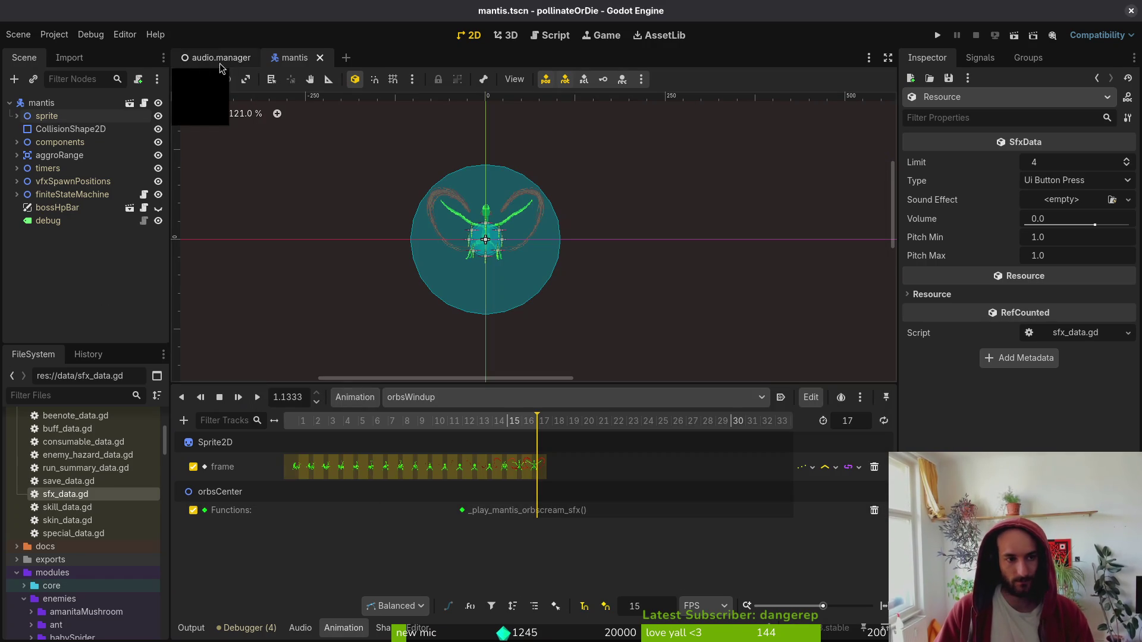
- Select the audioManager node in audio.manager and scroll its Sound Effects array to elements 60–66
left_click(222, 57)
left_click(9, 103)
left_click(69, 116)
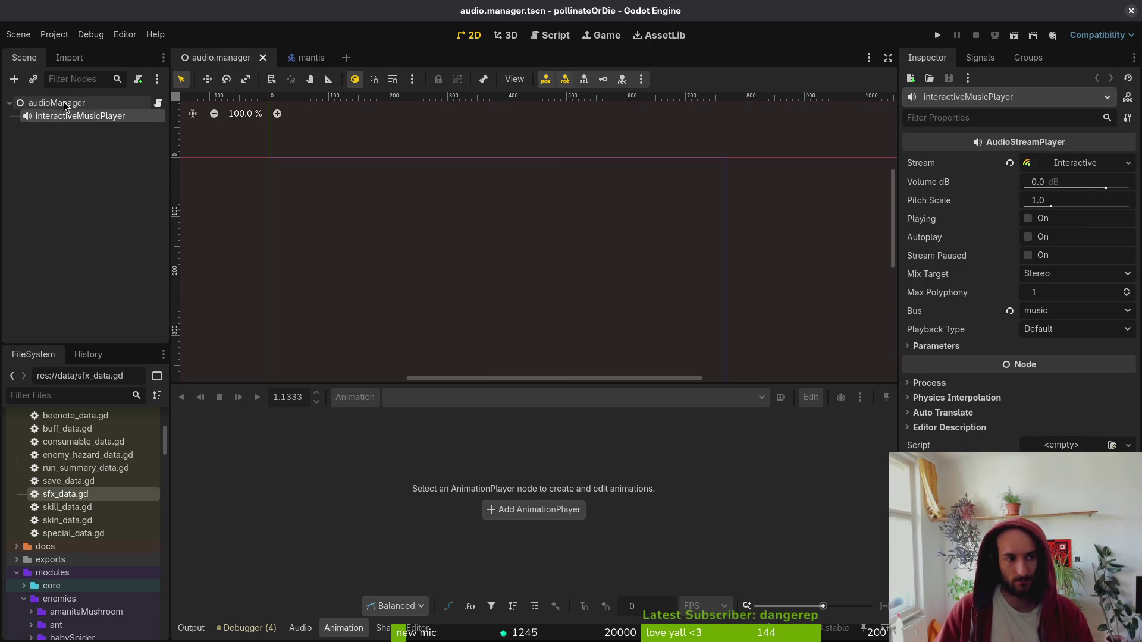
left_click(57, 103)
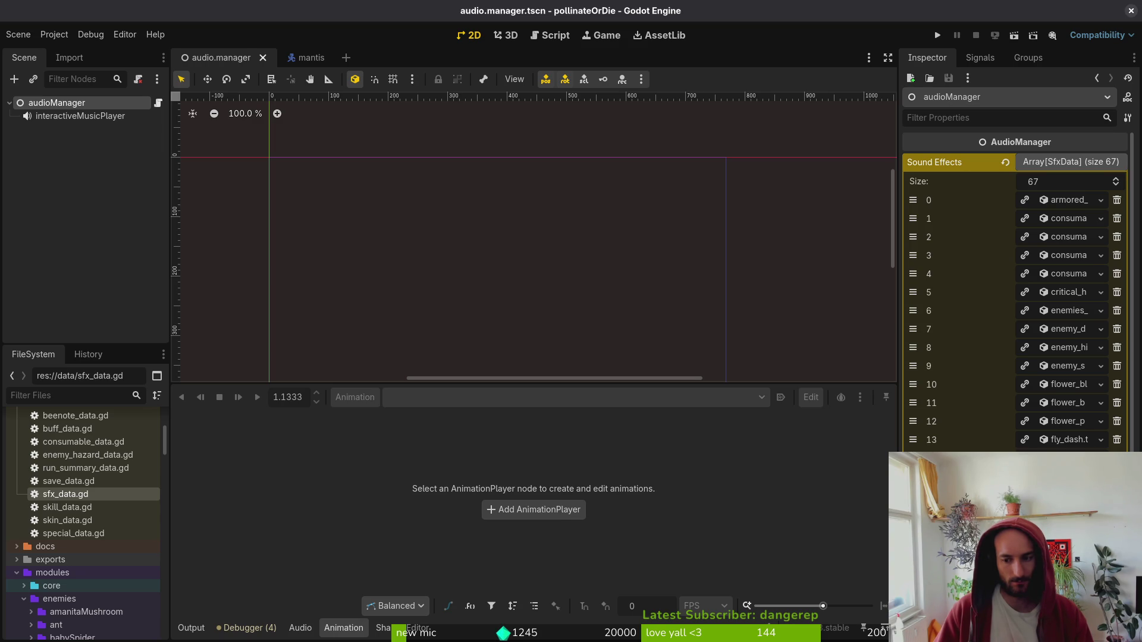
scroll(1018, 321, "down", 5)
scroll(1017, 322, "down", 5)
scroll(1018, 321, "up", 10)
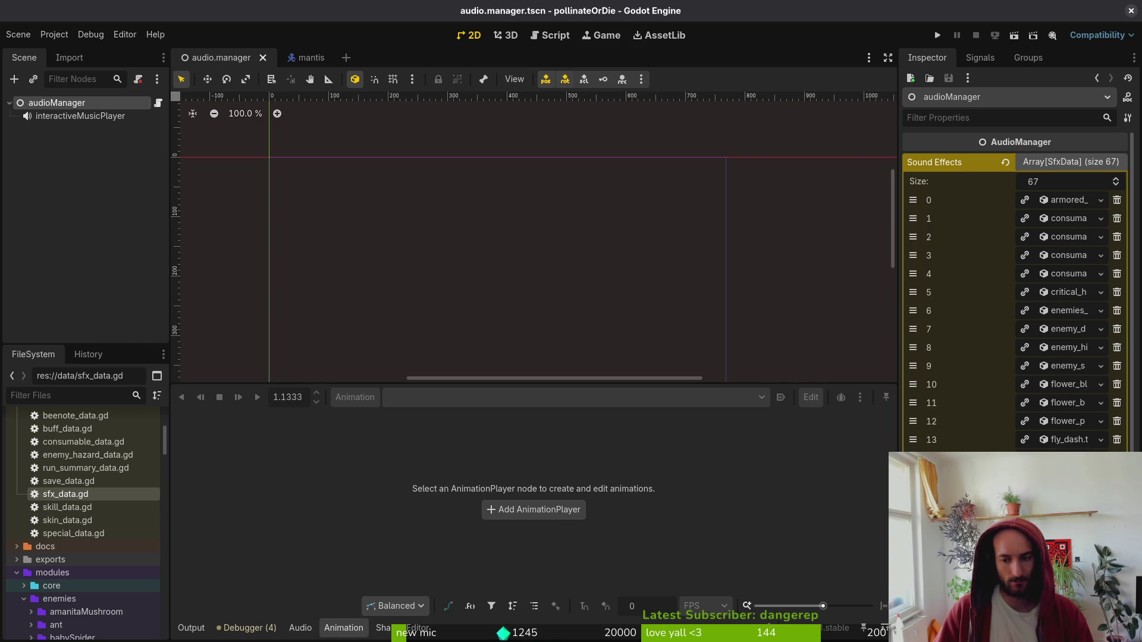
scroll(1018, 322, "down", 5)
scroll(1017, 322, "down", 5)
scroll(1018, 321, "down", 5)
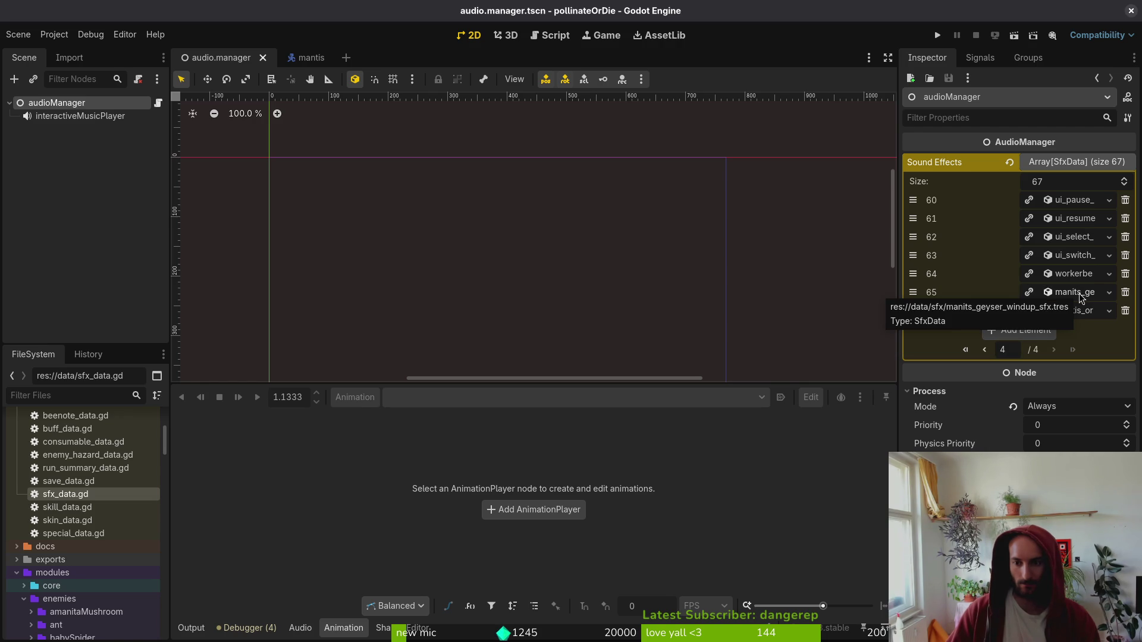
left_click(1080, 294)
left_click(918, 432)
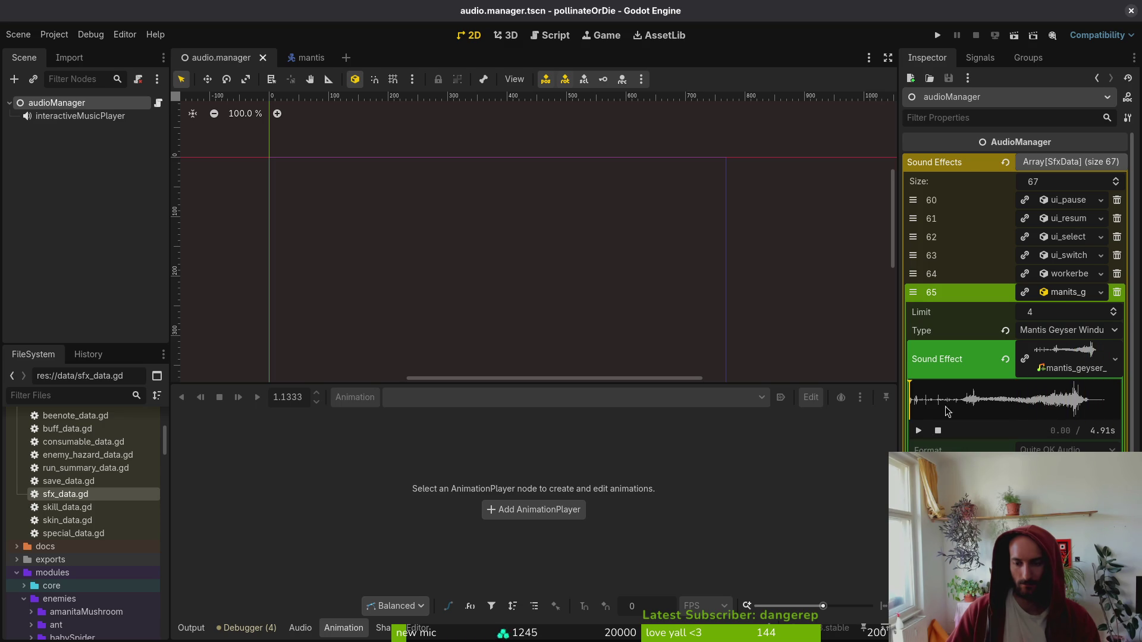
left_click(1065, 298)
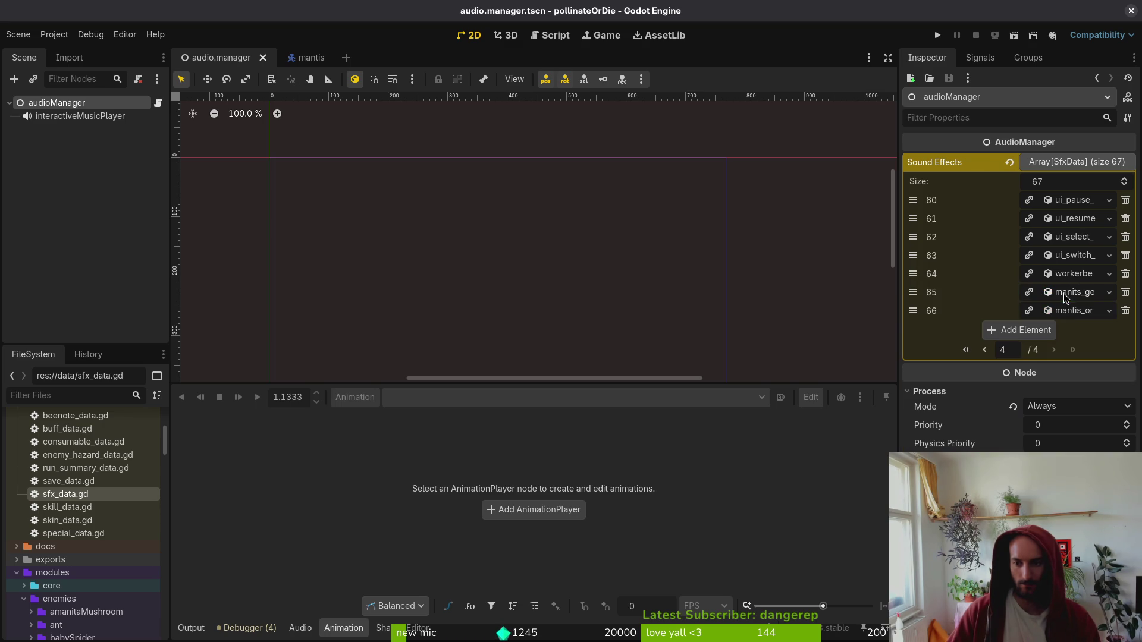
left_click(1069, 312)
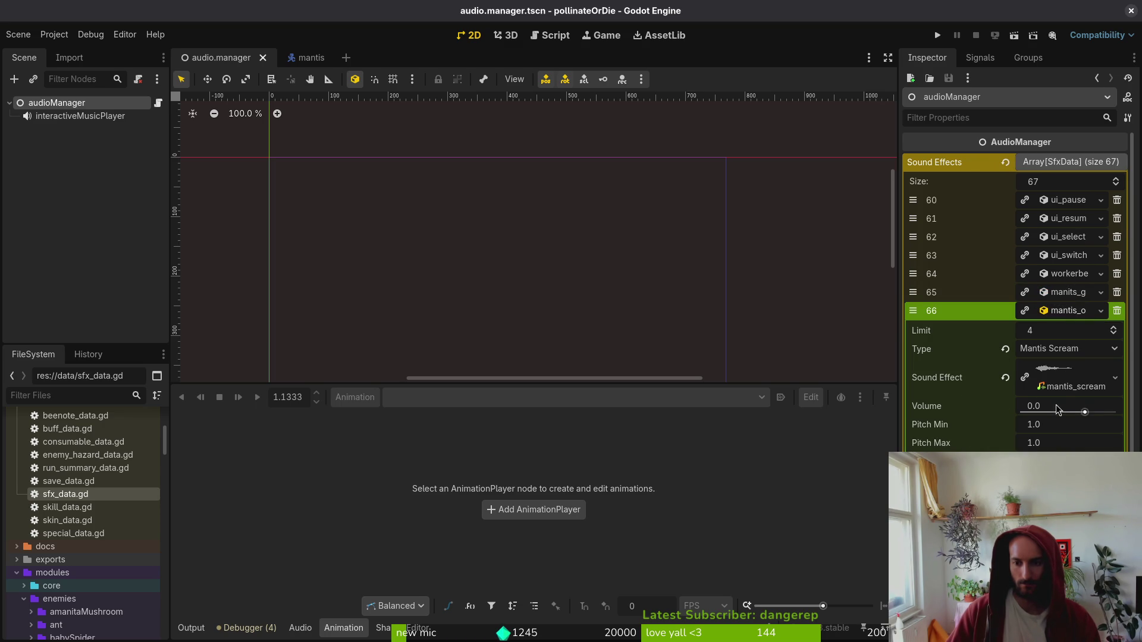
left_click(1053, 375)
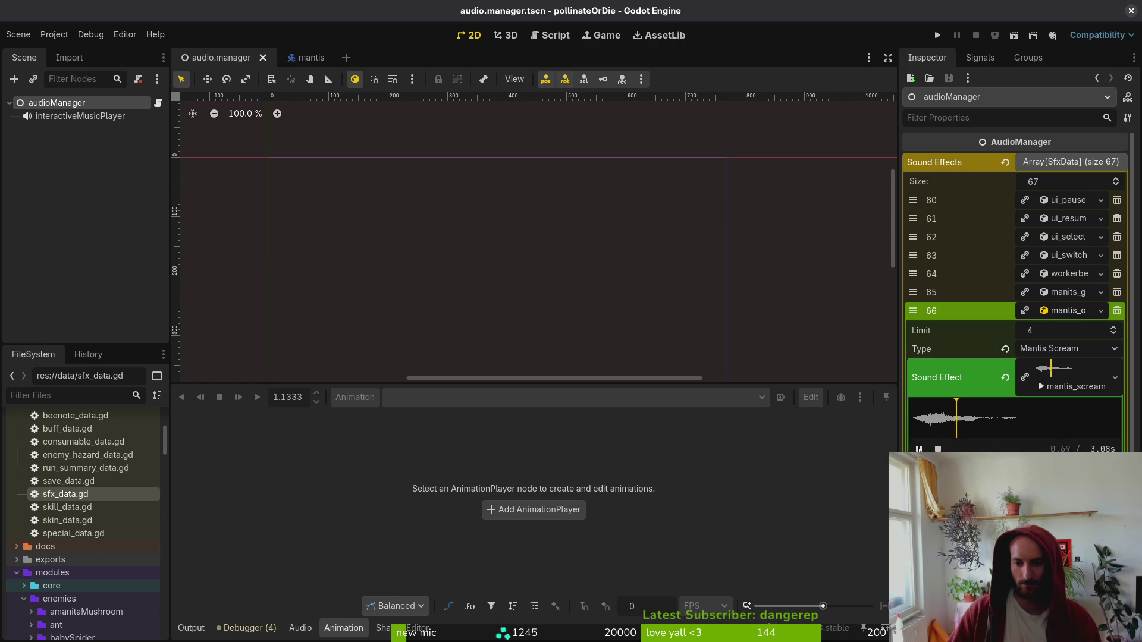
left_click(1089, 378)
left_click(1071, 312)
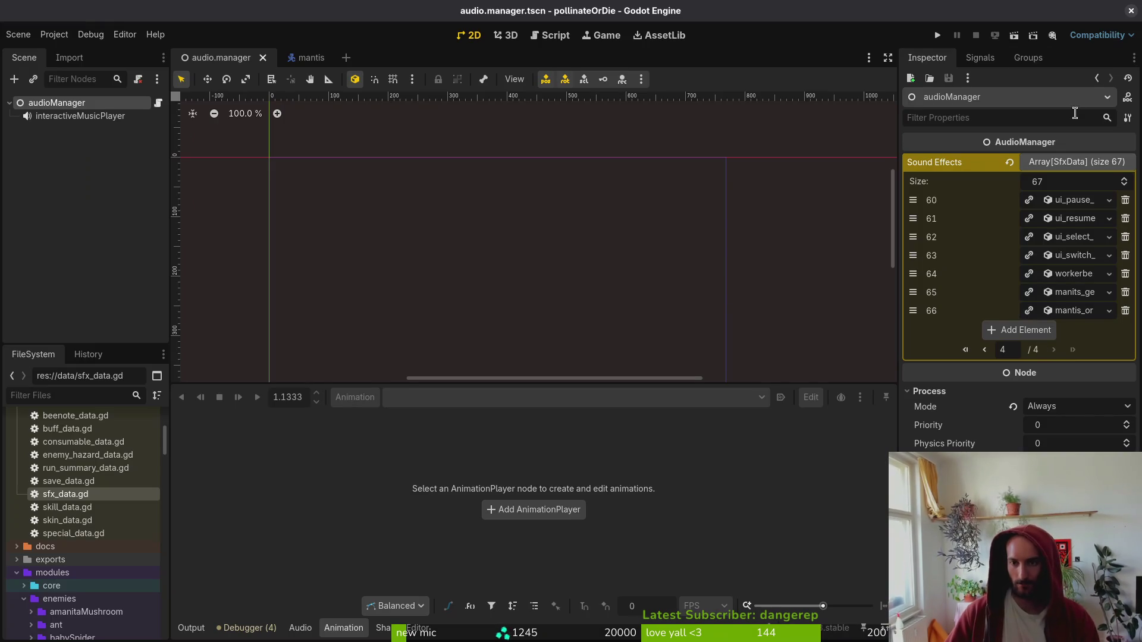
key("F5")
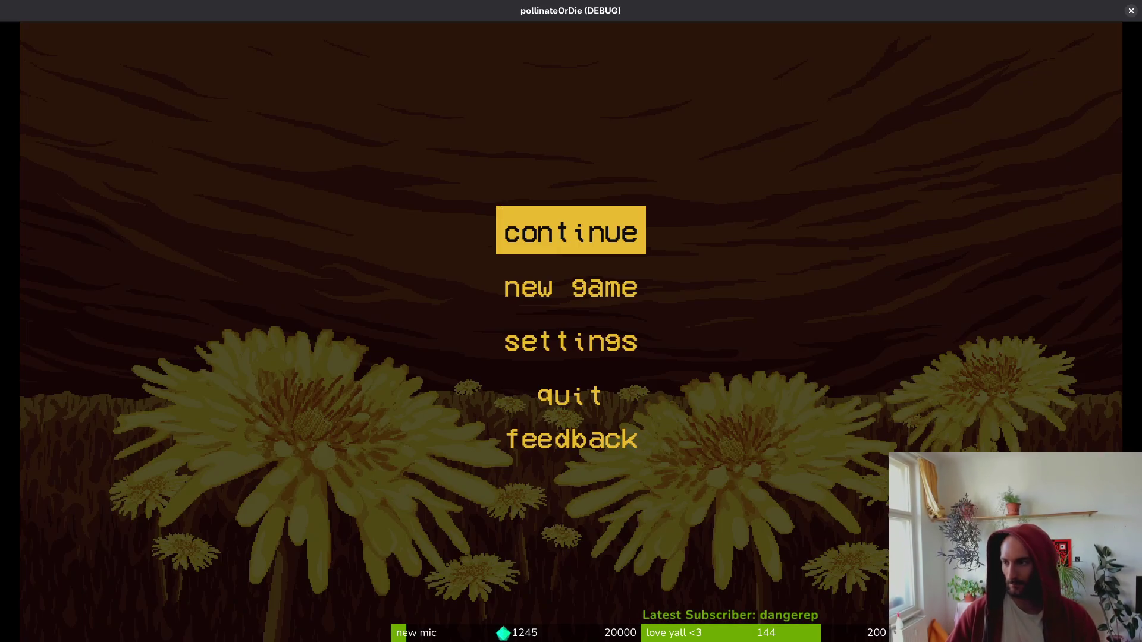
- Take the running game out of fullscreen and place its window over the editor
key("alt+Tab")
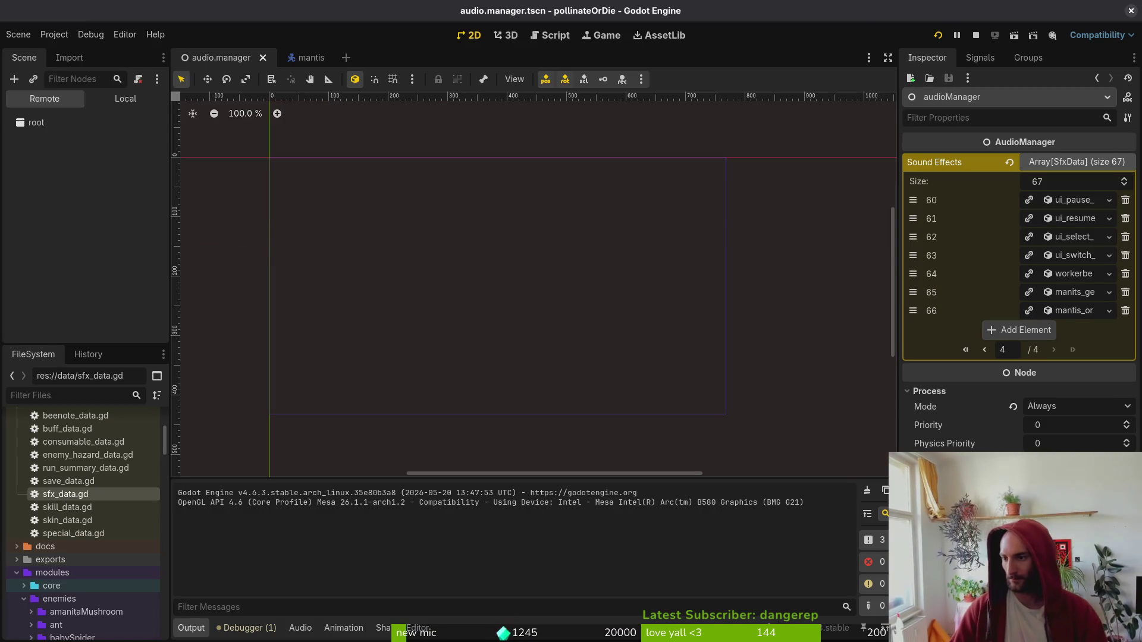
key("alt+Tab")
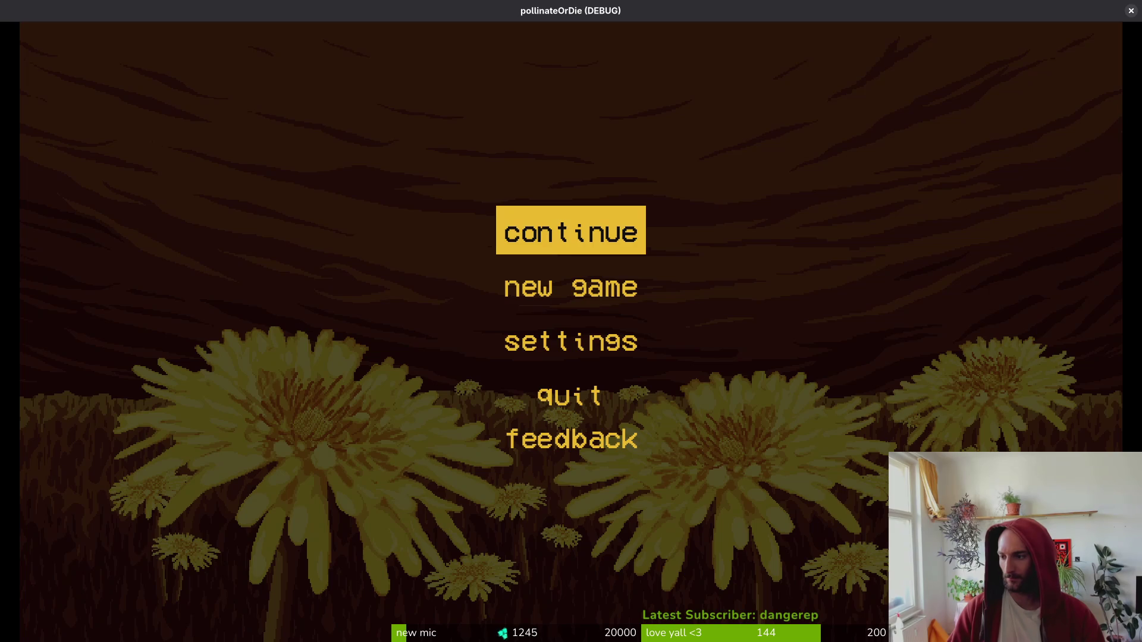
key("alt+Tab")
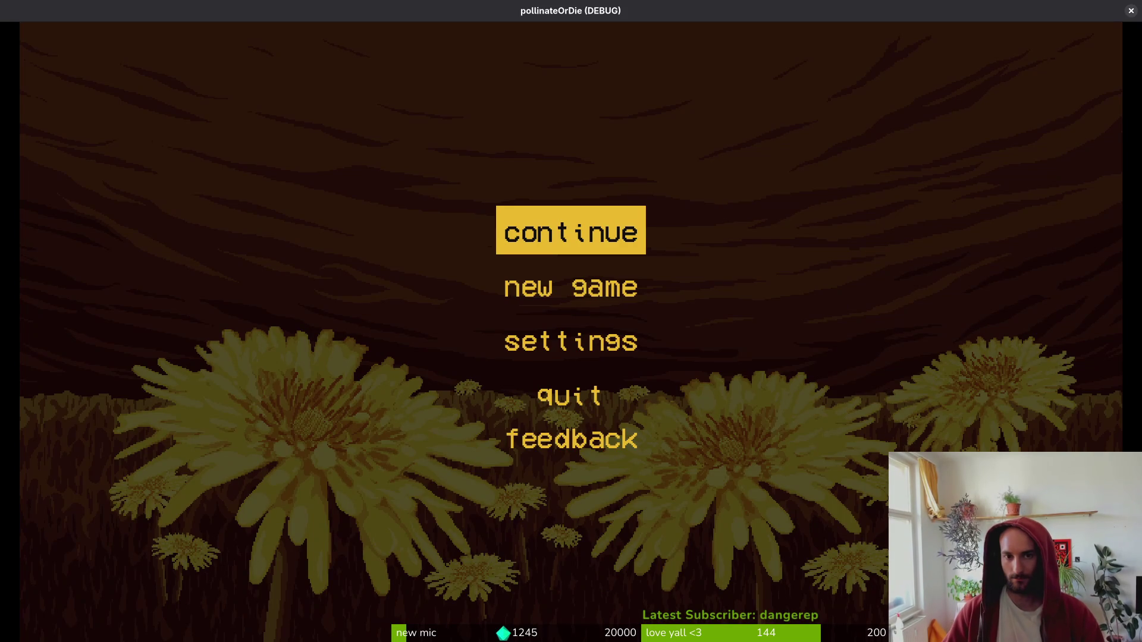
double_click(622, 15)
left_click_drag(361, 17, 705, 123)
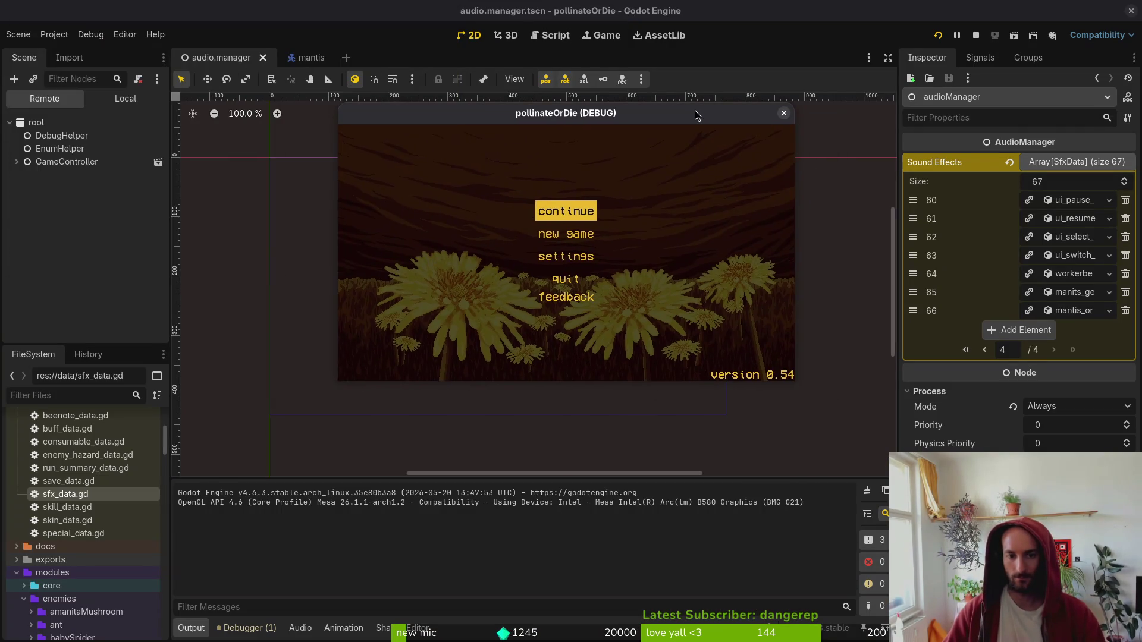
key("super")
left_click(694, 107)
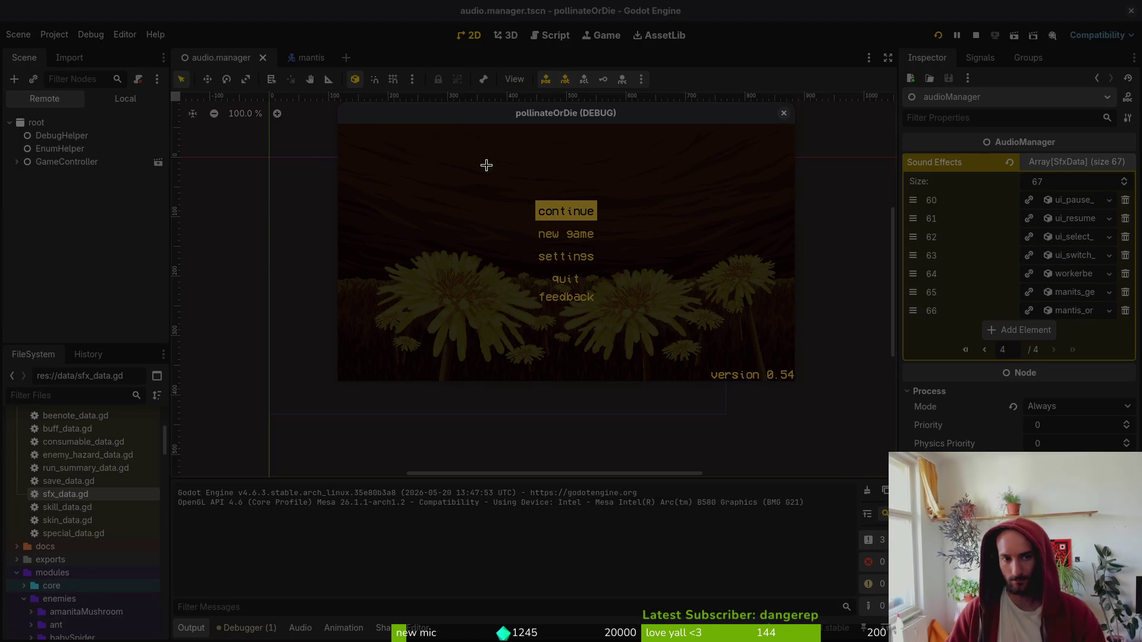
mouse_move(794, 381)
left_mouse_down()
mouse_move(765, 319)
mouse_move(795, 381)
left_mouse_up()
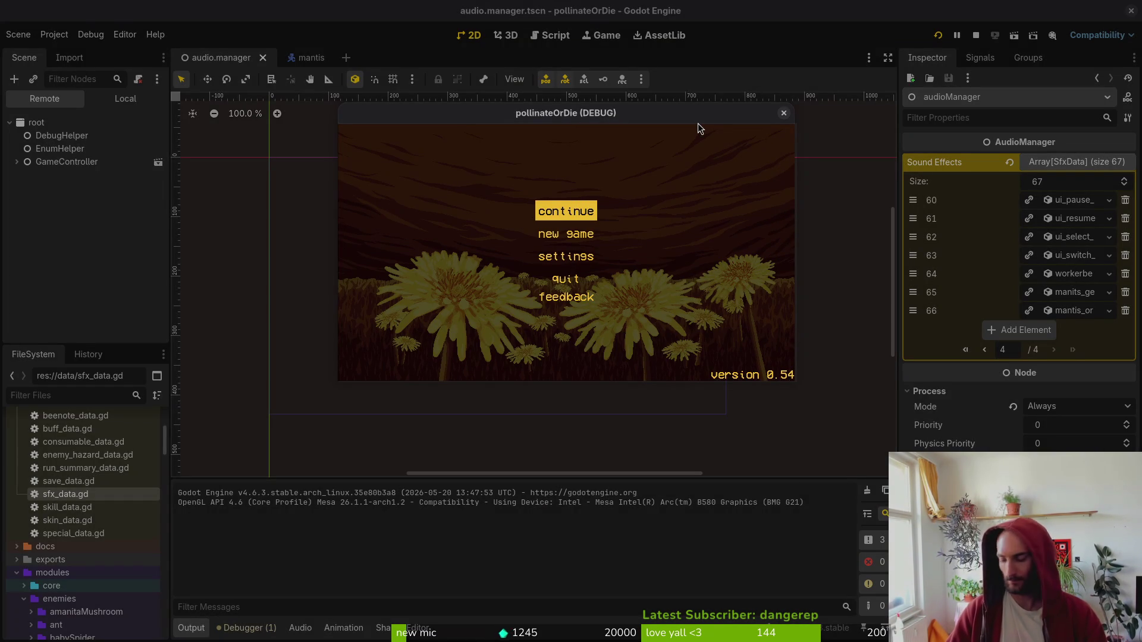
- Continue the saved game, load the mantis level, and pause it
key("Return")
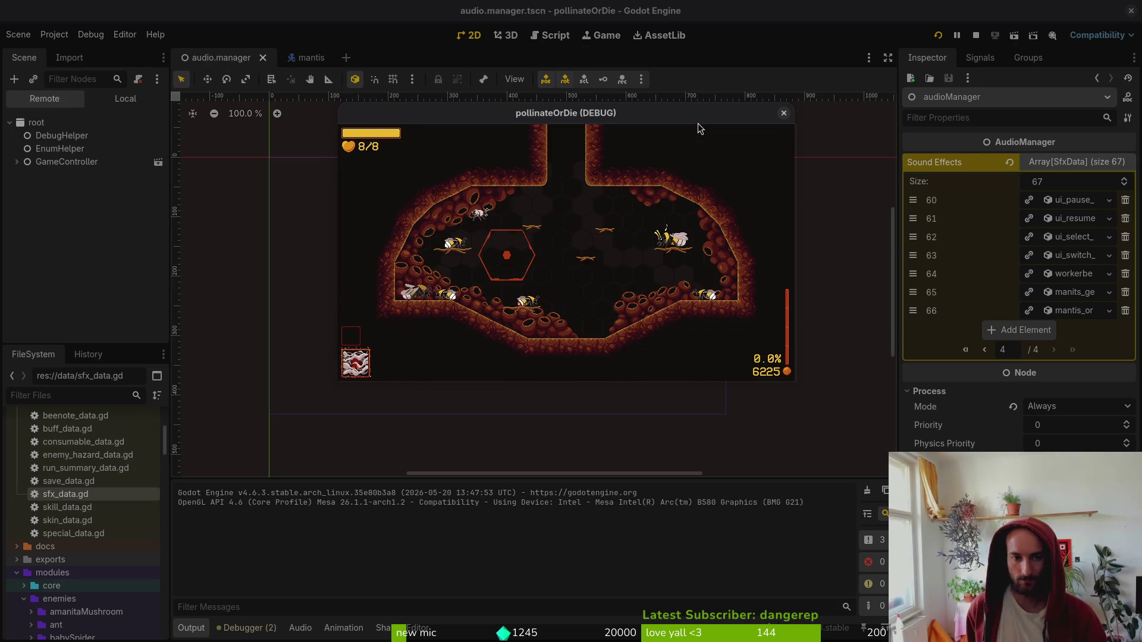
key("Down")
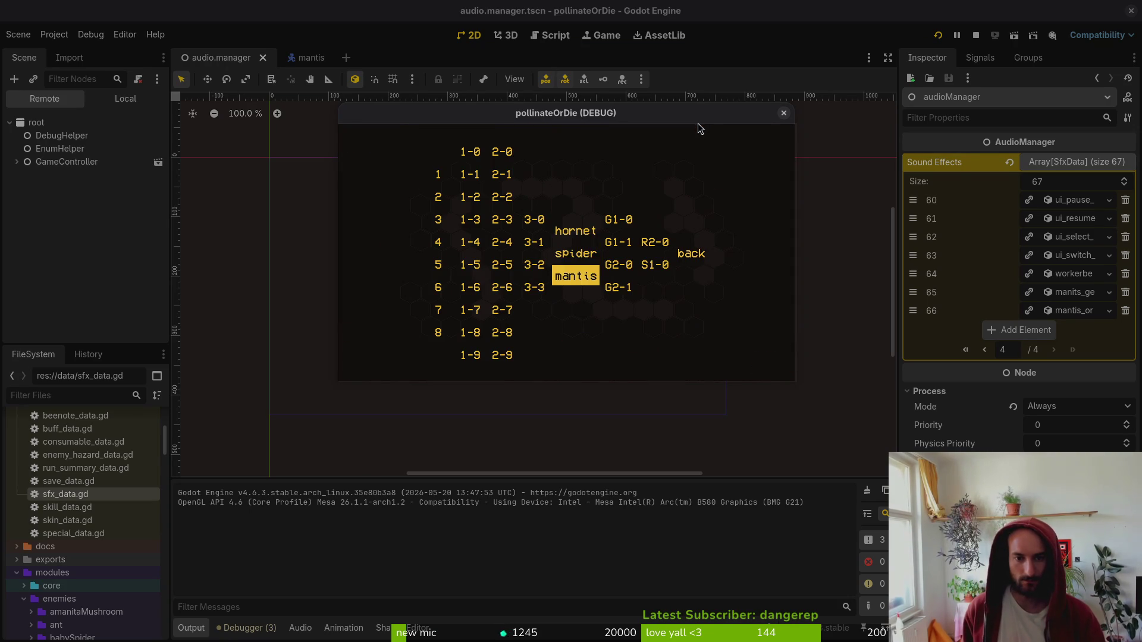
key("Return")
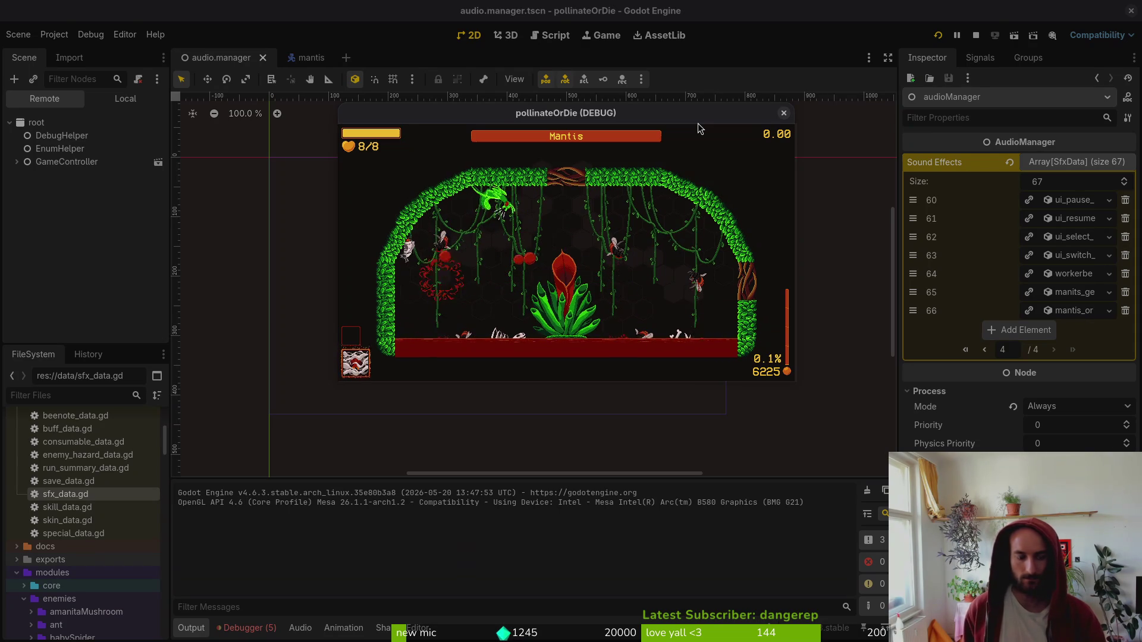
key("Escape")
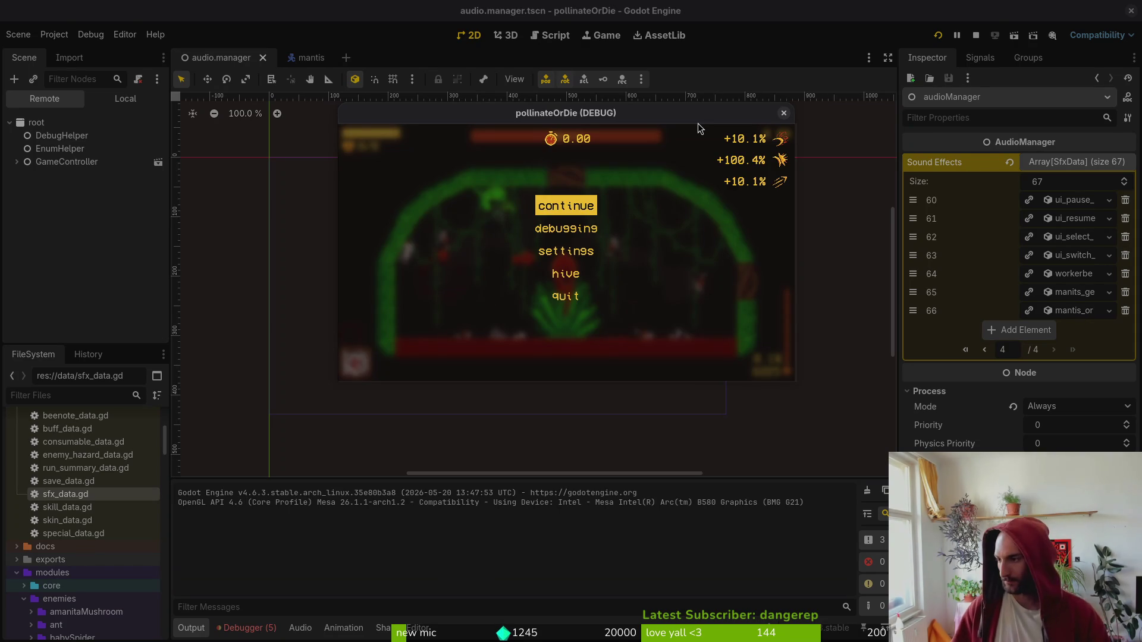
key("super+1")
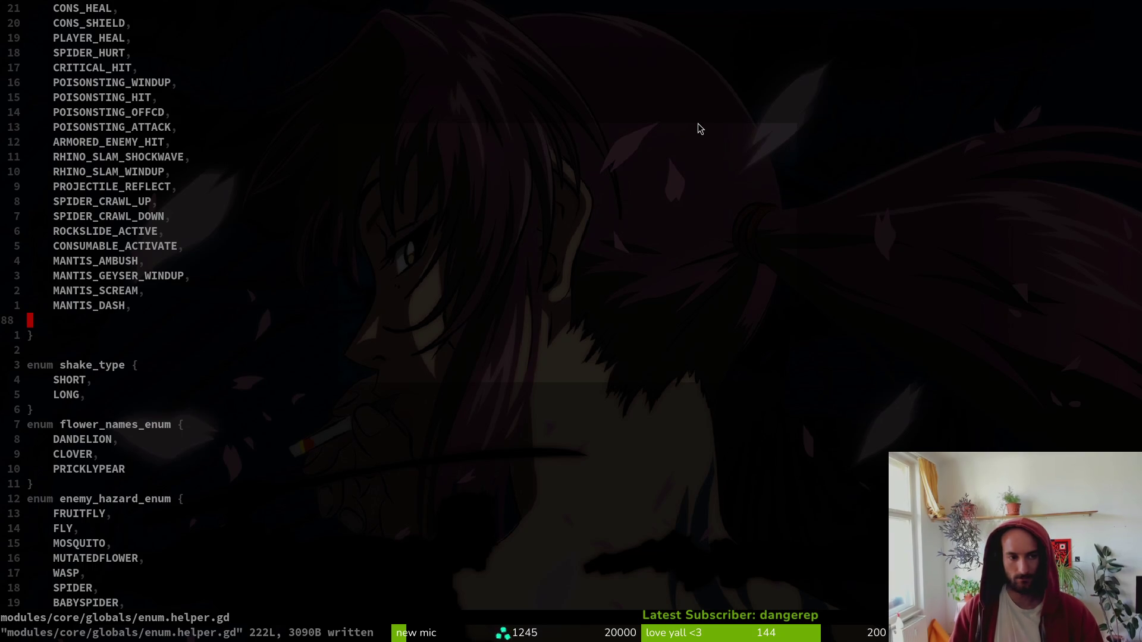
- Undo and redo the enum edits to restore MANTIS_DASH with correct indentation
key("d")
key("d")
key("j")
key("u")
key("u")
key("u")
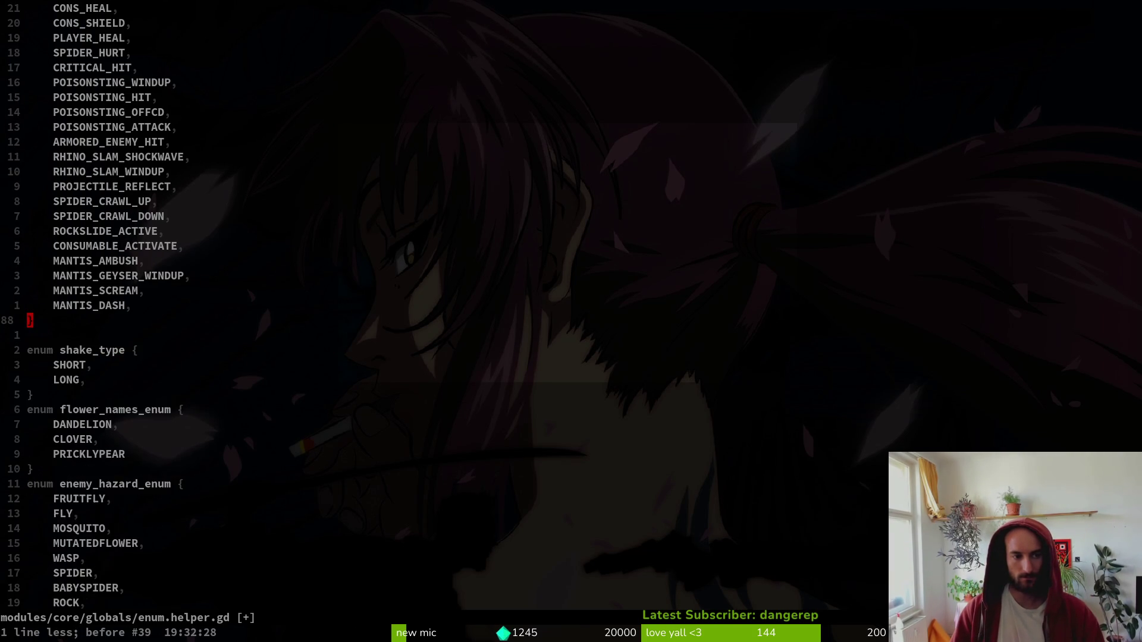
key("u")
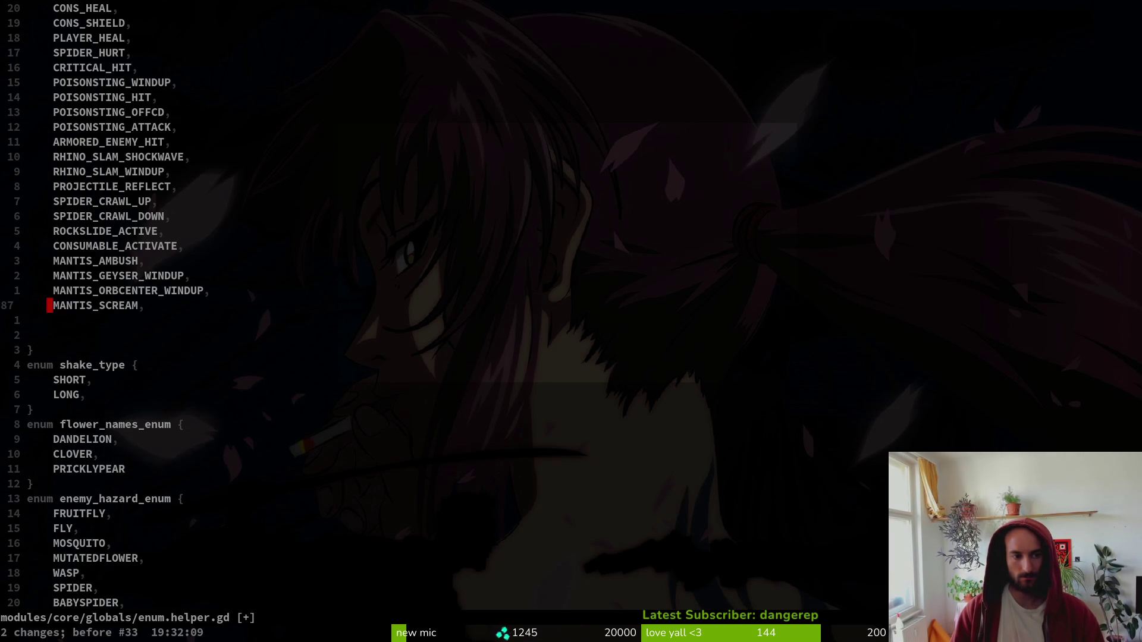
key("u")
key("u")
key("u")
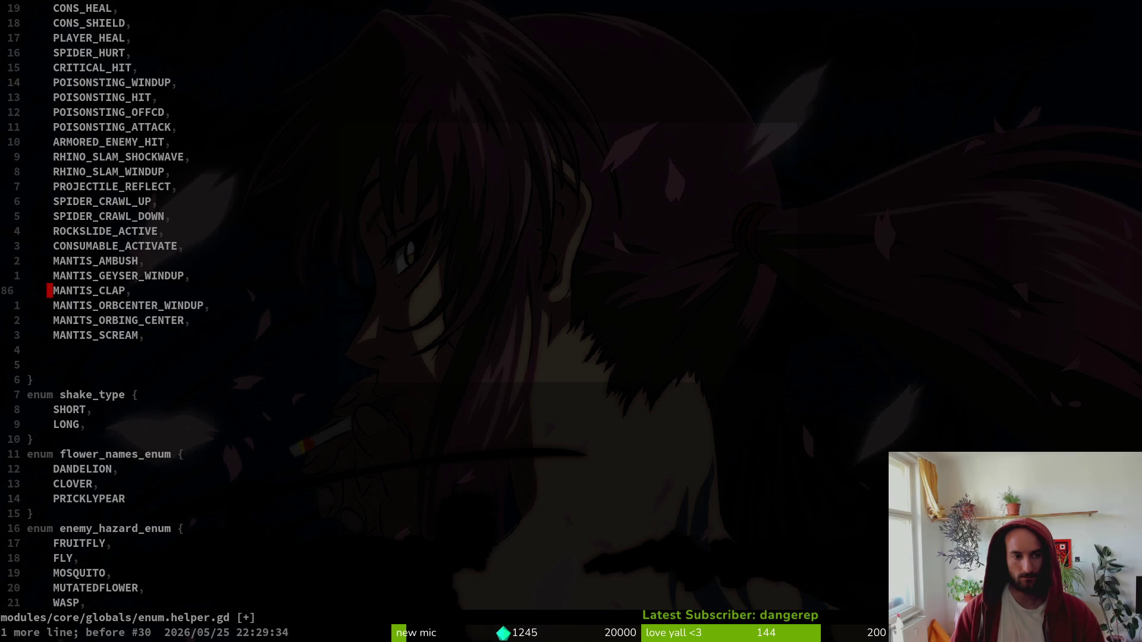
key("u")
key("ctrl+r")
key("ctrl+r")
key("ctrl+r")
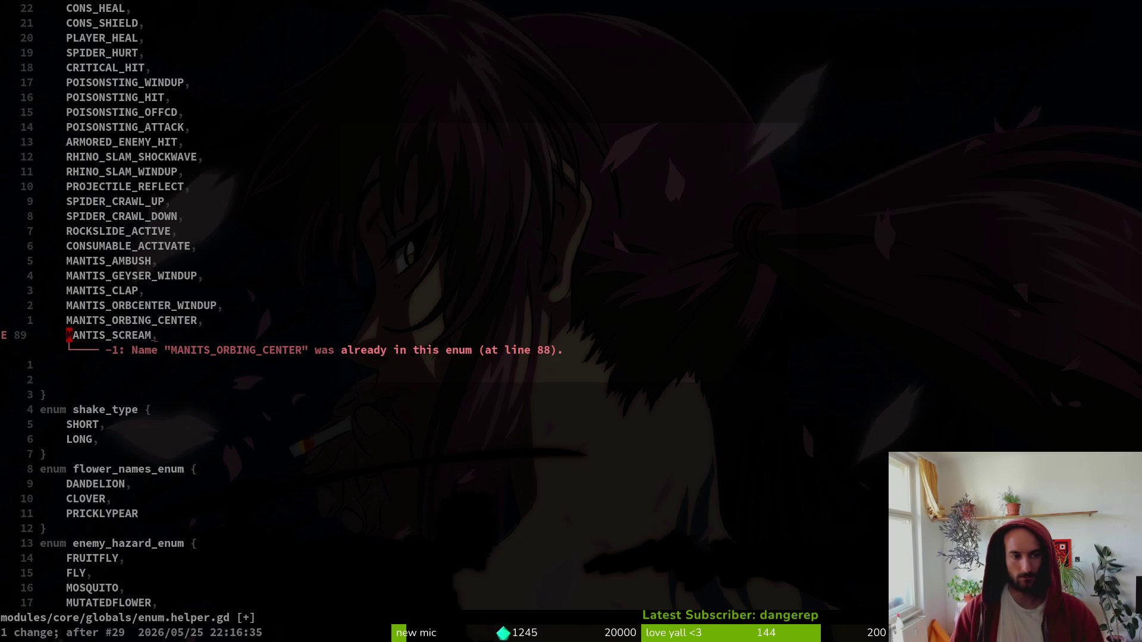
key("ctrl+r")
key("ctrl+r")
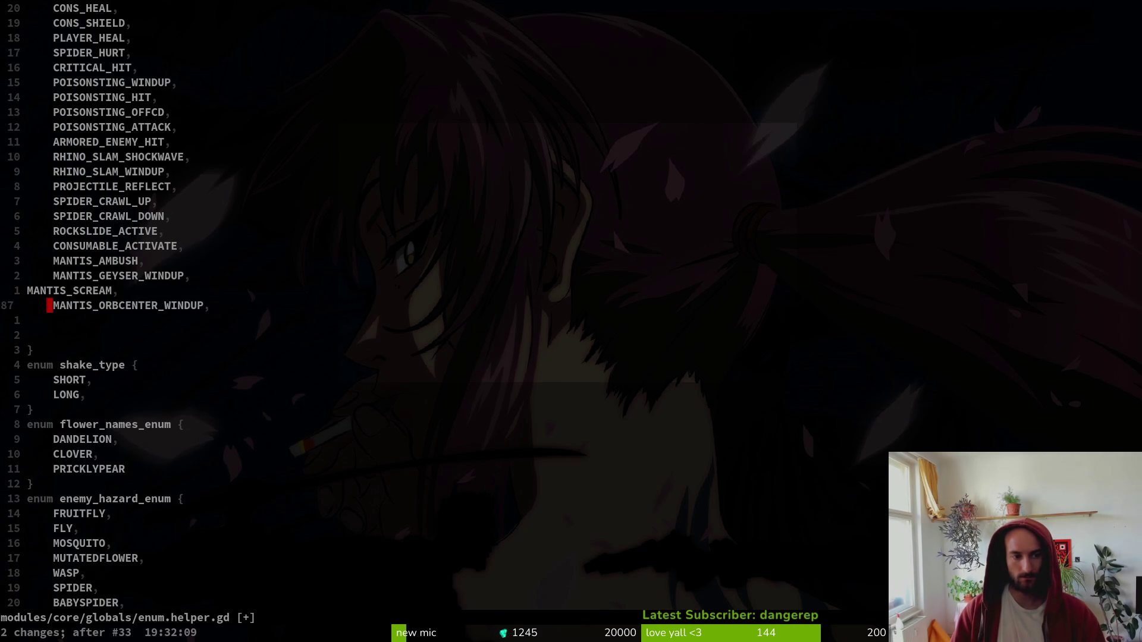
- Check the MANTIS_SCREAM and MANTIS_DASH lines, then save enum.helper.gd
key("k")
key("l")
key("l")
key("l")
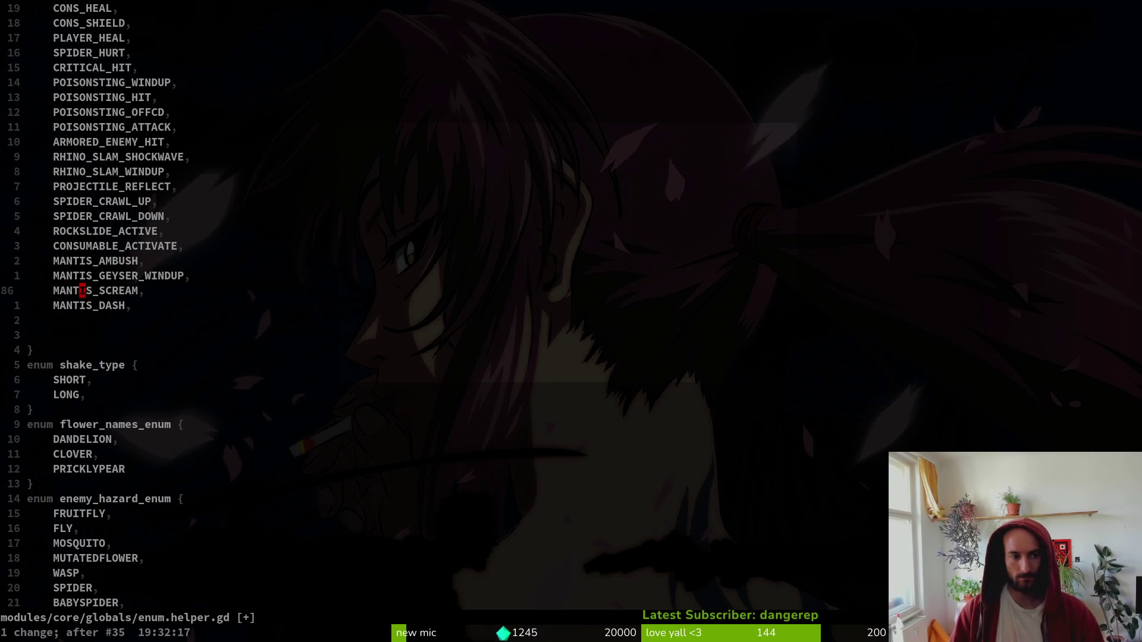
key("l")
key("l")
key("l")
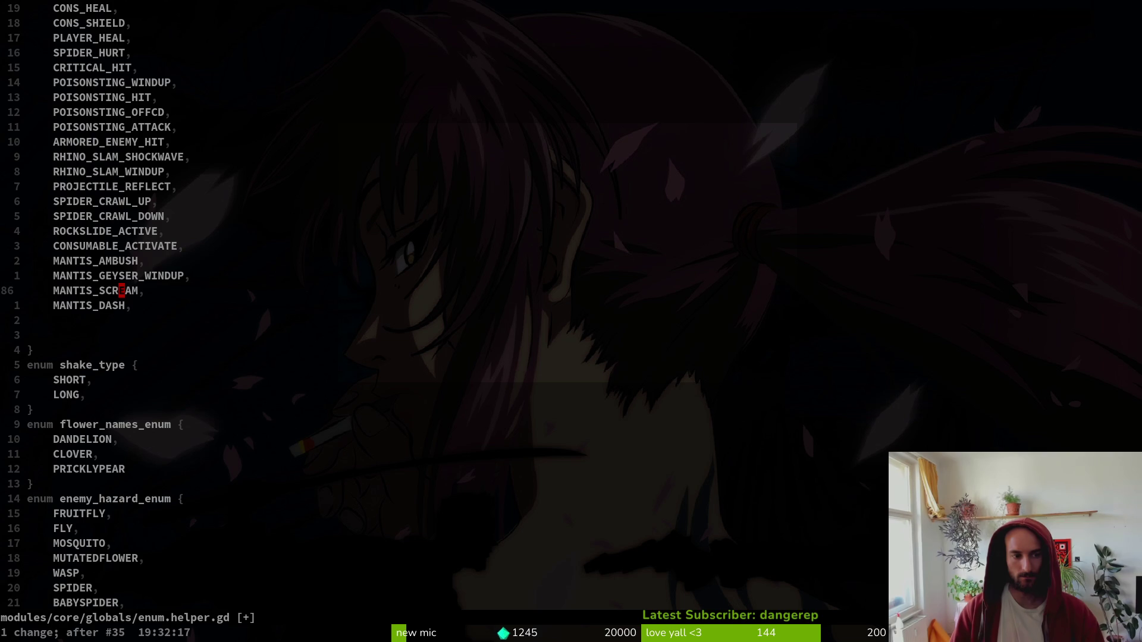
key("h")
key("h")
key("h")
key("j")
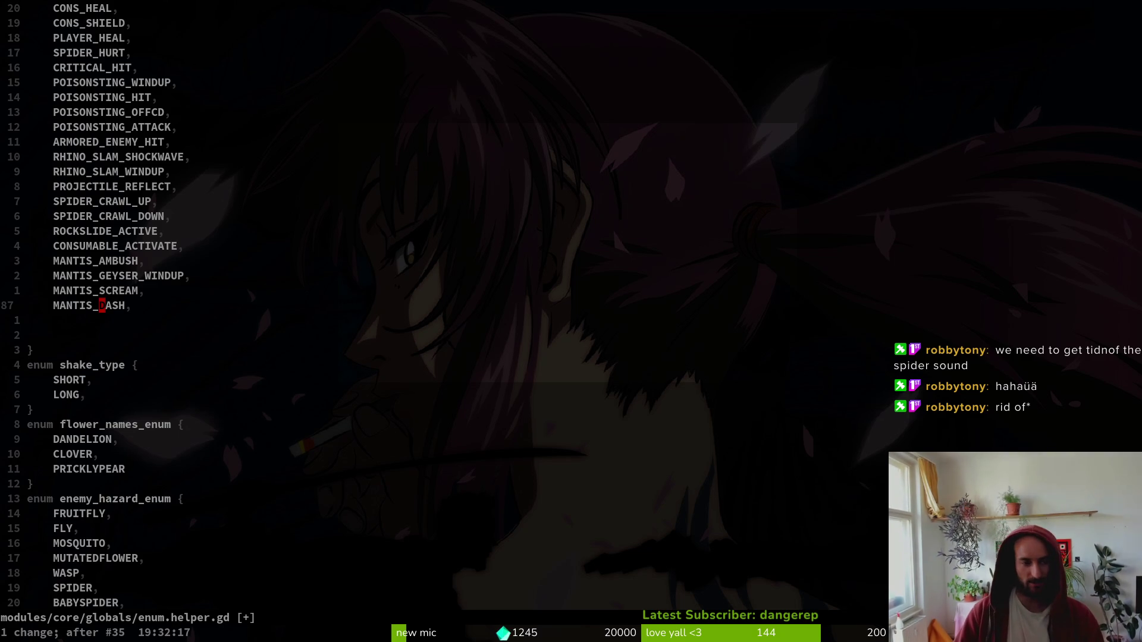
type(":w")
key("Return")
key("alt+Tab")
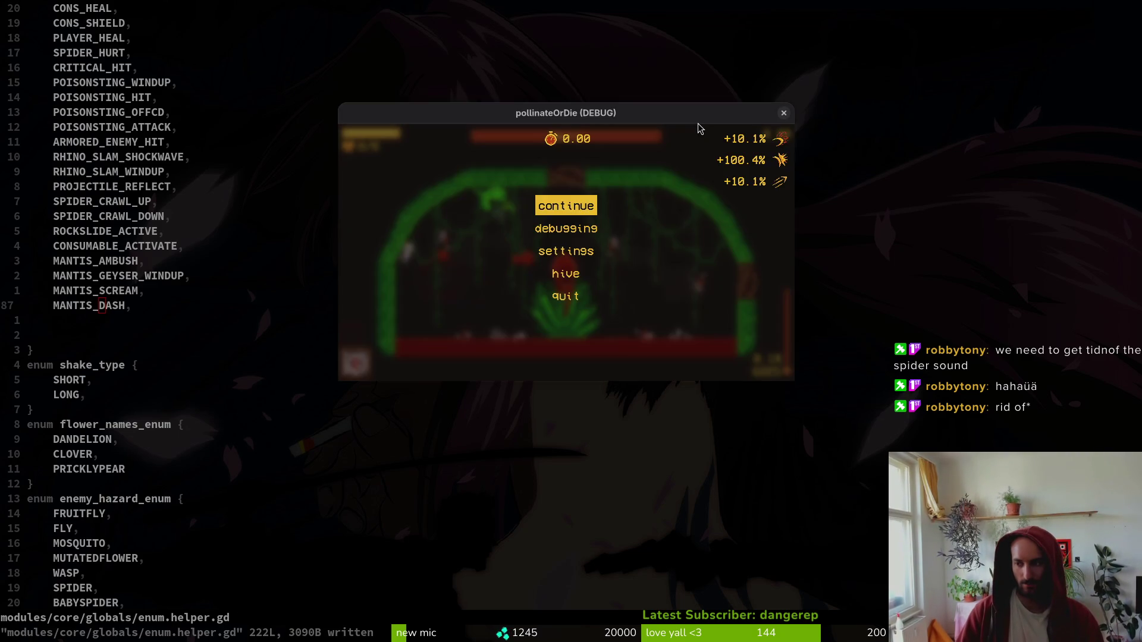
- Look over the MANTIS_DASH and MANTIS_SCREAM lines in enum.helper.gd
key("k")
key("k")
key("k")
key("j")
key("j")
key("j")
key("j")
key("k")
key("k")
key("j")
key("j")
key("k")
key("alt+Tab")
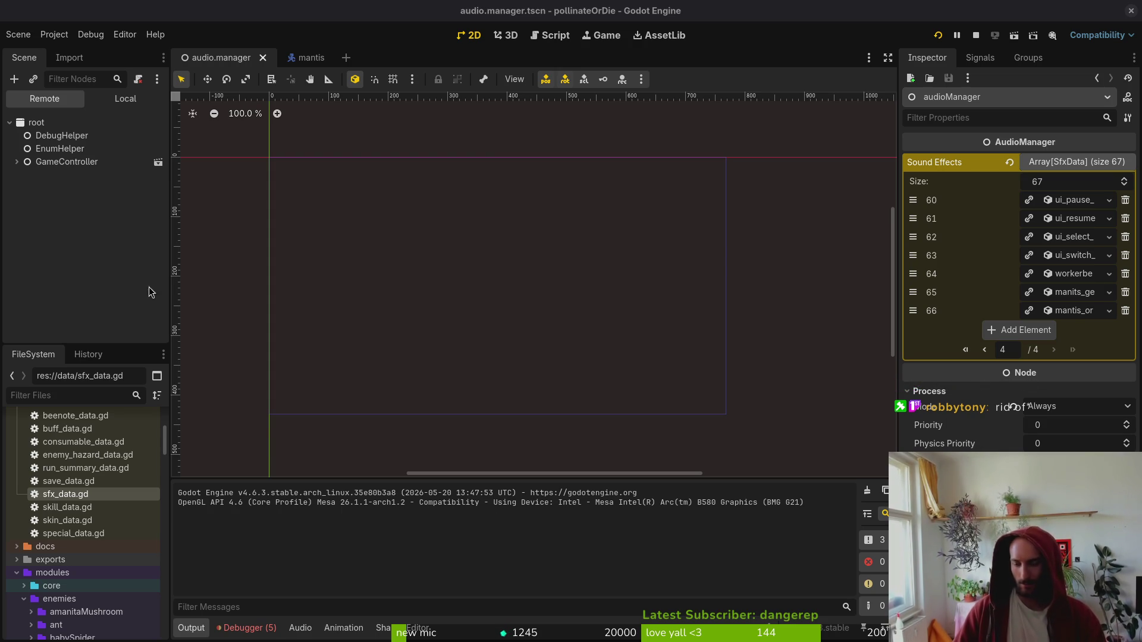
- Show the Debugger's Errors list and inspect Sound Effects entries 66 and 65
left_click(255, 628)
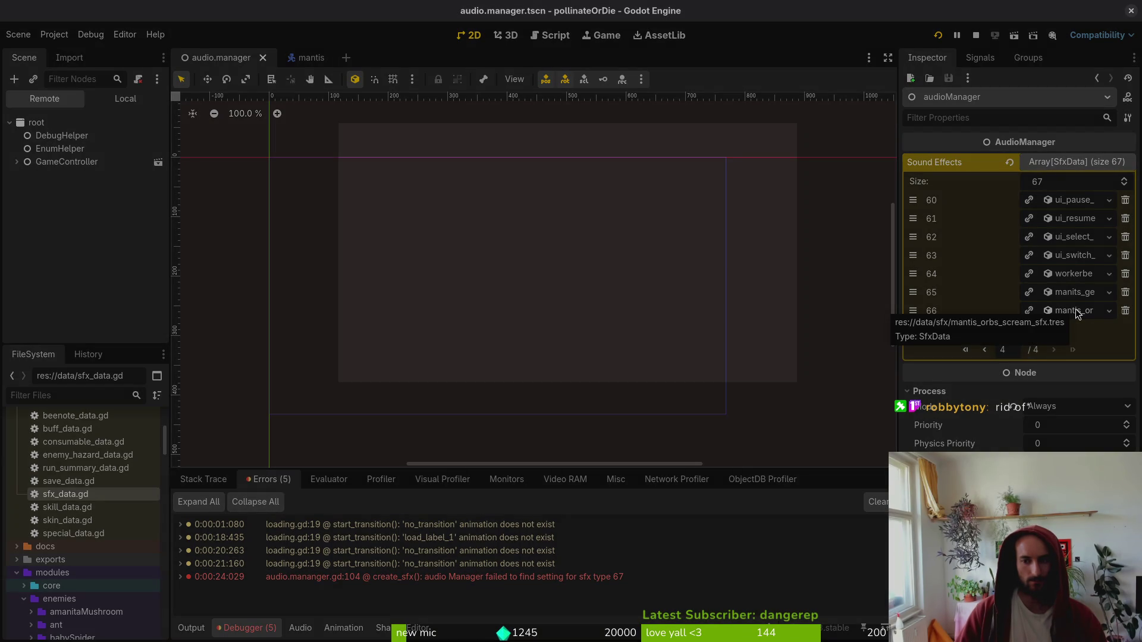
left_click(1079, 313)
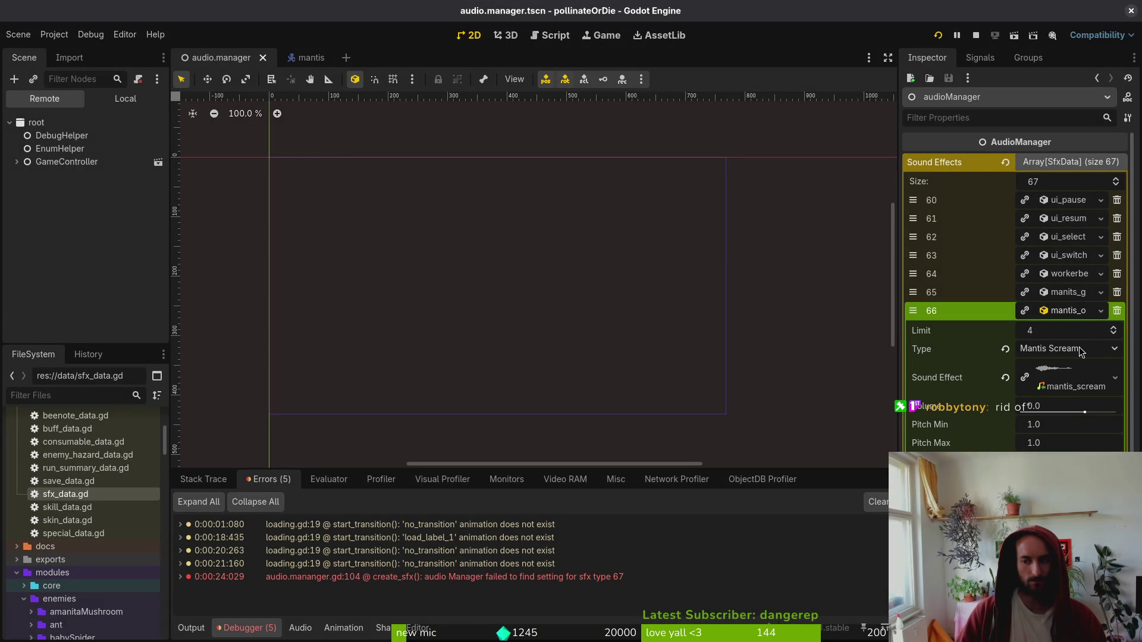
left_click(1079, 312)
left_click(1069, 294)
left_click(1068, 292)
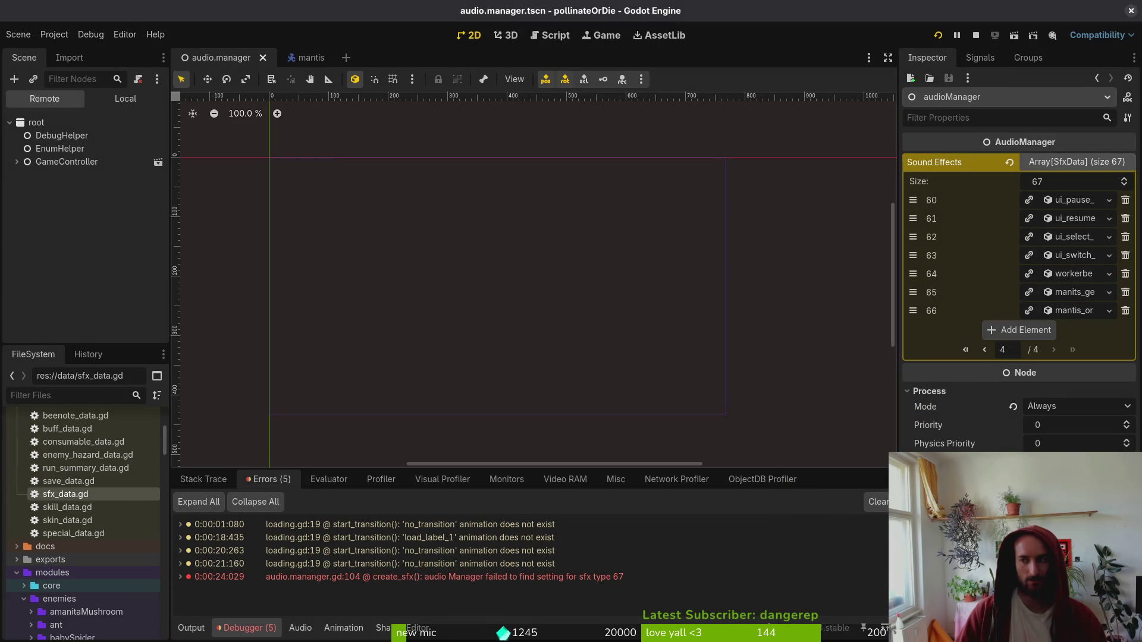
key("super")
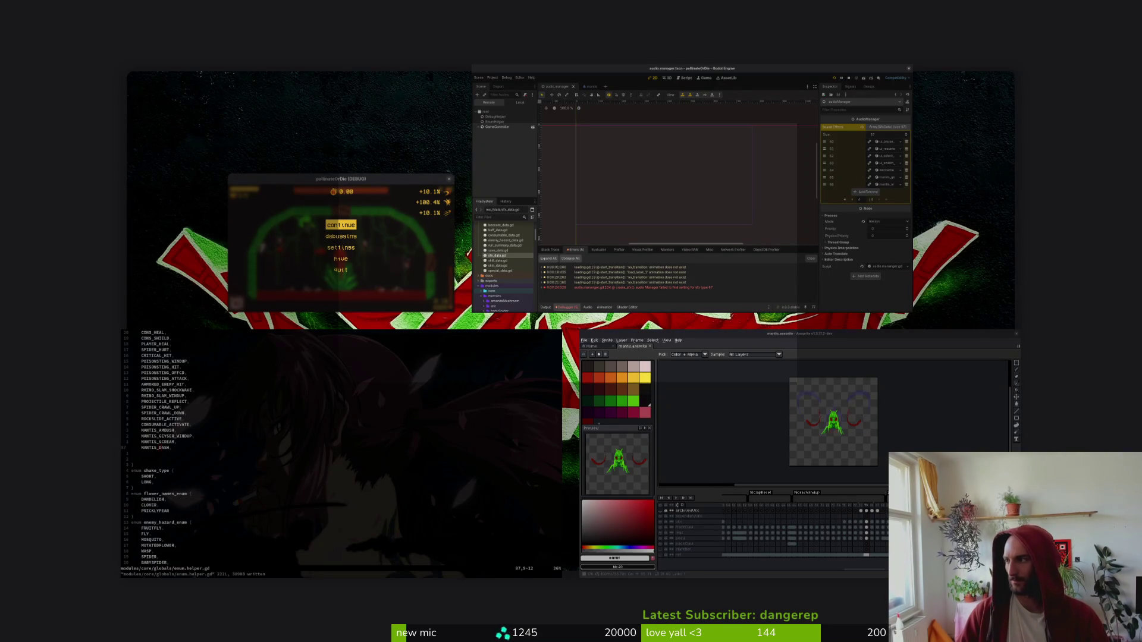
- Select every recording in Videos/Screencasts, delete all 26, and close the Files window
key("super")
key("super")
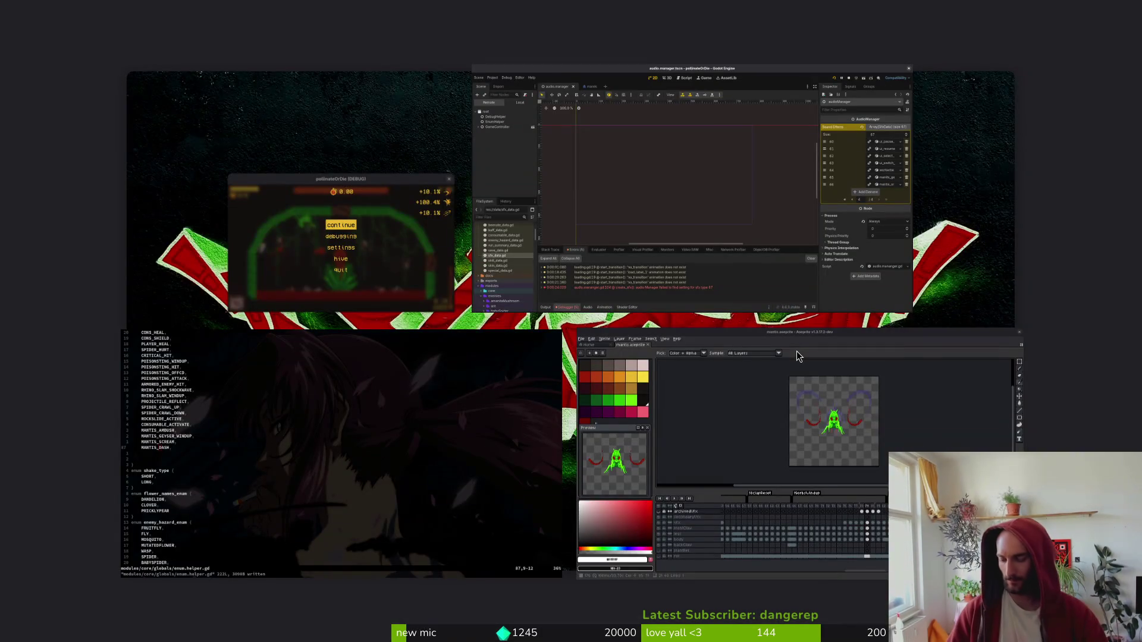
key("super")
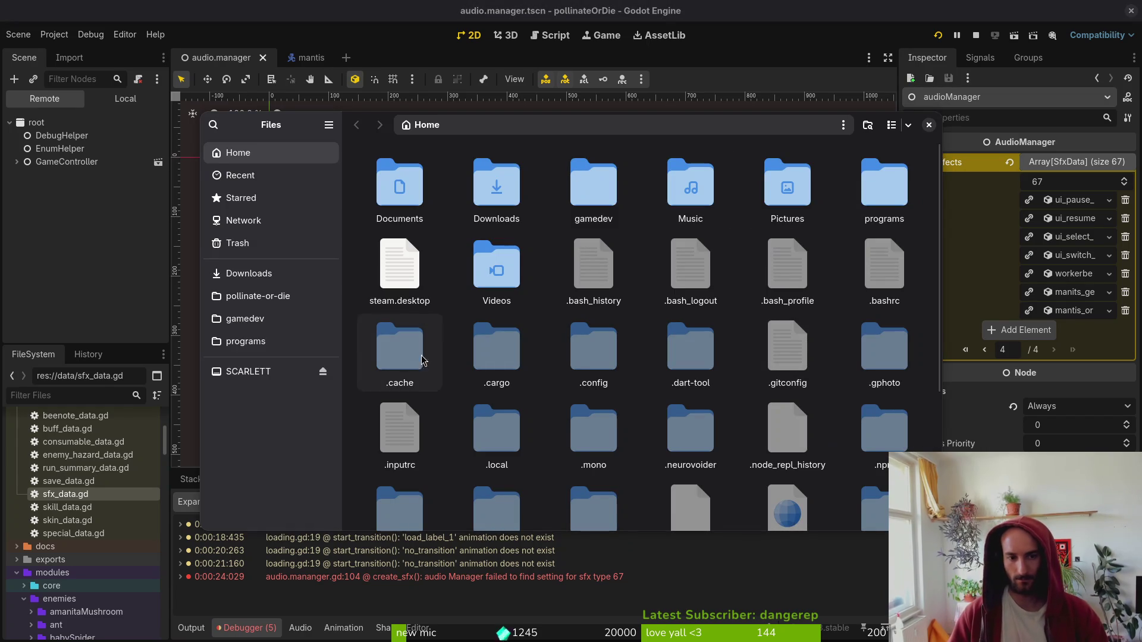
double_click(494, 267)
double_click(511, 198)
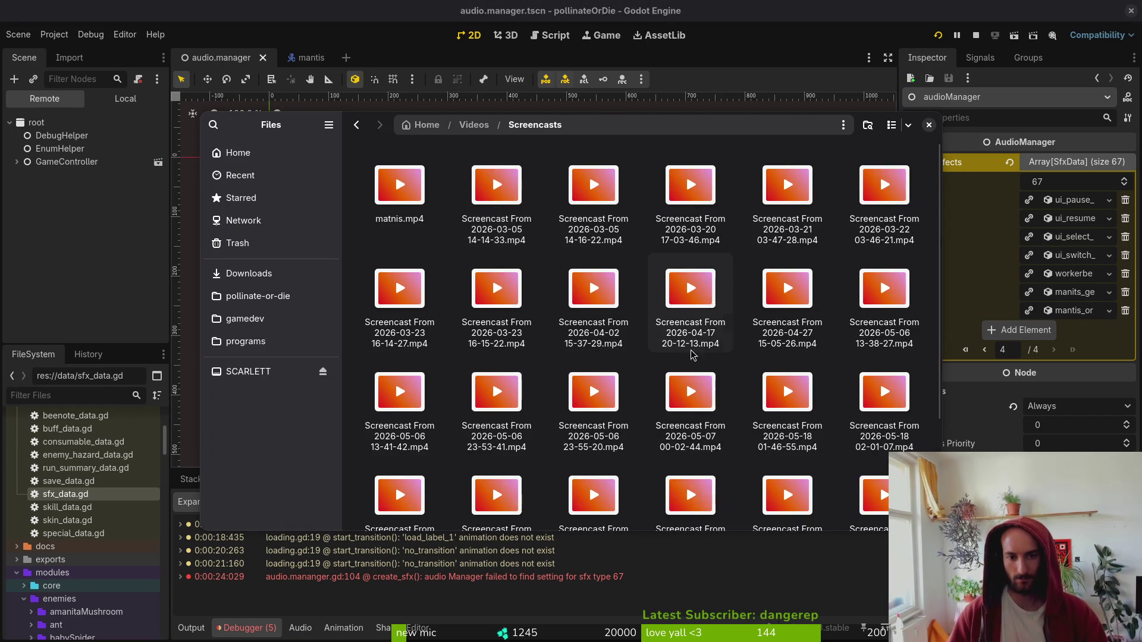
scroll(687, 363, "down", 1)
key("ctrl+a")
key("Delete")
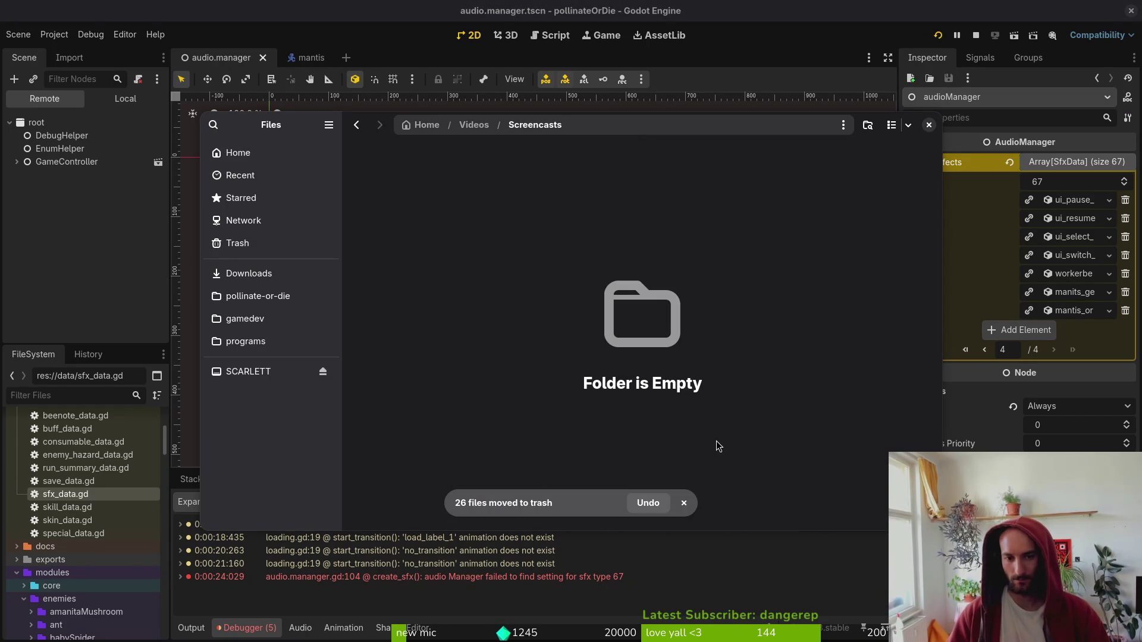
key("ctrl+w")
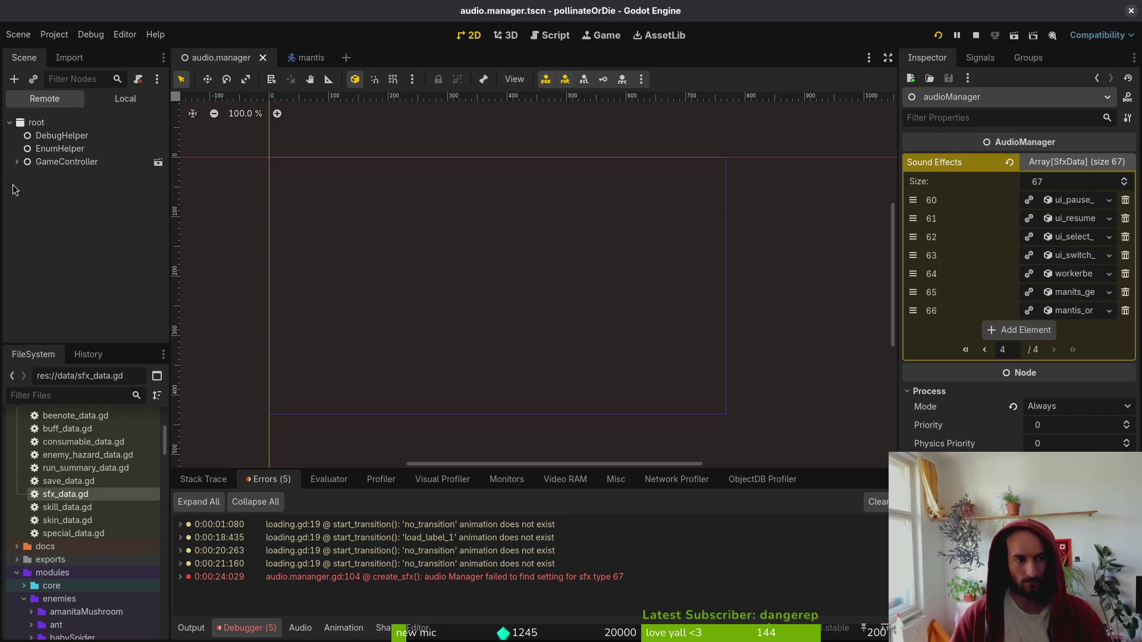
left_click(17, 161)
- Switch the Scene dock to Local and inspect Sound Effects entries 65 and 66, including 66's Type list
left_click(16, 161)
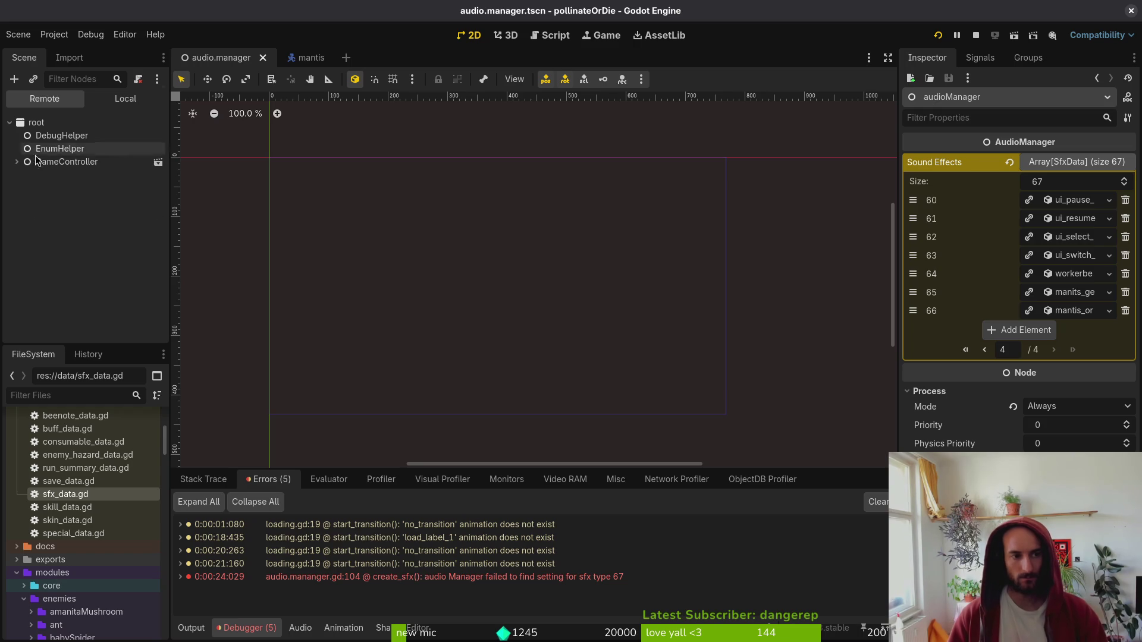
left_click(125, 100)
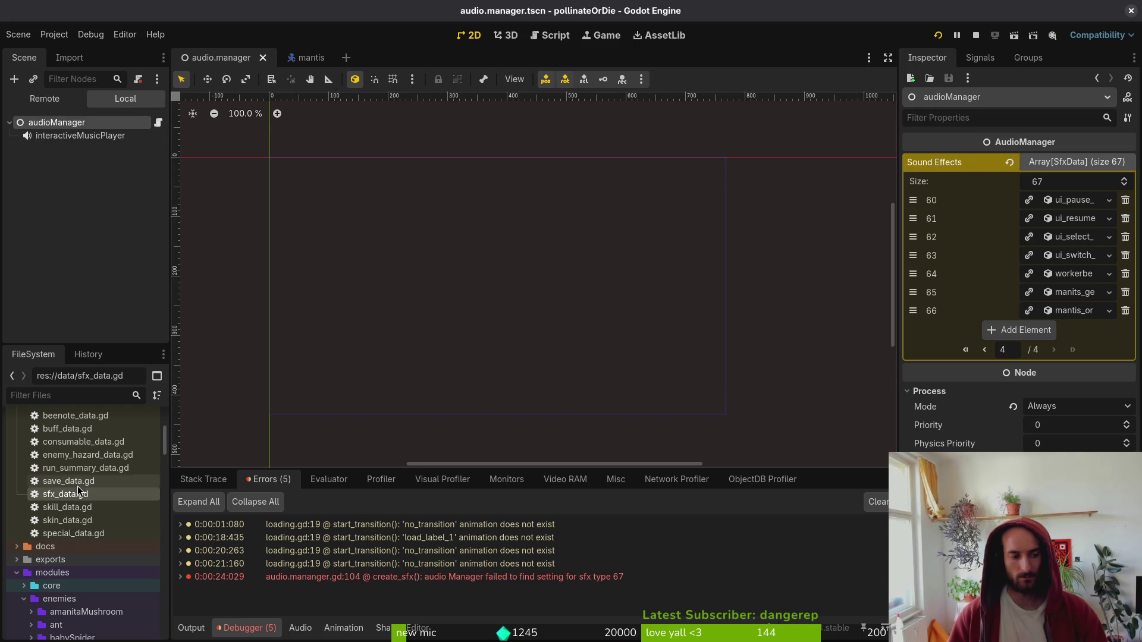
mouse_move(307, 62)
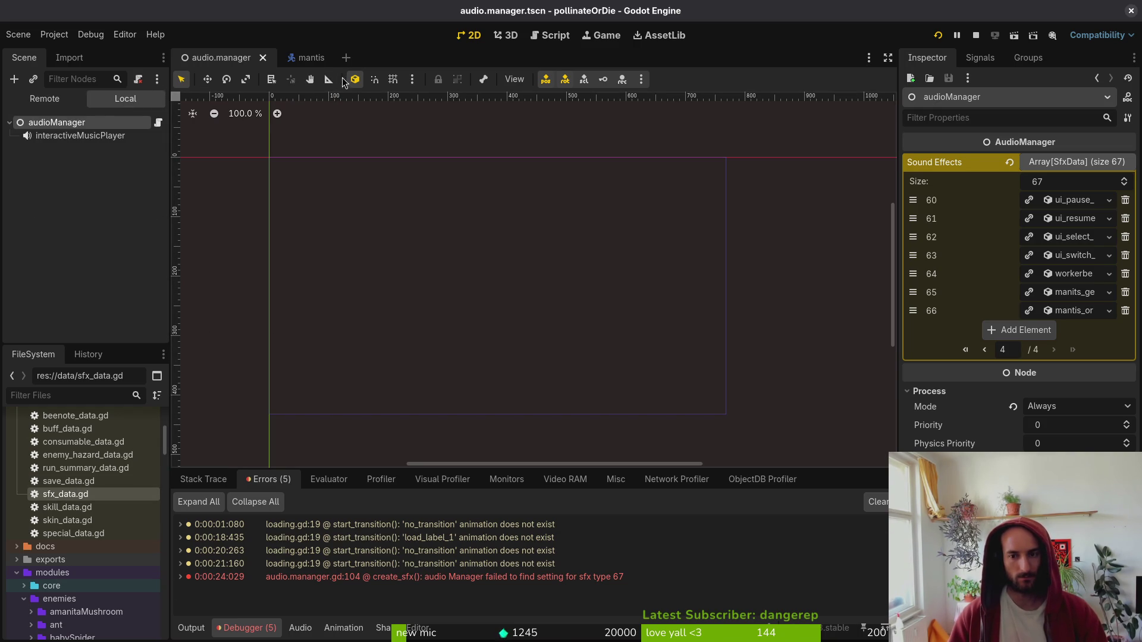
left_click(1074, 314)
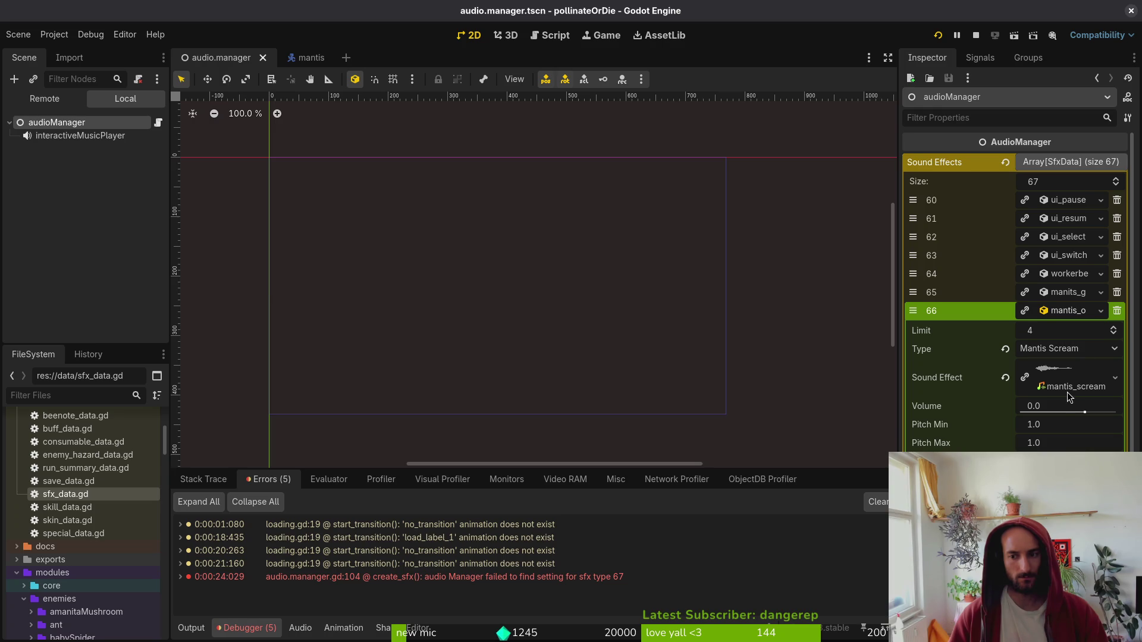
left_click(1075, 311)
left_click(1076, 293)
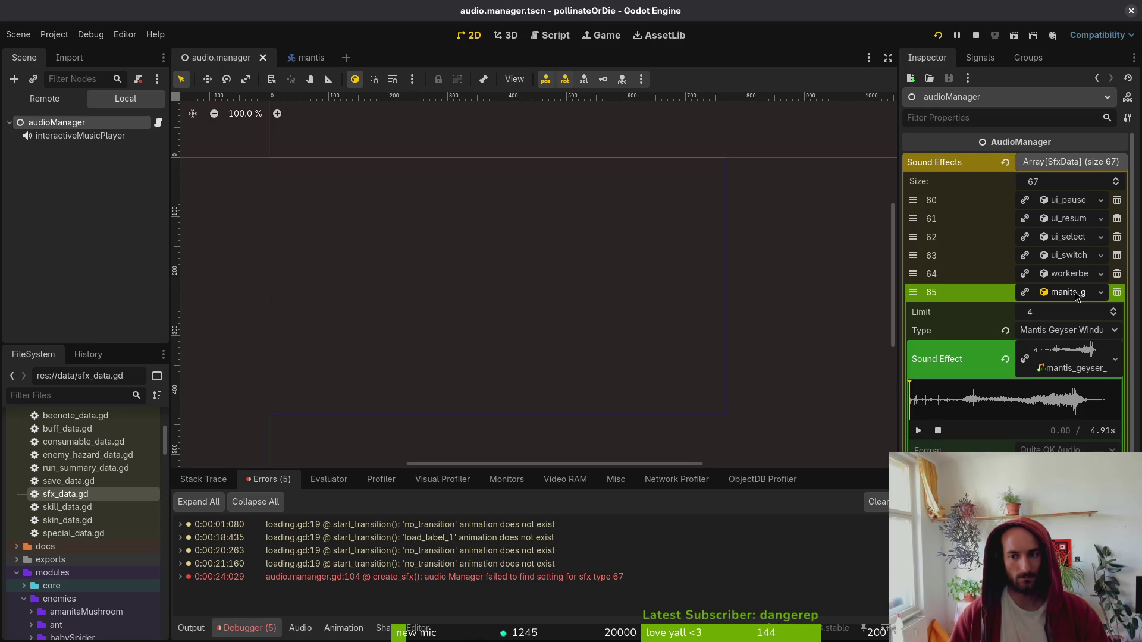
left_click(1077, 294)
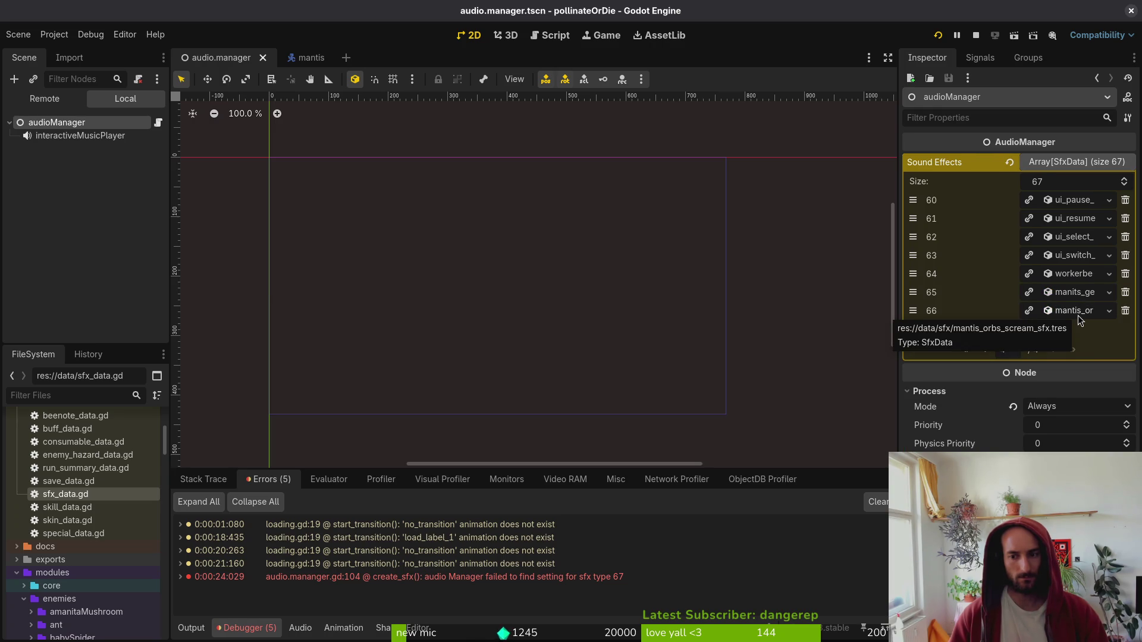
left_click(1074, 311)
left_click(1068, 349)
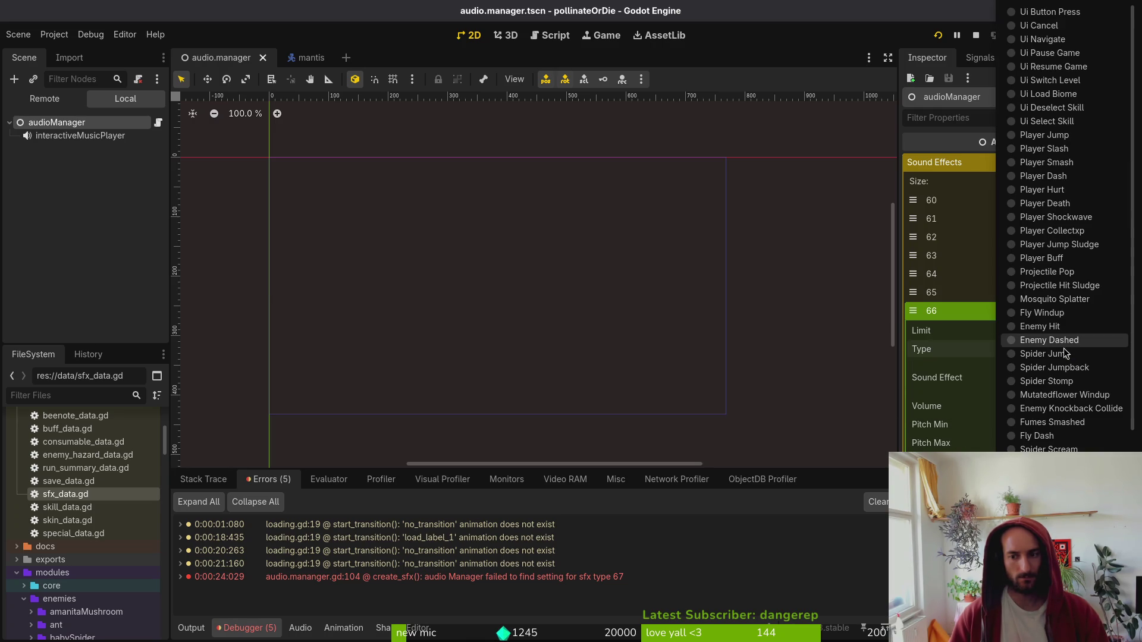
scroll(1047, 357, "down", 5)
key("Escape")
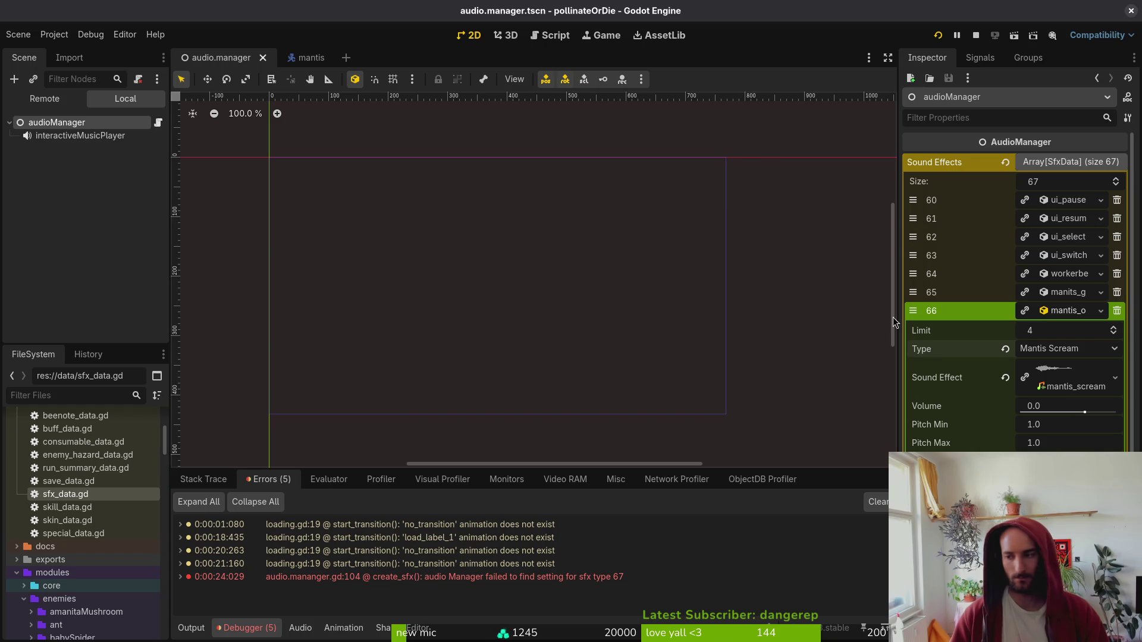
- Review the MANTIS_SCREAM and MANTIS_DASH entries, then save and quit enum.helper.gd
key("alt+Tab")
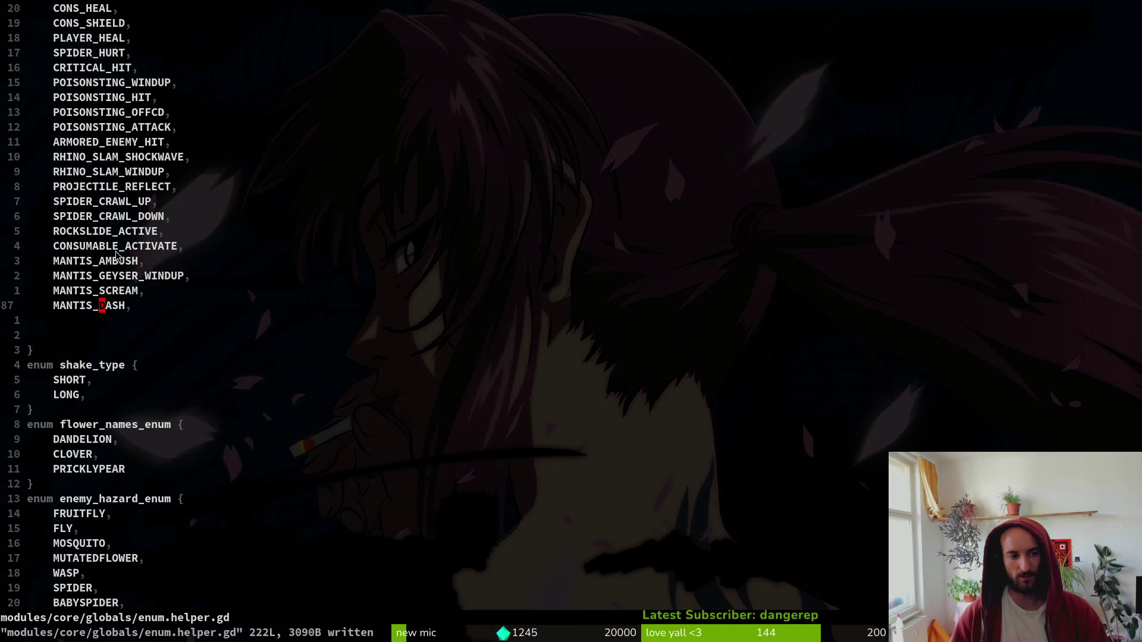
scroll(118, 256, "up", 5)
scroll(123, 287, "down", 4)
left_click(122, 336)
left_click(121, 351)
left_click(121, 321)
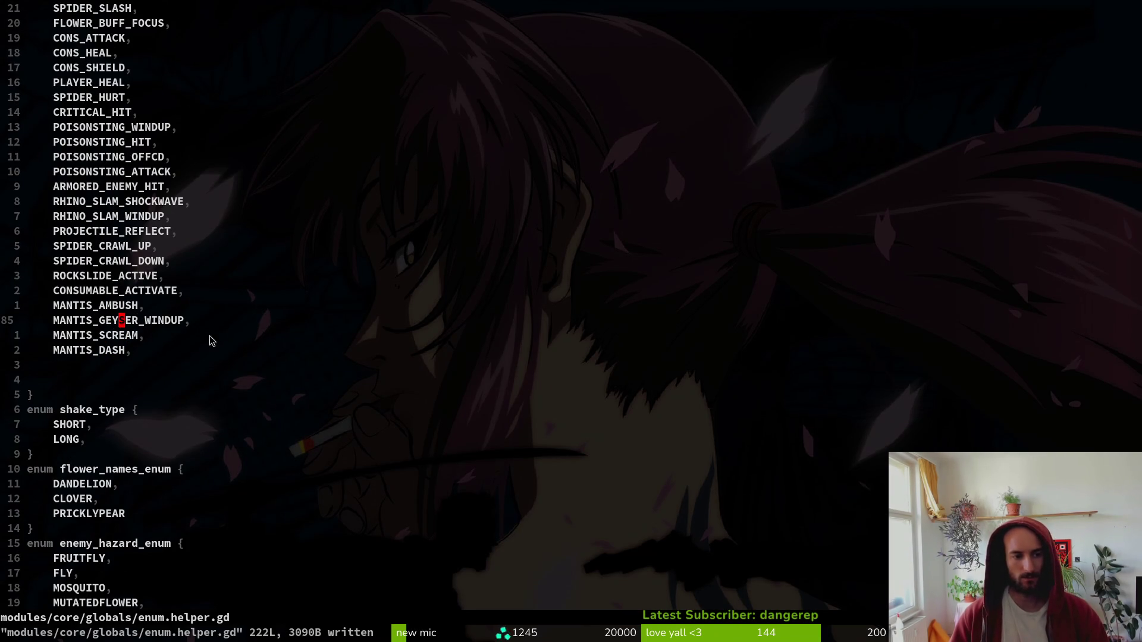
type(":wq;")
key("BackSpace")
key("Return")
- Recheck entry 66's sound-type list in Godot and deselect audioManager
key("alt+Tab")
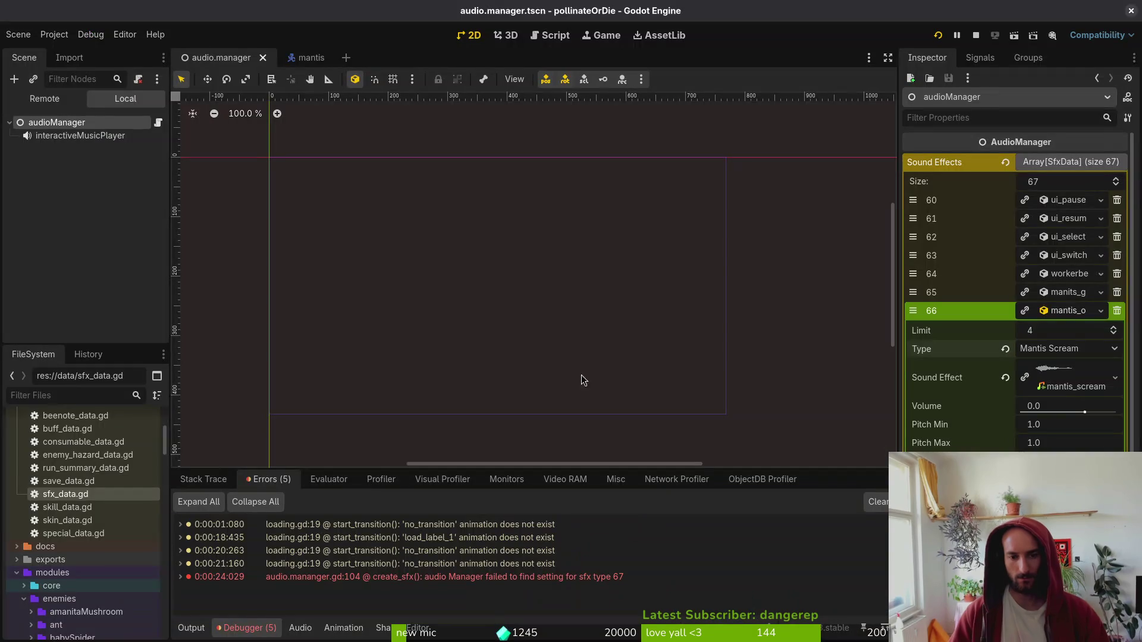
left_click(1064, 350)
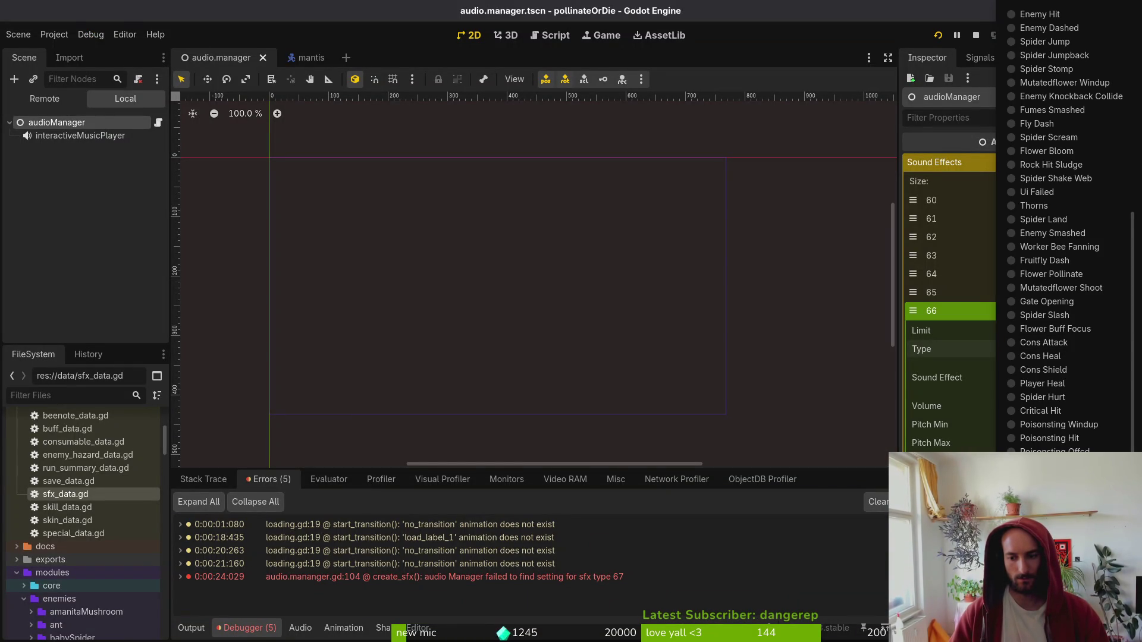
left_click(719, 317)
left_click(719, 317)
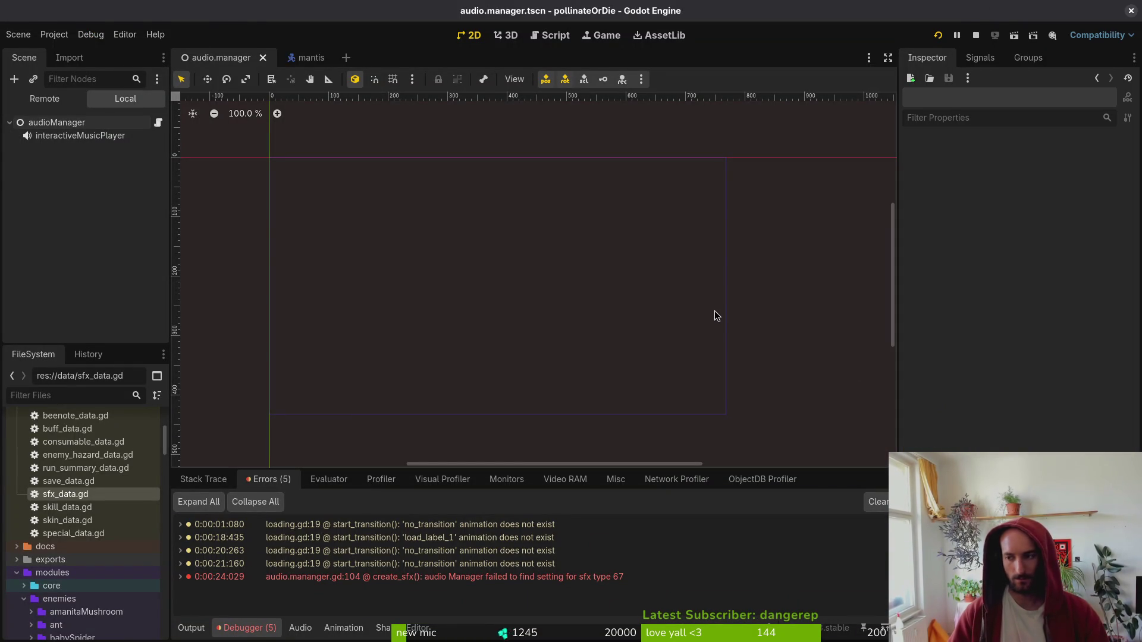
- Start vim in the project folder and open sfx_data.gd via the file finder
key("alt+Tab")
key("ctrl+c")
type("vim")
key("Return")
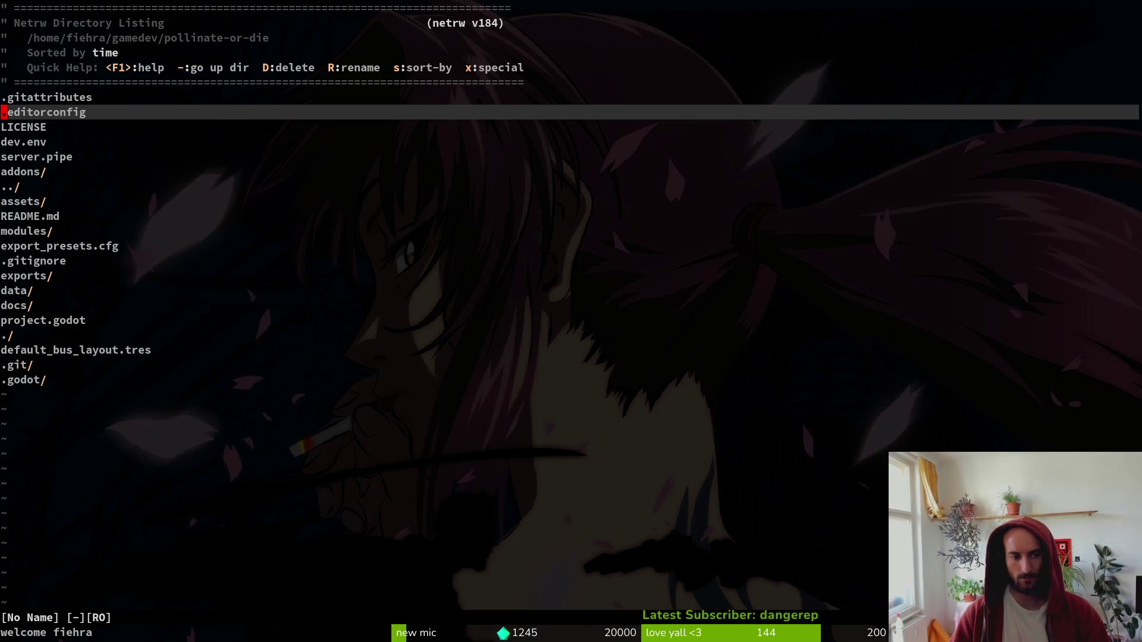
key("space")
type("pfsfx")
key("Return")
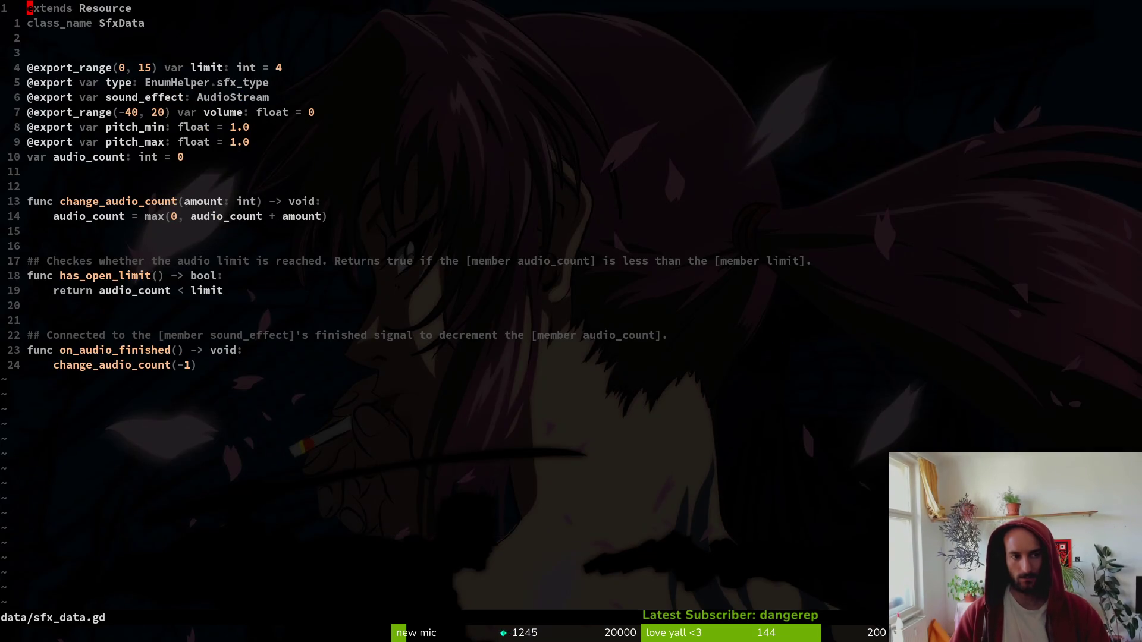
key("alt+Tab")
left_click(116, 123)
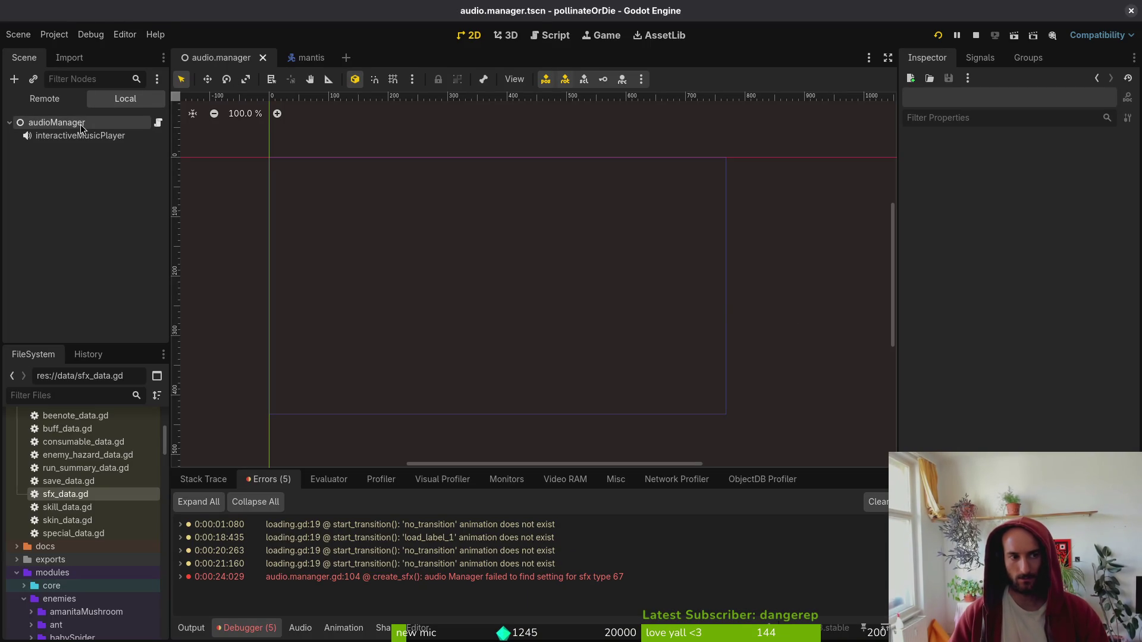
- Page to the last Sound Effects entry, 66, and check that its type is the mantis scream
scroll(1001, 352, "down", 5)
left_click(1049, 429)
left_click(1049, 429)
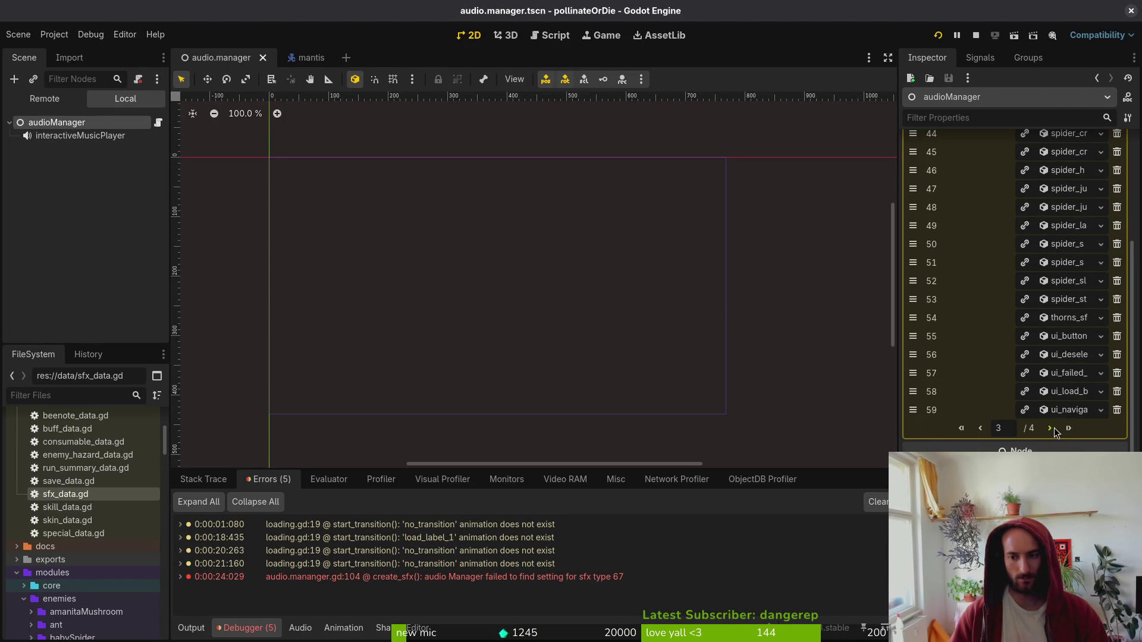
left_click(1051, 430)
left_click(1082, 313)
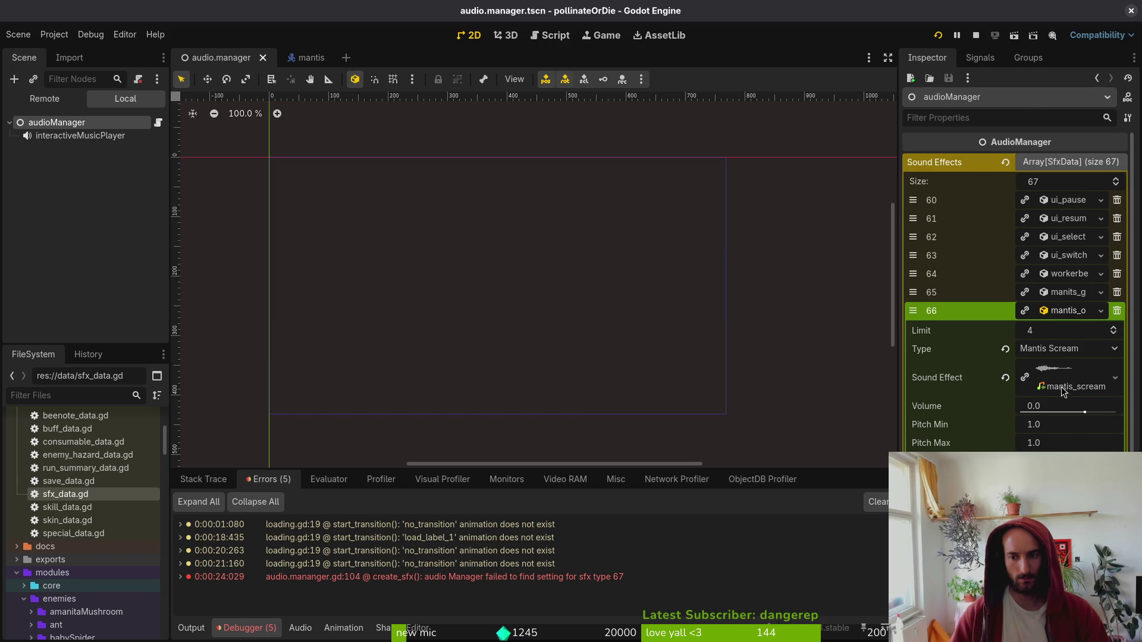
left_click(1075, 351)
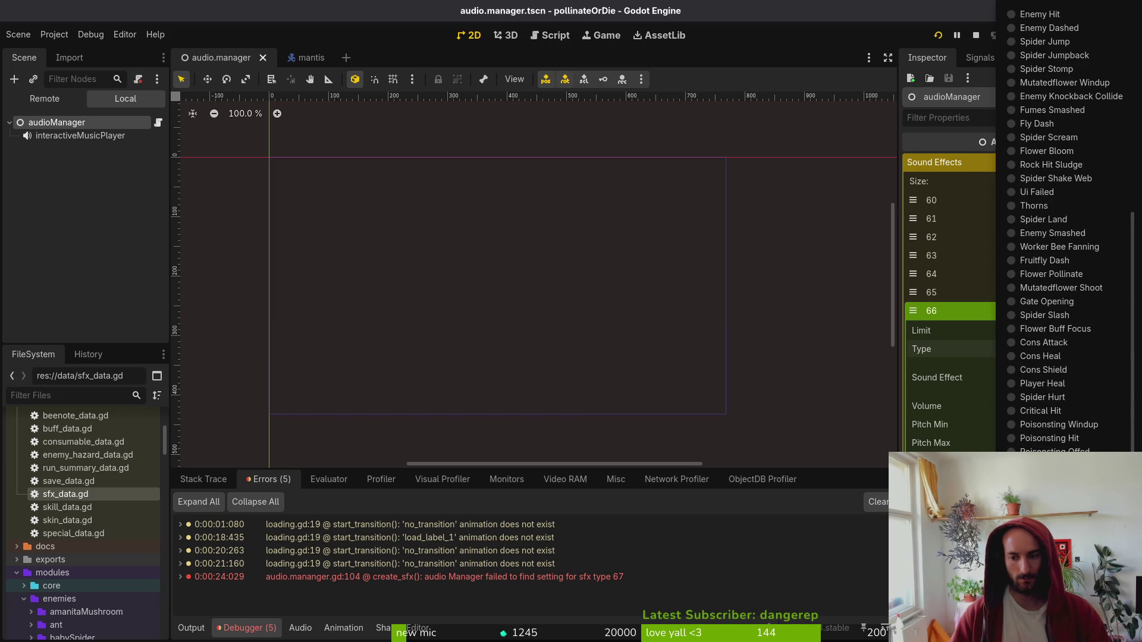
- Stop the running game and reload the current project
left_click(55, 34)
left_click(95, 184)
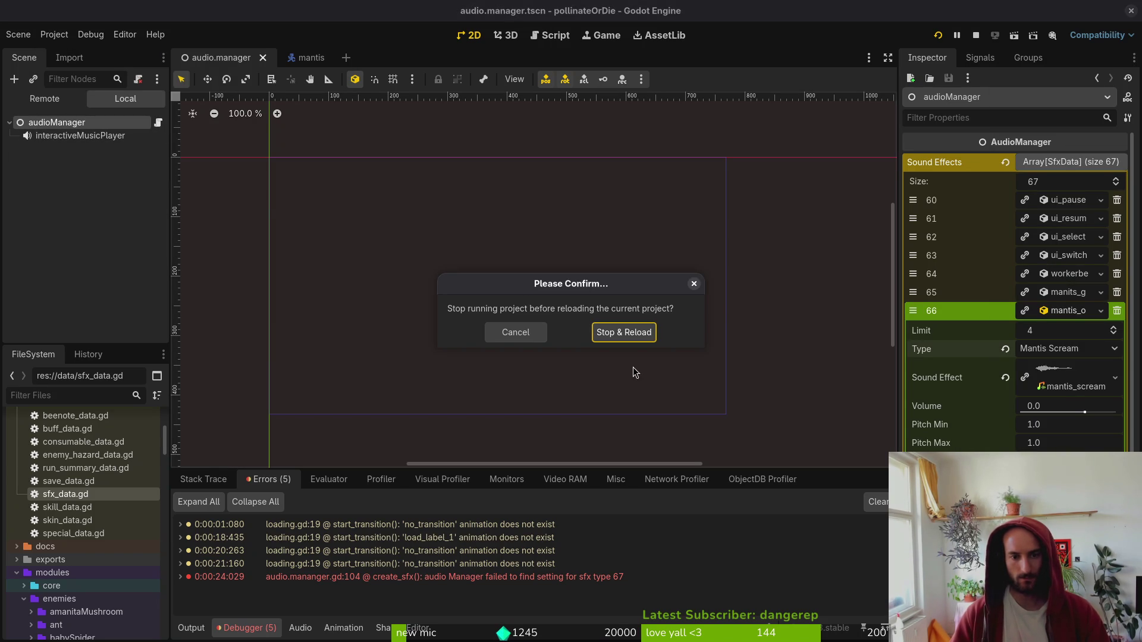
left_click(638, 336)
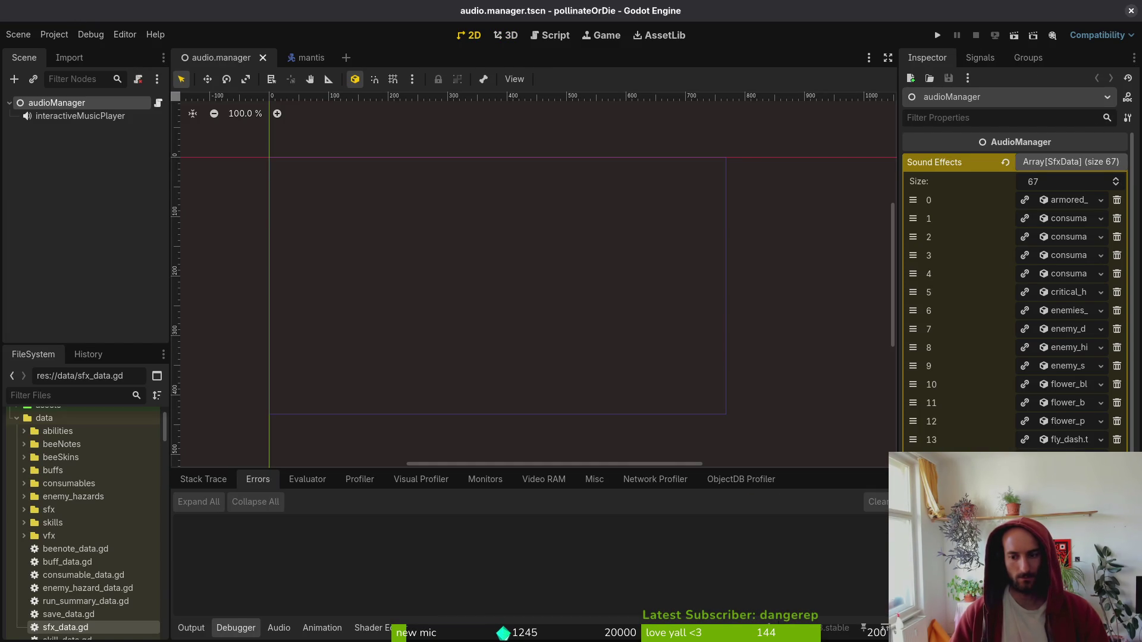
- Inspect entry 66, preview its mantis_scream sound, and check its Mantis Scream type
scroll(1017, 298, "down", 15)
left_click(1070, 312)
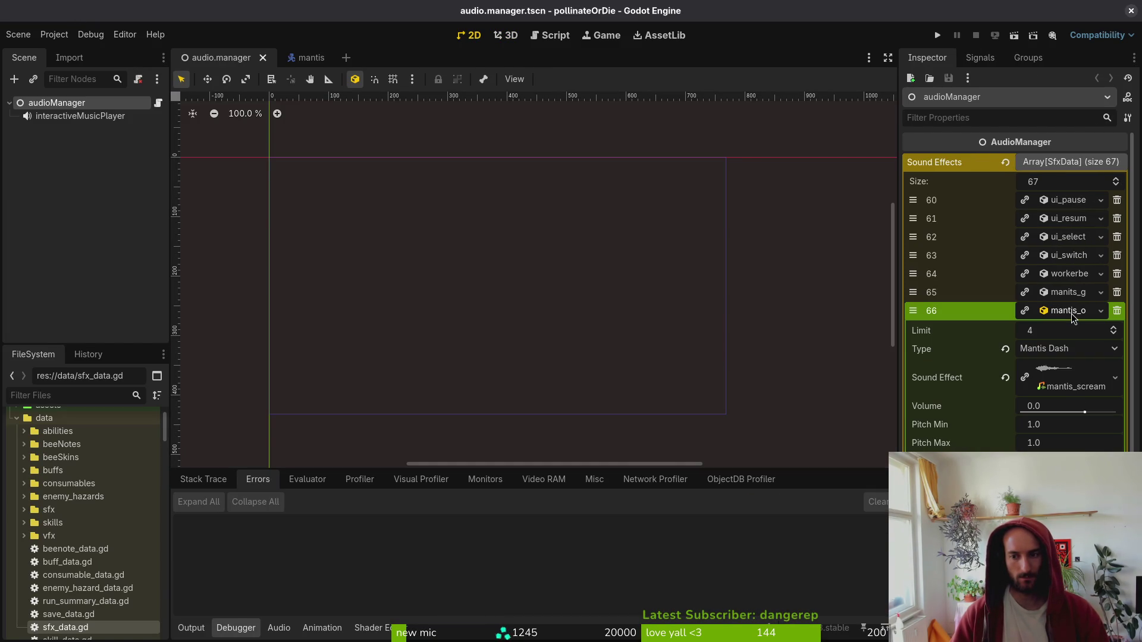
left_click(1074, 387)
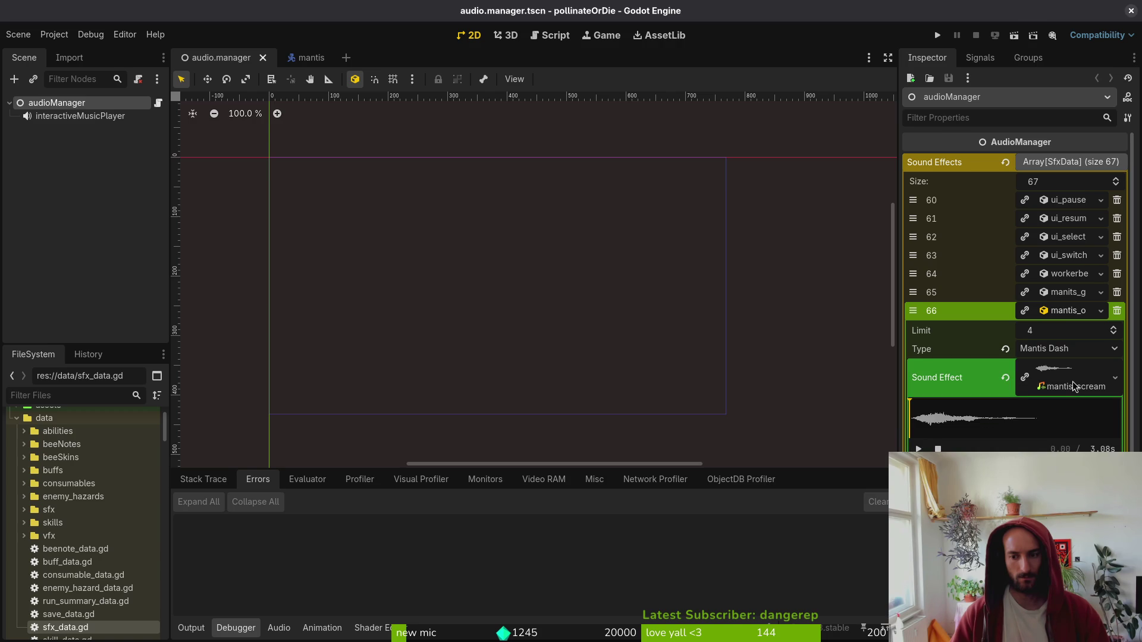
left_click(1071, 351)
scroll(1065, 238, "down", 5)
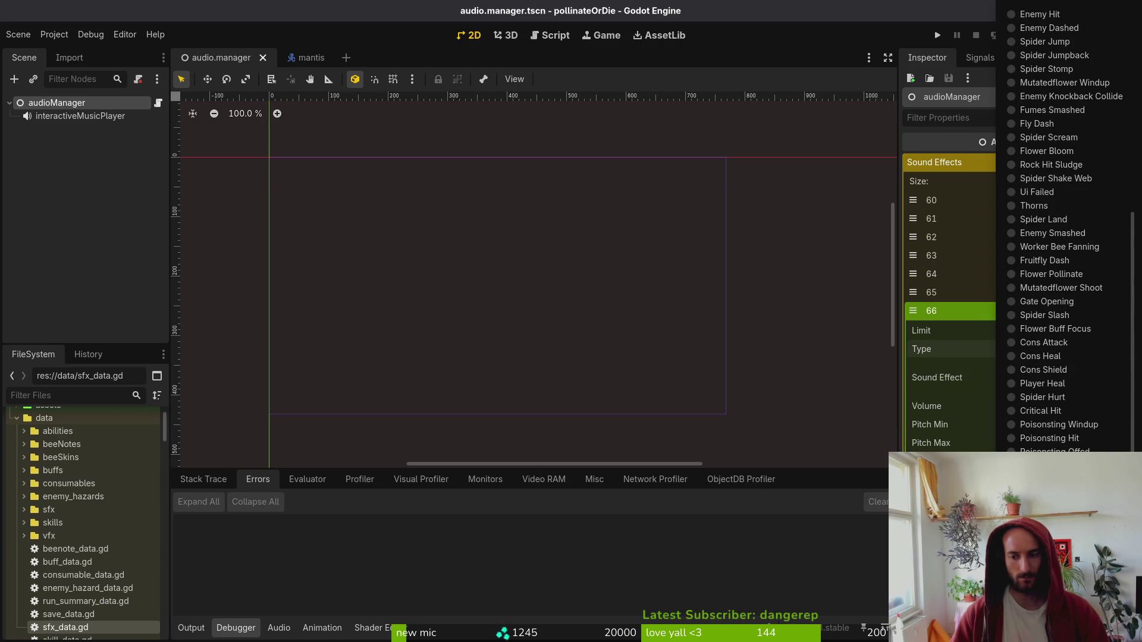
left_click(1068, 414)
key("ctrl+z")
- Compare the settings of entries 65 and 66, then return to the previous page
left_click(1065, 292)
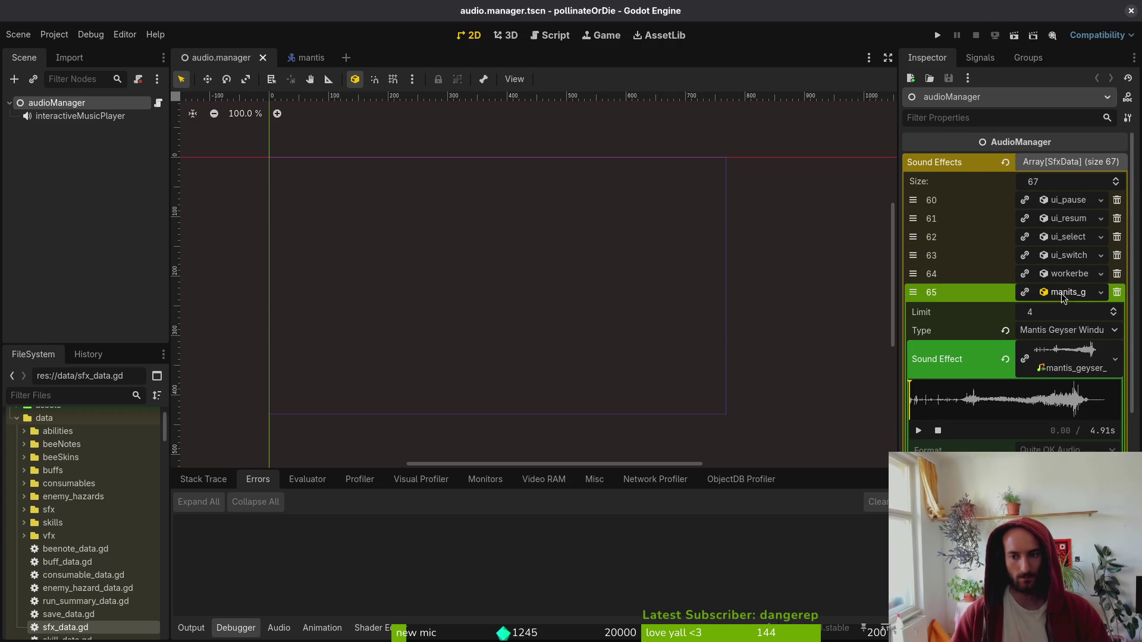
left_click(1057, 339)
left_click(814, 300)
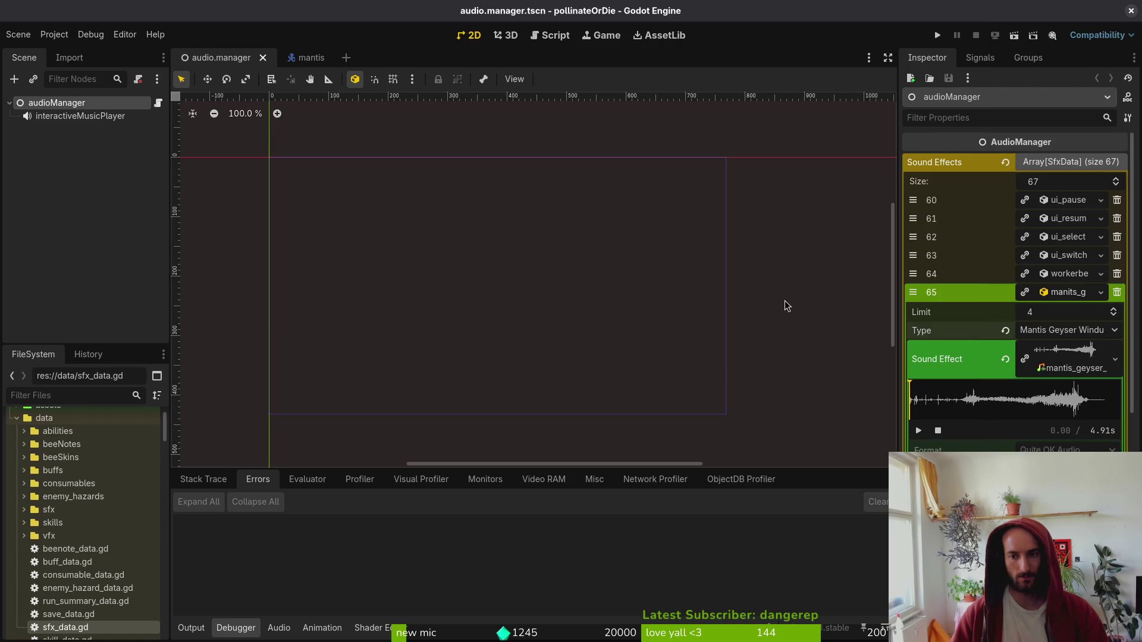
left_click(1065, 294)
left_click(1065, 318)
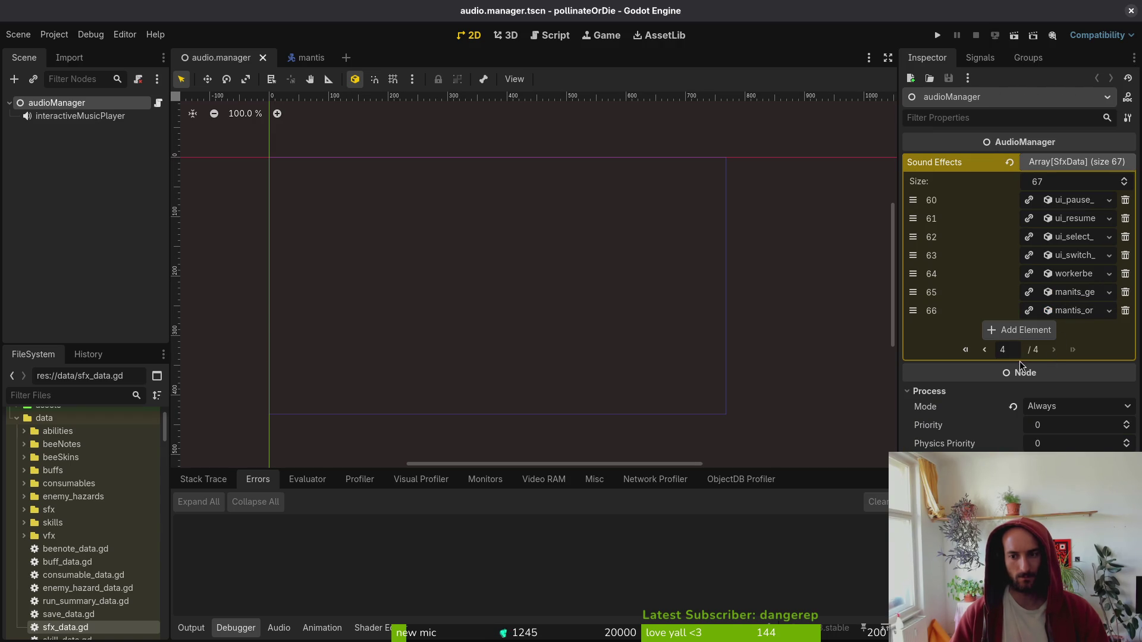
left_click(982, 350)
key("ctrl+z")
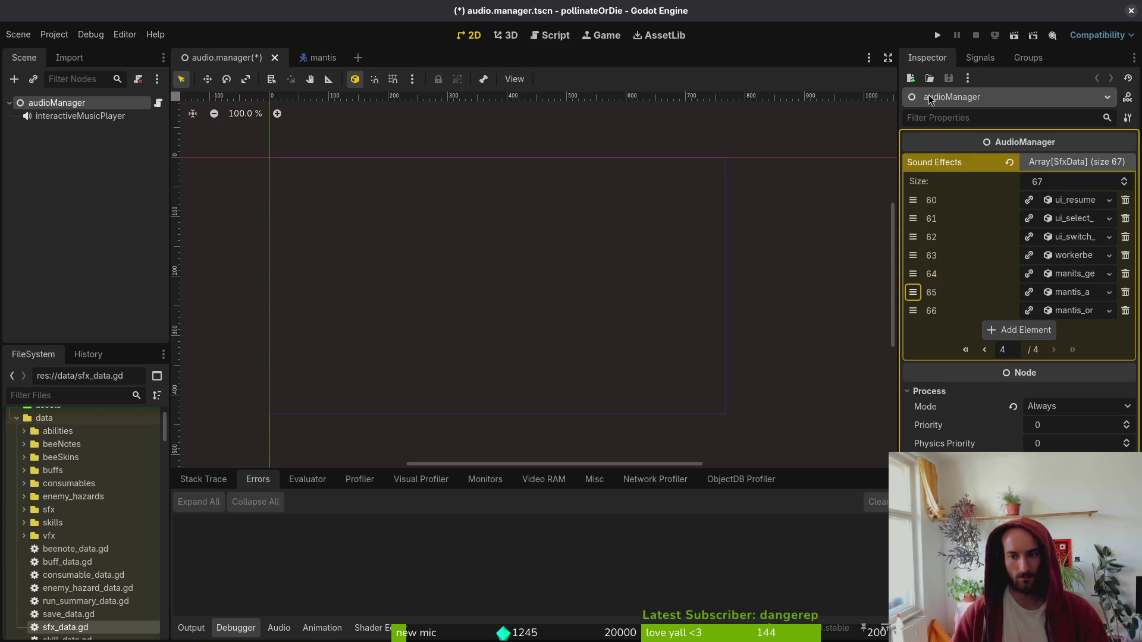
- Move the mantis_a entry up to index 64 and save audio.manager.tscn
left_click_drag(913, 292, 915, 277)
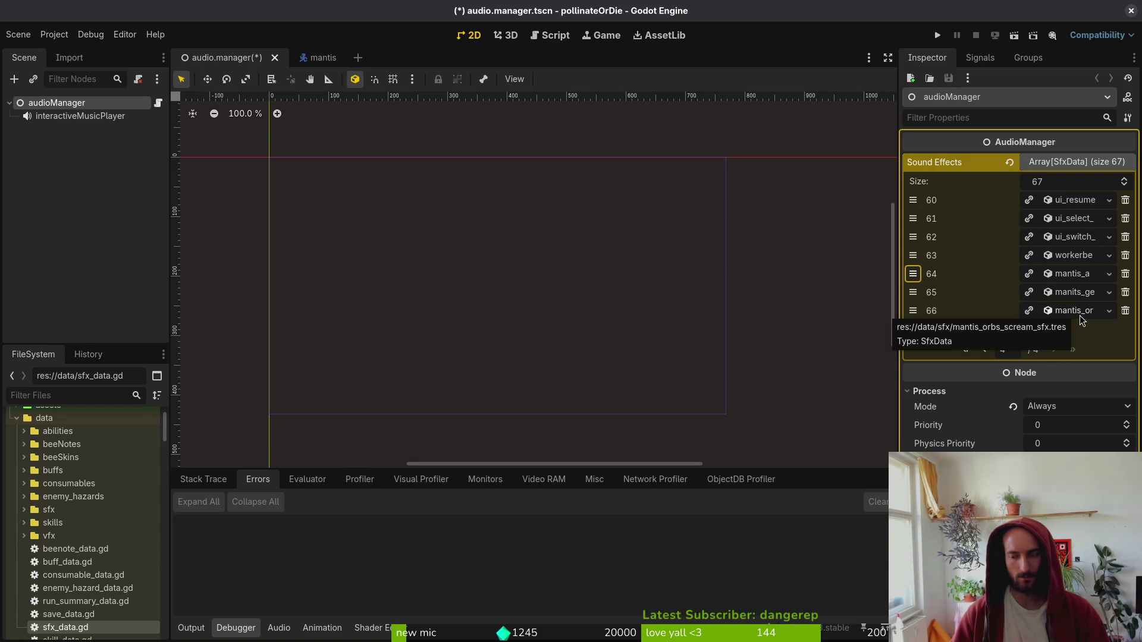
key("alt+Tab")
key("alt+Tab")
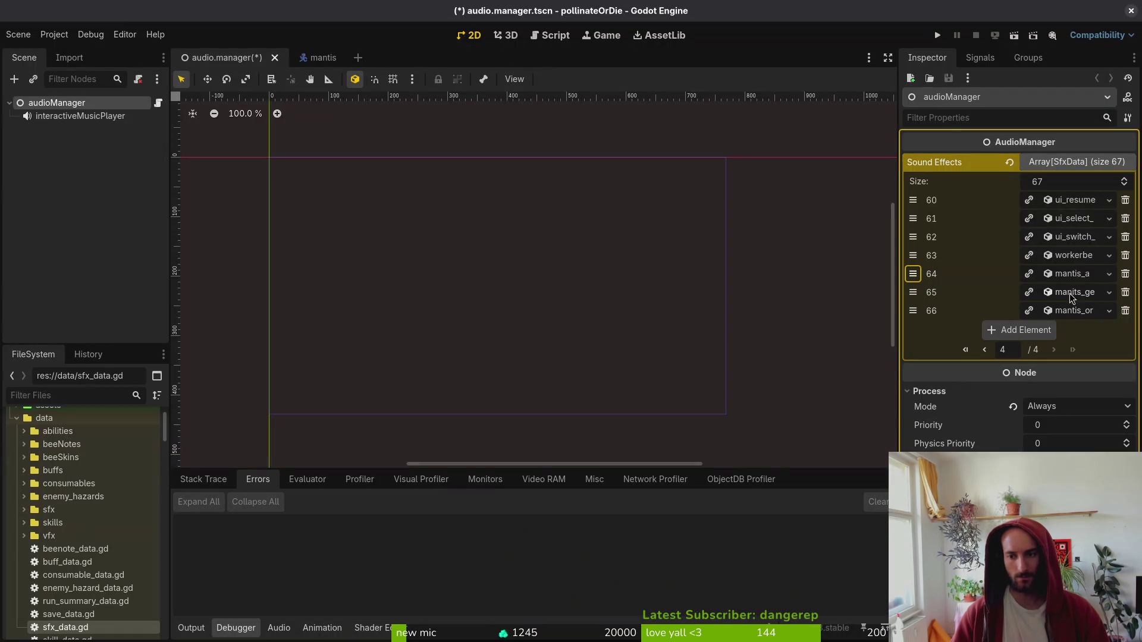
key("ctrl+s")
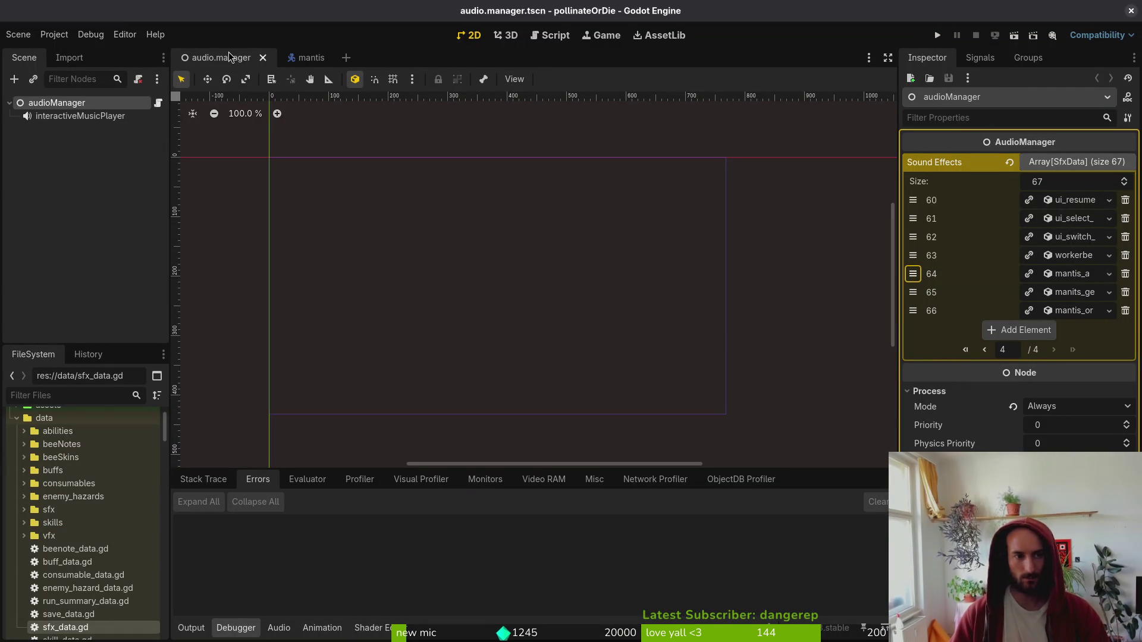
key("shift+alt+o")
- Open game.controller.tscn and check that audioManager's Sound Effects array lists 67 entries
type("agmcontr")
key("Down")
key("Return")
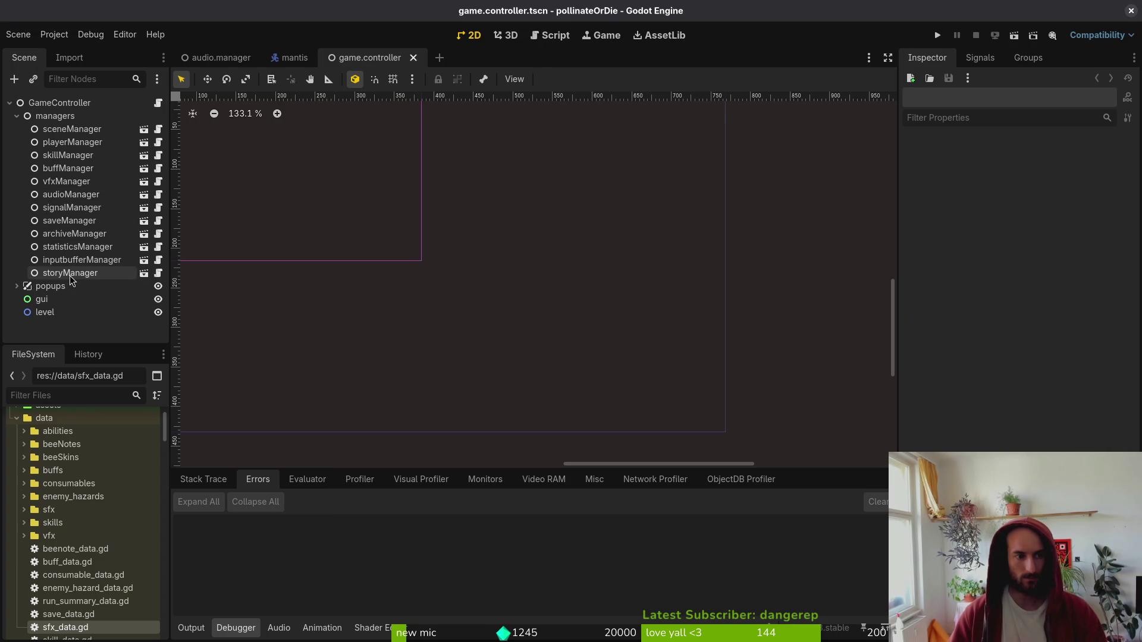
left_click(71, 194)
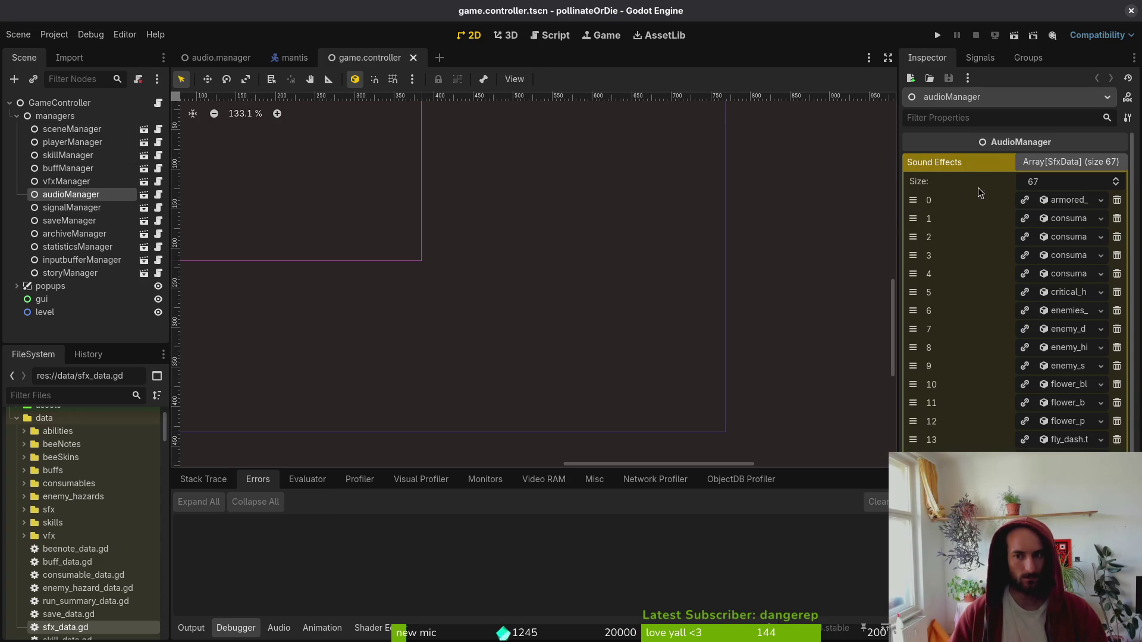
left_click(1059, 166)
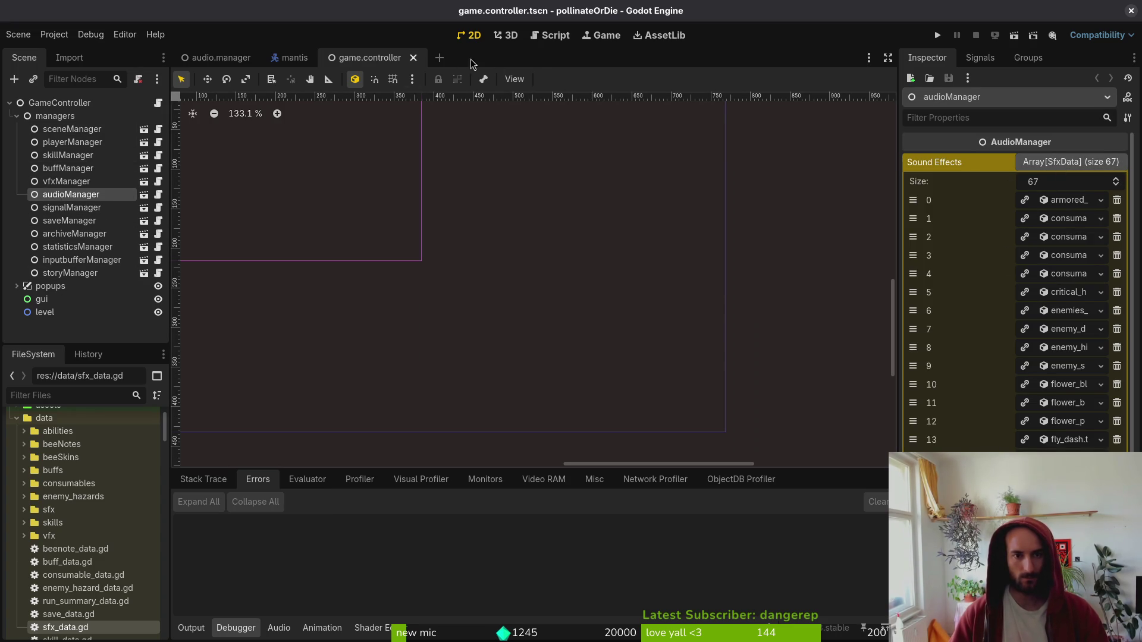
- Return to the audio.manager scene and run the project
left_click(206, 60)
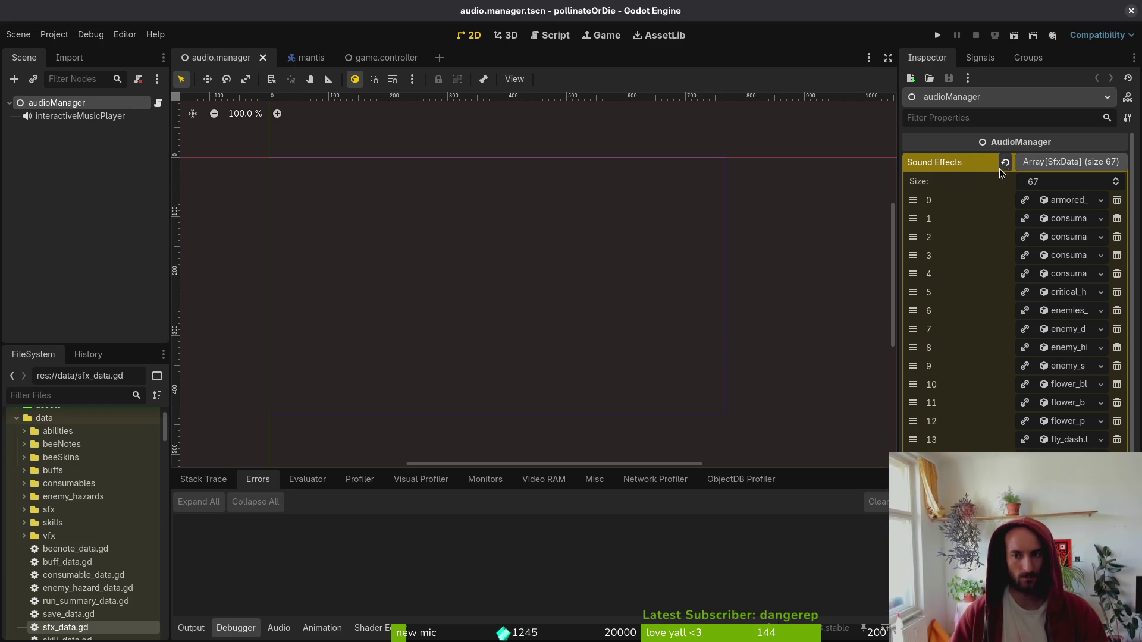
scroll(952, 196, "down", 2)
scroll(927, 223, "up", 2)
left_click(938, 36)
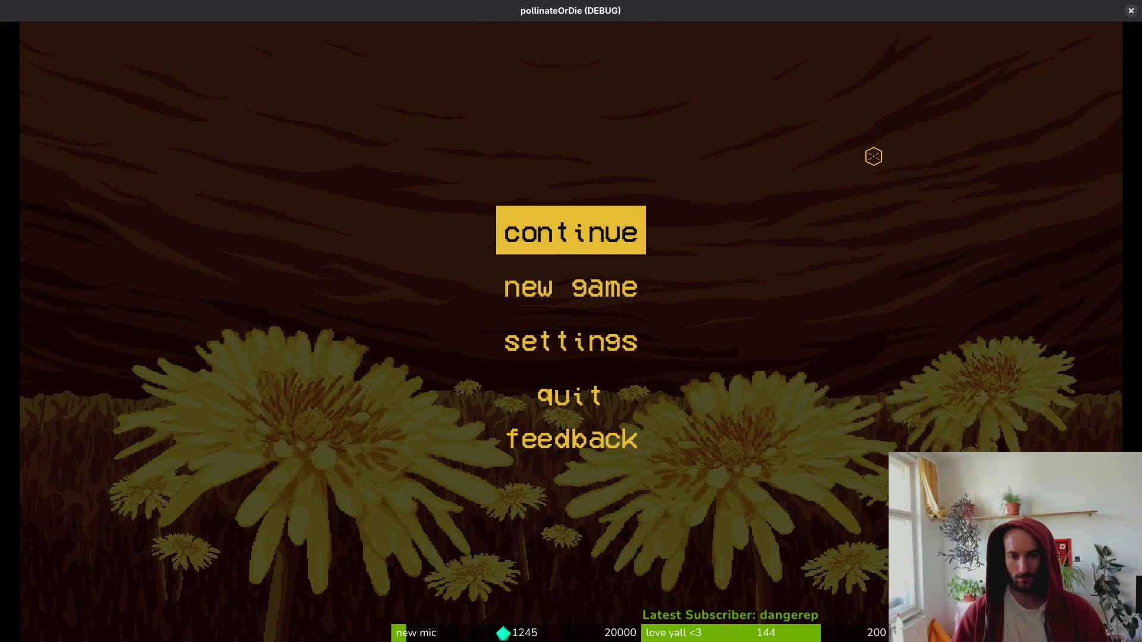
- Continue from the main menu and load the mantis level via the debug level select
key("Return")
key("F1")
key("Return")
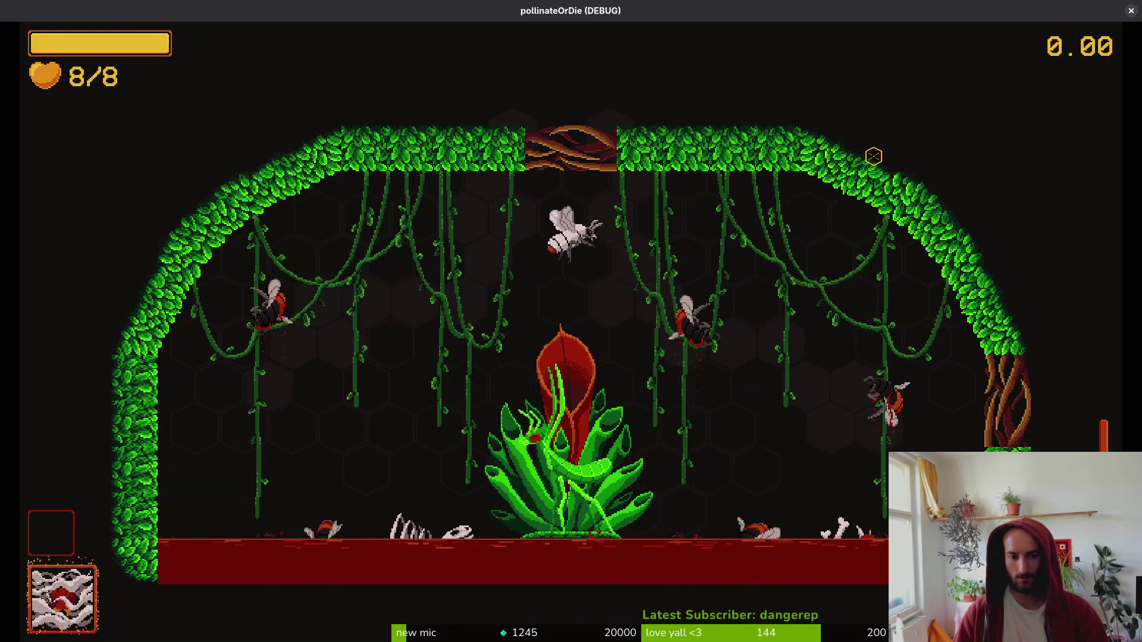
- Fight the Mantis boss with dives and dashes, then pause and close the game window
key("s")
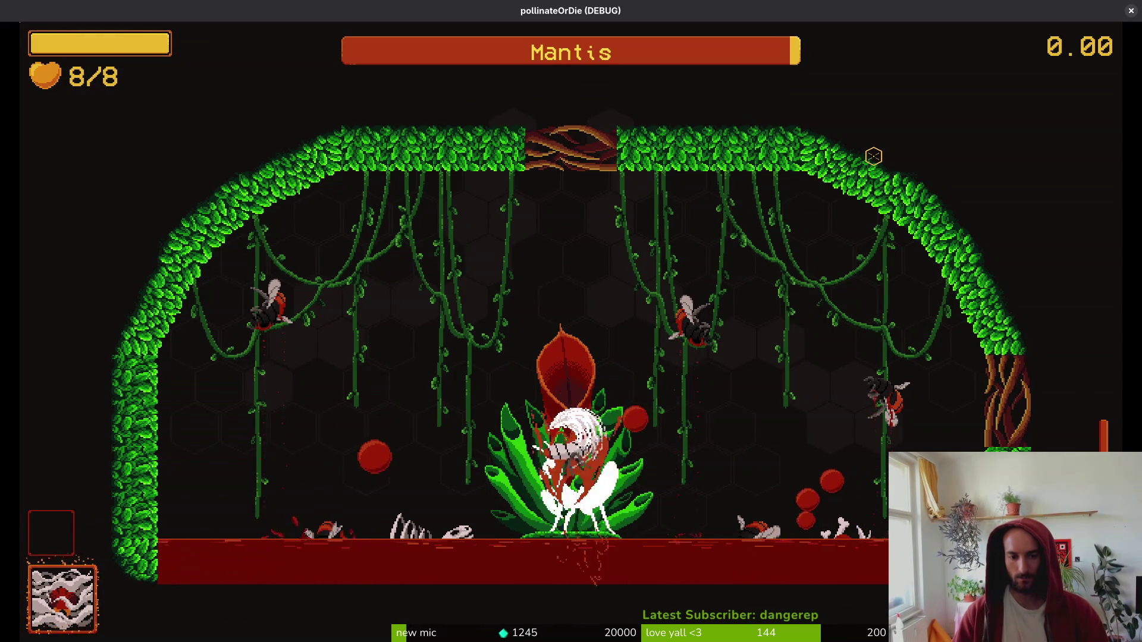
key("w")
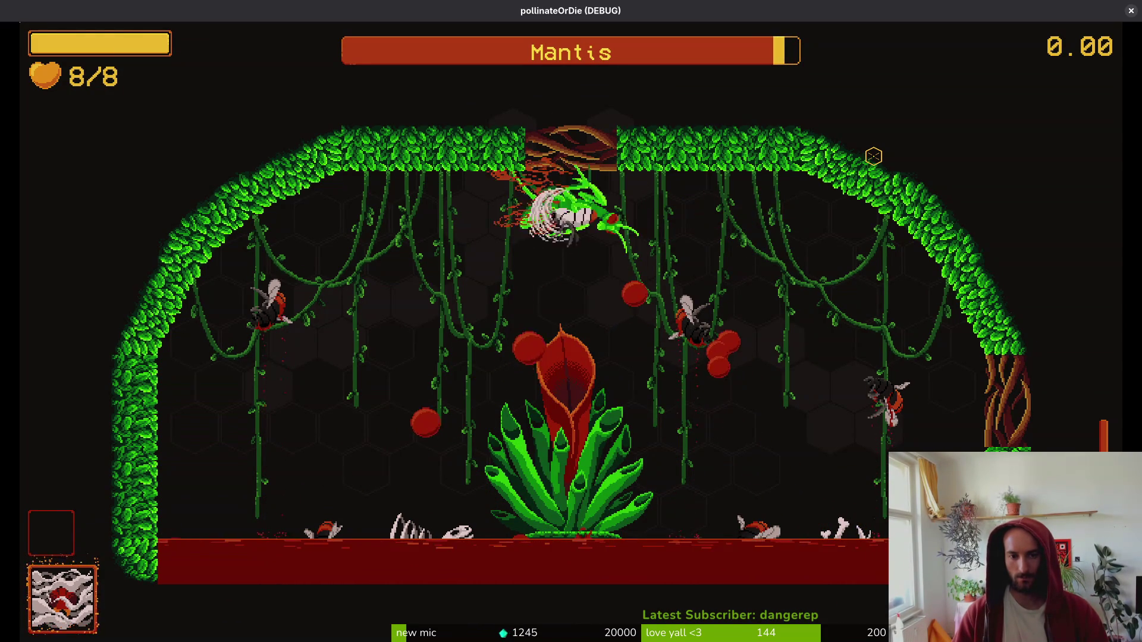
key("d")
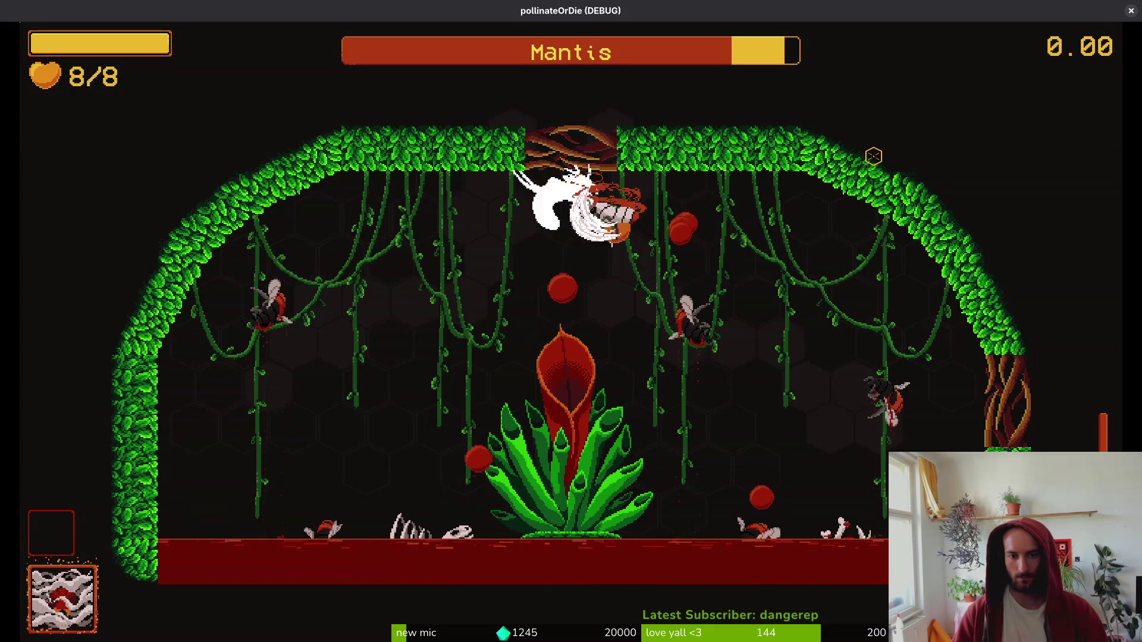
key("s")
key("w")
key("a")
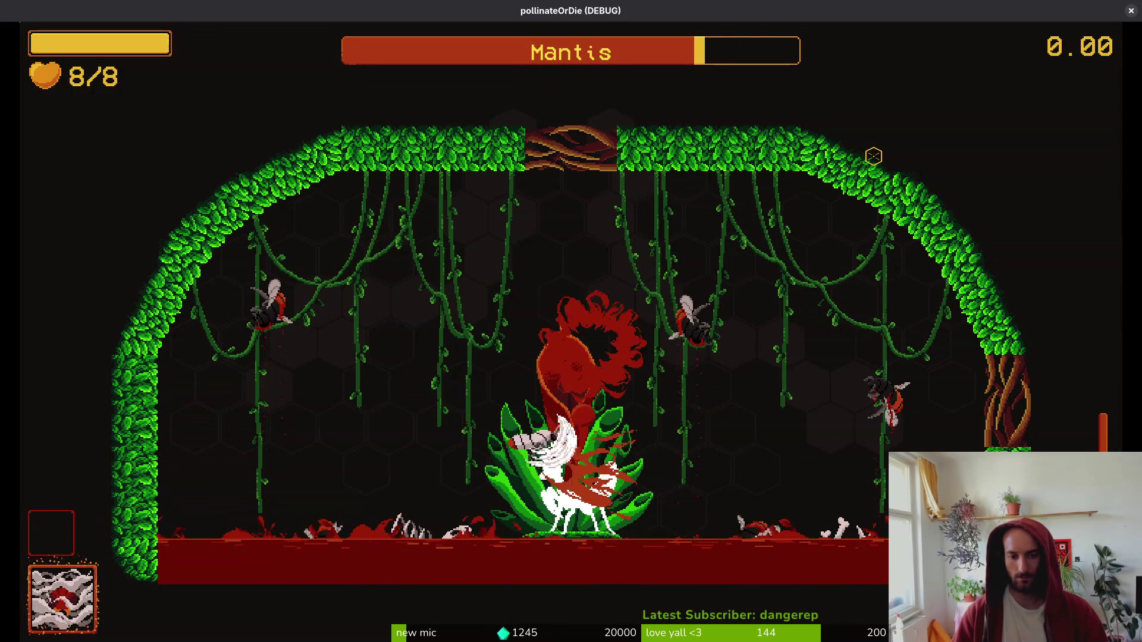
key("w")
key("d")
key("d")
key("a")
key("s")
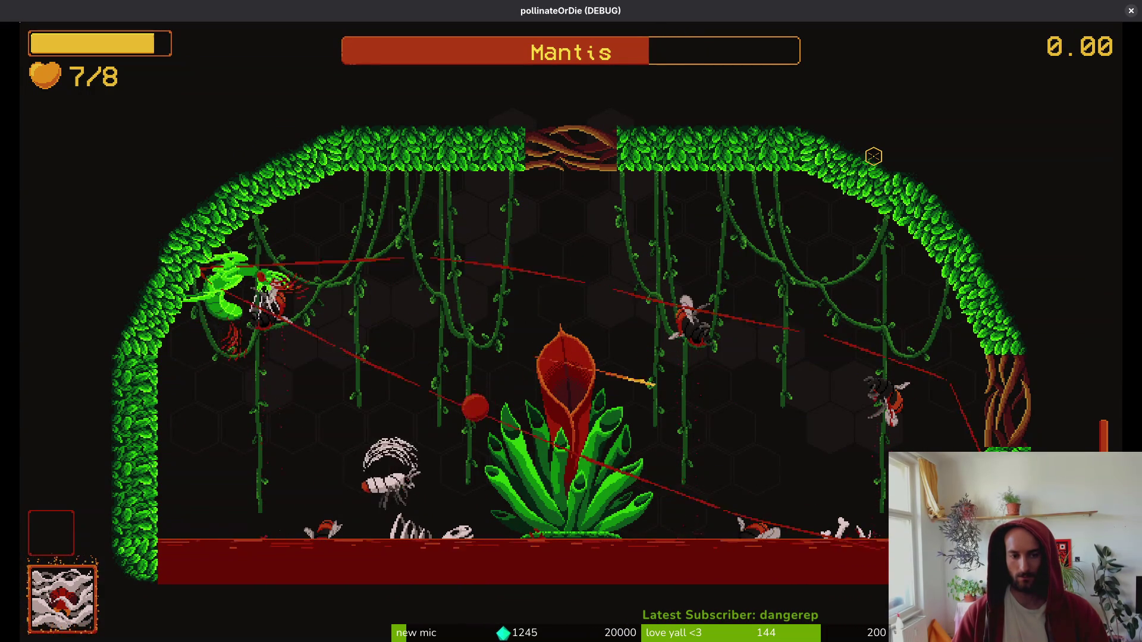
key("Escape")
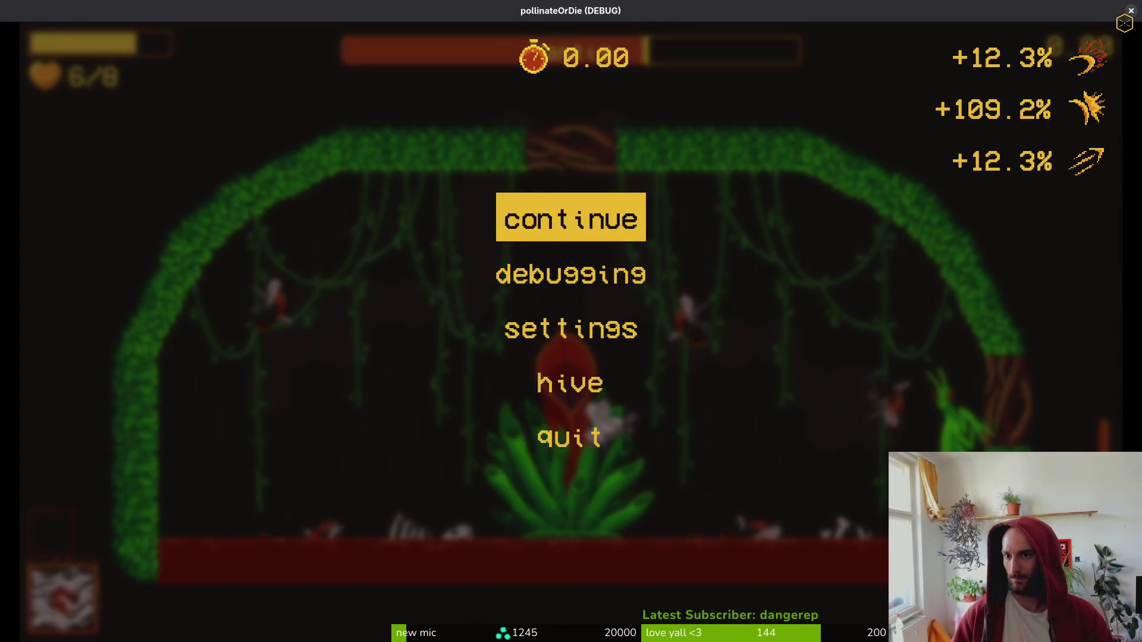
left_click(1131, 11)
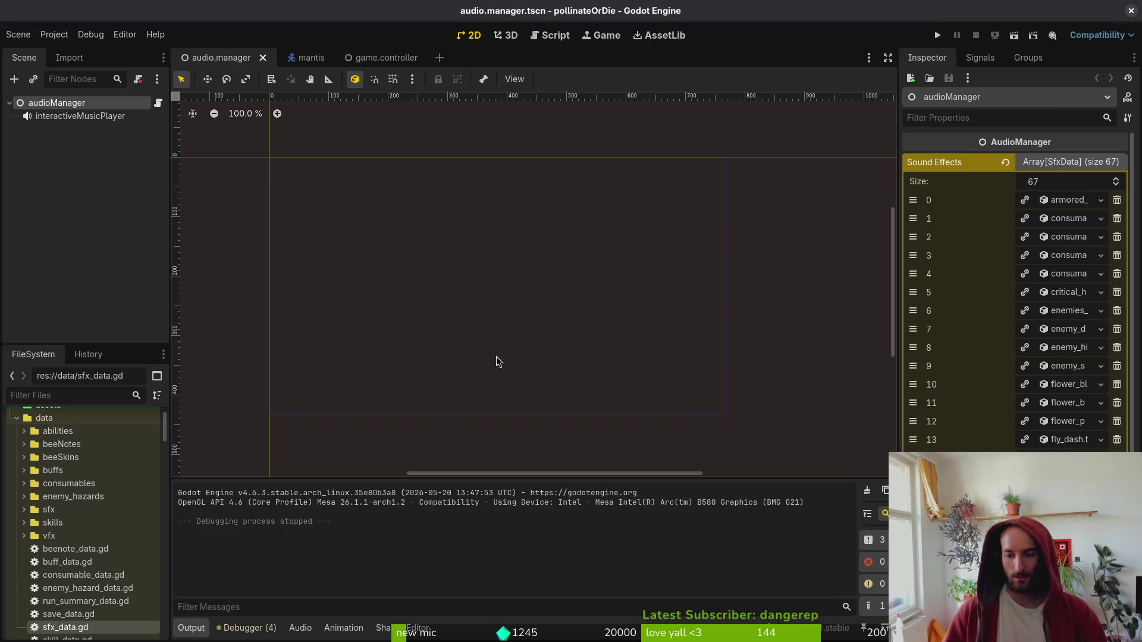
- Collapse audioManager's Sound Effects and close the game.controller scene tab
left_click(1052, 164)
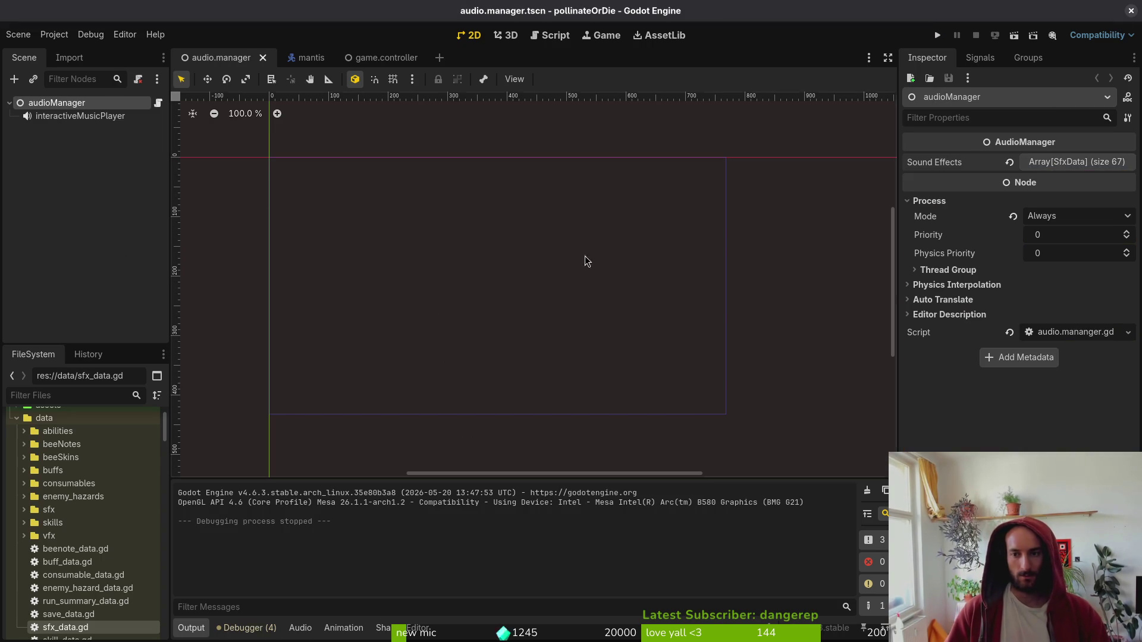
left_click(10, 105)
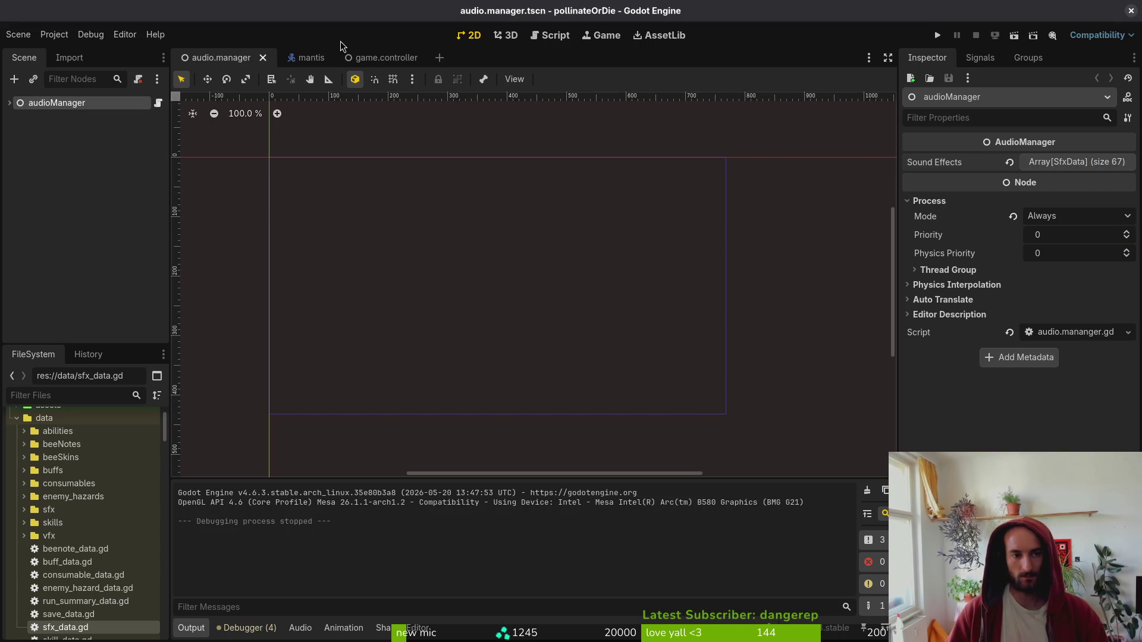
left_click(308, 59)
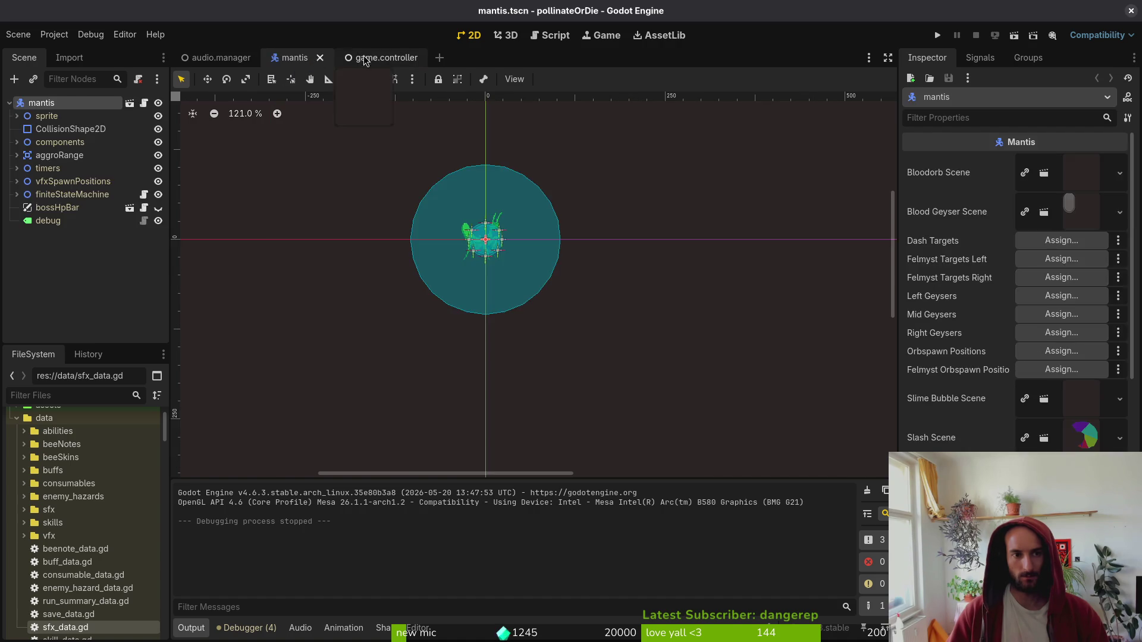
left_click(360, 56)
middle_click(372, 55)
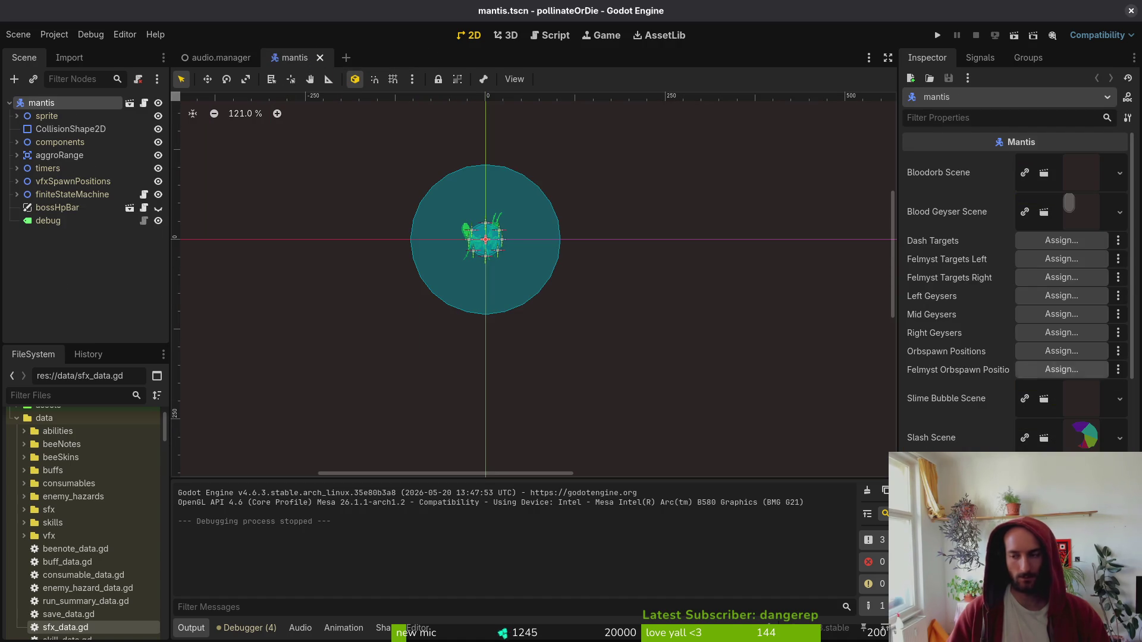
- Close sfx_data.gd in vim and stage the enum.helper.gd change in lazygit
key("super+2")
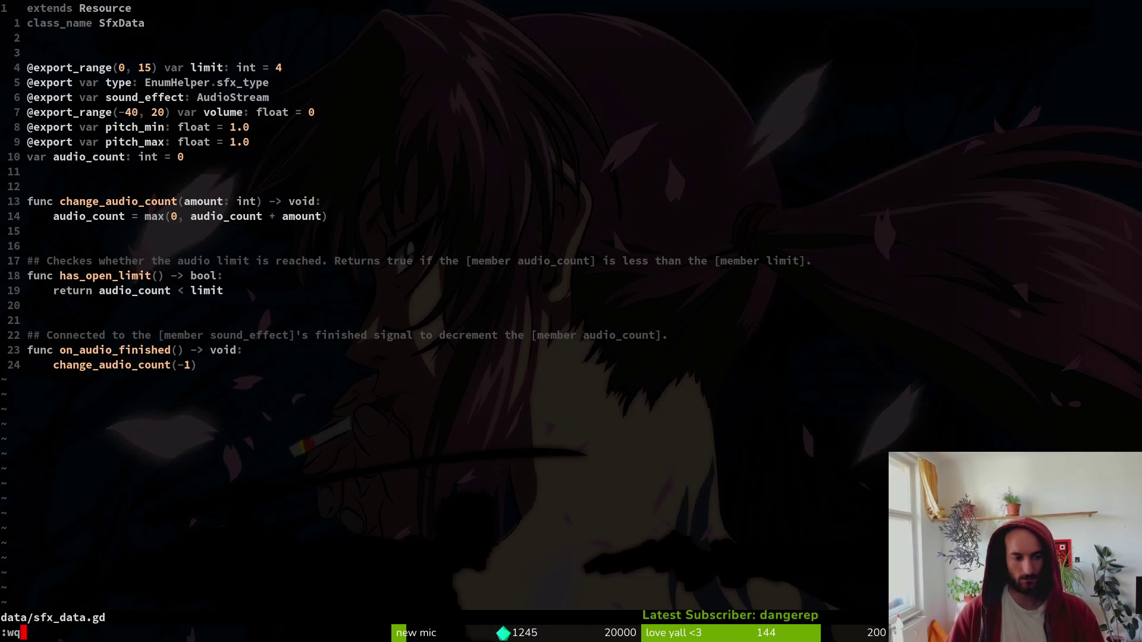
type(":q")
key("Return")
key("Return")
key("Down")
key("Down")
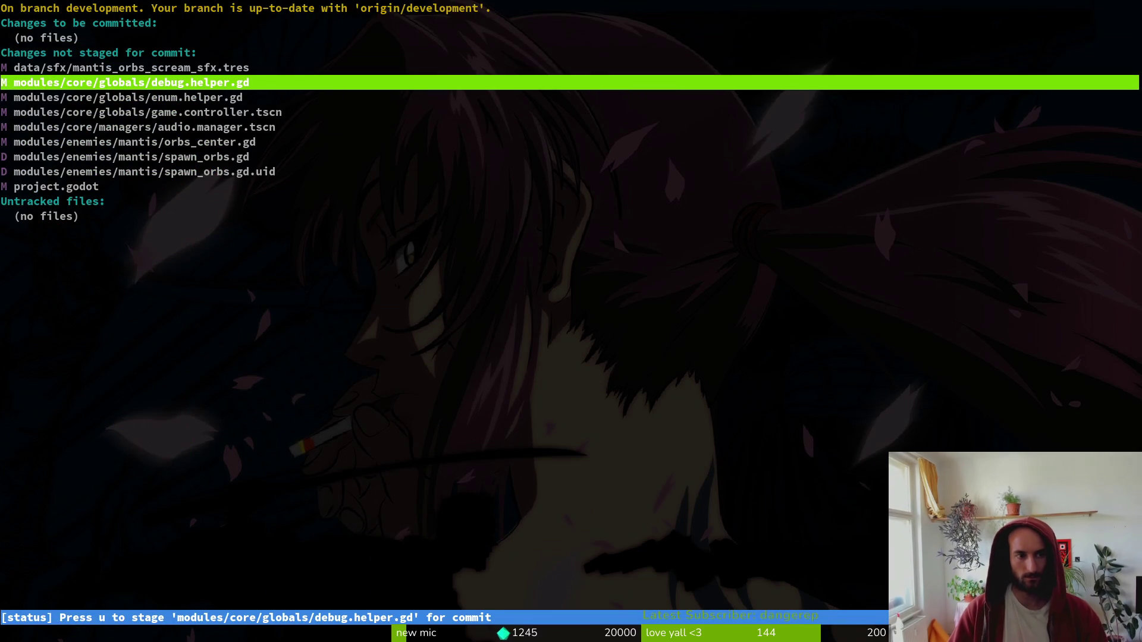
key("Down")
key("Return")
key("u")
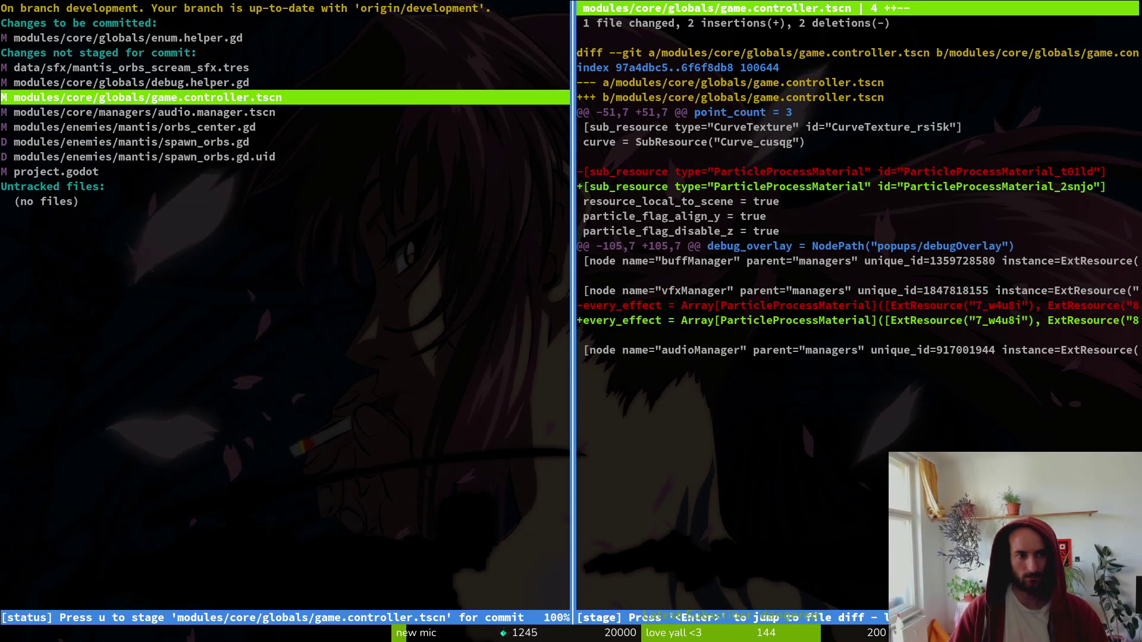
key("q")
key("super+1")
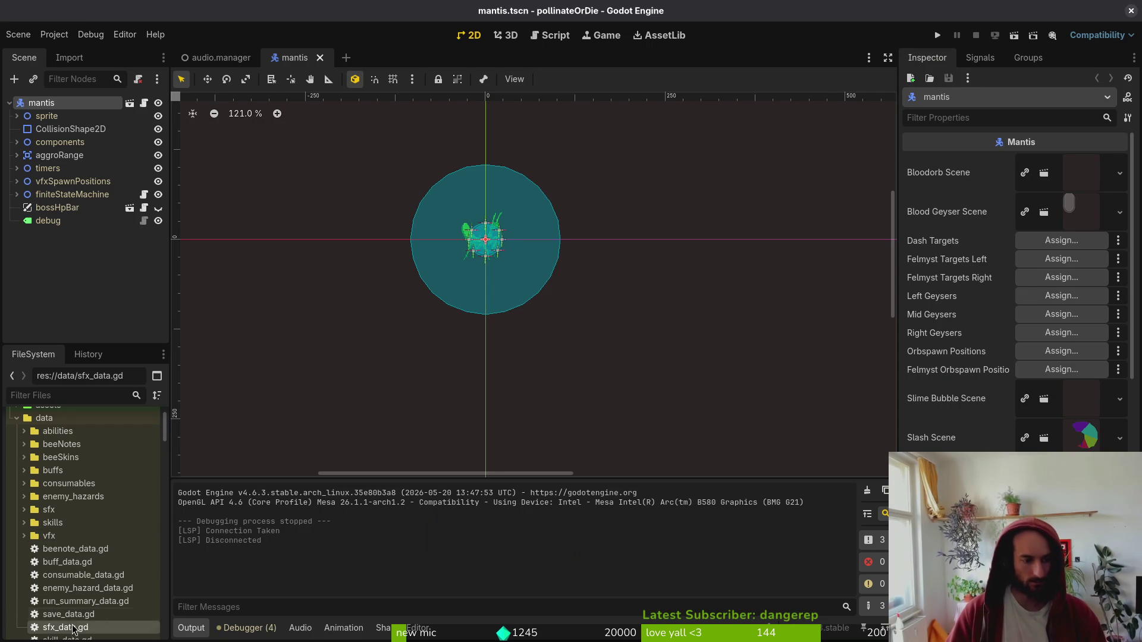
- Rename mantis_clap_sfx.tres to mantis_dash_sfx.tres and set its Type to Mantis Dash
left_click(24, 510)
scroll(101, 531, "down", 5)
scroll(101, 531, "down", 5)
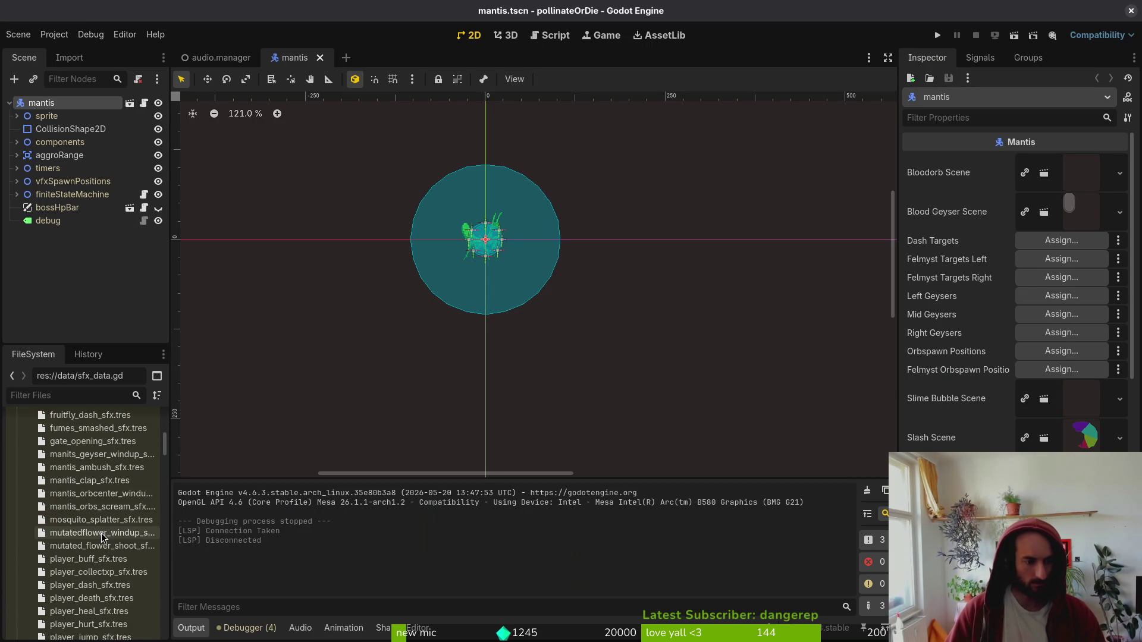
left_click(107, 495)
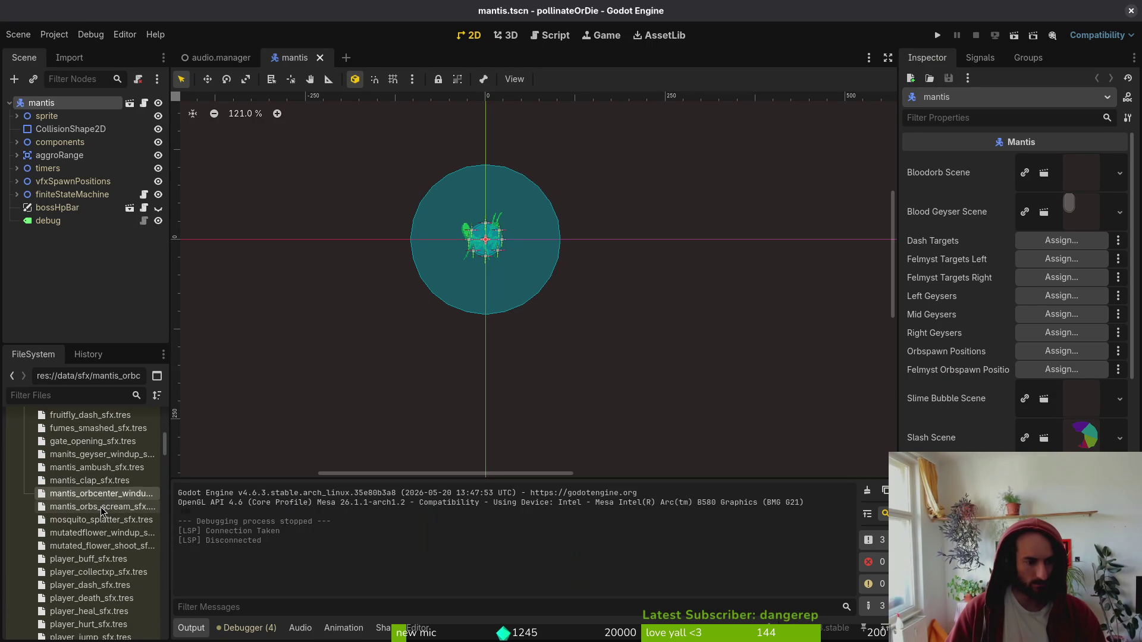
left_click(101, 485)
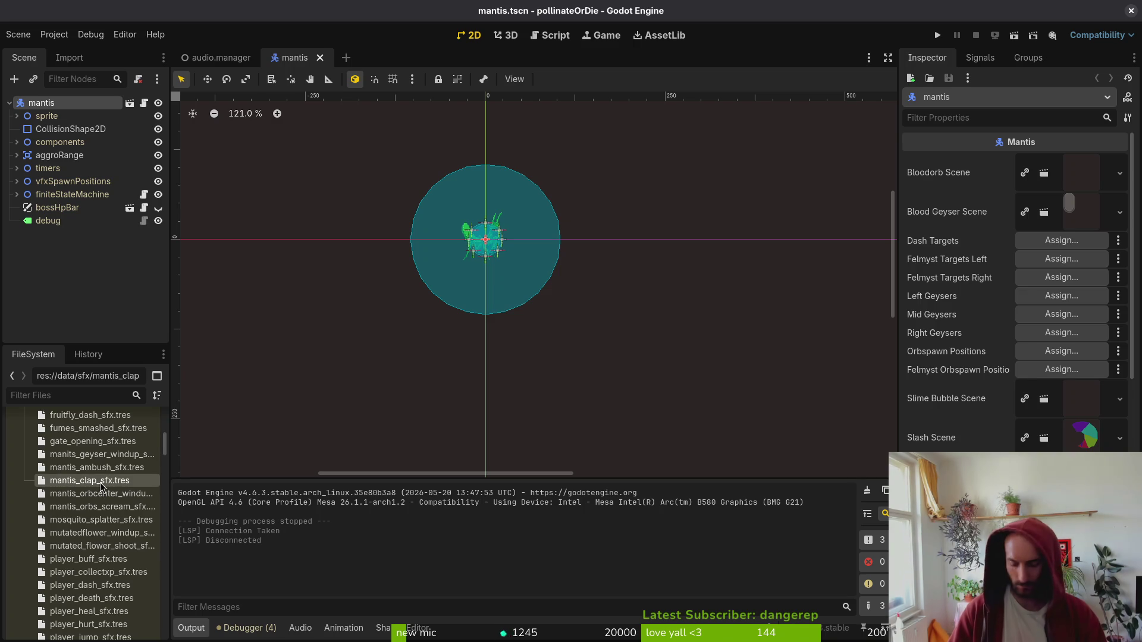
key("F2")
type("mantis_dash.tres")
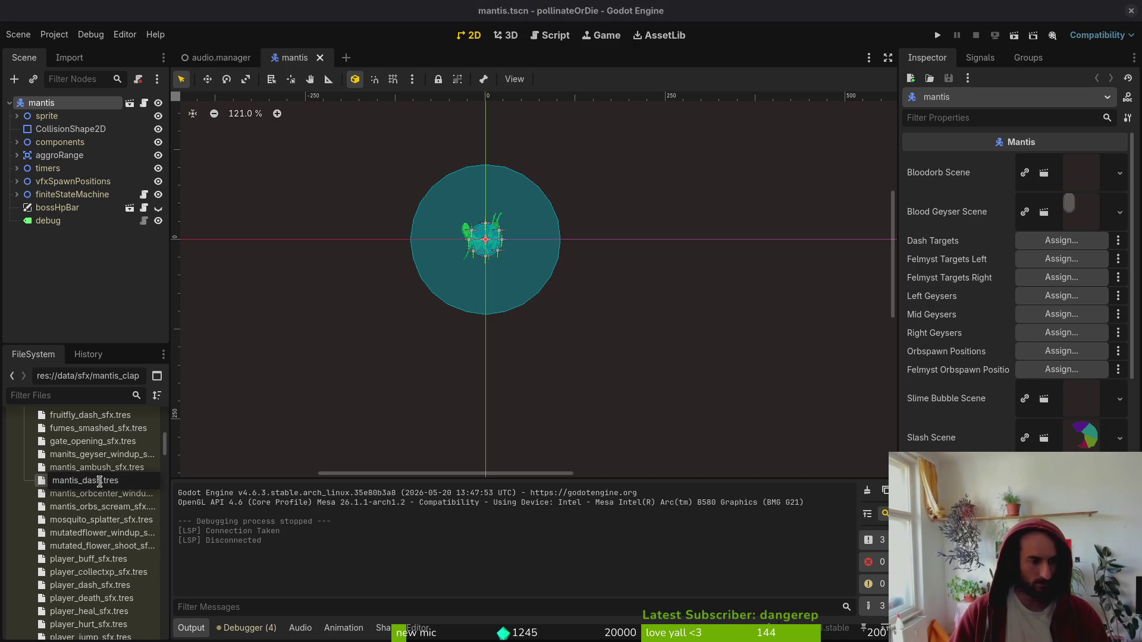
type("_sfx")
key("Return")
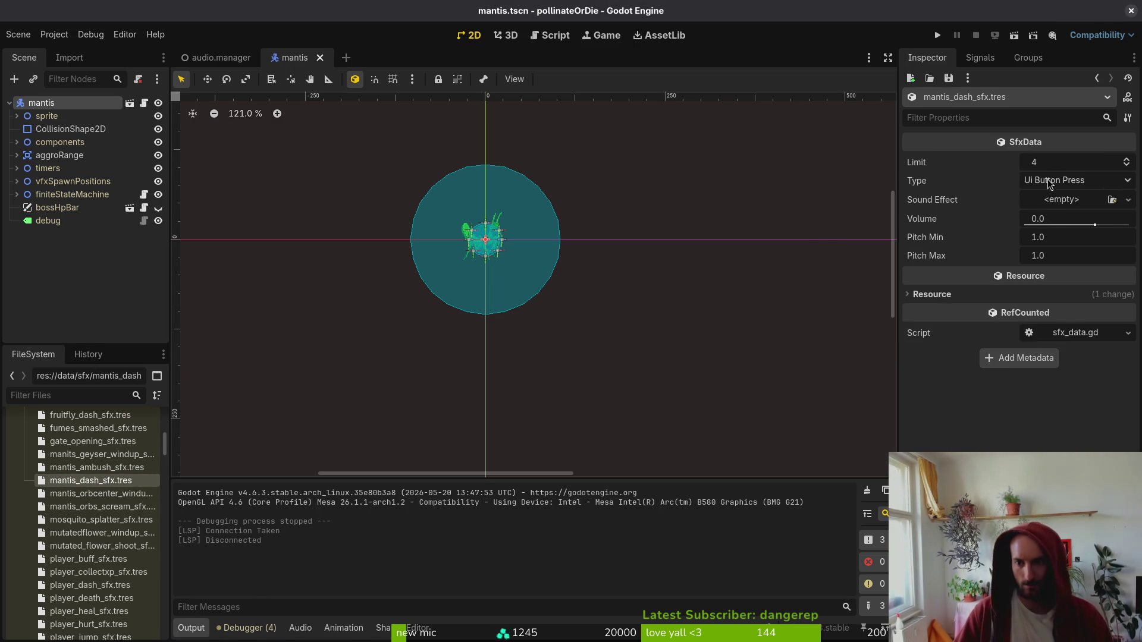
left_click(1077, 180)
scroll(1065, 268, "down", 5)
left_click(1047, 511)
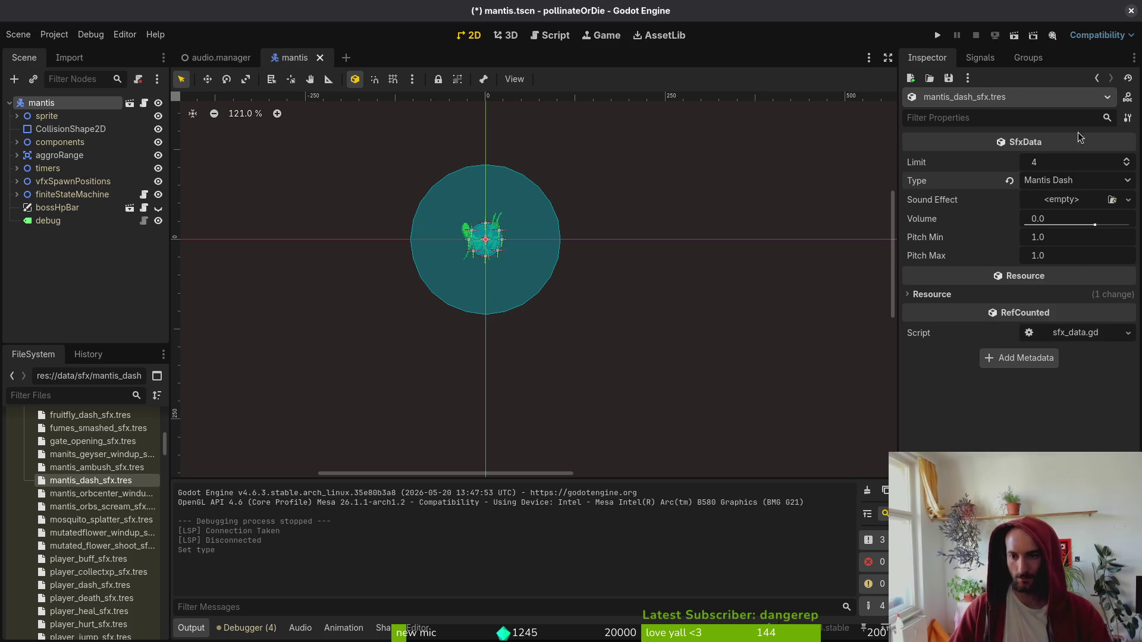
- Delete the mantis_orbcenter_windup_sfx.tres file from the sfx folder
left_click(118, 510)
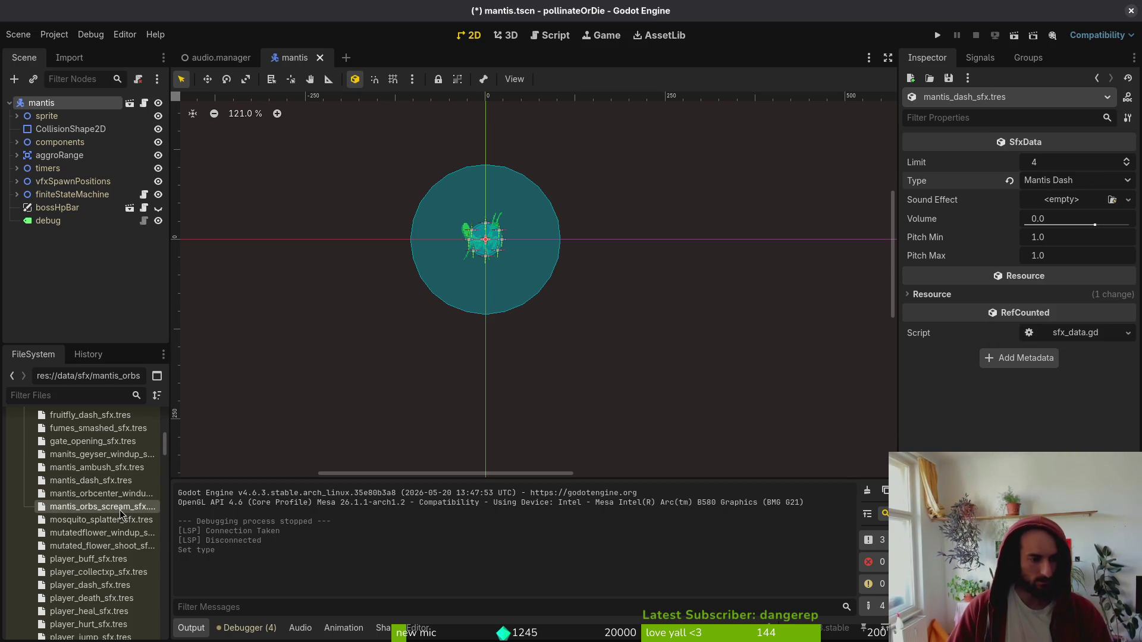
right_click(119, 508)
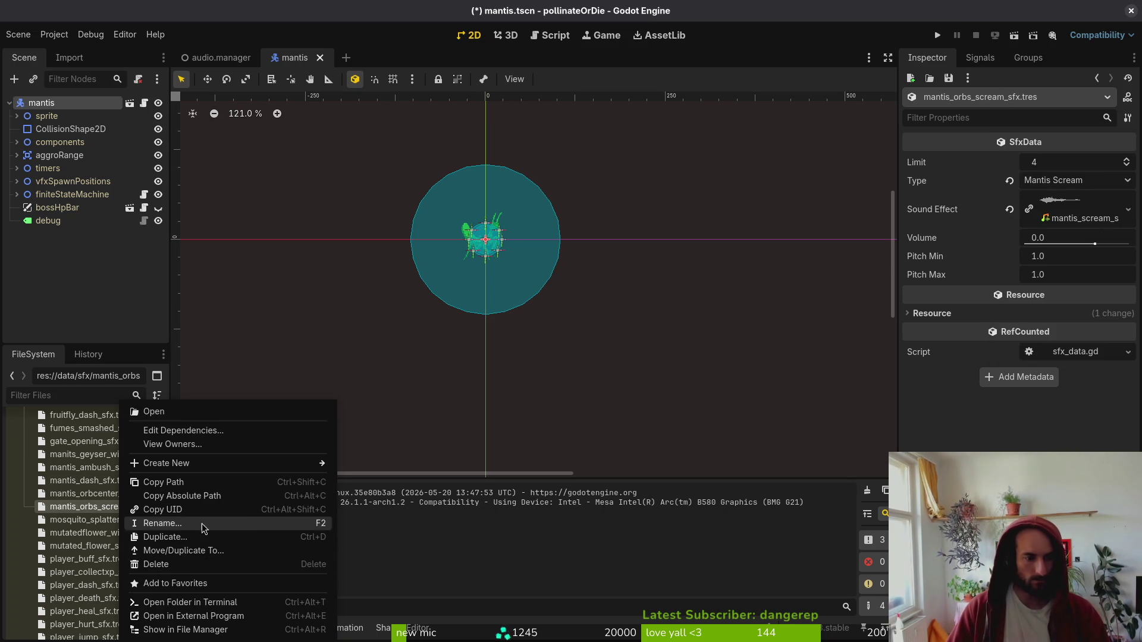
left_click(69, 509)
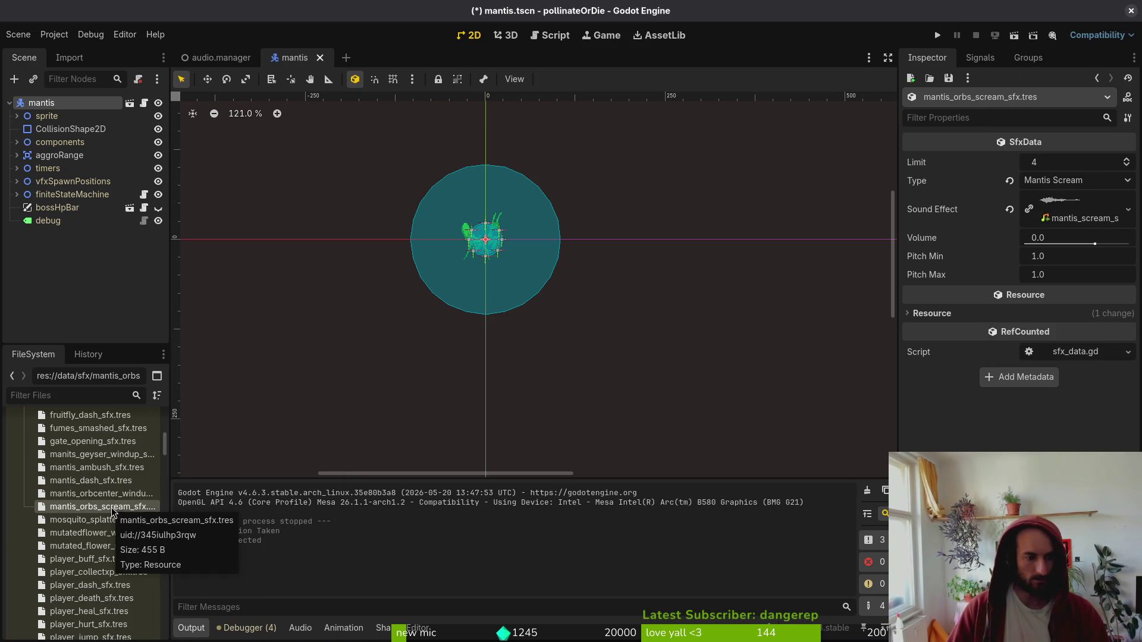
left_click(119, 496)
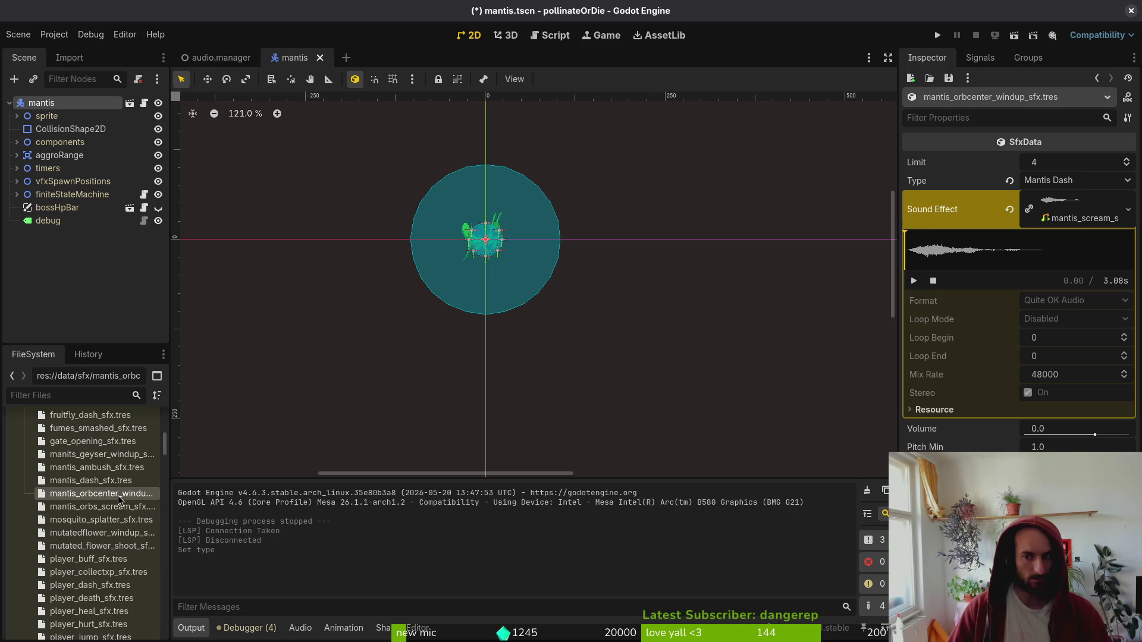
left_click(106, 510)
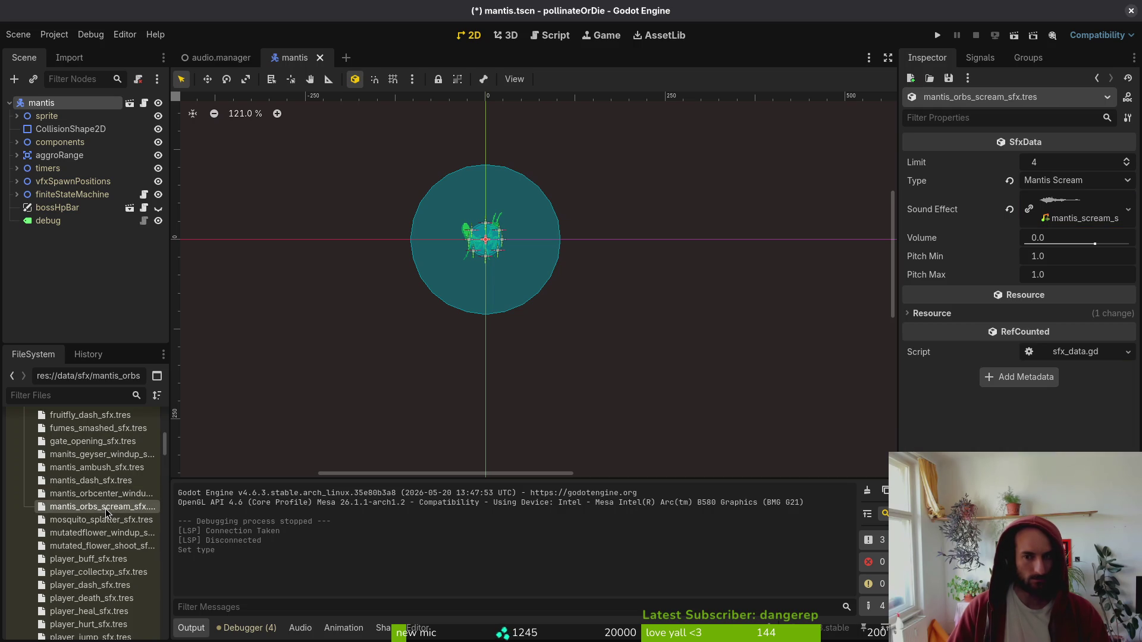
left_click(110, 498)
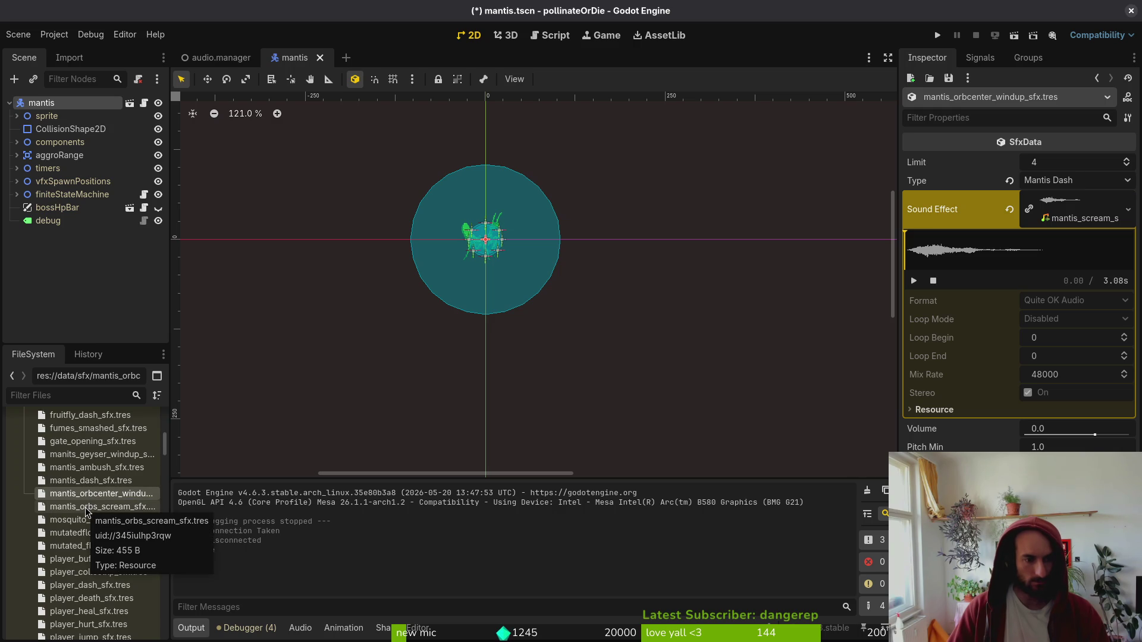
scroll(134, 547, "down", 4)
scroll(134, 548, "up", 10)
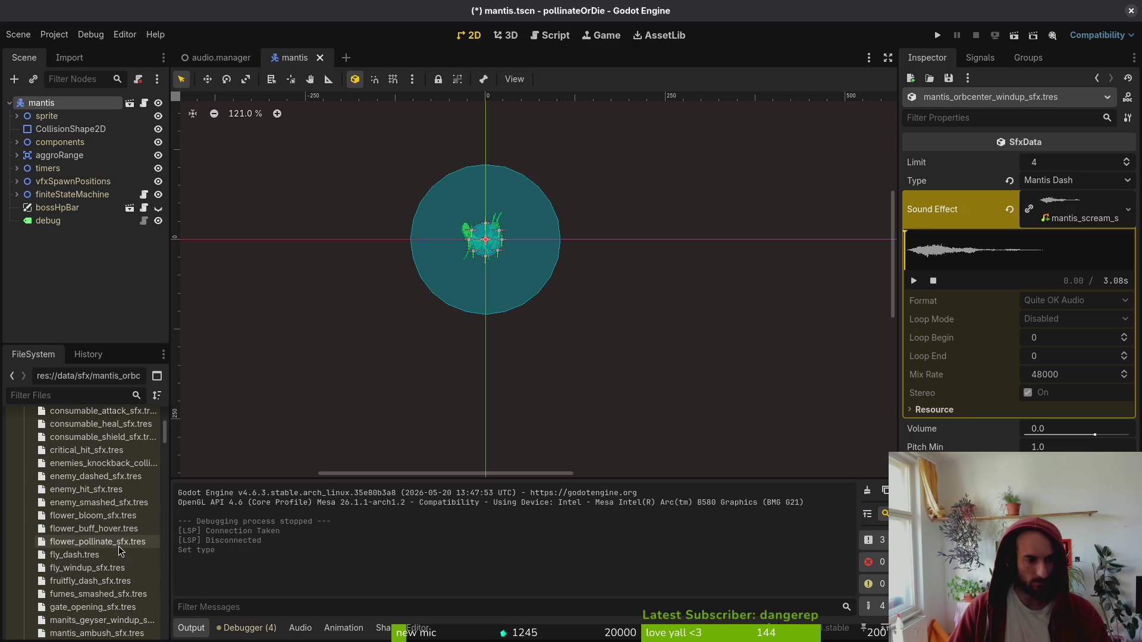
scroll(100, 560, "down", 3)
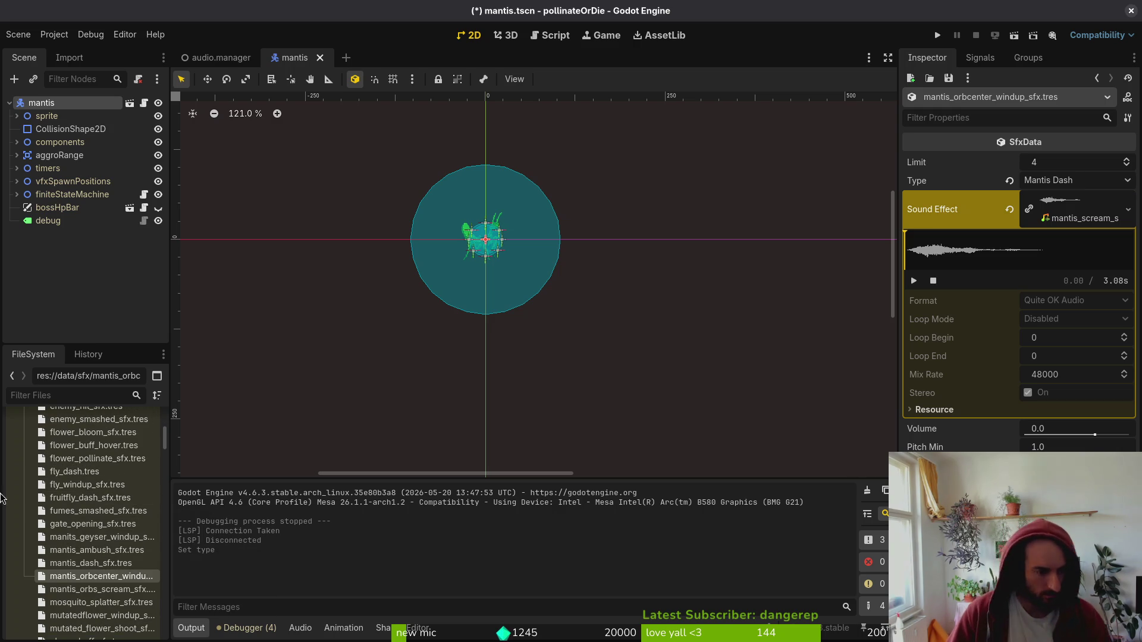
left_click(120, 540)
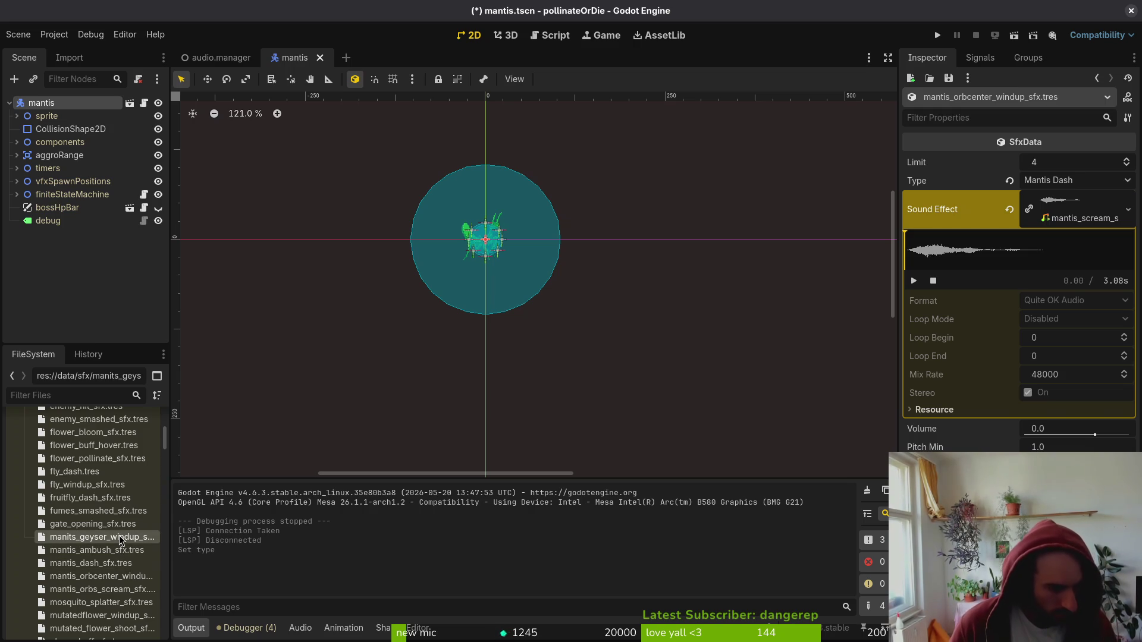
left_click(121, 577)
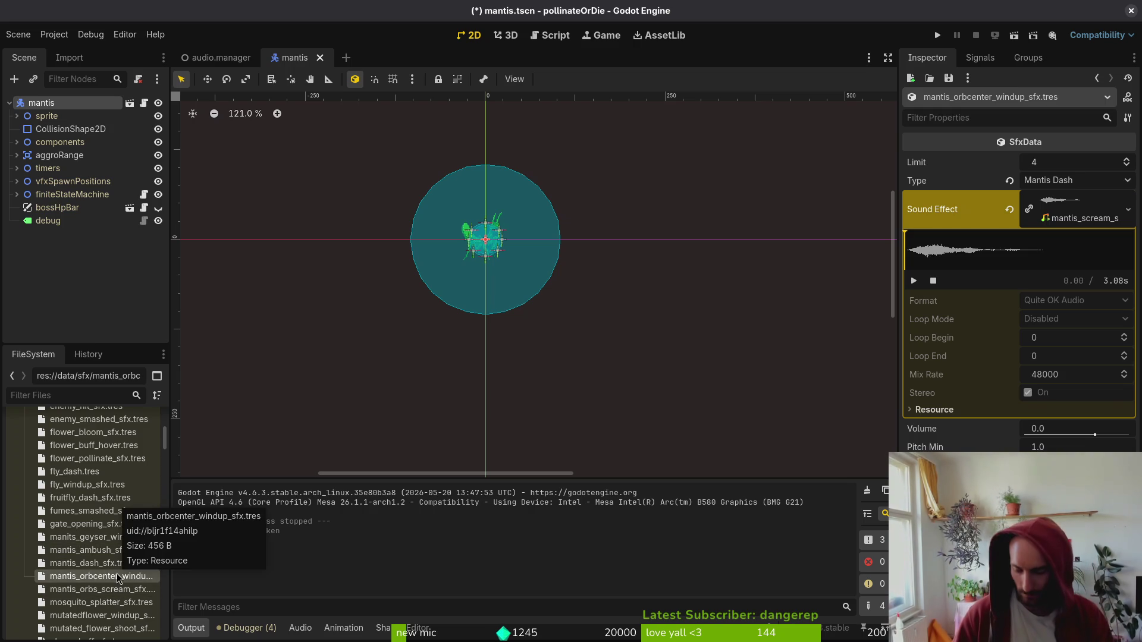
key("Delete")
key("Return")
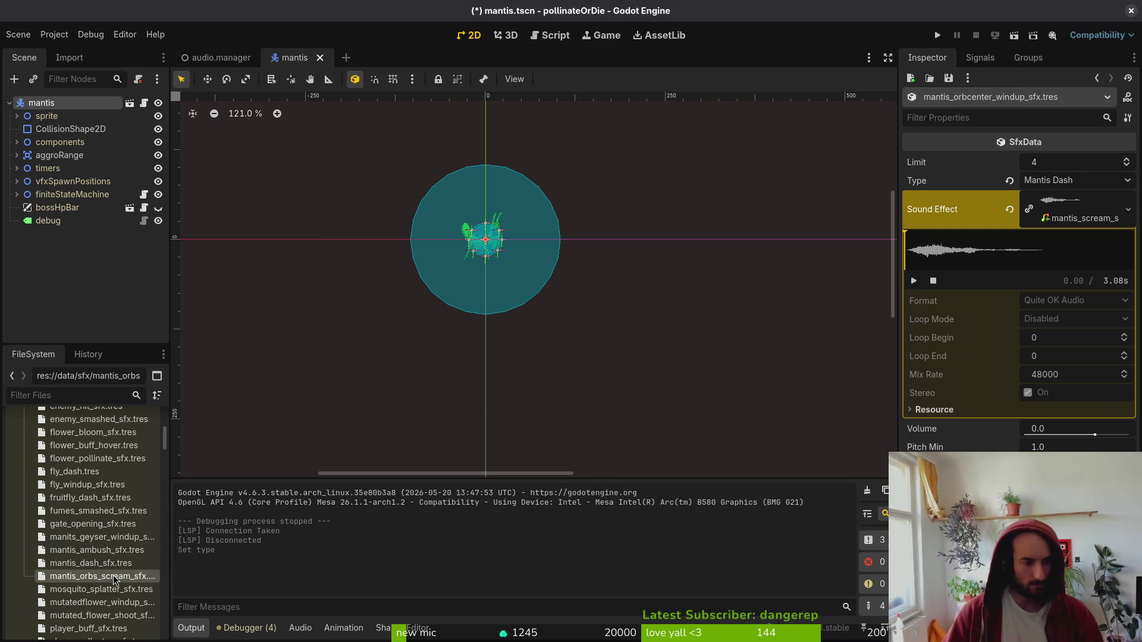
- Rename mantis_orbs_scream_sfx.tres to mantis_scream_sfx.tres
key("F2")
type("m_")
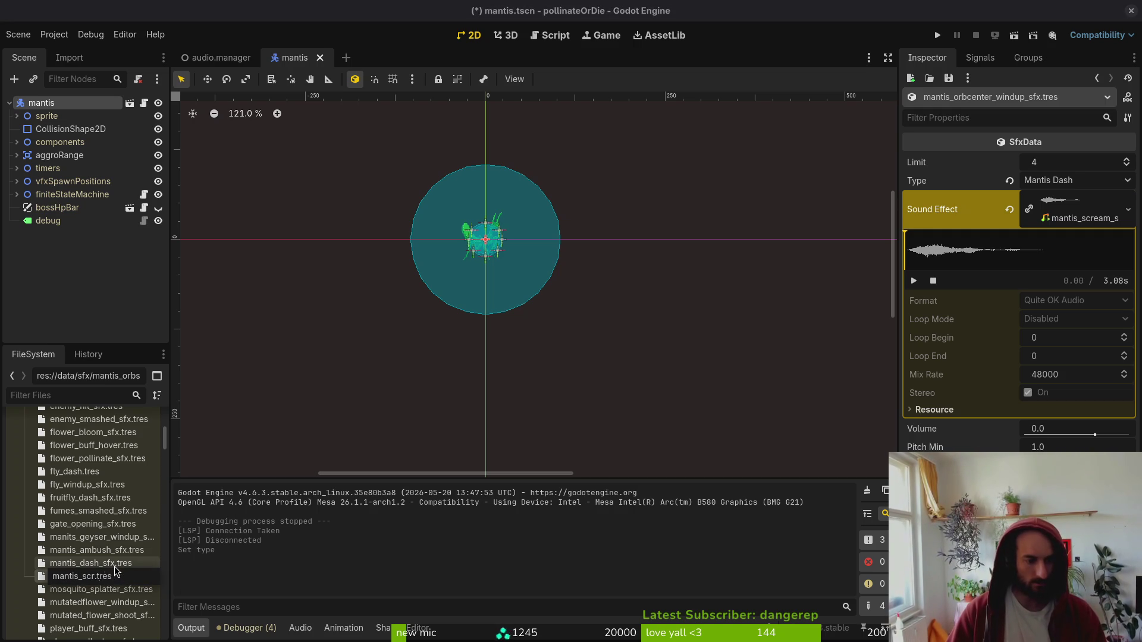
type("sfx")
key("Return")
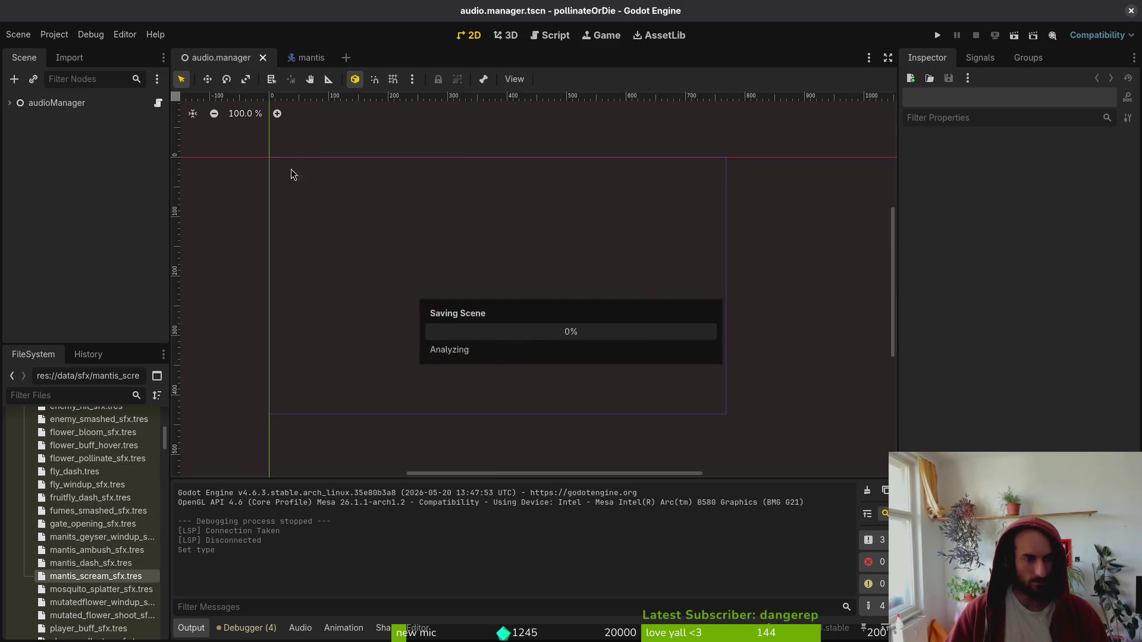
- Add mantis_dash_sfx.tres as audioManager's Sound Effects entry 67 and choose to load its audio file
left_click(77, 106)
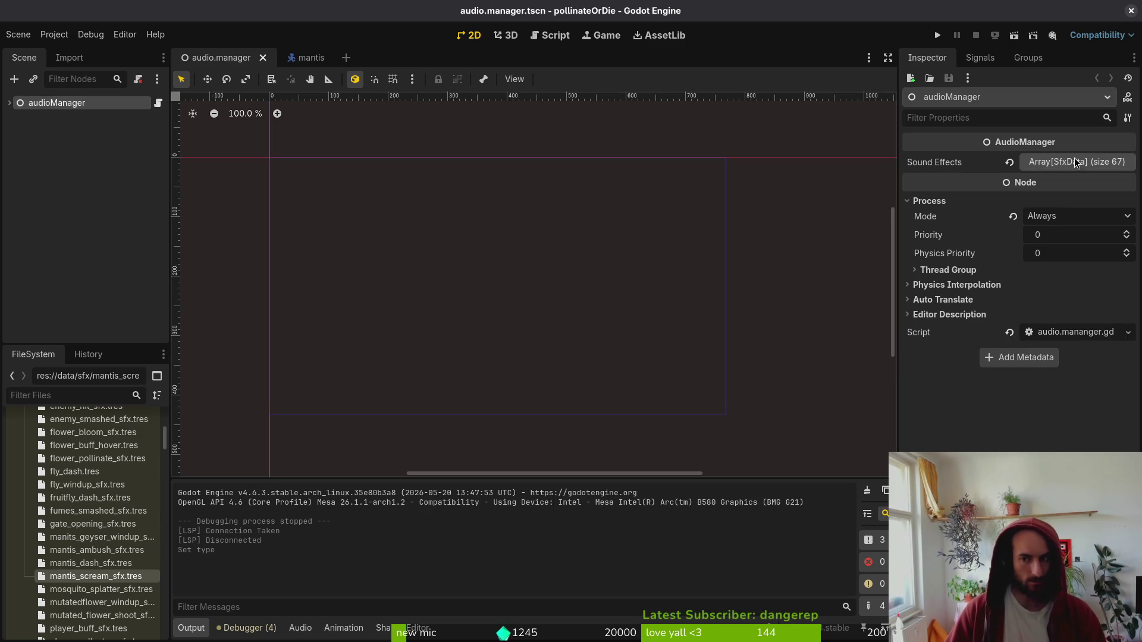
left_click(1071, 161)
scroll(1071, 297, "down", 10)
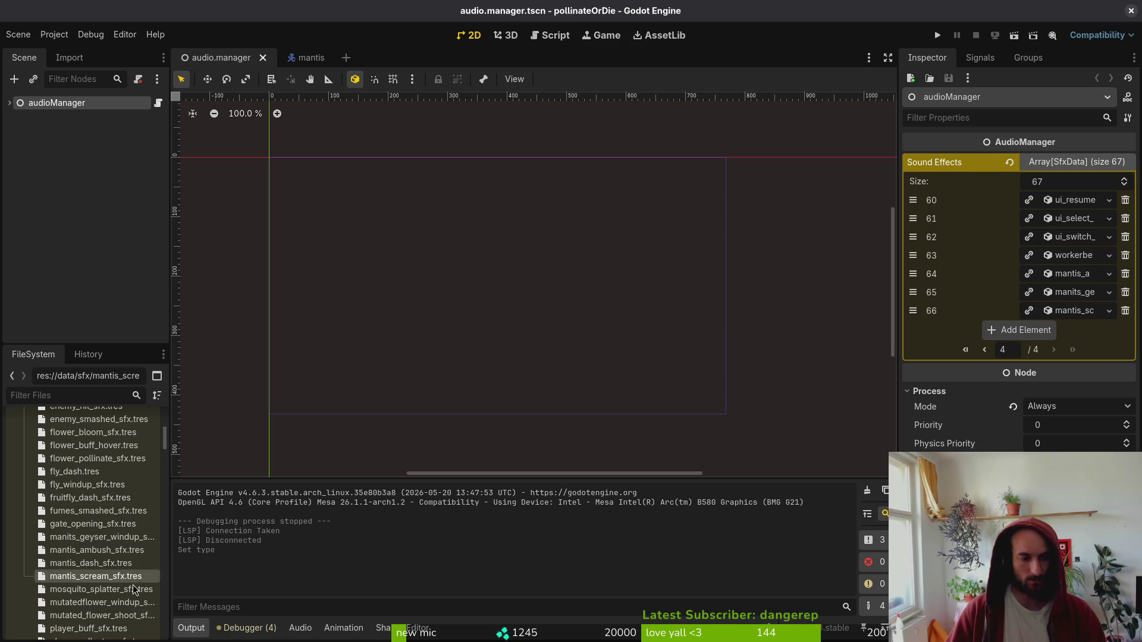
left_click(77, 563)
left_click_drag(78, 562, 965, 415)
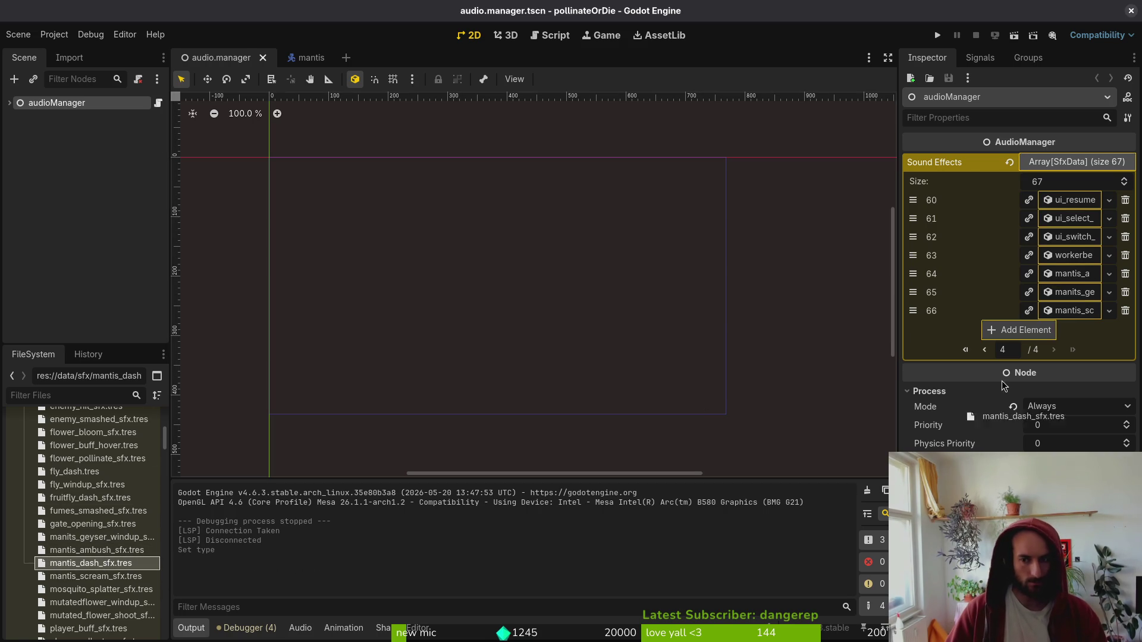
left_click_drag(1018, 336, 1022, 335)
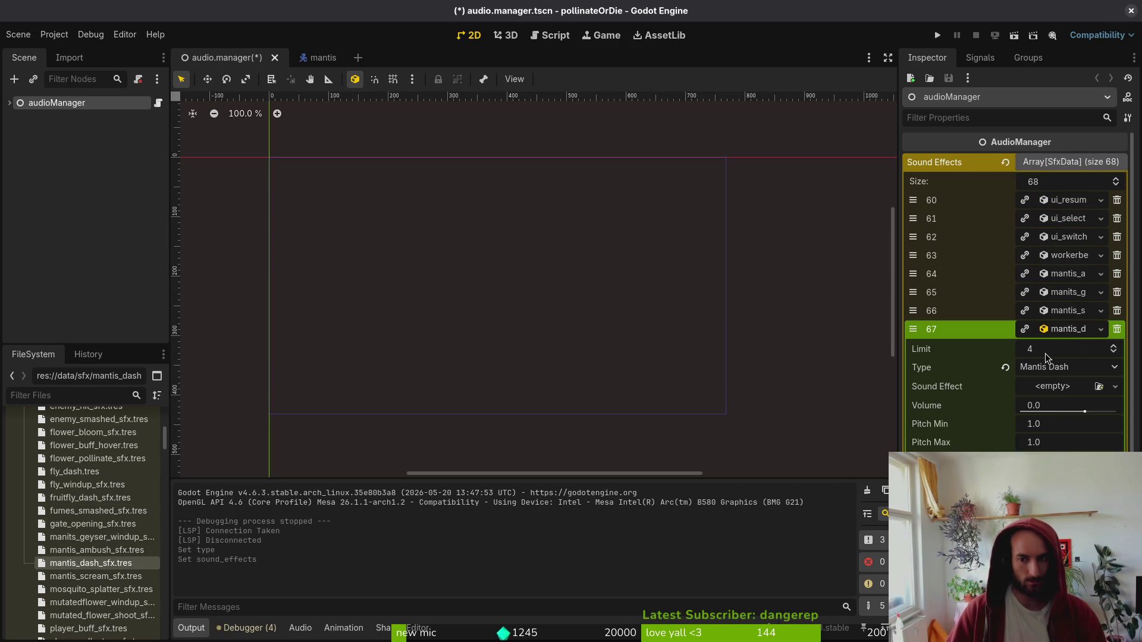
left_click(1059, 391)
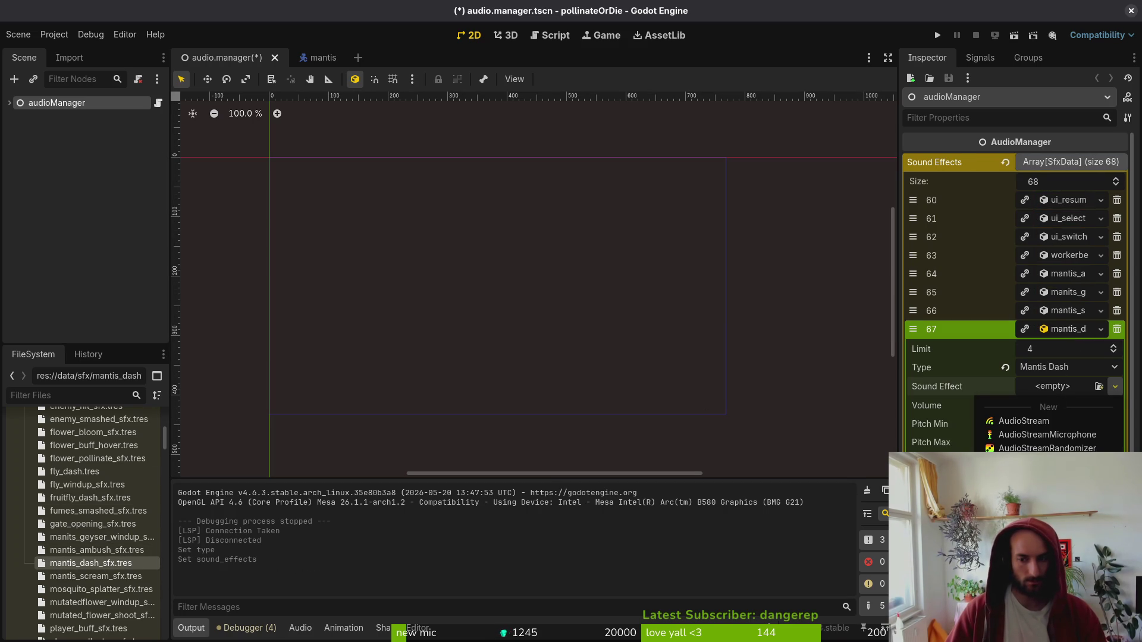
left_click(1030, 601)
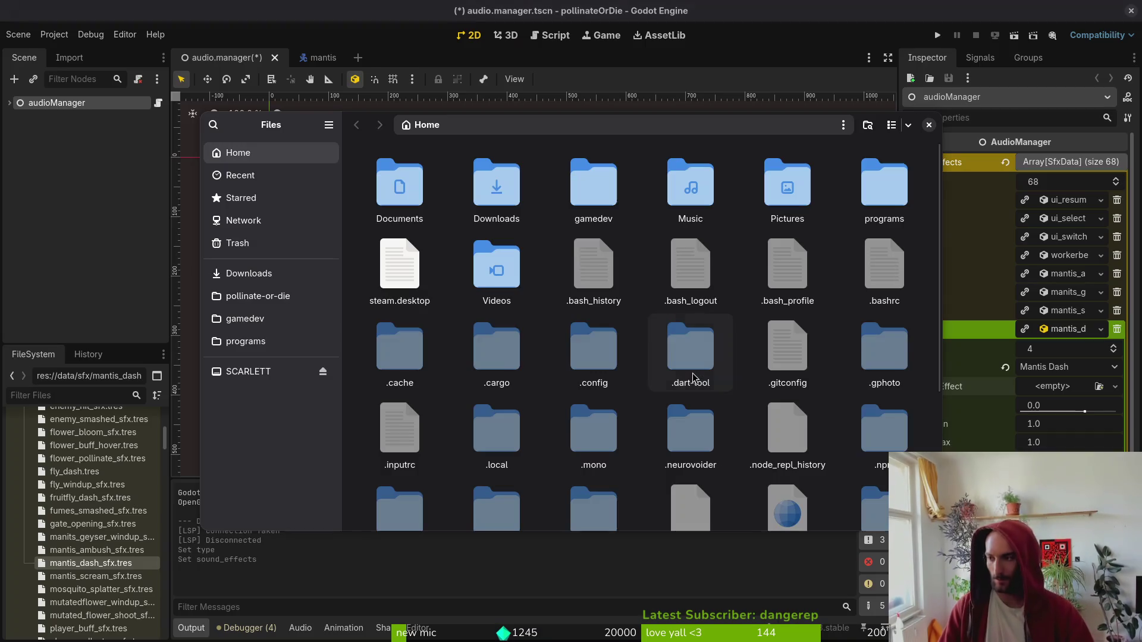
- Navigate to the Downloads/Transfer folder of sound clips
double_click(500, 185)
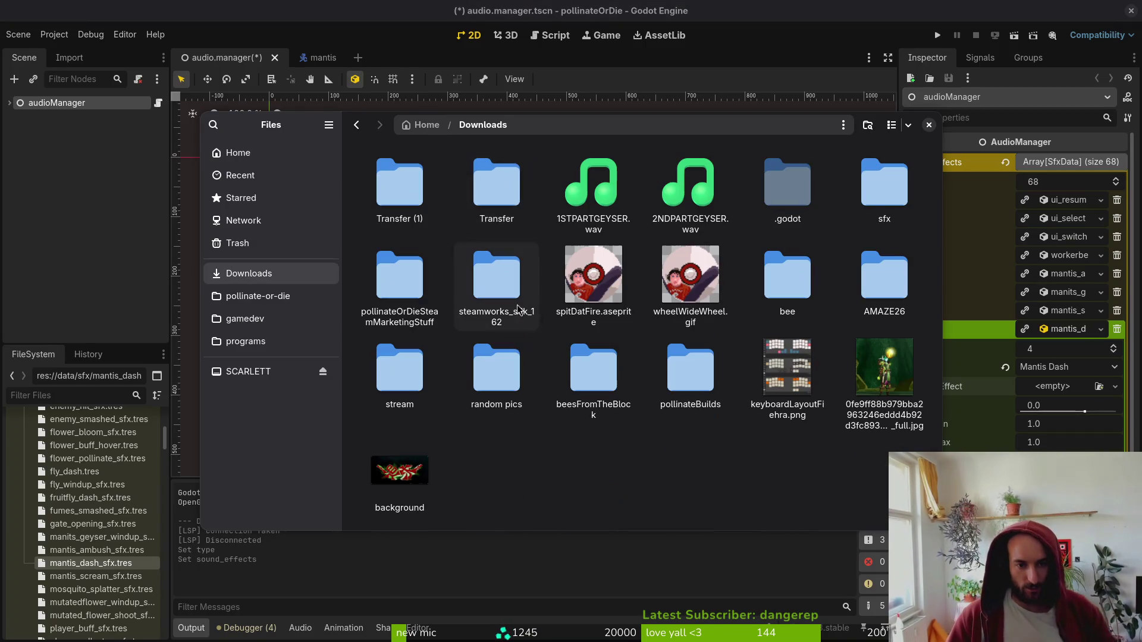
double_click(422, 176)
key("alt+Left")
double_click(515, 194)
- Preview the dashwall1, dashwall2 and dashwall3 .wav clips
key("Right")
key("space")
key("space")
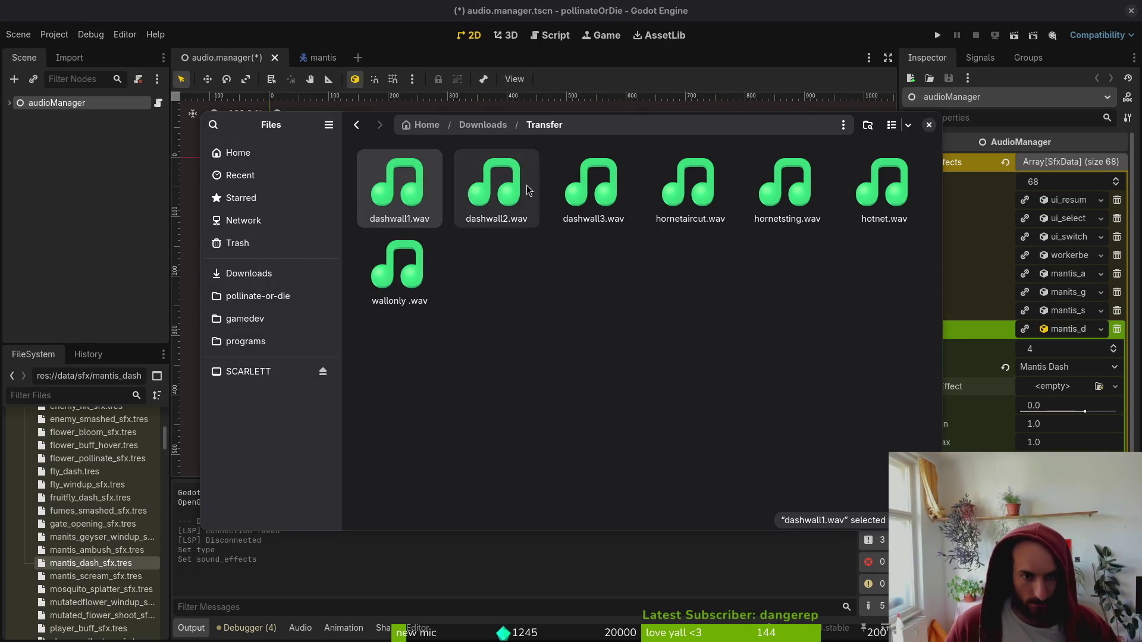
key("Right")
key("space")
key("space")
key("Right")
key("space")
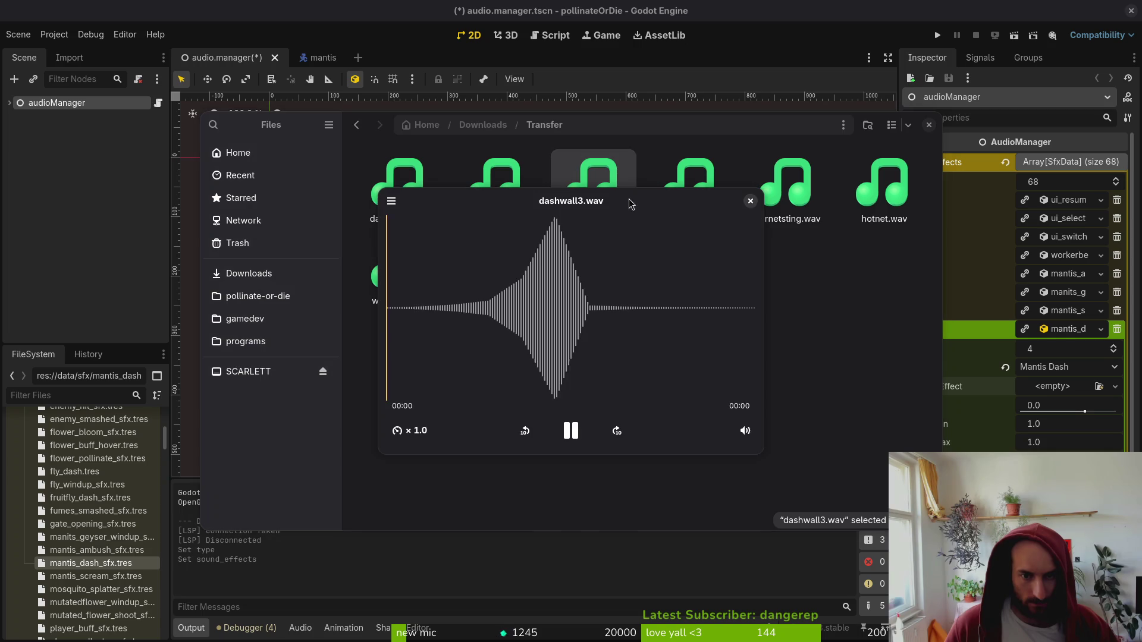
left_click(750, 201)
key("Left")
key("space")
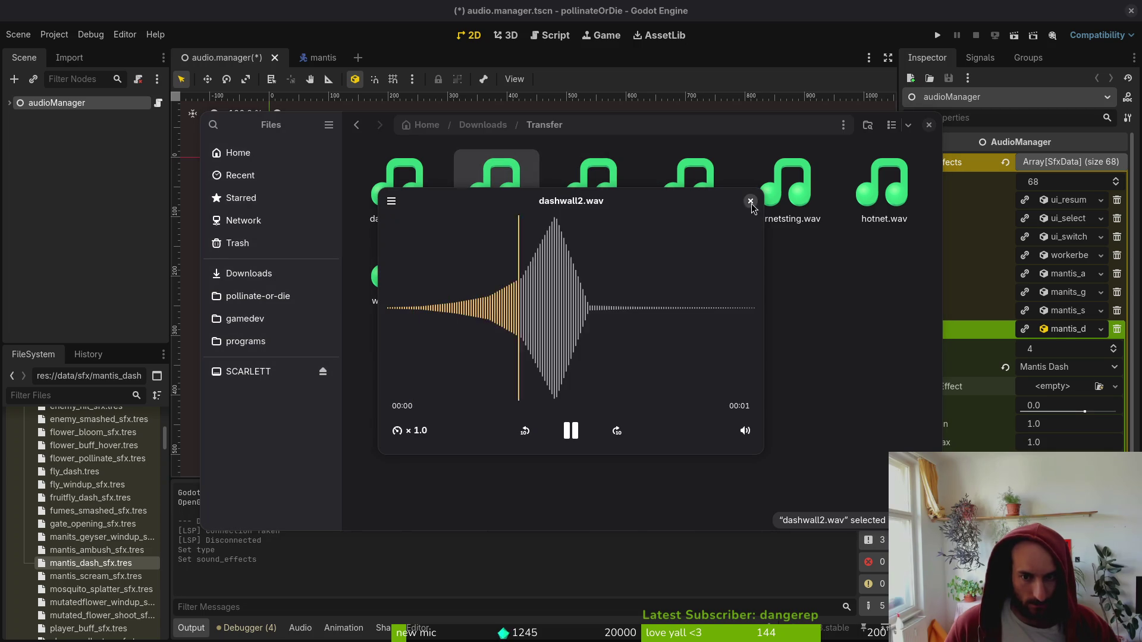
left_click(750, 201)
key("Left")
key("space")
key("space")
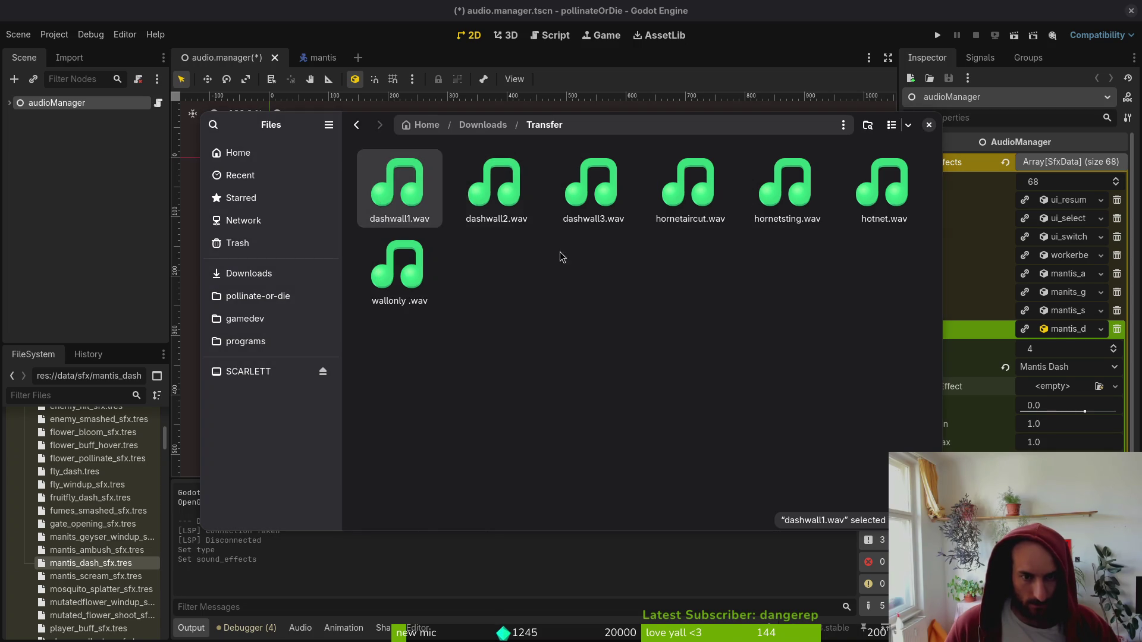
- Copy dashwall2.wav into pollinate-or-die's assets/audio folder
key("Right")
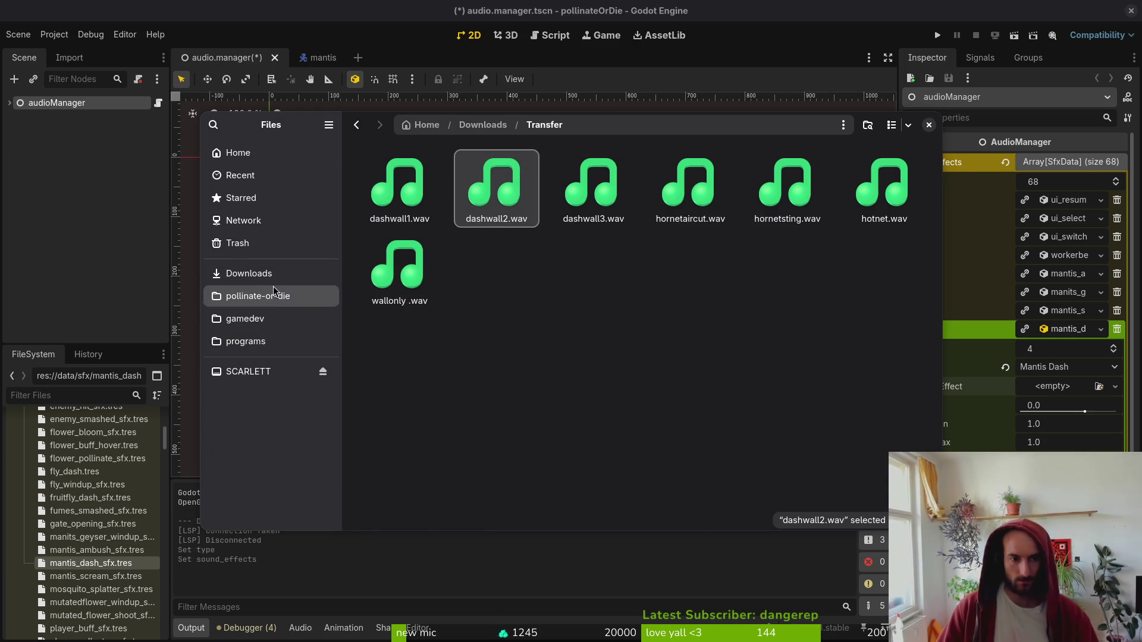
left_click(273, 288)
double_click(500, 190)
double_click(592, 188)
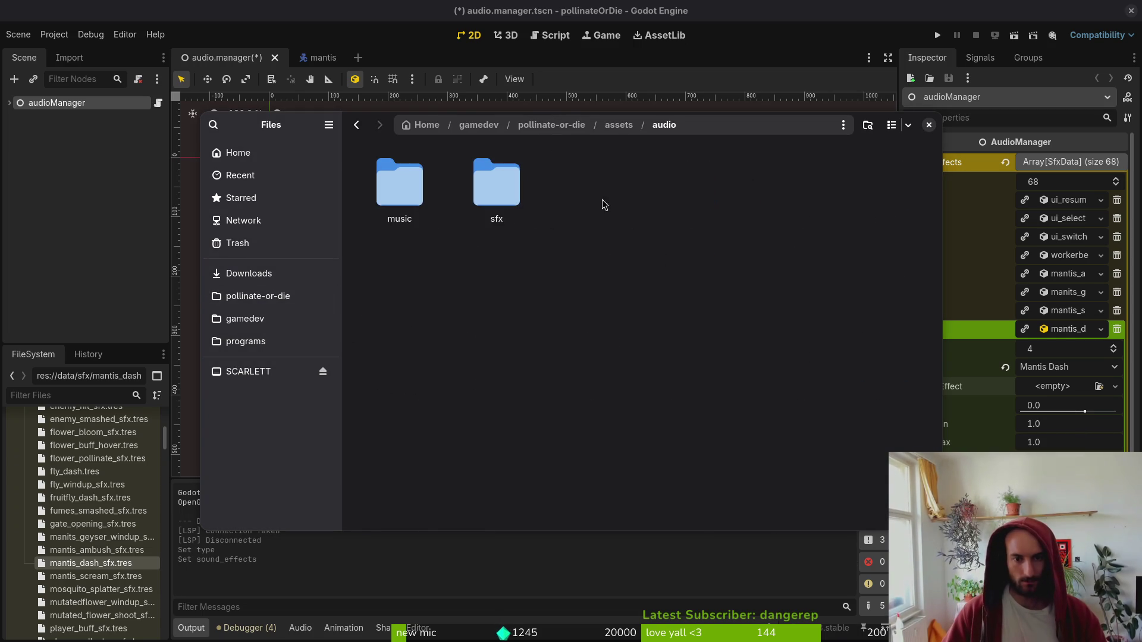
key("ctrl+v")
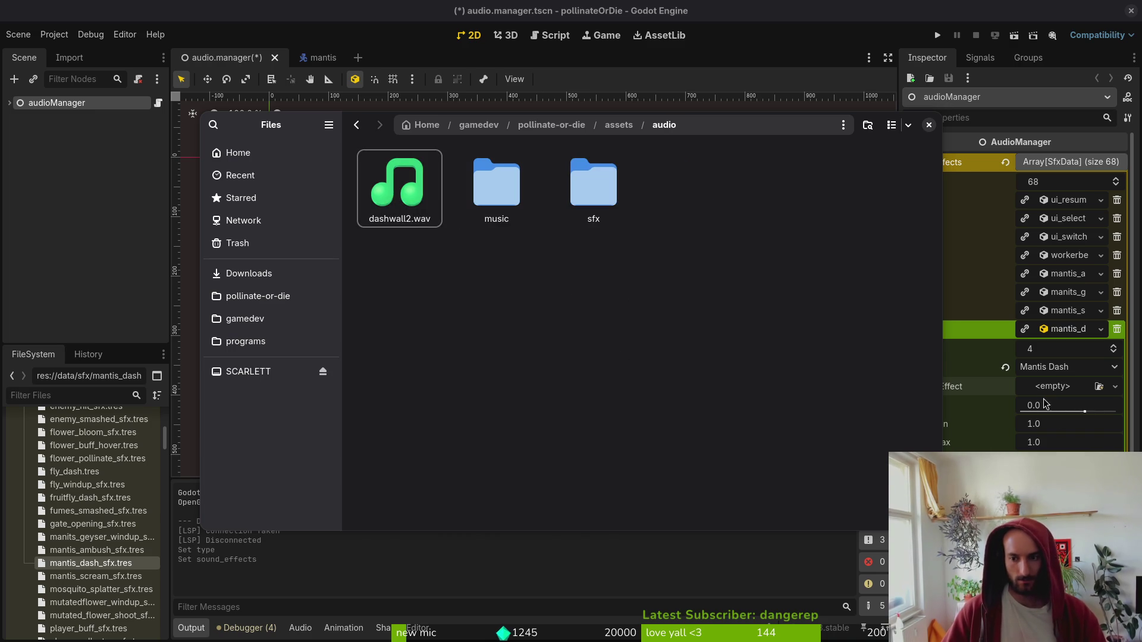
left_click(1047, 399)
left_click(1052, 386)
- Quick-load dashwall2.wav as the Mantis Dash sound, save audio.manager.tscn, and launch Neovim
left_click(1065, 408)
type("da")
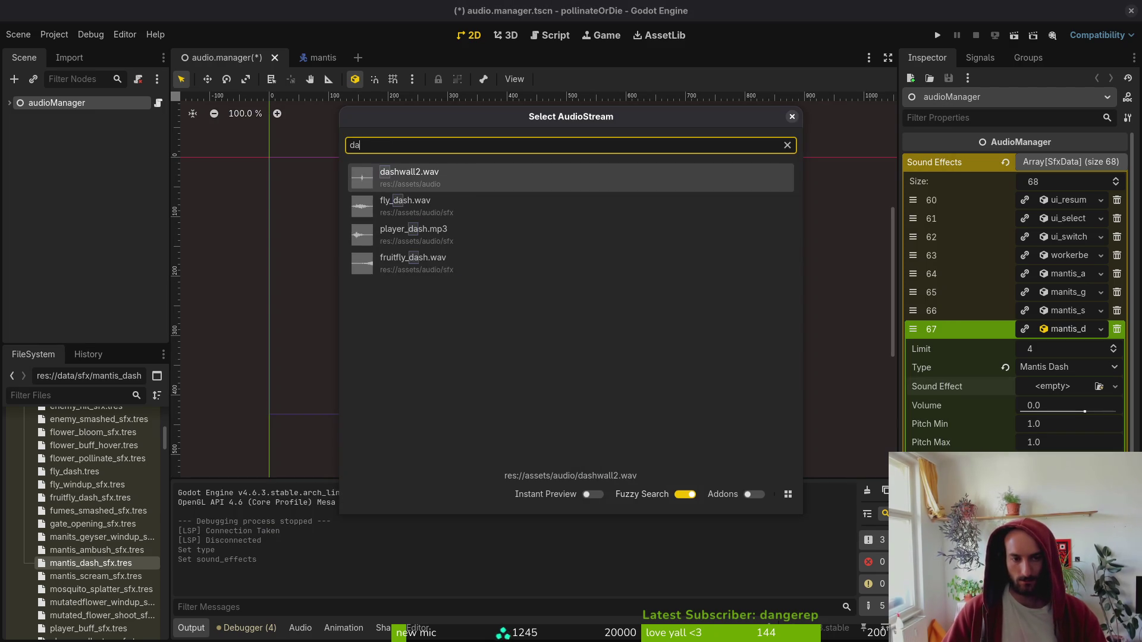
key("Return")
key("ctrl+s")
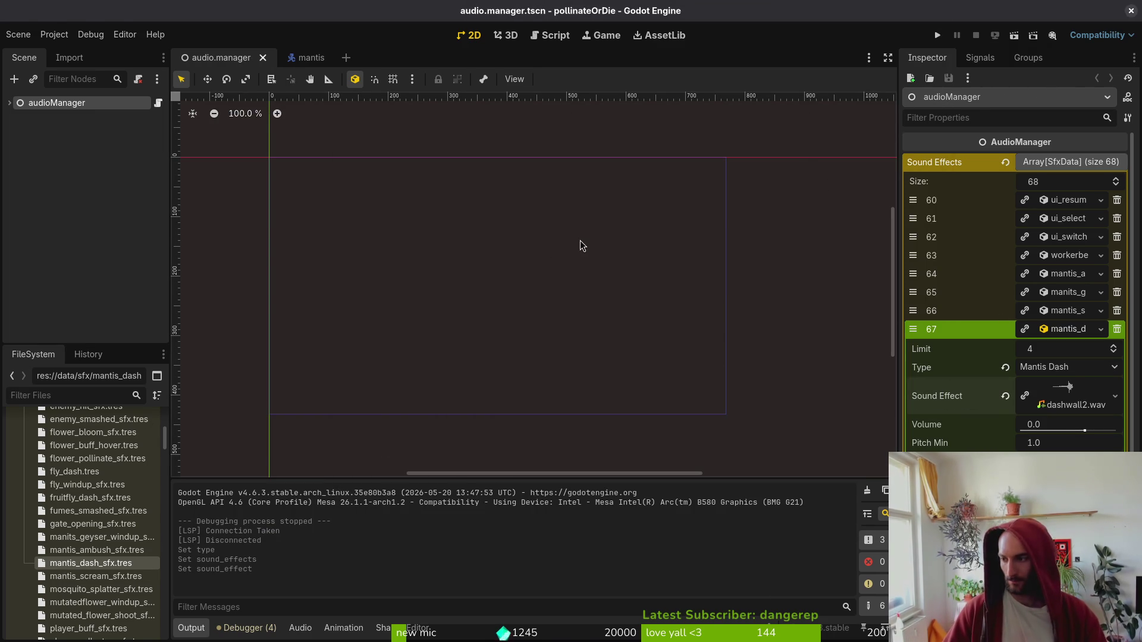
key("alt+Tab")
key("Return")
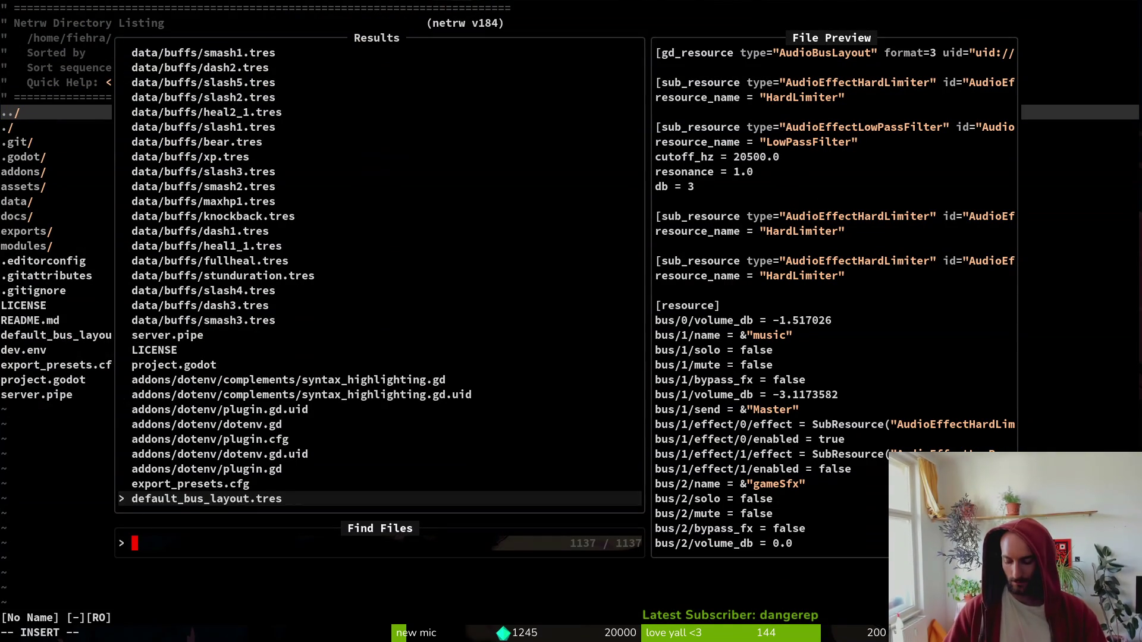
- Open dashing.gd and change its enter sound to create_sfx(EnumHelper.sfx_type.MANTIS_DASH), then save
type("mantis dash")
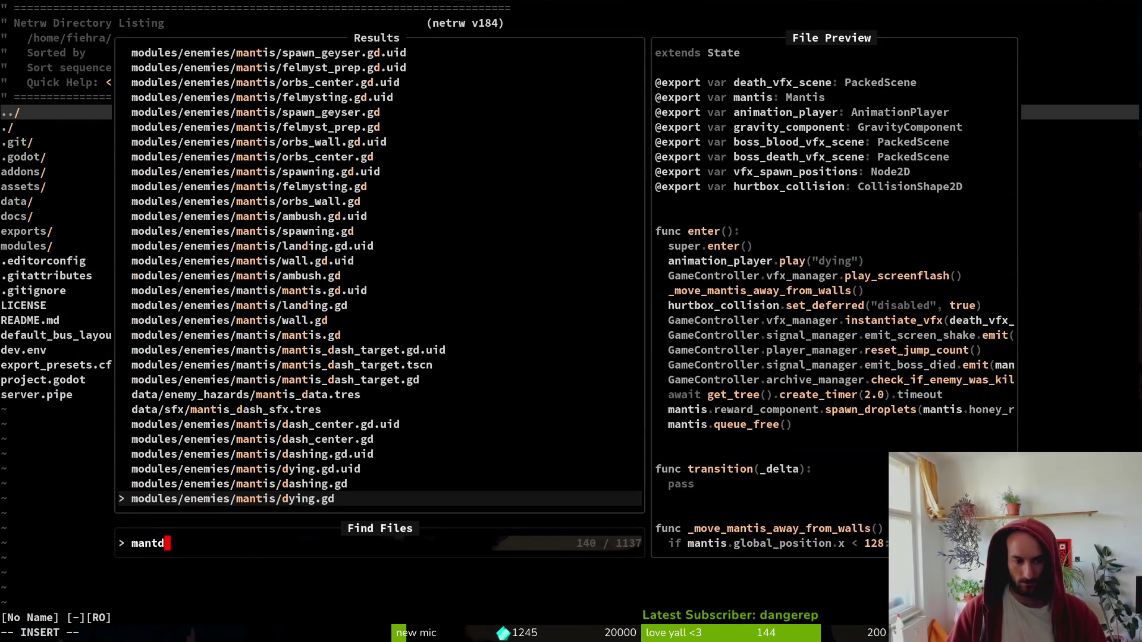
key("Return")
key("j")
key("j")
key("j")
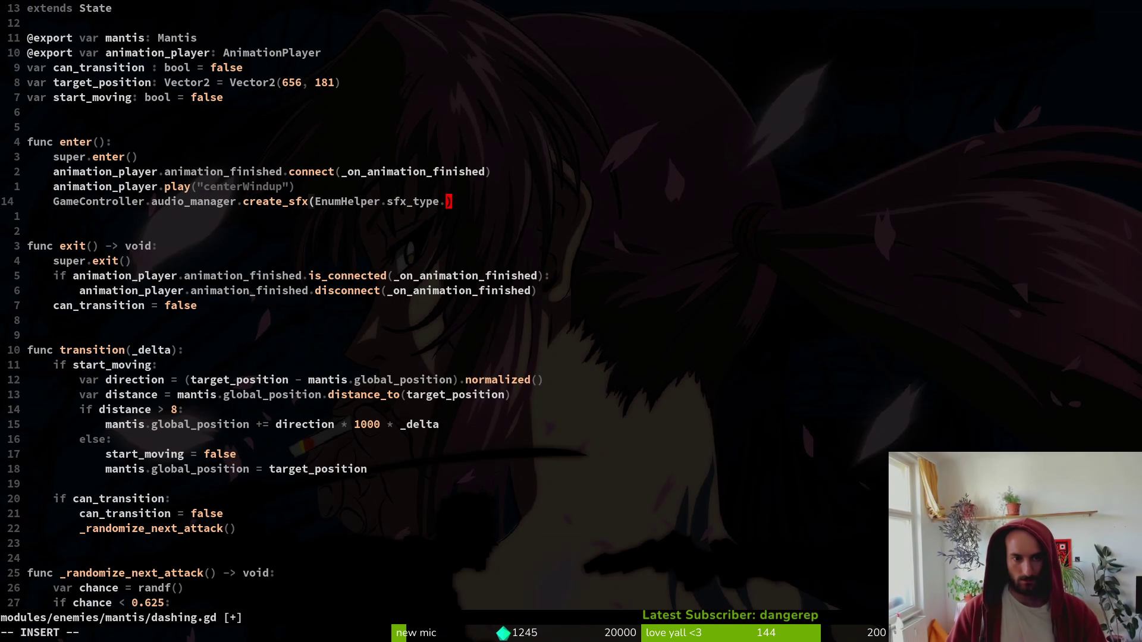
type("Ma")
key("Return")
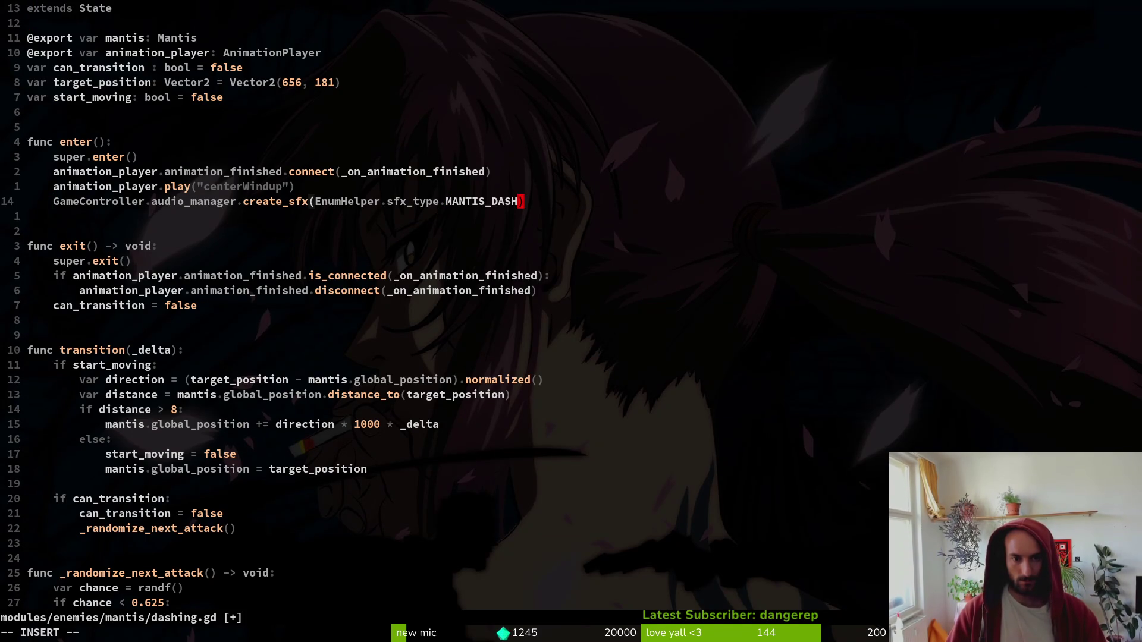
key("Escape")
type(":w")
key("Return")
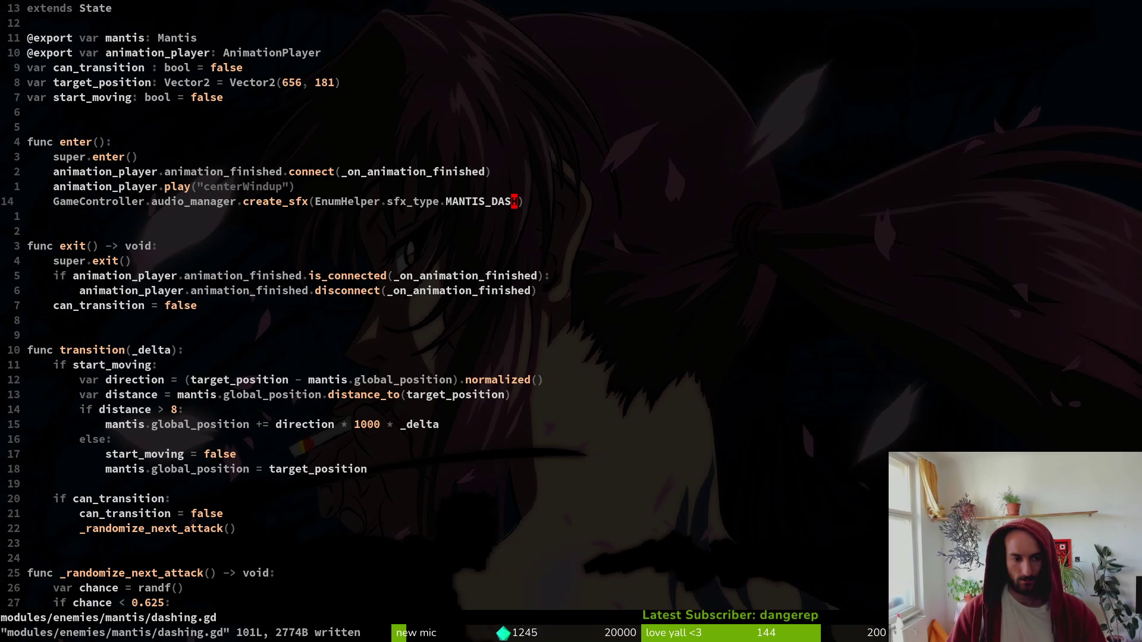
- Review the create_sfx line and save dashing.gd again
key("shift+v")
key("Escape")
type(":w")
key("Return")
key("super+e")
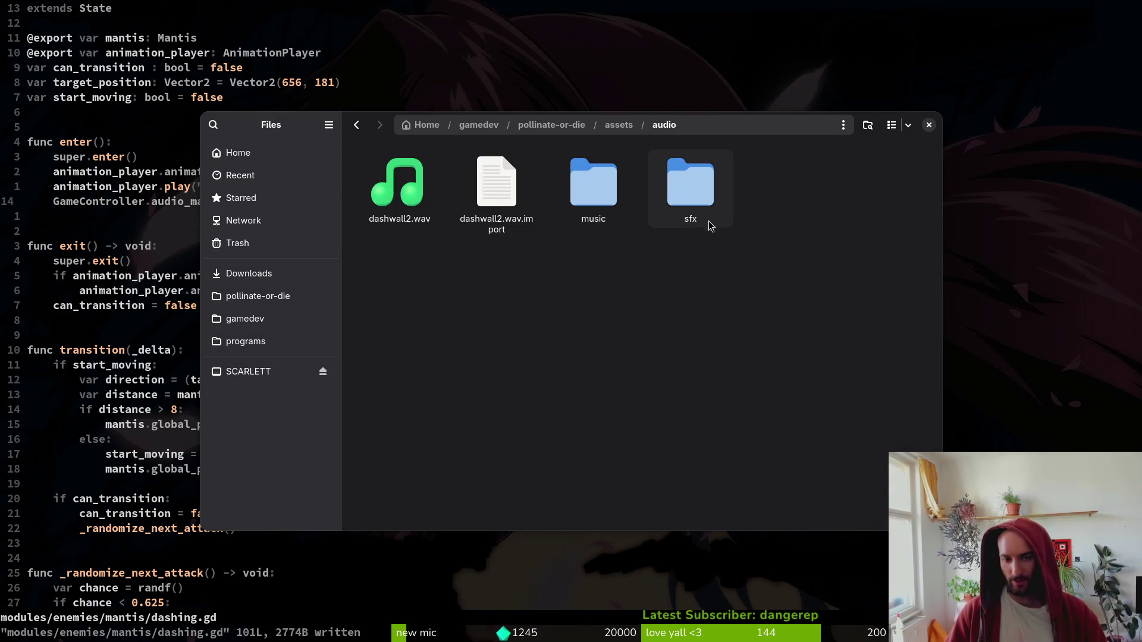
- Go to the Transfer folder of sound clips in Downloads
left_click(282, 273)
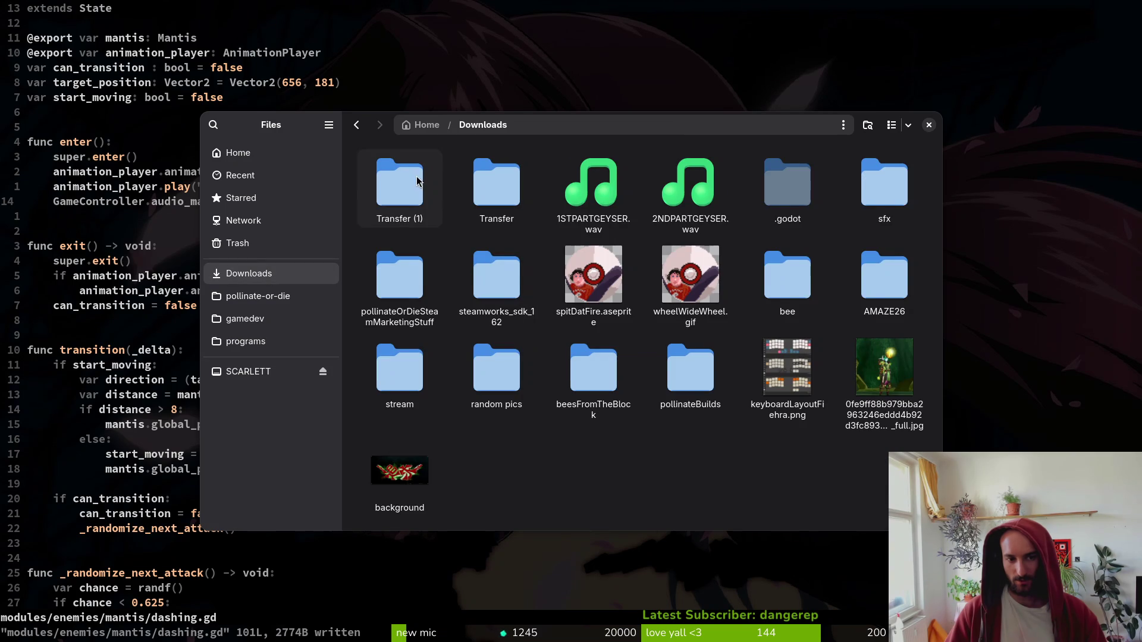
double_click(400, 188)
key("alt+Left")
double_click(496, 189)
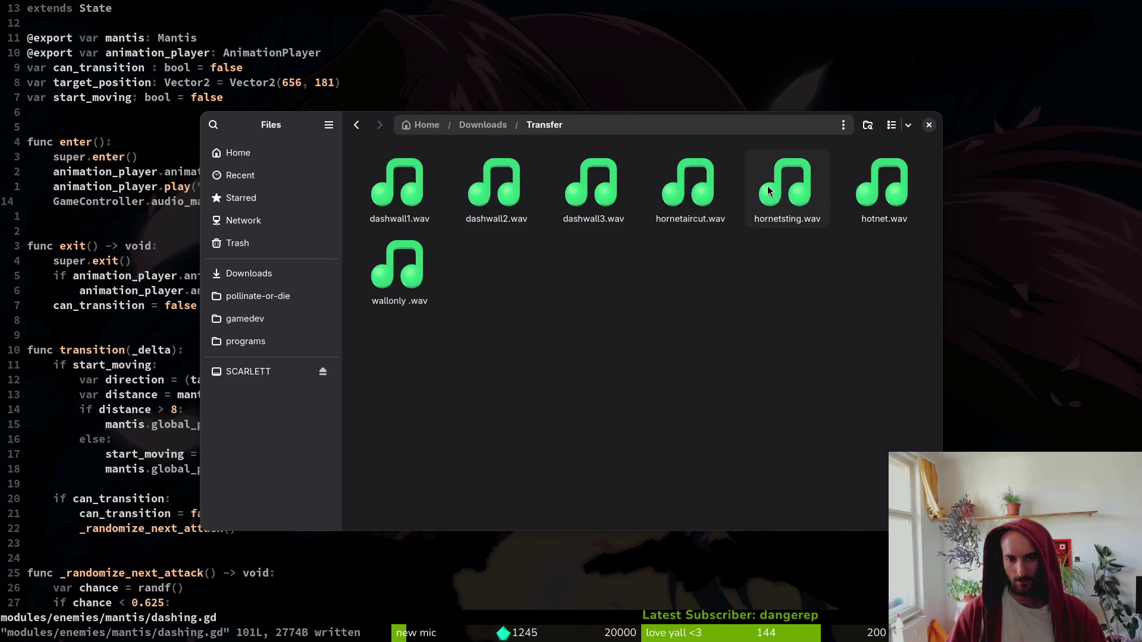
- Preview dashwall1.wav and wallonly .wav, replay dashwall1.wav, then return to Godot
left_click(426, 179)
key("space")
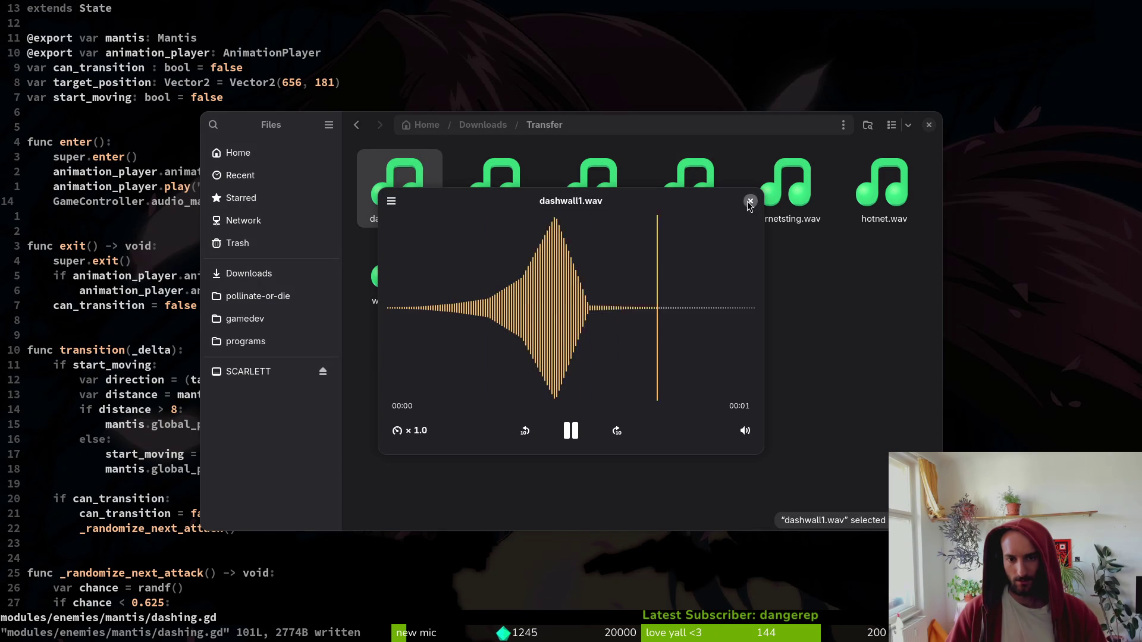
left_click(750, 201)
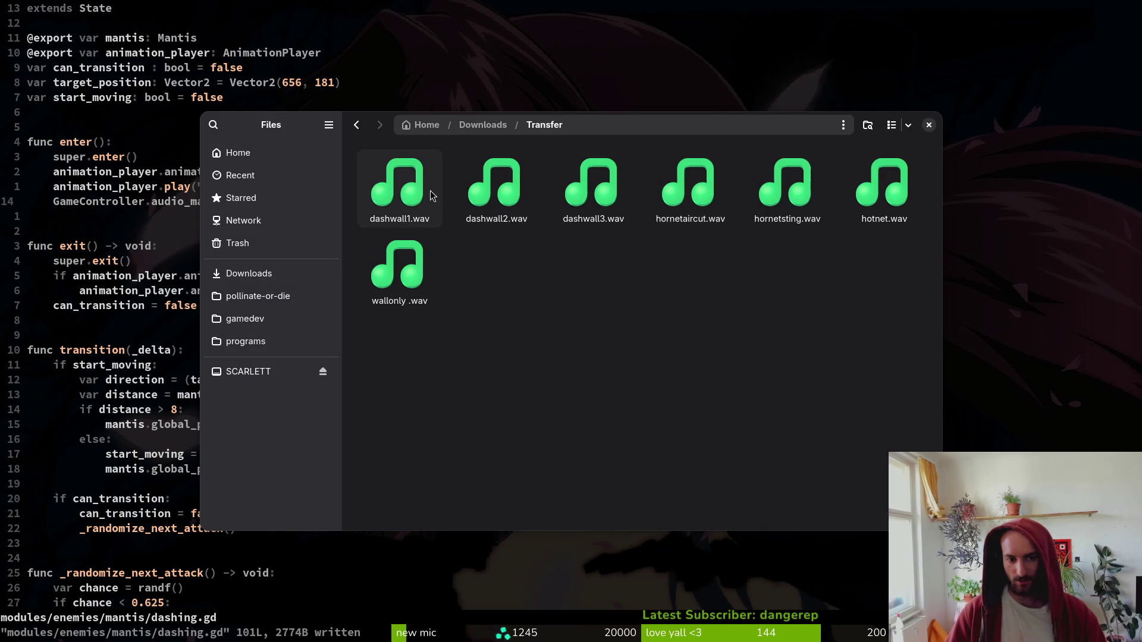
left_click(424, 277)
key("space")
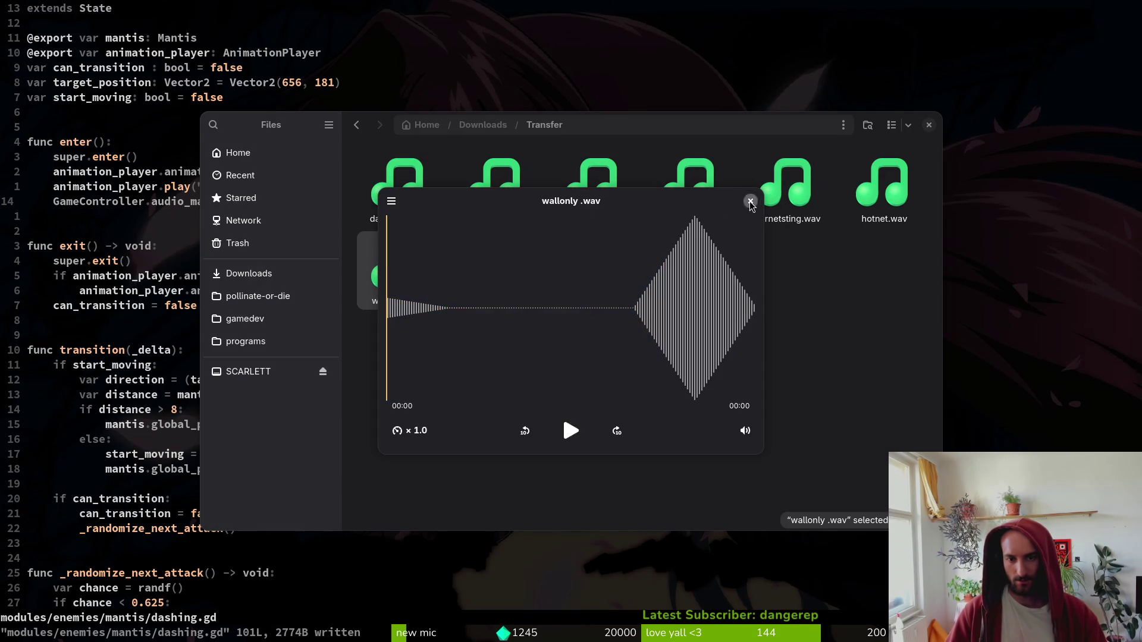
left_click(750, 202)
key("Up")
key("space")
left_click(750, 201)
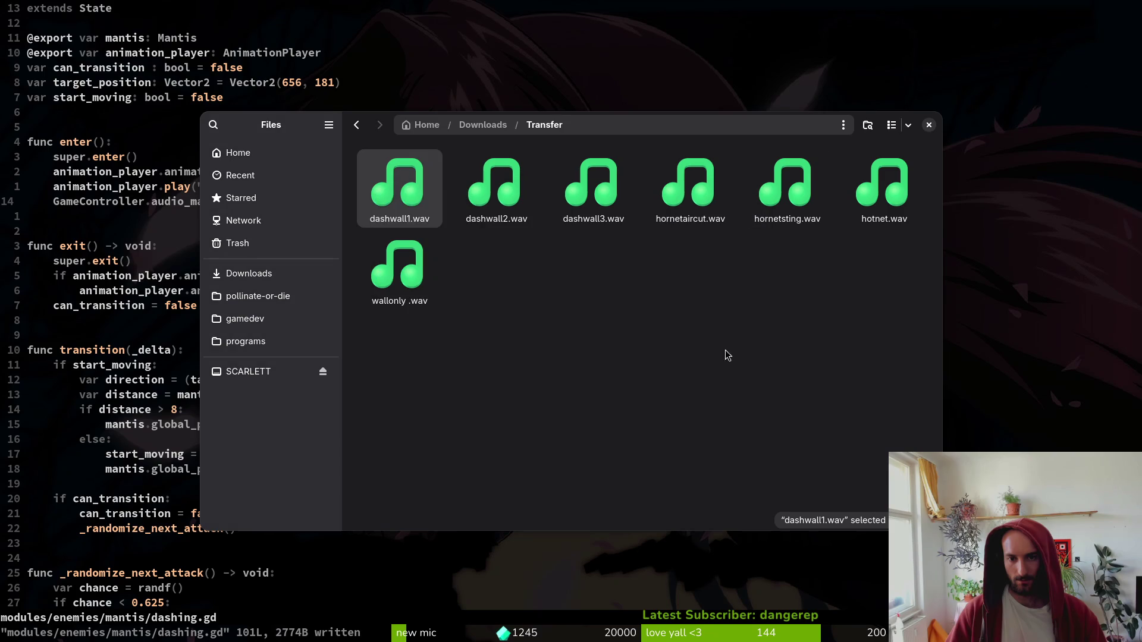
left_click(758, 454)
key("alt+Tab")
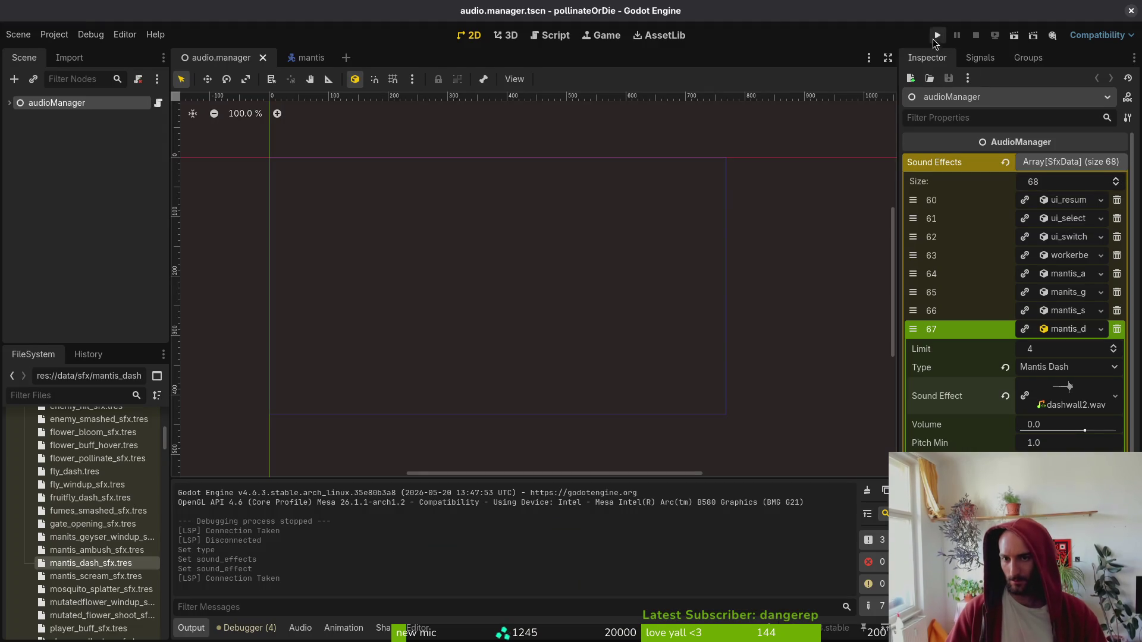
- Run the game, continue the saved game, and load the mantis level from debug select
left_click(938, 36)
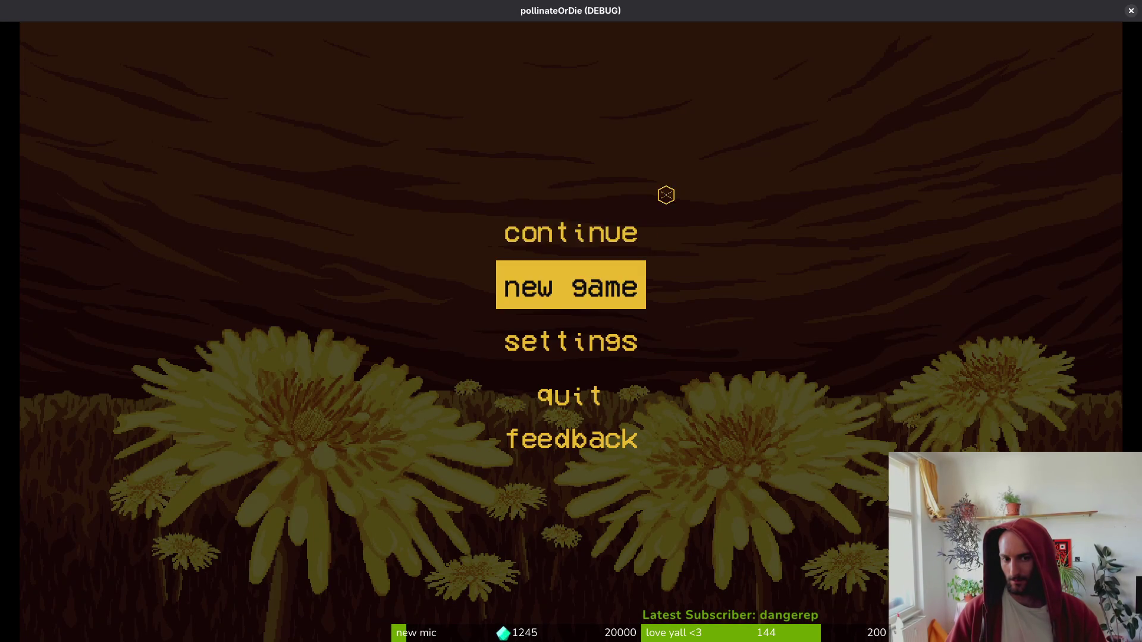
left_click(622, 230)
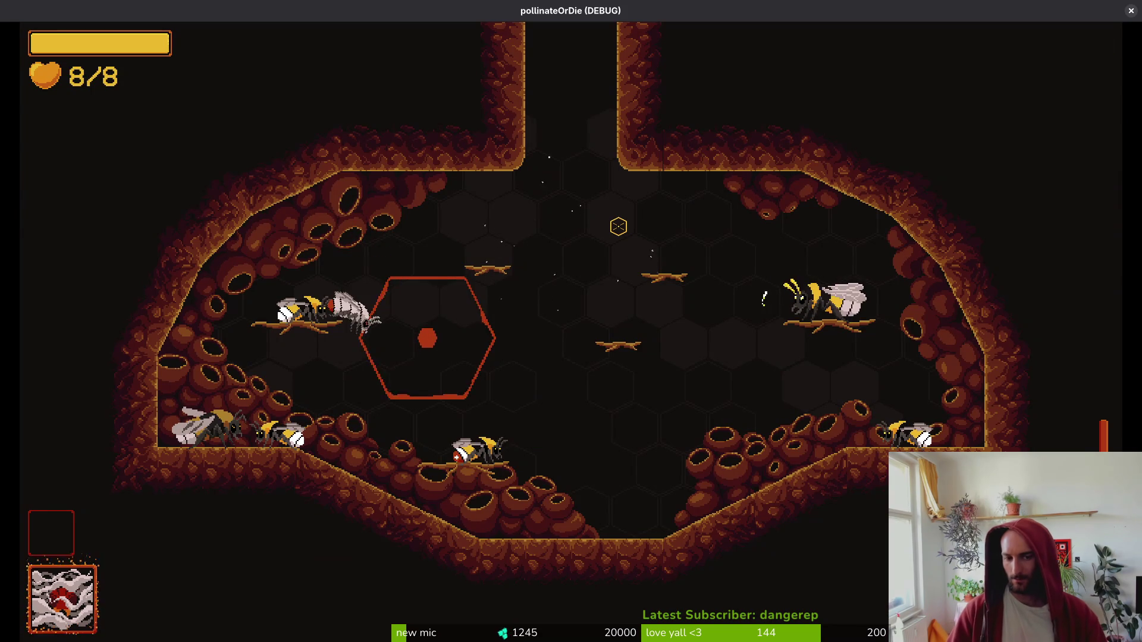
key("F1")
key("Down")
key("Return")
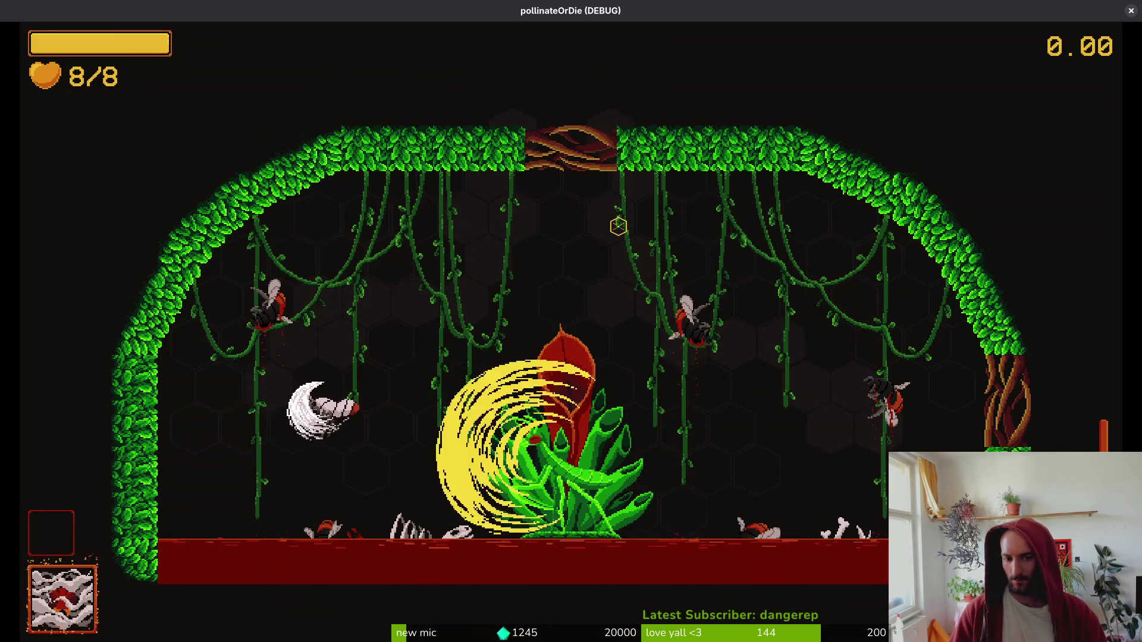
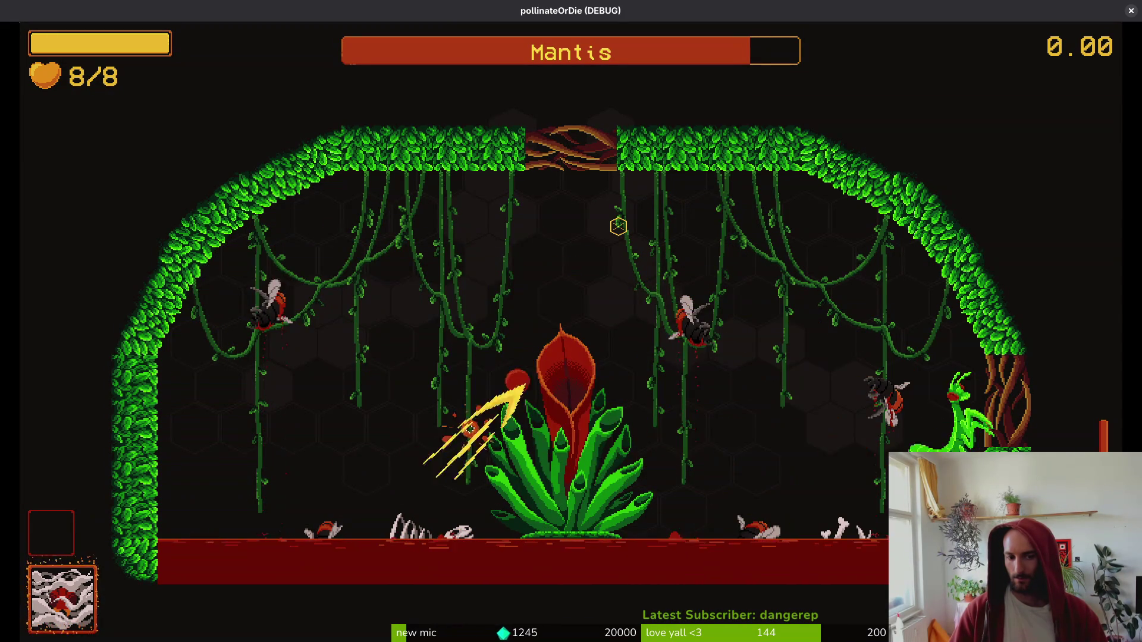
- Fly the bee around the arena and slash the Mantis boss twice
key("d")
key("s")
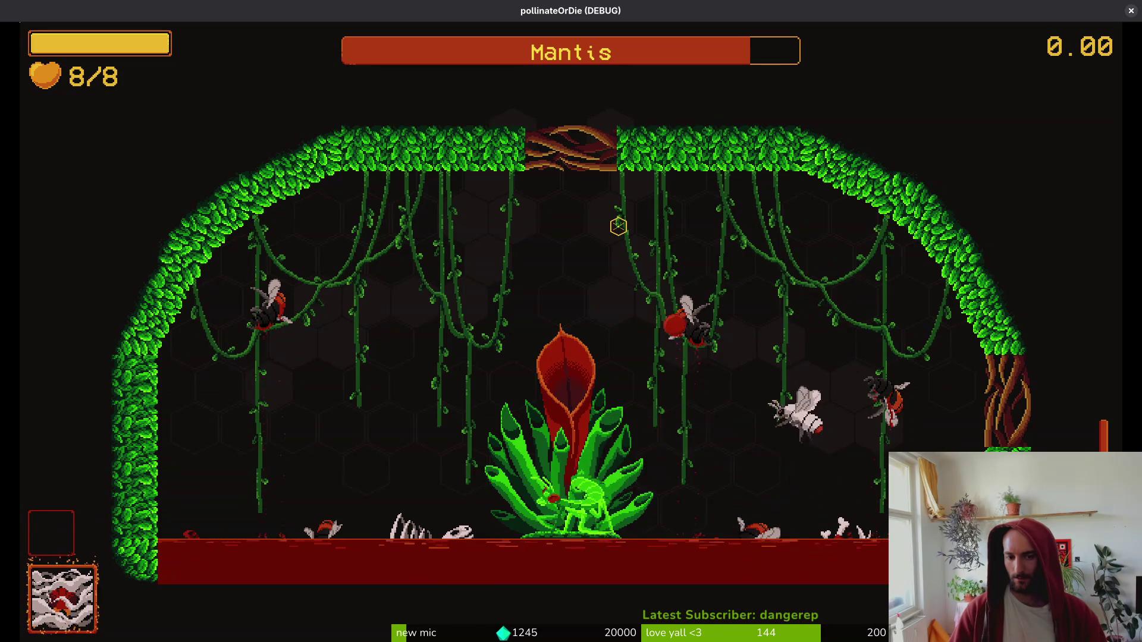
key("w")
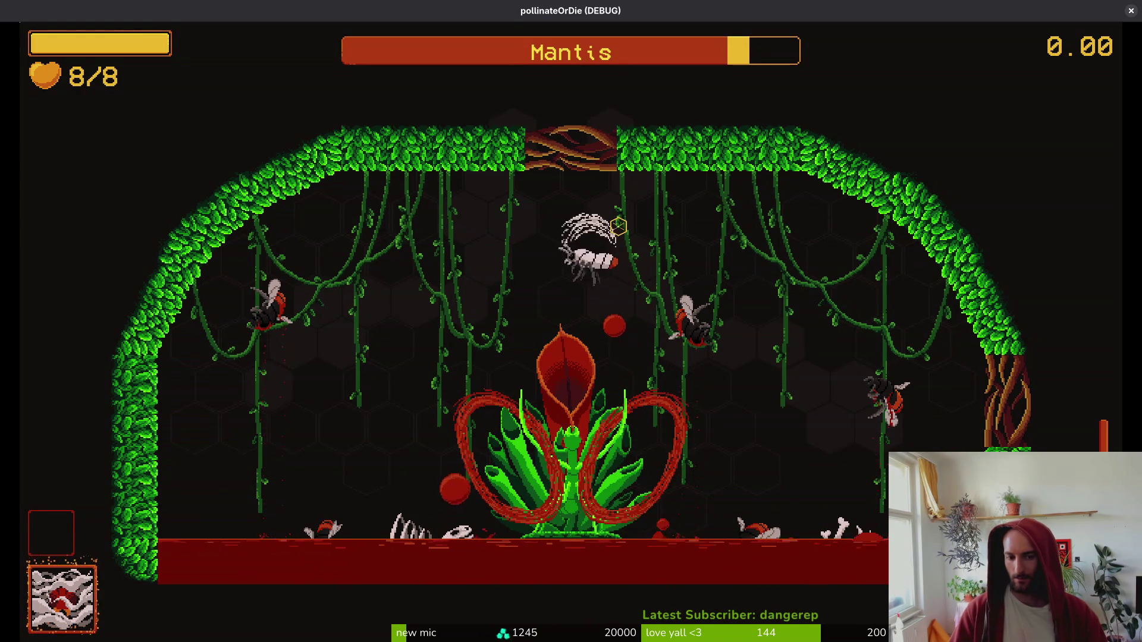
left_click(618, 226)
left_click(619, 226)
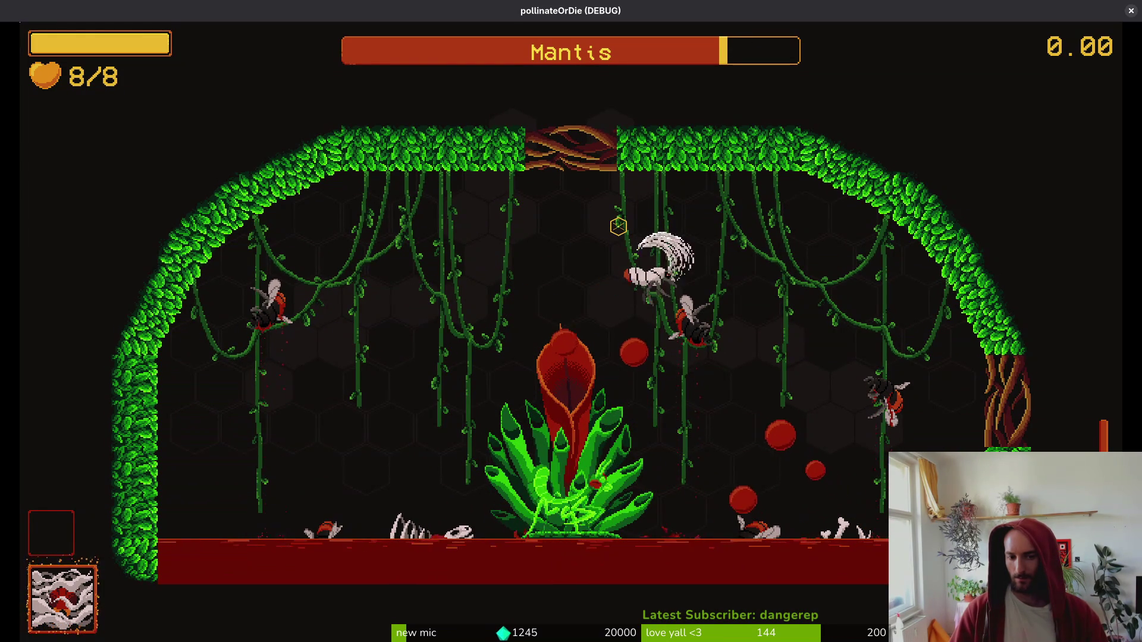
- Fly off left, pause the game and switch to the dashing.gd script
key("a")
key("Escape")
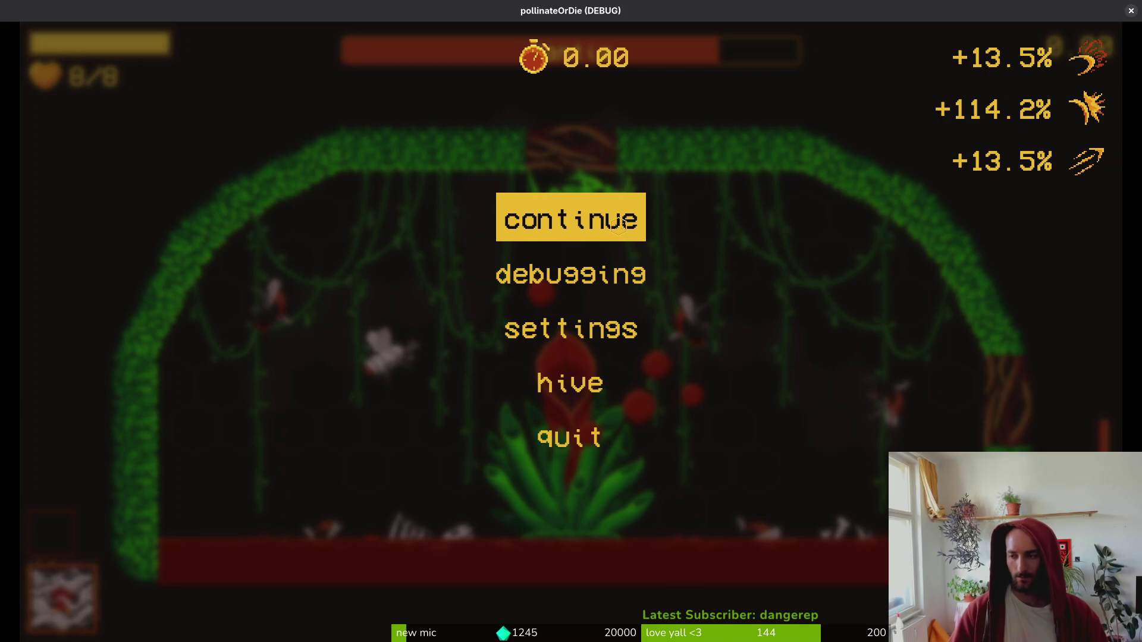
key("alt+Tab")
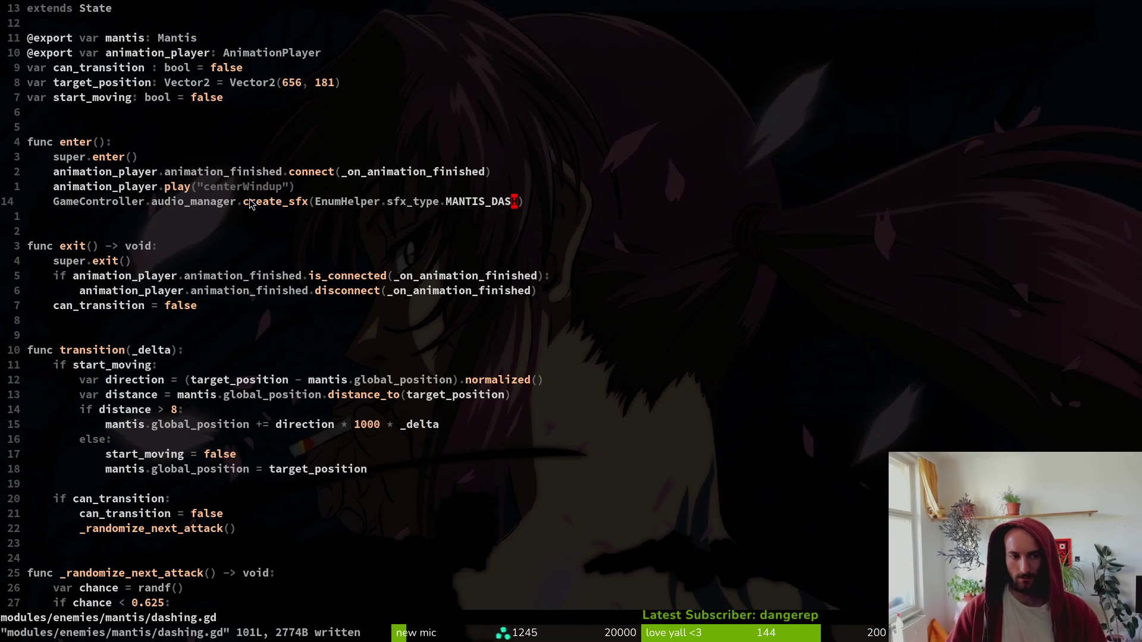
- Cut the create_sfx sound line out of enter() in dashing.gd and save
key("shift+v")
type("d:w")
key("Return")
key("ctrl+d")
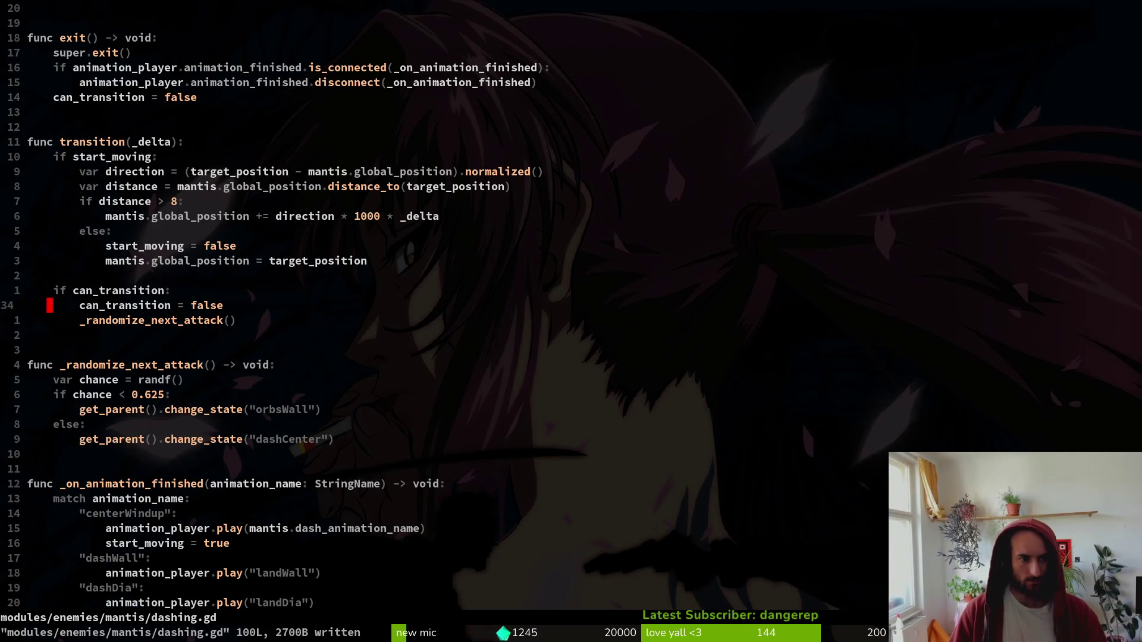
- Paste the sound line under start_moving in the animation-finished handler, indent it, and move it above the play call
key("ctrl+d")
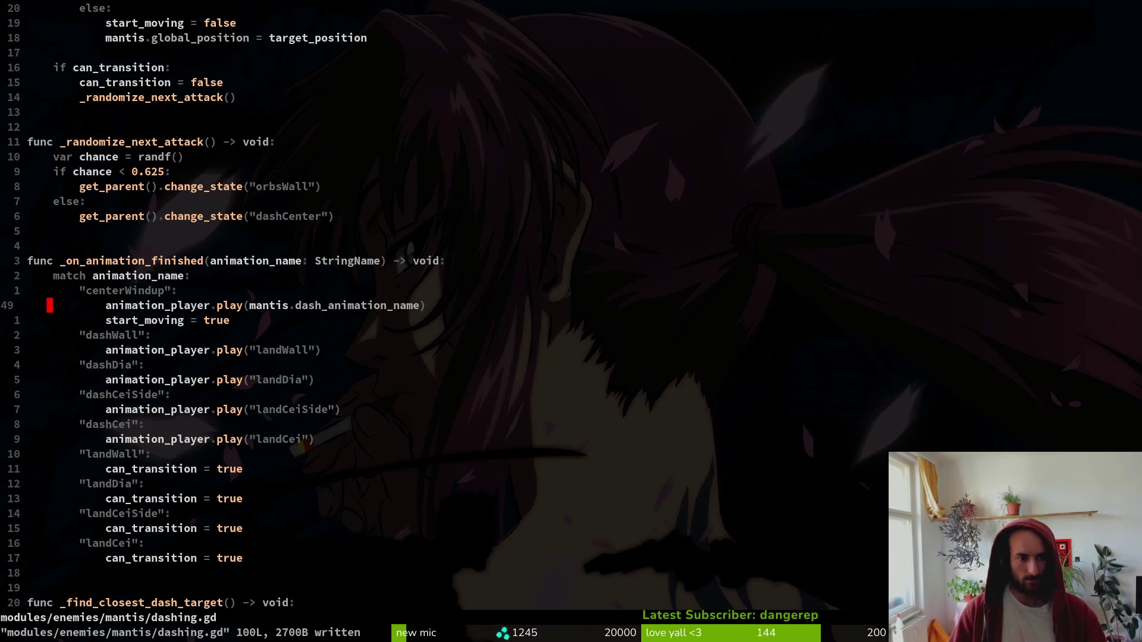
key("p")
key("shift+v")
key(">")
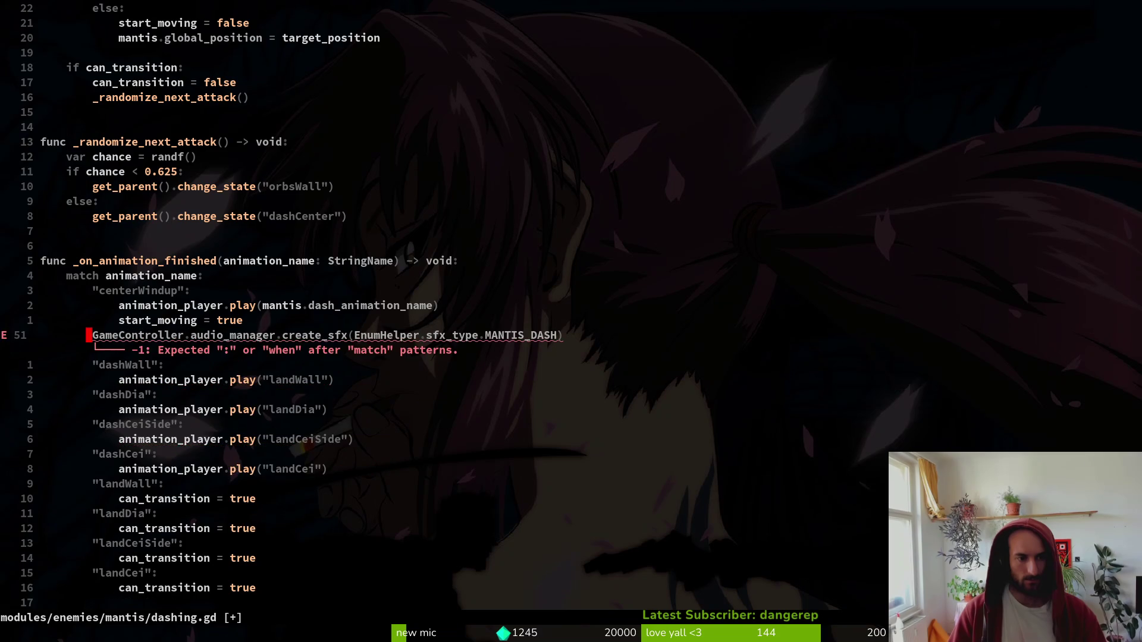
key("period")
key("shift+v")
key("K")
key("K")
key("Escape")
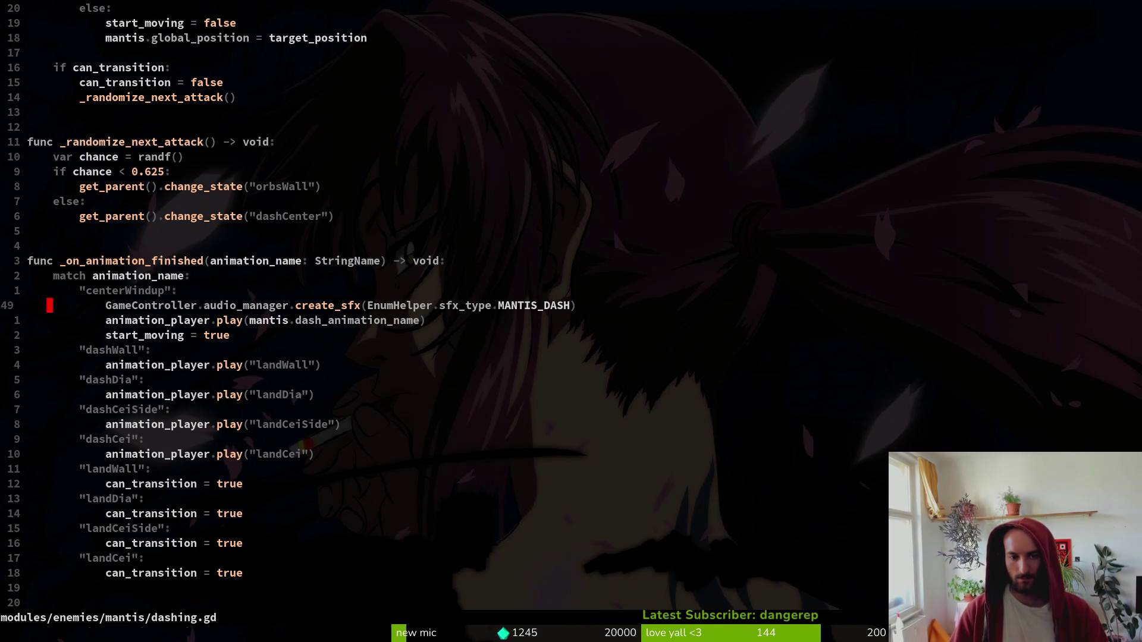
- Save, paste the sound line back under play in enter(), dedent it and change it to SPIDER_JUMP
type(":w")
key("Return")
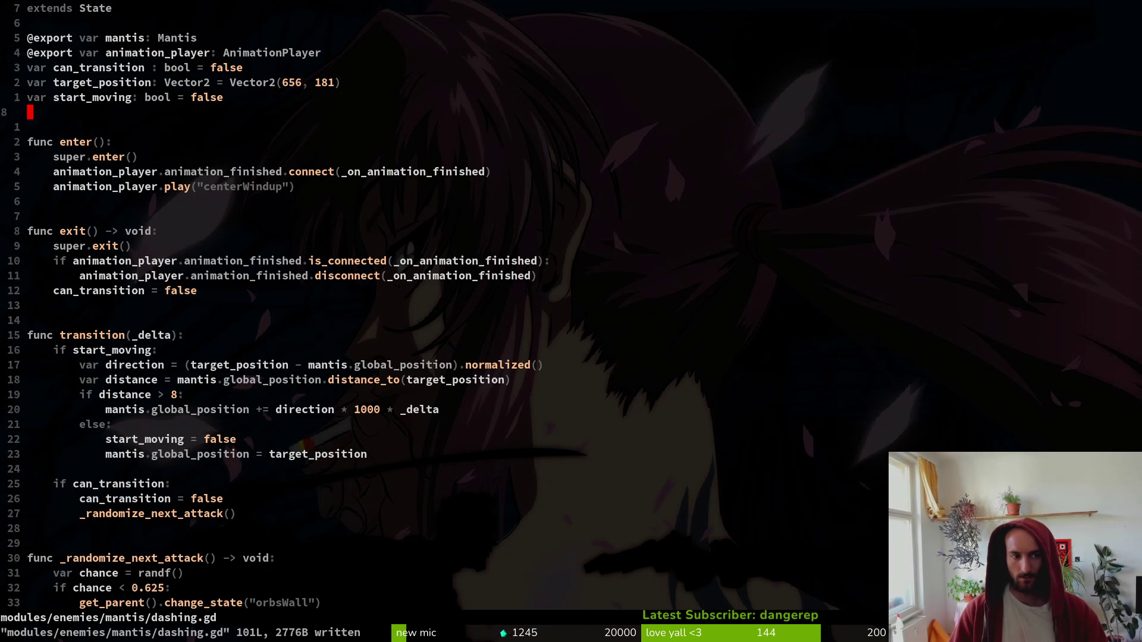
key("j")
key("p")
key("V")
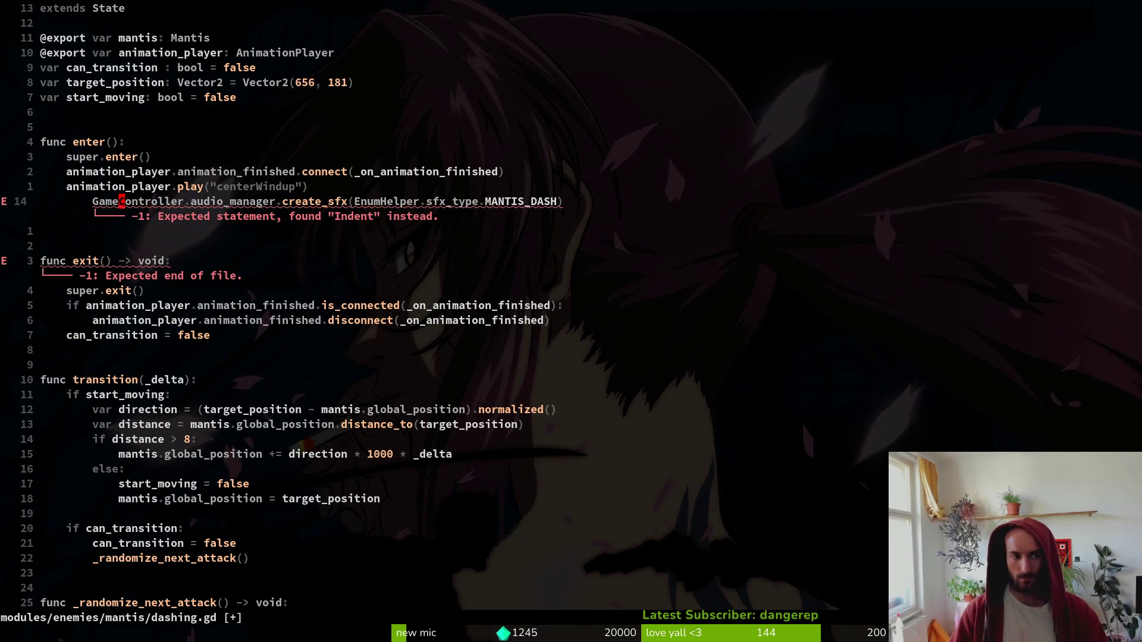
key("less")
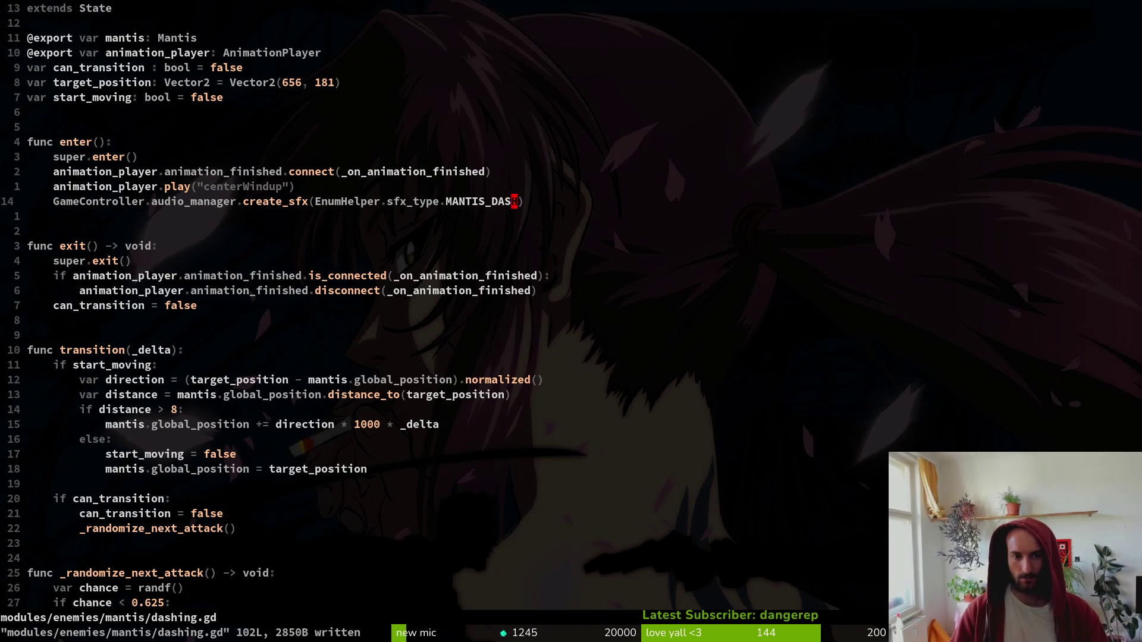
type("SPIDER_JUMP")
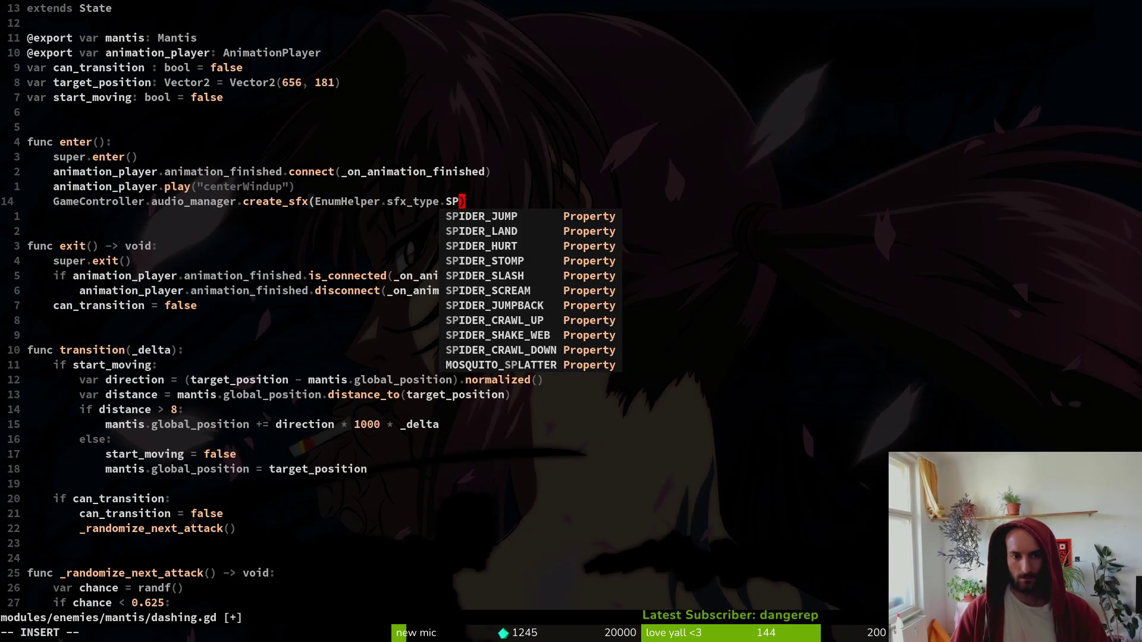
key("Return")
- Run the game, close it, return to dashing.gd, then launch the game again
key("alt+Tab")
key("F5")
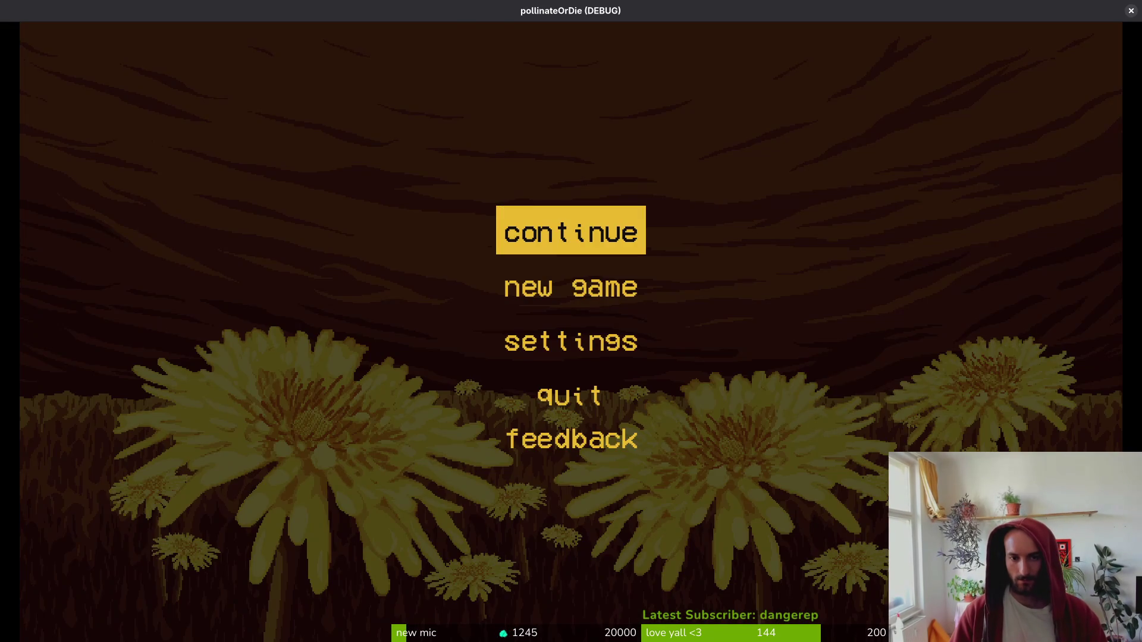
key("F8")
key("alt+Tab")
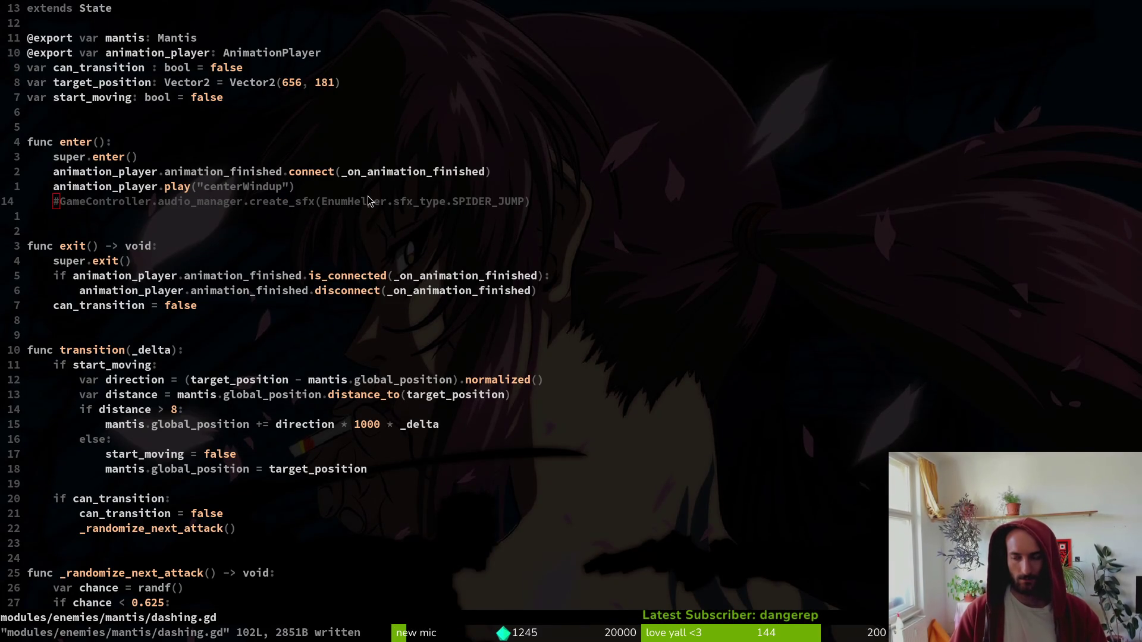
key("alt+Tab")
key("F5")
- Continue the saved game, load the Mantis boss level from debug select, then pause and resume
key("Return")
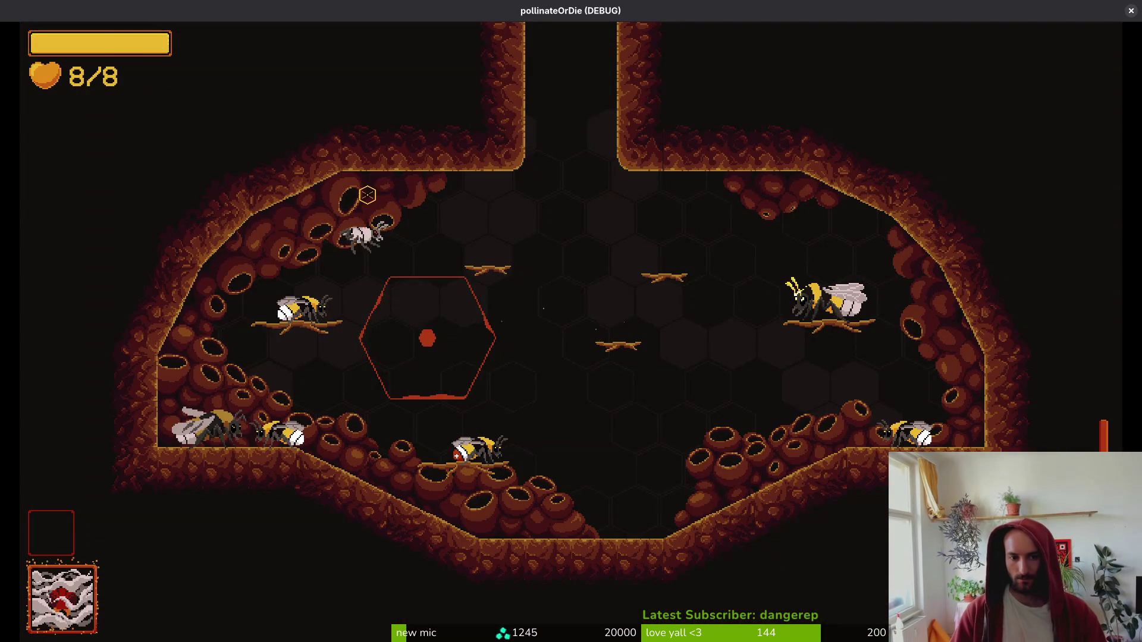
key("Escape")
key("Return")
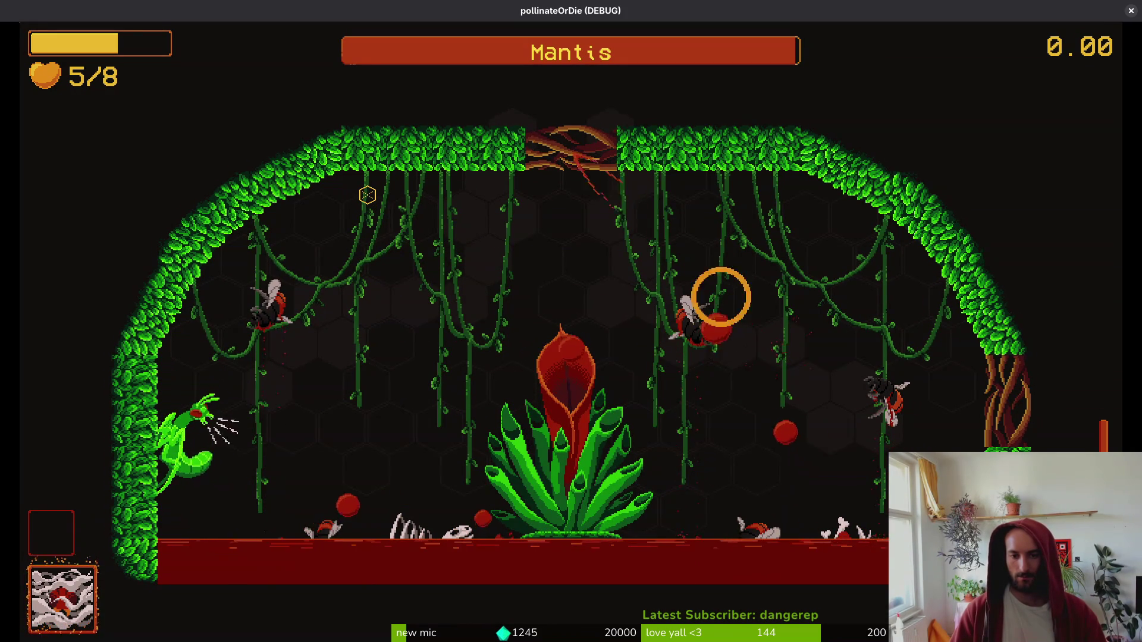
key("Escape")
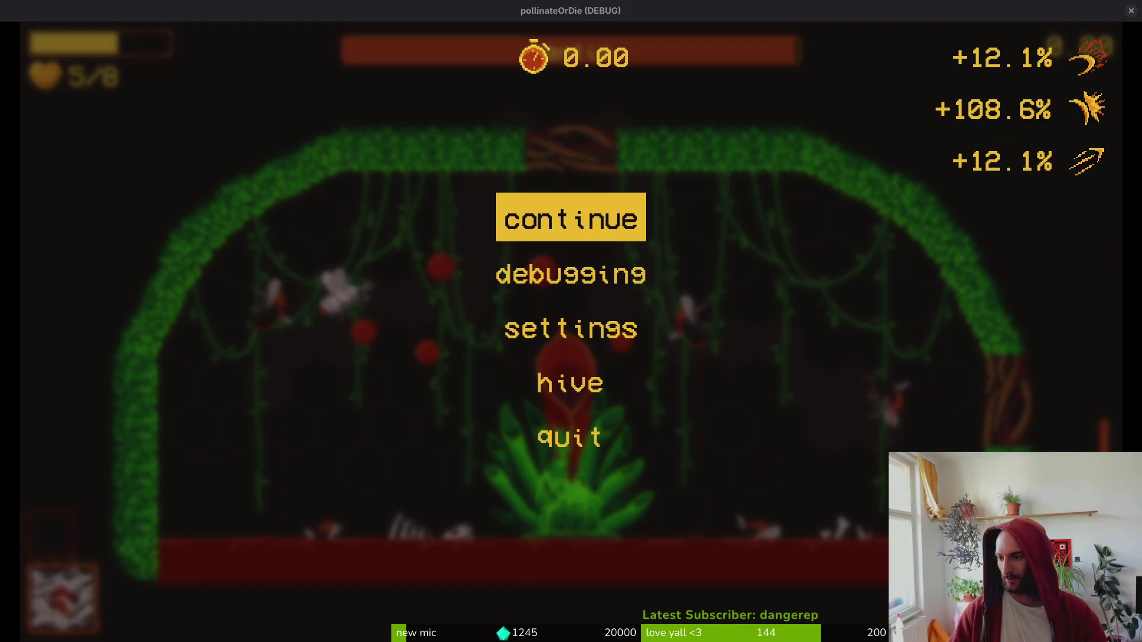
left_click(579, 224)
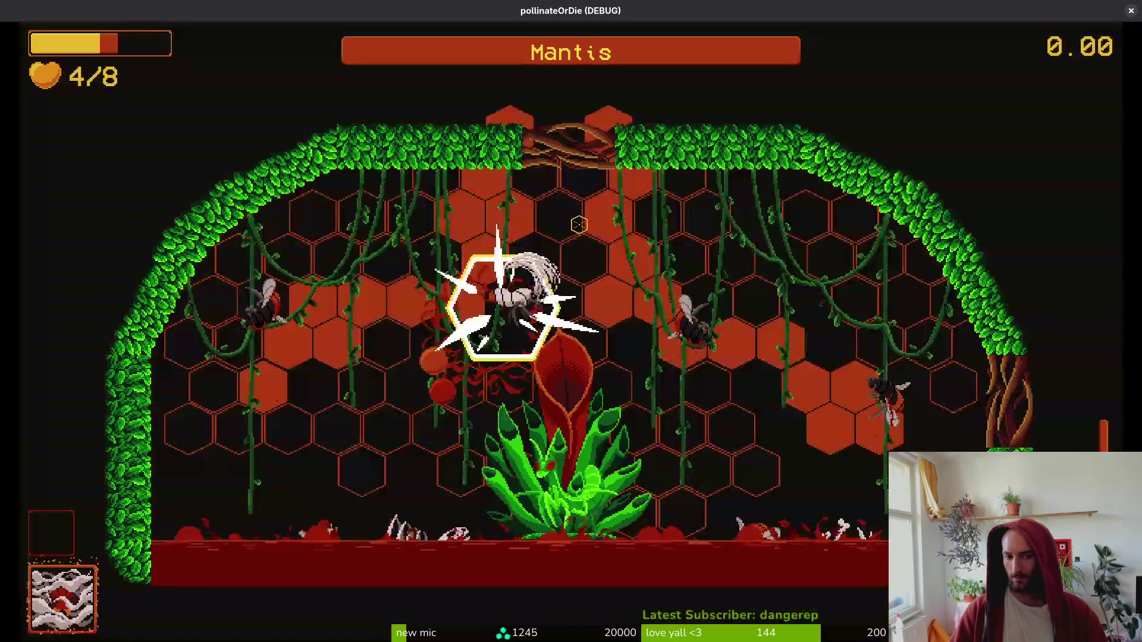
- Dash and slash at the mantis across the arena, dodging its attacks and dropping onto the central plant
key("a")
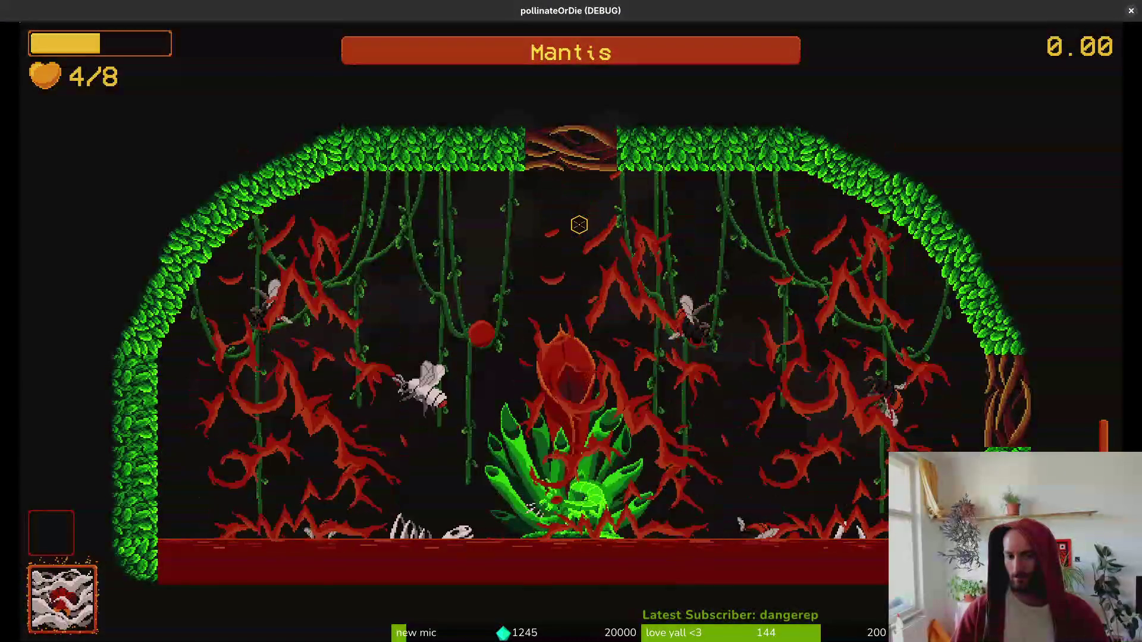
key("s")
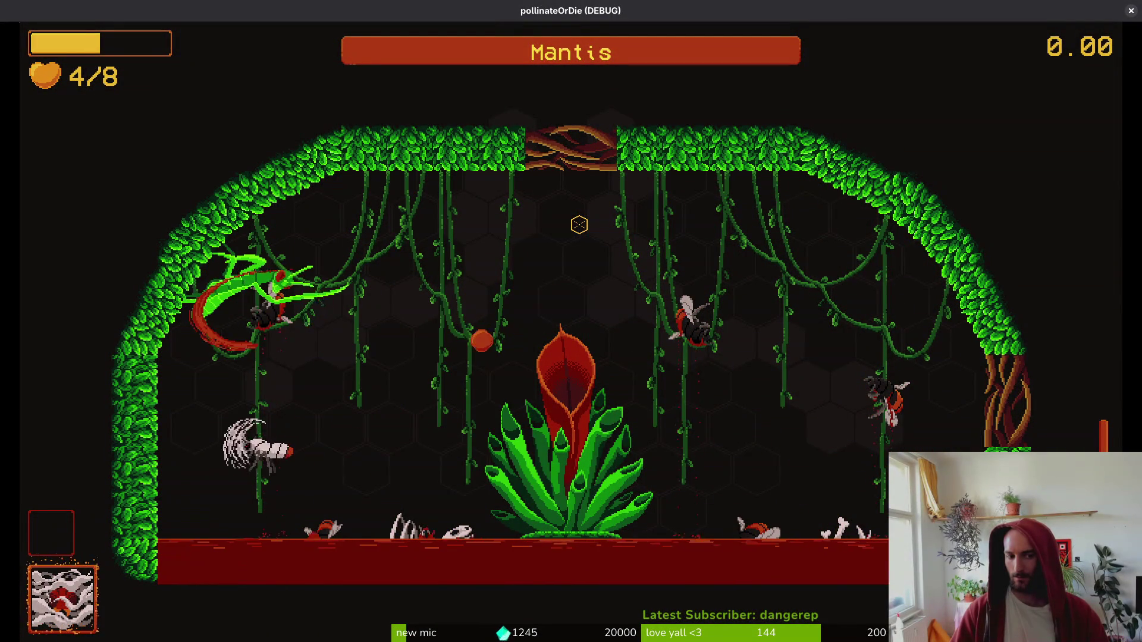
left_click(579, 225)
key("d")
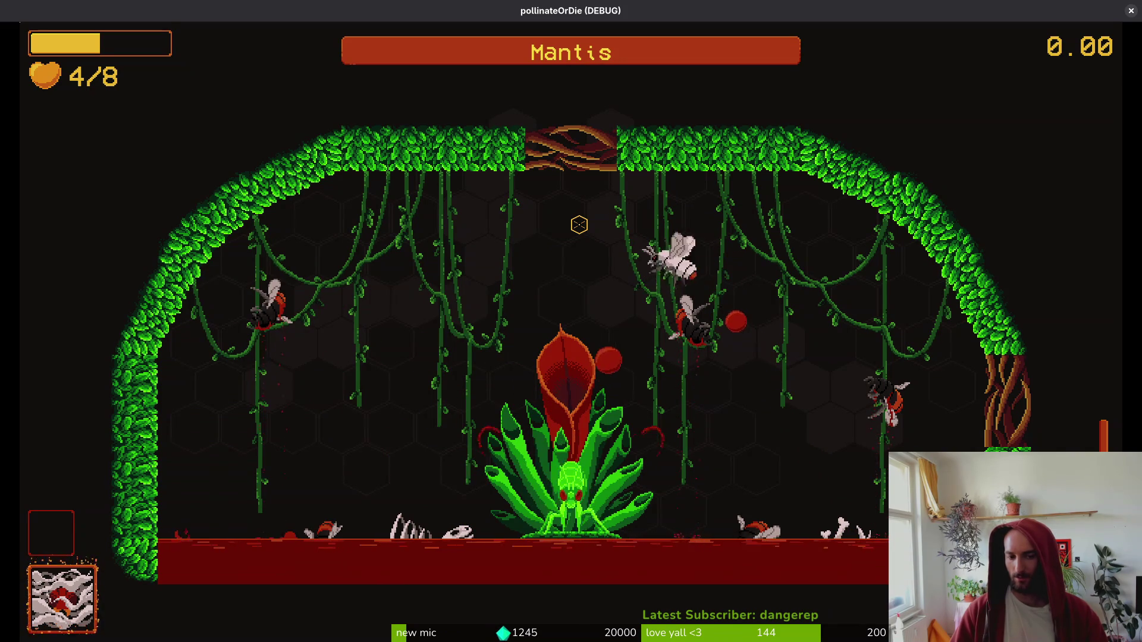
key("a")
key("a")
left_click(579, 224)
key("s")
left_click(579, 224)
key("d")
key("w")
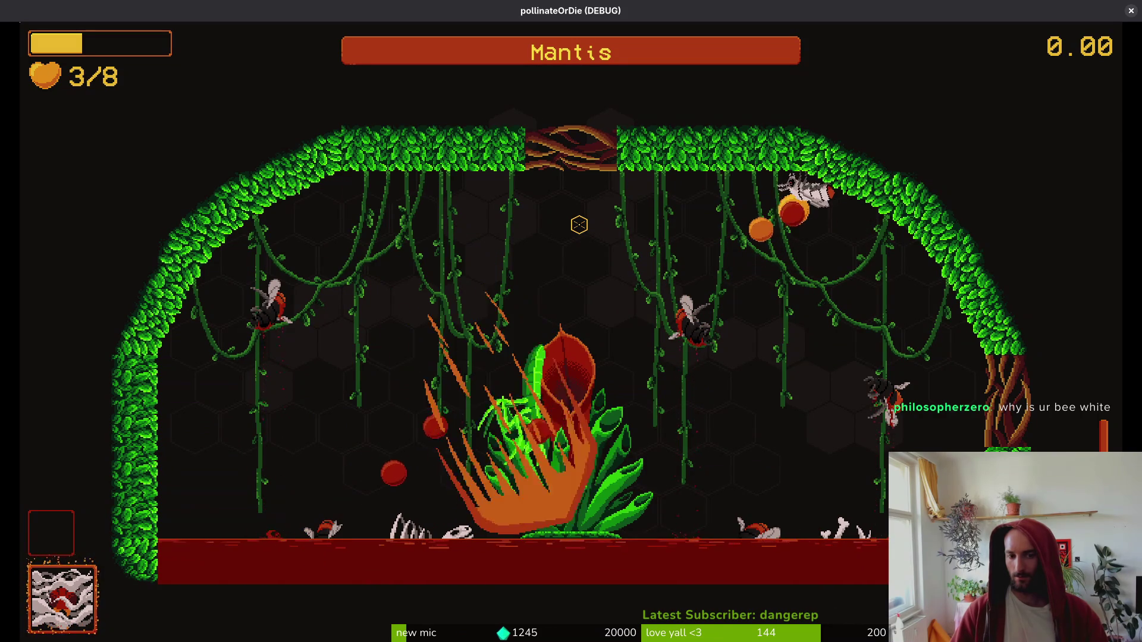
key("s")
key("w")
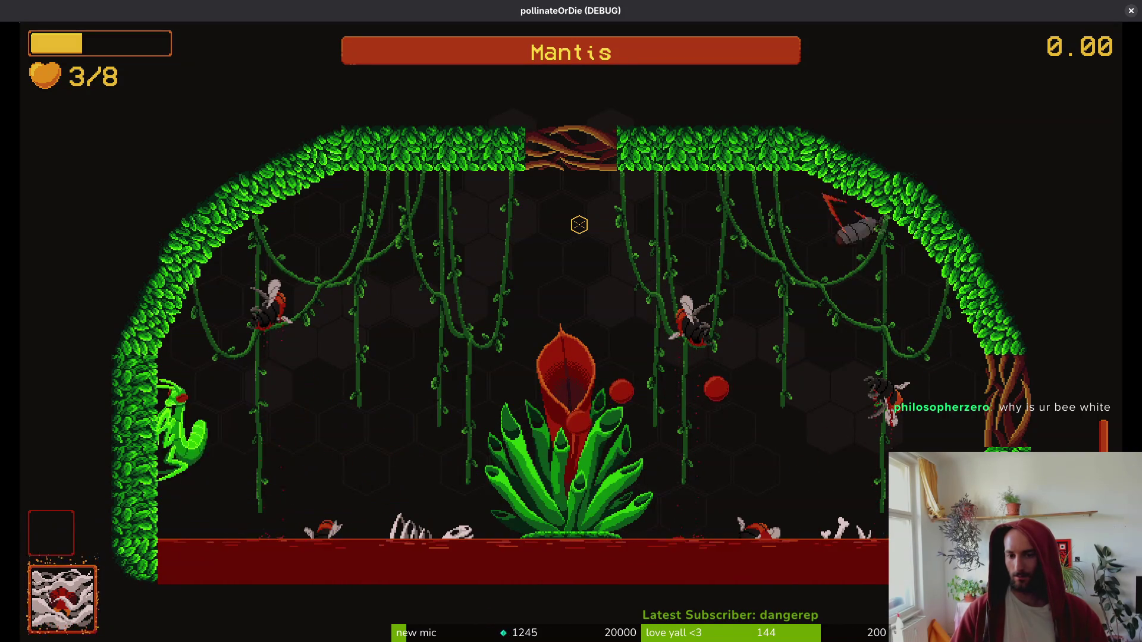
key("a")
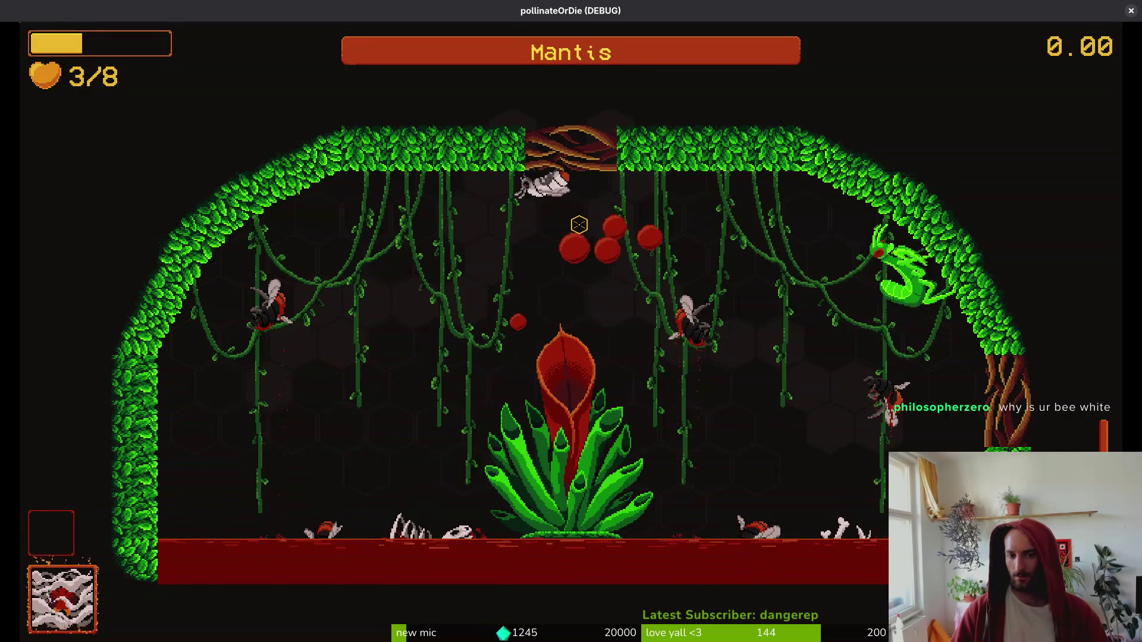
key("s")
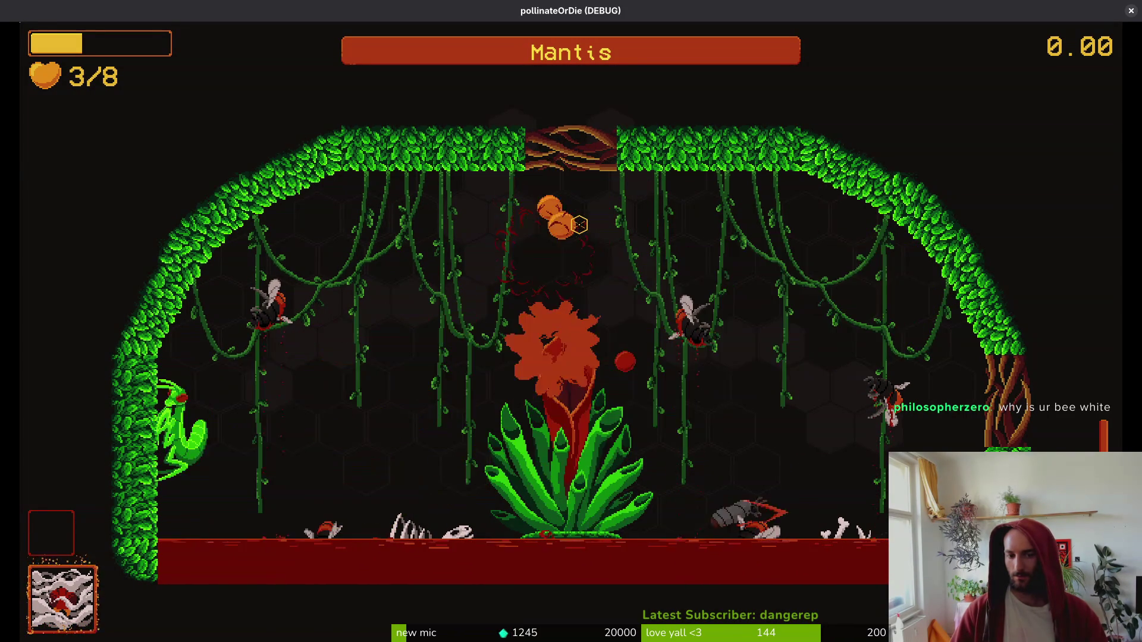
- Keep circling between the arena corners and diving at the mantis on the central plant
key("w")
key("a")
key("w")
key("a")
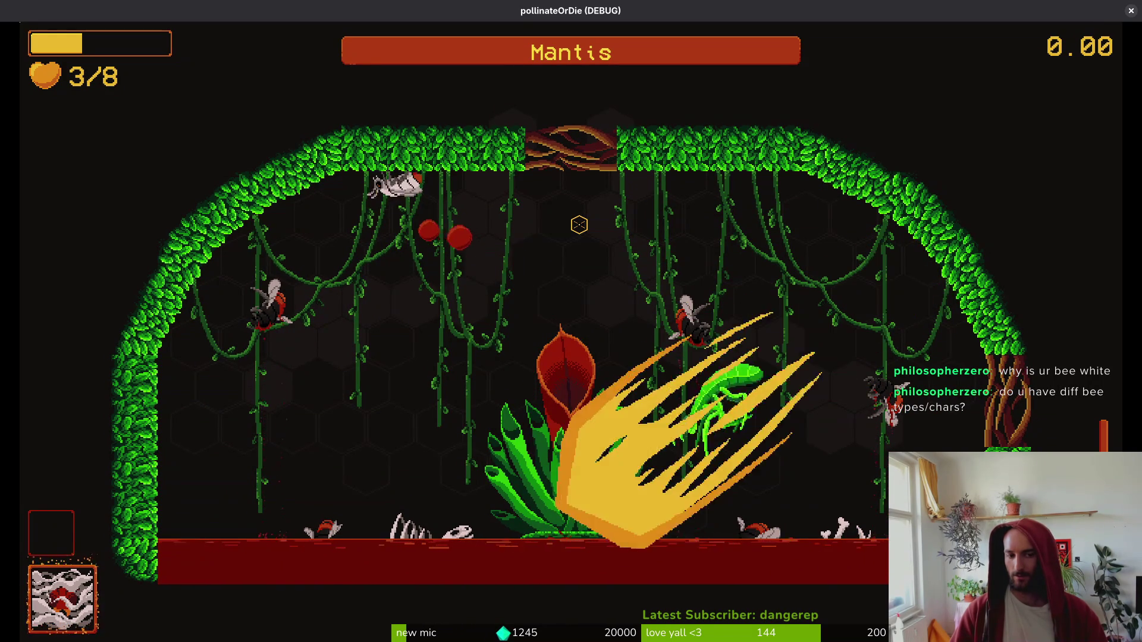
key("s")
key("w")
key("d")
key("w")
key("a")
key("s")
key("a")
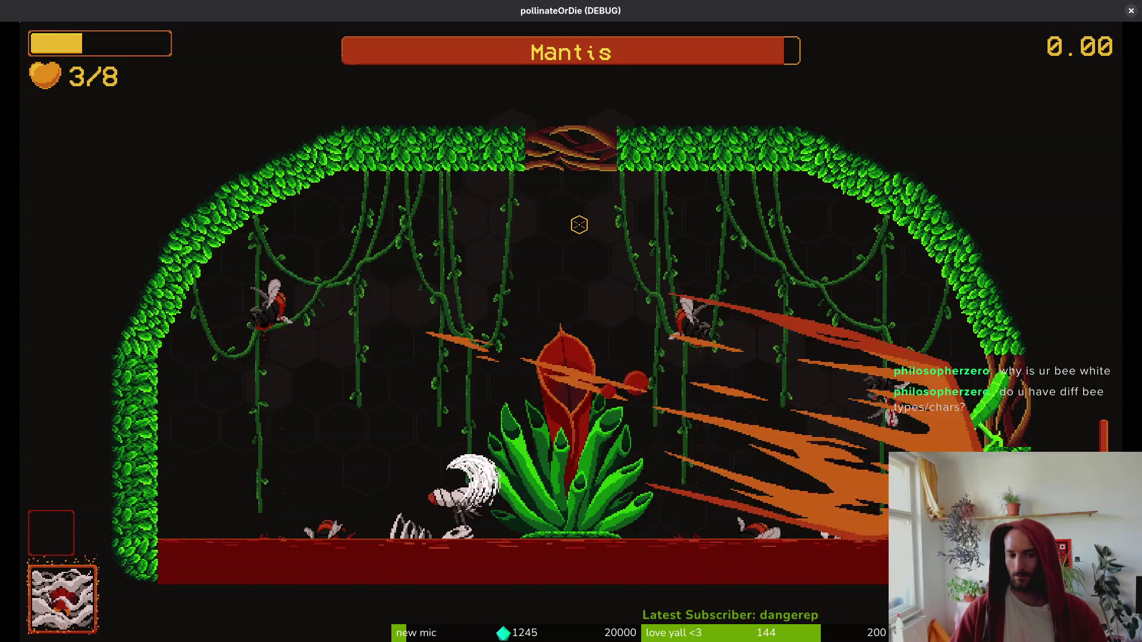
key("d")
key("w")
- Pause the fight, return to Neovim and jump to the animation-finished handler in dashing.gd
key("Escape")
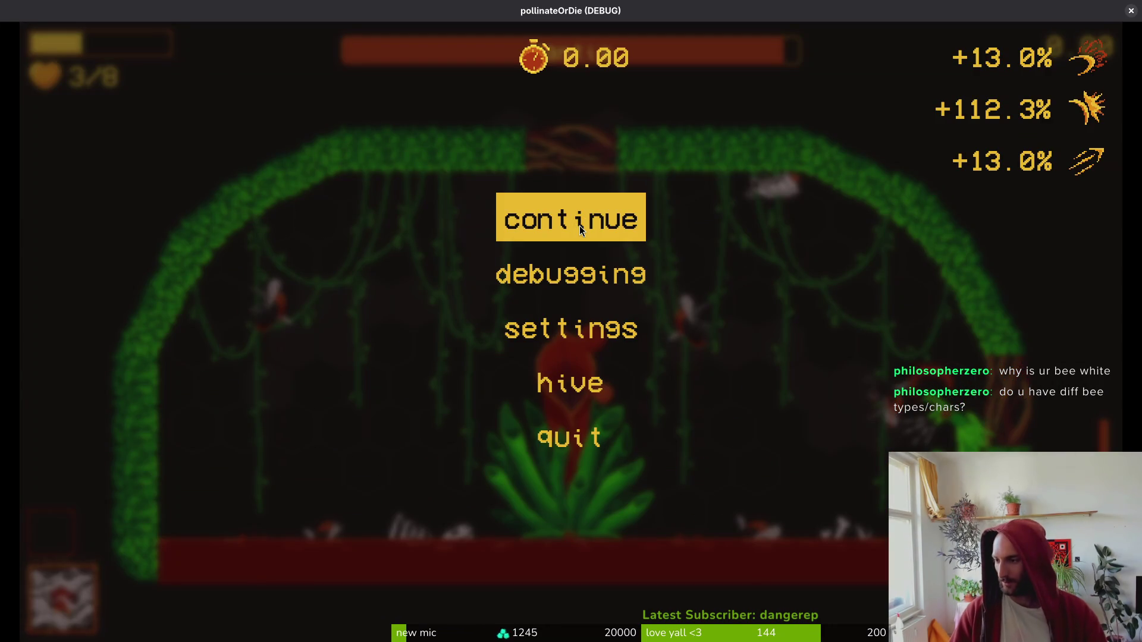
key("alt+F4")
key("ctrl+d")
key("ctrl+d")
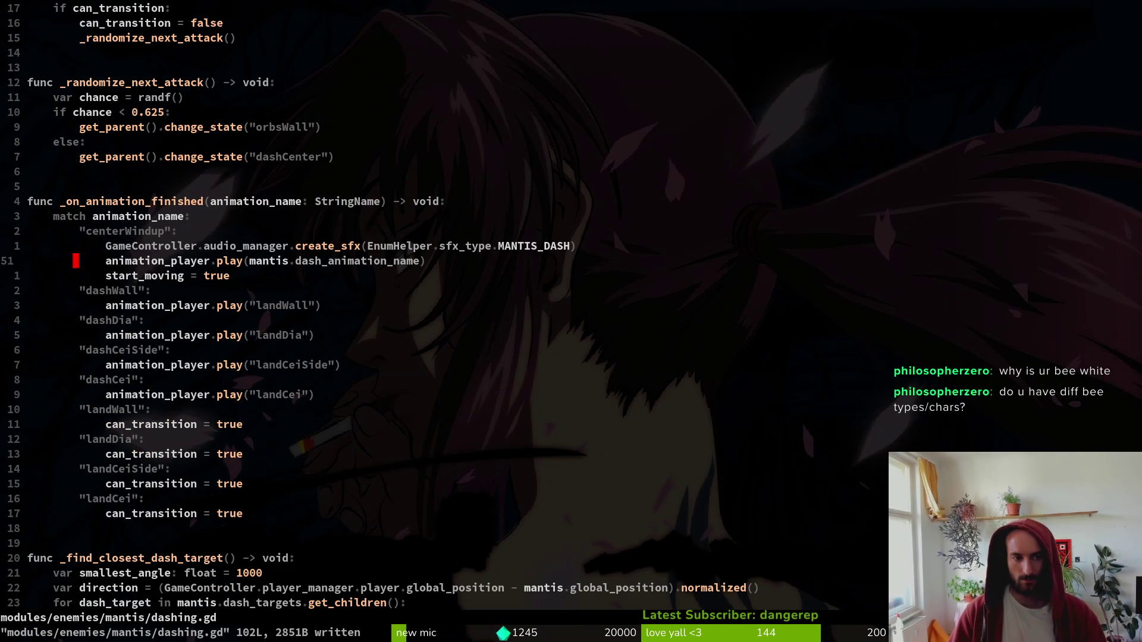
- Copy the MANTIS_DASH create_sfx line from dashing.gd
key("k")
key("V")
key("Escape")
- Open dash_center.gd, paste the MANTIS_DASH sound line under wallWindup, save and relaunch the game
key("space")
key("f")
key("f")
type("dascen")
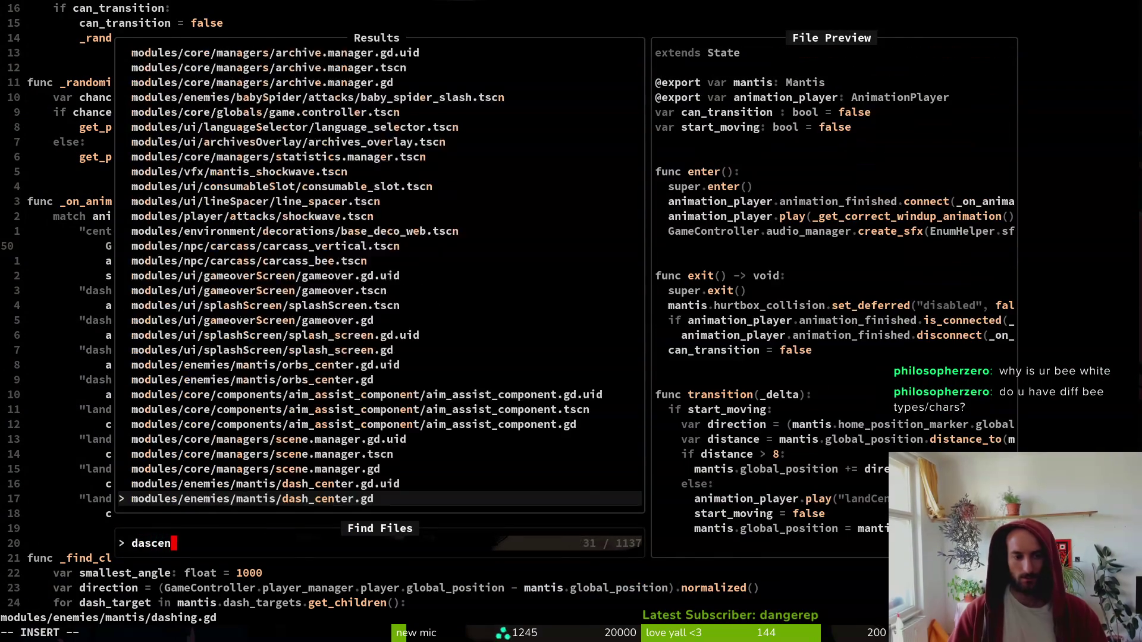
key("Return")
key("ctrl+d")
key("ctrl+d")
key("ctrl+u")
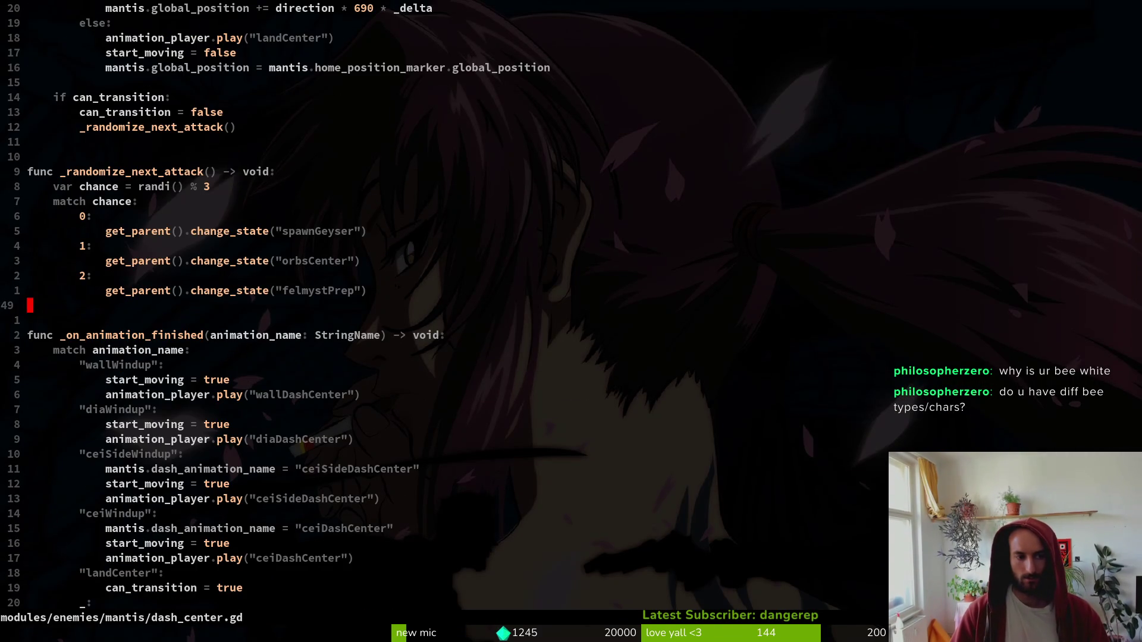
key("p")
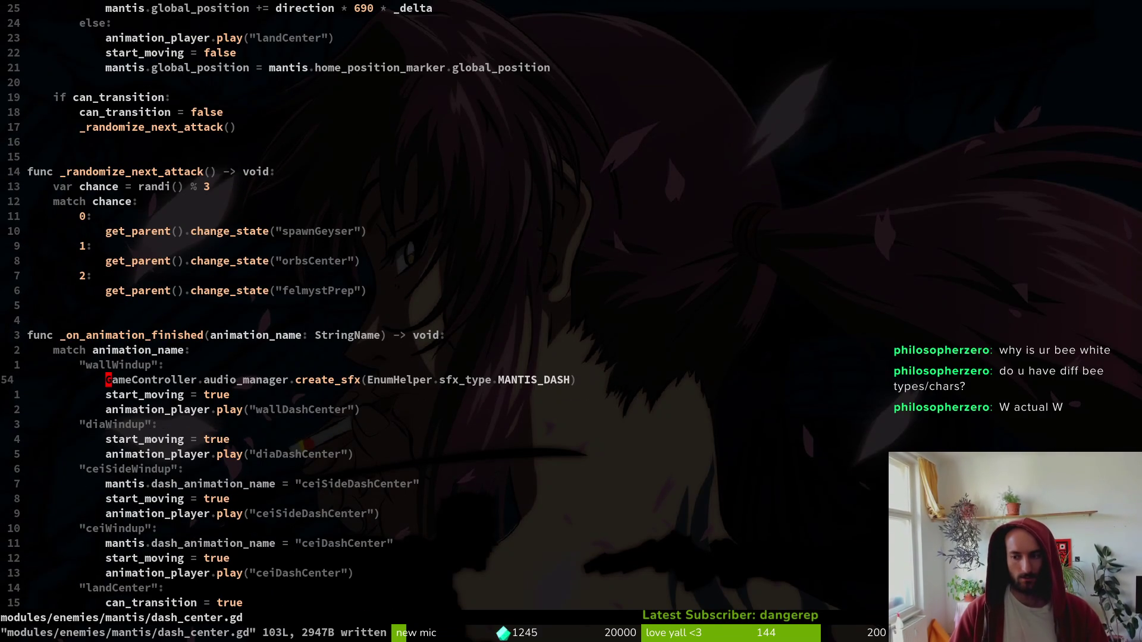
key("alt+Tab")
key("F5")
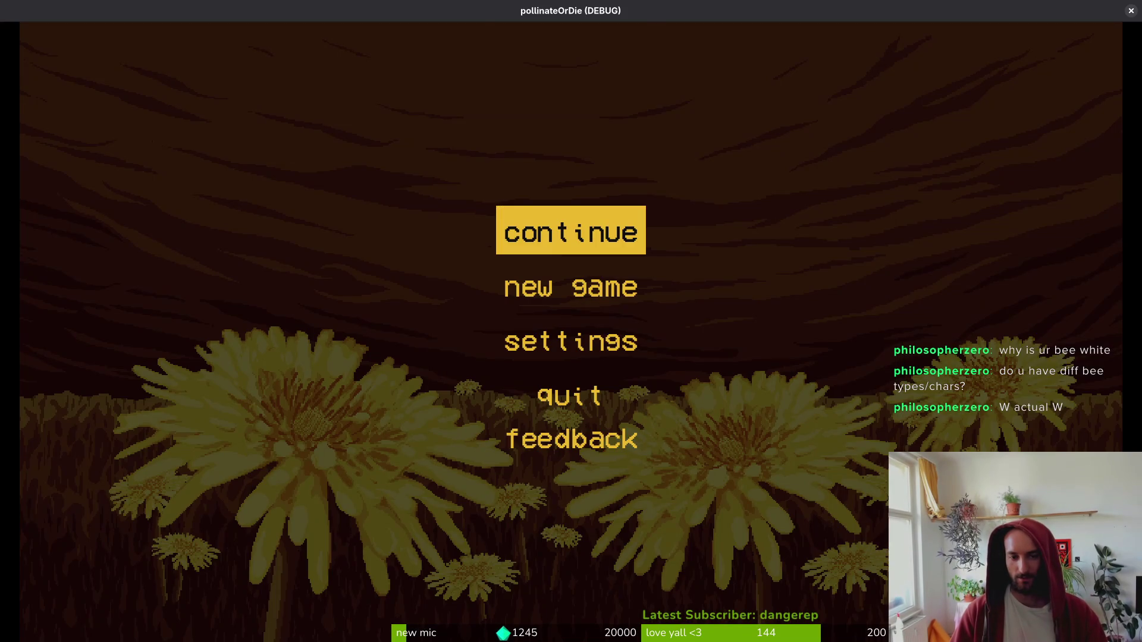
- Continue into the hive and browse the bee skins in the inventory panel
key("Return")
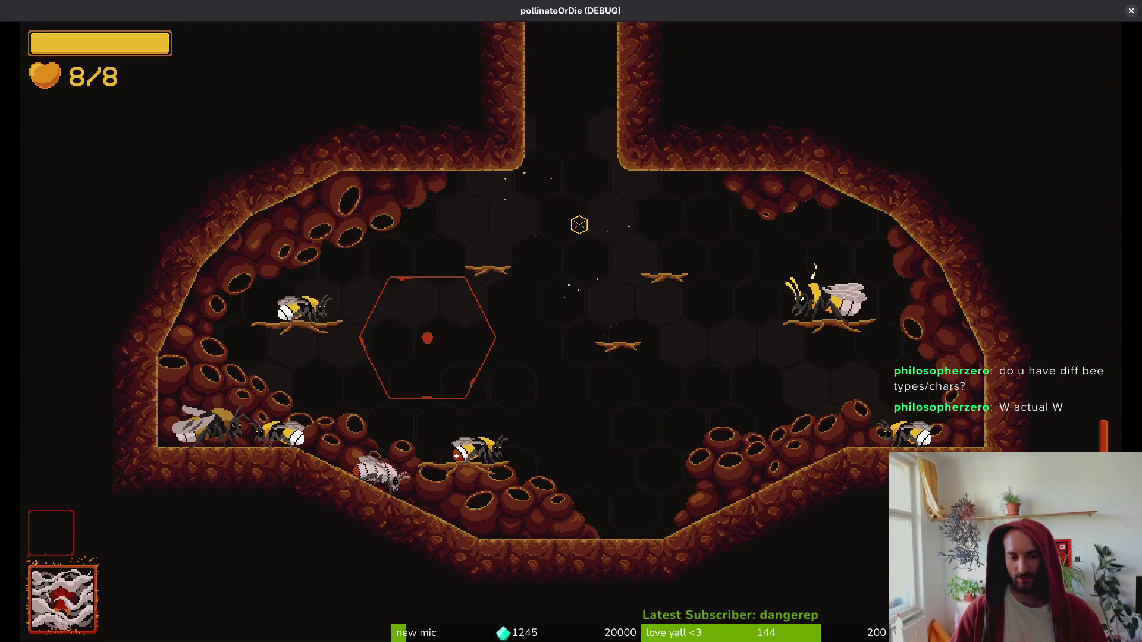
key("Tab")
key("Tab")
key("Right")
key("Left")
key("Left")
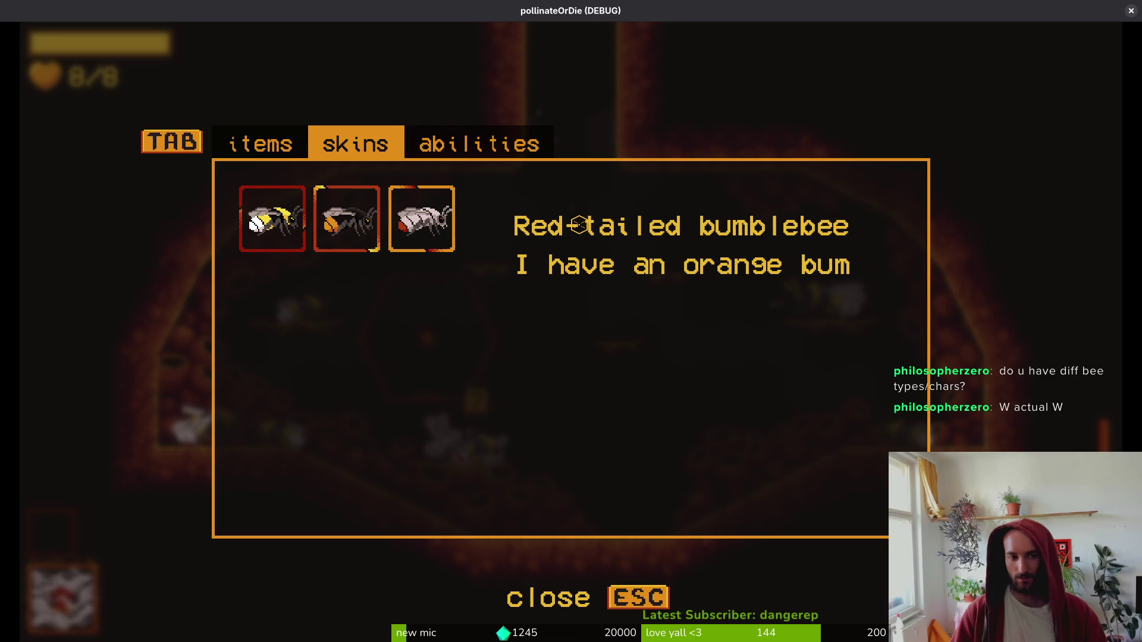
key("Right")
key("Escape")
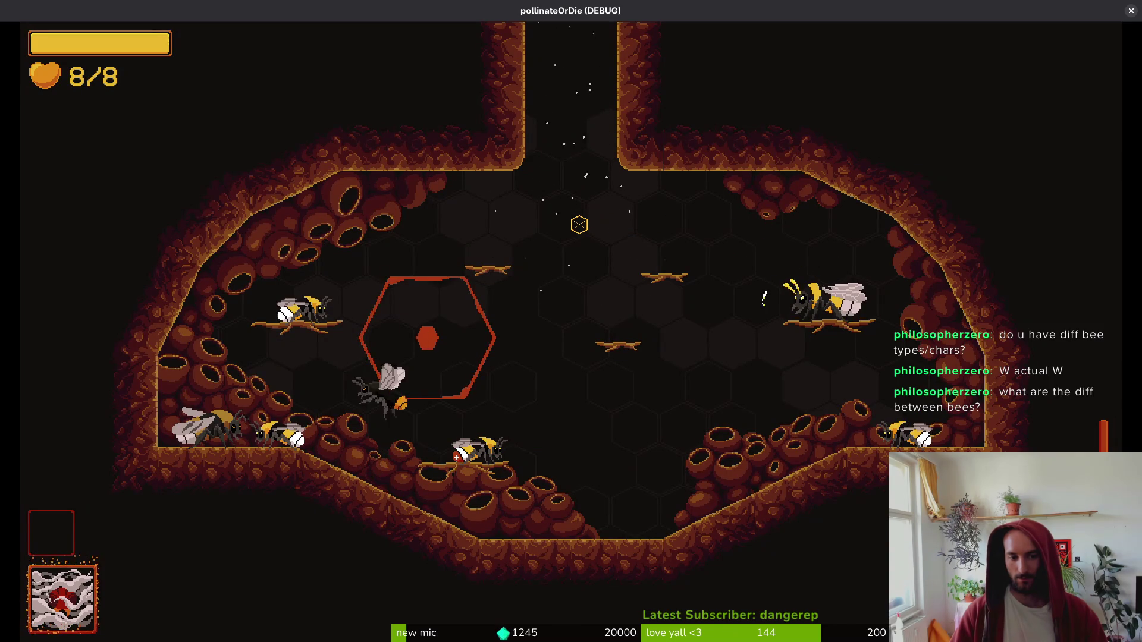
- Load the Mantis boss arena from the debug level select, fly left, then pause
key("Escape")
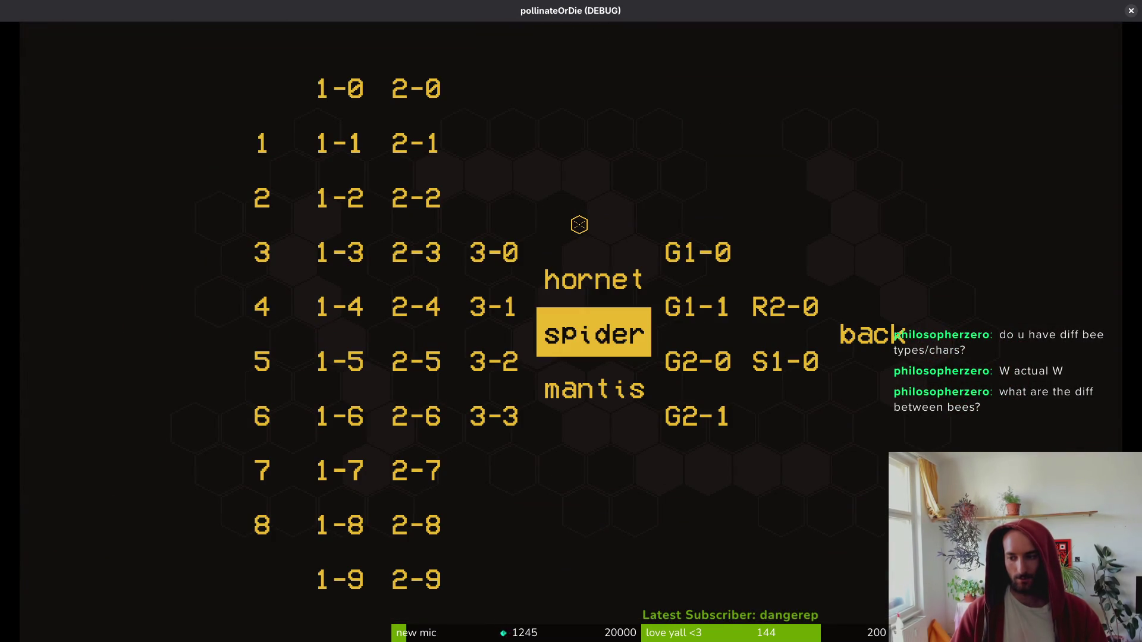
key("Down")
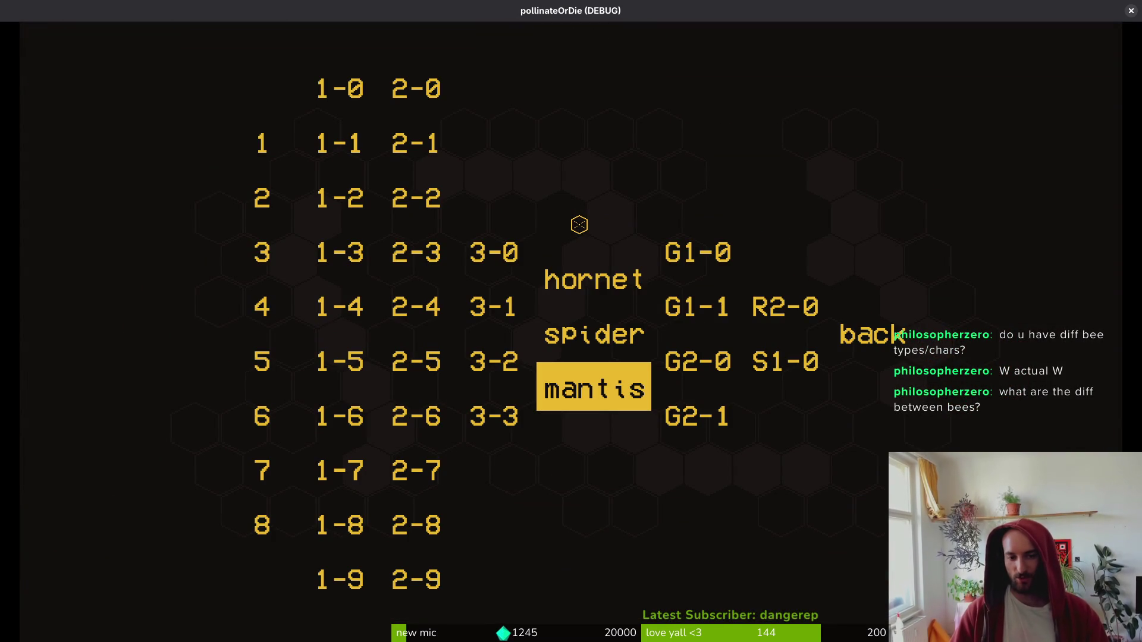
key("Return")
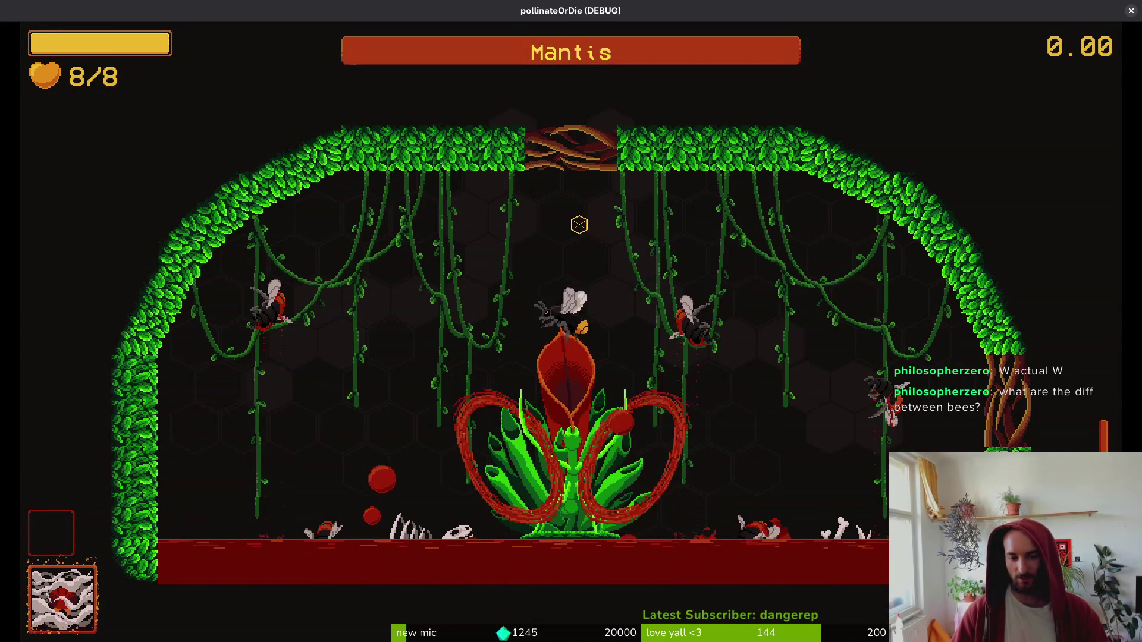
key("a")
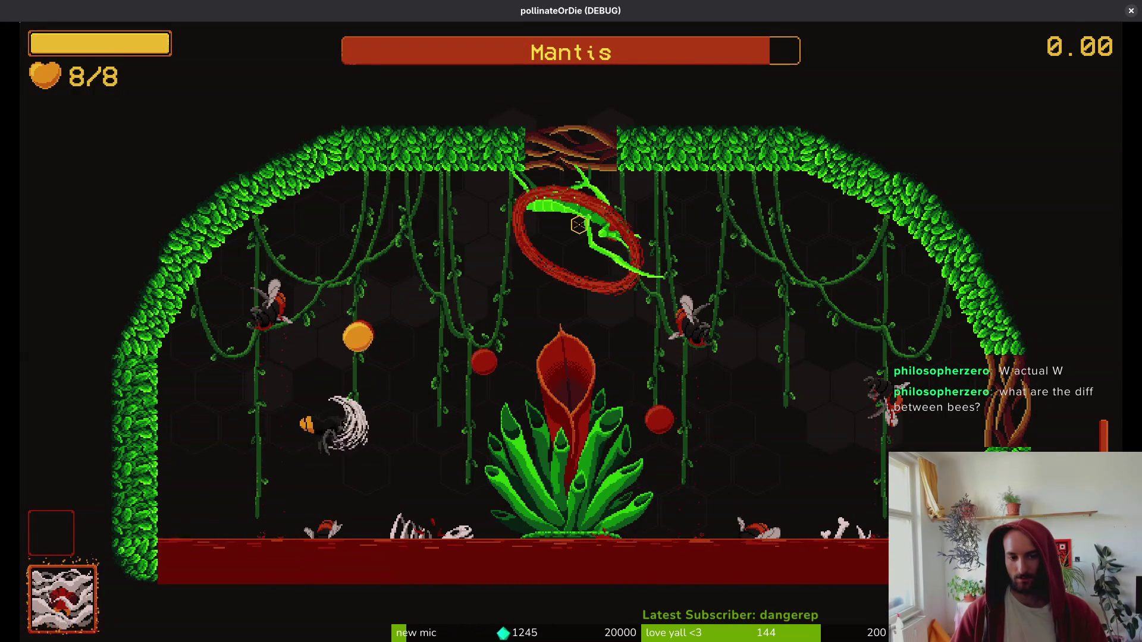
key("Escape")
- In dash_center.gd, move the MANTIS_DASH line into enter() and delete the SPIDER_JUMP line
key("alt+Tab")
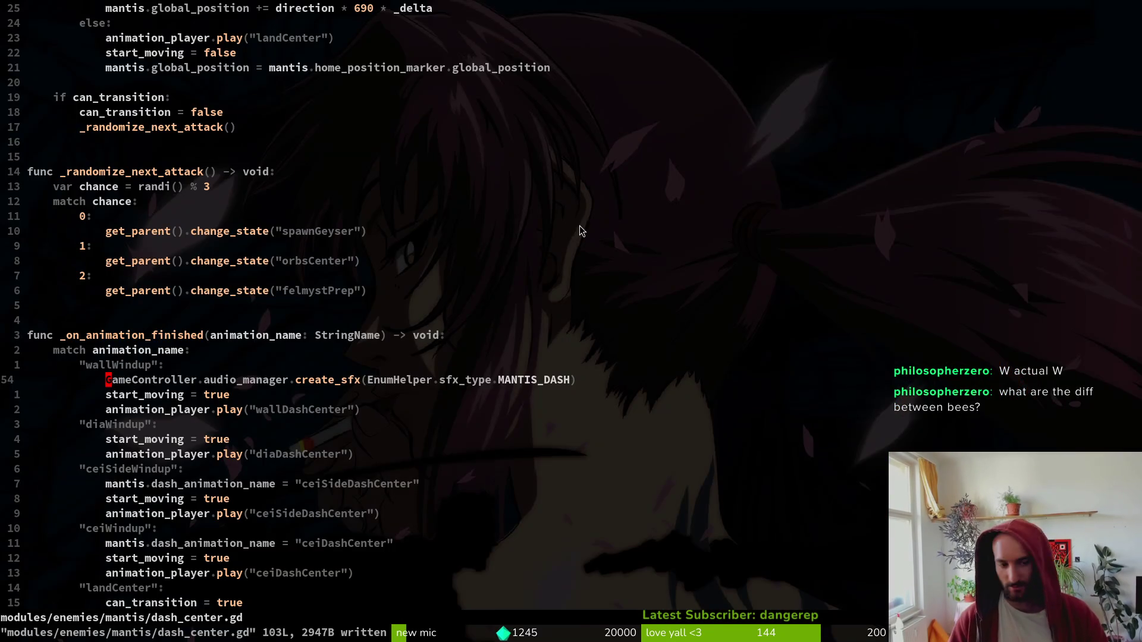
key("V")
key("d")
key("ctrl+o")
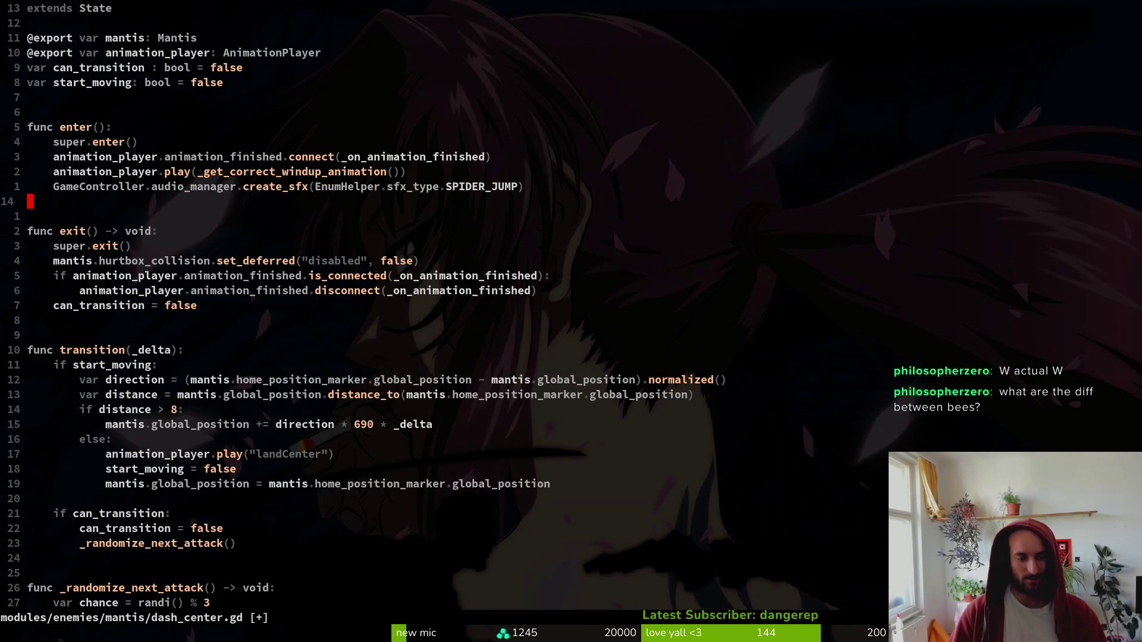
key("P")
key("less")
key("less")
key("less")
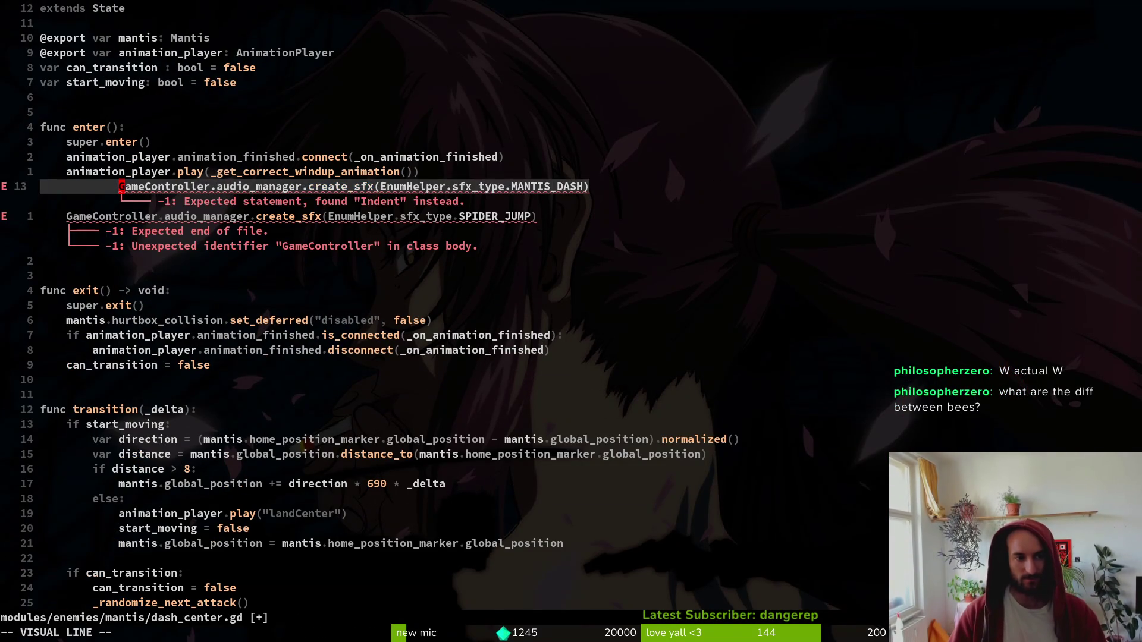
key("j")
key("d")
key("d")
- In dashing.gd, move the MANTIS_DASH line from centerWindup to the top, dedent, save, and relaunch the game
key("ctrl+6")
key("ctrl+6")
key("ctrl+6")
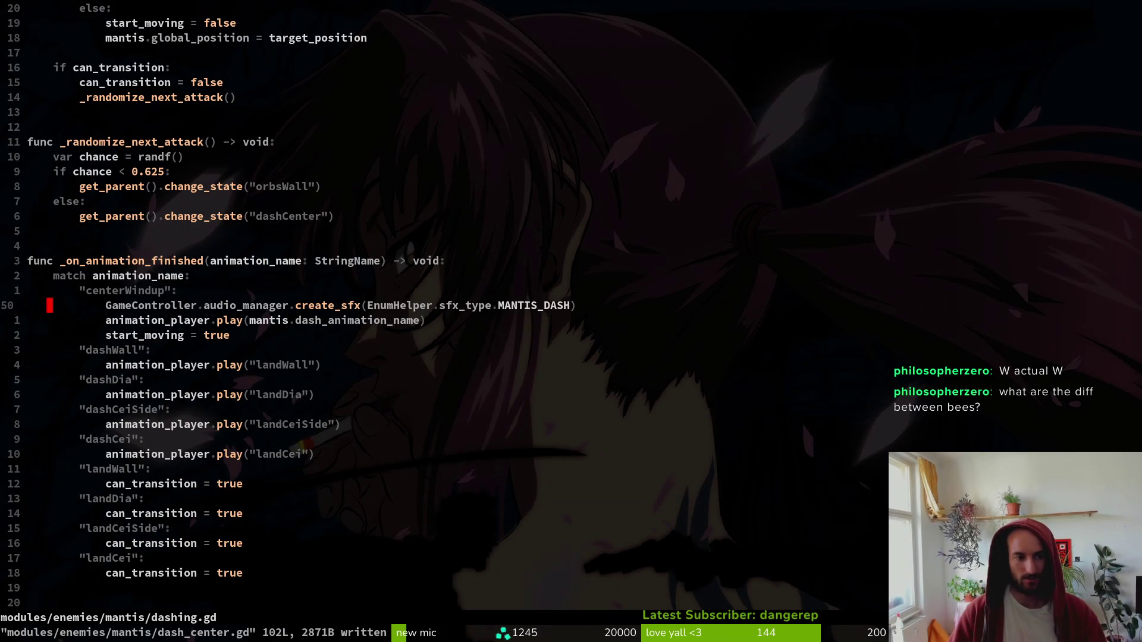
key("shift+v")
key("d")
key("g")
key("g")
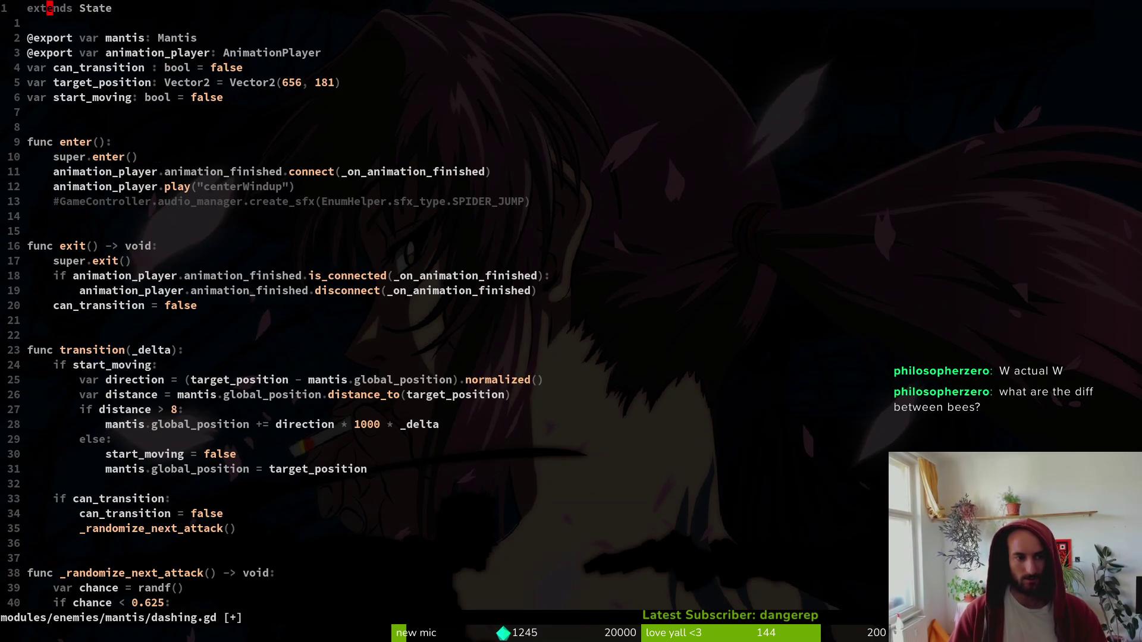
type("p:w")
key("Return")
key("shift+v")
key("less")
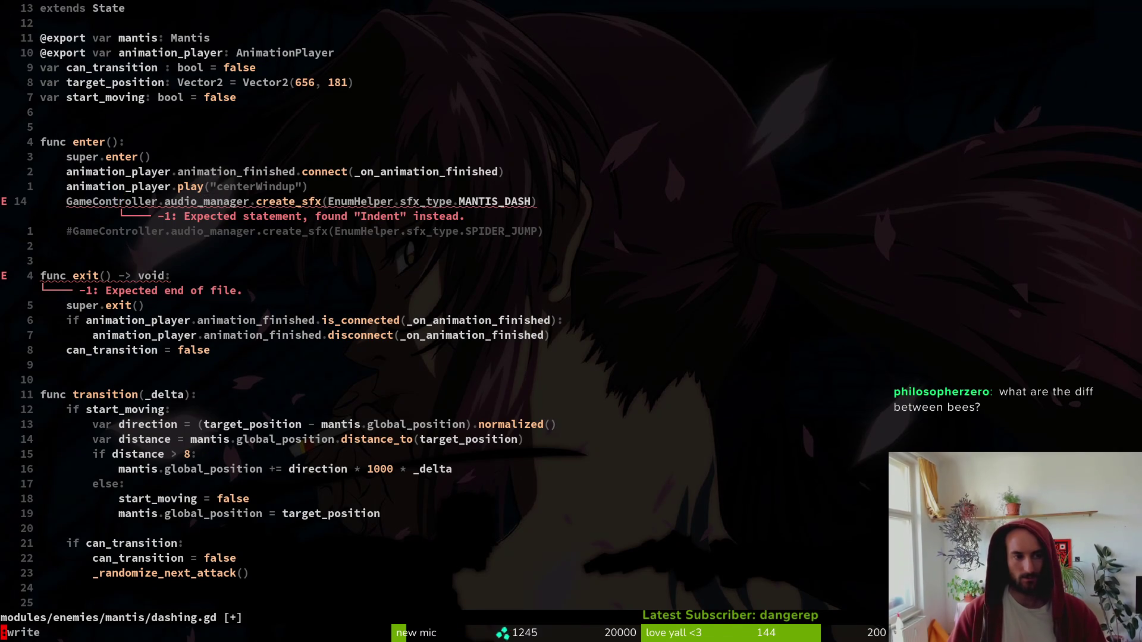
type(":w")
key("Return")
key("alt+Tab")
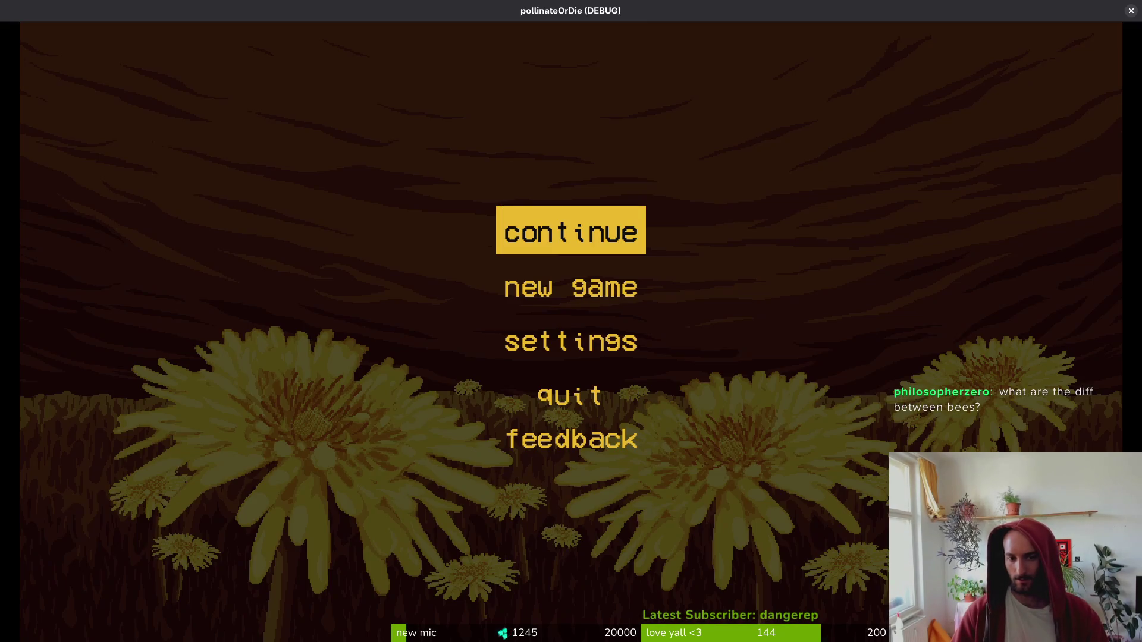
- Continue the saved game, load the Mantis boss arena, and fly away from its slash
left_click(580, 227)
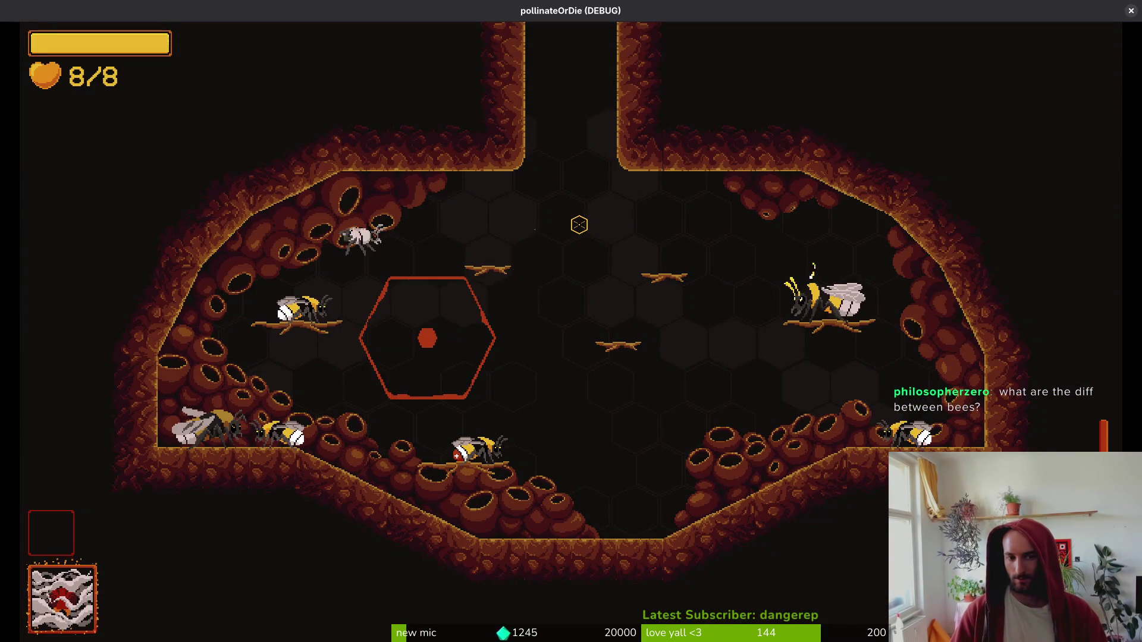
key("Escape")
key("Return")
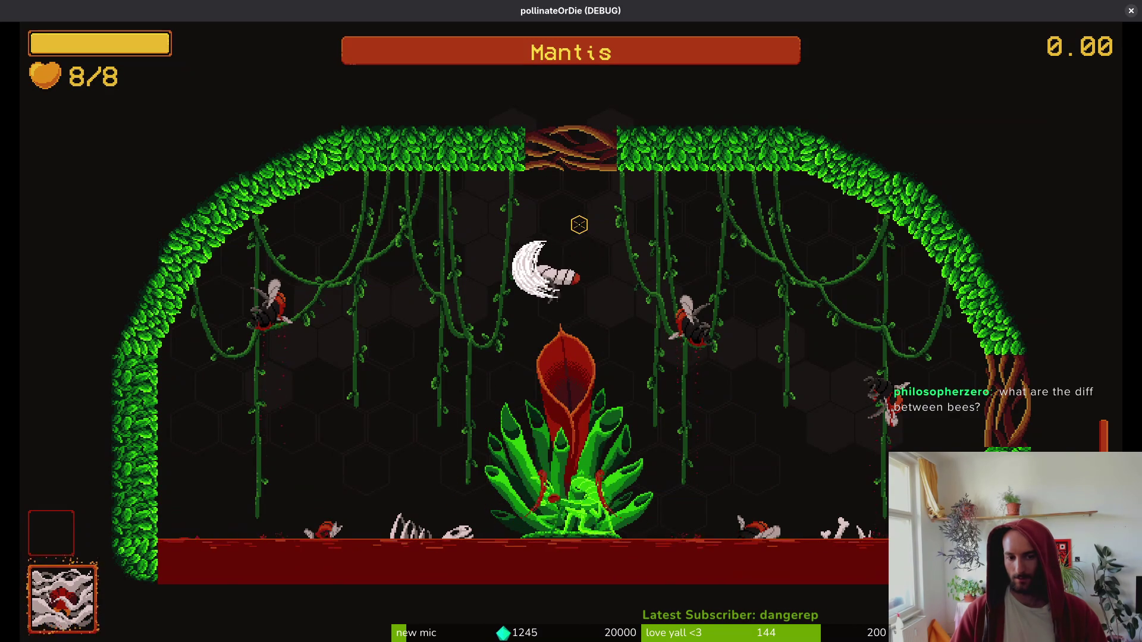
key("a")
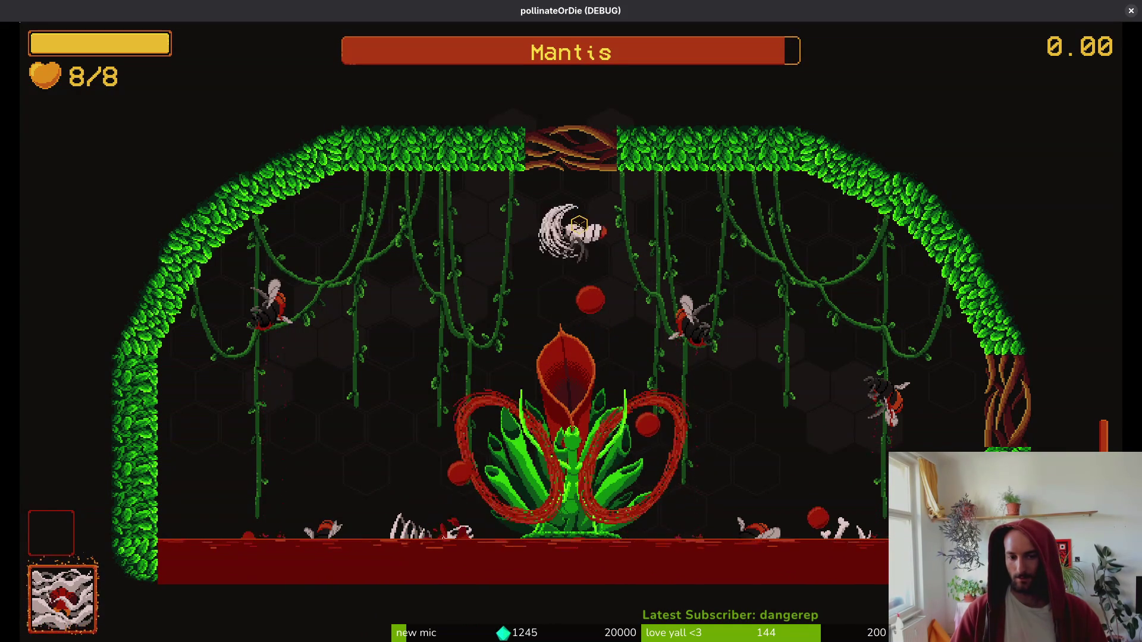
- Attack the mantis plant six times, then pause and switch back to Neovim
left_click(579, 225)
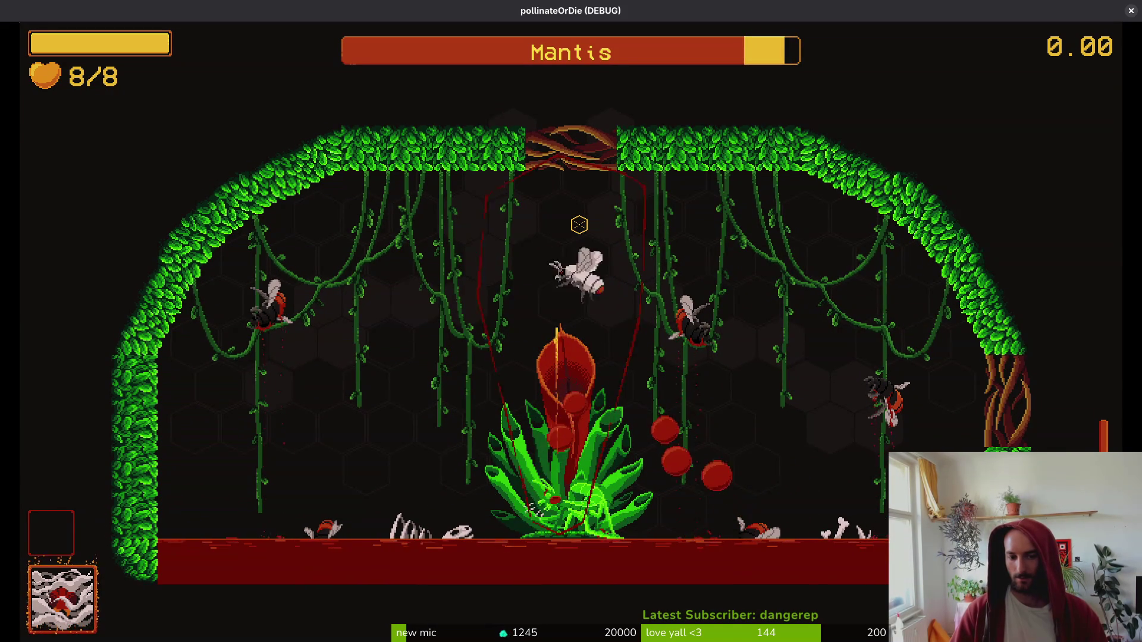
left_click(578, 225)
left_click(579, 224)
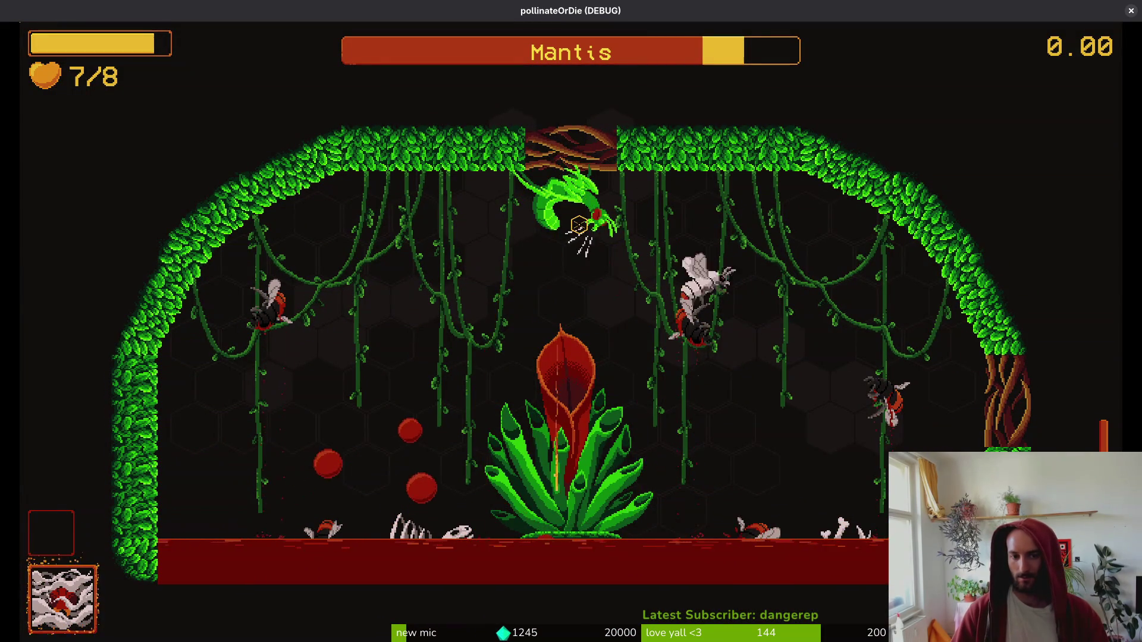
left_click(579, 224)
left_click(579, 225)
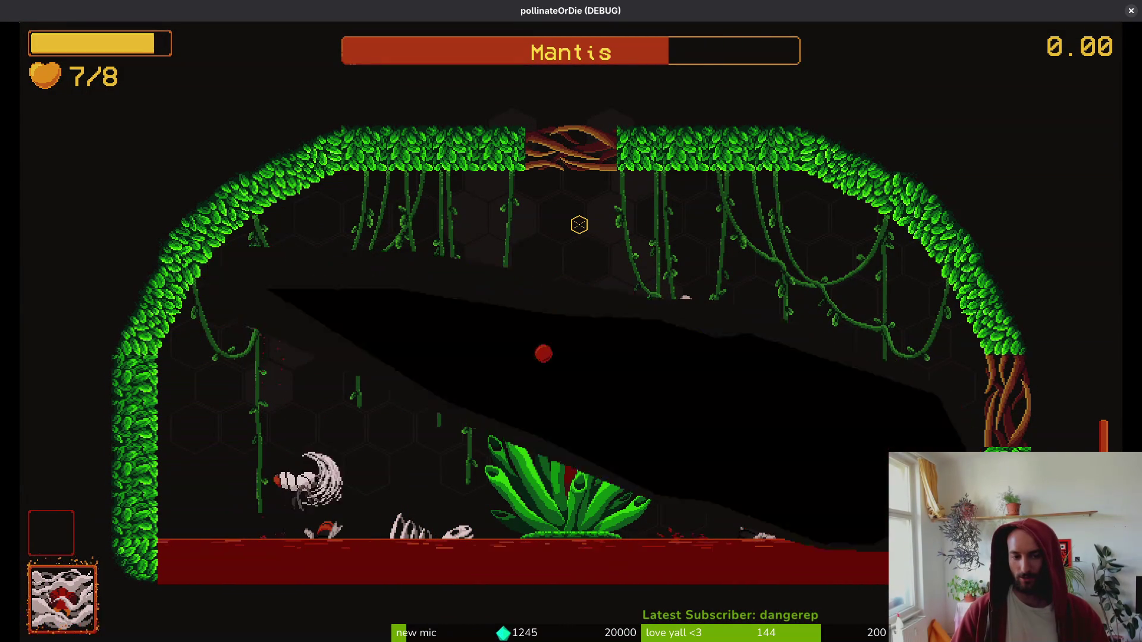
left_click(579, 225)
key("Escape")
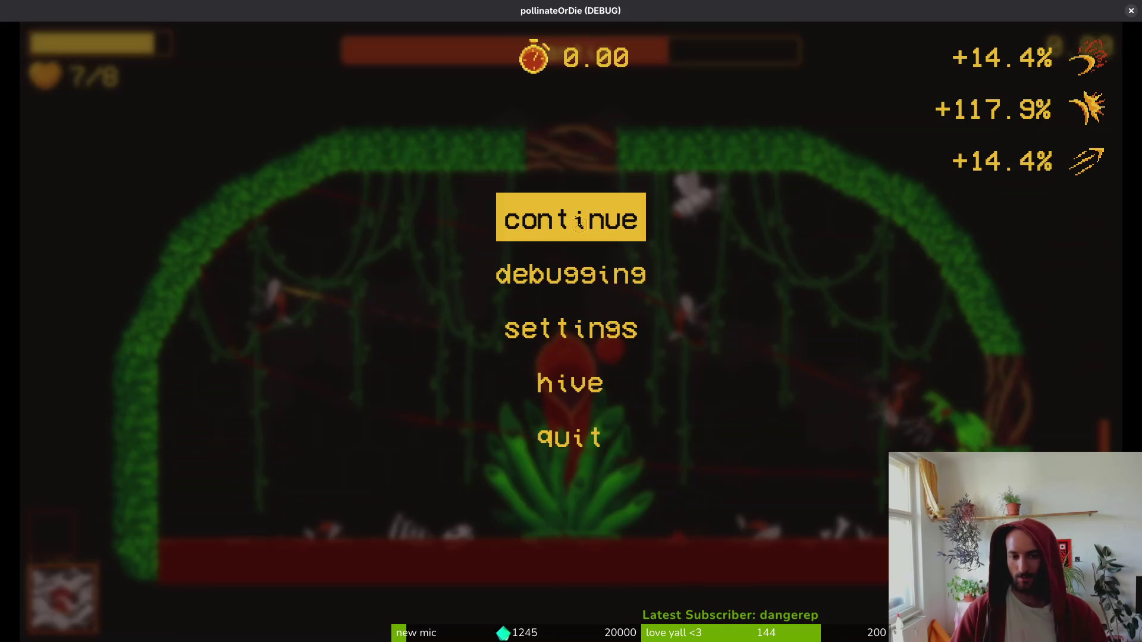
key("alt+Tab")
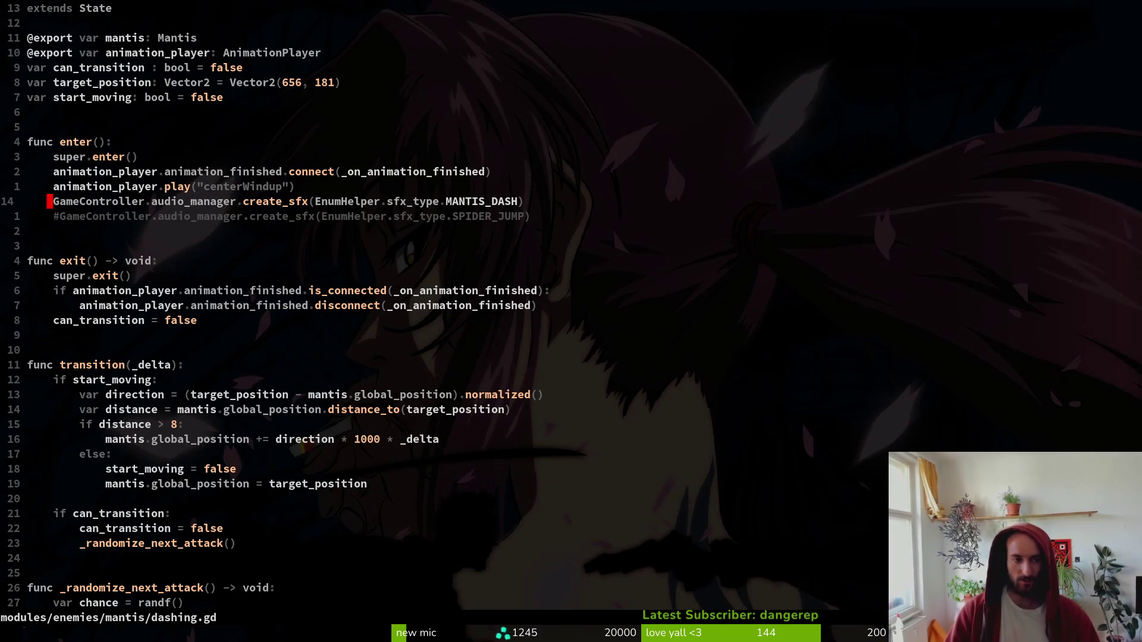
- Open felmysting.gd, add the MANTIS_DASH sound line after the orb timer start, and save
key("space")
key("f")
key("f")
type("felmyst")
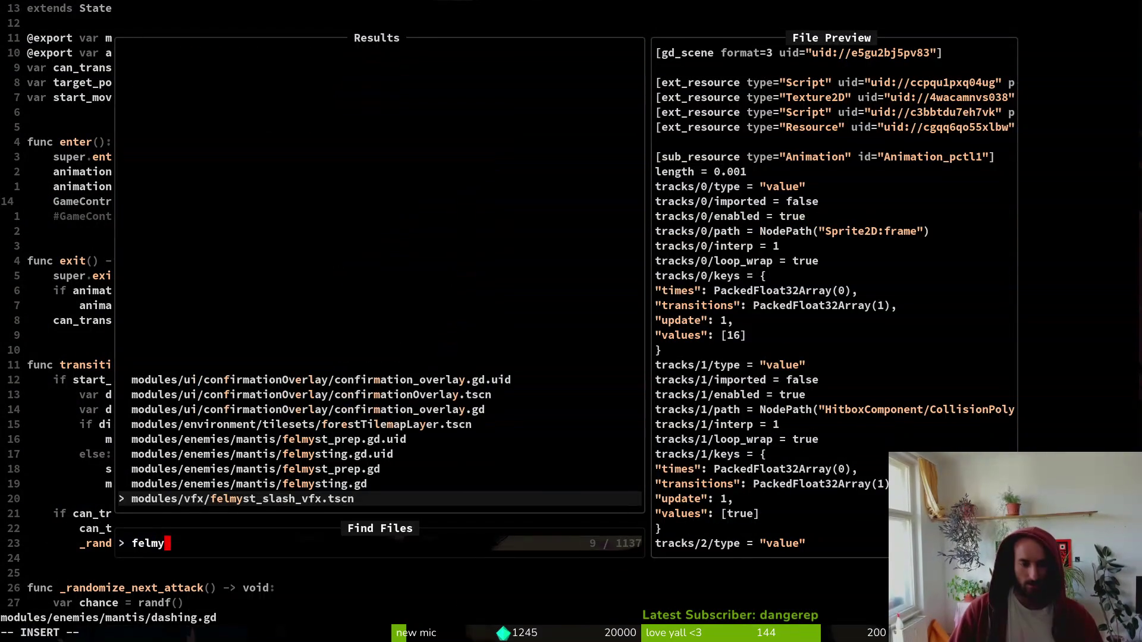
key("Return")
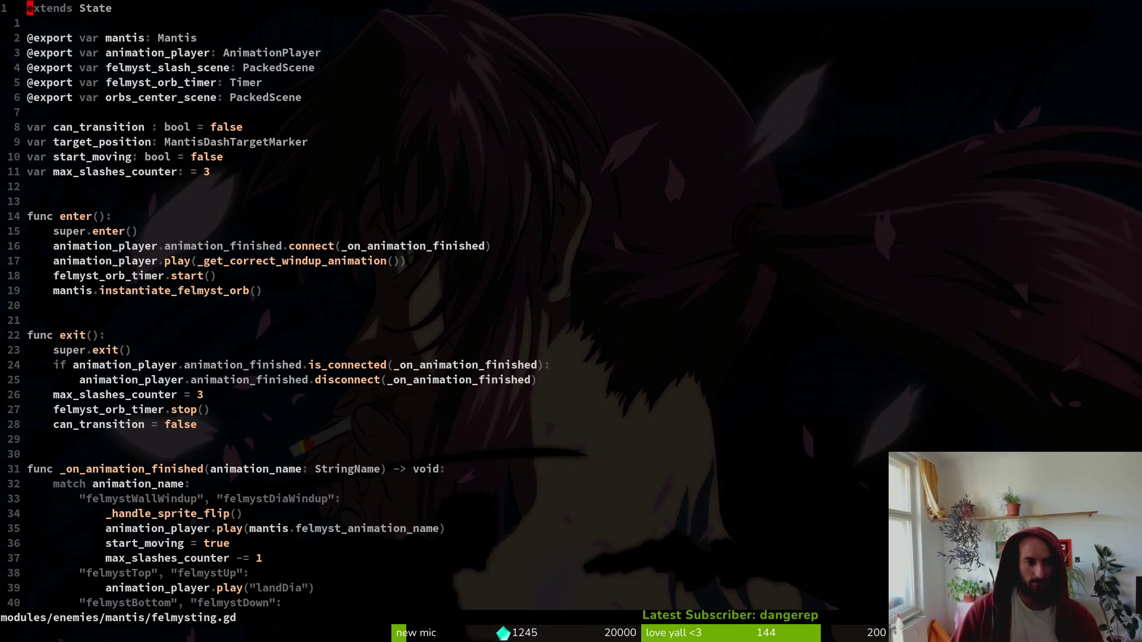
left_click(50, 276)
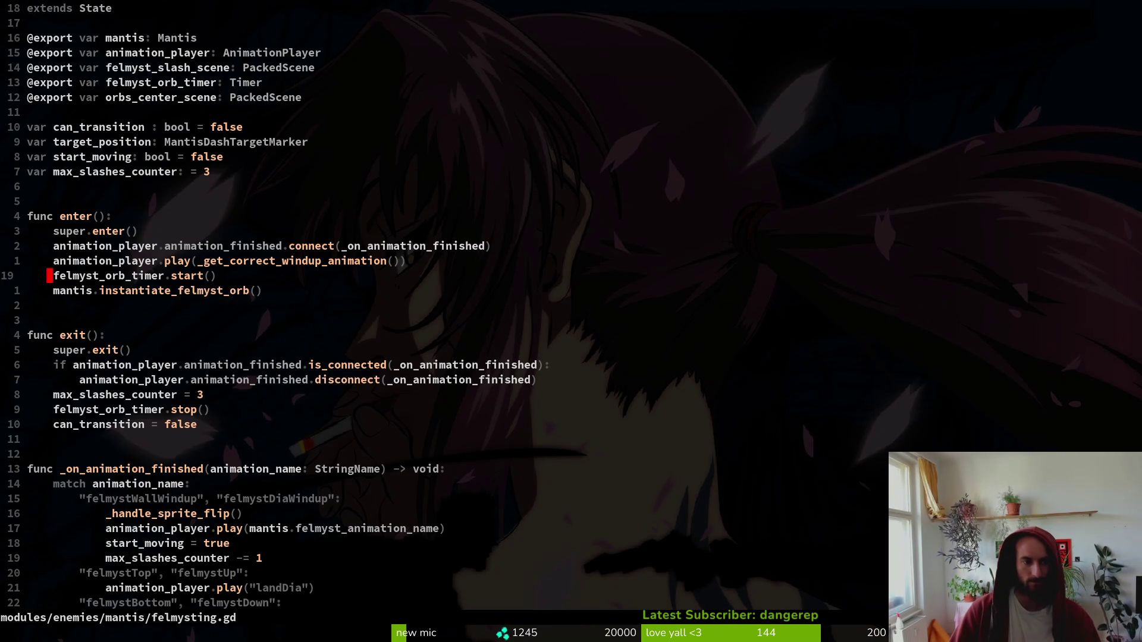
key("p")
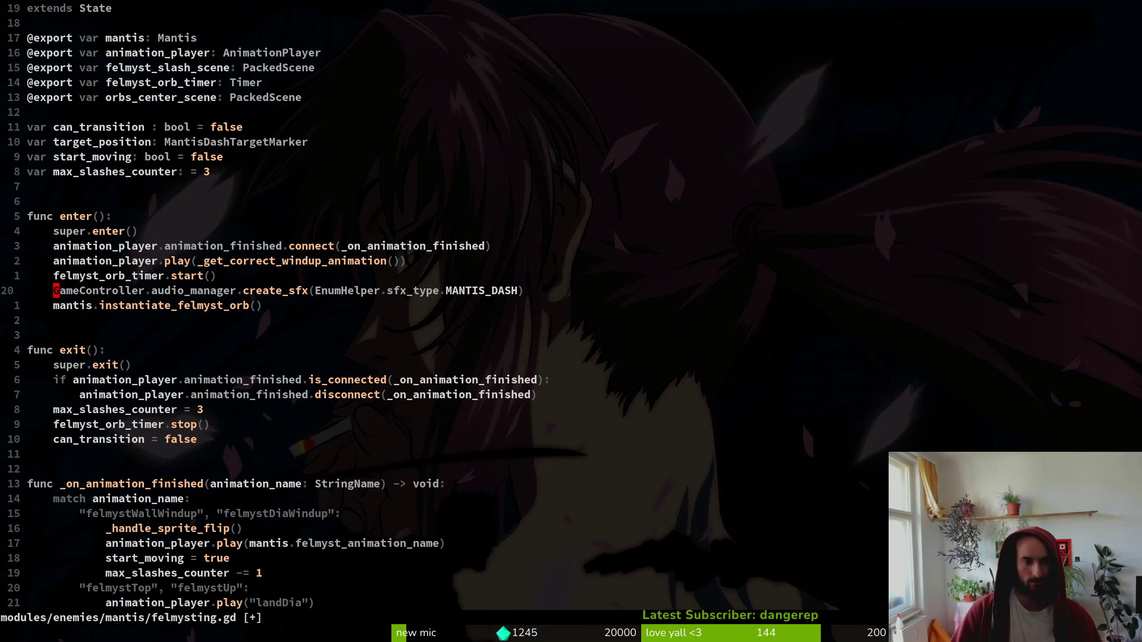
key("ctrl+s")
- Relaunch the game with the updated script, continue in, then close it
key("alt+Tab")
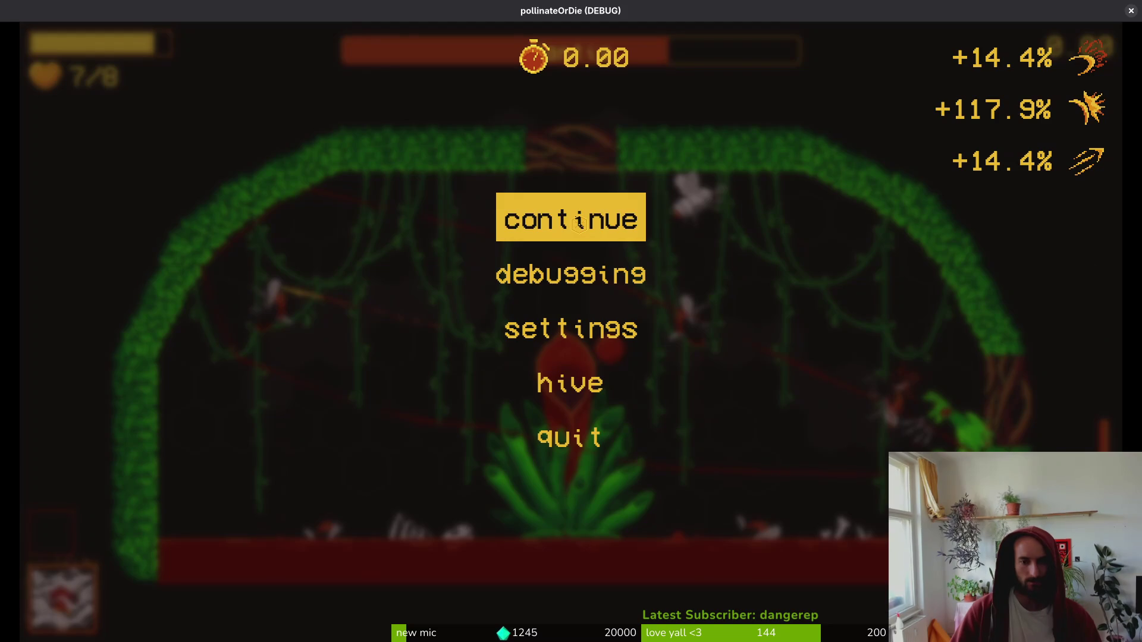
key("alt+Tab")
key("F5")
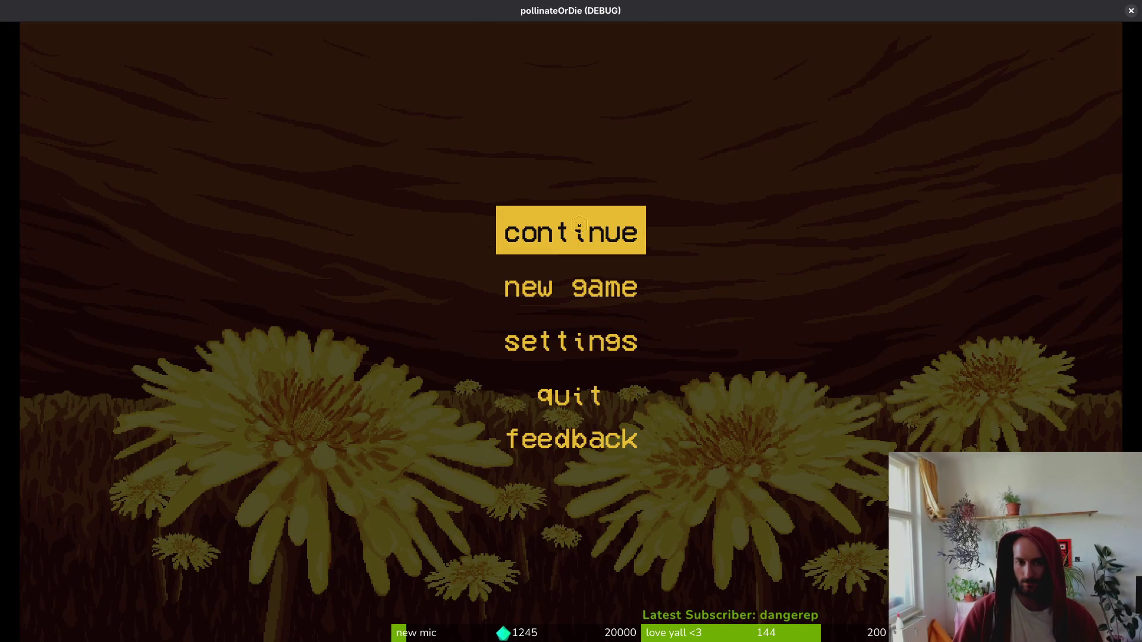
left_click(581, 230)
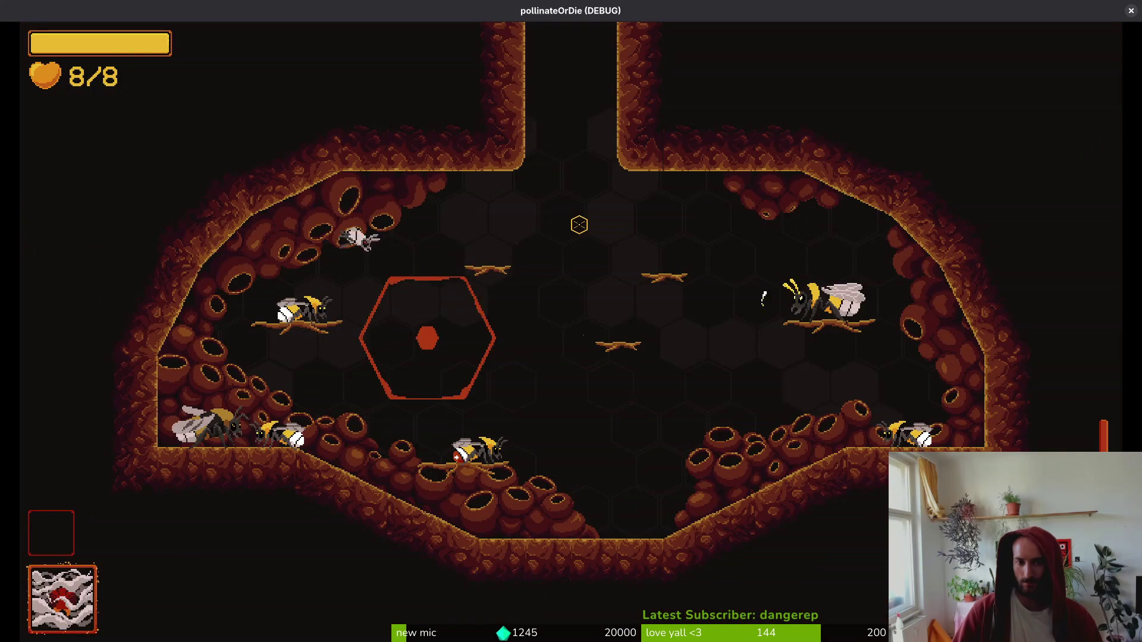
key("alt+F4")
key("alt+Tab")
- Open felmyst_prep.gd via the file finder, then switch to the Godot editor
key("ctrl+p")
type("felmyst_")
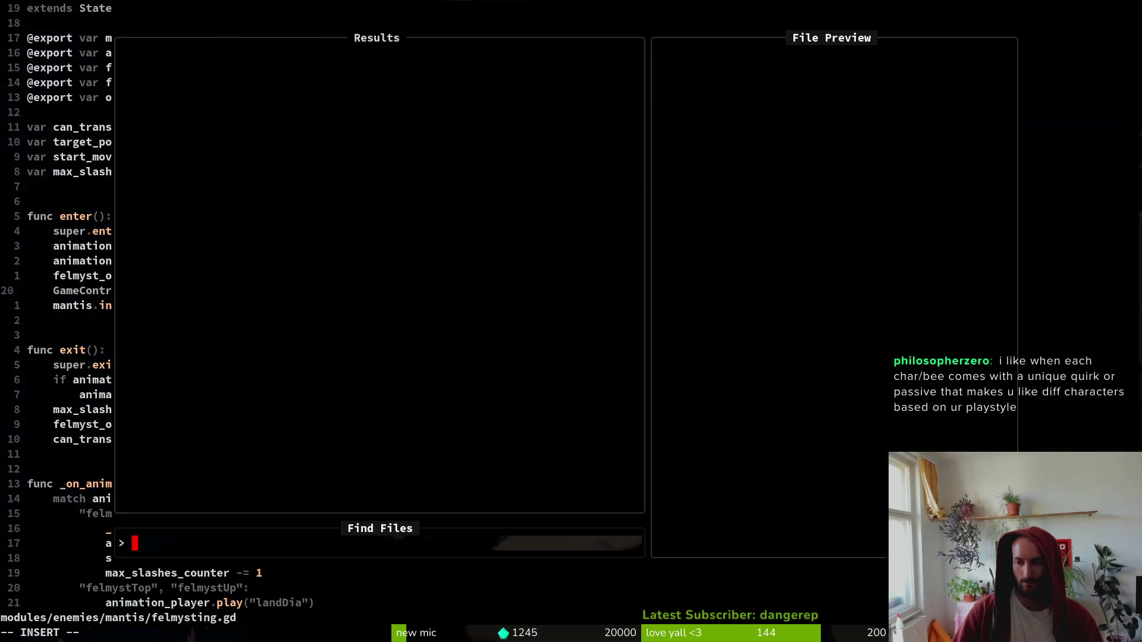
type("prep")
key("Return")
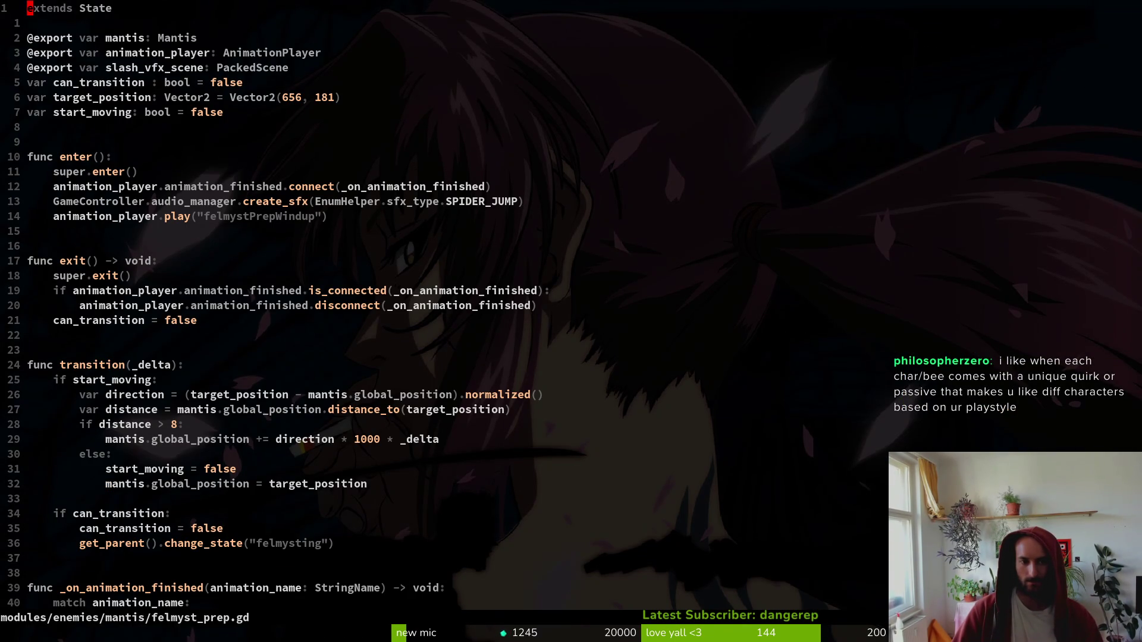
key("alt+Tab")
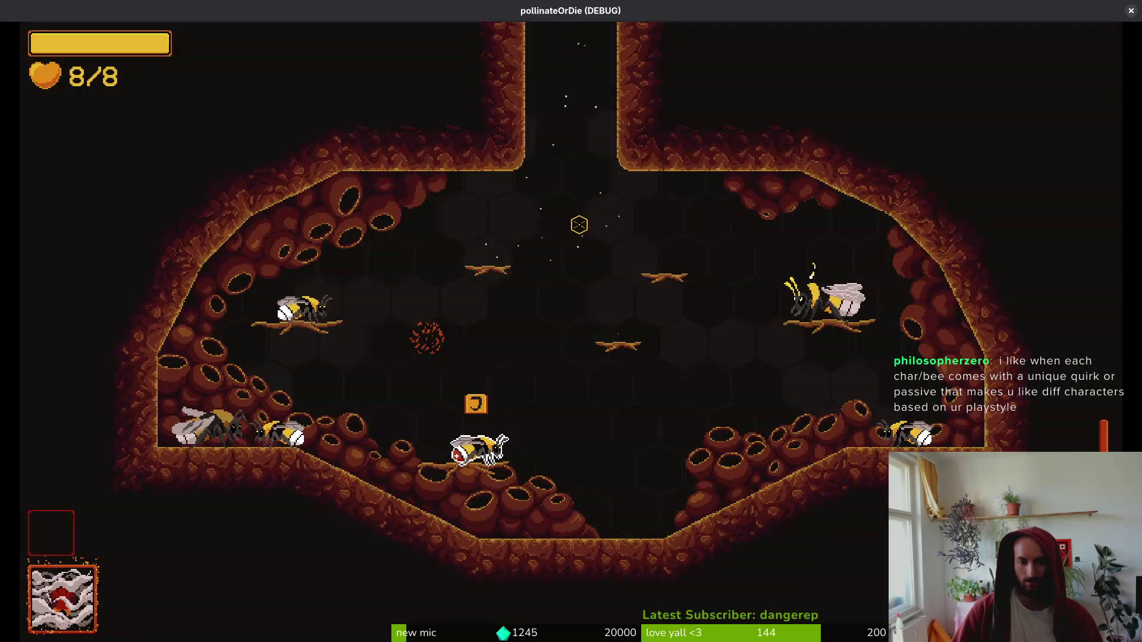
- Load the mantis boss level from the debug level-select menu
key("Escape")
key("Down")
key("Return")
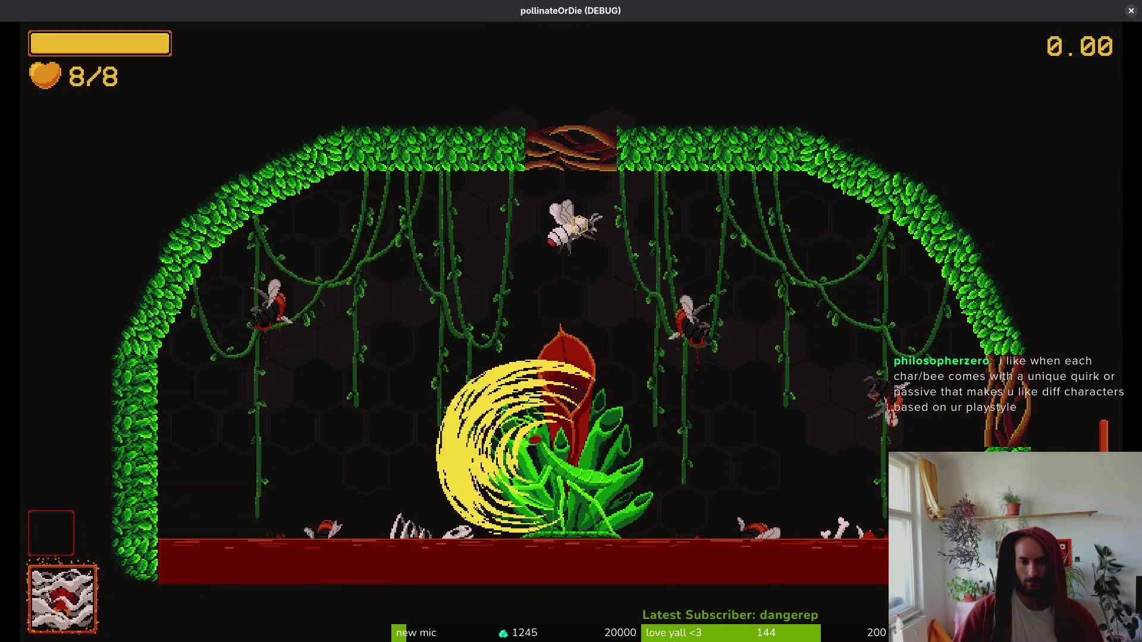
- Open the fight with repeated dash-slashes at the rising mantis around the arena
left_click(579, 225)
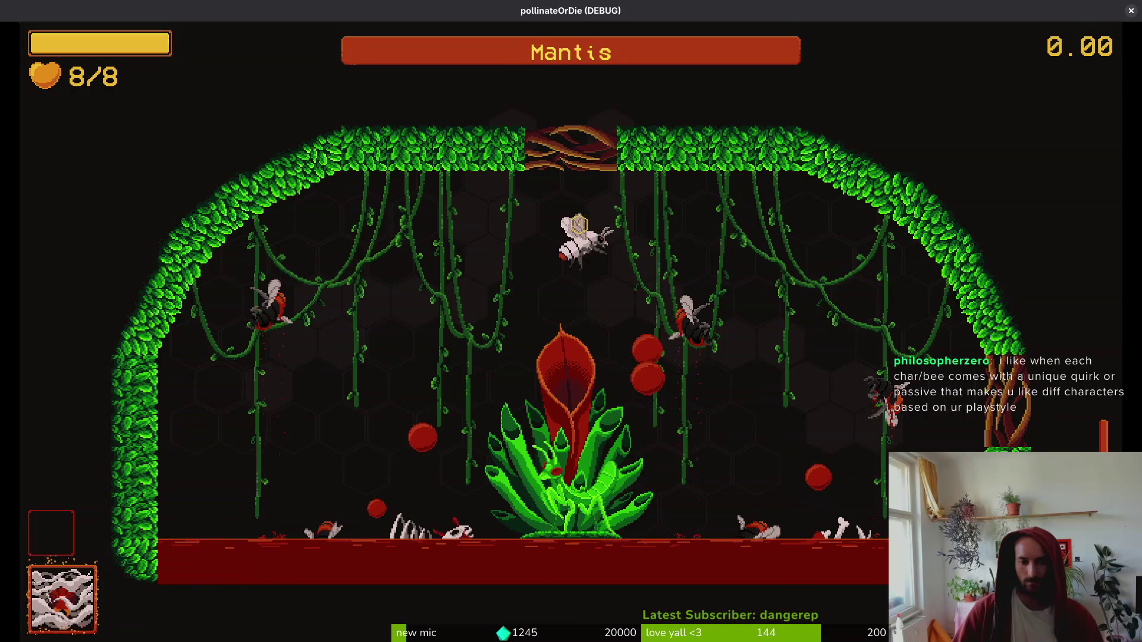
left_click(579, 225)
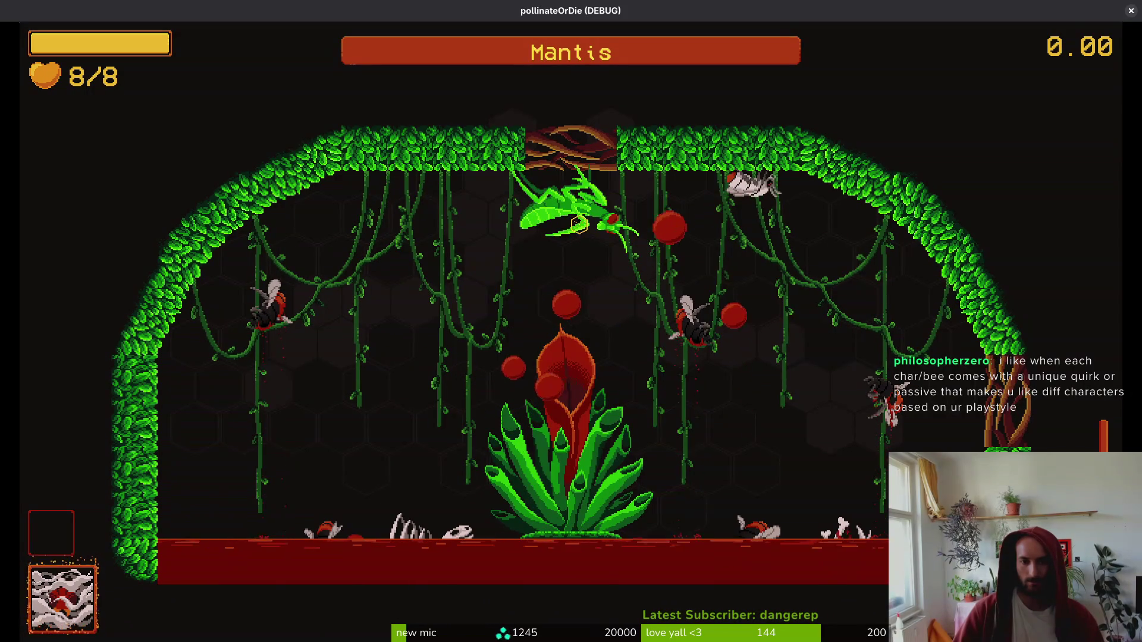
left_click(578, 225)
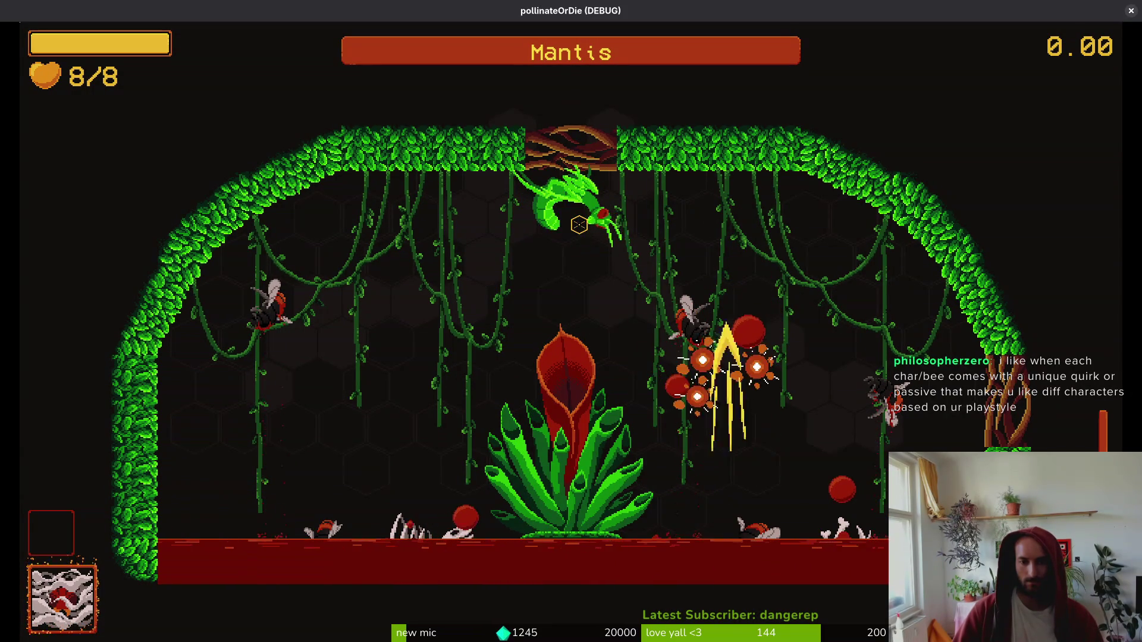
left_click(579, 225)
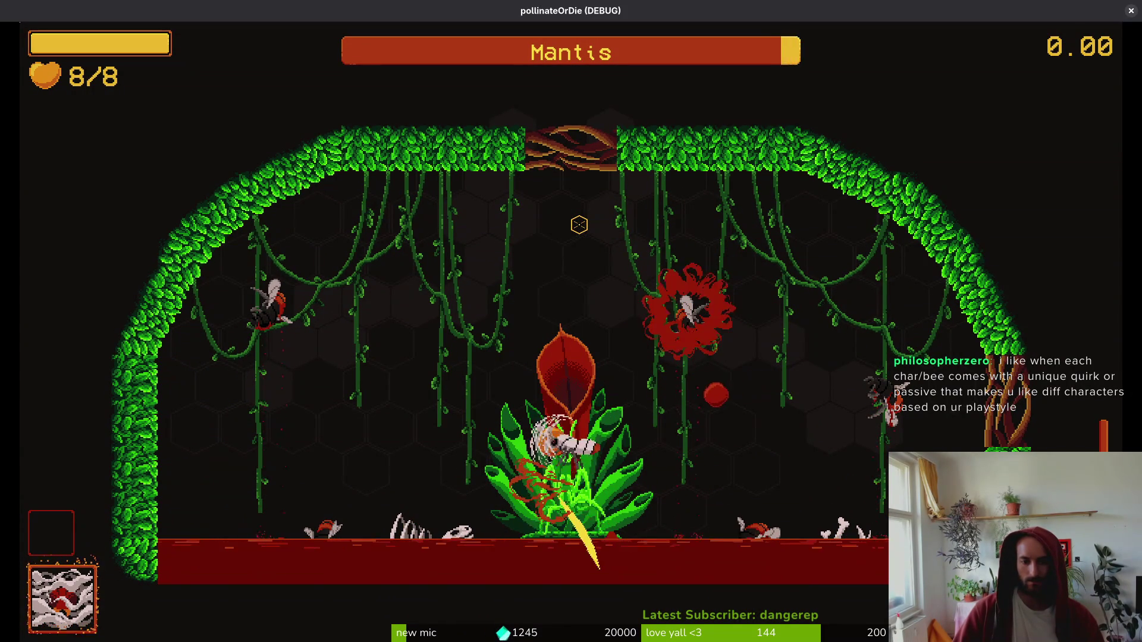
left_click(579, 224)
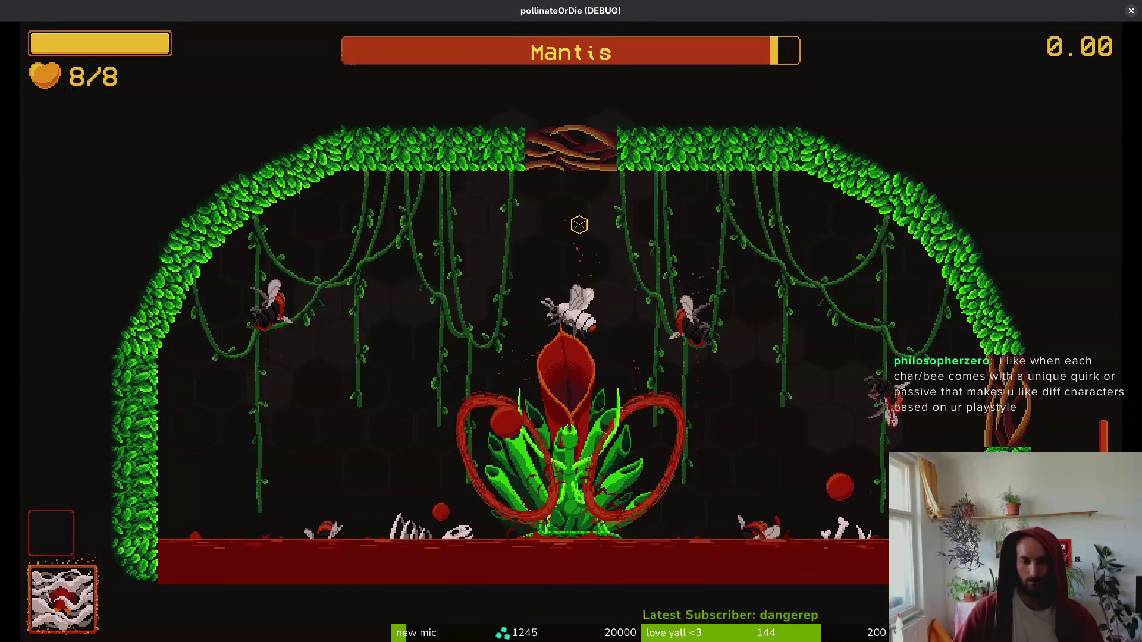
left_click(579, 225)
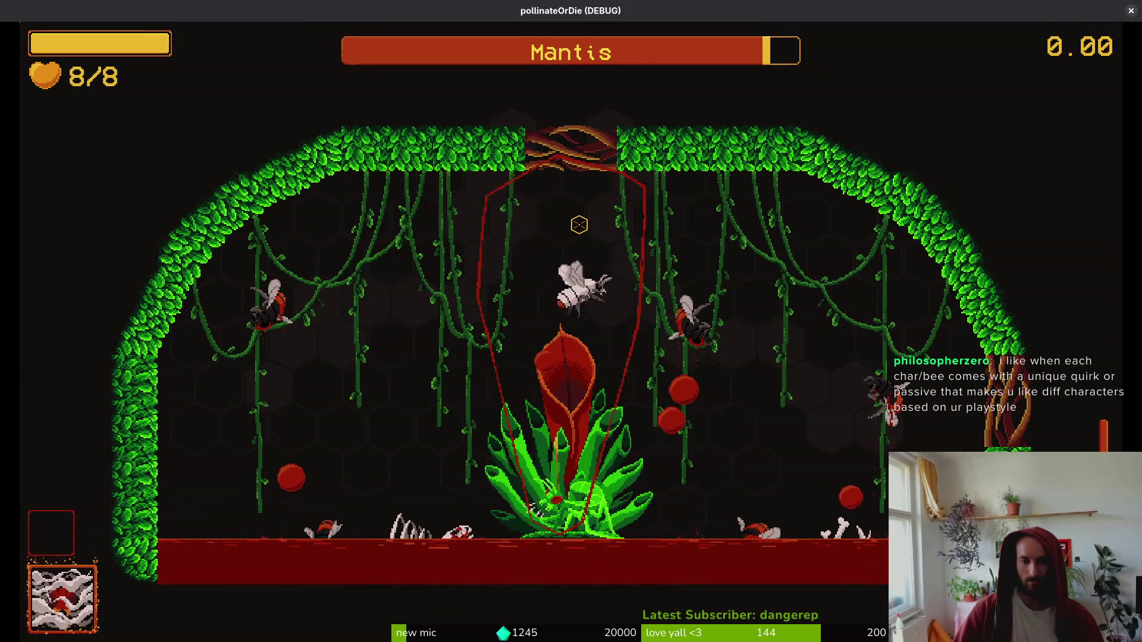
left_click(579, 225)
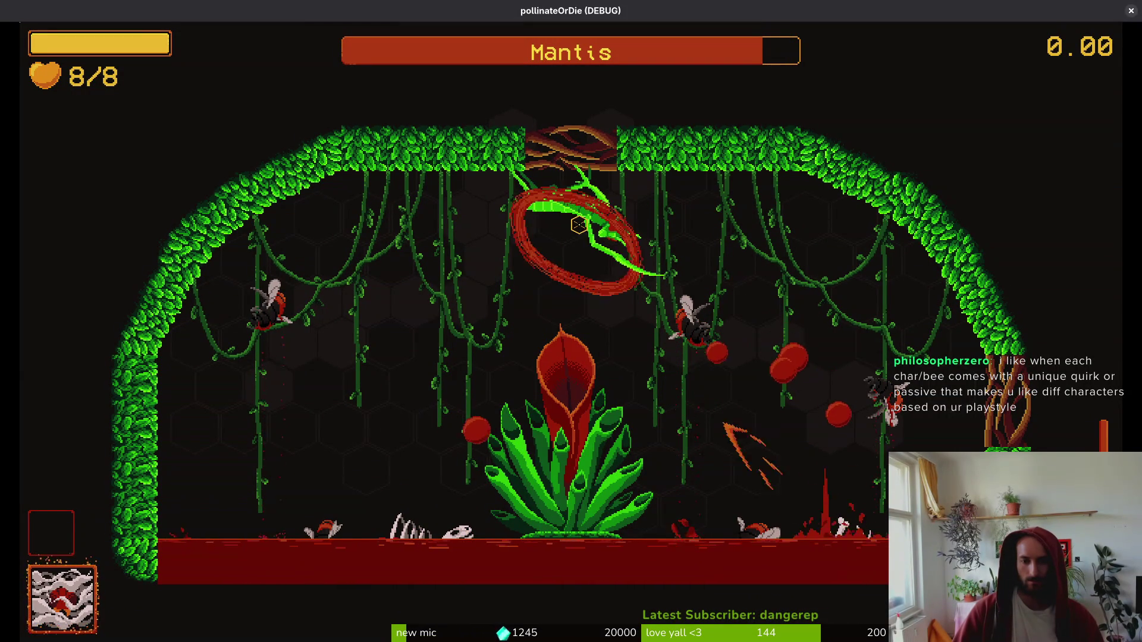
left_click(579, 224)
left_click(579, 225)
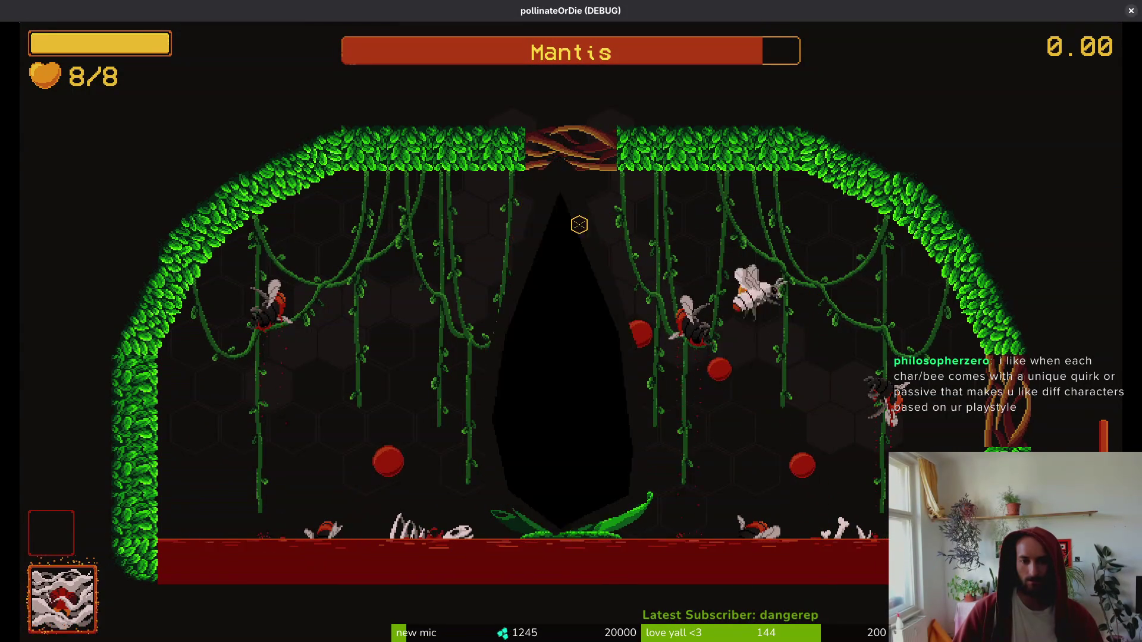
- Fly the bee around the arena to dodge the mantis's slashes
key("a")
key("d")
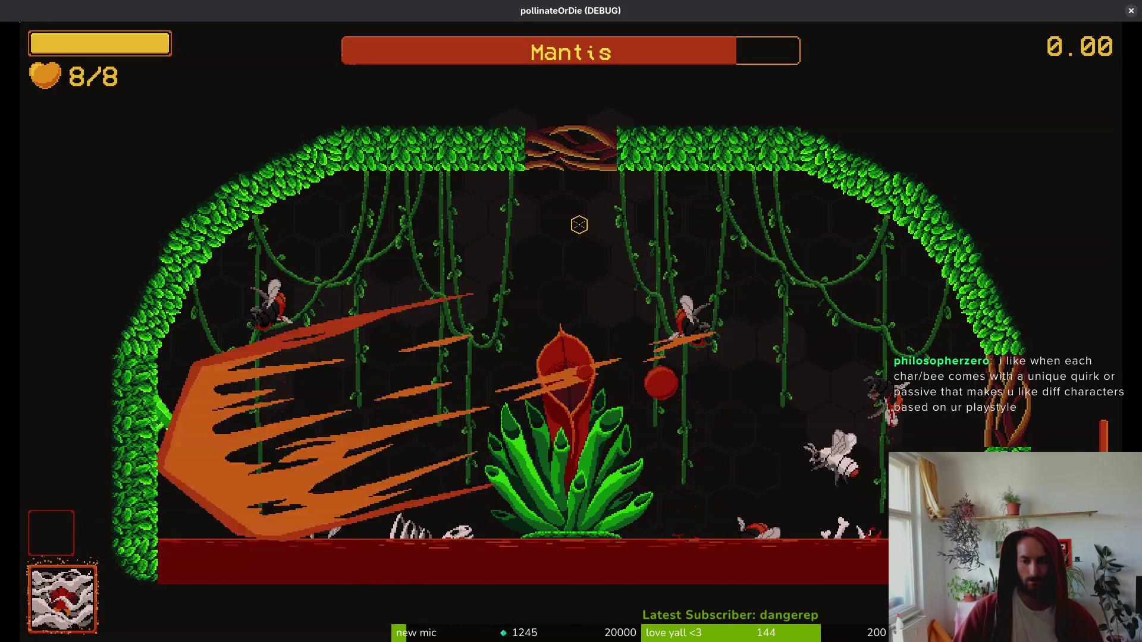
key("w")
key("a")
key("d")
key("s")
key("w")
key("a")
key("d")
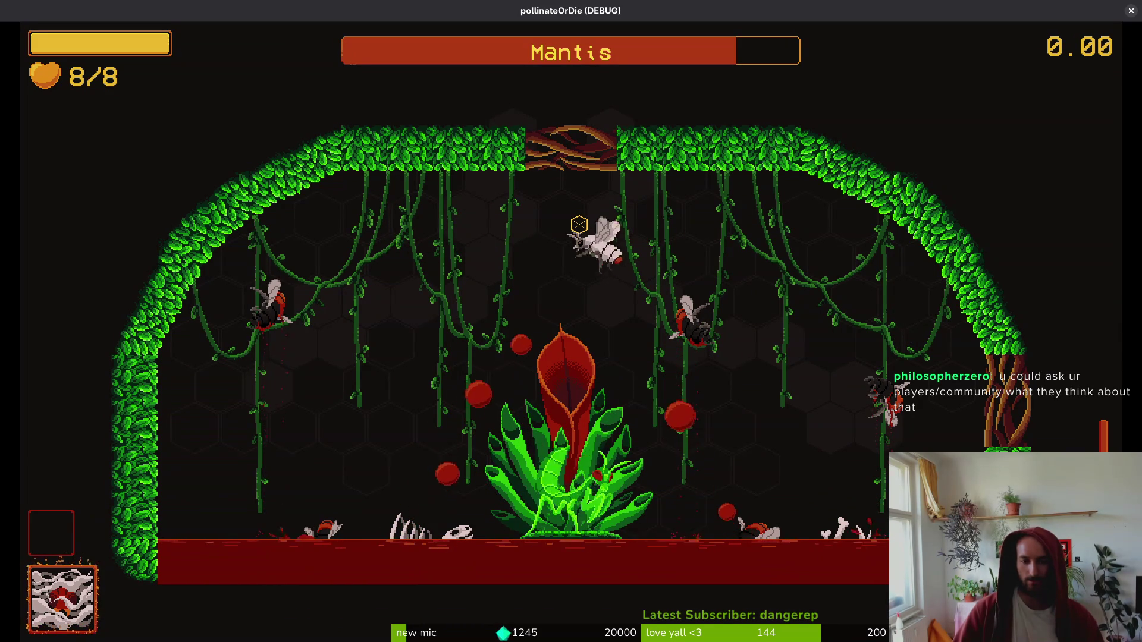
key("d")
key("s")
key("w")
- Close in and slash the mantis from below and at the central plant, dodging its flames
left_click(579, 224)
key("a")
left_click(579, 224)
key("a")
key("w")
left_click(578, 224)
key("a")
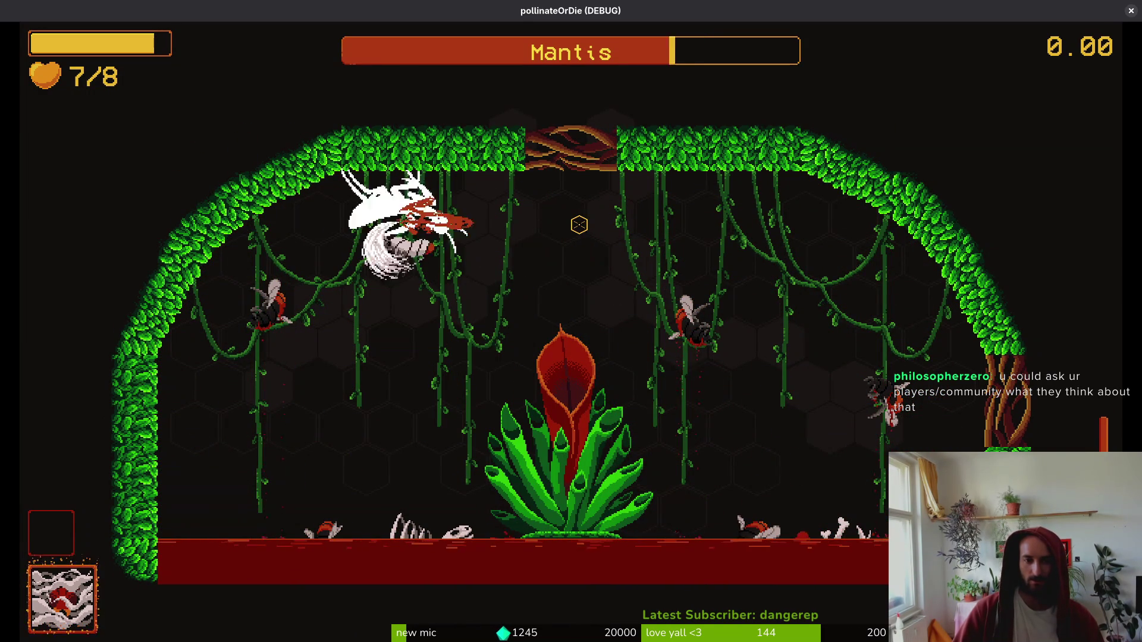
key("s")
key("w")
left_click(579, 224)
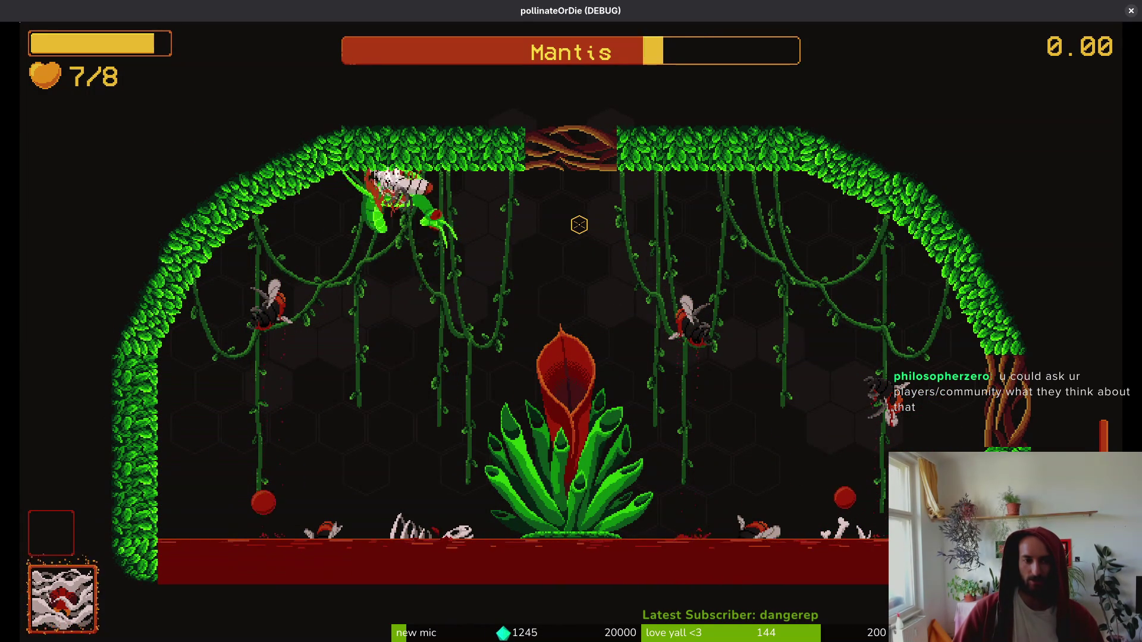
key("s")
key("d")
left_click(579, 224)
- Chase the leaping mantis and slash it at the upper left and on the plant, ending in the hive
key("w")
left_click(579, 224)
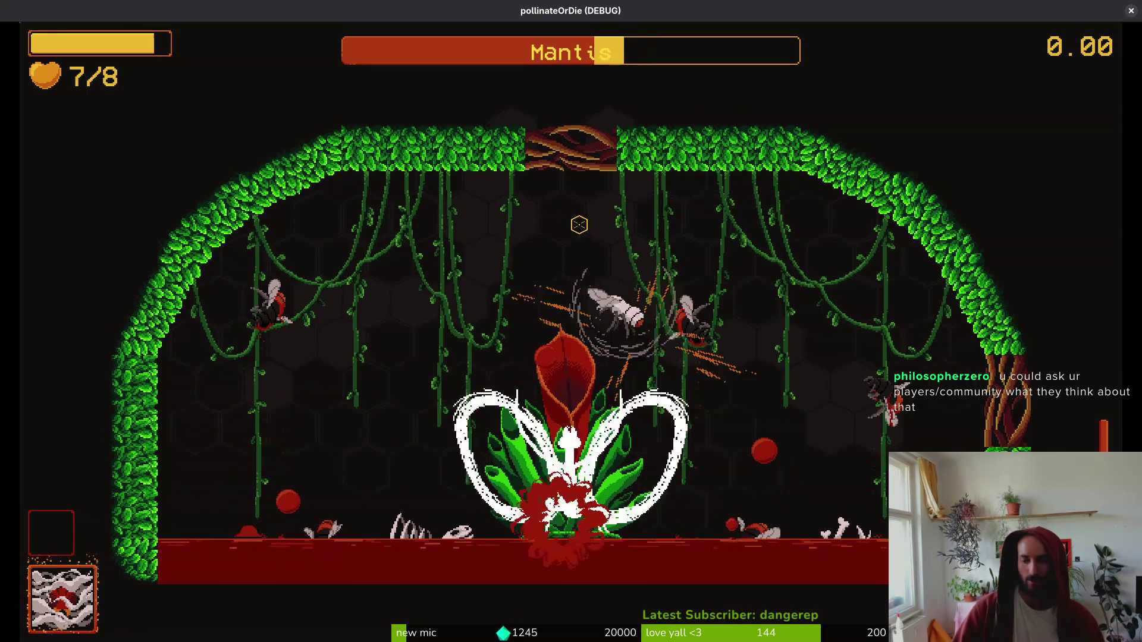
key("w")
key("a")
left_click(578, 224)
key("a")
left_click(579, 224)
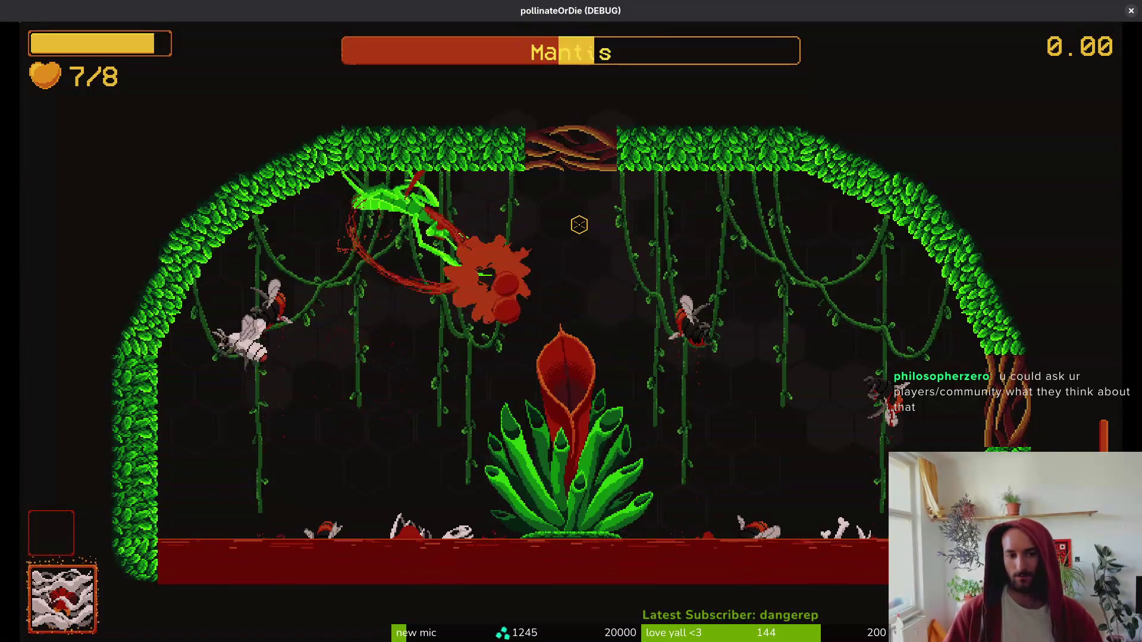
left_click(579, 224)
key("s")
left_click(579, 225)
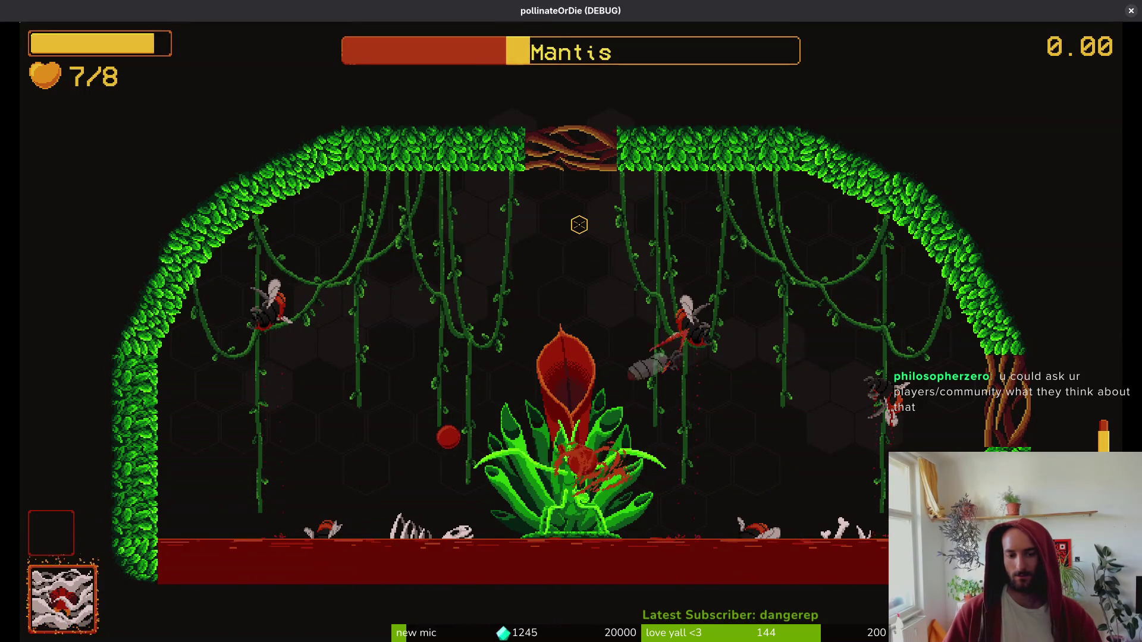
left_click(579, 225)
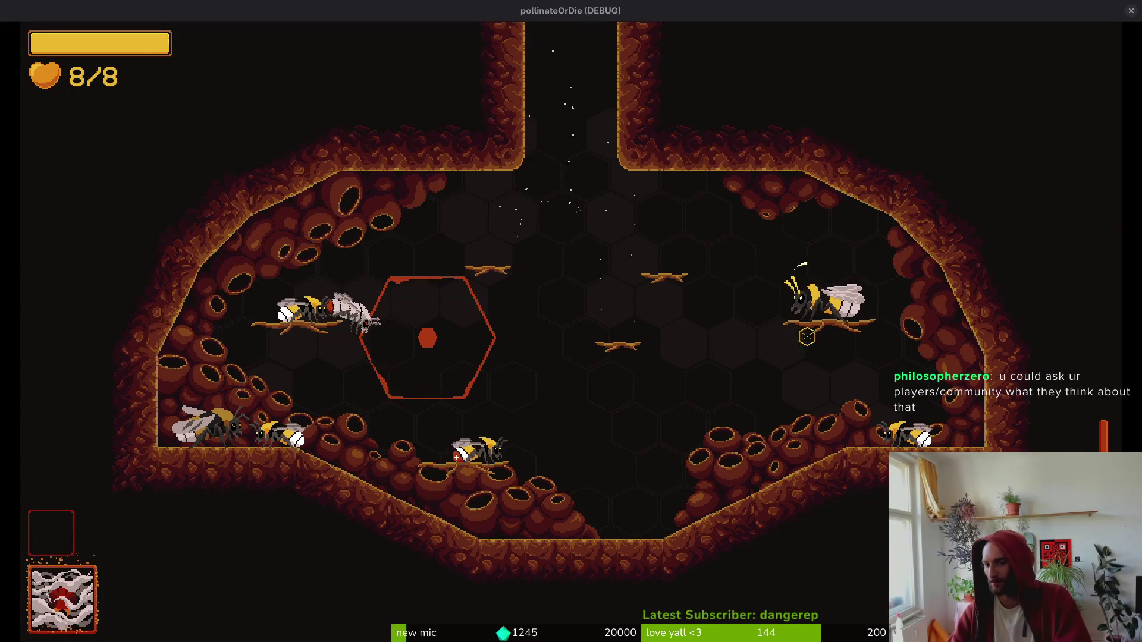
key("alt+Tab")
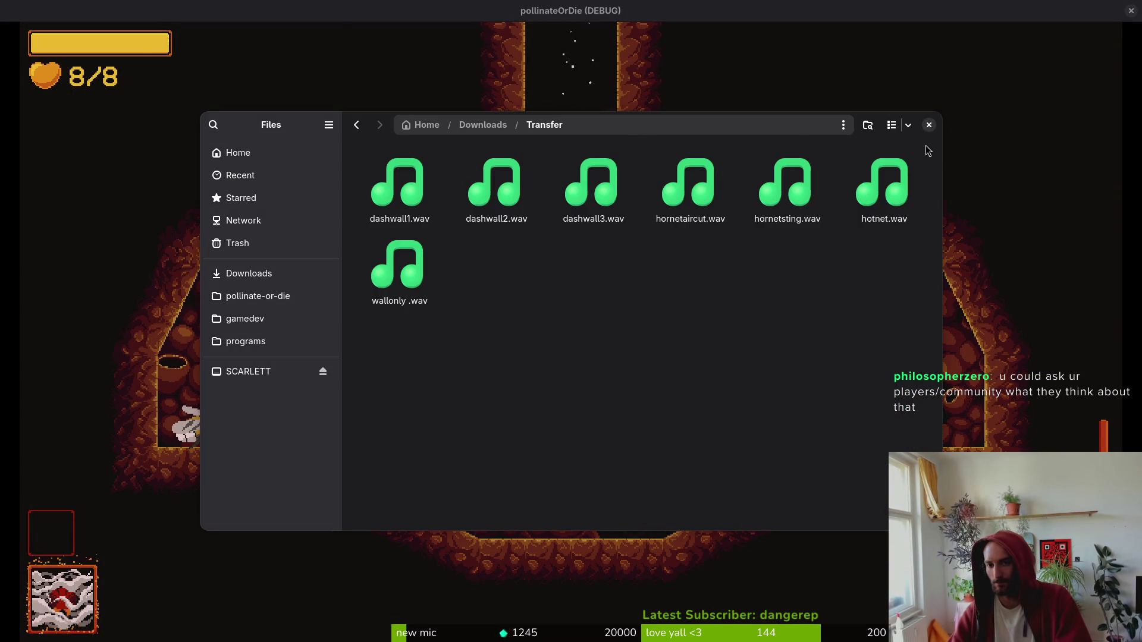
left_click(928, 125)
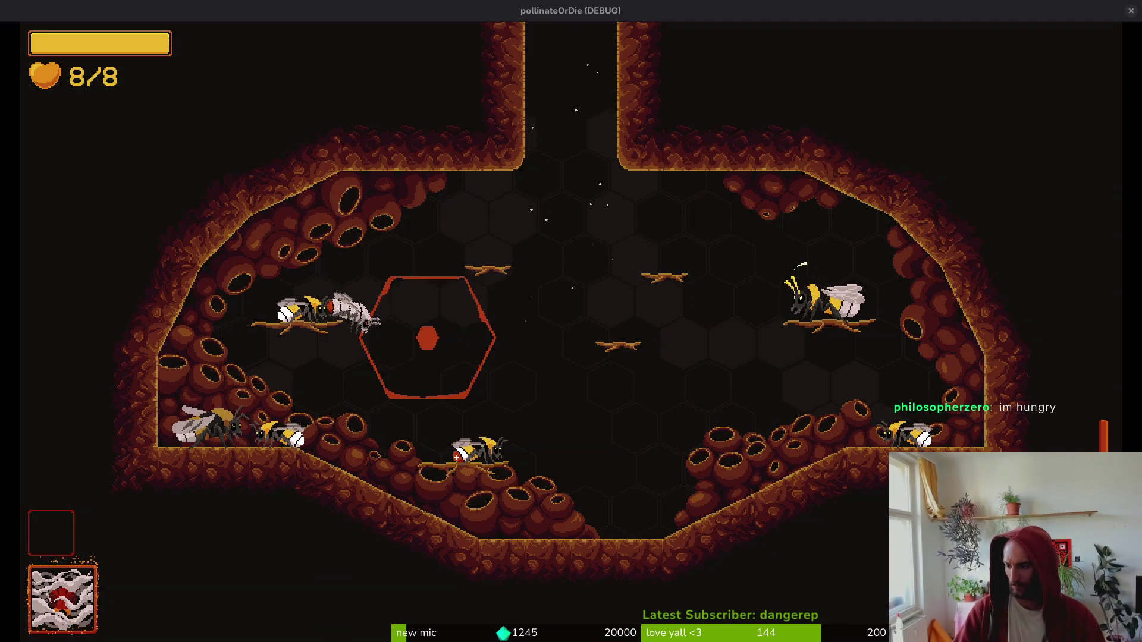
- Quit the debug run to the main menu and close the game window
key("Escape")
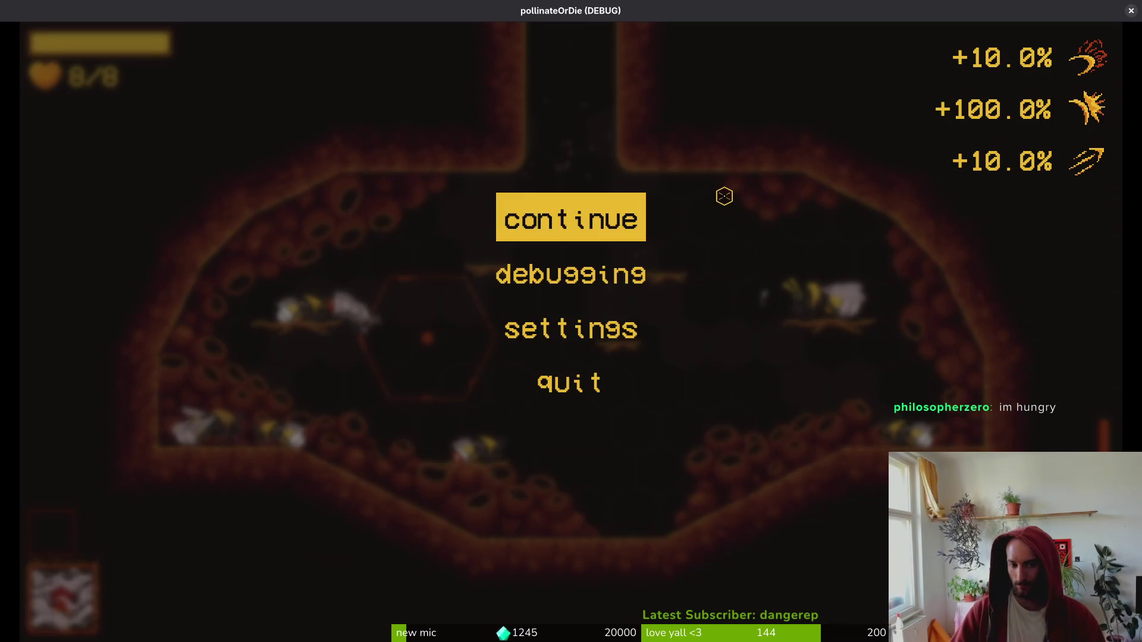
left_click(568, 382)
left_click(519, 372)
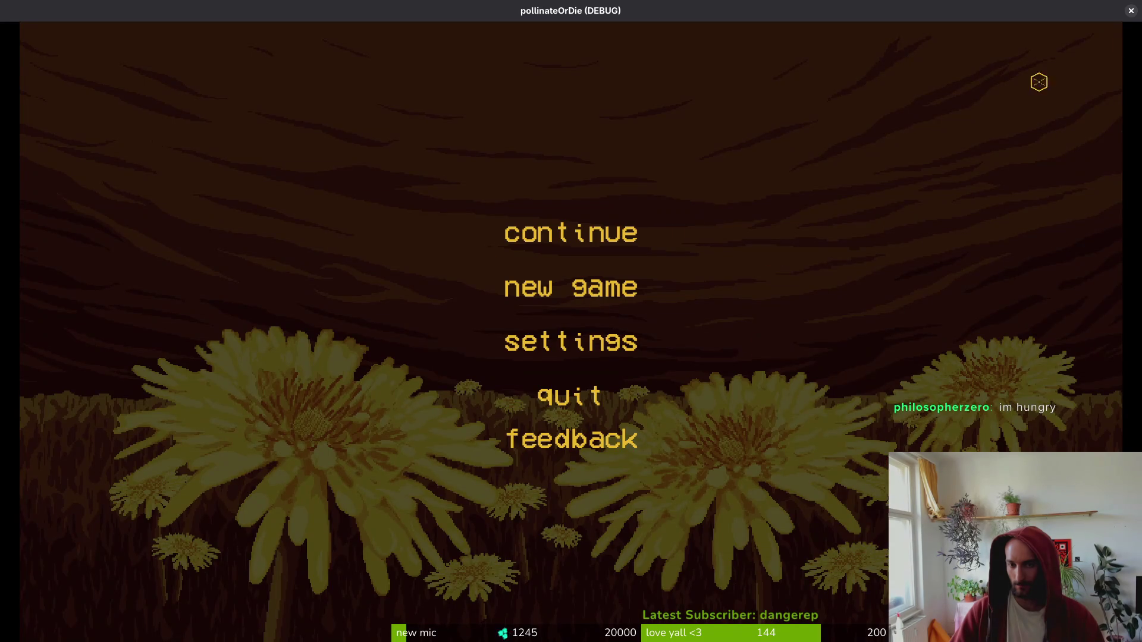
left_click(1132, 15)
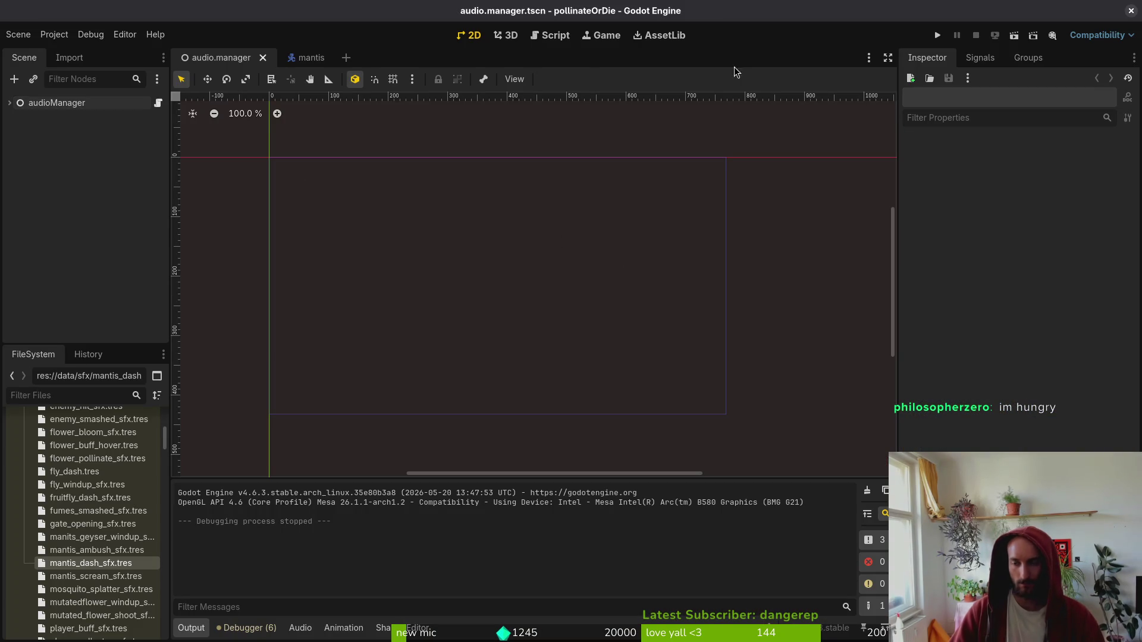
- Capture a screen-region screenshot and return to mantis.aseprite in Aseprite
key("Print")
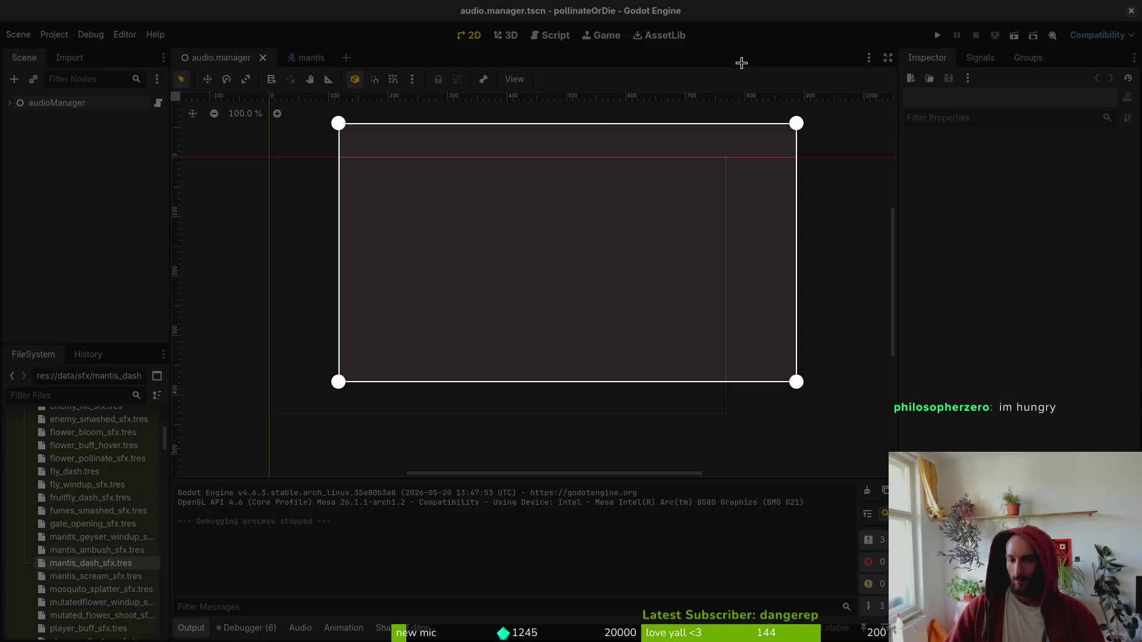
double_click(790, 351)
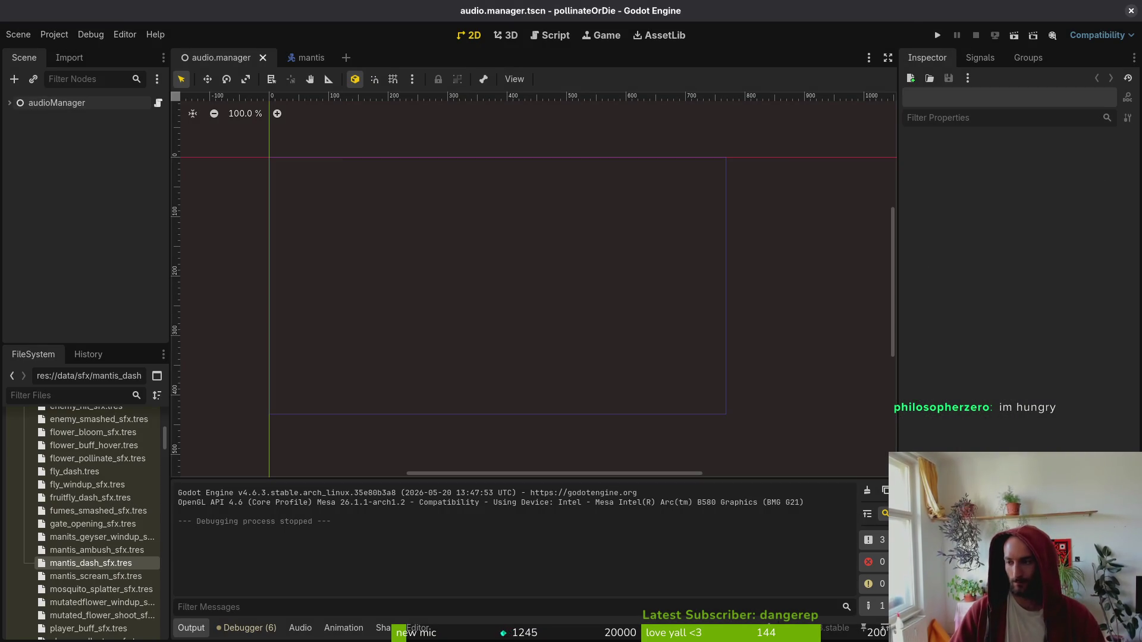
key("alt+Tab")
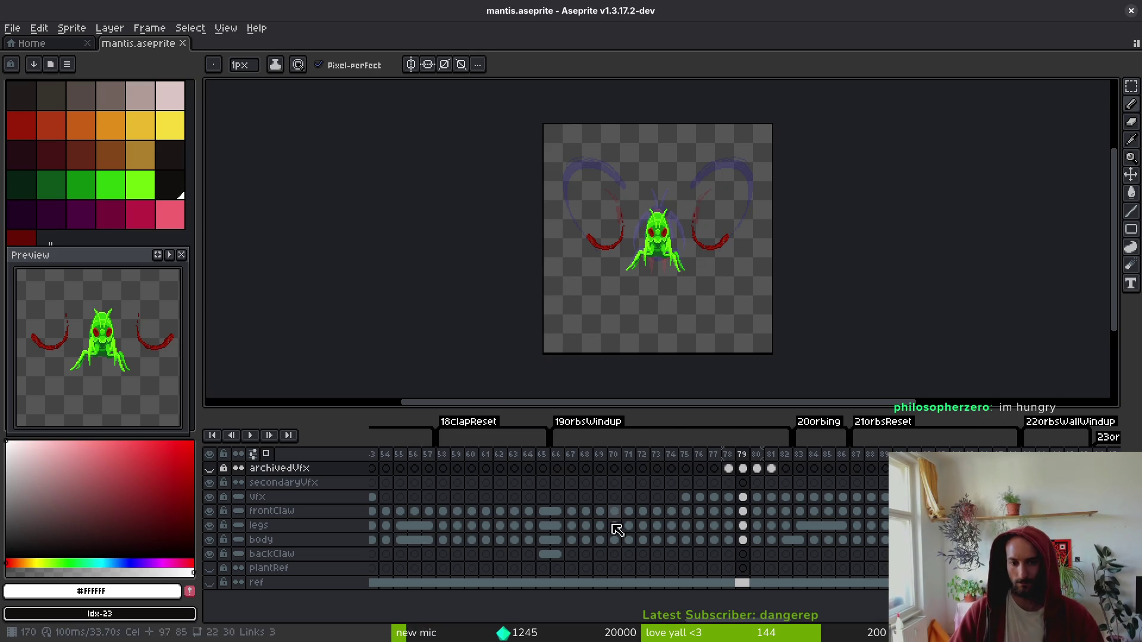
- Play back the orbing animations with frontClaw active and stop on frame 99
scroll(706, 519, "right", 5)
scroll(705, 518, "right", 6)
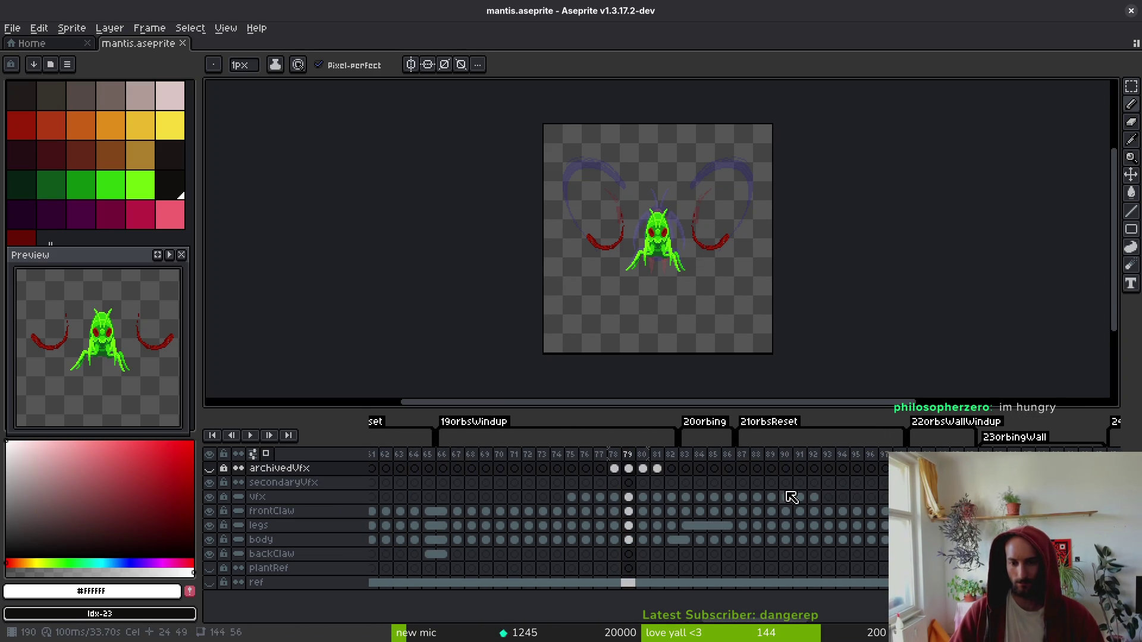
scroll(833, 482, "right", 2)
left_click(796, 468)
key("Return")
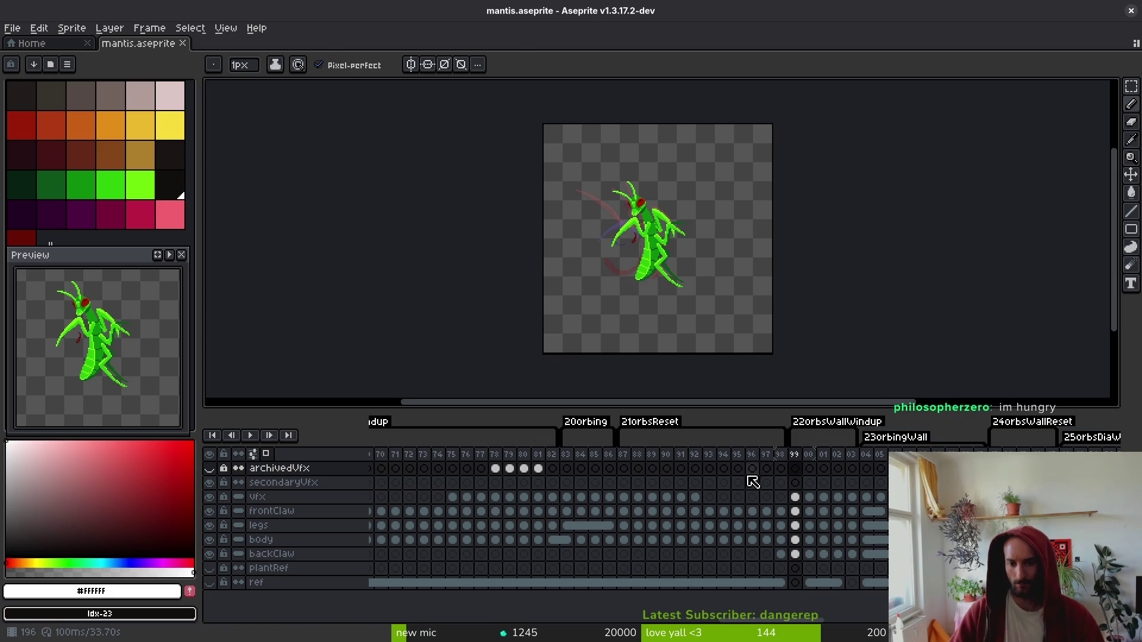
scroll(663, 254, "up", 4)
key("w")
left_click(790, 515)
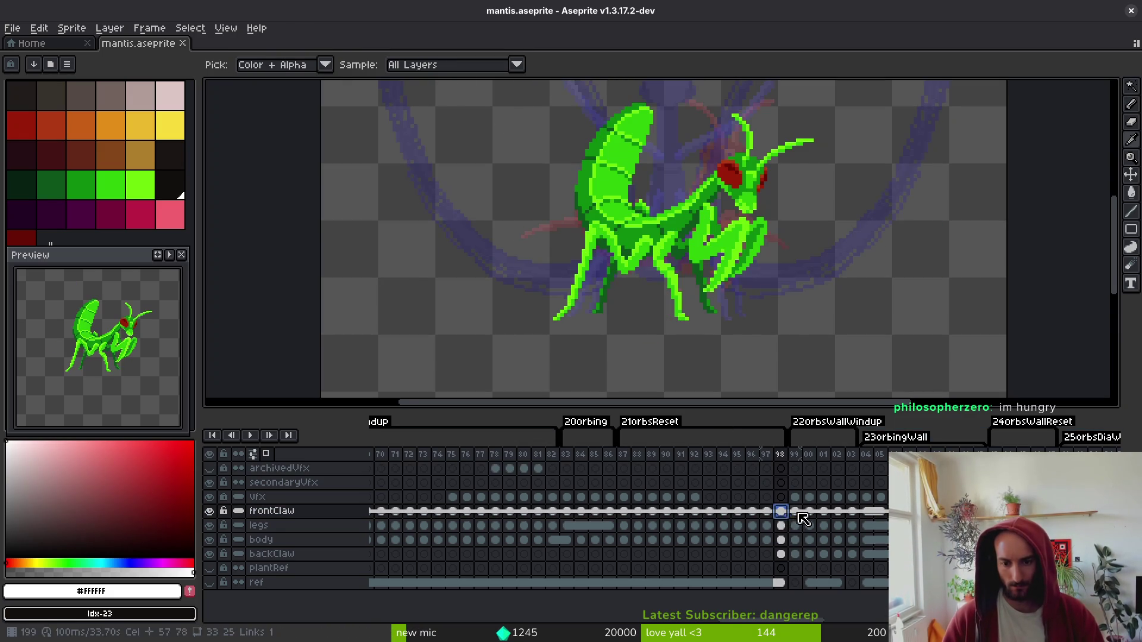
key("alt+shift+n")
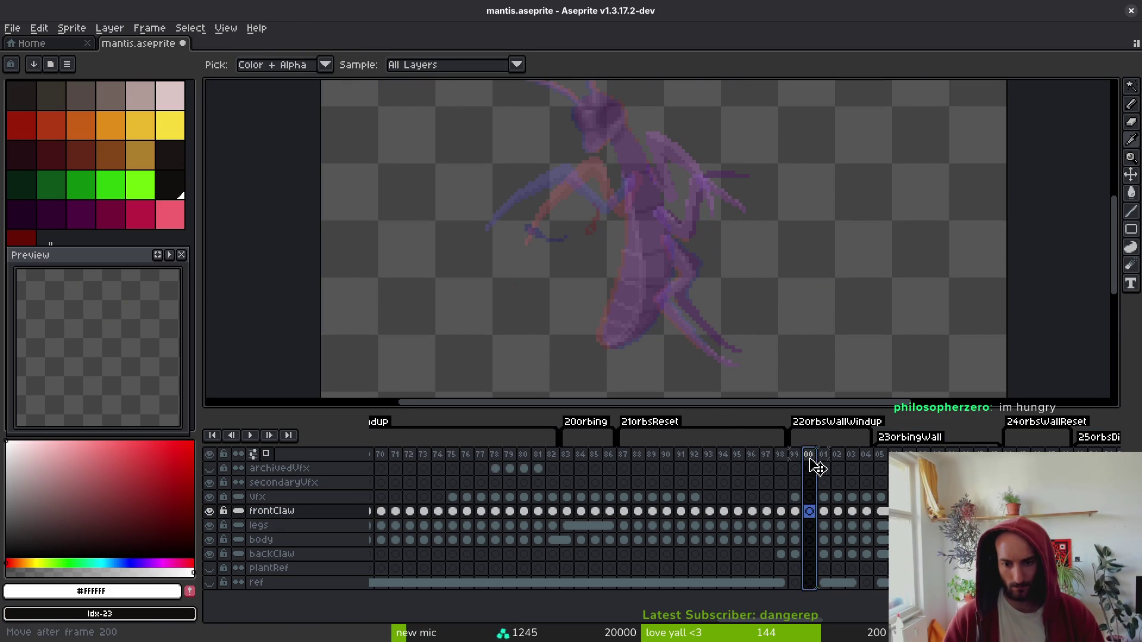
left_click(795, 455)
mouse_move(523, 477)
left_mouse_down()
mouse_move(627, 477)
mouse_move(696, 493)
left_mouse_up()
- Browse back through the wall dash frames to the upright pose at frame 42
scroll(696, 492, "right", 10)
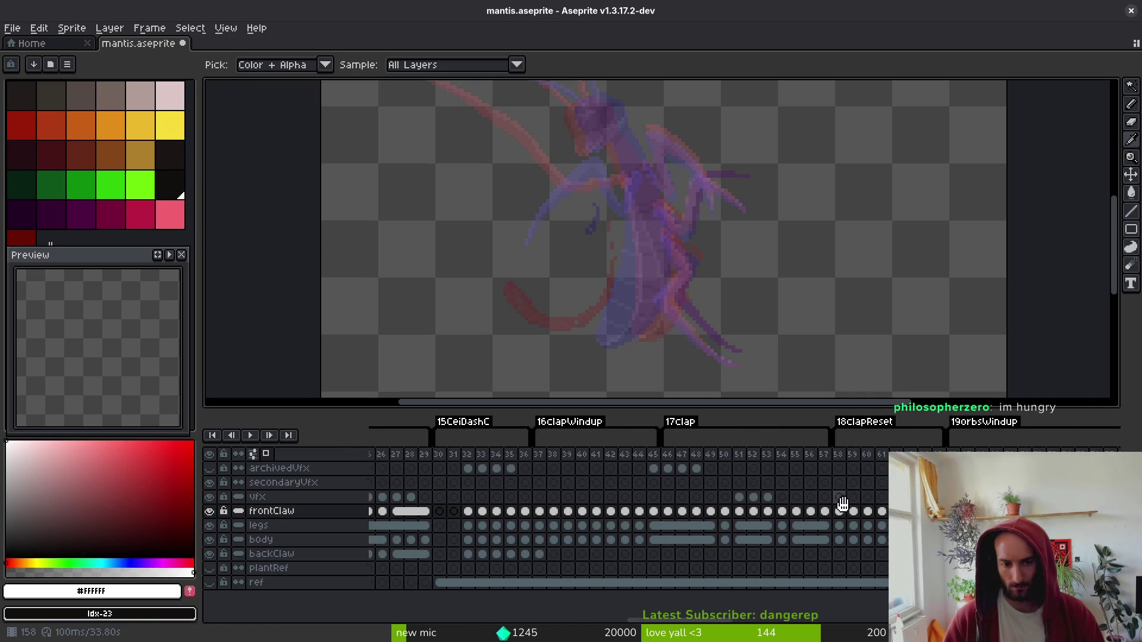
scroll(538, 470, "left", 8)
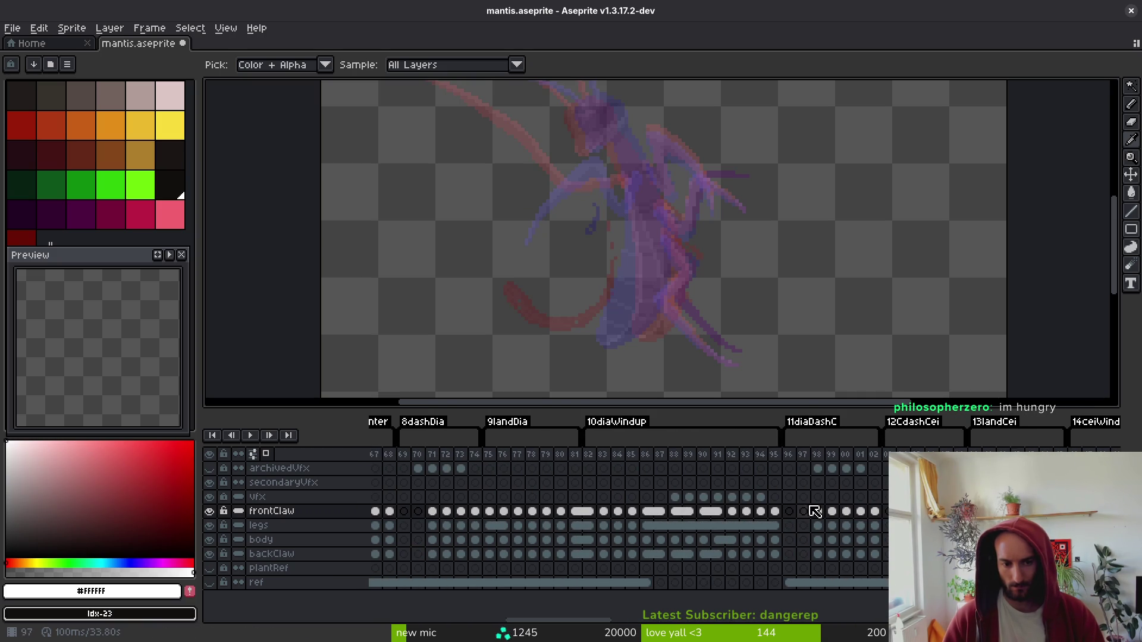
scroll(482, 461, "left", 7)
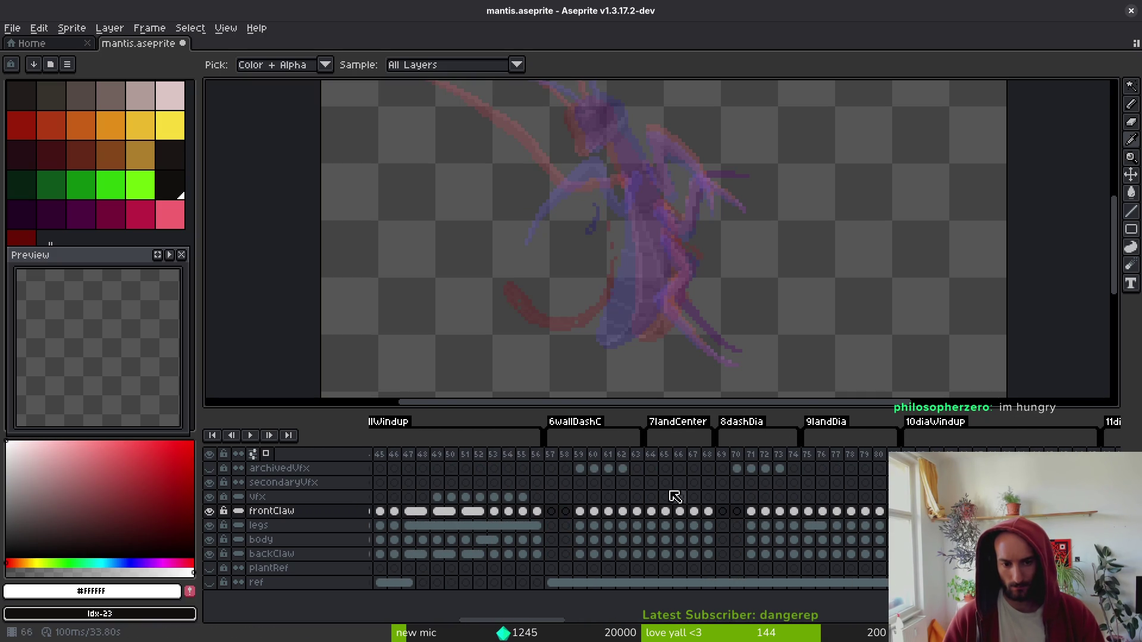
left_click(554, 458)
key("Right")
key("Right")
key("Right")
key("Right")
key("Right")
key("Right")
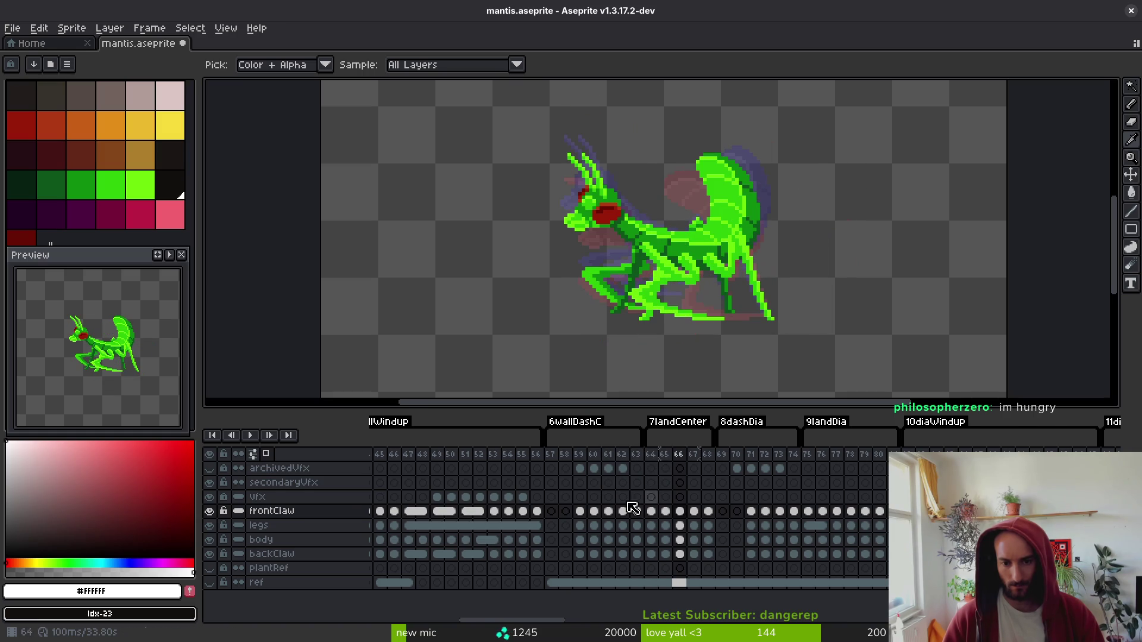
scroll(680, 507, "left", 8)
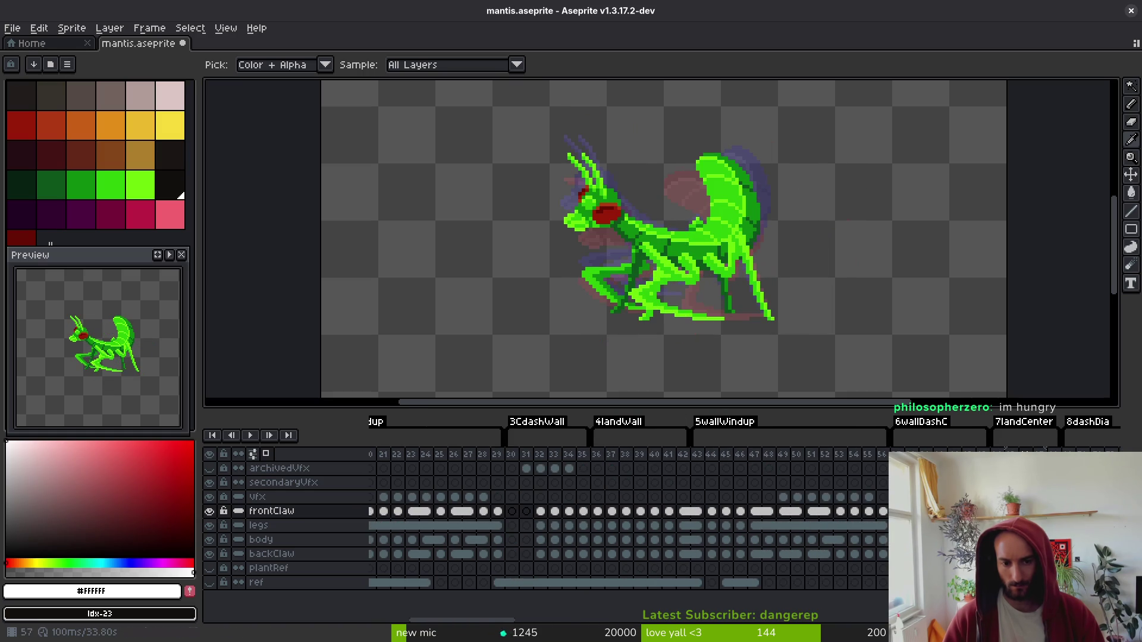
left_click(602, 458)
key("Right")
key("Right")
key("Right")
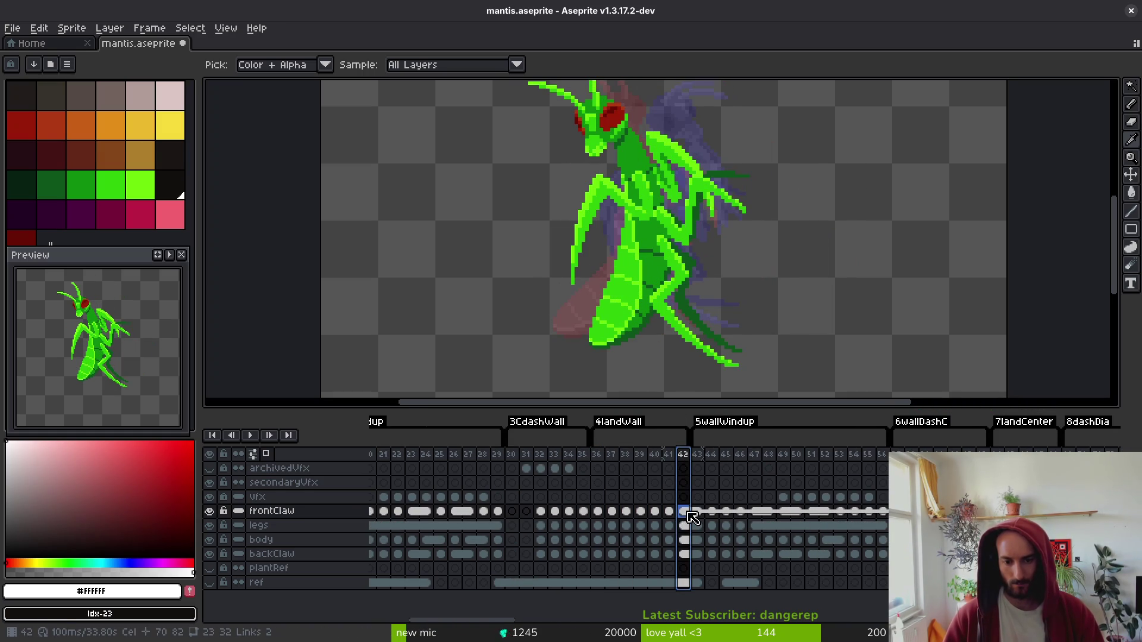
- Move frame 42's frontClaw-to-backClaw cels to frame 99 and insert an empty frame after it
mouse_move(686, 515)
left_mouse_down()
mouse_move(681, 555)
mouse_move(679, 539)
left_mouse_up()
scroll(684, 545, "down", 10)
scroll(679, 539, "down", 10)
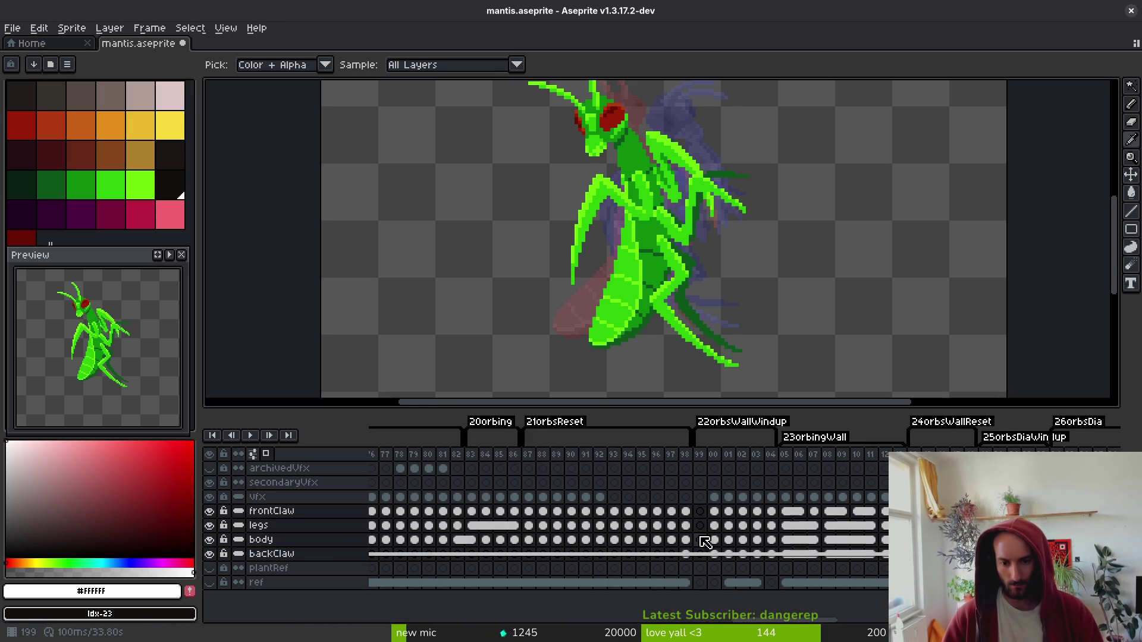
left_click_drag(702, 518, 702, 518)
key("m")
scroll(712, 276, "down", 3)
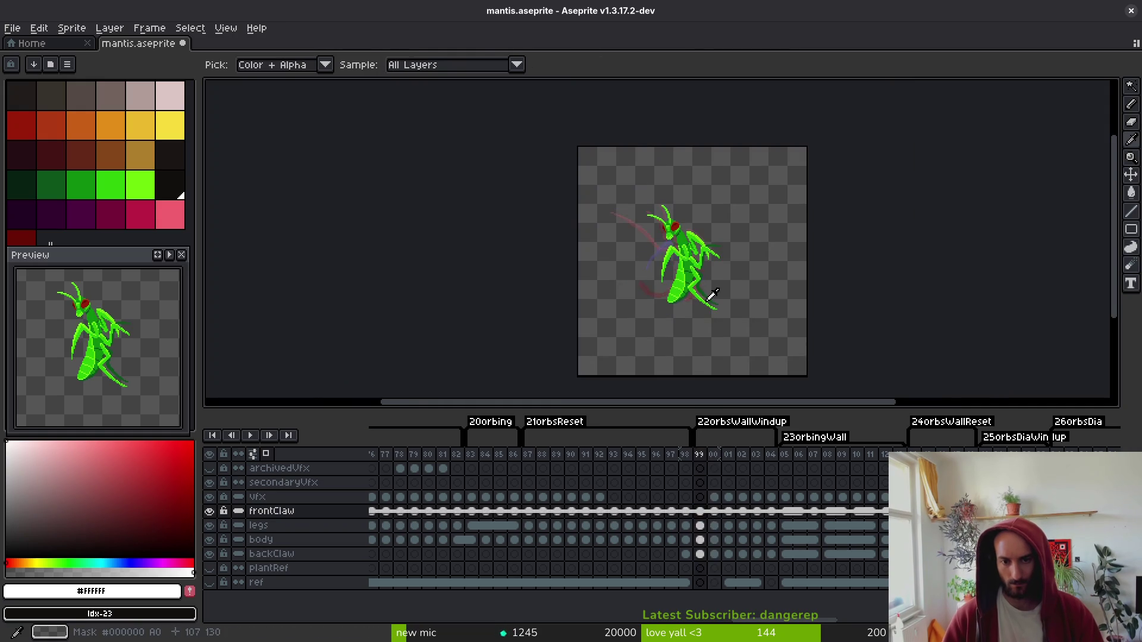
key("alt+b")
scroll(762, 519, "down", 3)
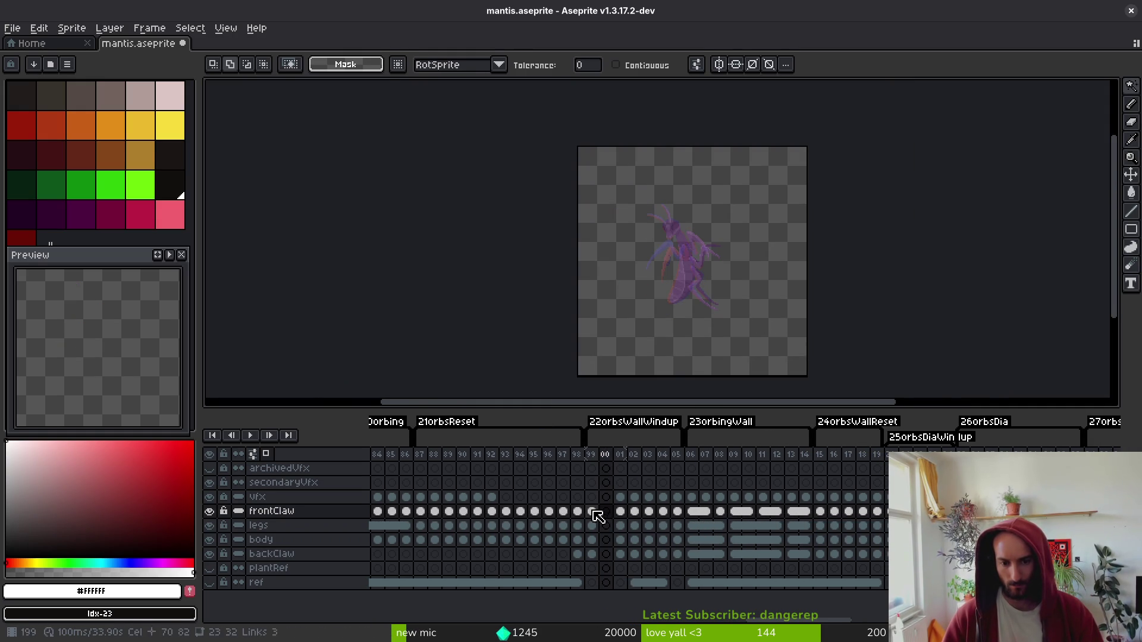
- Zoom in on frame 99's cels and trial a lasso around the mantis head on body
left_click(591, 511)
key("5")
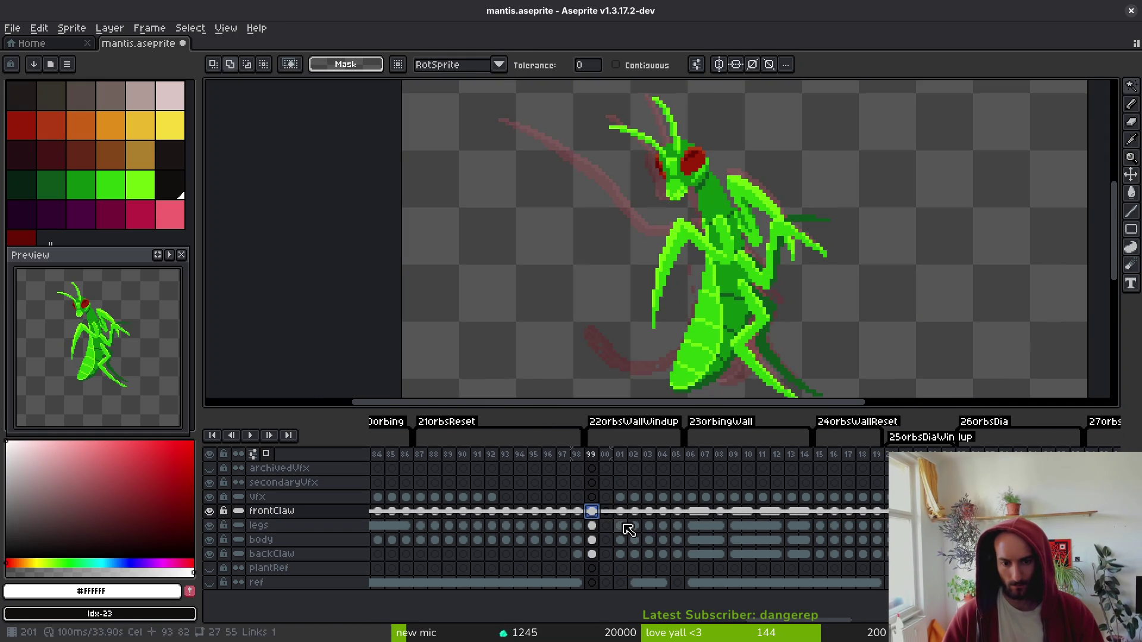
left_click(592, 541)
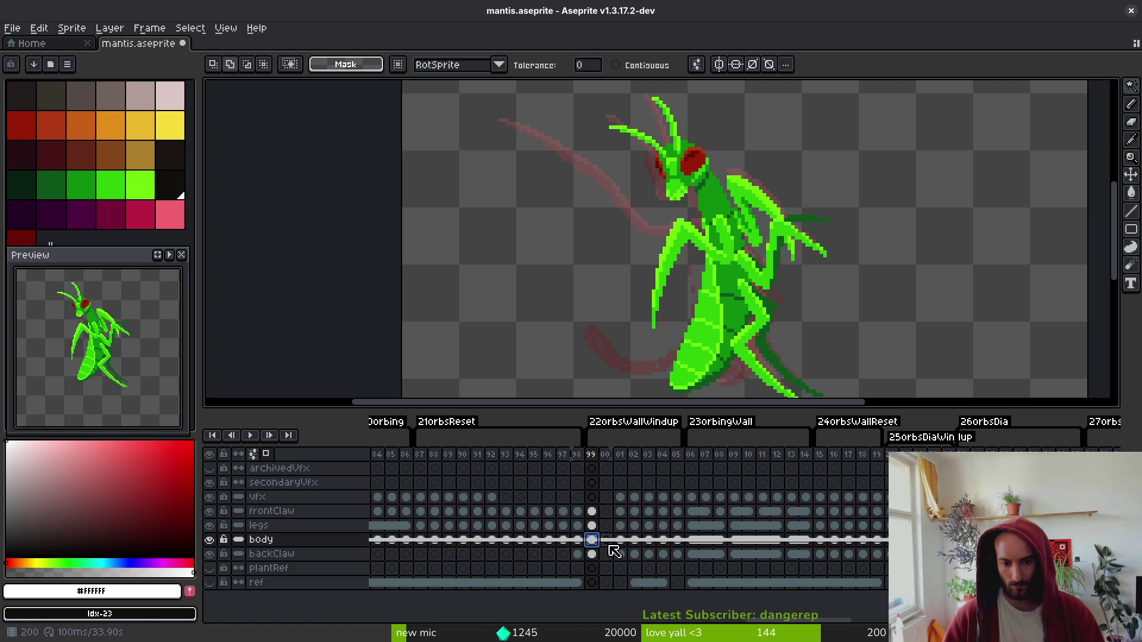
left_click(607, 541)
key("shift+w")
mouse_move(727, 196)
left_mouse_down()
mouse_move(668, 254)
mouse_move(702, 267)
left_mouse_up()
key("ctrl+d")
- Insert two empty frames at the start of 22orbsWallWindup and save the sprite
left_click(592, 541)
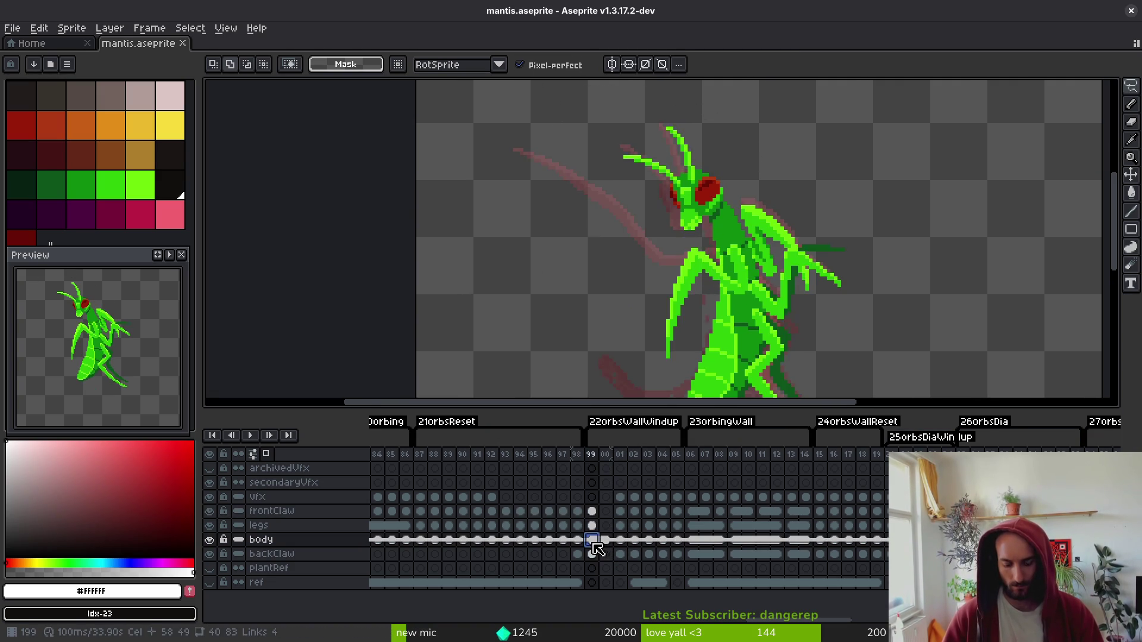
key("alt+b")
left_click(618, 541)
key("alt+b")
right_click(623, 541)
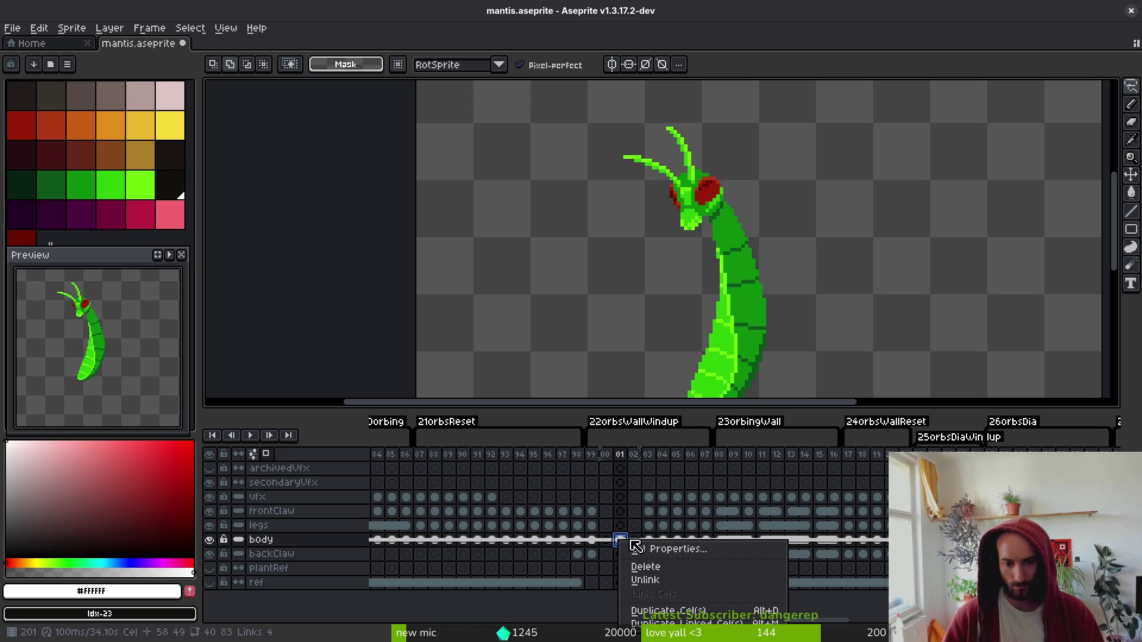
key("Escape")
key("ctrl+s")
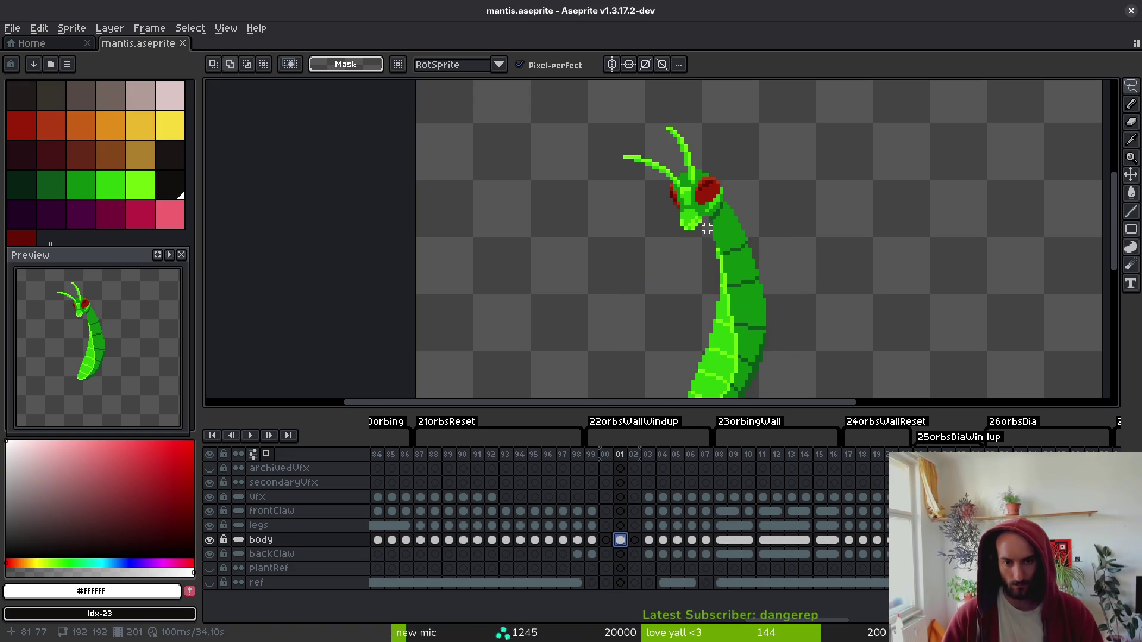
- Lasso the mantis head on body frame 01, shift it left and down, then scrub to check
left_click_drag(687, 121, 628, 232)
left_click_drag(735, 239, 622, 94)
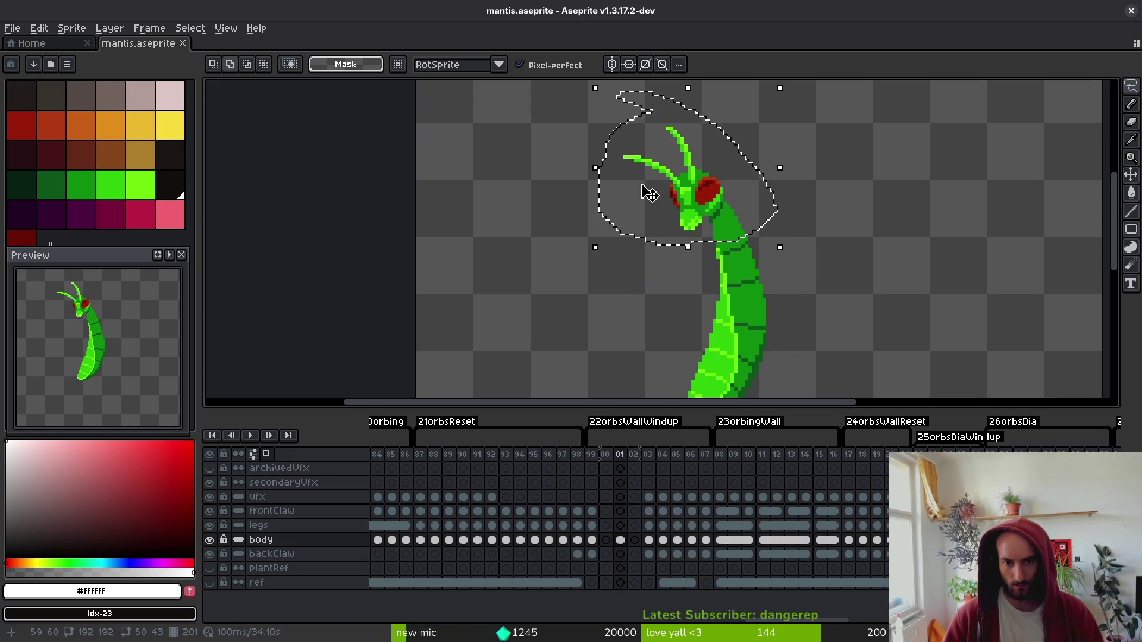
mouse_move(678, 196)
left_mouse_down()
mouse_move(643, 213)
mouse_move(683, 201)
mouse_move(653, 205)
left_mouse_up()
key("Return")
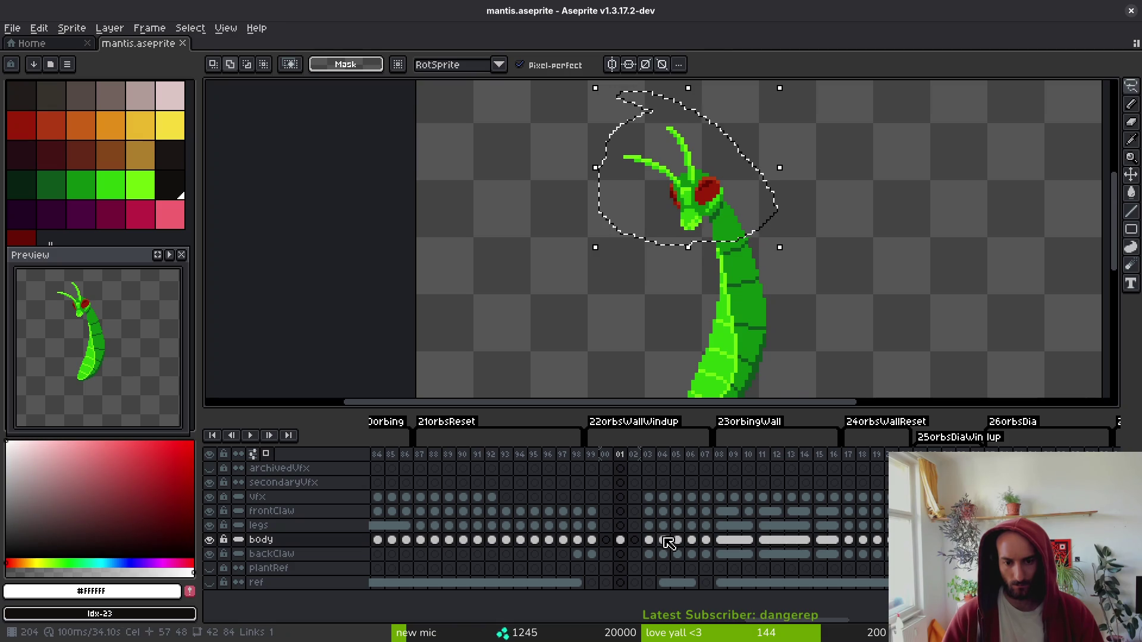
left_click(662, 540)
mouse_move(669, 539)
left_mouse_down()
mouse_move(650, 541)
mouse_move(668, 541)
mouse_move(688, 515)
left_mouse_up()
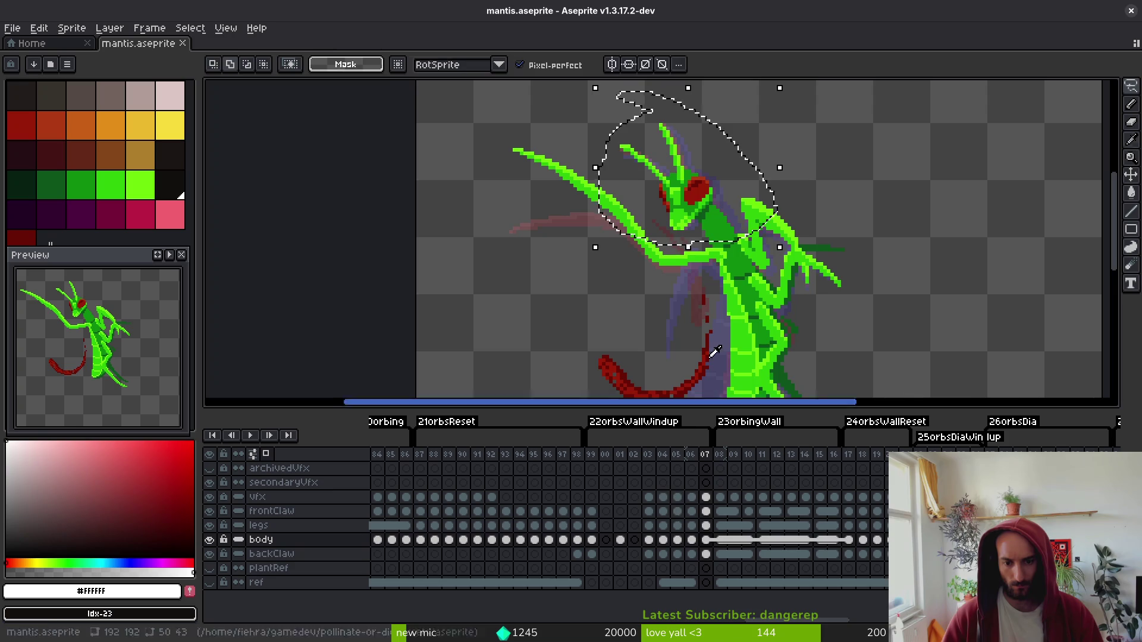
scroll(806, 223, "down", 3)
key("i")
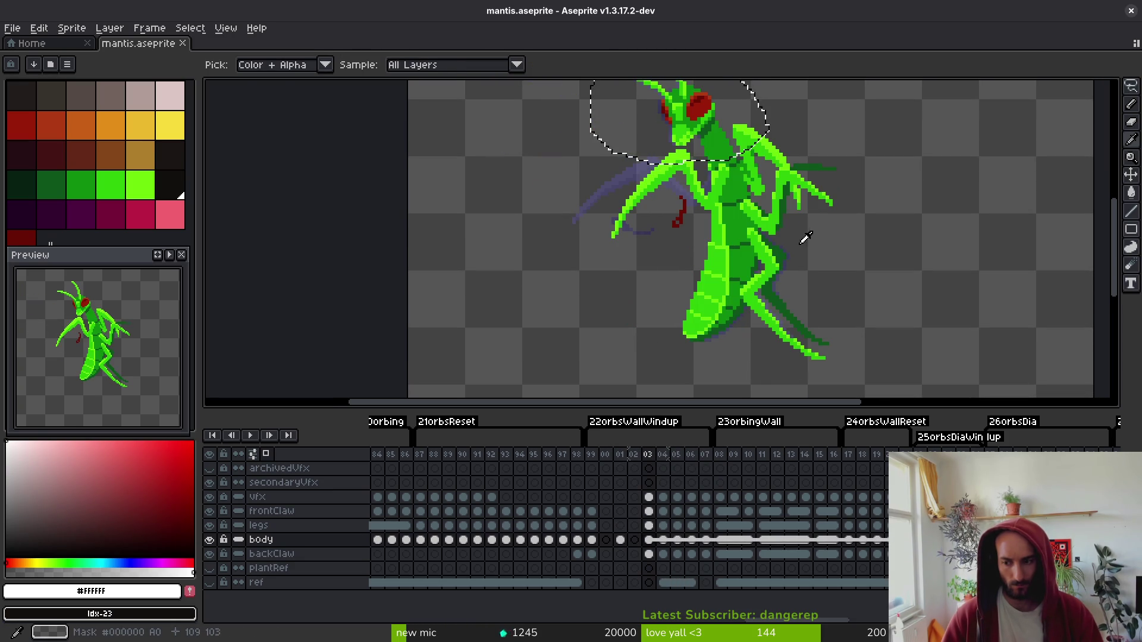
key("q")
key("i")
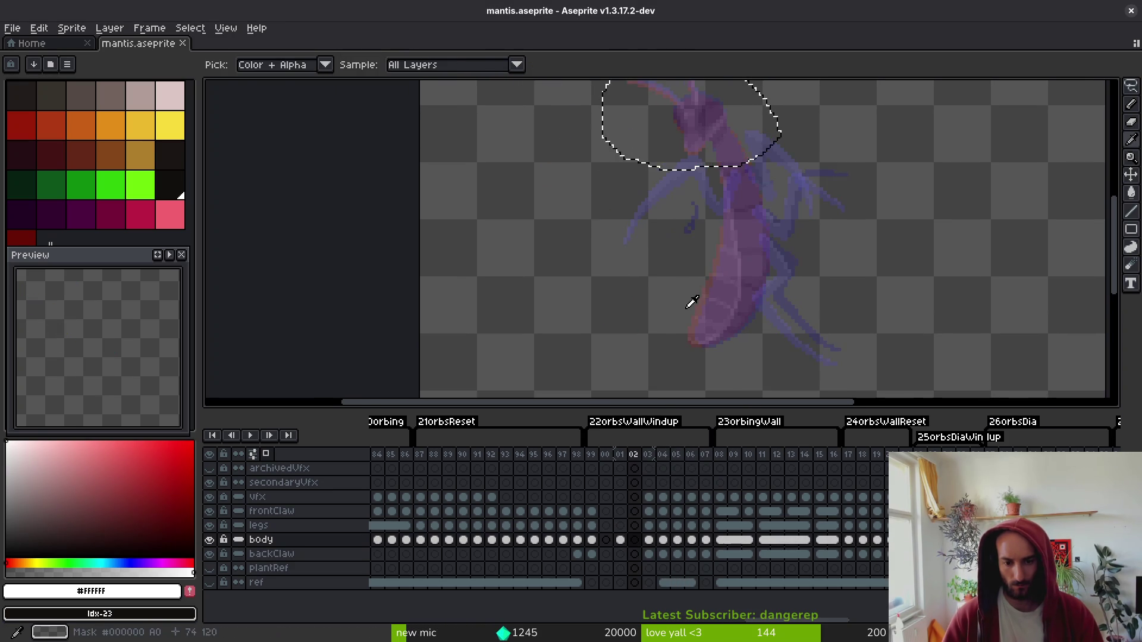
scroll(713, 315, "up", 2)
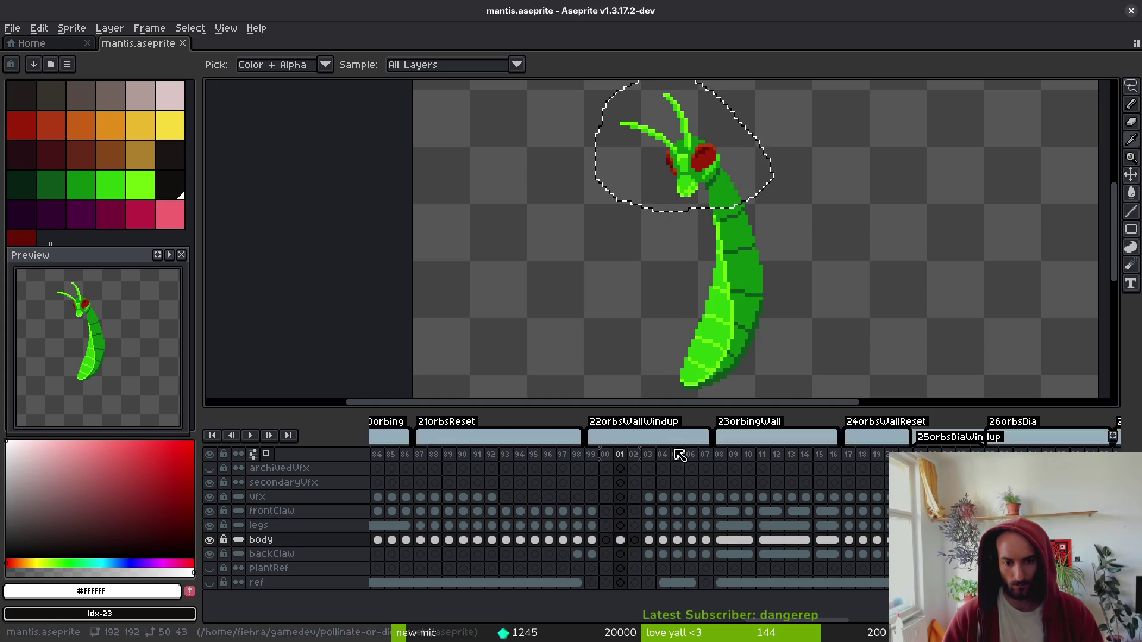
left_click(606, 540)
key("q")
key("i")
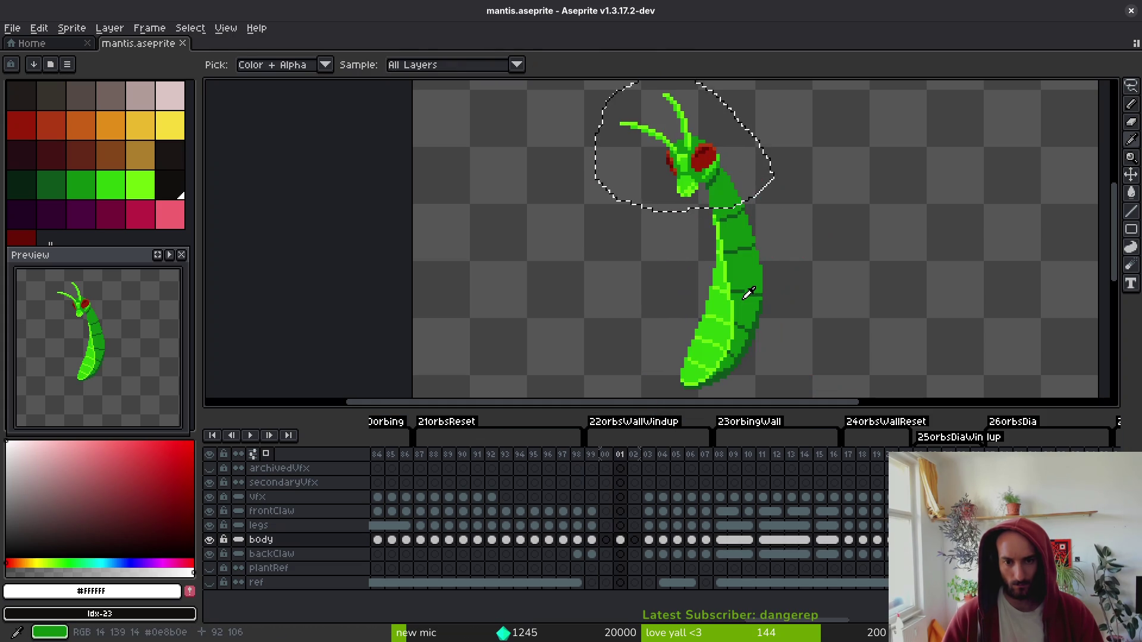
key("Right")
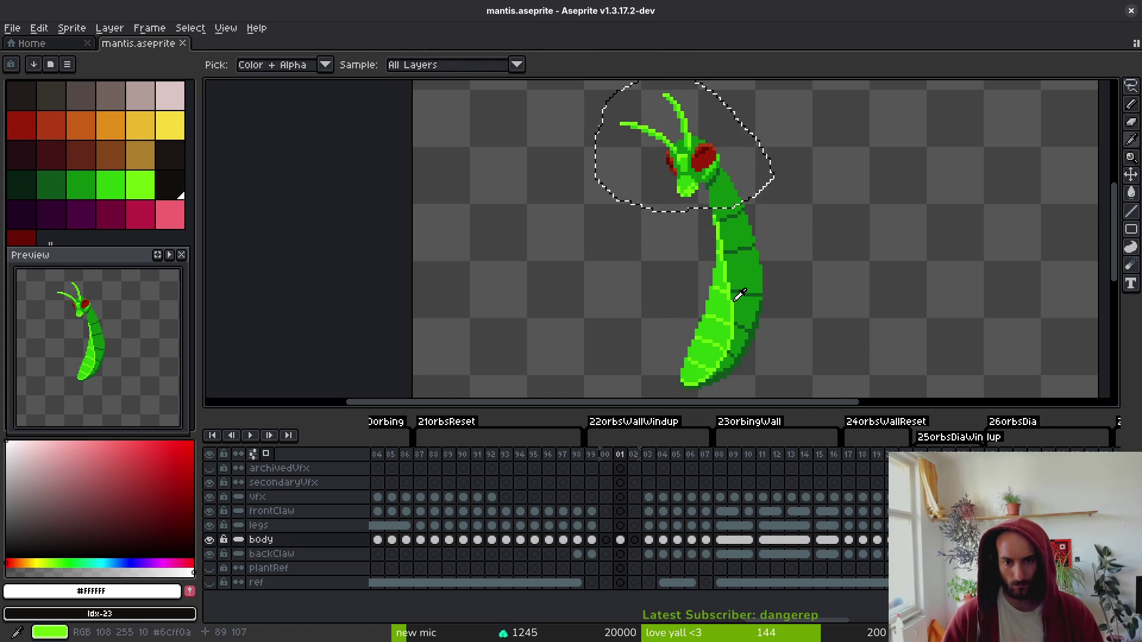
key("q")
scroll(713, 306, "down", 1)
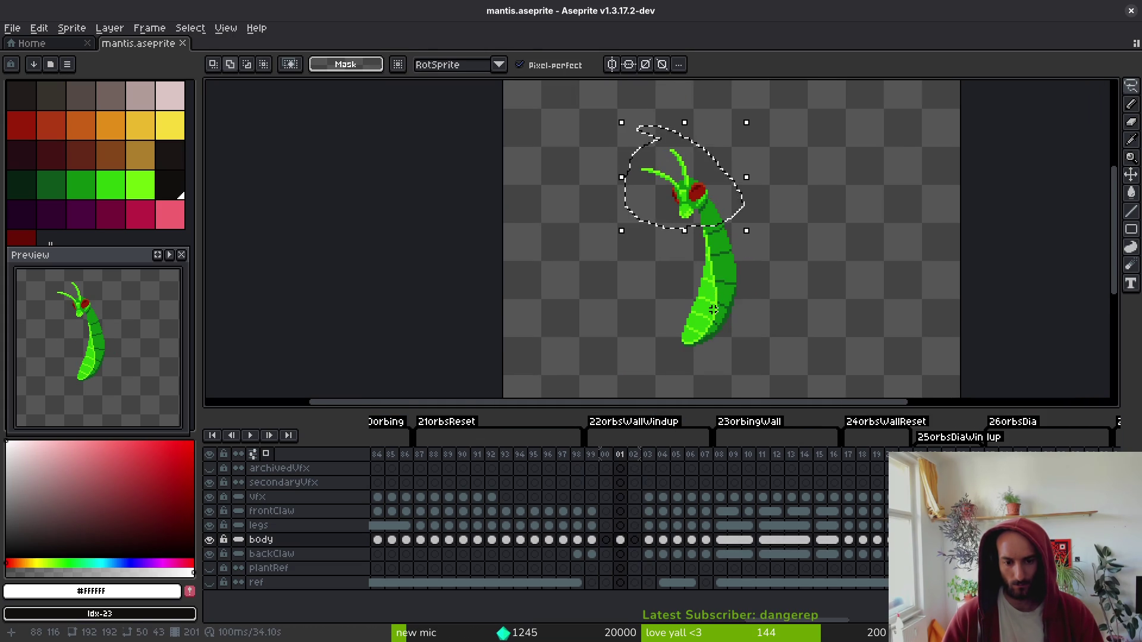
key("i")
key("Right")
key("Right")
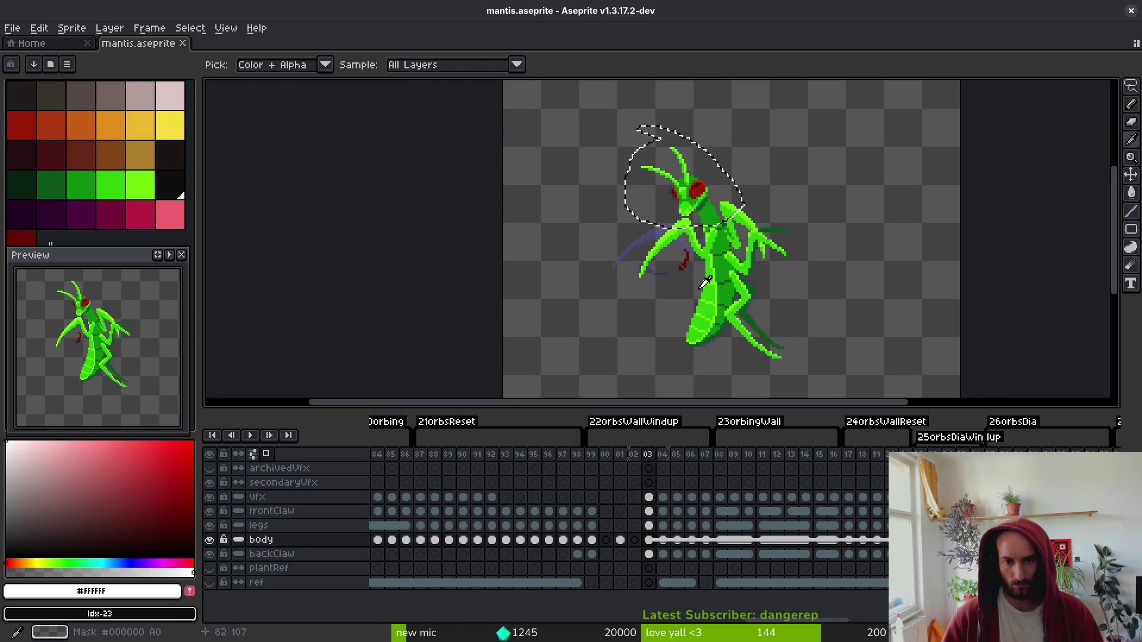
key("Left")
key("Left")
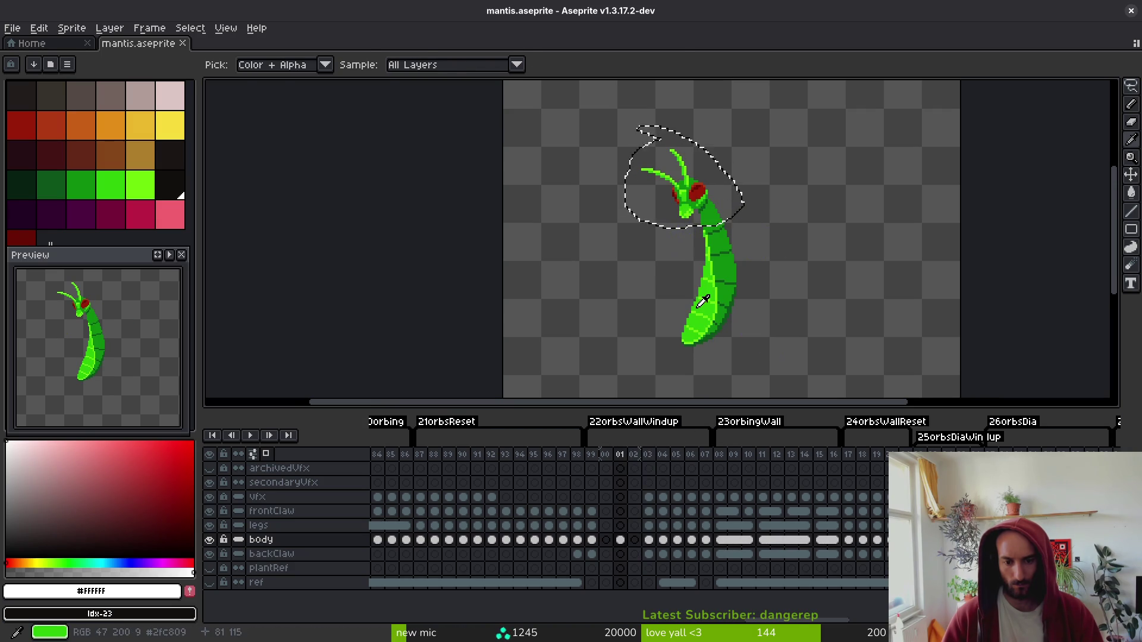
key("q")
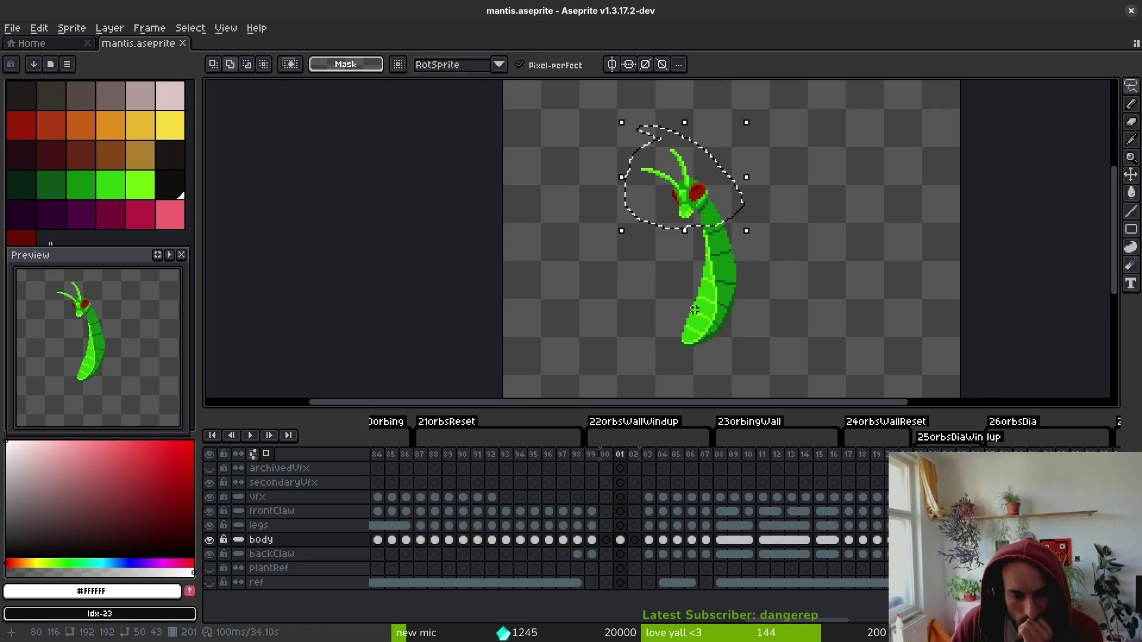
left_click(592, 540)
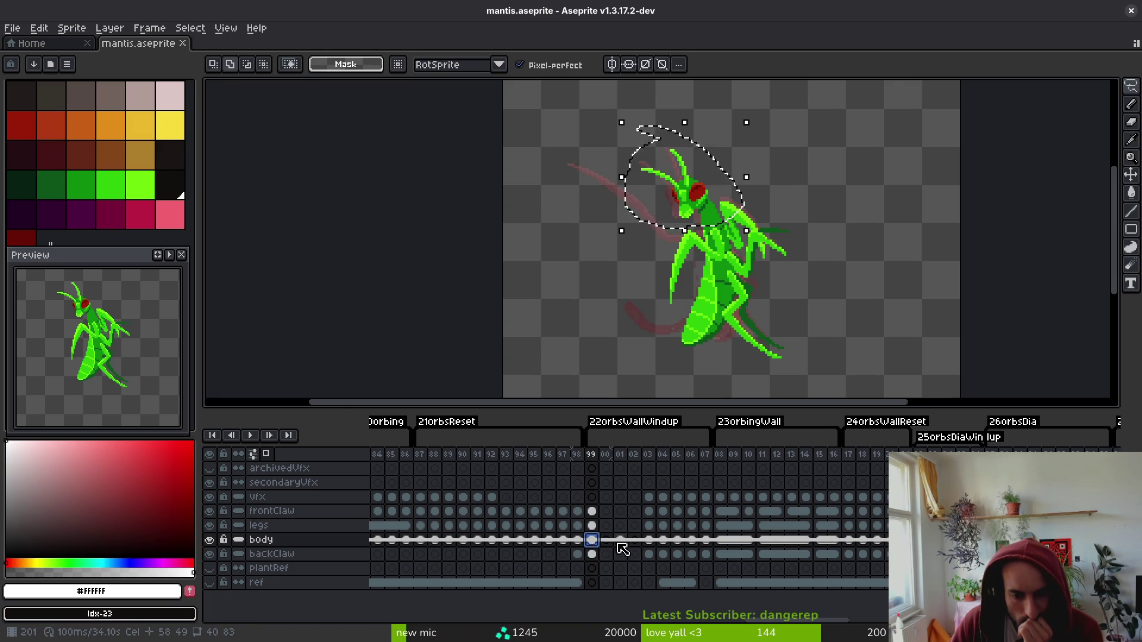
left_click(618, 541)
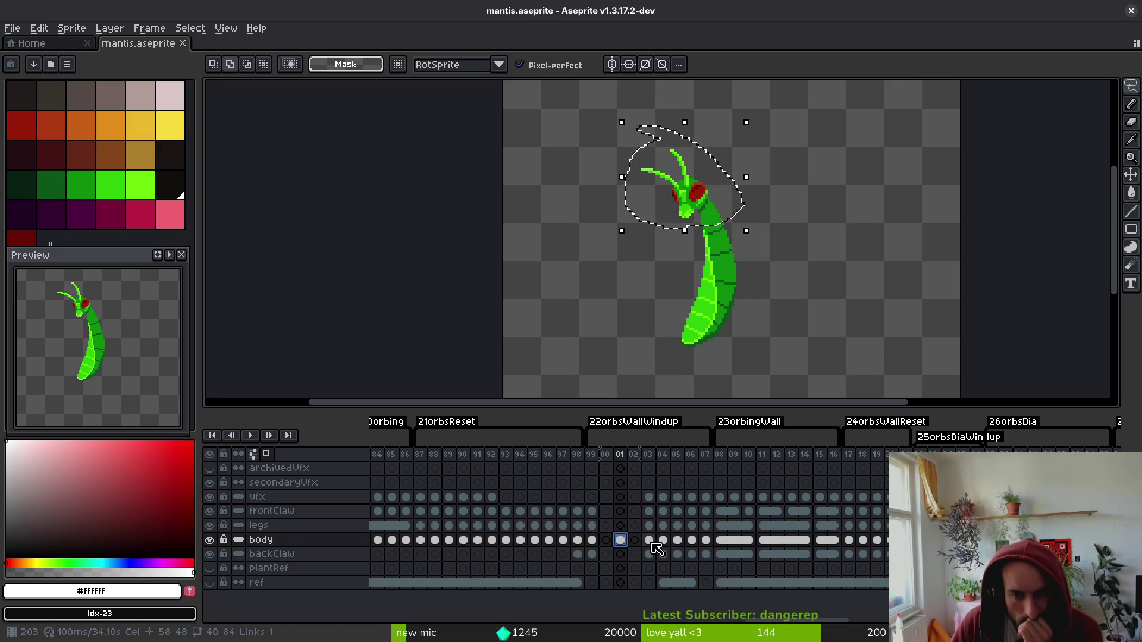
left_click(656, 547)
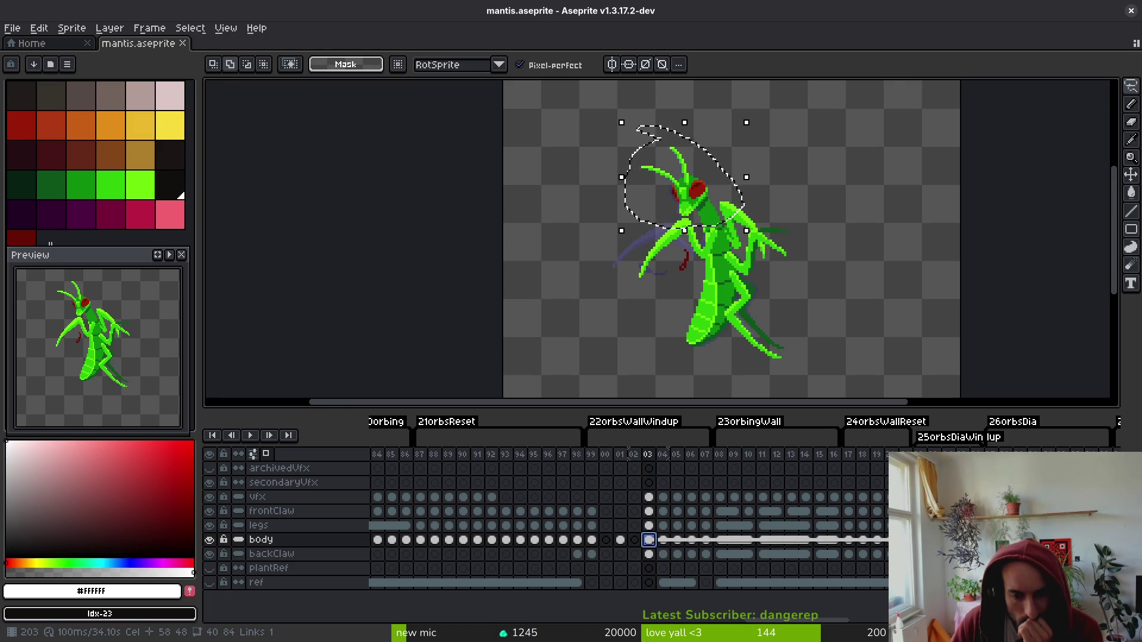
left_click(634, 543)
left_click(622, 544)
scroll(648, 148, "up", 3)
- Lasso the mantis head on frame 01 and move it left, detached from the neck
key("ctrl+d")
mouse_move(648, 148)
left_mouse_down()
mouse_move(517, 208)
mouse_move(657, 281)
left_mouse_up()
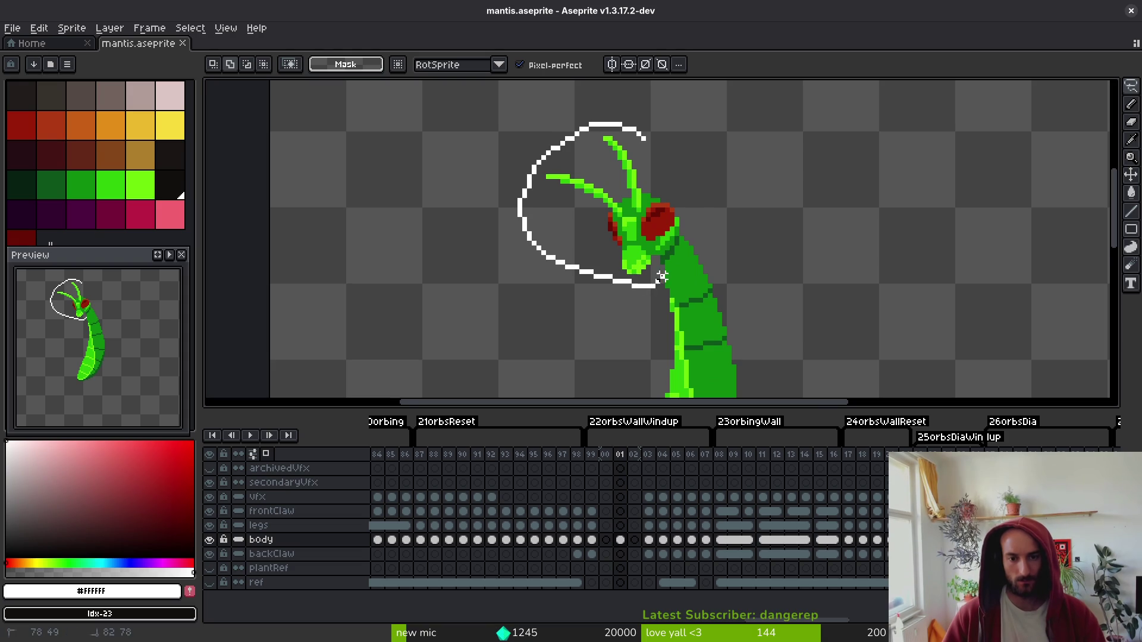
left_click_drag(691, 237, 591, 266)
left_click(711, 331)
- Step through the legs layer from frame 03 to the frame 10 red ring pose
scroll(712, 331, "down", 1)
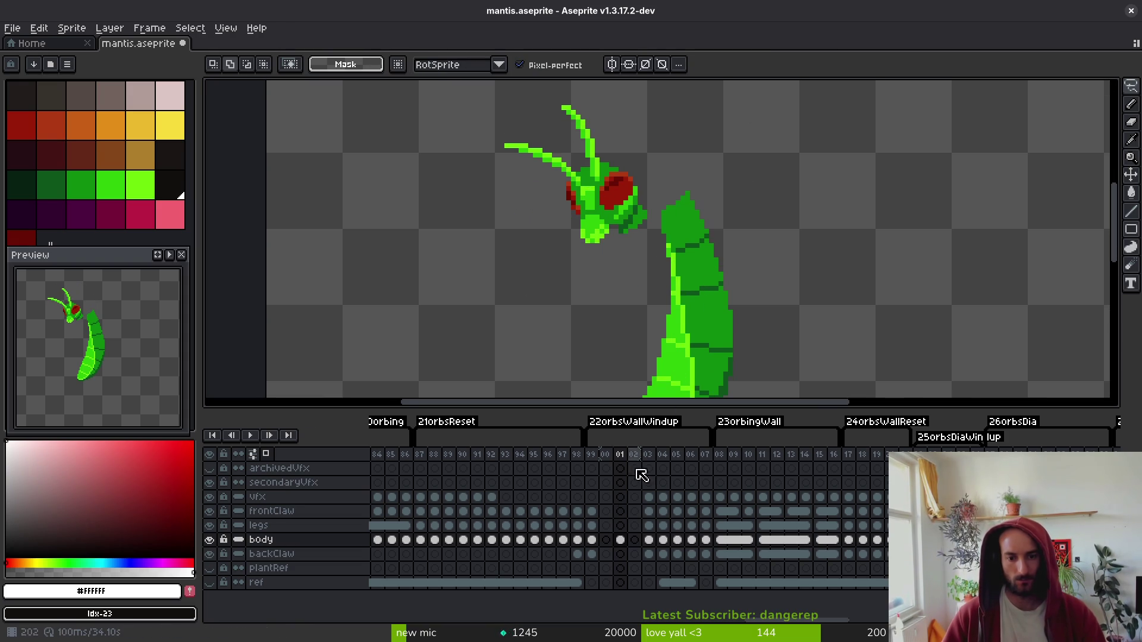
scroll(725, 506, "left", 2)
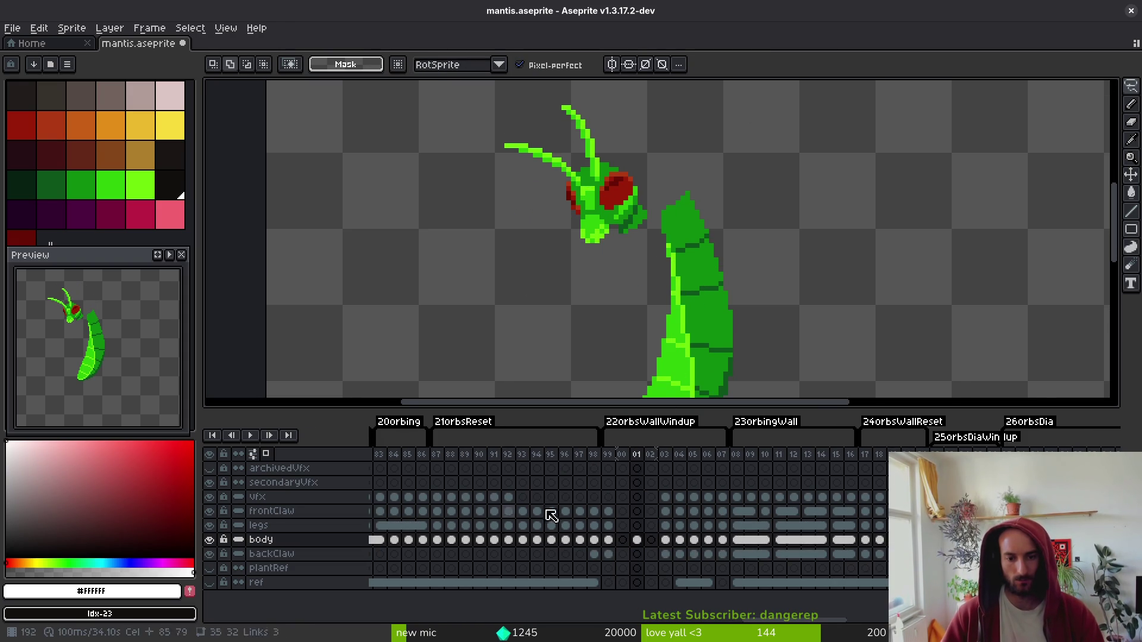
left_click(666, 526)
key("Right")
key("Right")
key("Right")
key("i")
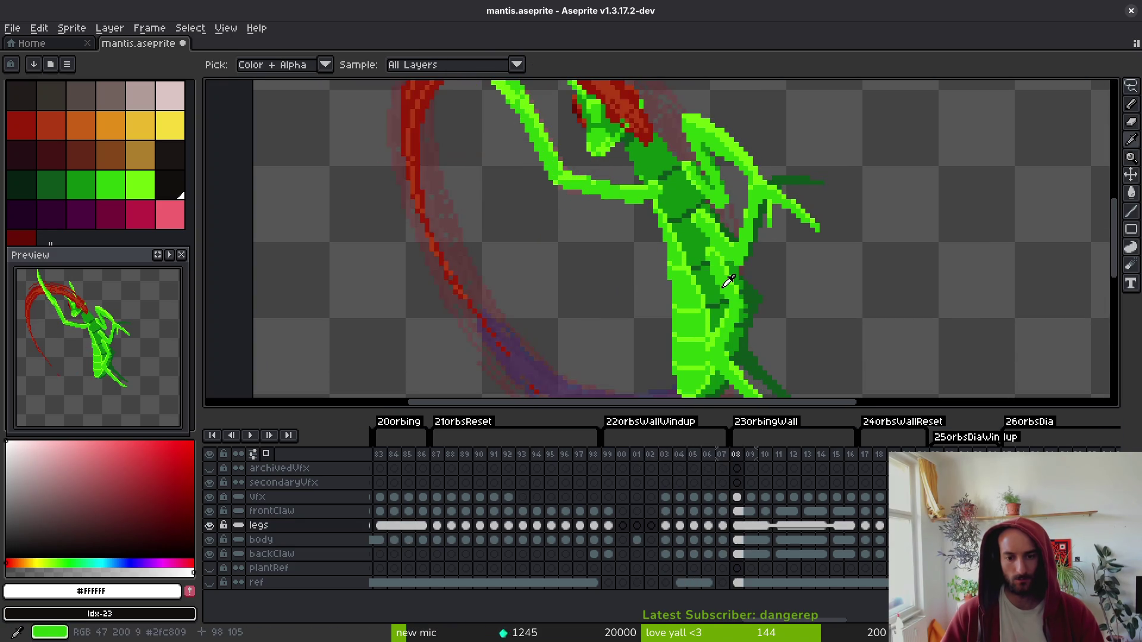
key("Right")
key("Right")
key("Right")
scroll(847, 531, "left", 10)
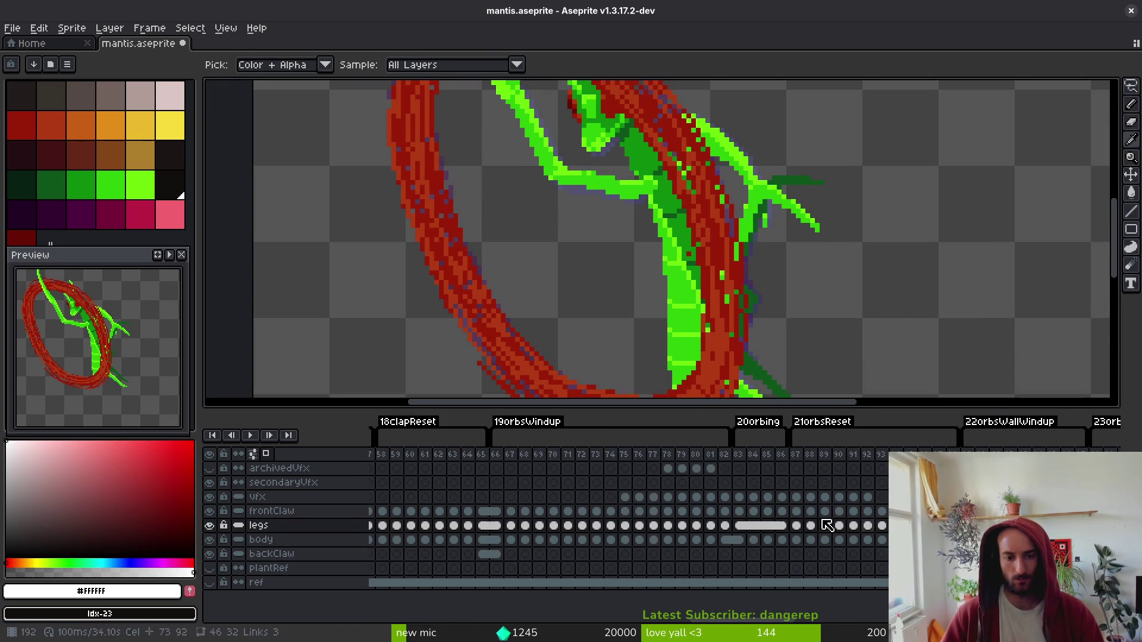
scroll(791, 523, "left", 6)
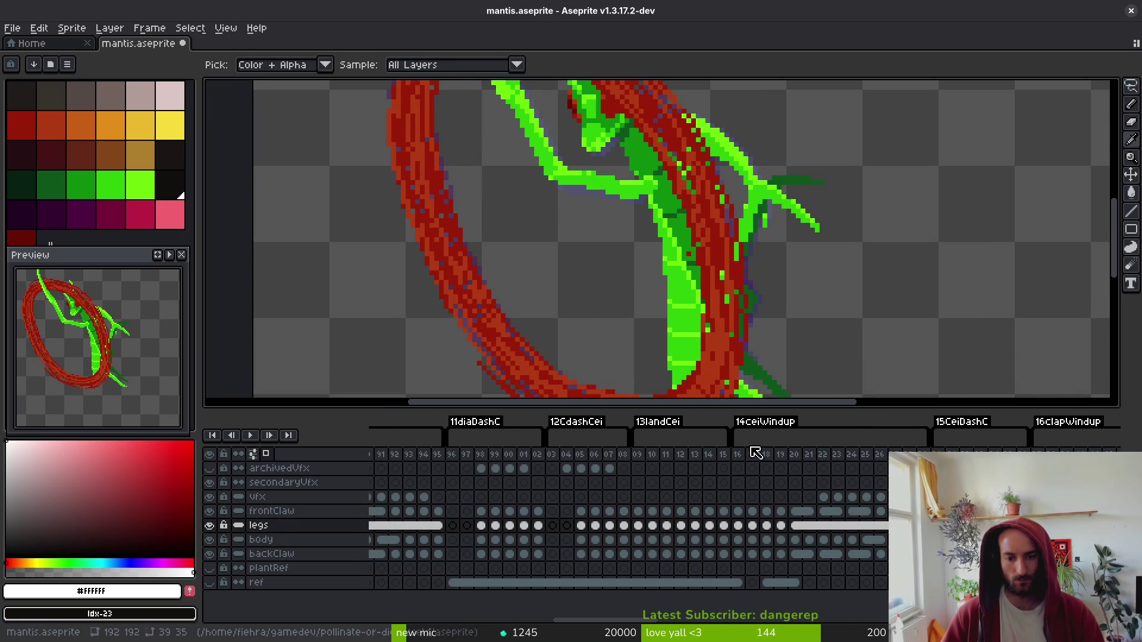
scroll(673, 497, "left", 8)
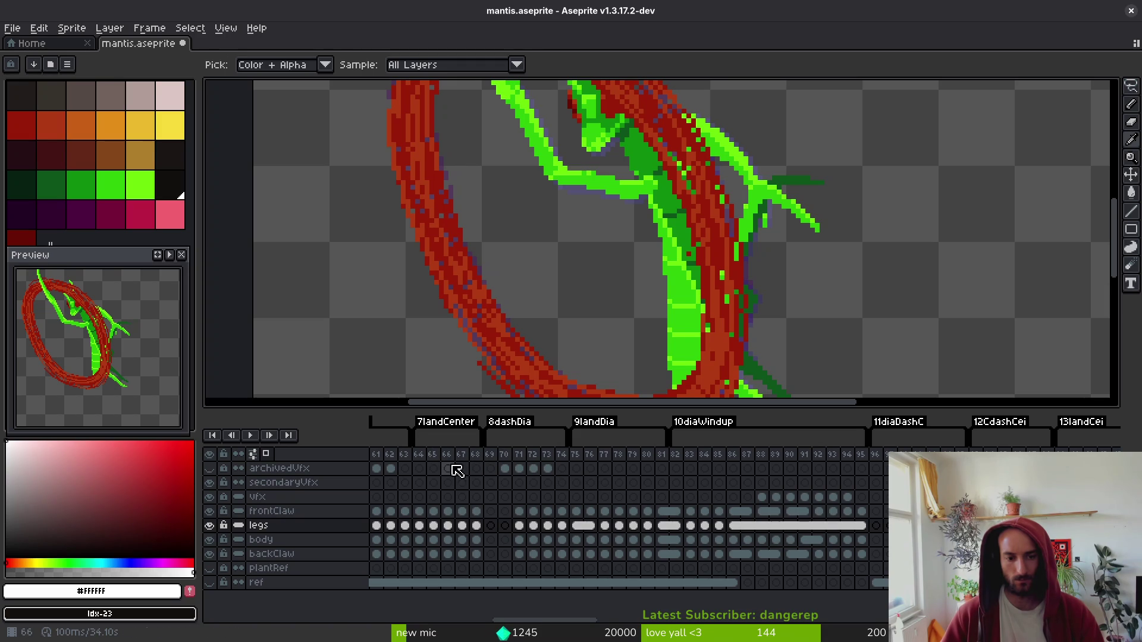
scroll(693, 499, "left", 10)
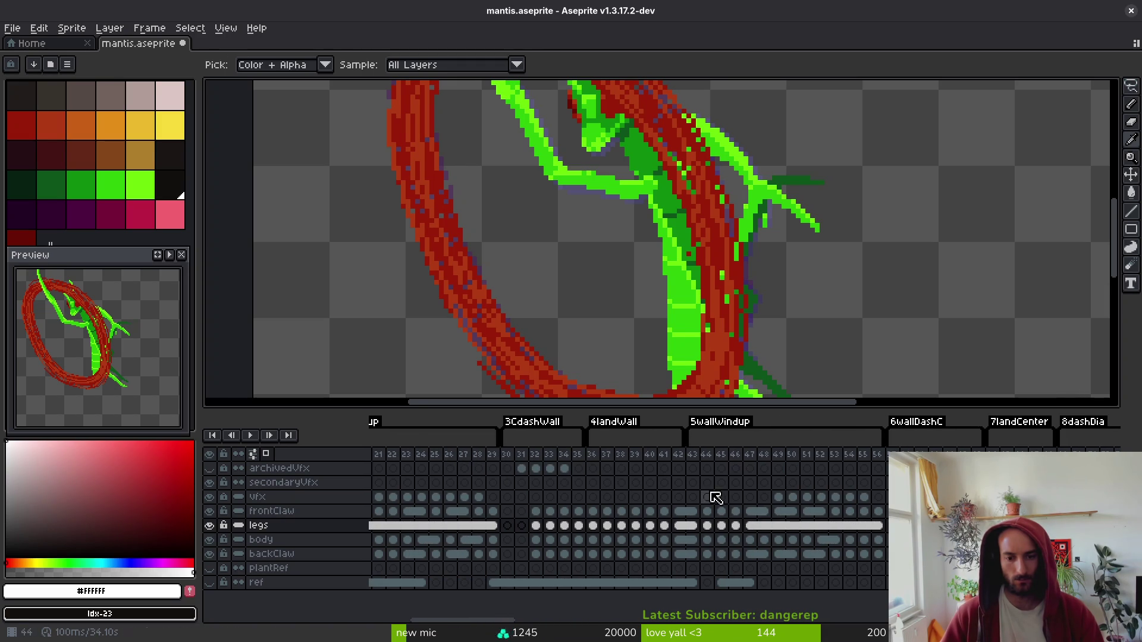
- Review the claw-slash poses in frames 43–48 and select those frames across all layers
left_click(693, 512)
scroll(727, 273, "down", 1)
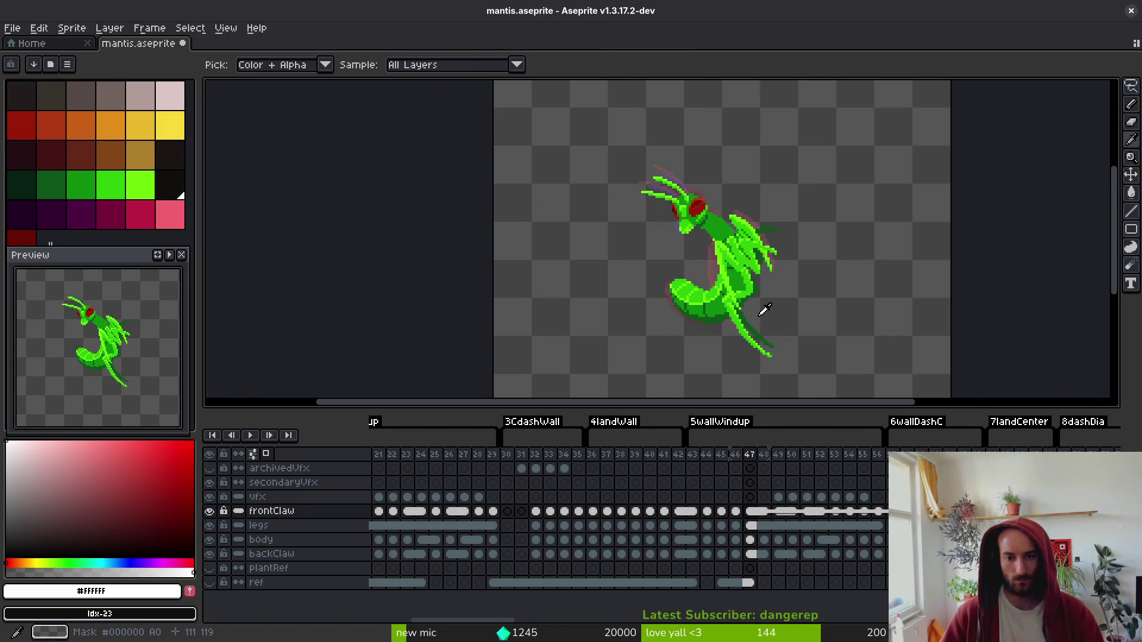
key("Right")
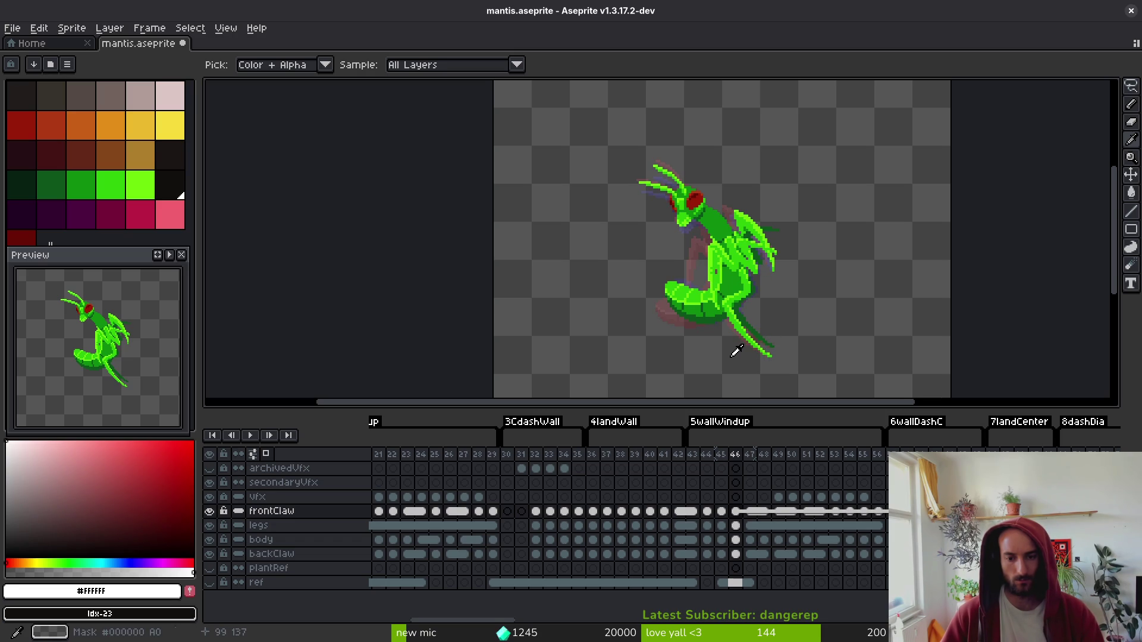
key("Right")
key("Right")
key("Right")
key("Left")
key("Left")
key("Left")
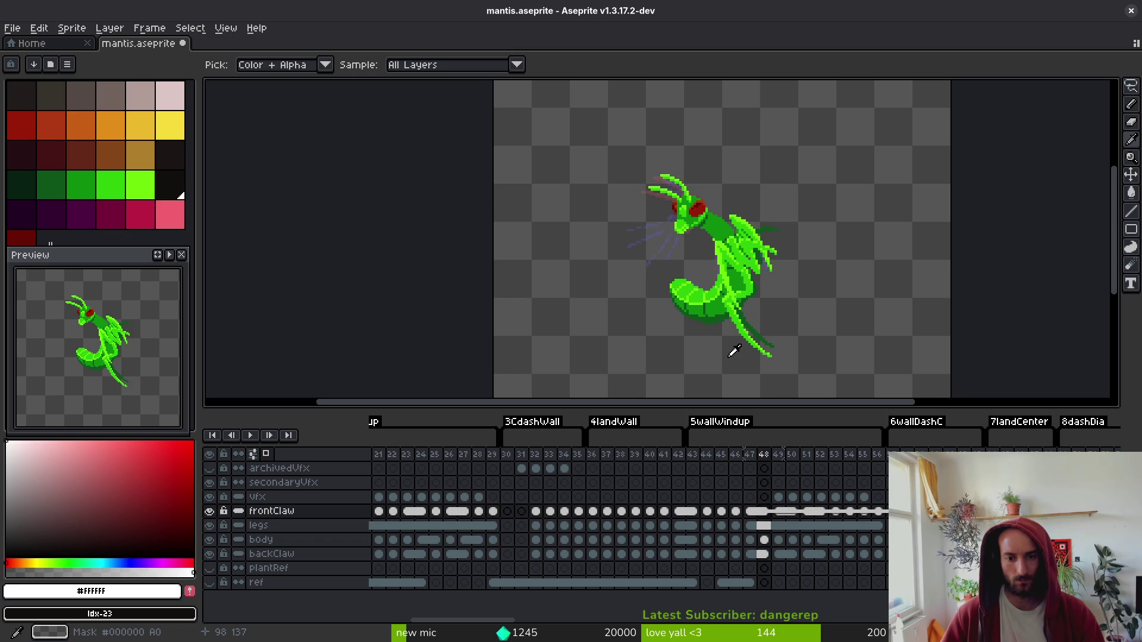
key("Right")
key("Right")
key("Left")
key("Left")
key("Left")
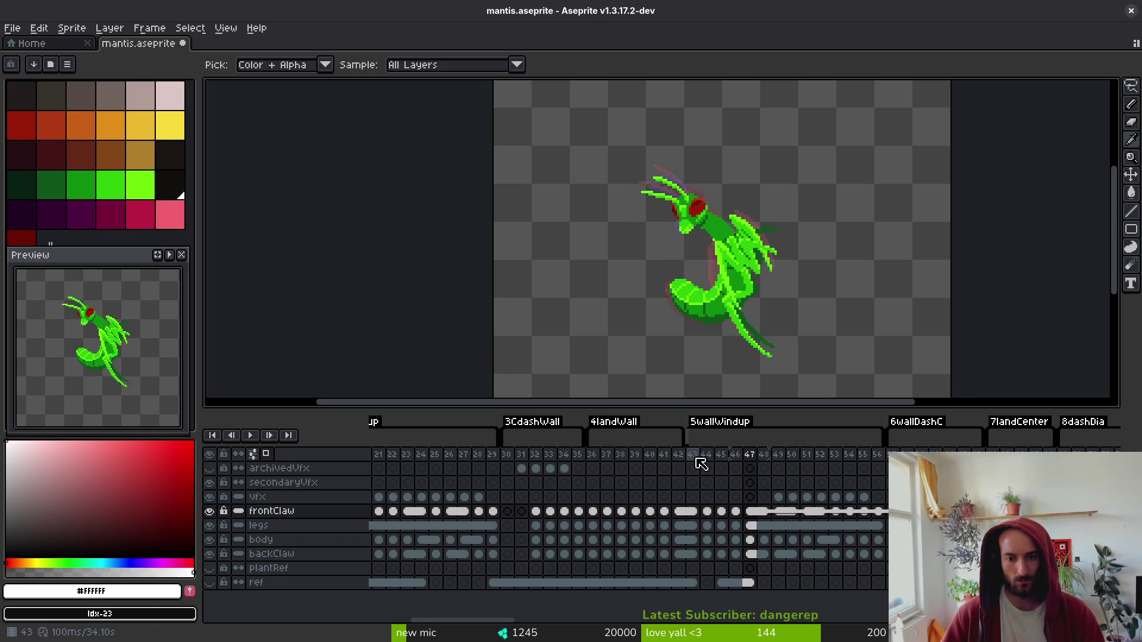
left_click_drag(698, 461, 760, 580)
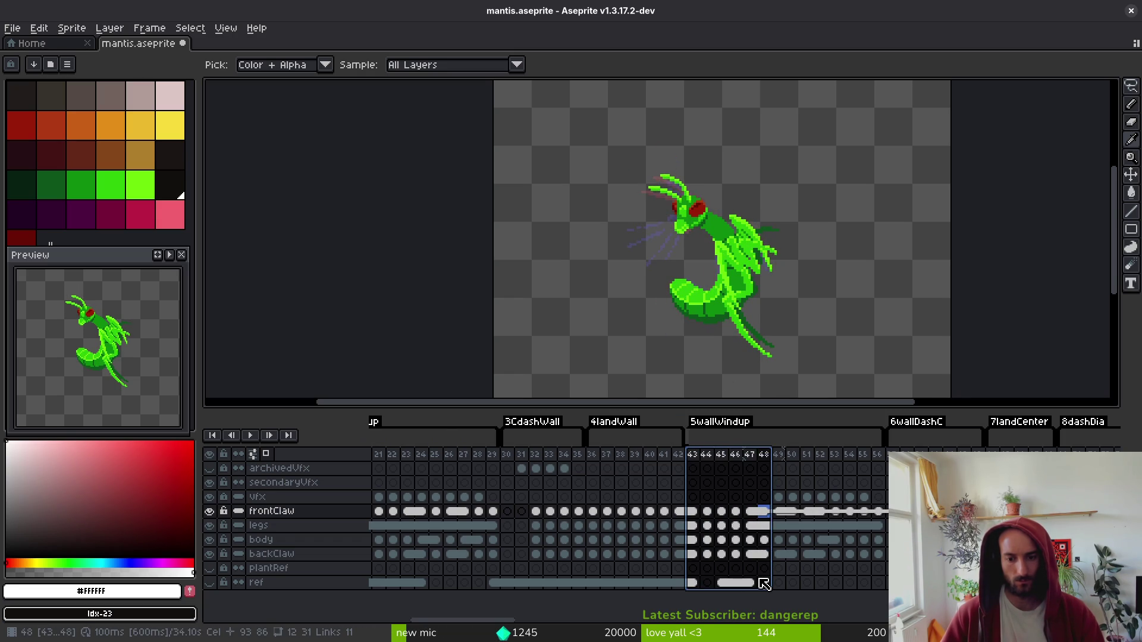
- Insert empty frames after frame 98 on frontClaw and end the 21orbsReset tag at frame 98
scroll(833, 506, "down", 5)
scroll(862, 506, "up", 4)
scroll(881, 500, "down", 12)
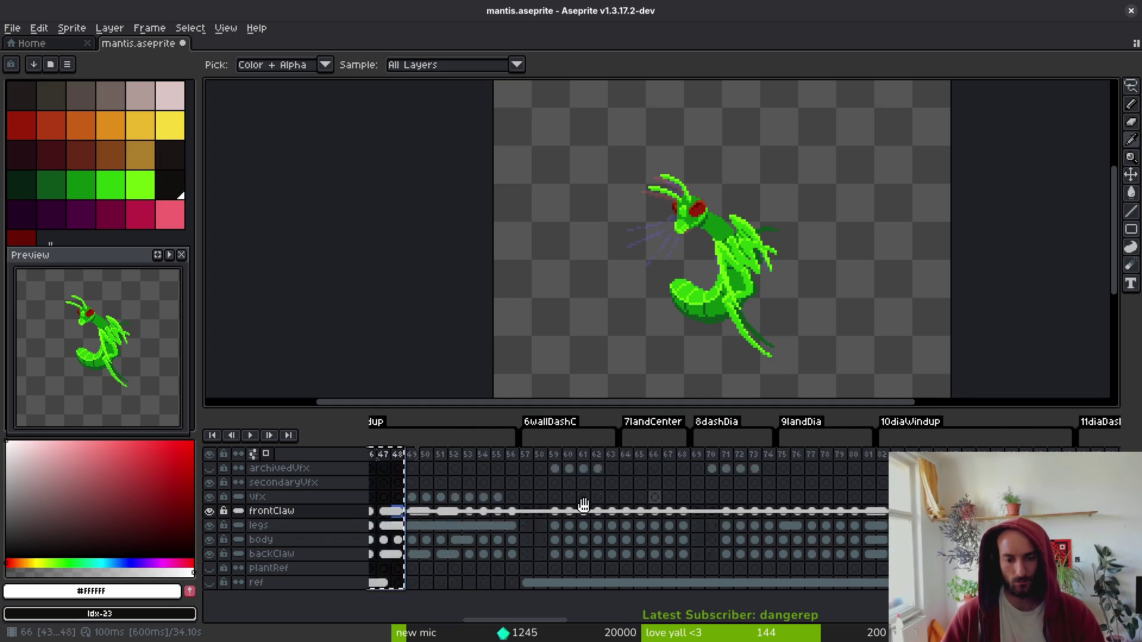
scroll(773, 506, "down", 20)
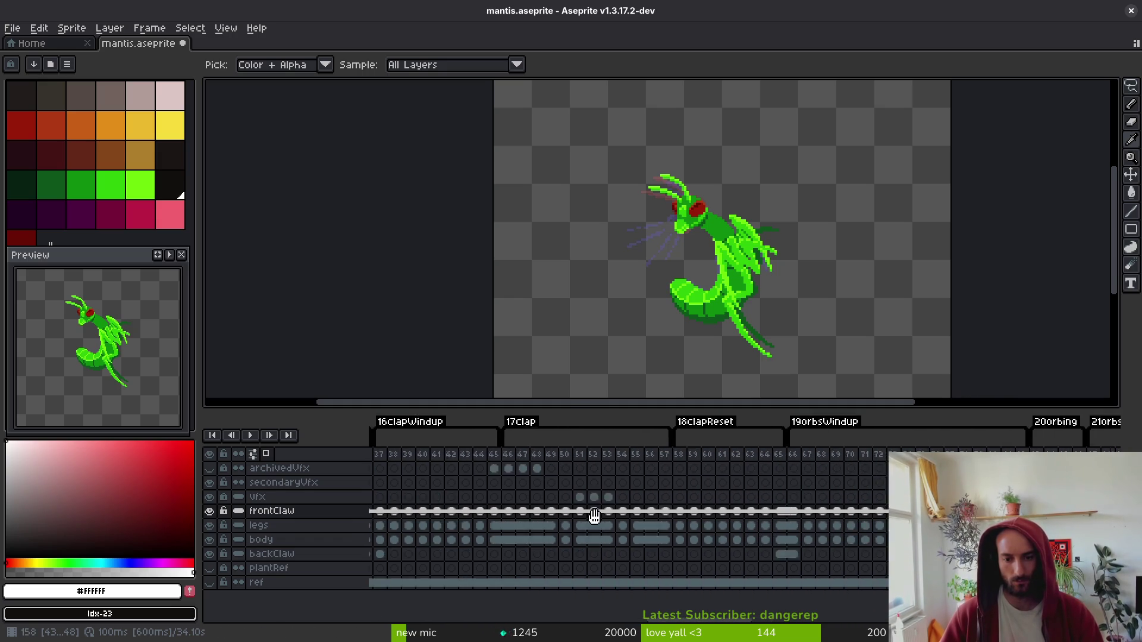
scroll(677, 515, "down", 2)
scroll(666, 514, "up", 3)
scroll(554, 515, "down", 5)
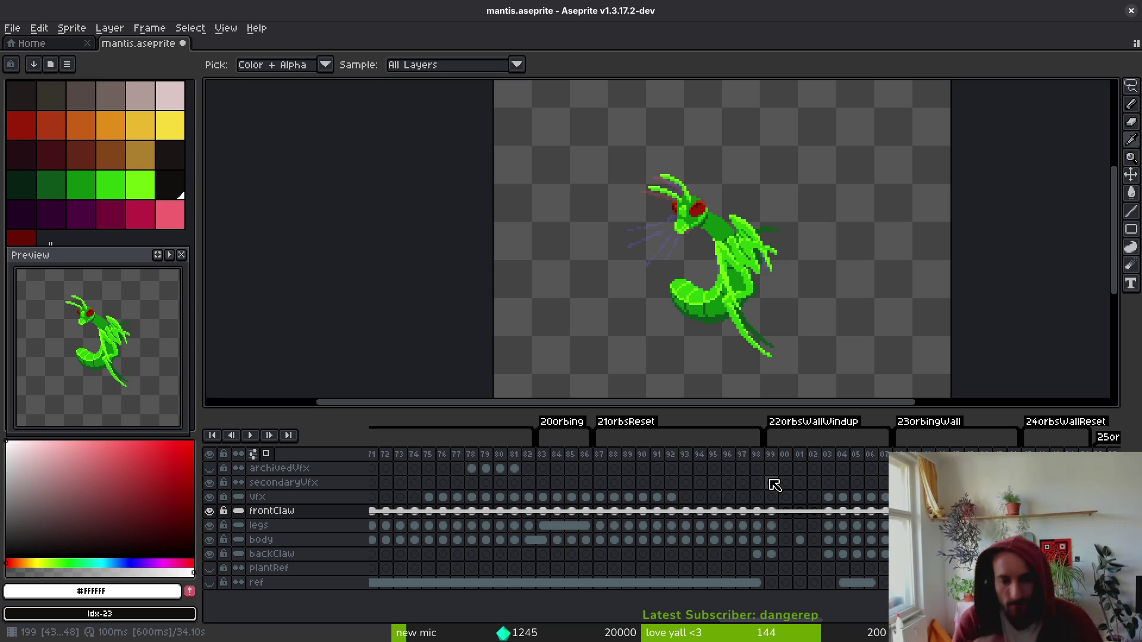
left_click(757, 511)
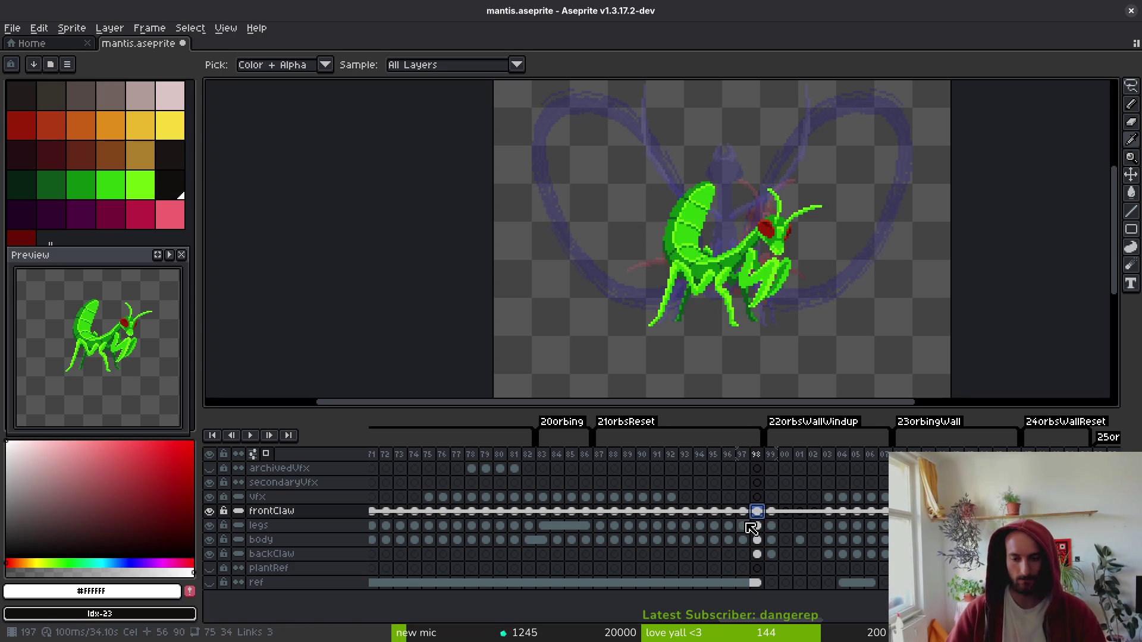
key("alt+b")
key("alt+b")
key("alt+b")
key("alt+b")
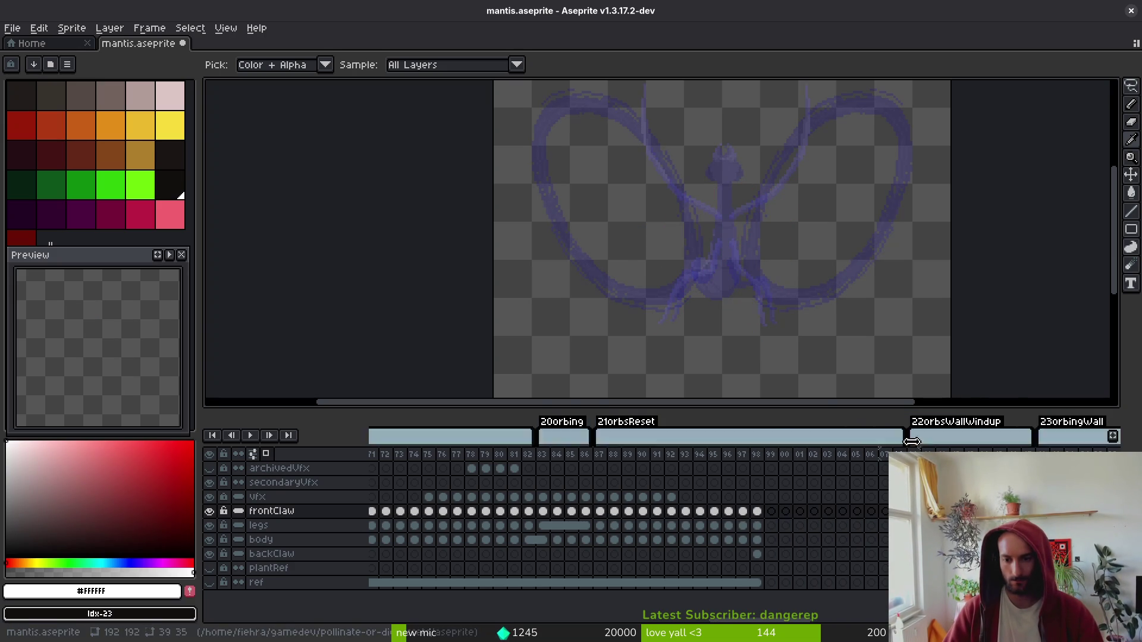
left_click_drag(891, 437, 758, 470)
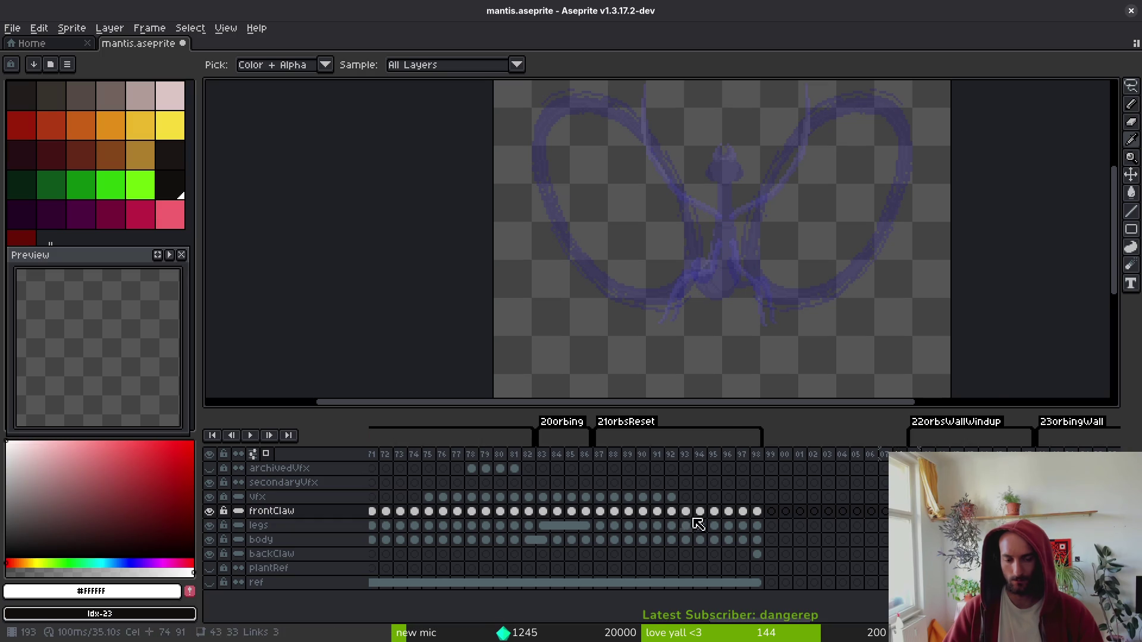
- Drag-select the wall windup cels, frames 43–48, spanning the VFX and mantis layers
scroll(654, 529, "left", 20)
left_click_drag(599, 512, 828, 526)
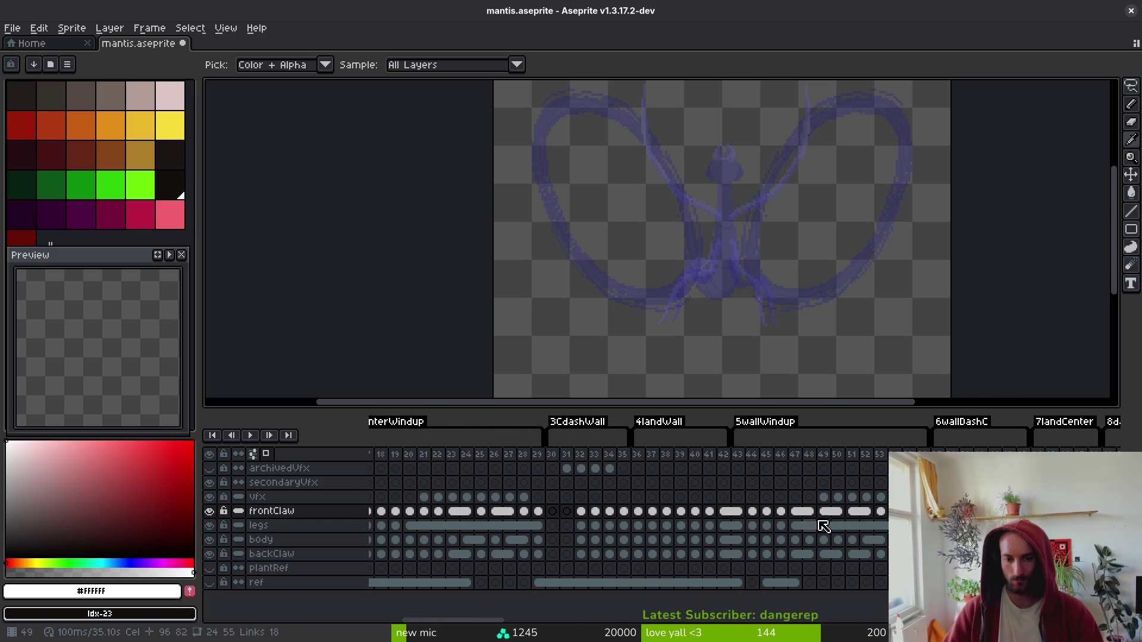
left_click_drag(738, 497, 831, 539)
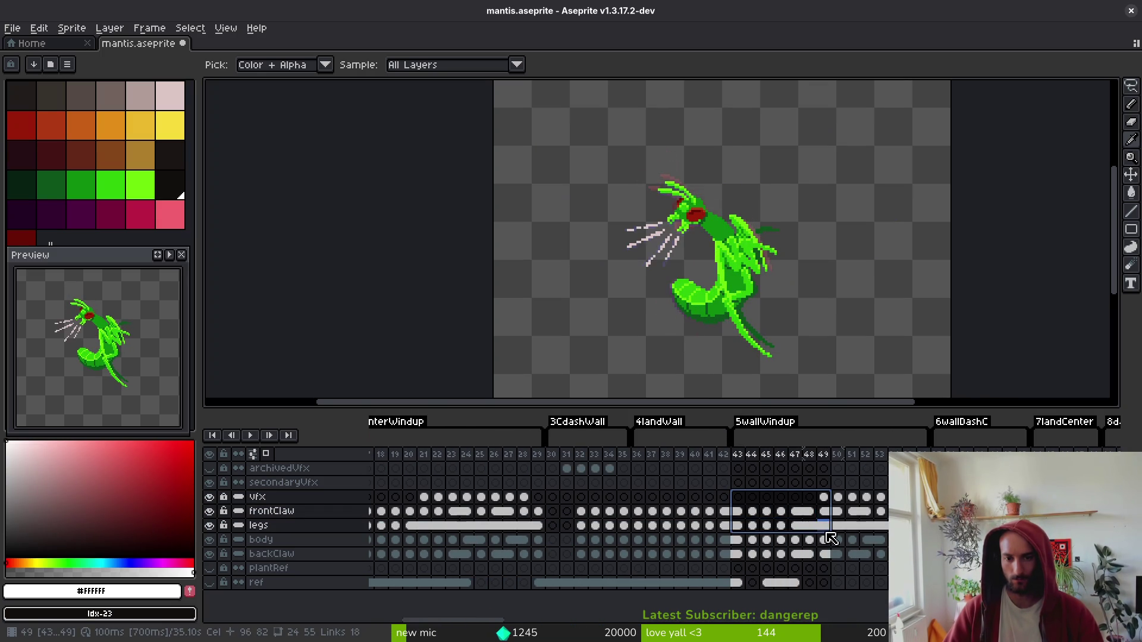
mouse_move(738, 482)
left_mouse_down()
mouse_move(783, 553)
mouse_move(831, 564)
left_mouse_up()
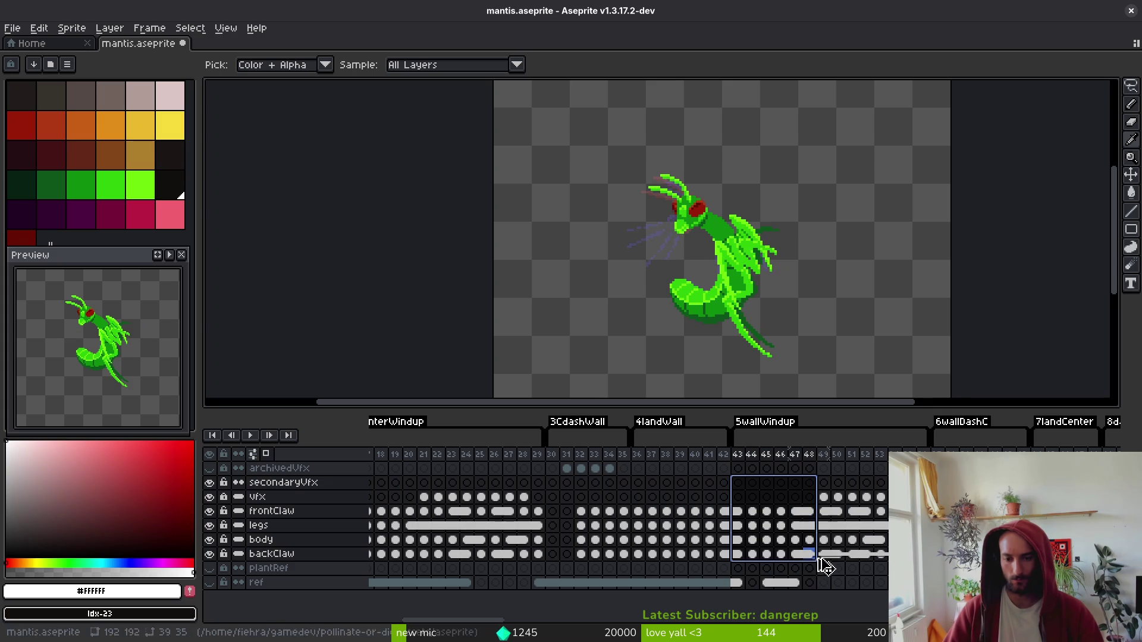
scroll(595, 534, "right", 10)
- Find the frame 11 pose and delete the body cel at frame 11
scroll(432, 532, "right", 15)
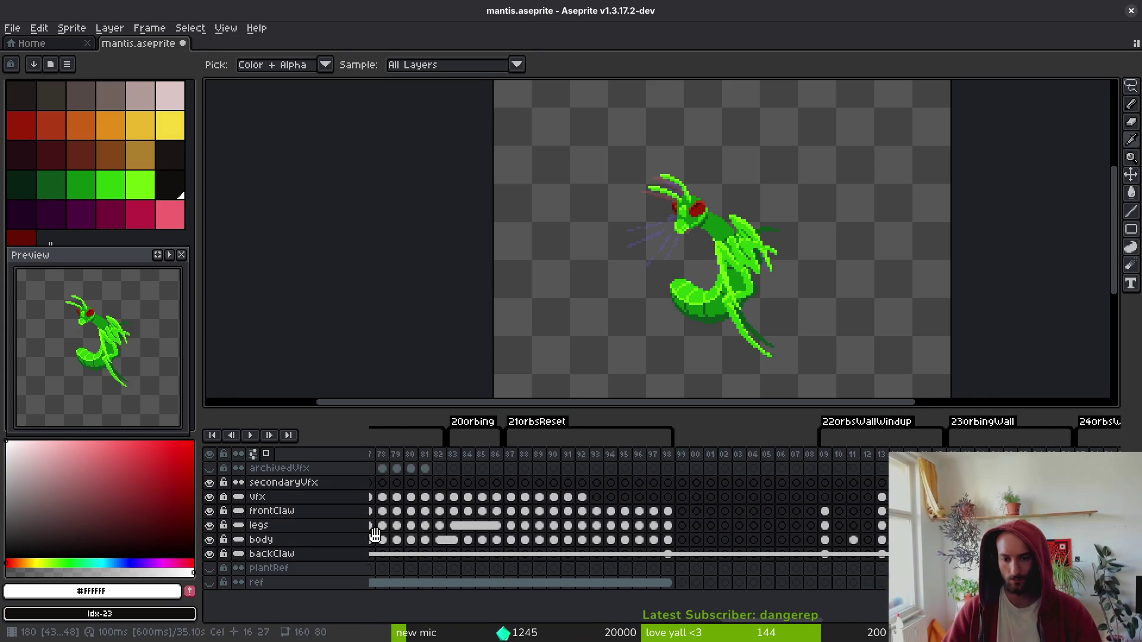
left_click(645, 483)
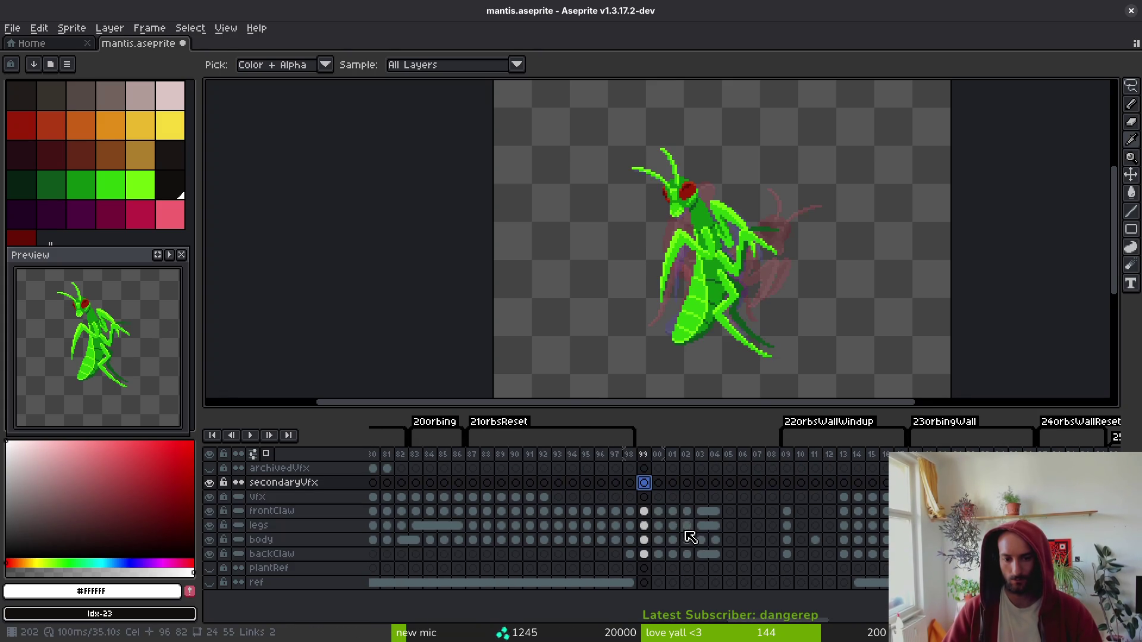
left_click(640, 556)
key("Right")
key("Right")
key("Right")
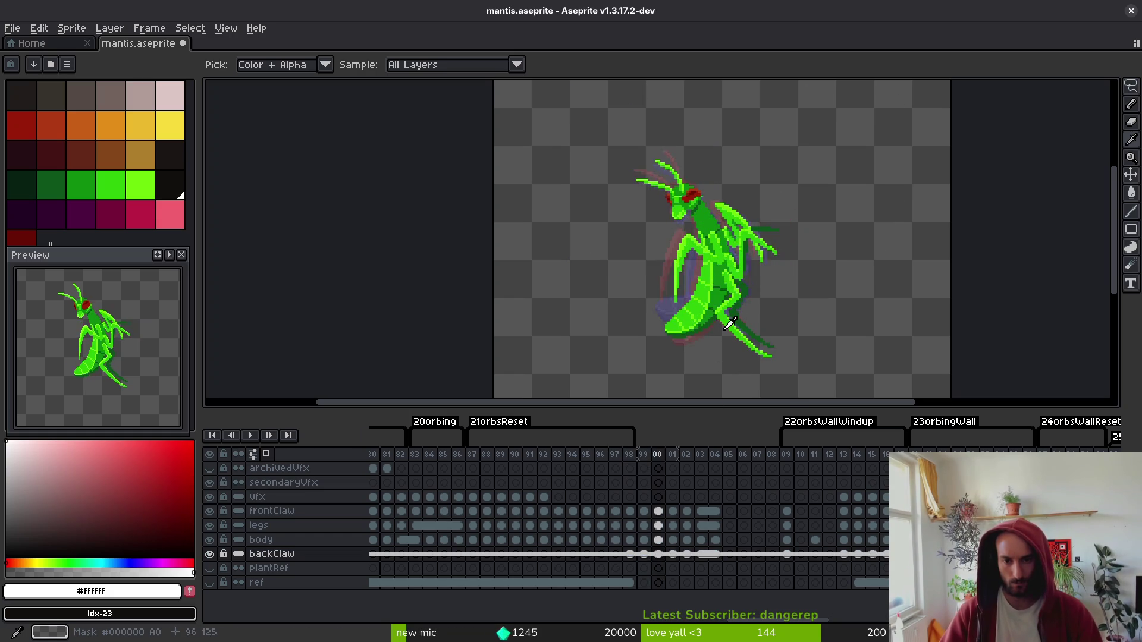
key("Right")
key("Right")
key("Right")
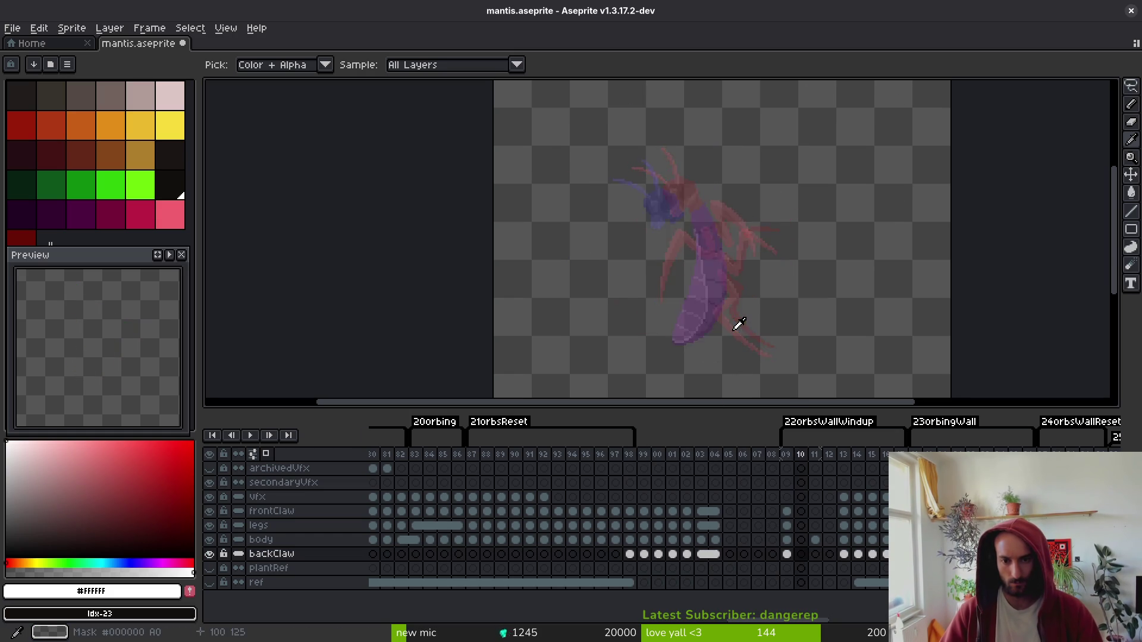
key("Right")
key("Left")
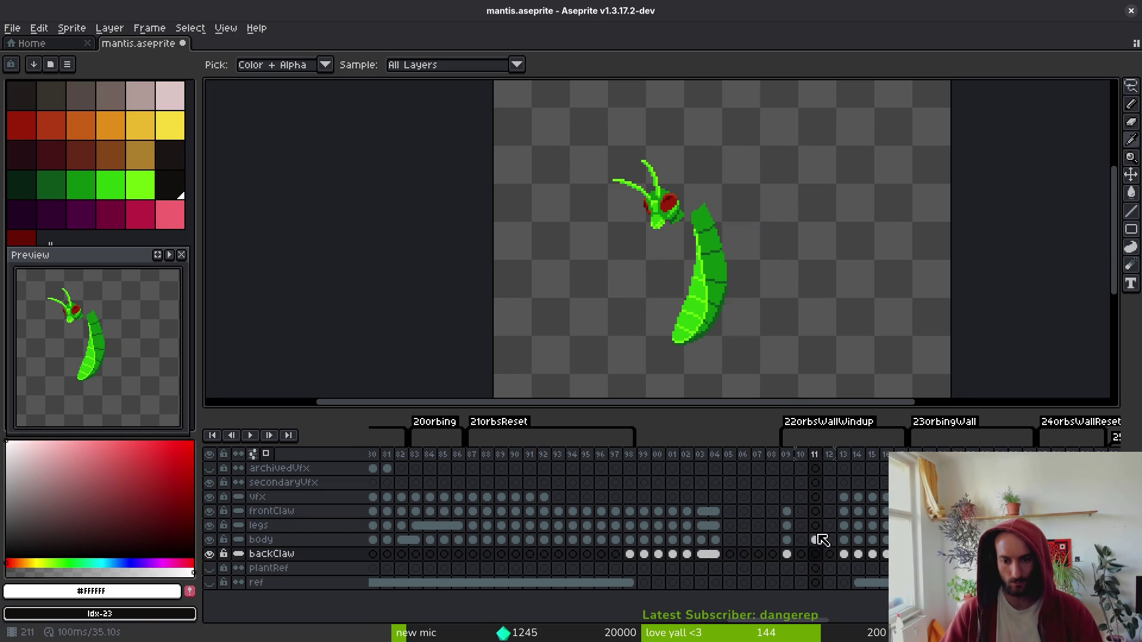
left_click(816, 539)
key("Delete")
- Extend the 22orbsWallWindup tag back to frame 02, shift the windup mantis cels earlier, and save mantis.aseprite
left_click_drag(780, 438, 685, 455)
left_click_drag(786, 512, 787, 554)
left_click(647, 512)
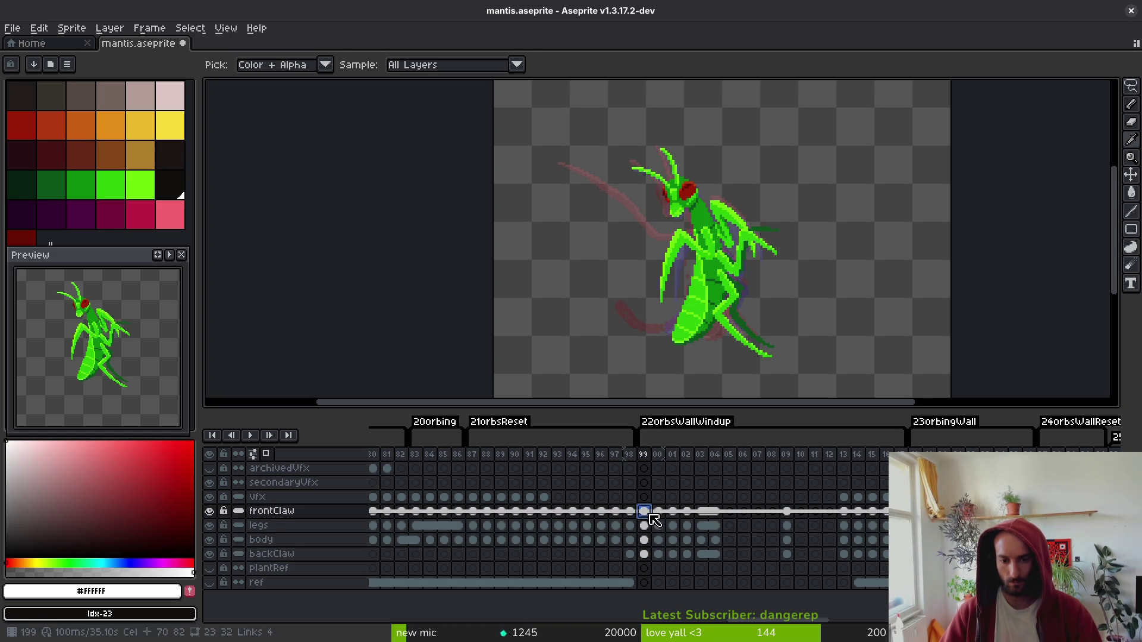
mouse_move(788, 512)
left_mouse_down()
mouse_move(801, 554)
mouse_move(766, 521)
mouse_move(644, 556)
left_mouse_up()
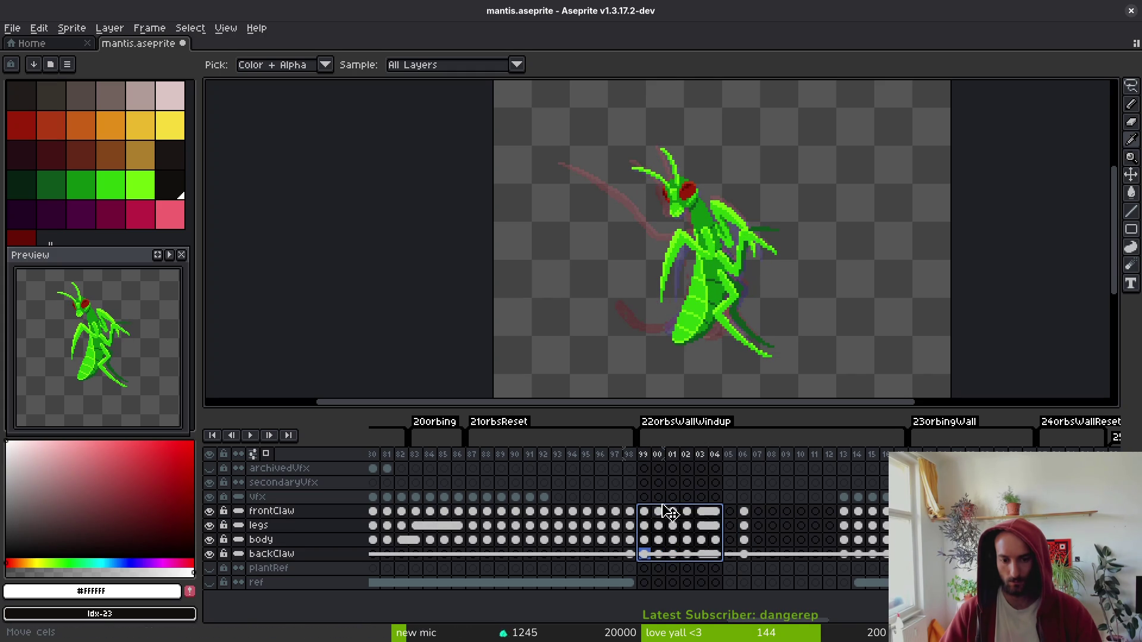
mouse_move(784, 515)
left_mouse_down()
mouse_move(770, 515)
mouse_move(743, 554)
mouse_move(654, 530)
mouse_move(834, 566)
mouse_move(803, 538)
mouse_move(775, 538)
left_mouse_up()
key("ctrl+s")
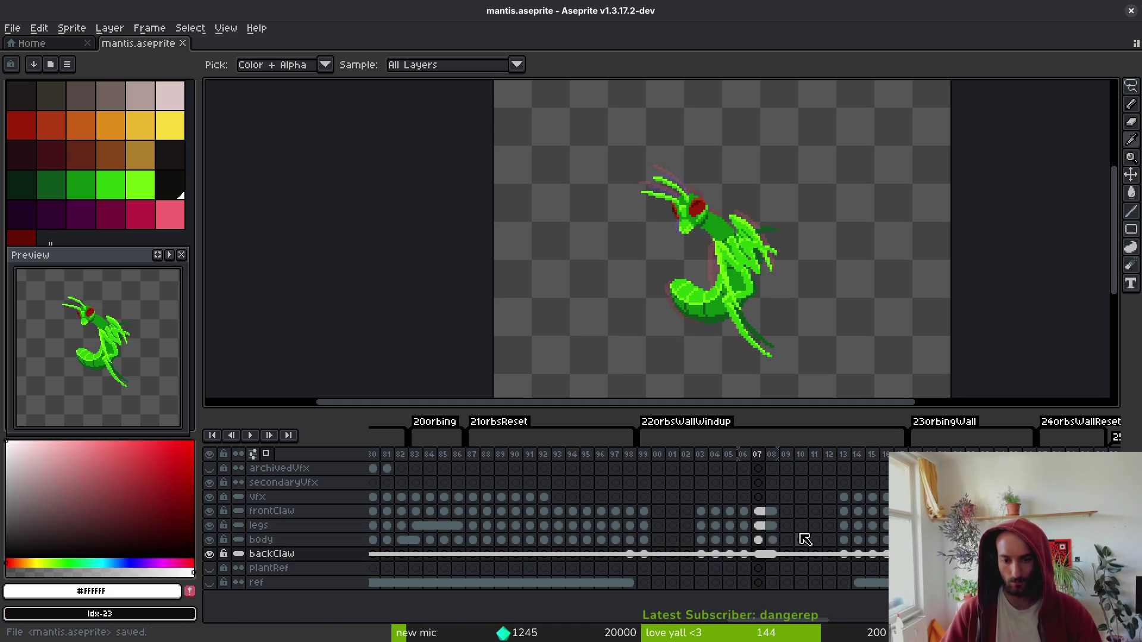
- Move the frame-13 mantis cels back to frame 10
left_click(803, 540)
left_click(798, 530)
left_click(839, 533)
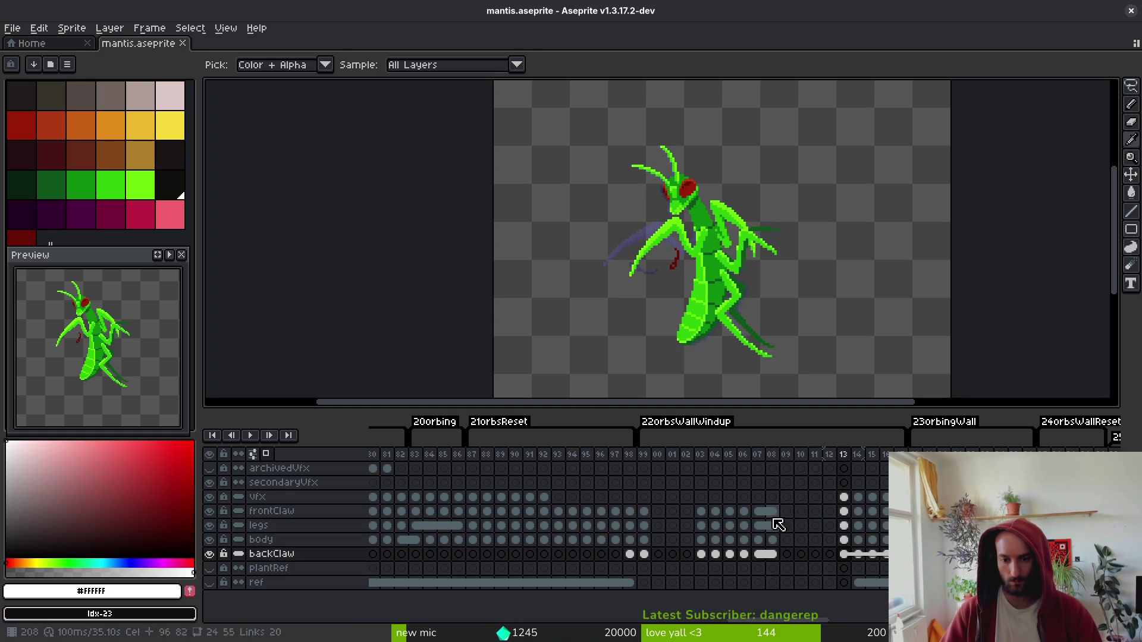
mouse_move(844, 497)
left_mouse_down()
mouse_move(844, 553)
mouse_move(801, 562)
mouse_move(815, 564)
left_mouse_up()
left_click(792, 514)
- Step back and forth through frames 01–10 to check the new windup timing
left_click(787, 519)
left_click(800, 535)
key("Left")
key("Left")
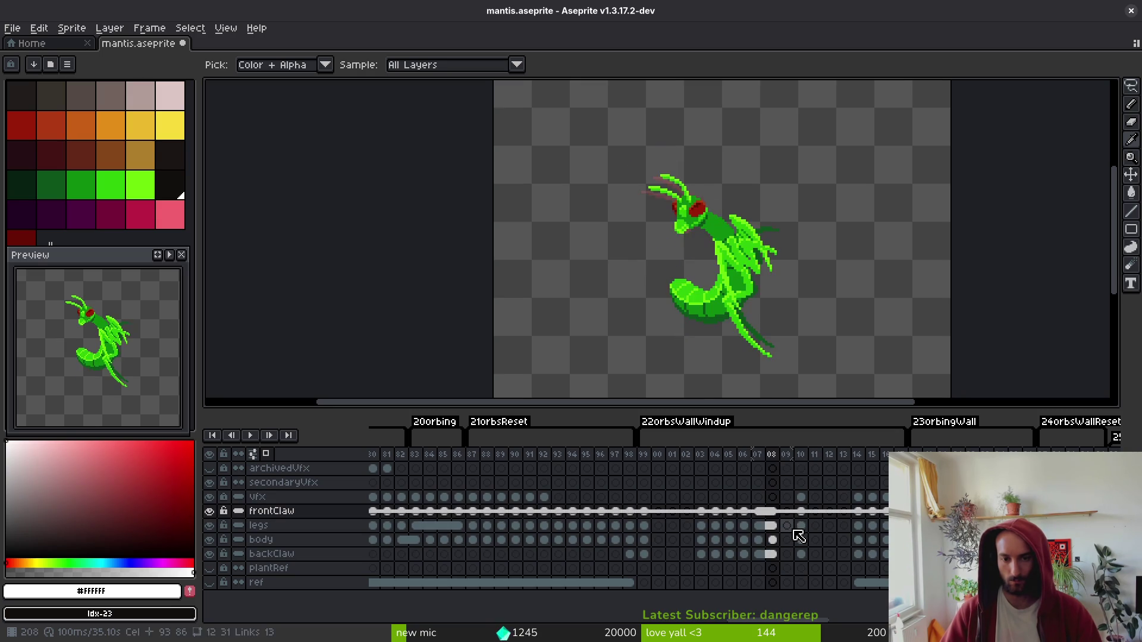
key("Right")
key("Right")
key("Left")
key("Left")
key("Left")
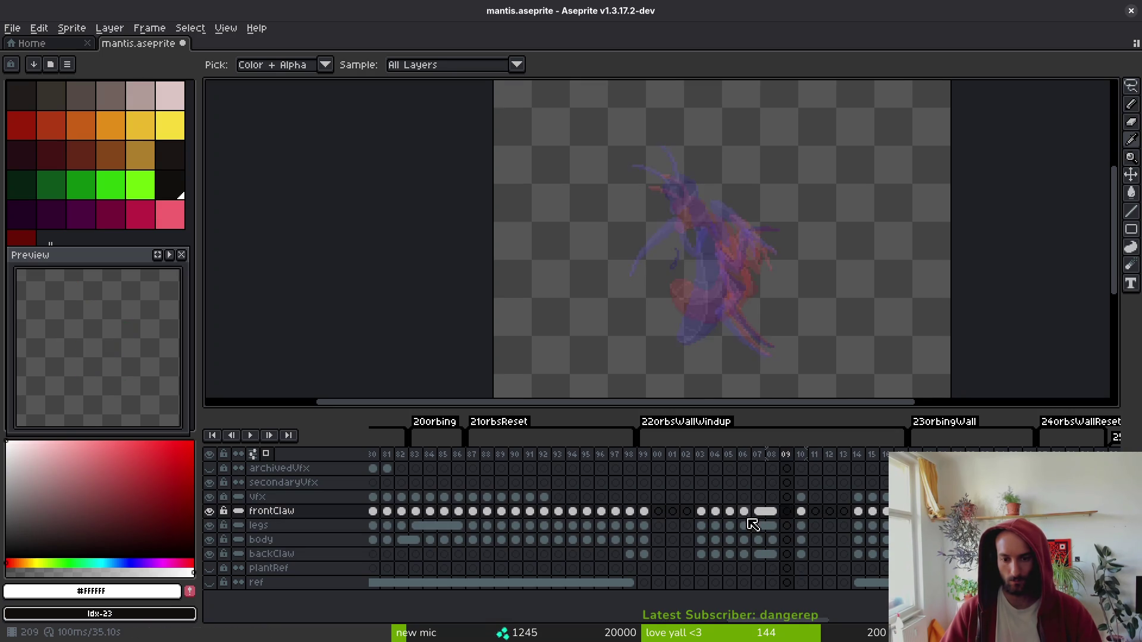
key("Right")
key("Right")
key("Right")
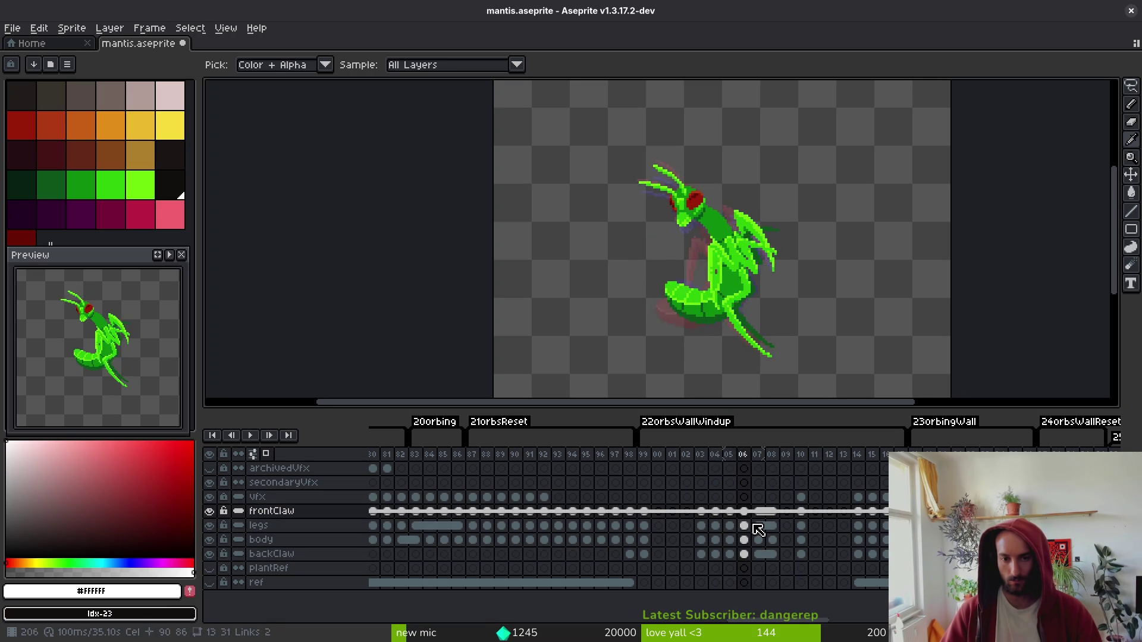
key("Left")
key("Left")
key("Left")
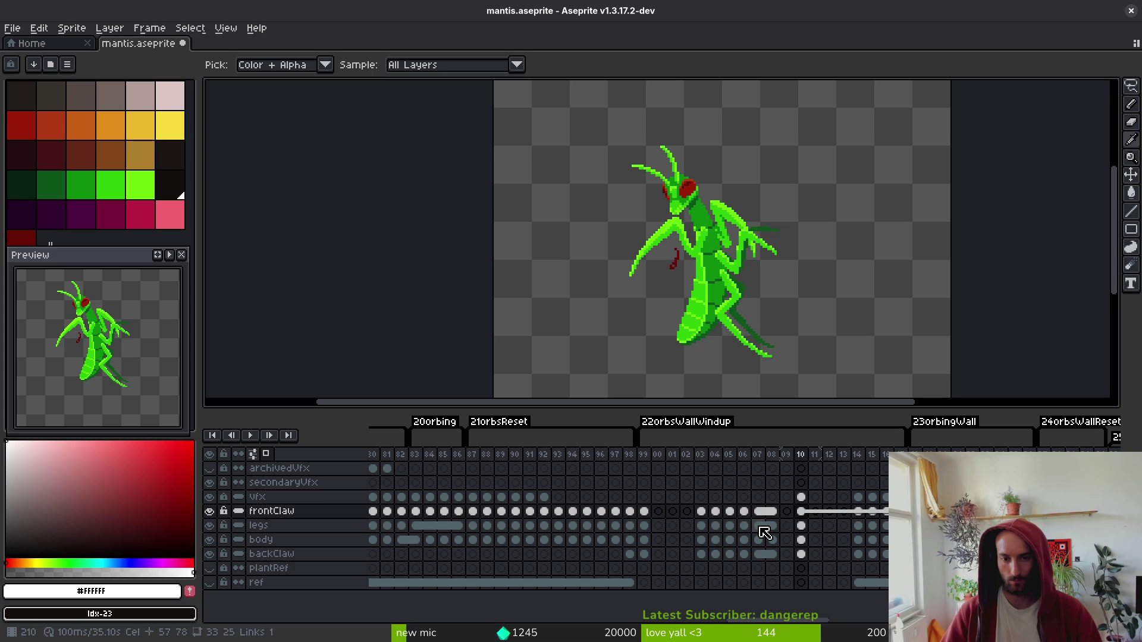
key("Left")
key("Left")
key("Left")
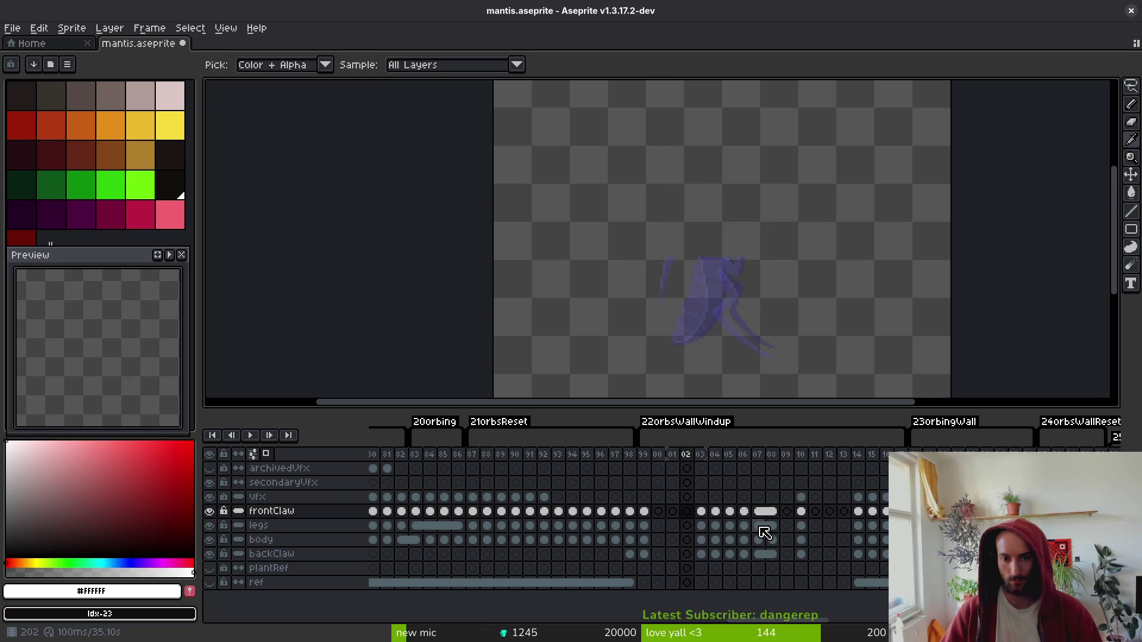
key("Right")
key("Right")
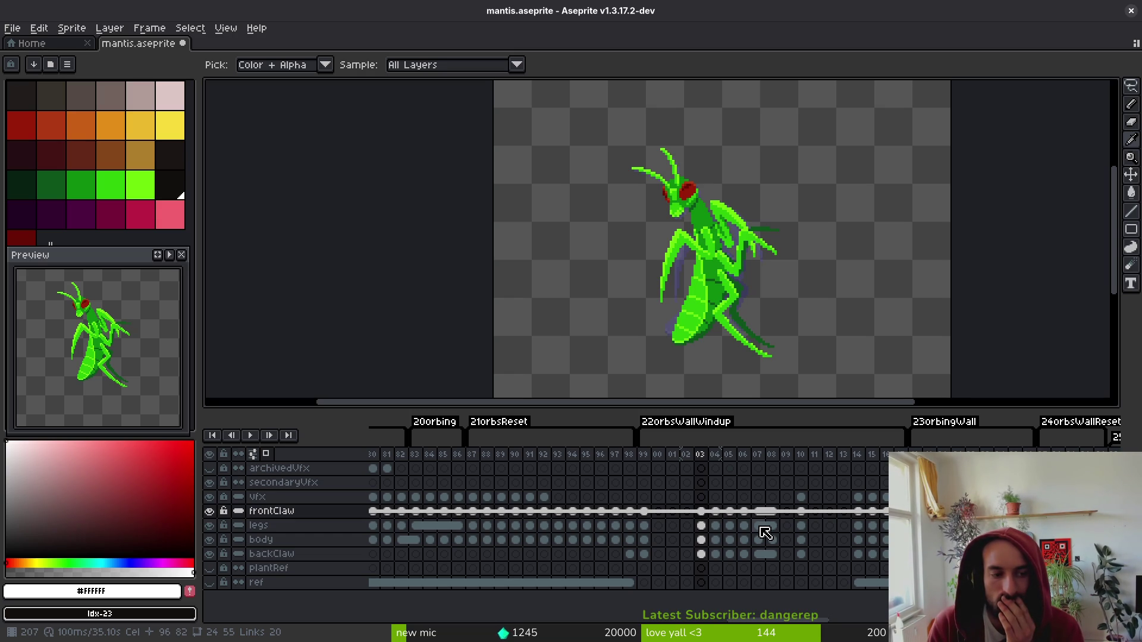
- Marquee-select 5wallWindup frames 43–52, then the 22orbsWallWindup frames, to compare their 1.00s lengths
key("m")
scroll(617, 528, "left", 10)
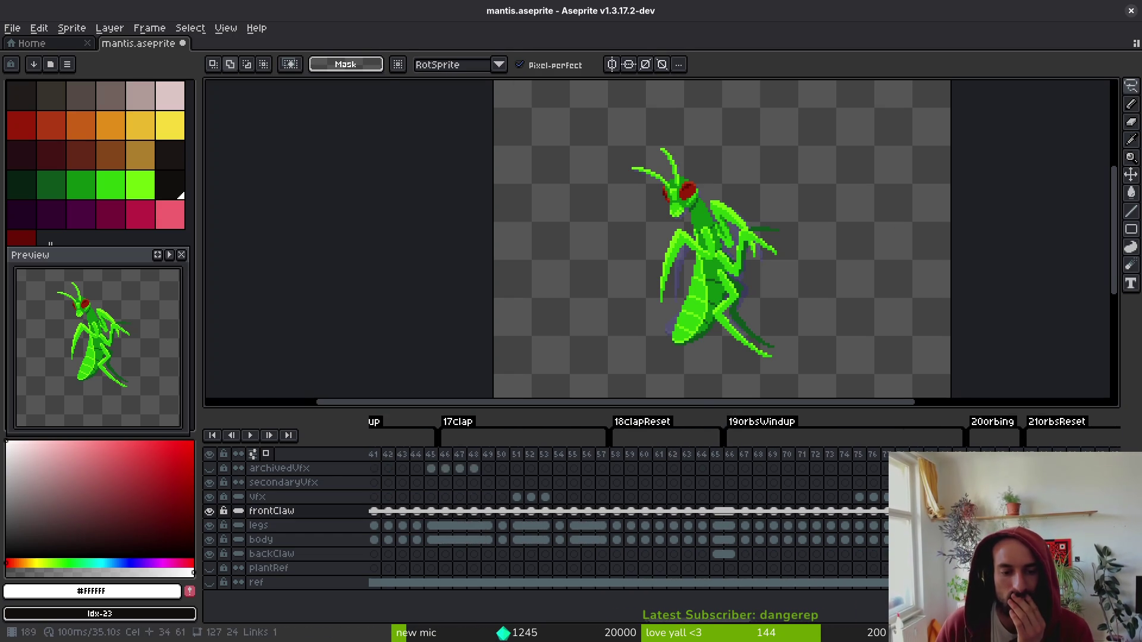
scroll(617, 527, "left", 10)
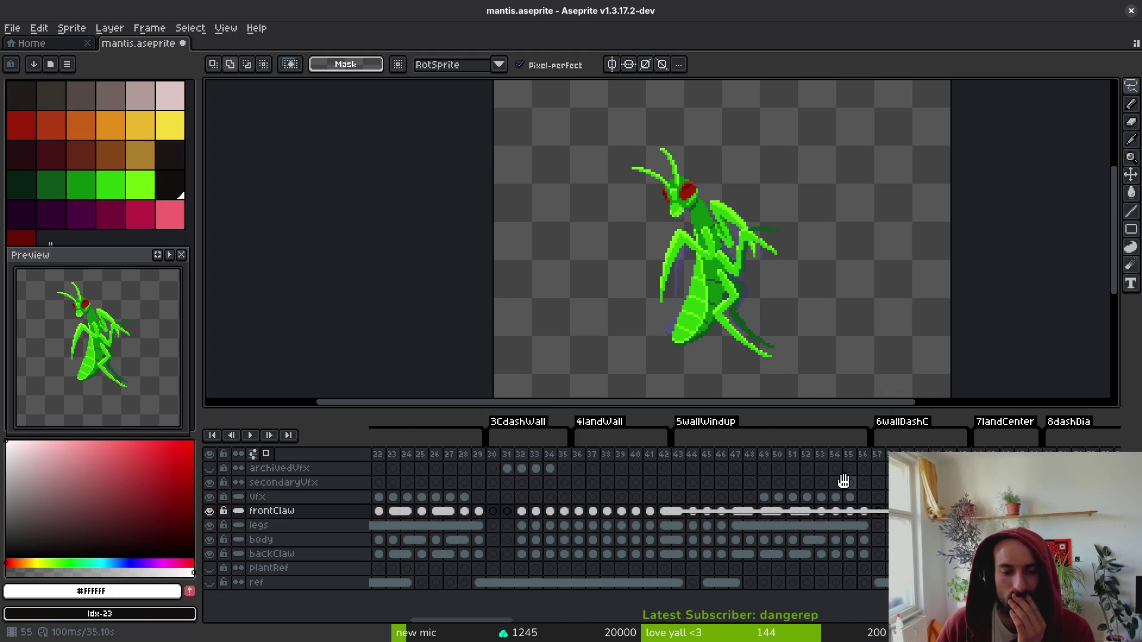
left_click_drag(679, 457, 861, 472)
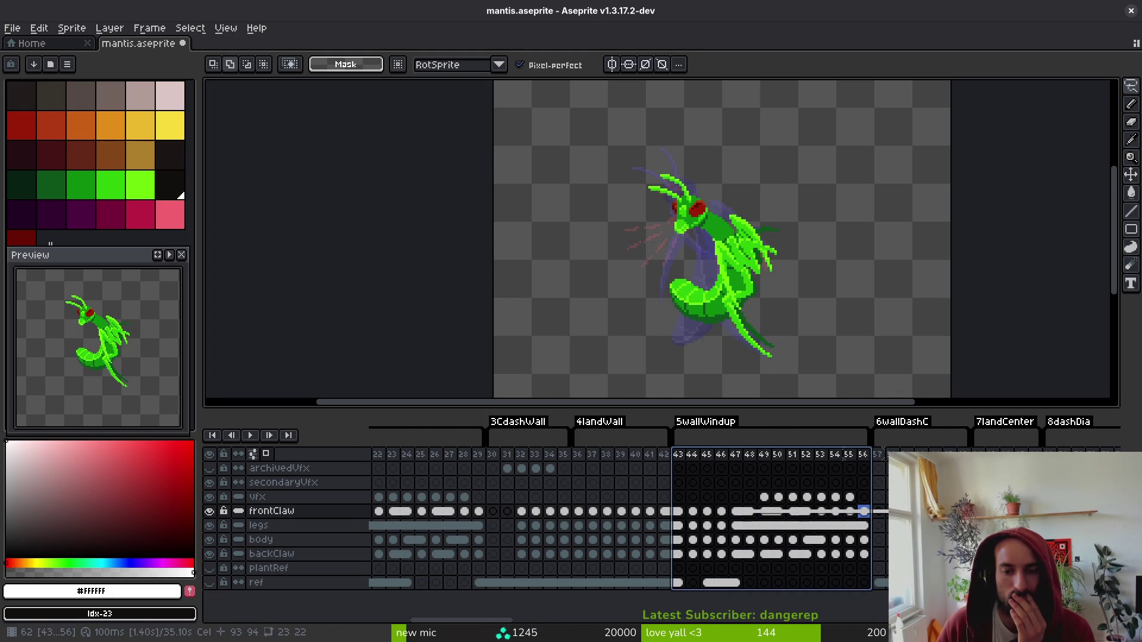
scroll(850, 512, "right", 3)
scroll(866, 512, "left", 2)
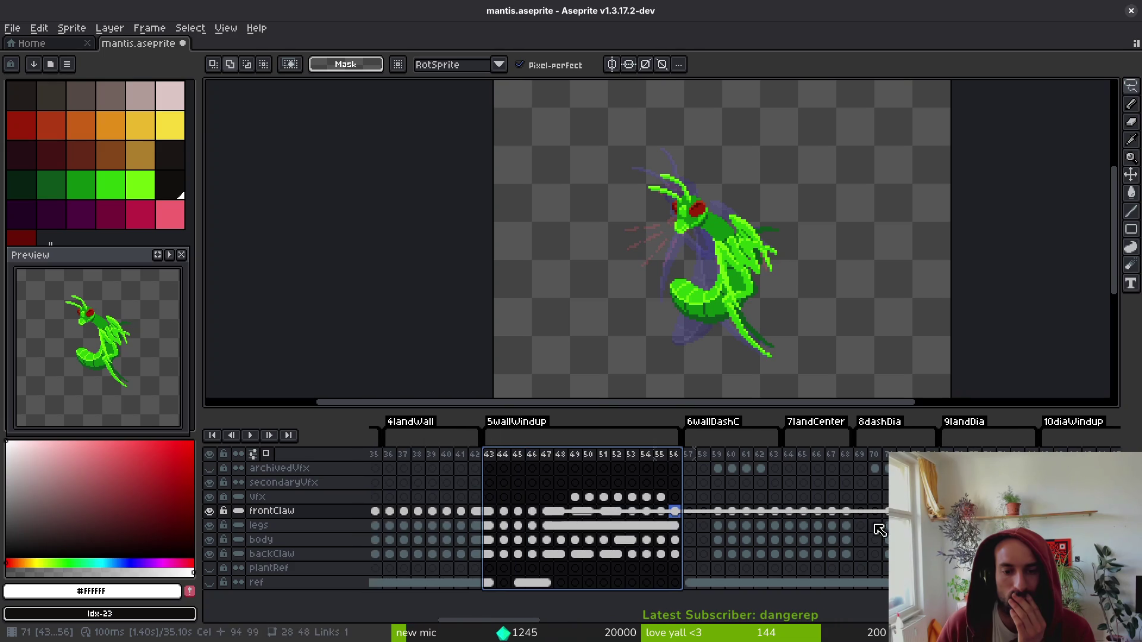
mouse_move(490, 467)
left_mouse_down()
mouse_move(676, 484)
mouse_move(622, 489)
left_mouse_up()
scroll(477, 544, "right", 15)
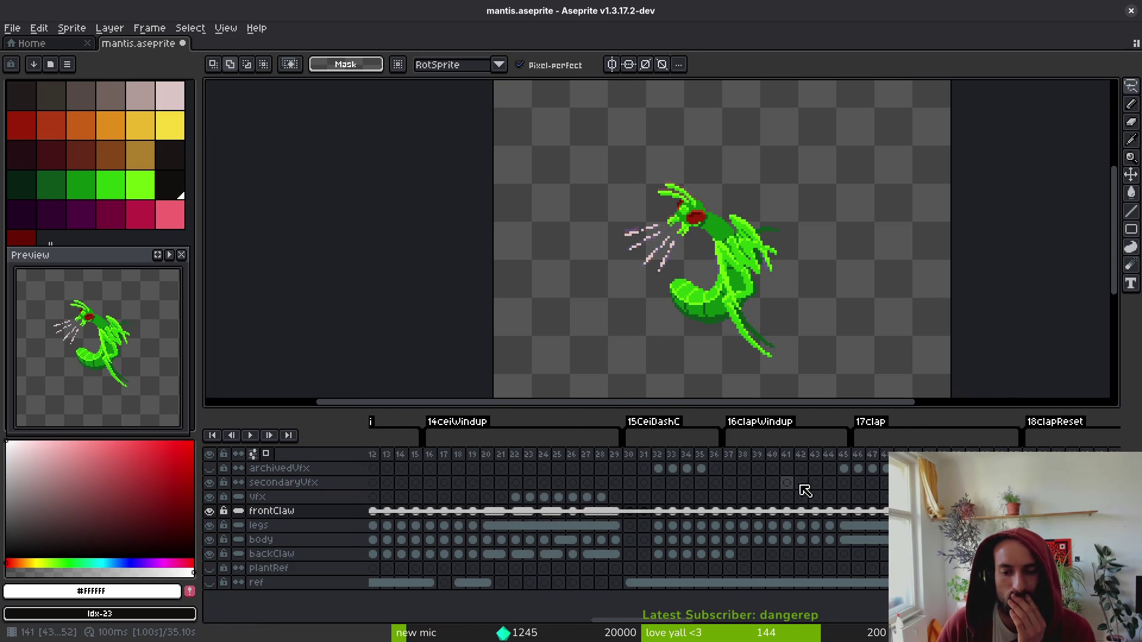
scroll(783, 537, "right", 7)
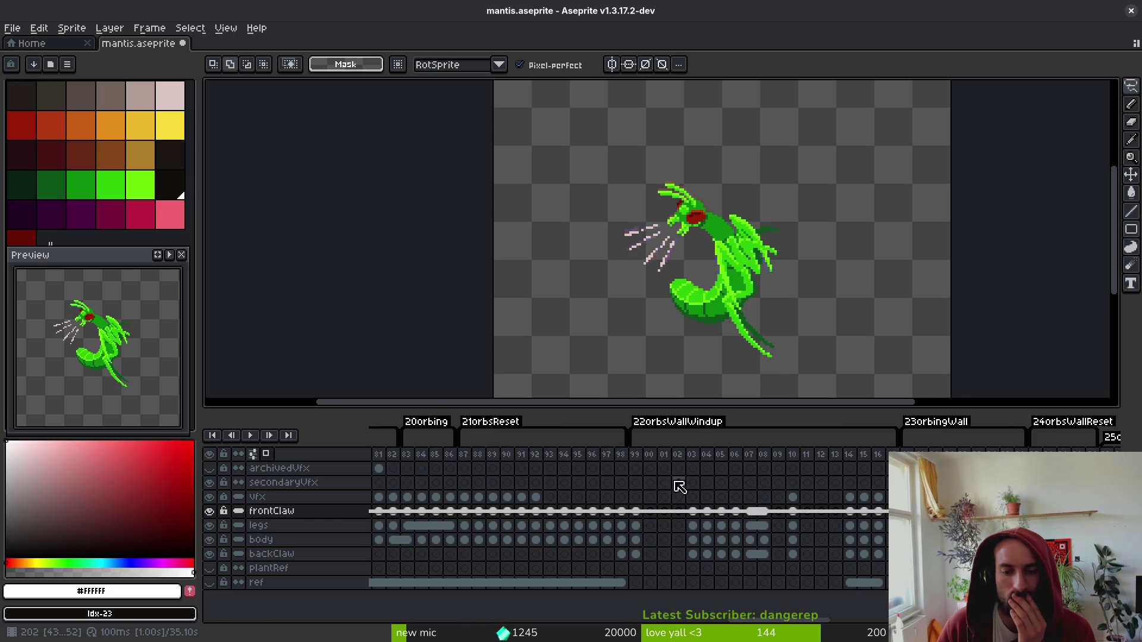
mouse_move(643, 462)
left_mouse_down()
mouse_move(873, 488)
mouse_move(689, 488)
mouse_move(834, 509)
mouse_move(760, 510)
left_mouse_up()
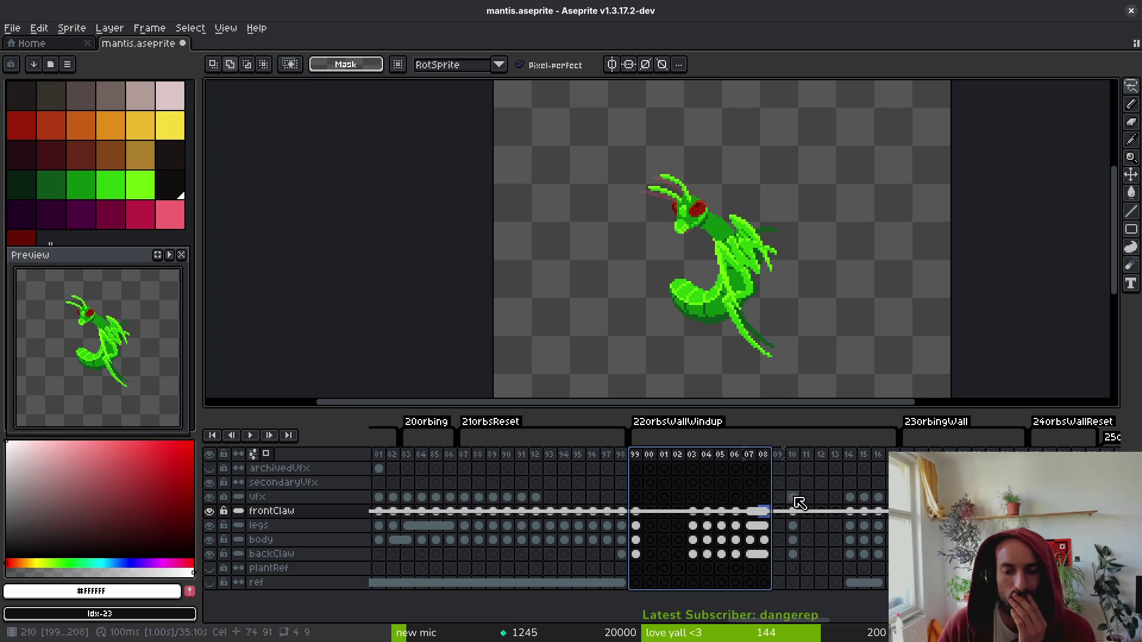
- Review the windup's opening frames and move the empty frame 00 later, to frame 10
left_click(780, 457)
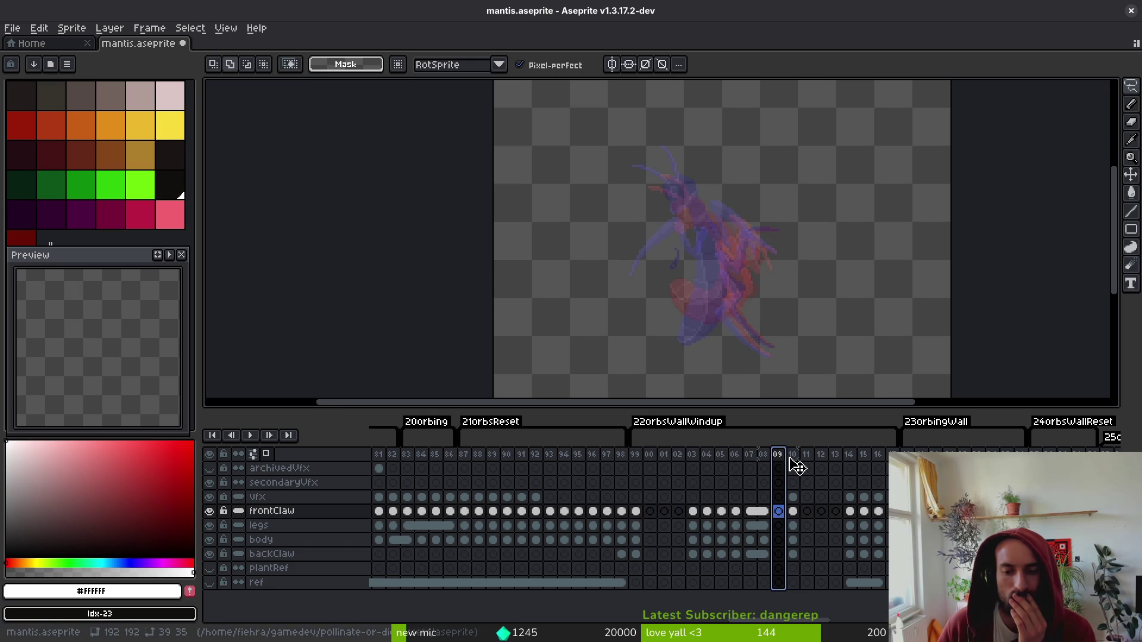
left_click(808, 457)
left_click(765, 457)
left_click_drag(772, 465, 783, 458)
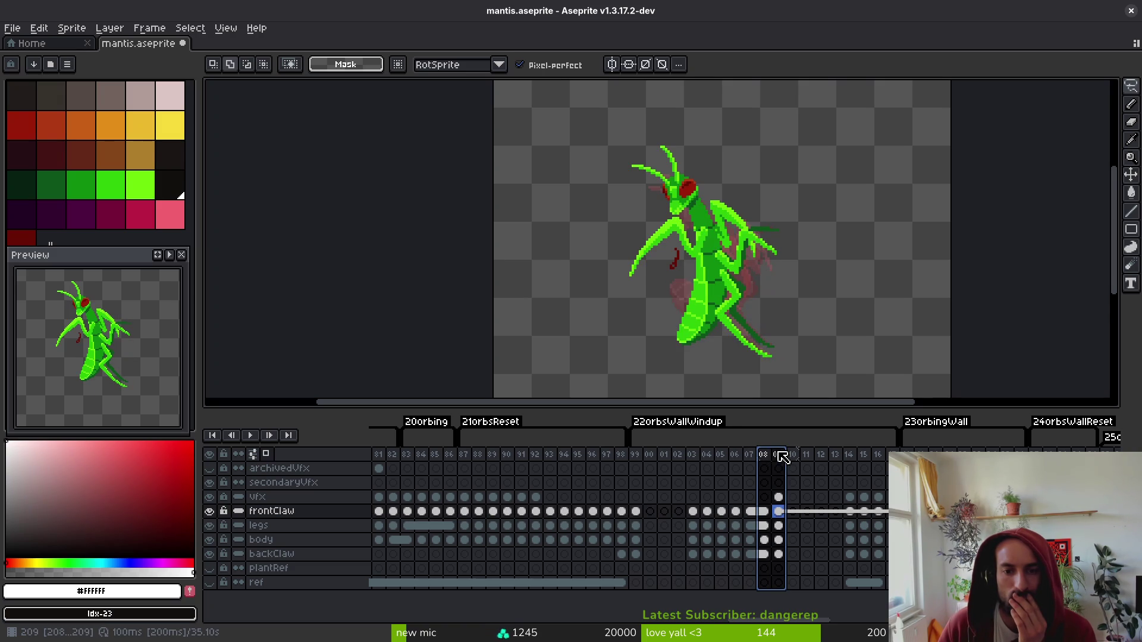
left_click(636, 457)
mouse_move(650, 458)
left_mouse_down()
mouse_move(777, 480)
mouse_move(706, 487)
mouse_move(724, 490)
mouse_move(689, 479)
mouse_move(697, 491)
mouse_move(721, 467)
mouse_move(666, 472)
left_mouse_up()
left_click(695, 491)
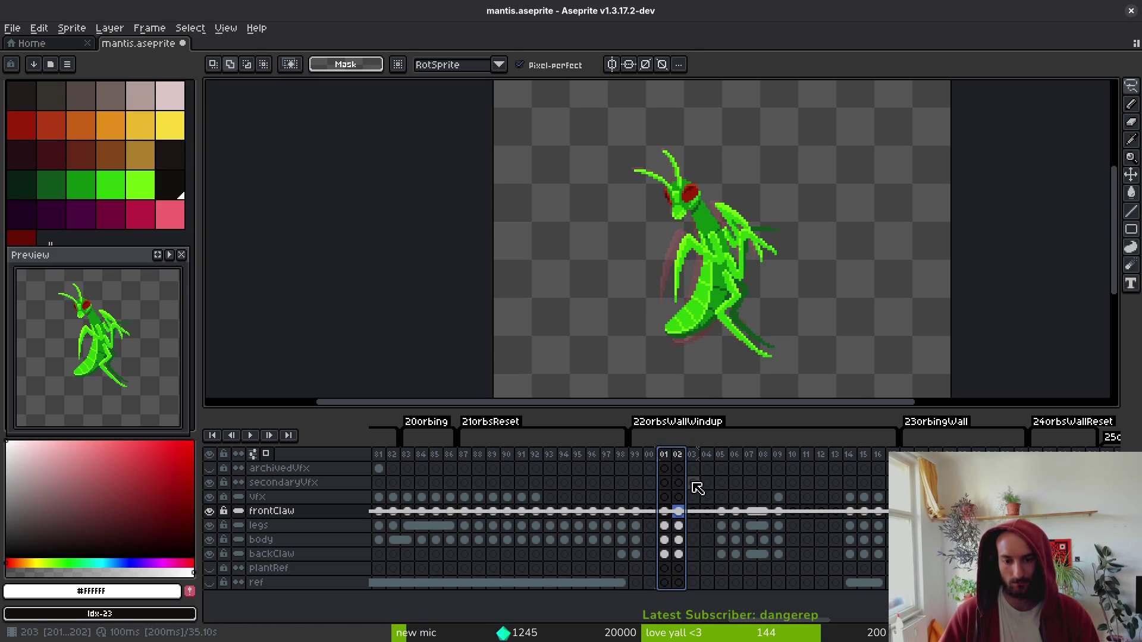
left_click(652, 461)
left_click_drag(655, 453, 692, 461)
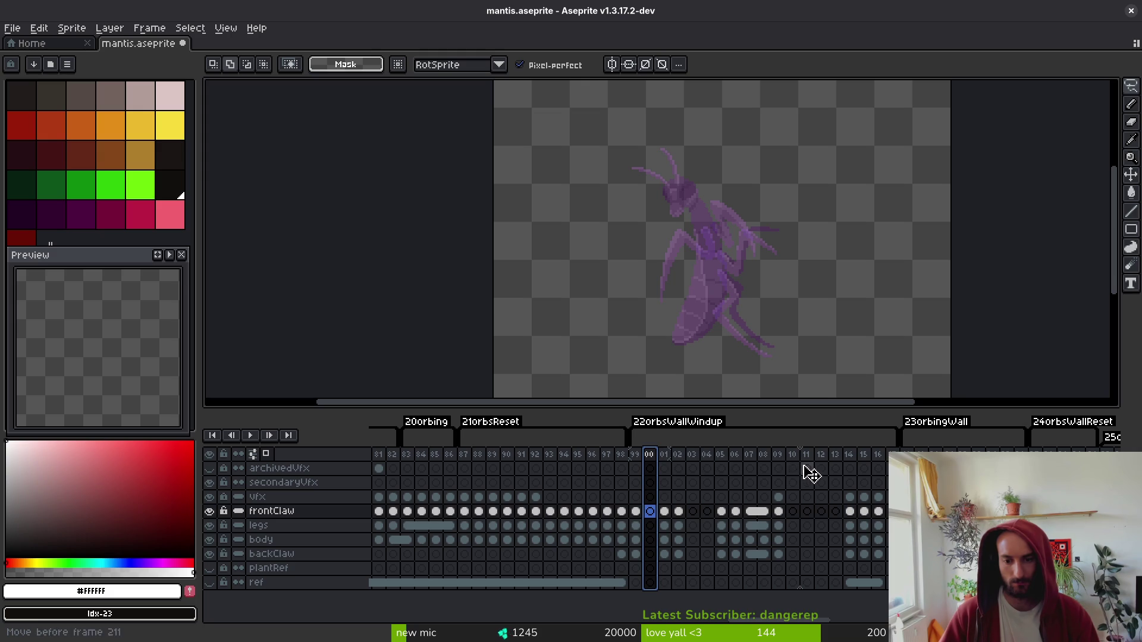
left_click_drag(811, 474, 811, 474)
- Move frame 04's mantis pose earlier to frame 02
left_click(663, 513)
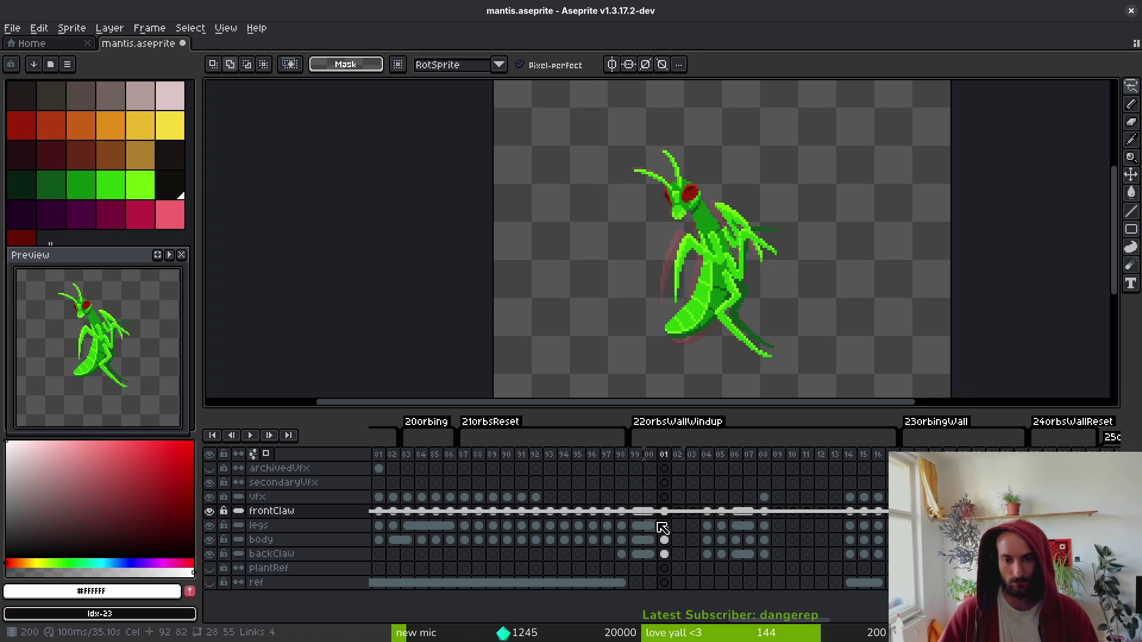
left_click(676, 542)
left_click(663, 525)
key("Left")
left_click(692, 527)
left_click(713, 527)
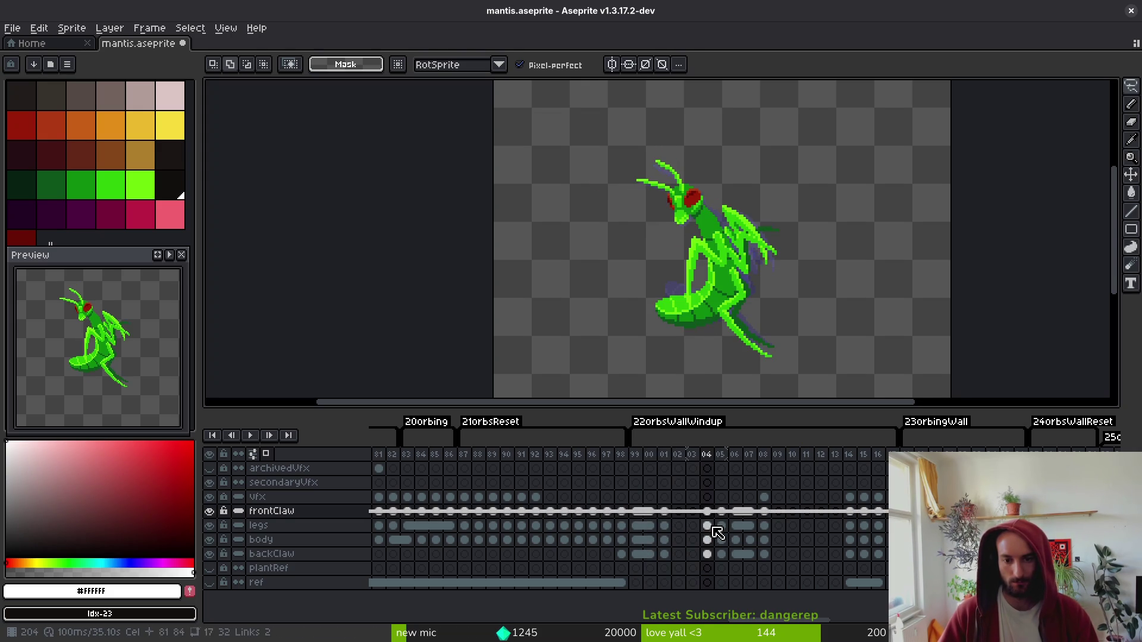
left_click(712, 455)
left_click_drag(681, 467, 680, 467)
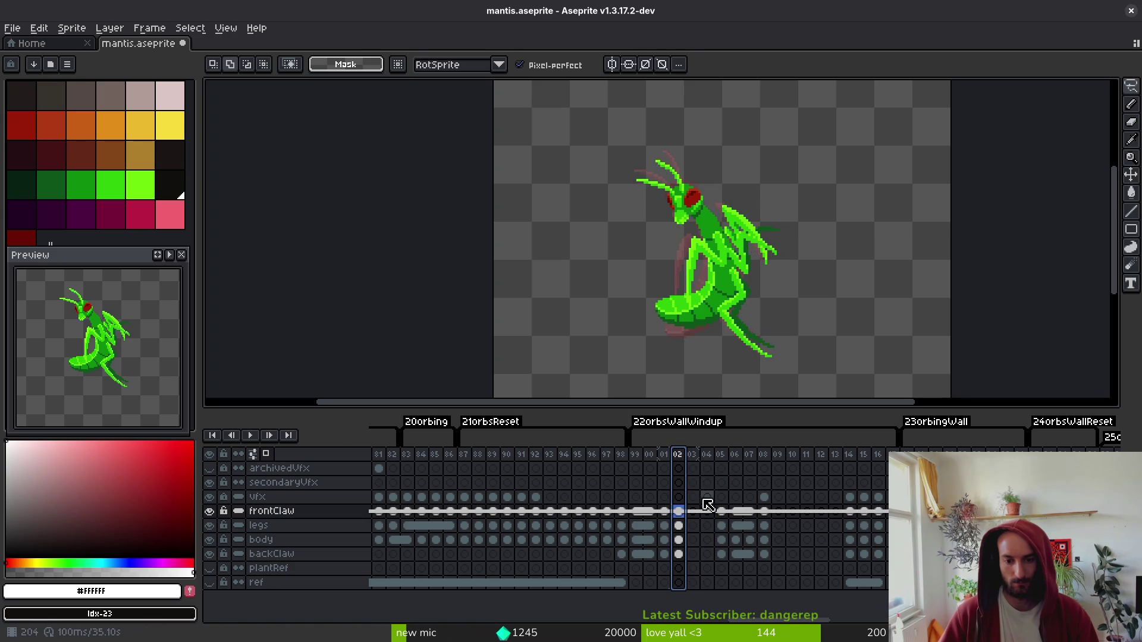
- Compare poses on frames 00–05, selecting the frame 00 and 01 cels frontClaw through backClaw
left_click(727, 513)
left_click(678, 514)
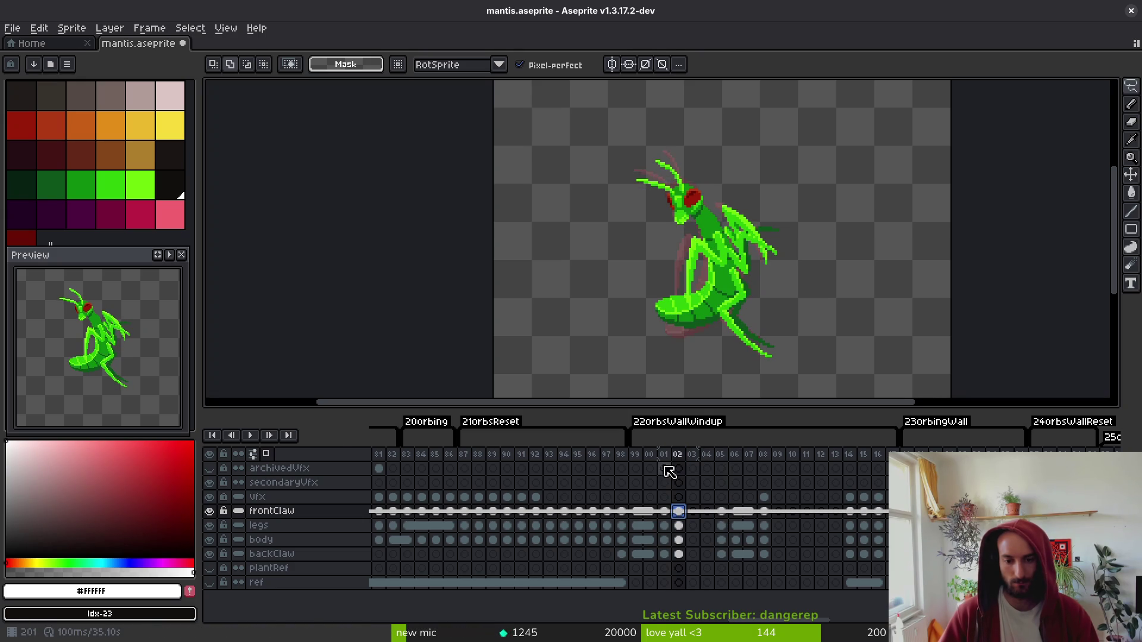
left_click(667, 456)
left_click_drag(673, 515, 667, 555)
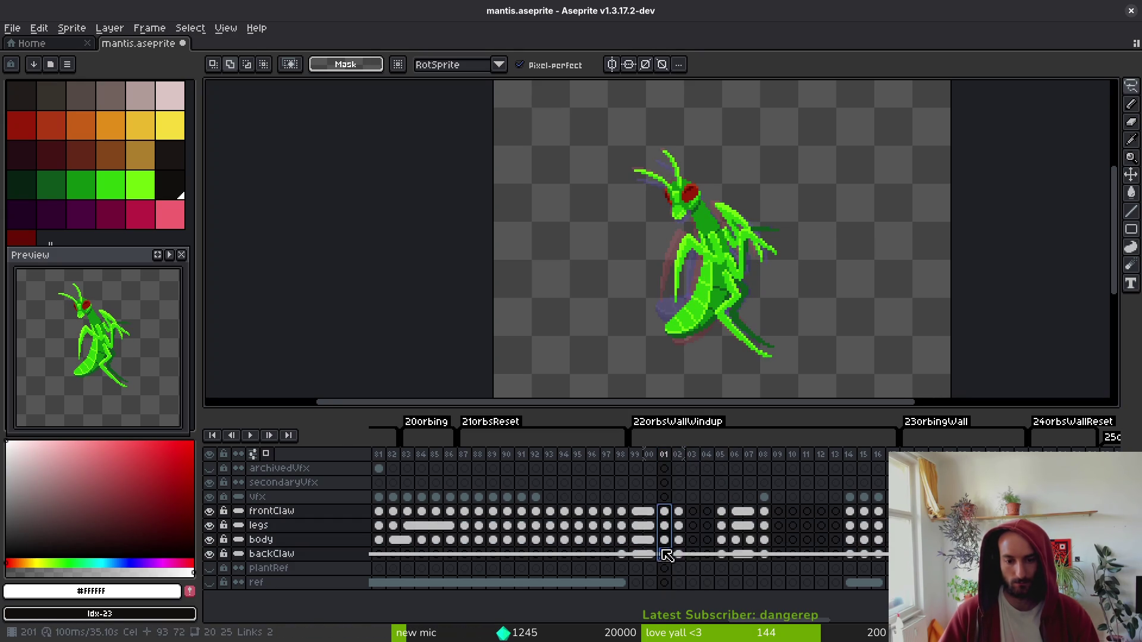
left_click(697, 514)
left_click_drag(650, 511, 652, 555)
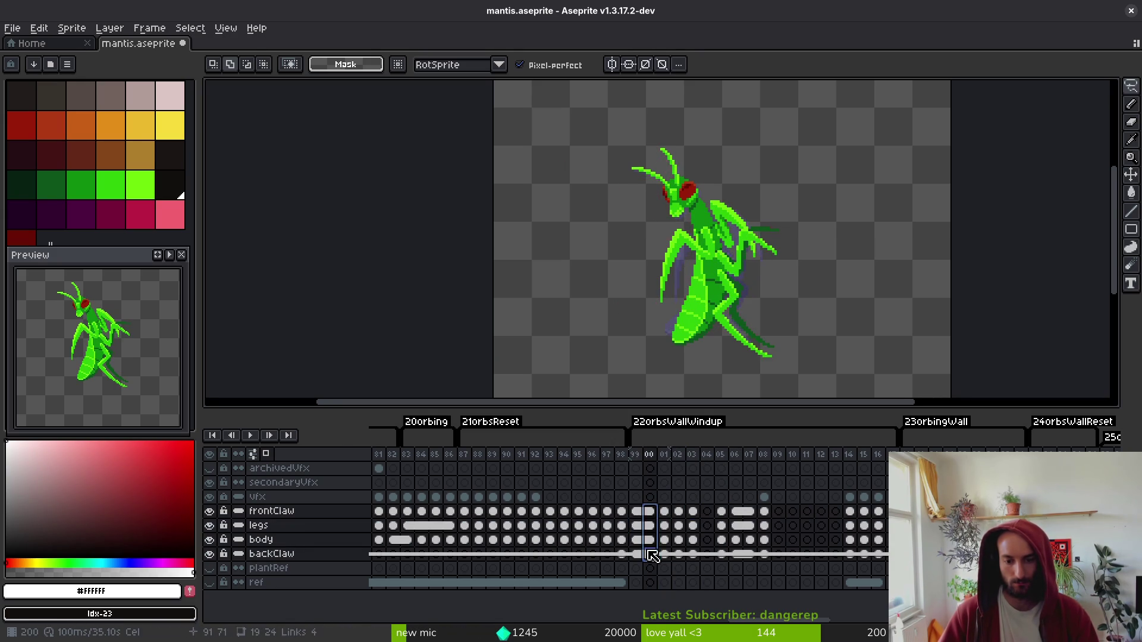
left_click(712, 511)
- Play the windup, delete empty frames 05–13, and select the secondaryVfx cel at frame 99
key("Return")
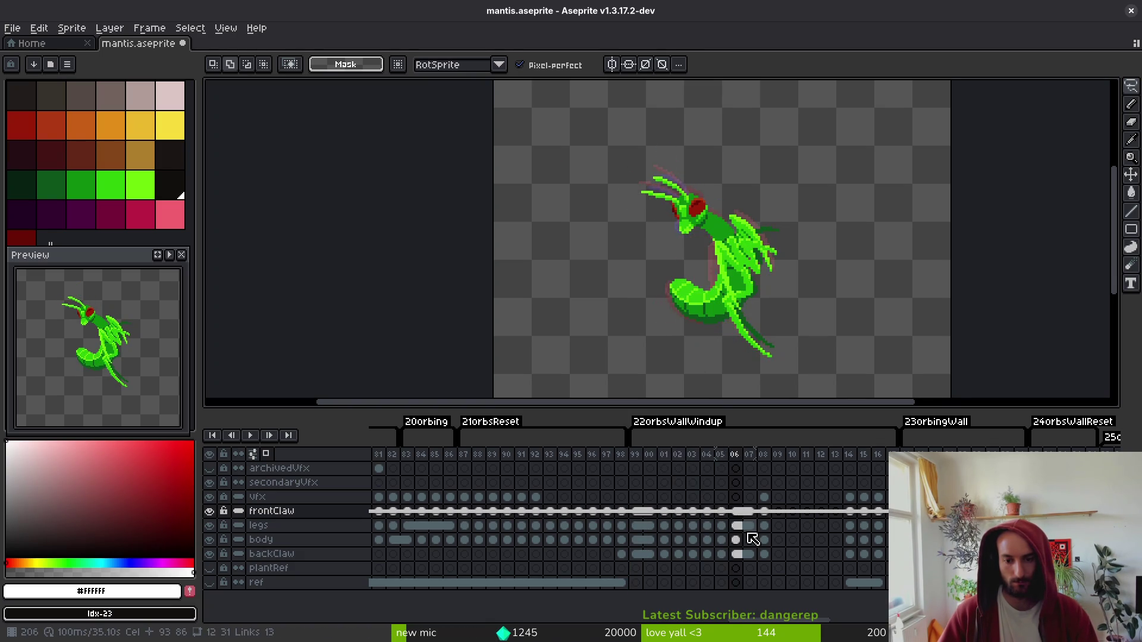
left_click(768, 457)
left_click_drag(771, 462, 702, 476)
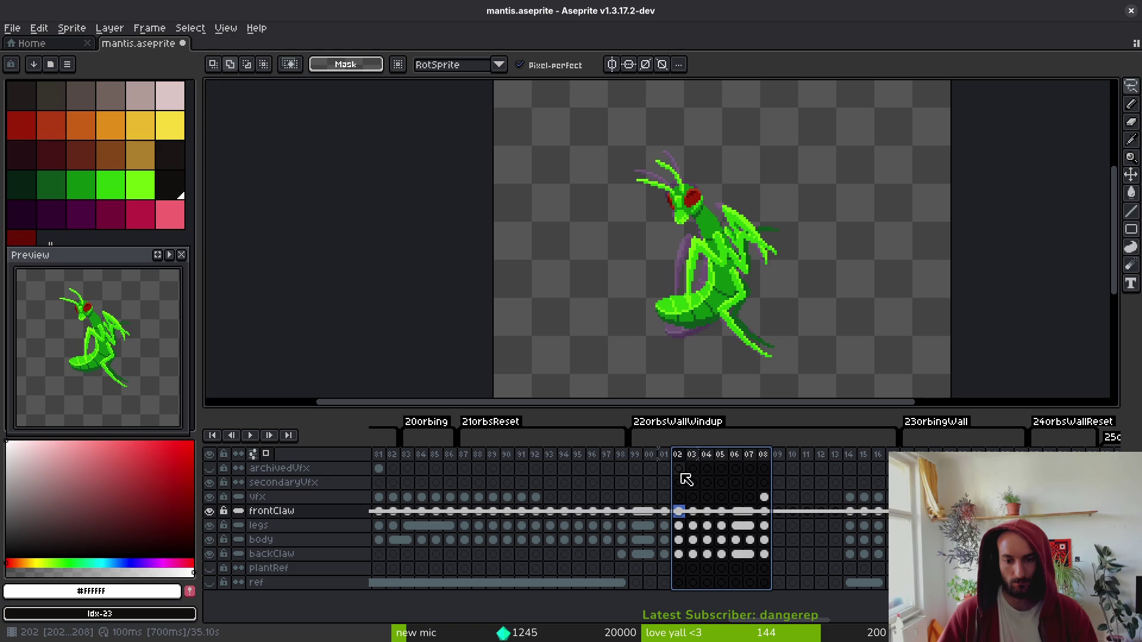
left_click(654, 511)
key("Return")
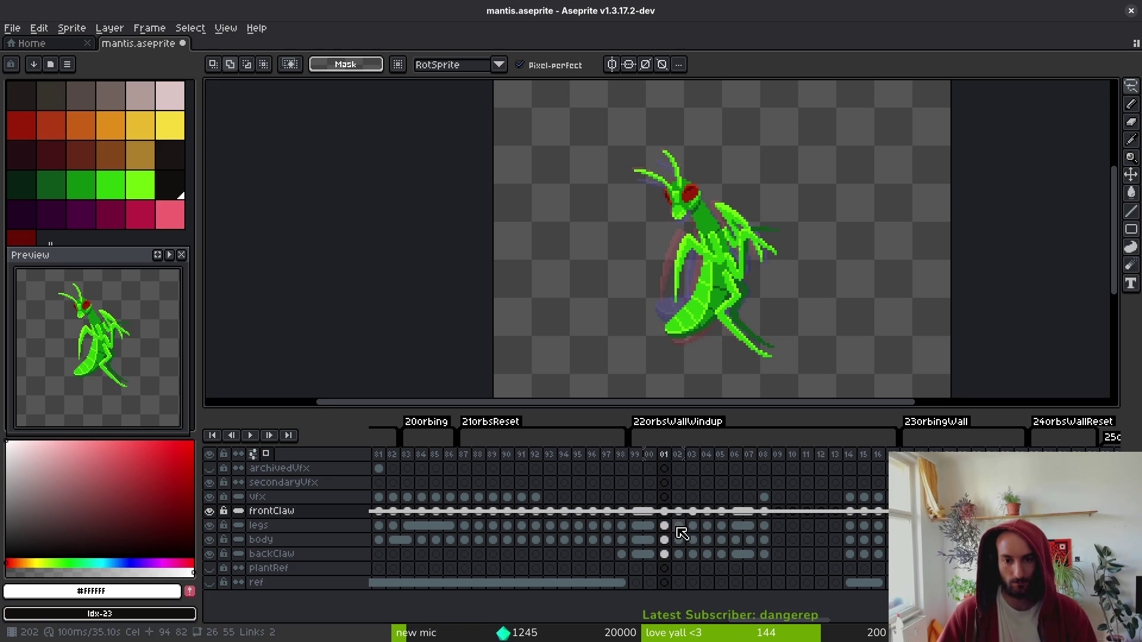
left_click_drag(727, 462, 837, 473)
key("Delete")
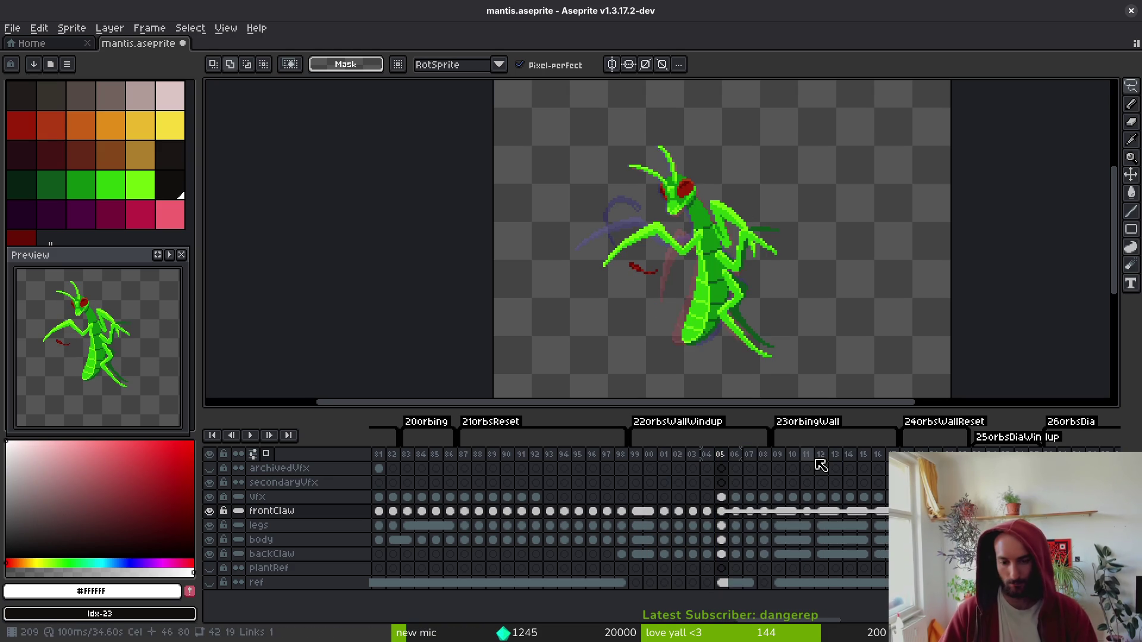
left_click(650, 482)
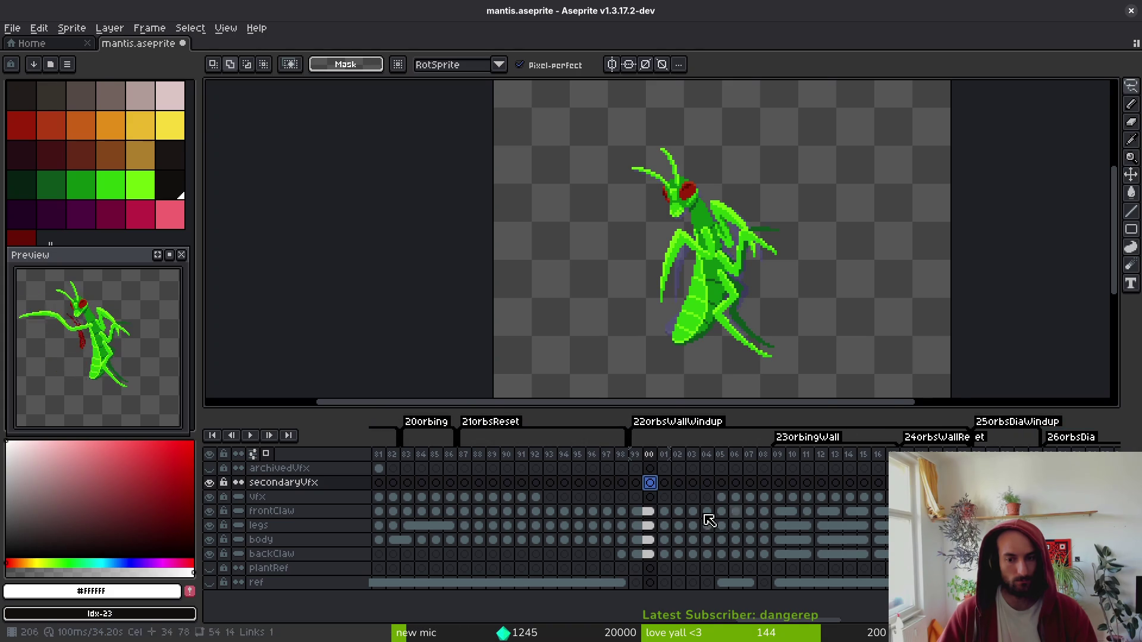
left_click(635, 483)
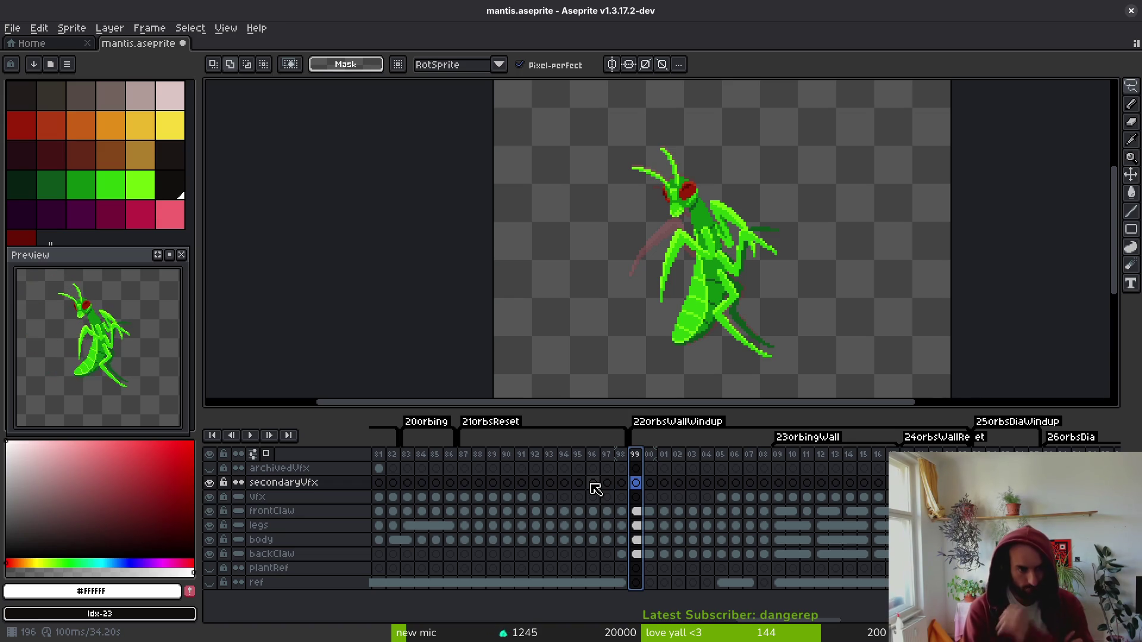
key("i")
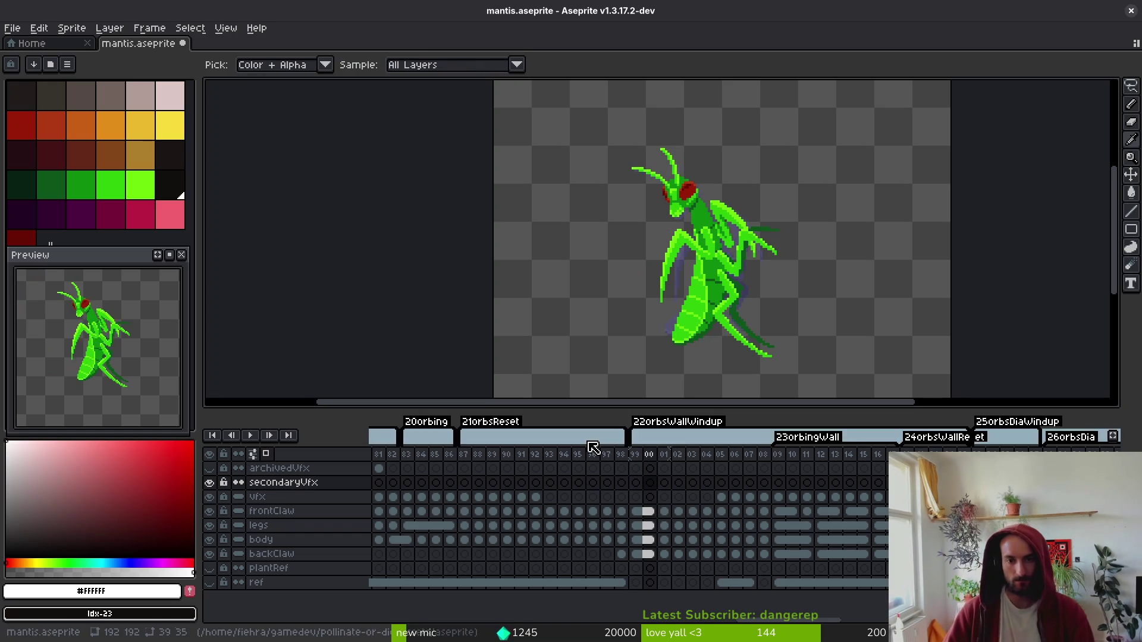
key("Right")
key("Right")
key("Right")
key("Left")
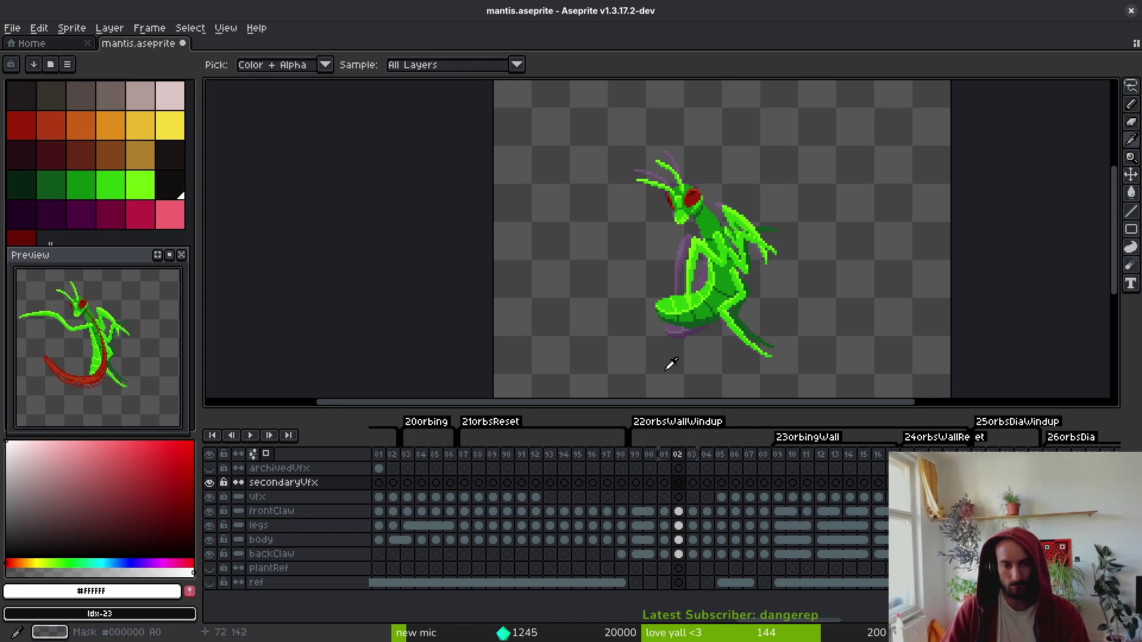
key("Right")
key("Right")
key("Right")
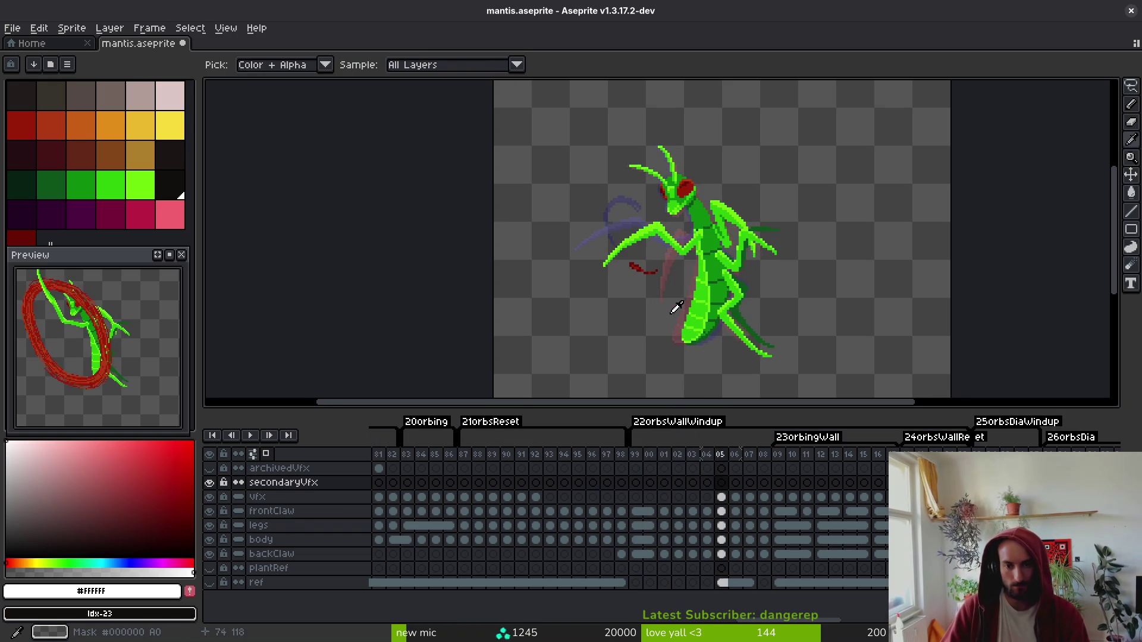
key("Left")
key("Left")
key("Left")
key("Left")
key("Right")
key("Right")
key("Left")
key("Left")
key("Left")
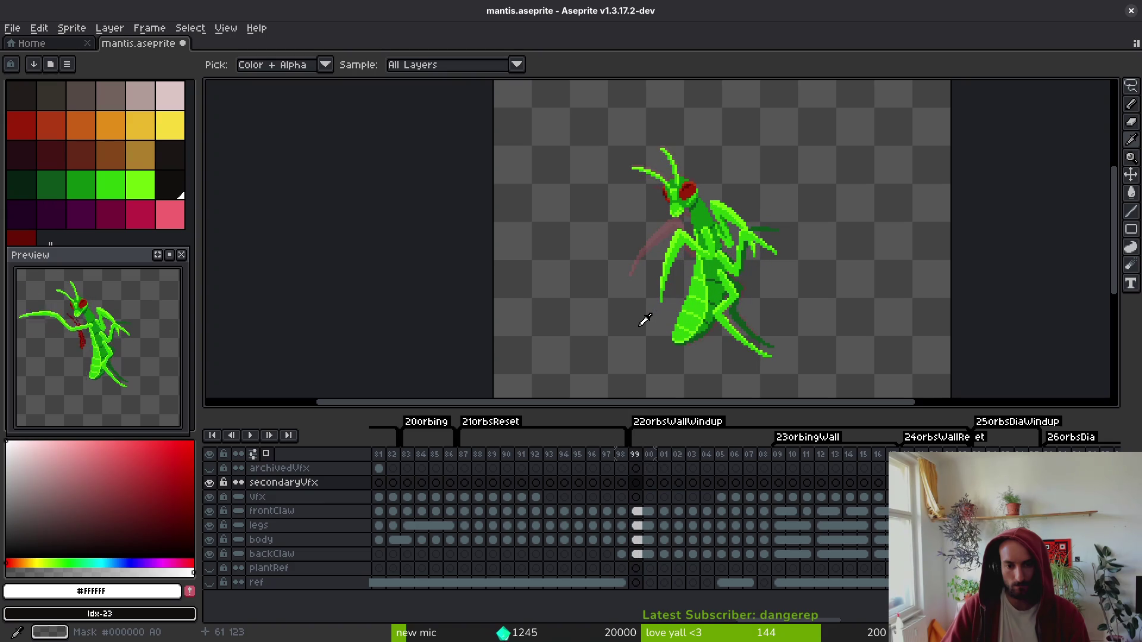
key("Right")
key("Right")
key("Right")
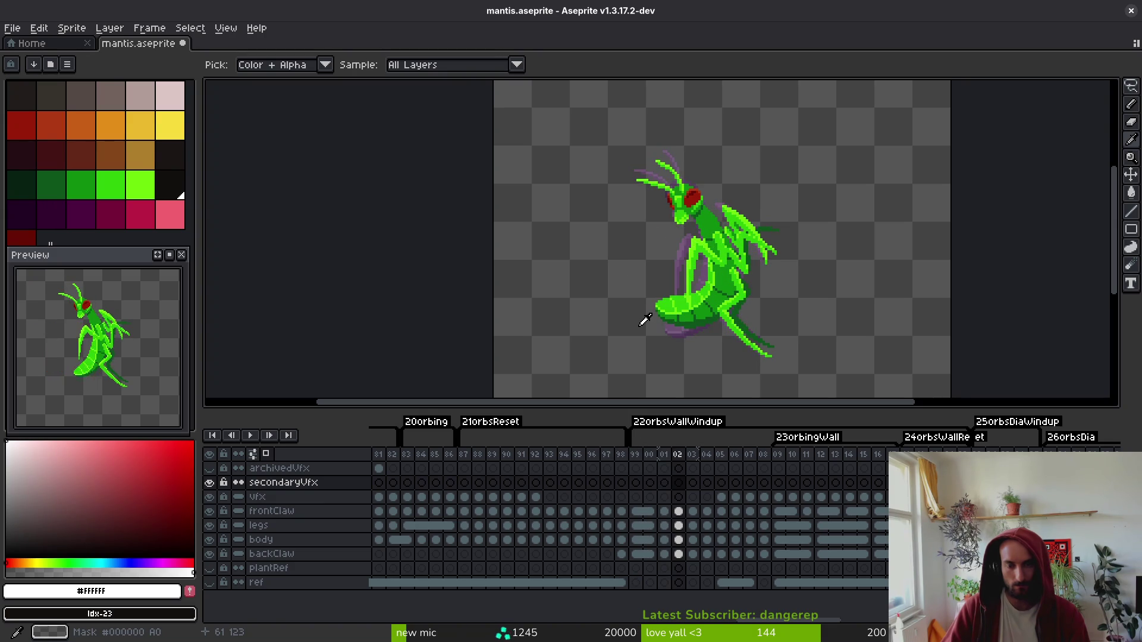
key("Right")
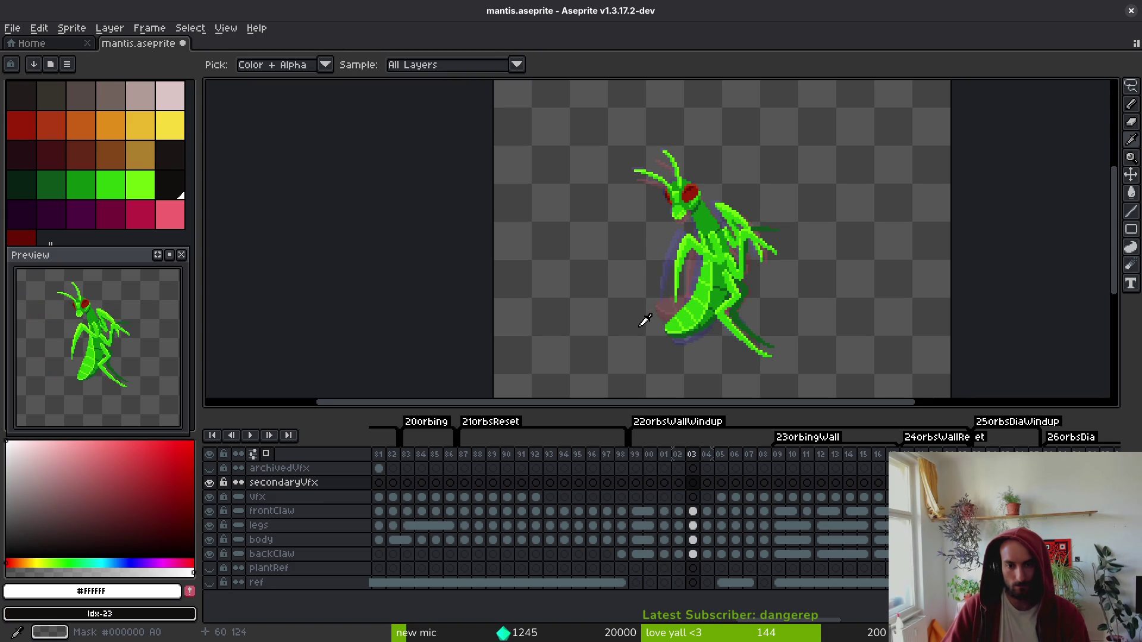
key("Right")
key("Right")
key("Right")
key("Right")
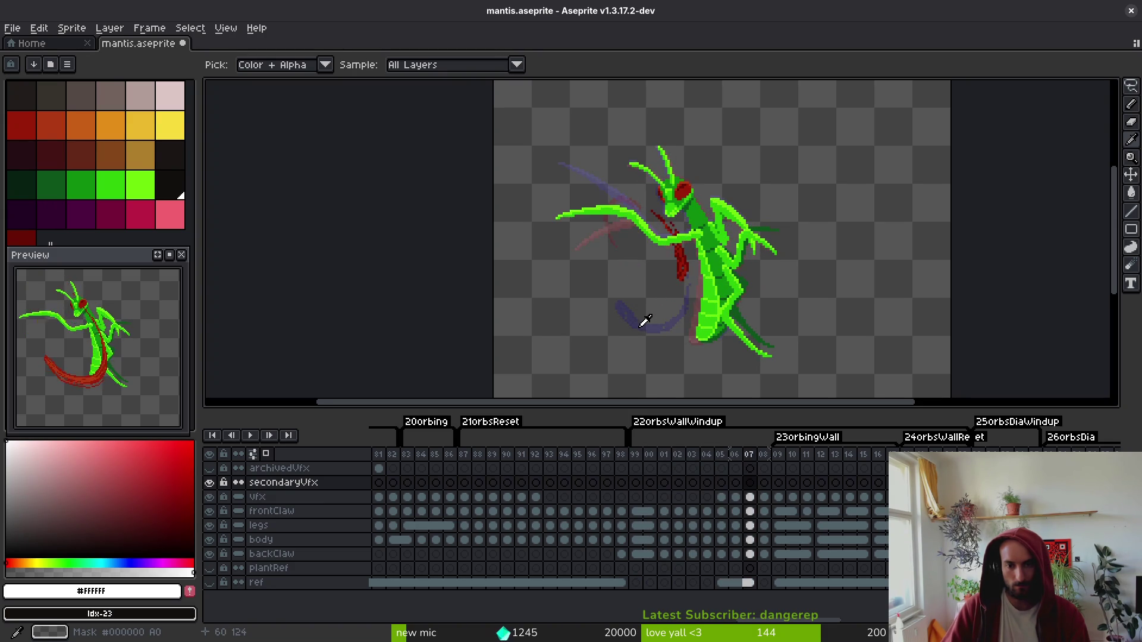
key("Right")
key("Right")
key("Right")
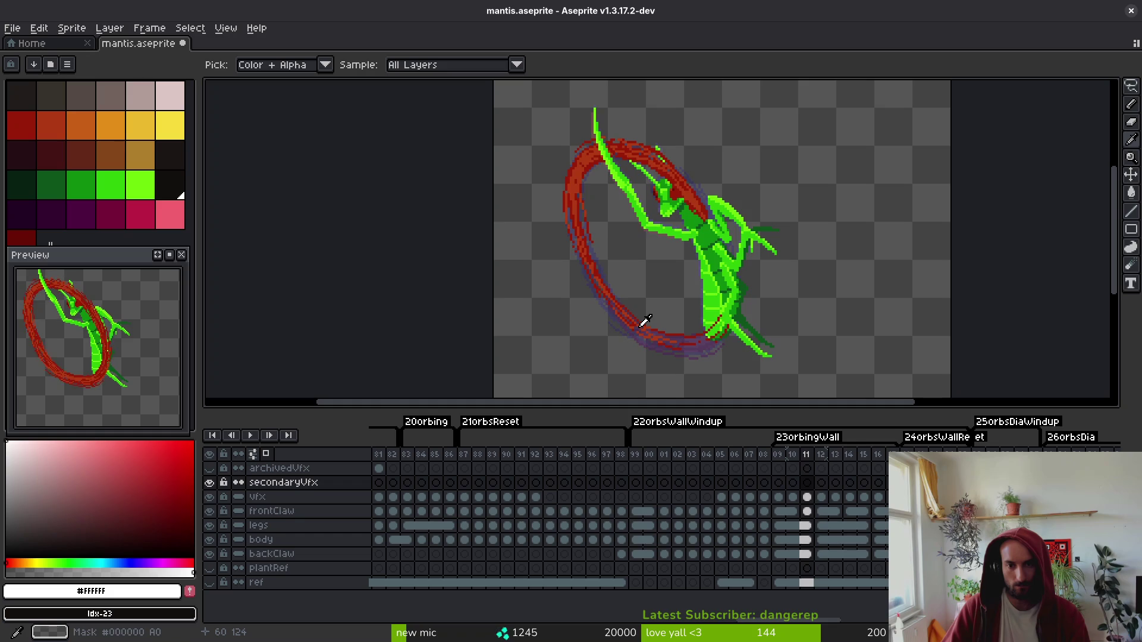
key("Left")
key("Left")
key("Left")
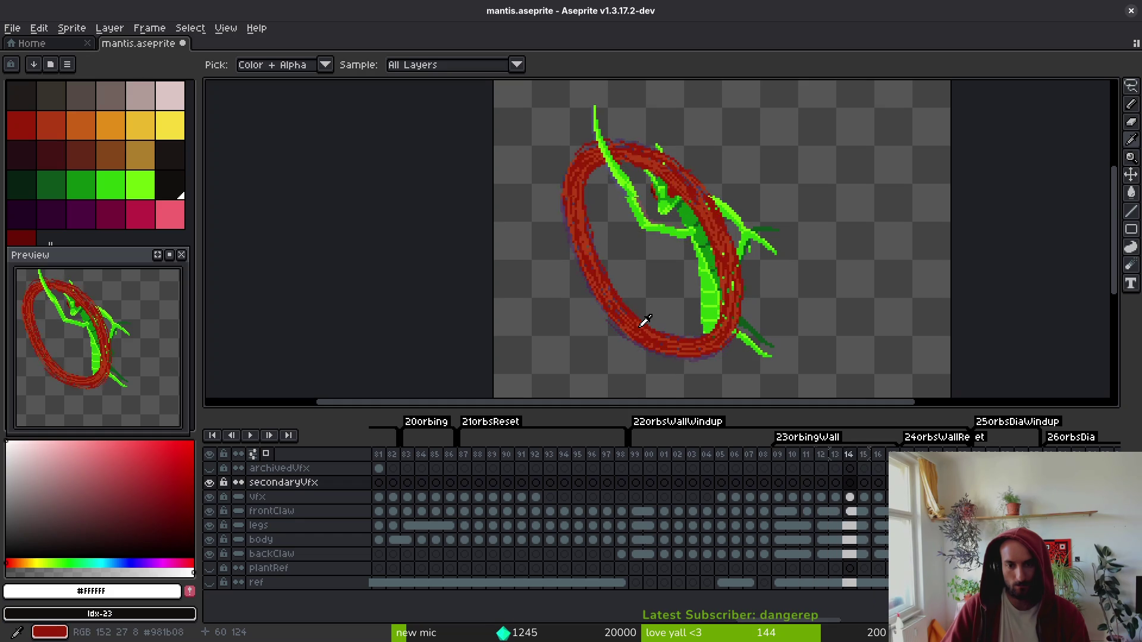
key("Left")
key("Left")
key("Right")
key("Right")
key("Right")
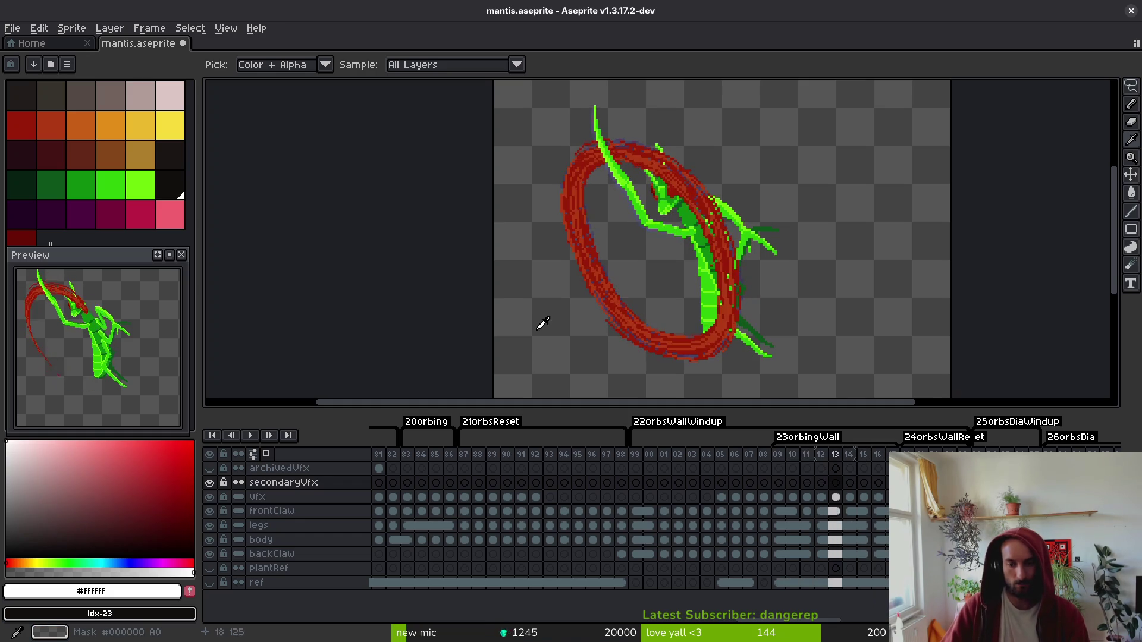
key("Left")
key("Left")
key("Left")
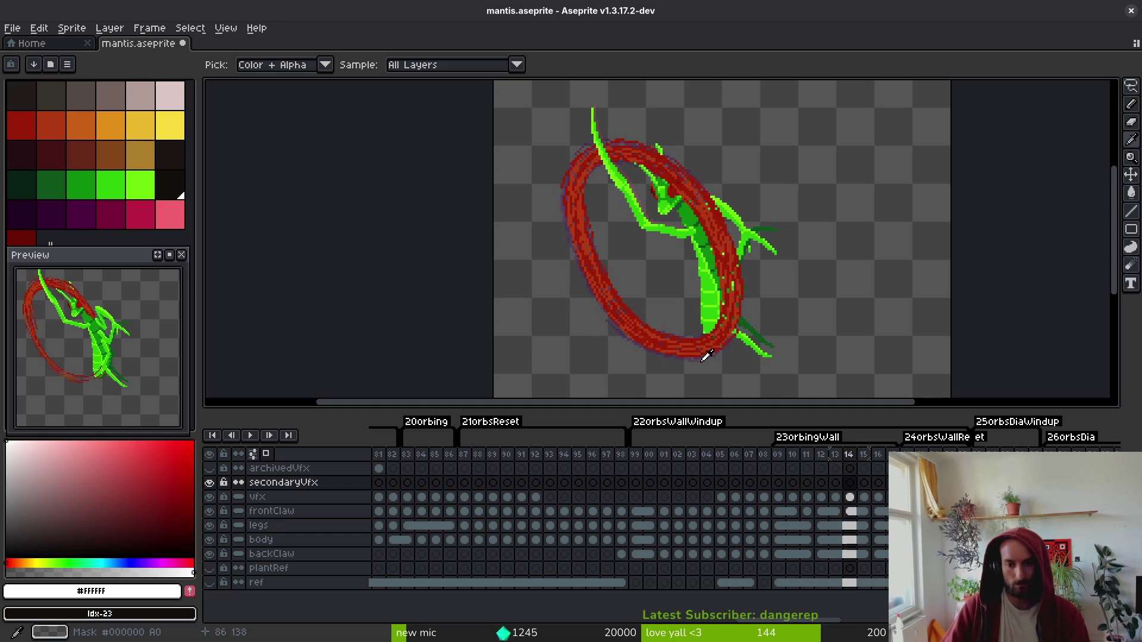
key("Left")
key("Left")
key("Left")
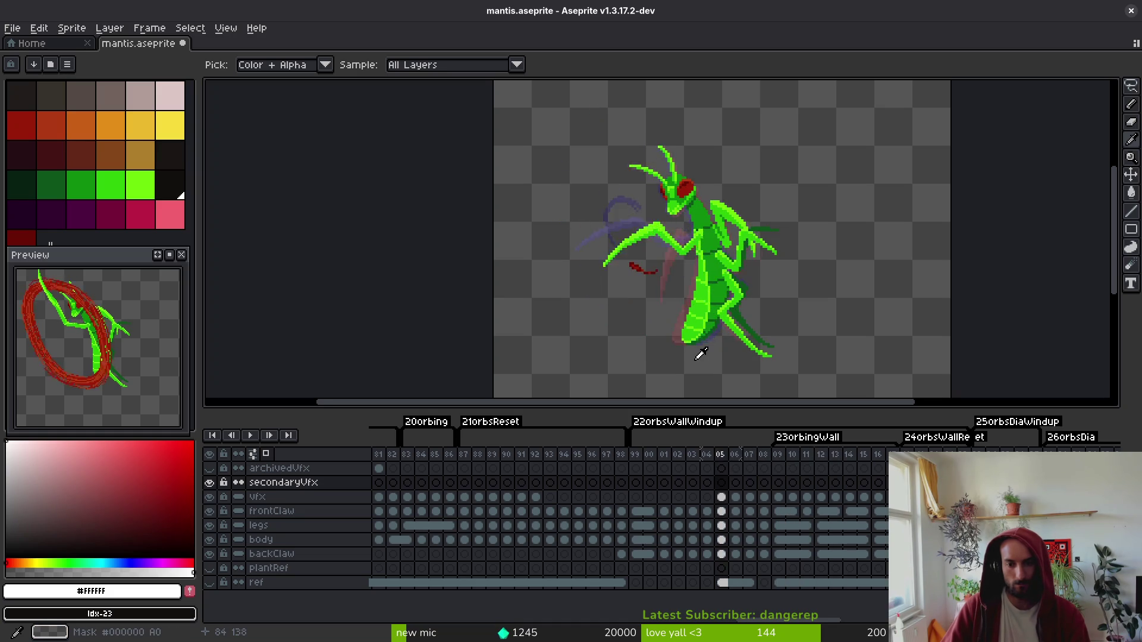
key("Right")
key("Right")
key("Right")
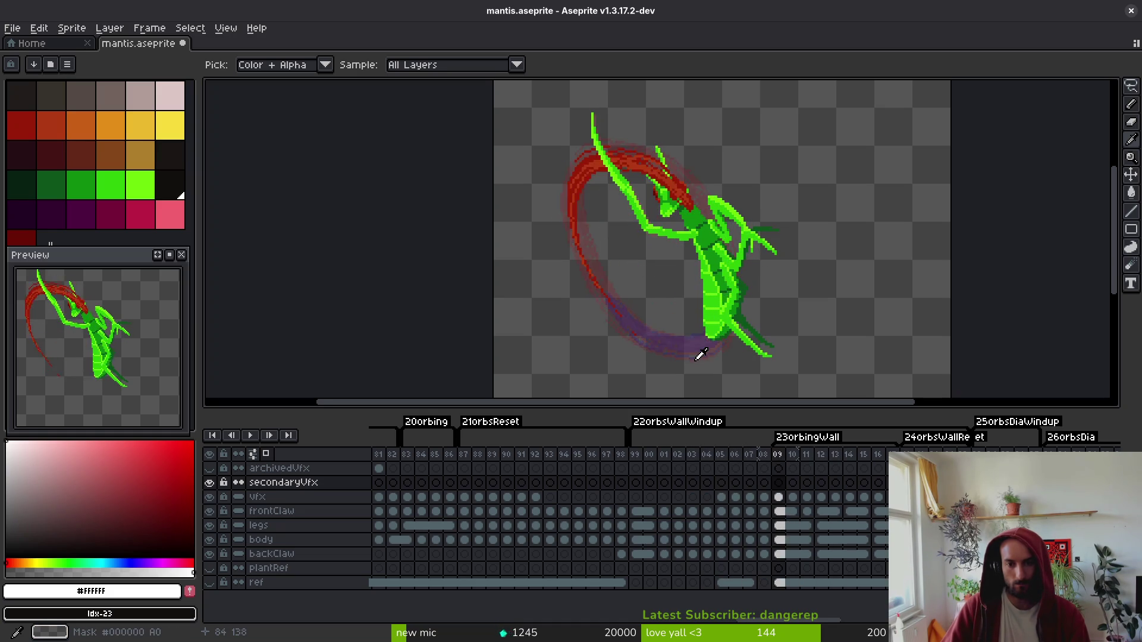
key("Right")
key("Left")
key("Right")
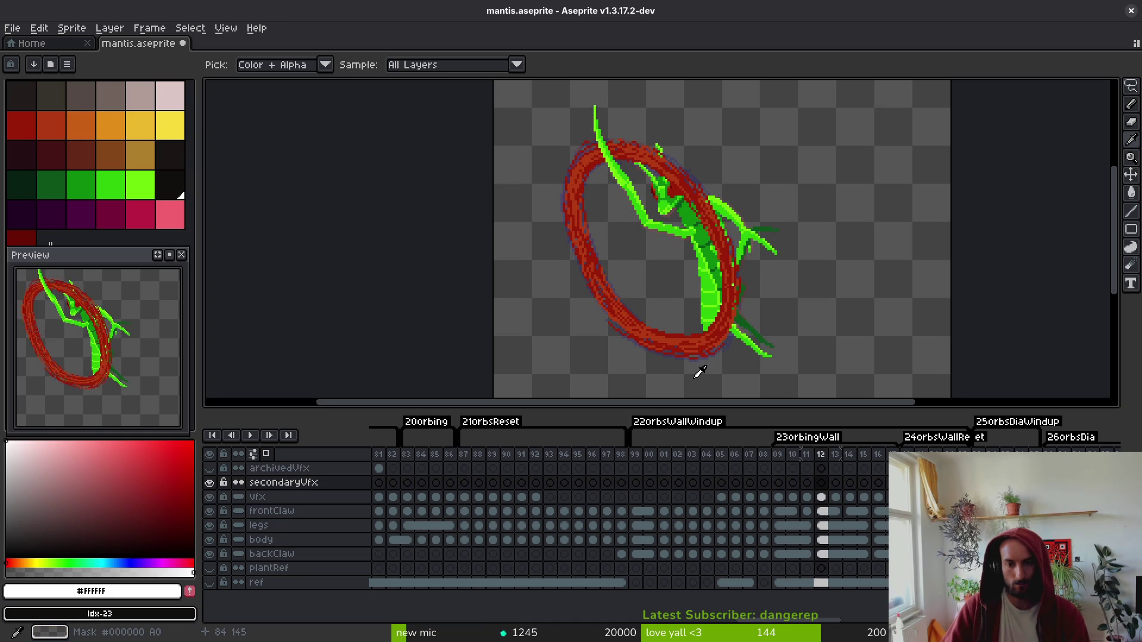
key("Left")
key("Left")
key("Left")
key("Right")
key("Right")
key("Right")
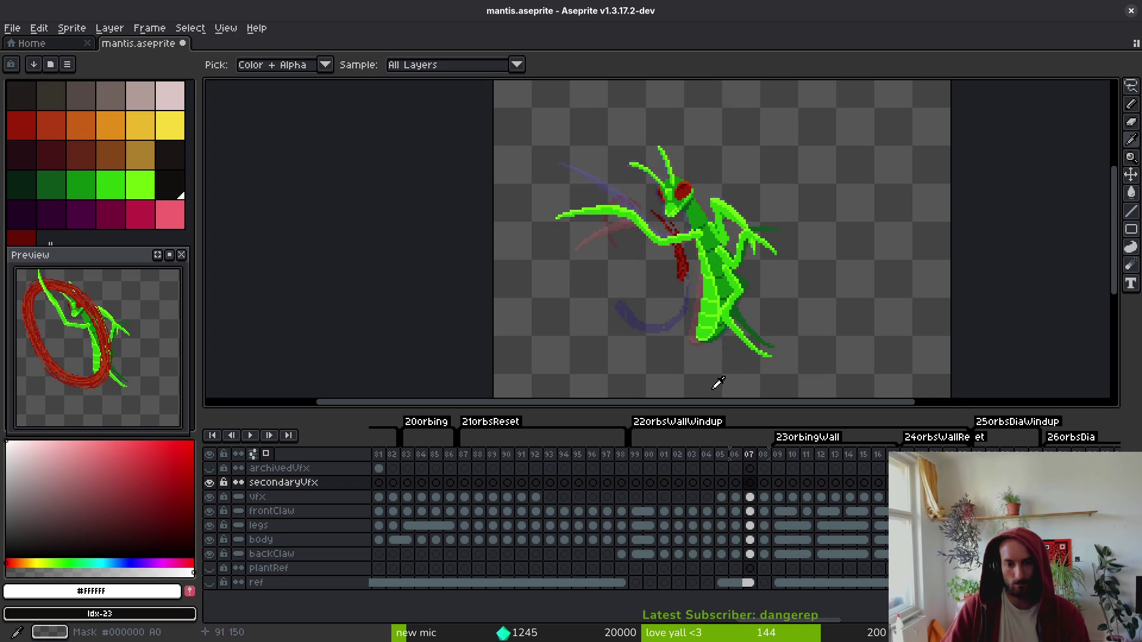
key("Left")
key("Left")
key("Left")
key("Right")
key("Right")
key("Right")
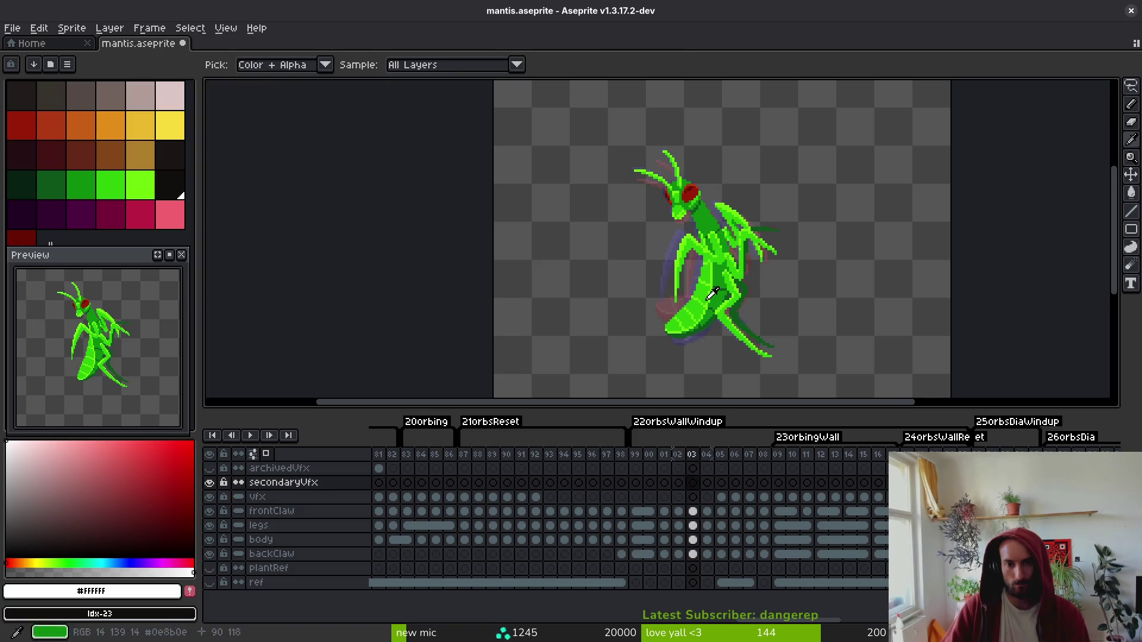
key("Left")
scroll(654, 196, "up", 9)
- Lasso the stray antenna pixels on body frame 02, move them up one pixel, and save
mouse_move(529, 161)
left_mouse_down()
mouse_move(530, 238)
mouse_move(586, 178)
left_mouse_up()
left_click(562, 198)
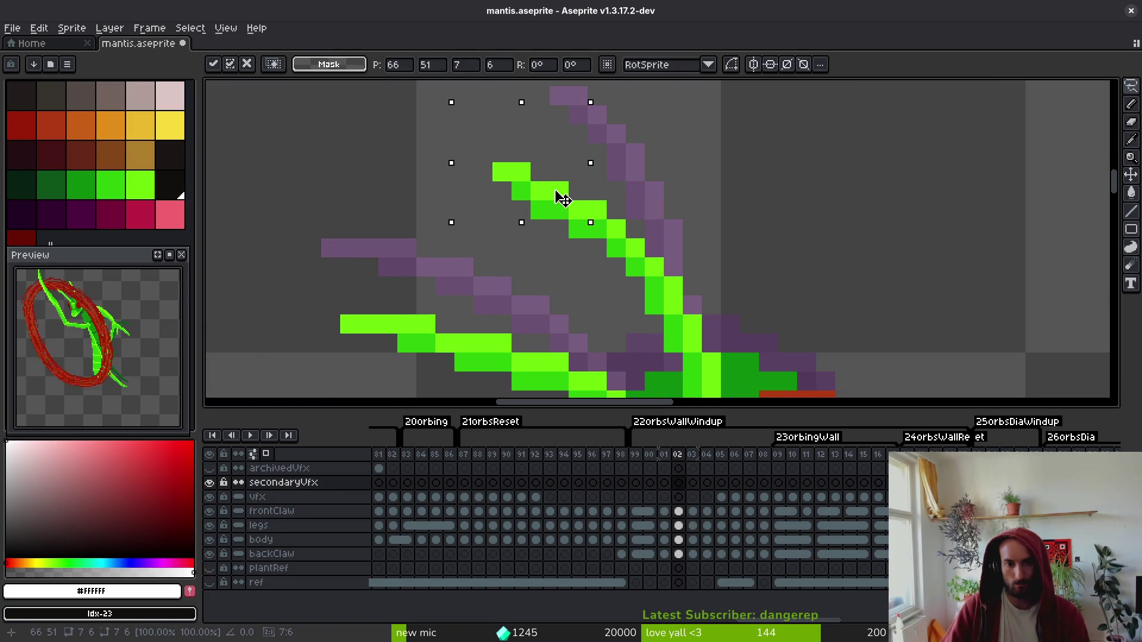
left_click(678, 539)
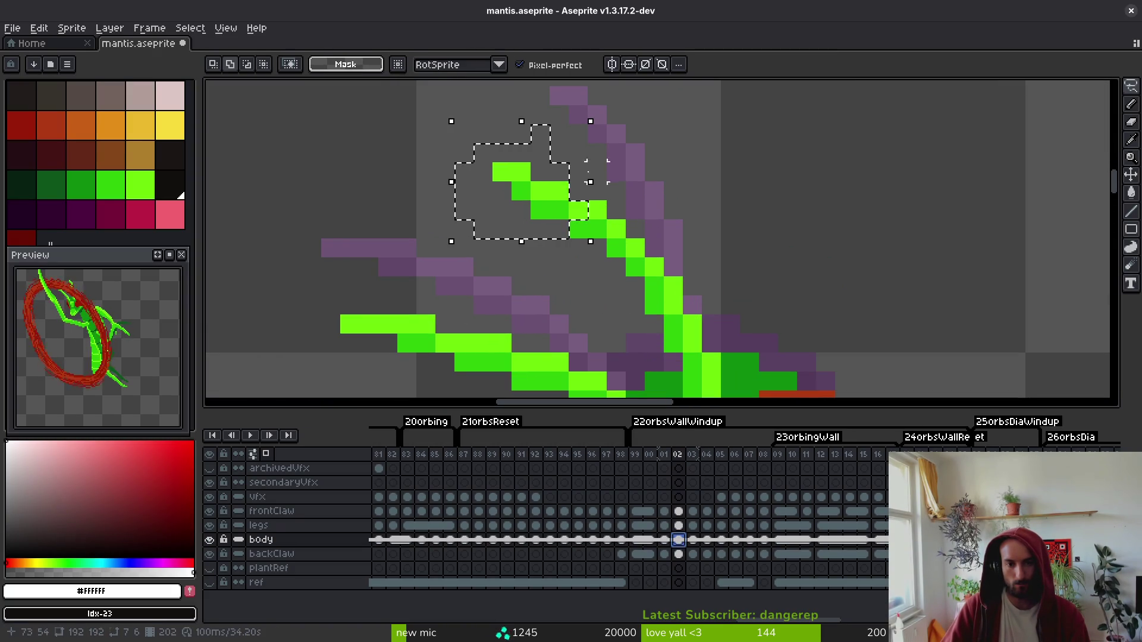
left_click_drag(571, 215, 573, 197)
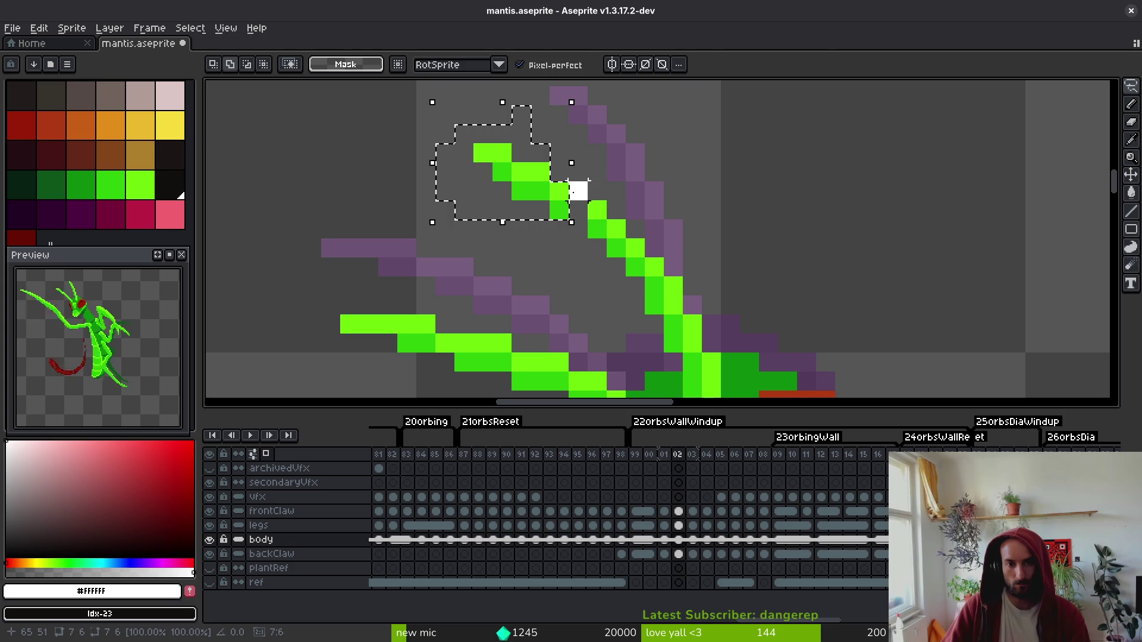
key("ctrl+s")
- Select the upper antenna pixels, shift the antenna tip into place, and save
scroll(676, 250, "down", 4)
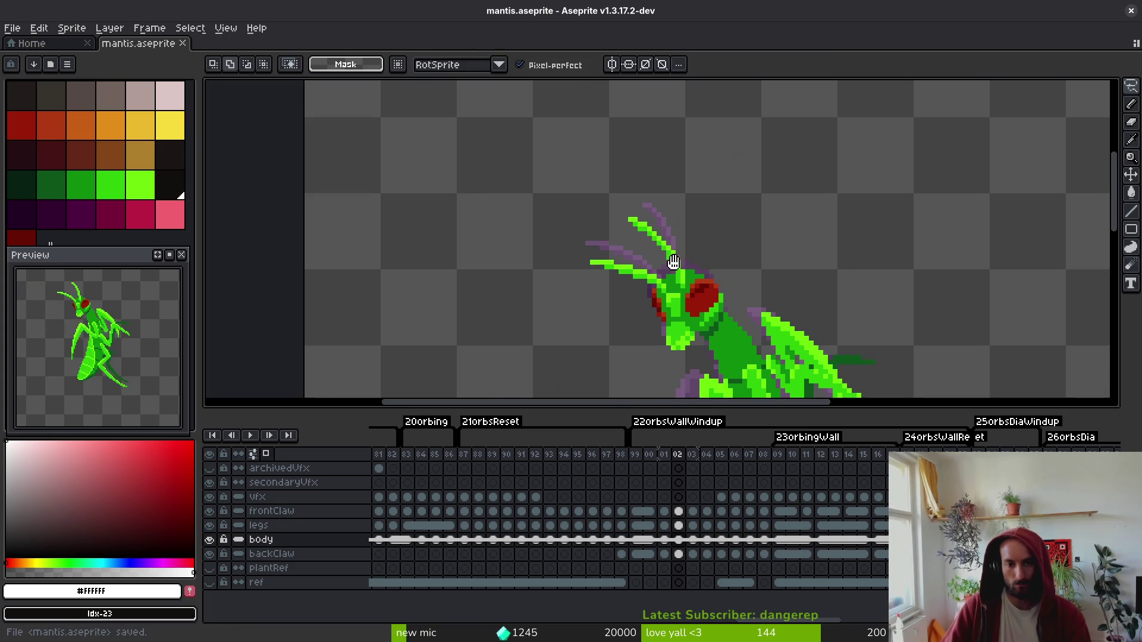
scroll(677, 250, "up", 5)
left_click_drag(518, 122, 831, 293)
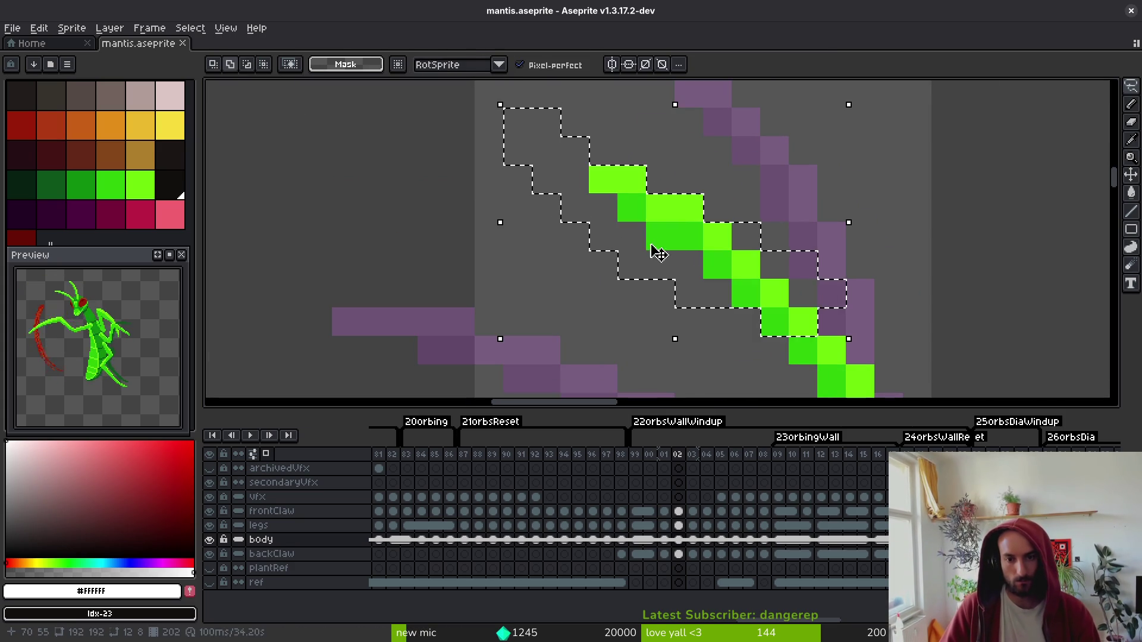
scroll(797, 301, "down", 4)
scroll(798, 301, "up", 3)
mouse_move(751, 306)
left_mouse_down()
mouse_move(672, 291)
mouse_move(702, 256)
mouse_move(734, 262)
left_mouse_up()
key("ctrl+s")
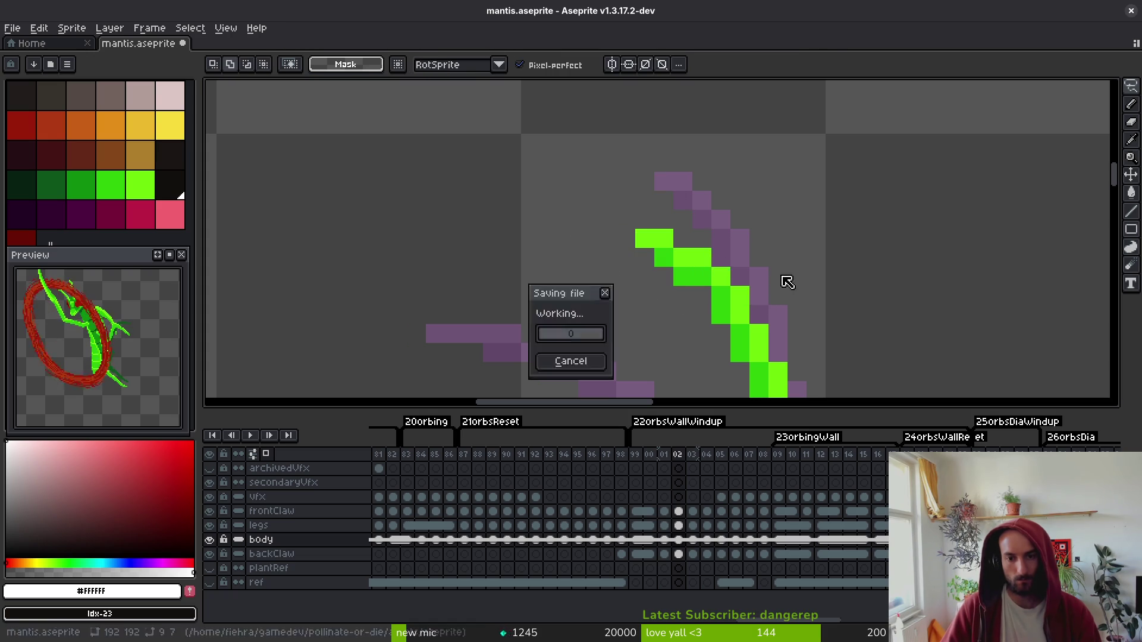
- Outline another stretch of the antenna, then advance to frame 03 with the selection tool ready
scroll(714, 256, "down", 2)
scroll(713, 256, "up", 1)
left_click_drag(639, 255, 711, 356)
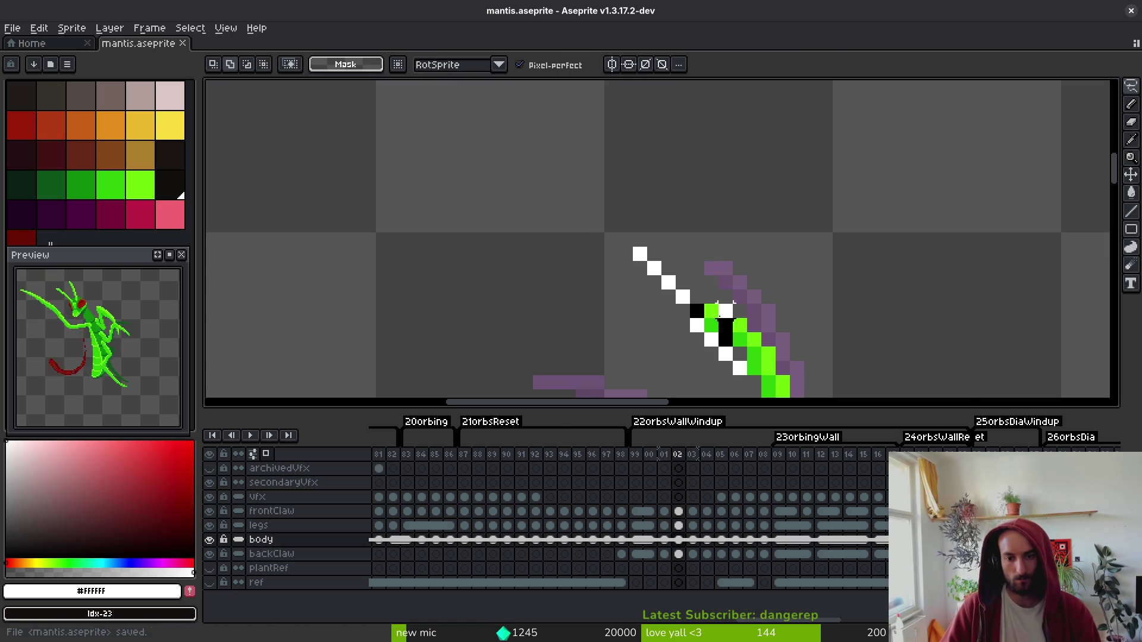
left_click_drag(733, 318, 738, 333)
scroll(697, 285, "down", 2)
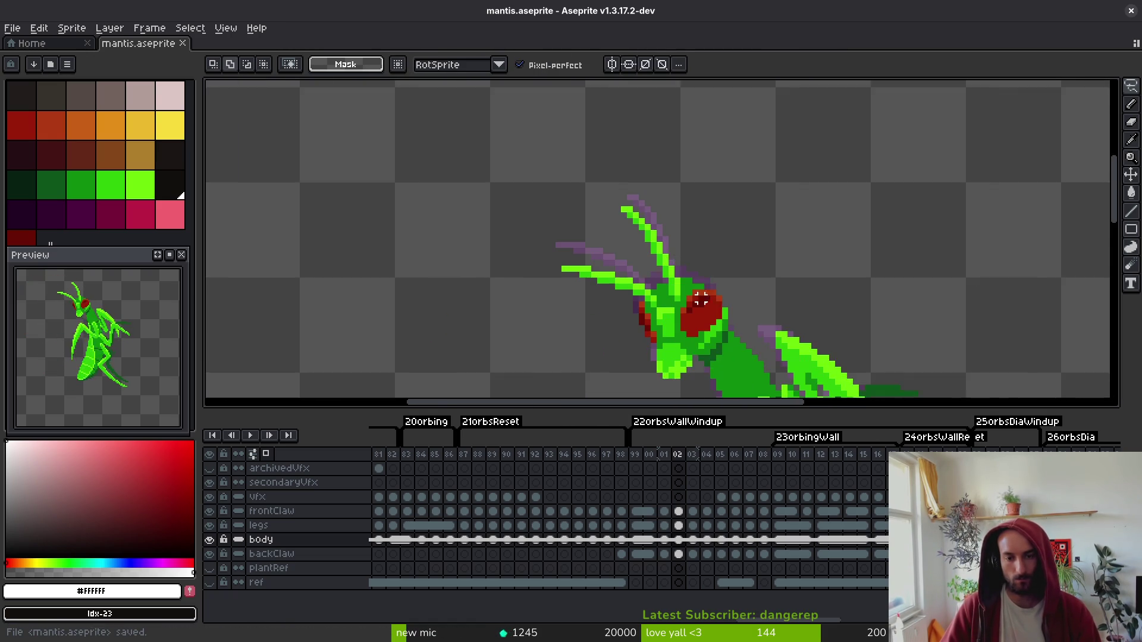
key("period")
key("i")
scroll(693, 297, "down", 4)
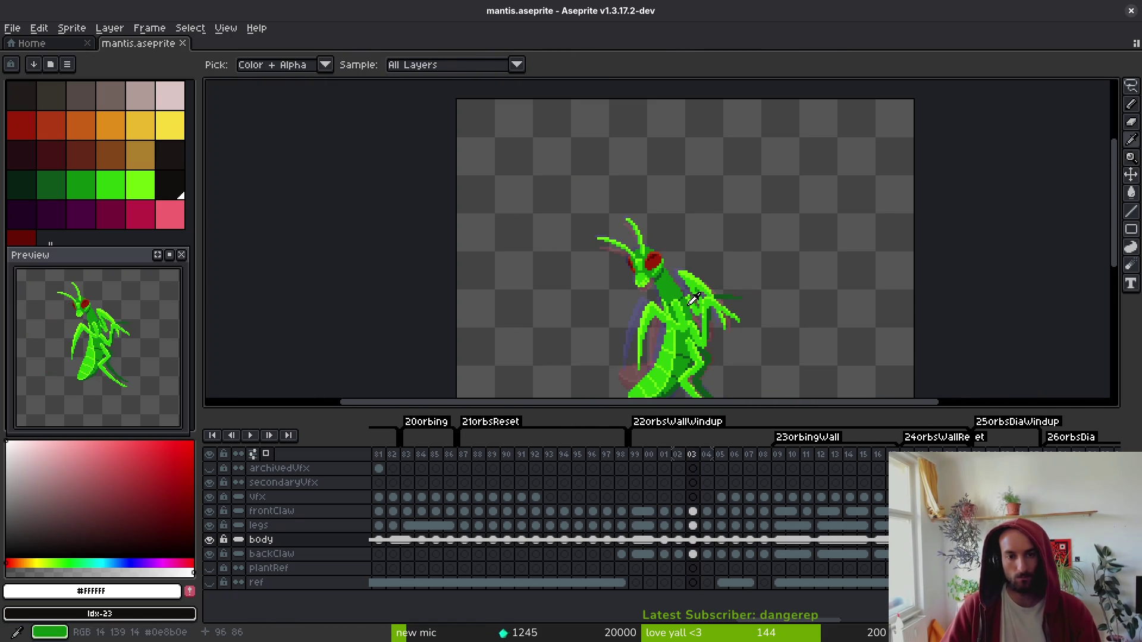
key("m")
scroll(693, 299, "down", 2)
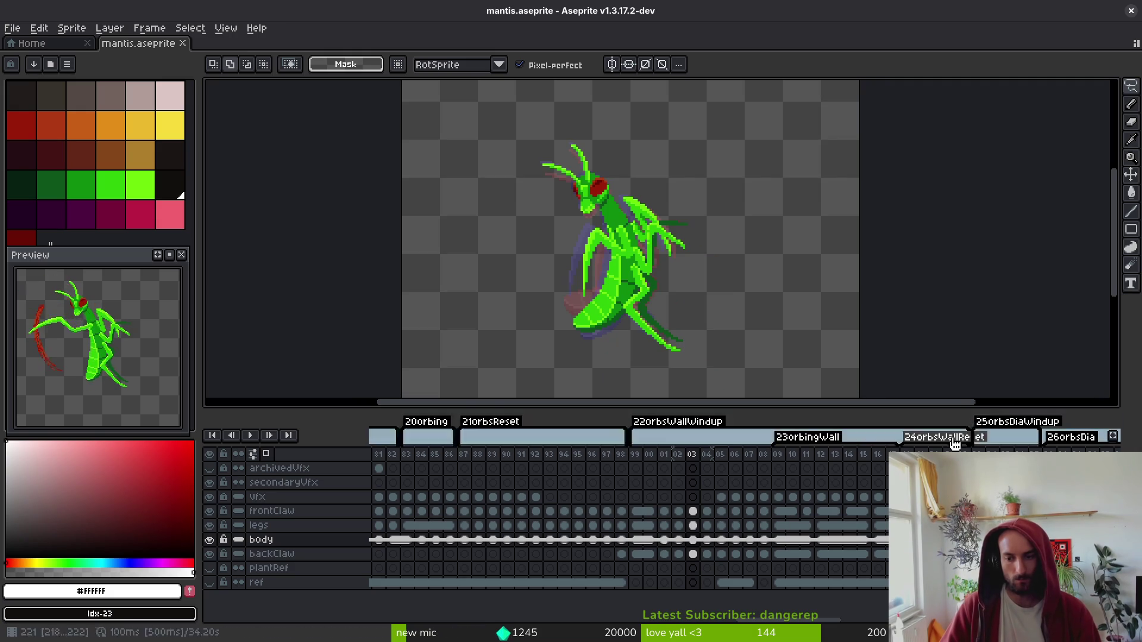
- Save the sprite and play back a range of vfx cels to preview the ring
key("ctrl+s")
mouse_move(721, 499)
left_mouse_down()
mouse_move(823, 511)
mouse_move(773, 505)
left_mouse_up()
key("Return")
left_click(823, 498)
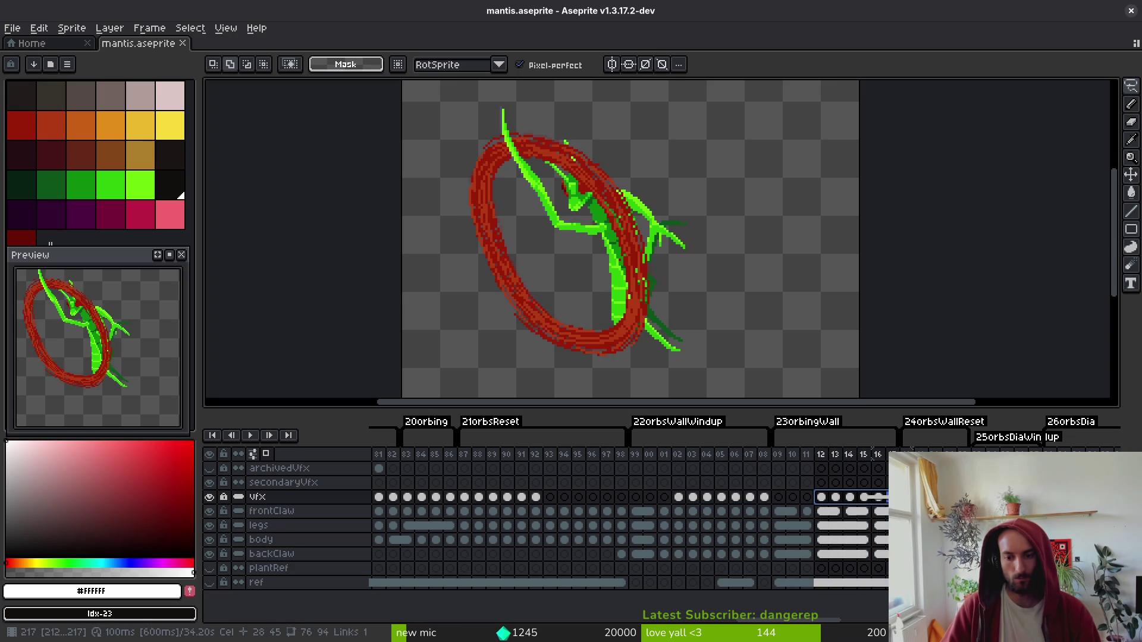
- Move the vfx ring cels that start at frame 12 back to frame 09
left_click(823, 512)
mouse_move(826, 512)
left_mouse_down()
mouse_move(836, 498)
mouse_move(864, 513)
mouse_move(866, 503)
mouse_move(830, 504)
left_mouse_up()
left_click(866, 500)
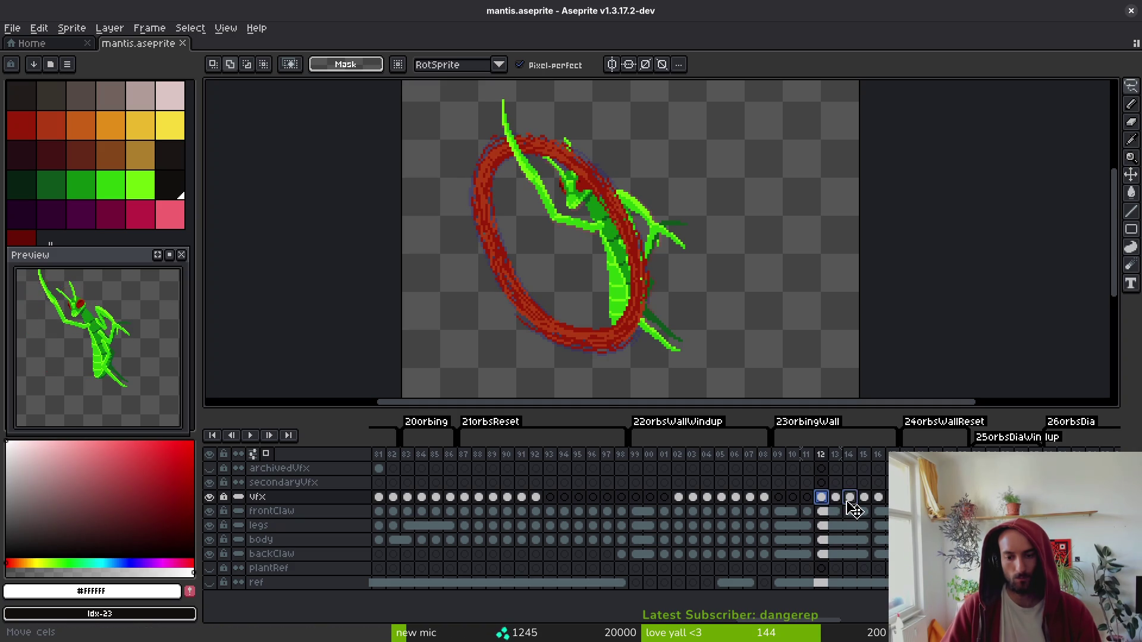
mouse_move(826, 506)
left_mouse_down()
mouse_move(785, 506)
mouse_move(851, 506)
left_mouse_up()
- Delete the ring cel from the vfx layer at frame 09
left_click(781, 498)
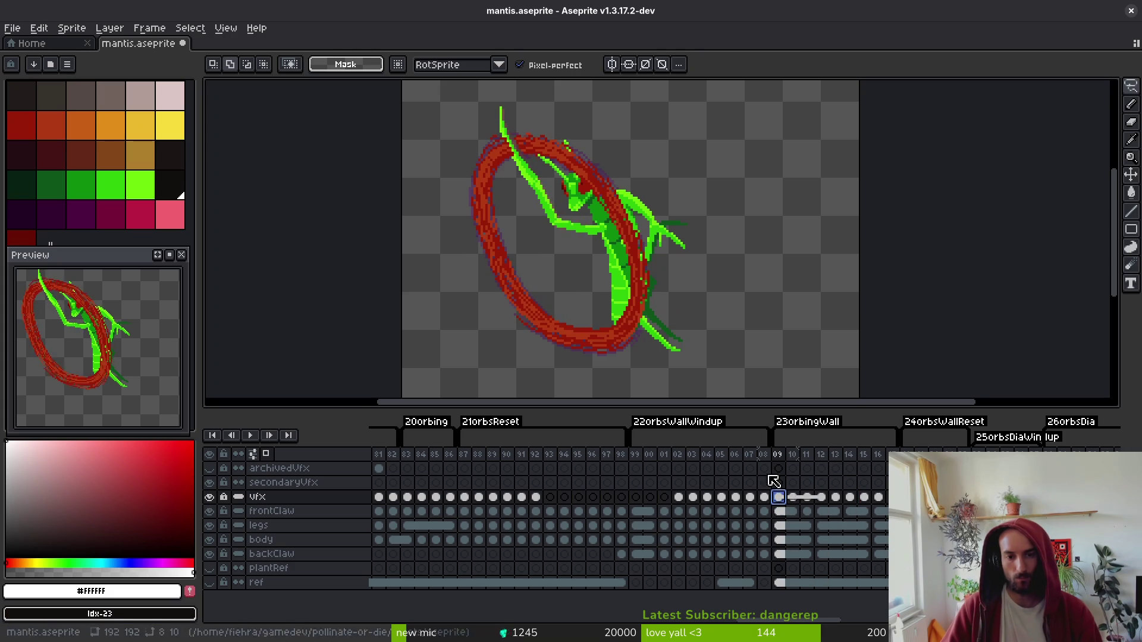
right_click(786, 500)
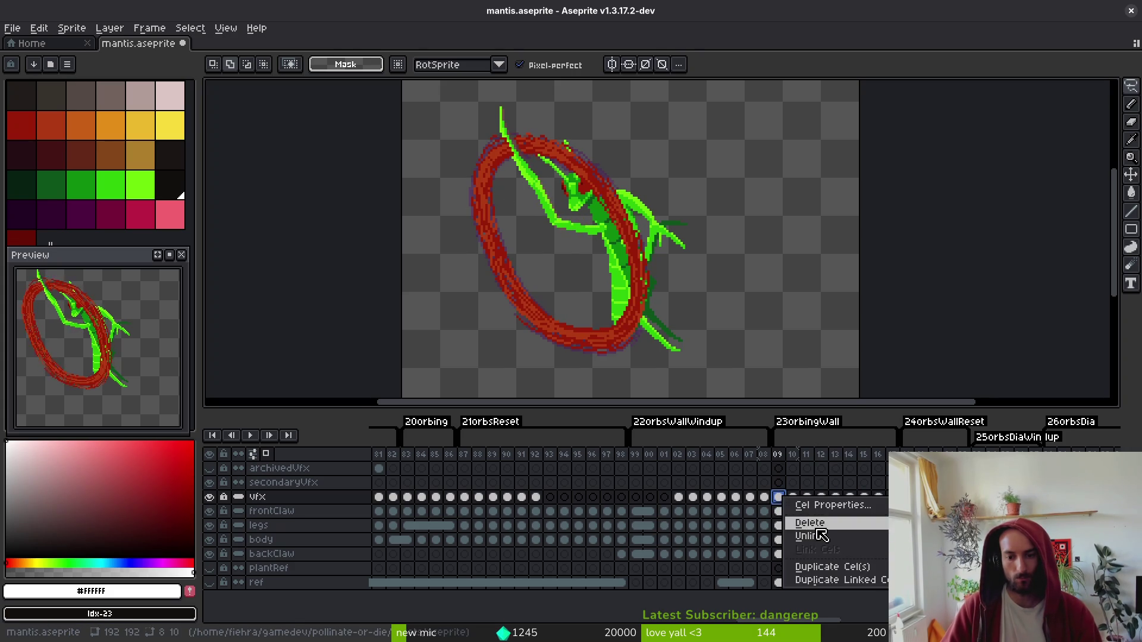
key("Escape")
right_click(788, 500)
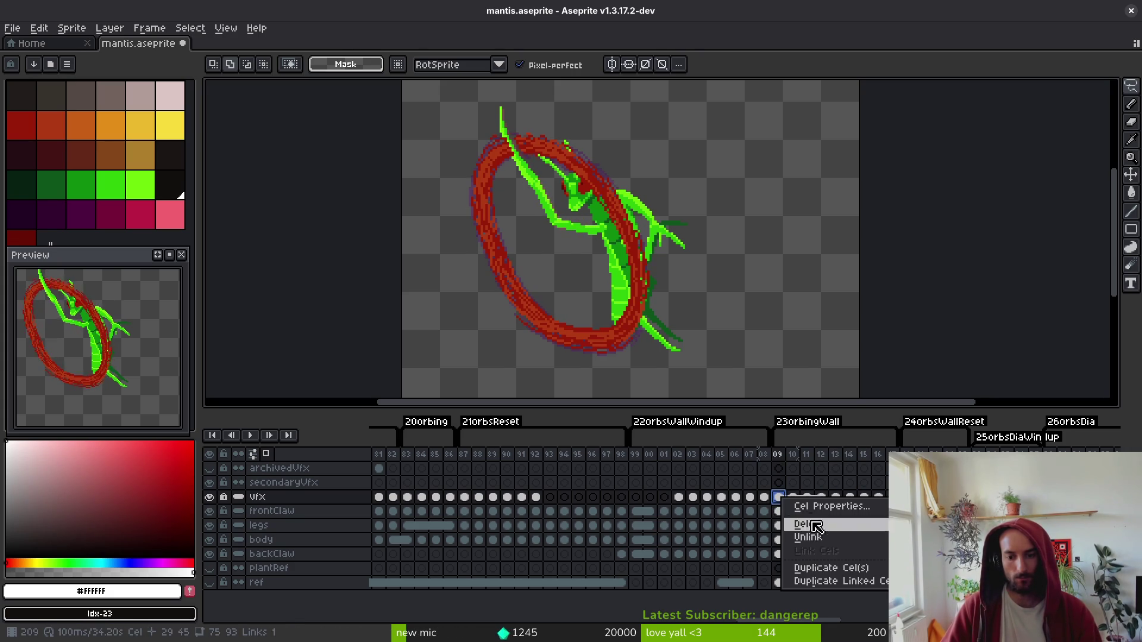
left_click(820, 538)
right_click(781, 500)
left_click(797, 520)
key("Delete")
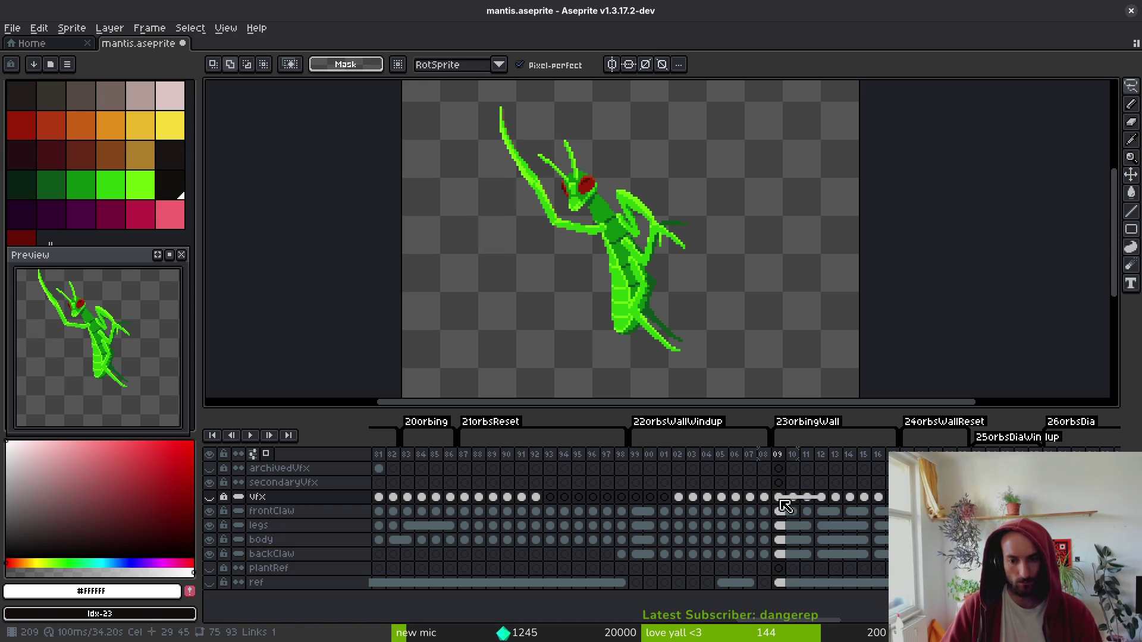
- Unlink the selected vfx ring cels at frames 09–11
right_click(786, 503)
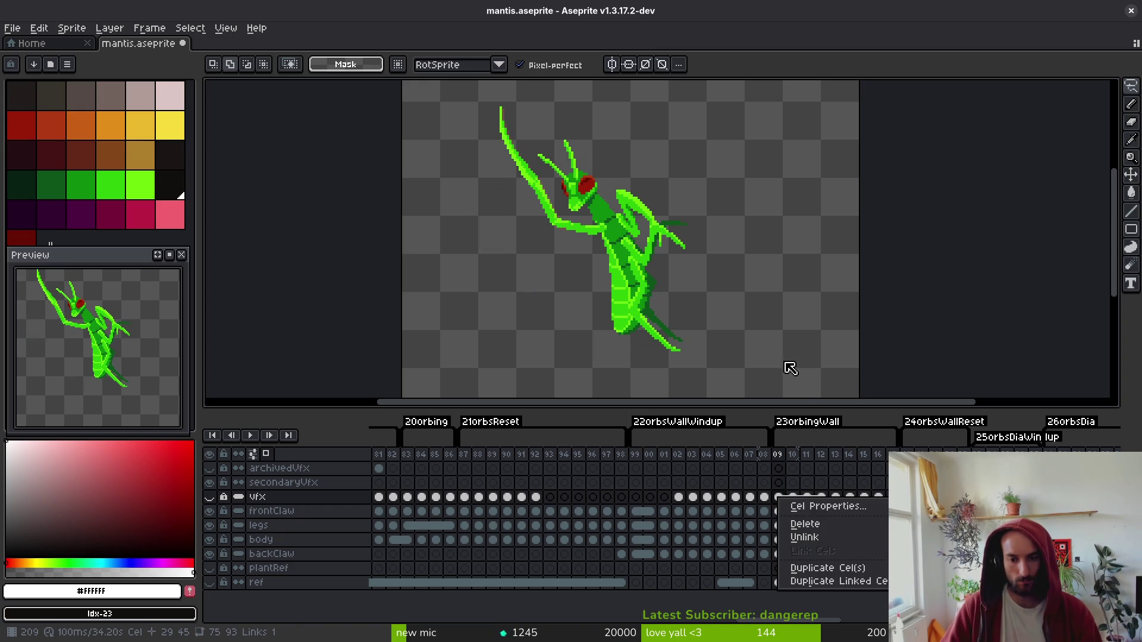
key("Escape")
left_click(817, 497, "shift")
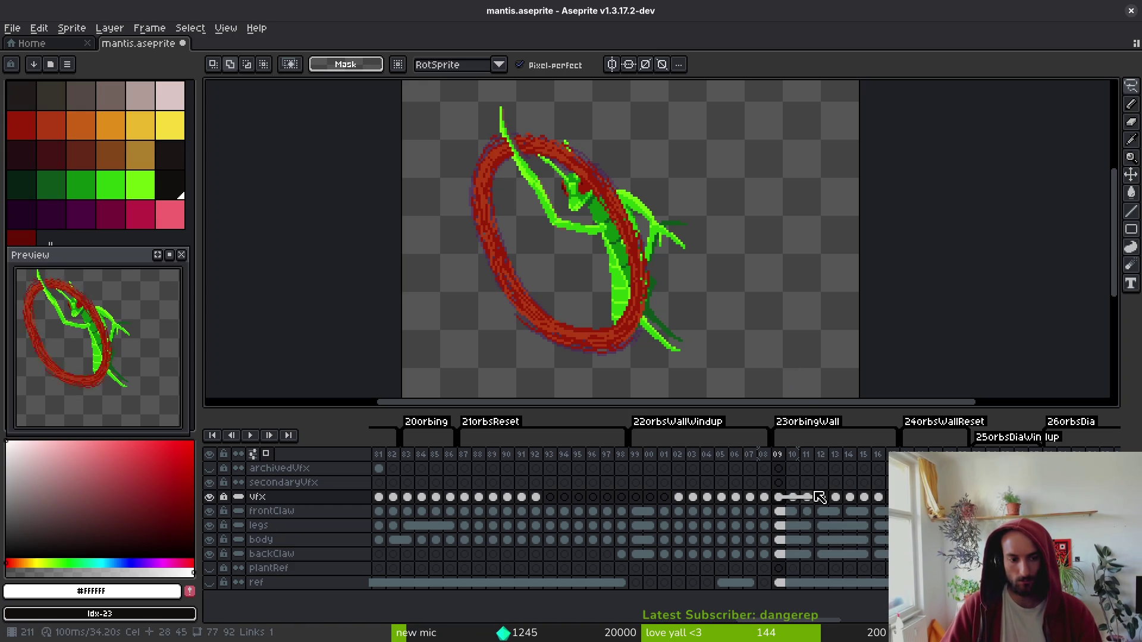
right_click(786, 504)
left_click(822, 541)
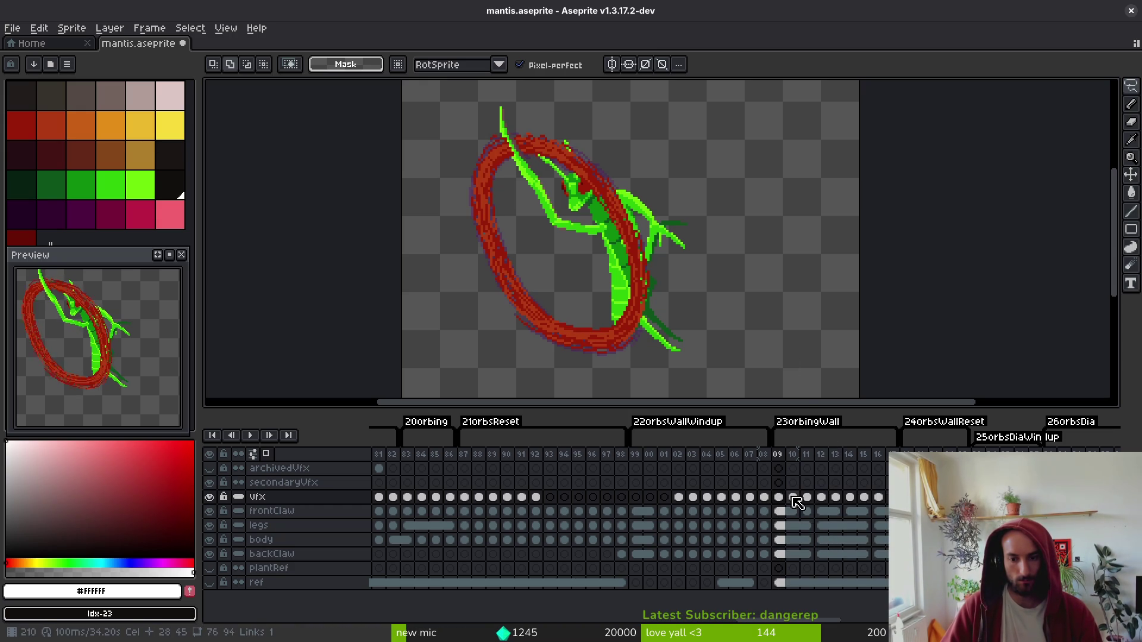
- Step through frames 09, 10 and 11 to compare the ring in each
left_click(797, 500)
left_click(813, 500)
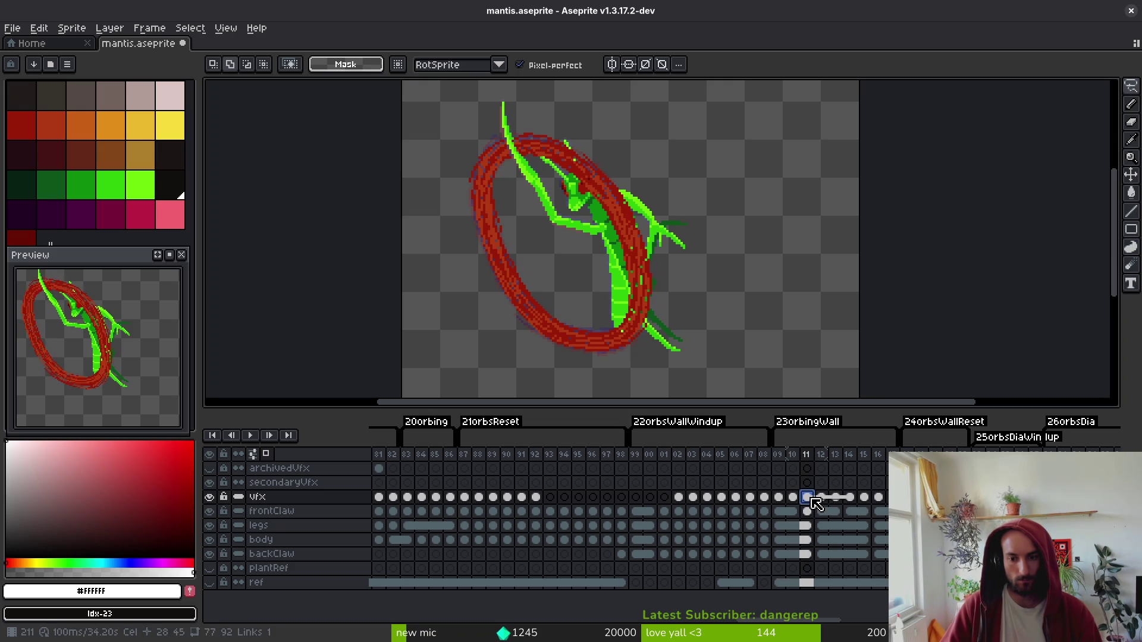
left_click(793, 498)
left_click(780, 500)
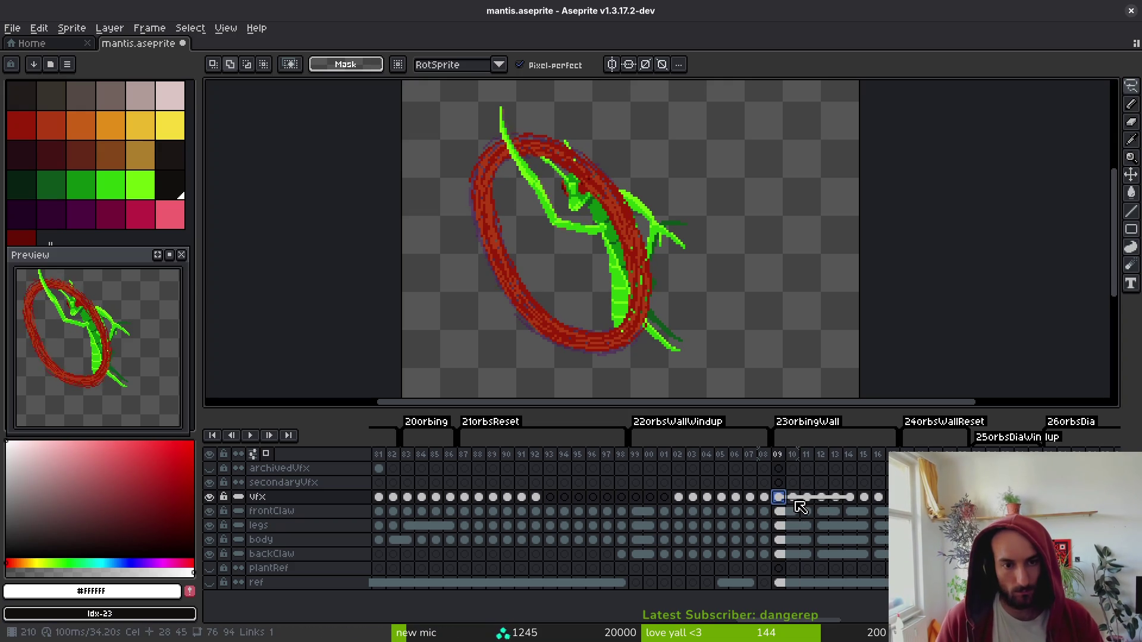
left_click(797, 503)
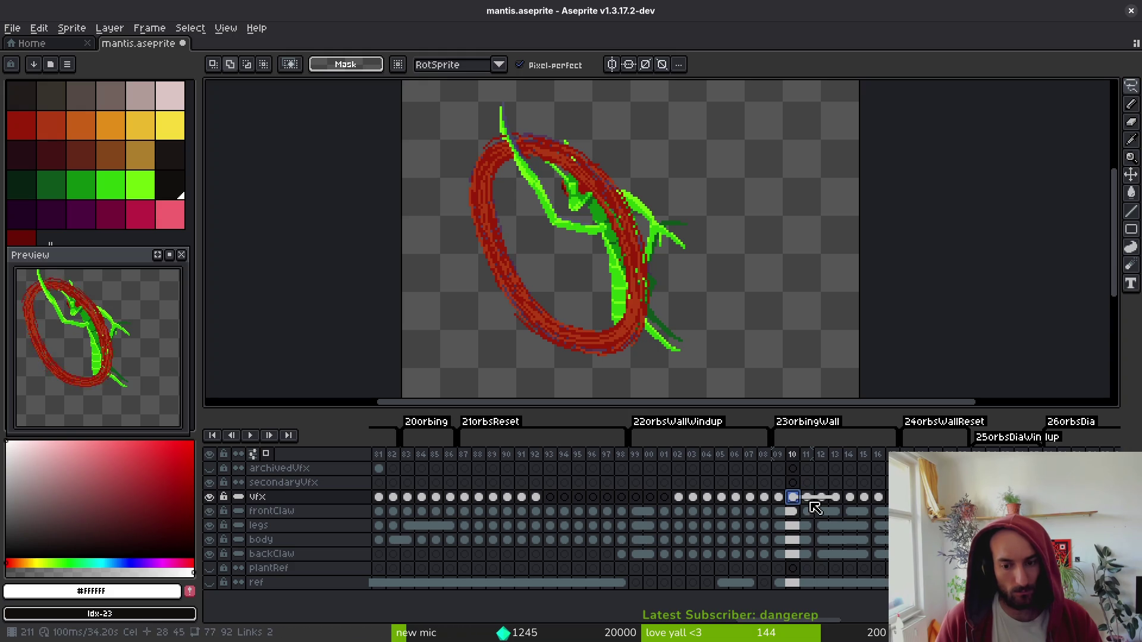
left_click(812, 500)
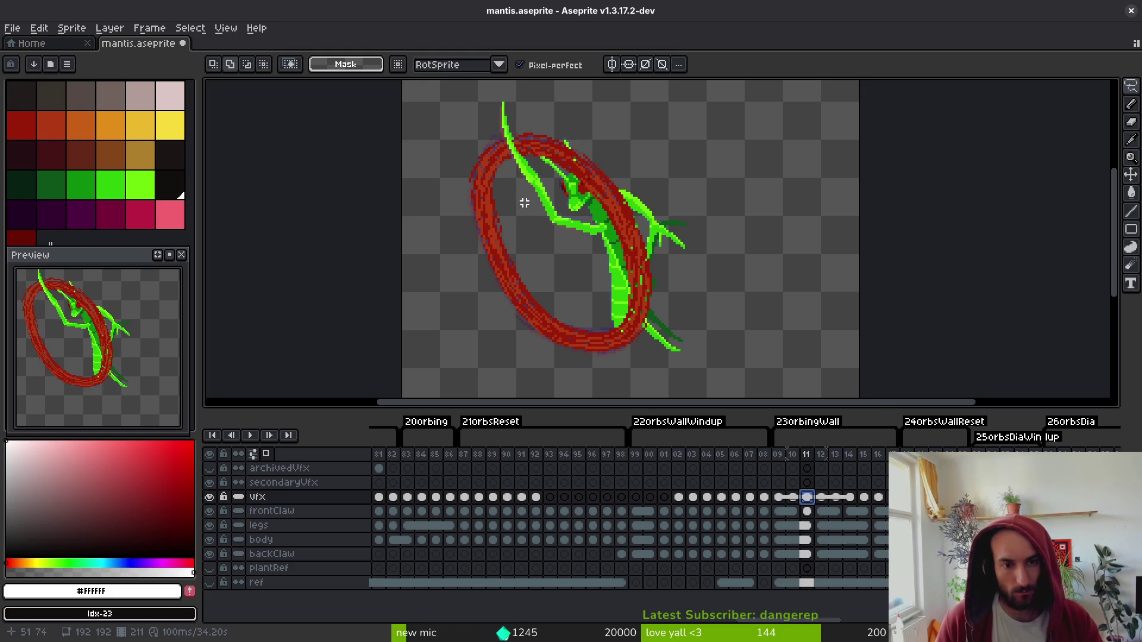
scroll(595, 285, "up", 4)
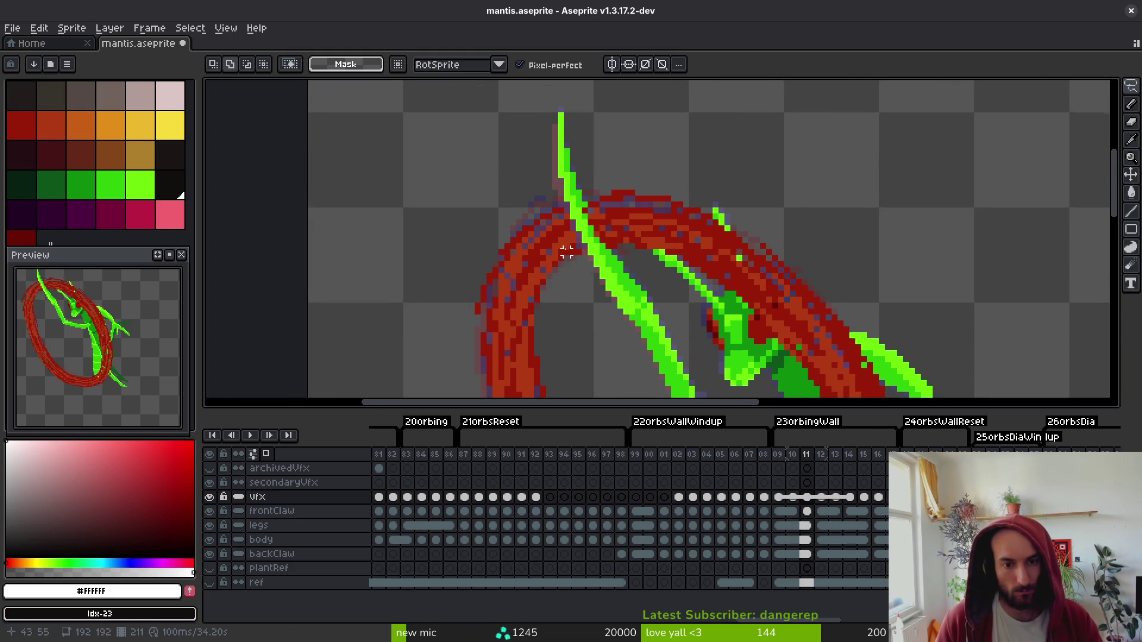
scroll(579, 257, "up", 2)
- Compare frames 09 and 11, undo to clear the ring from frames 09–11, then view frame 12
key("Left")
key("Left")
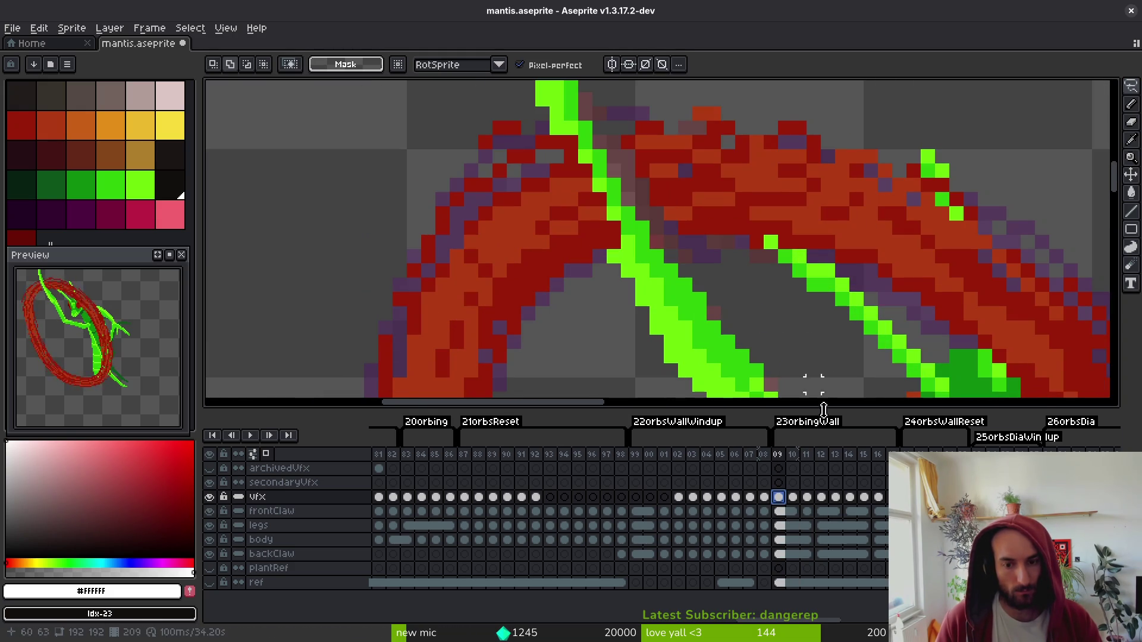
key("Right")
key("Right")
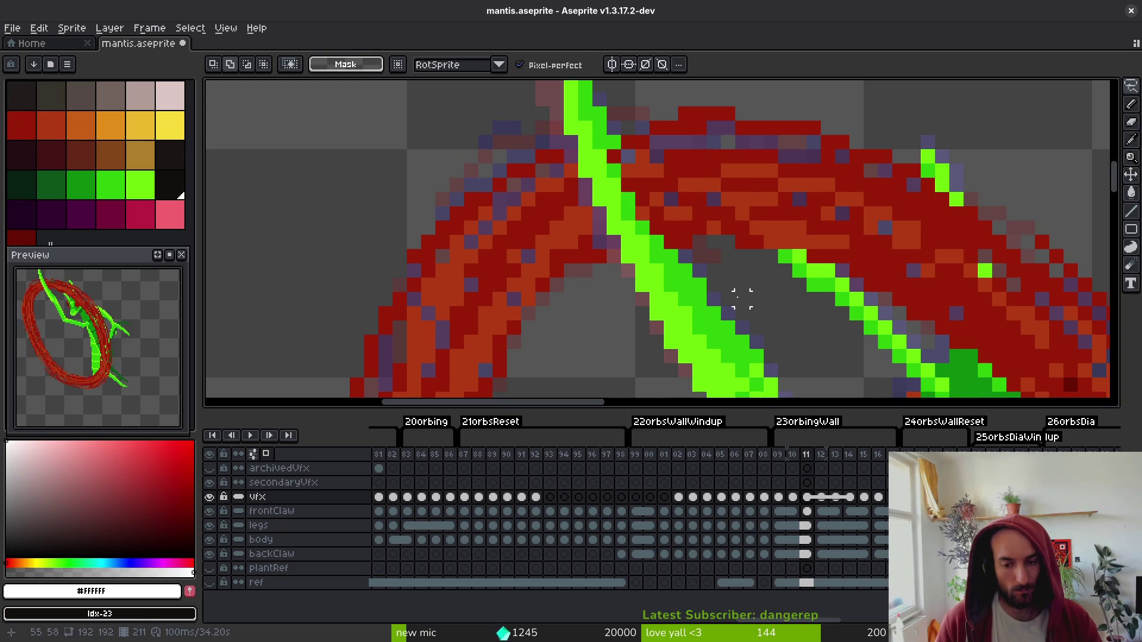
key("Left")
key("Left")
key("ctrl+z")
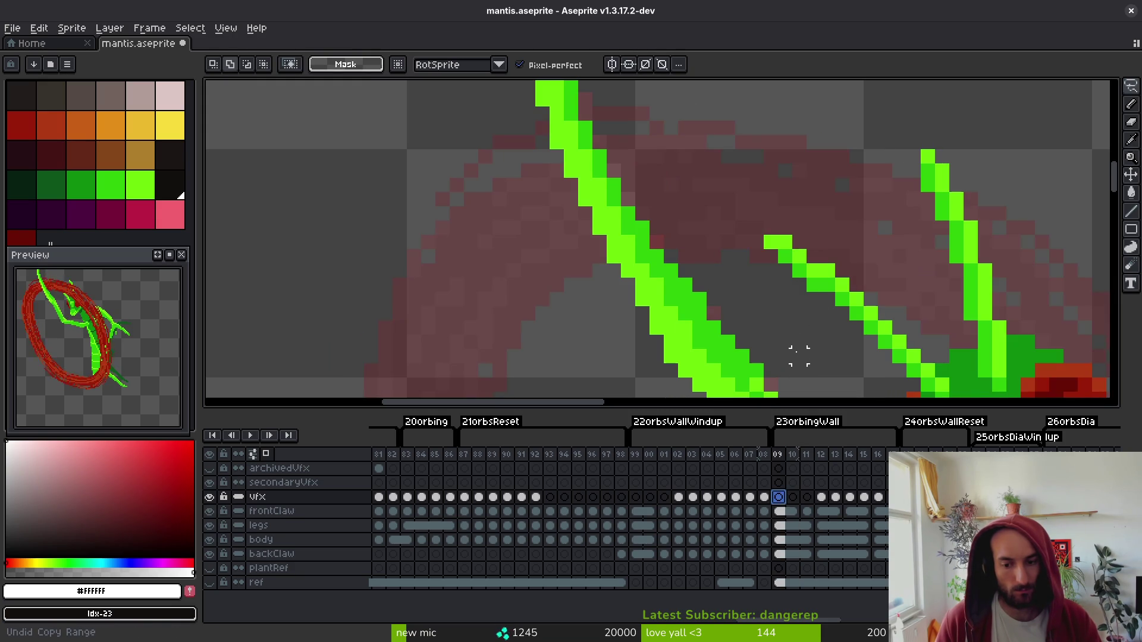
left_click(822, 497)
scroll(783, 310, "down", 4)
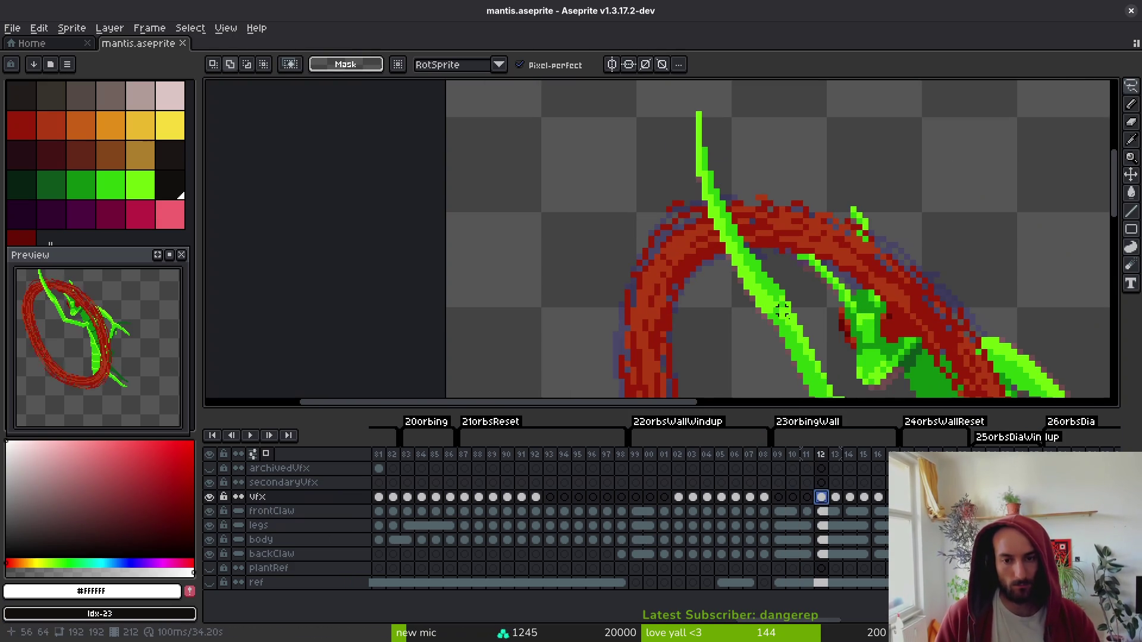
left_click(779, 498)
left_click(836, 497)
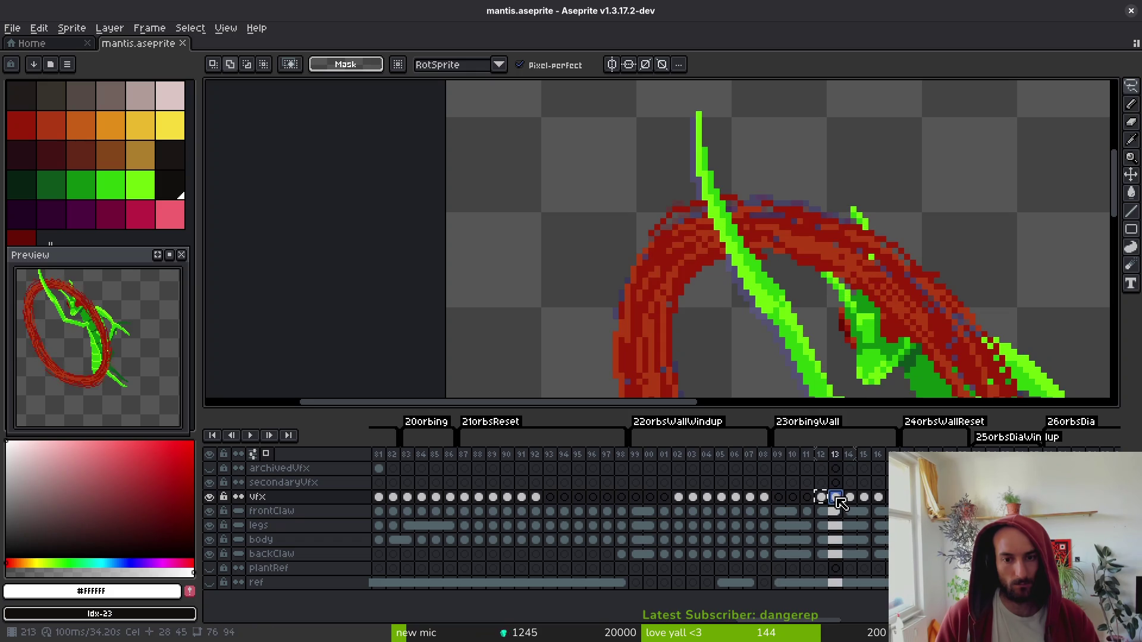
left_click(821, 498)
left_click(836, 498)
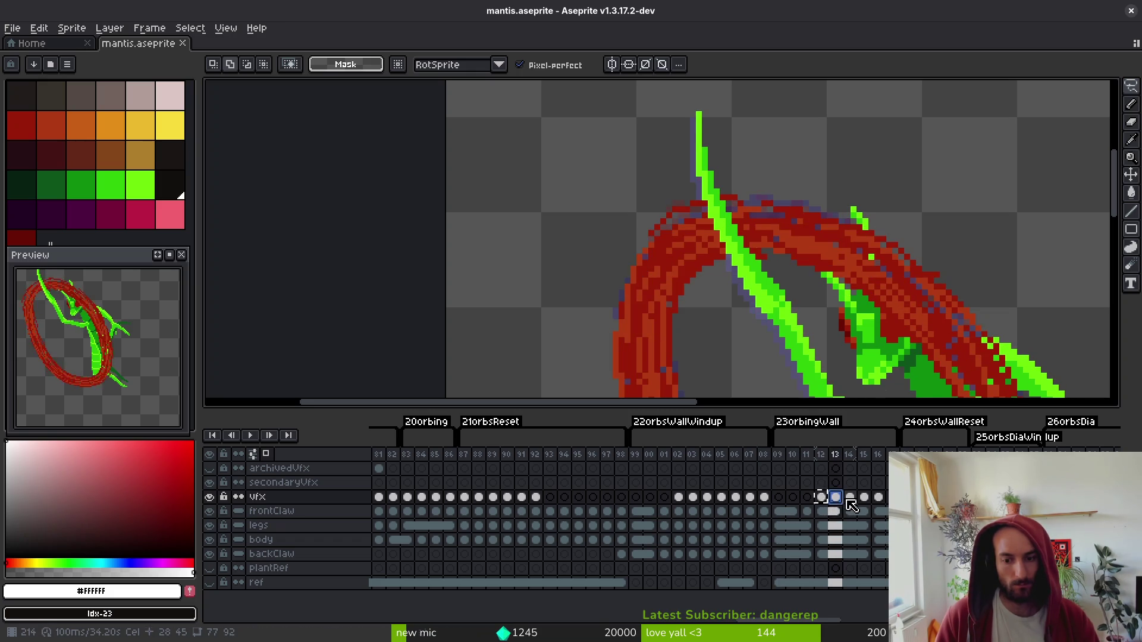
left_click(850, 497)
left_click(785, 499)
key("ctrl+v")
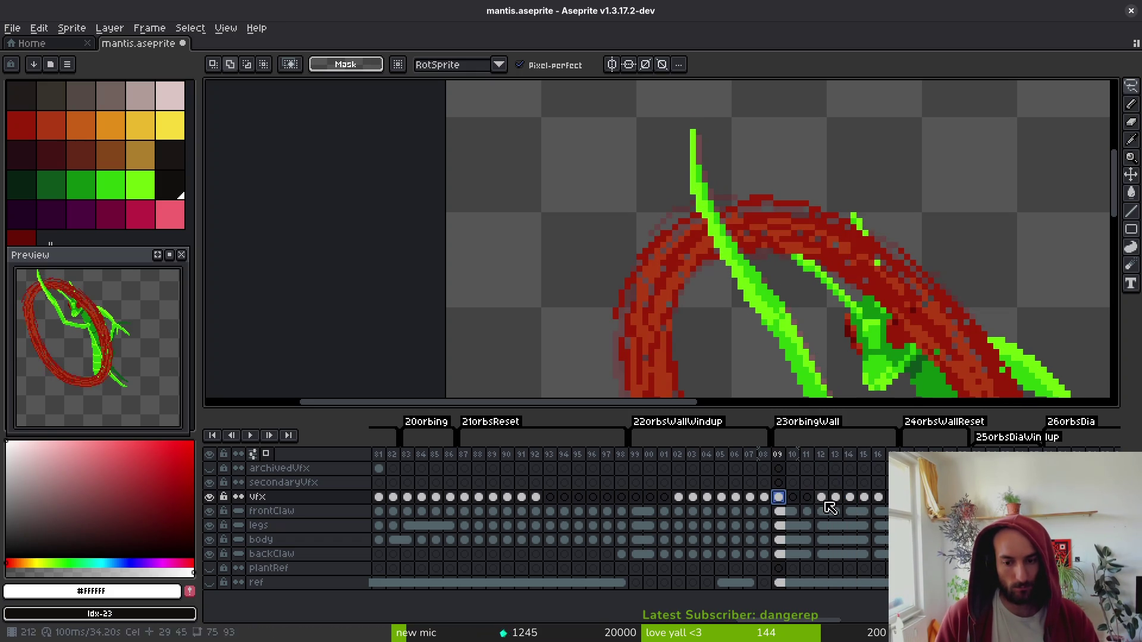
left_click(793, 499)
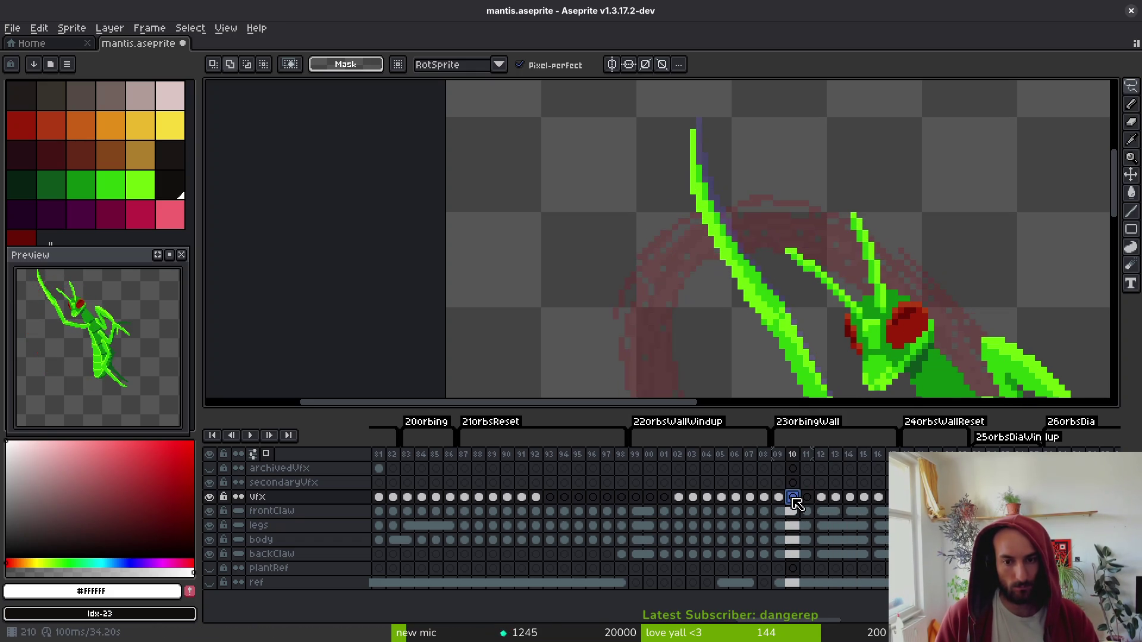
left_click(853, 498)
left_click(865, 498)
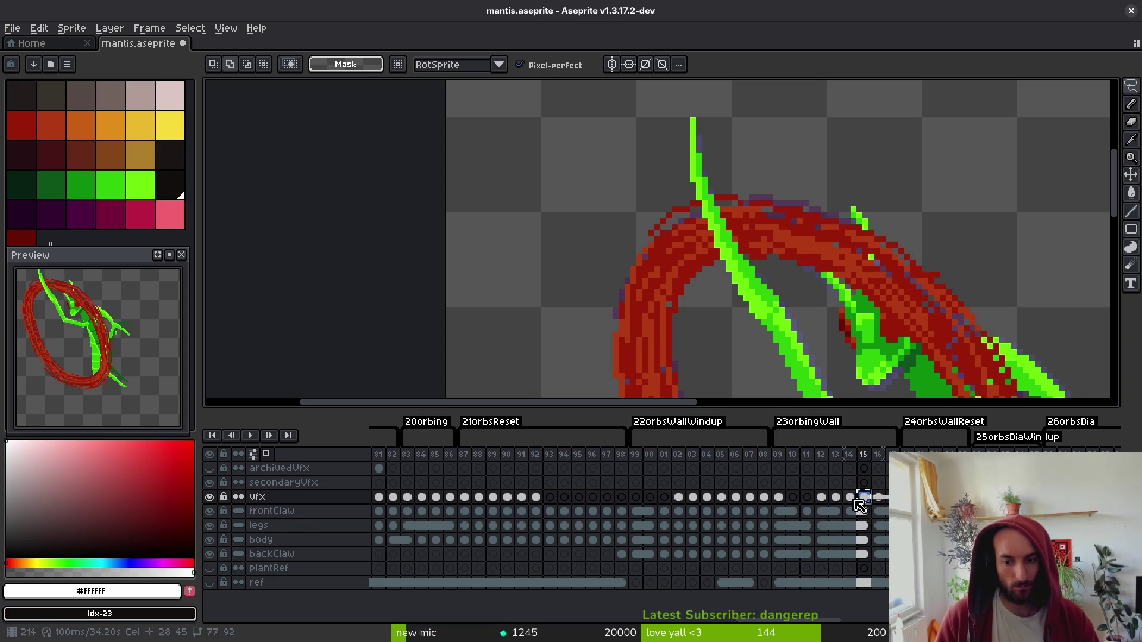
left_click(853, 500)
left_click(855, 503)
left_click(865, 500)
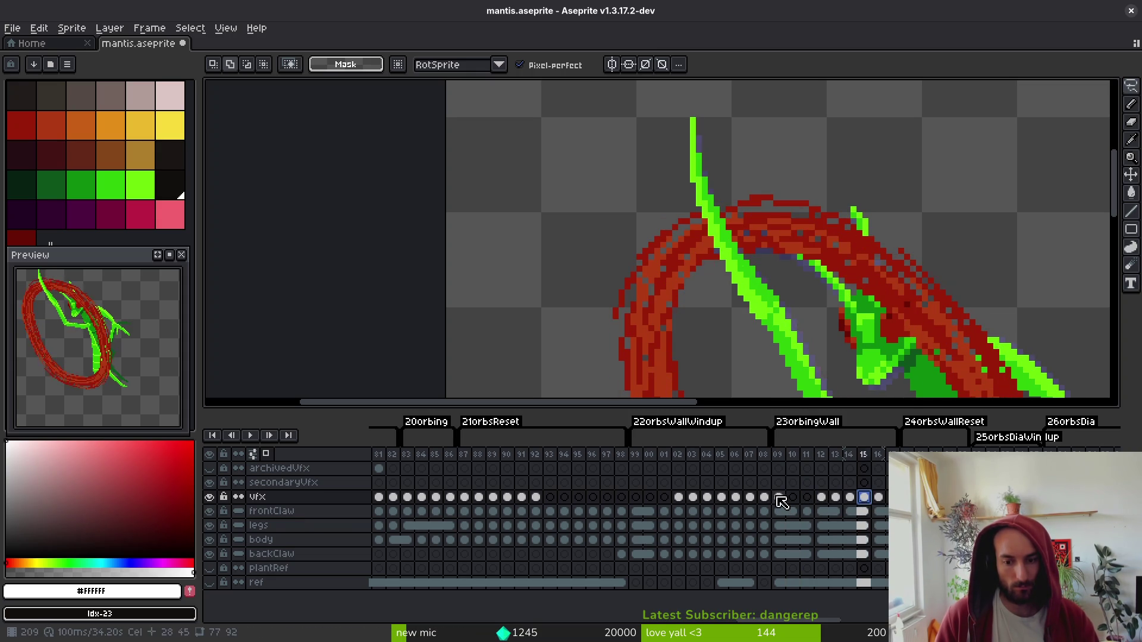
left_click(780, 499)
left_click(793, 501)
left_click(779, 500)
left_click(796, 500)
left_click(852, 501)
left_click(864, 500)
left_click(850, 500)
left_click(865, 499)
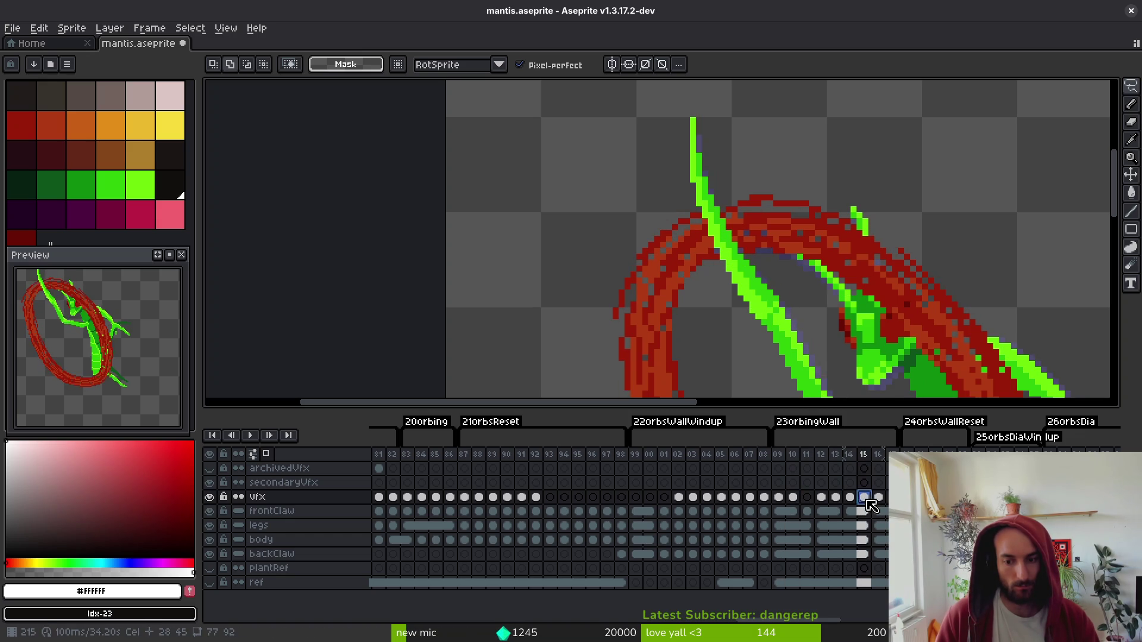
left_click(793, 497)
key("alt")
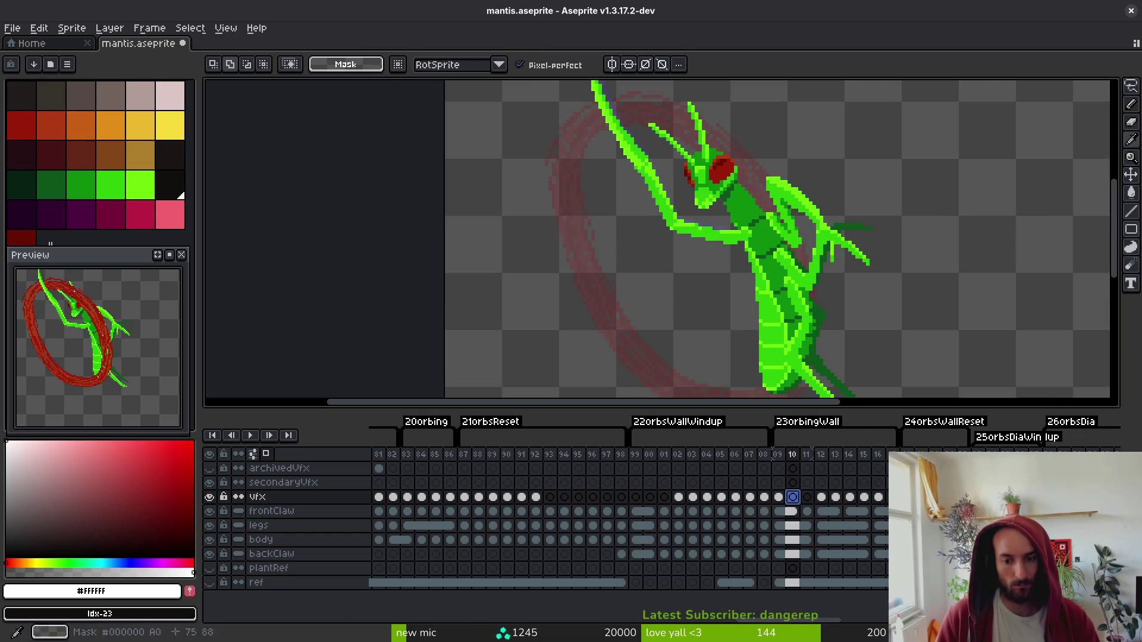
- Undo three changes and redo one to check the copied cel range
key("ctrl+z")
key("ctrl+z")
key("ctrl+z")
key("ctrl+z")
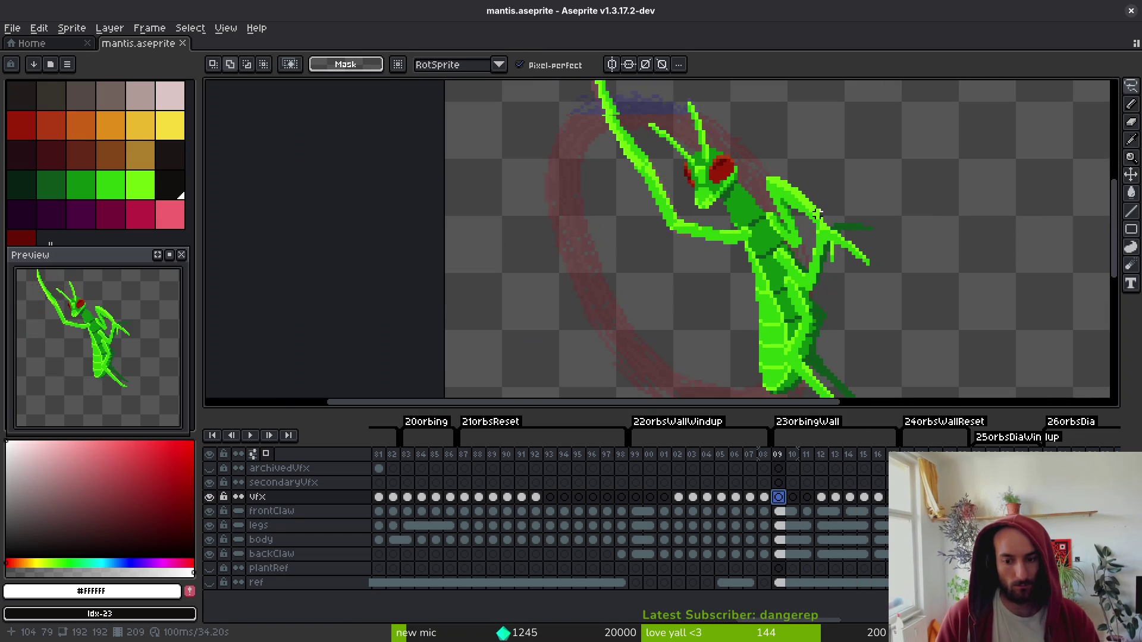
key("ctrl+z")
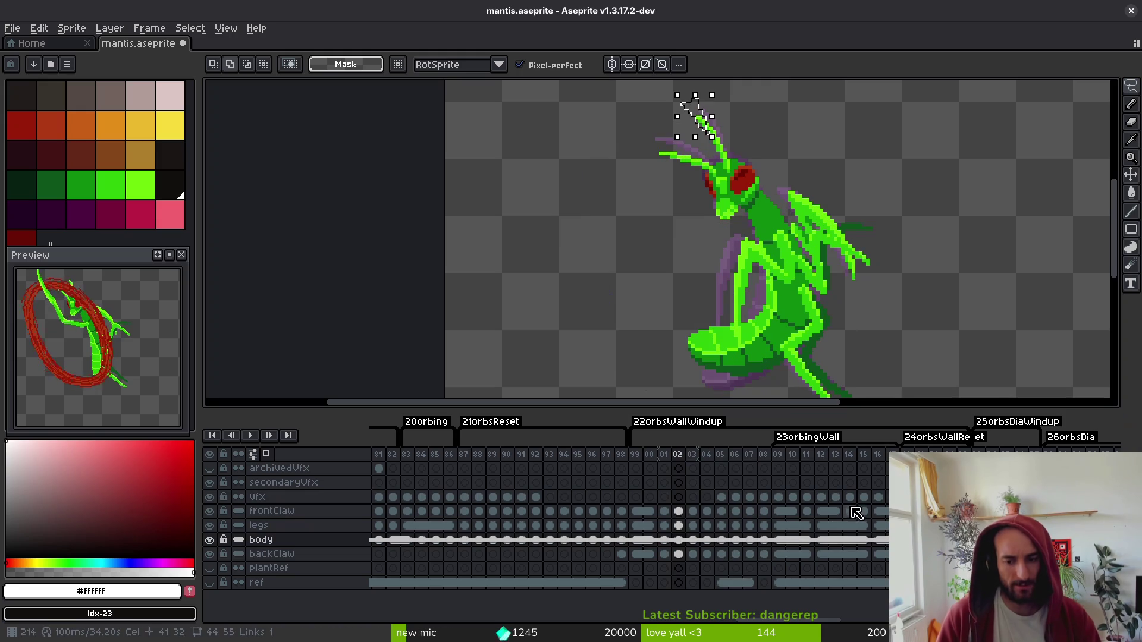
key("ctrl+z")
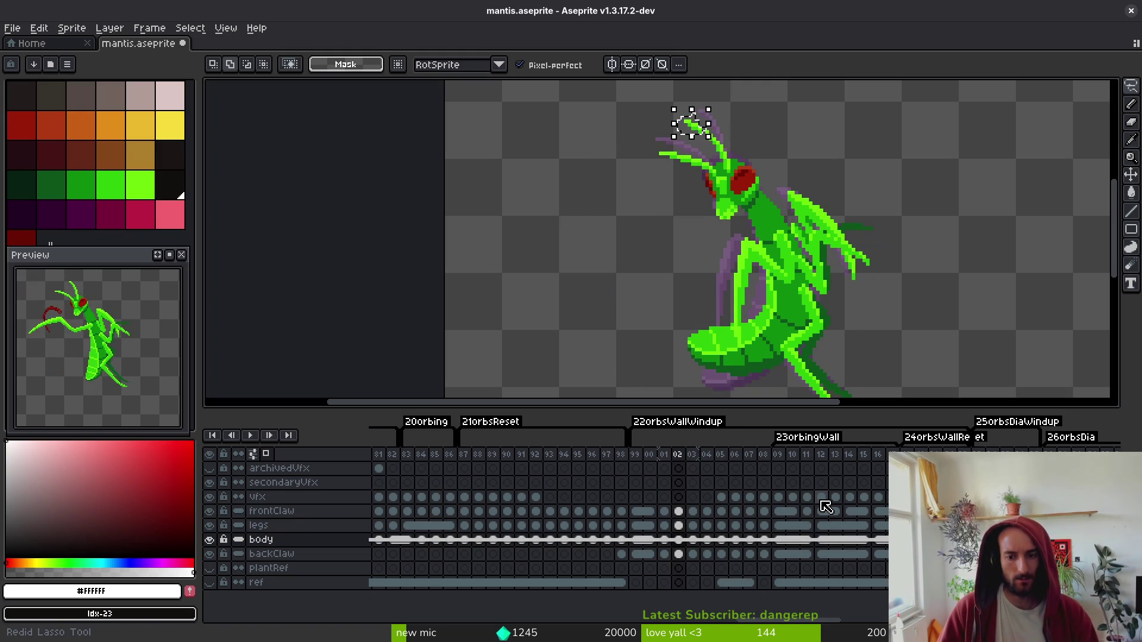
key("ctrl+y")
key("ctrl+y")
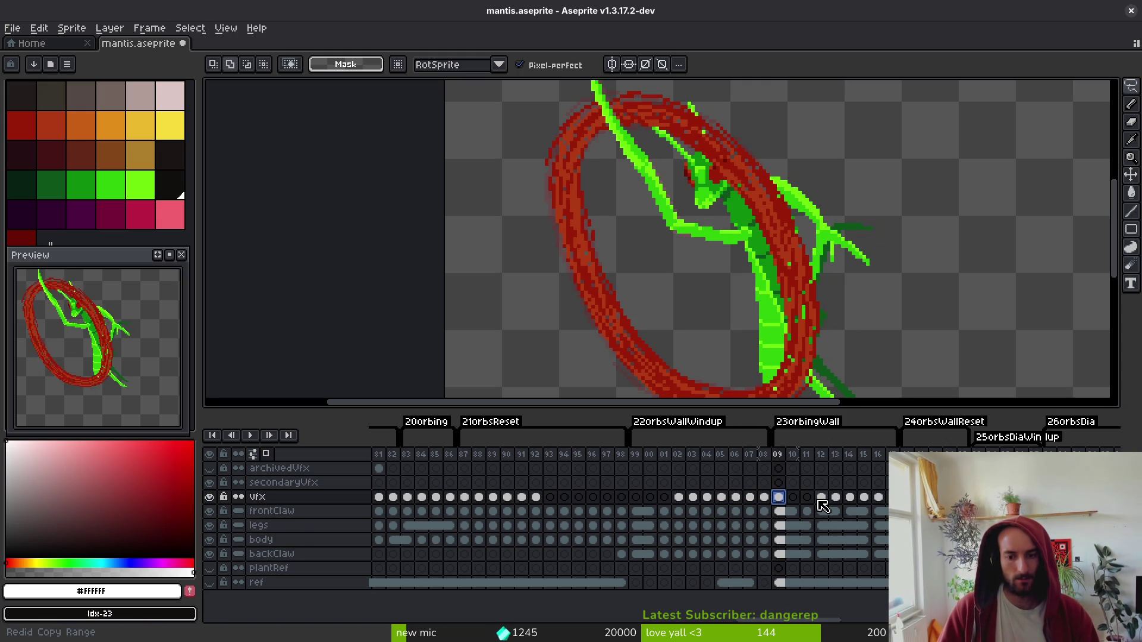
- Show the ring at frame 14 and add a new frame after it
left_click(822, 498)
left_click(848, 499)
key("alt+n")
- Alt-drag frame 14's red ring cel into the empty frame 09
key("Left")
key("Left")
key("Right")
key("Left")
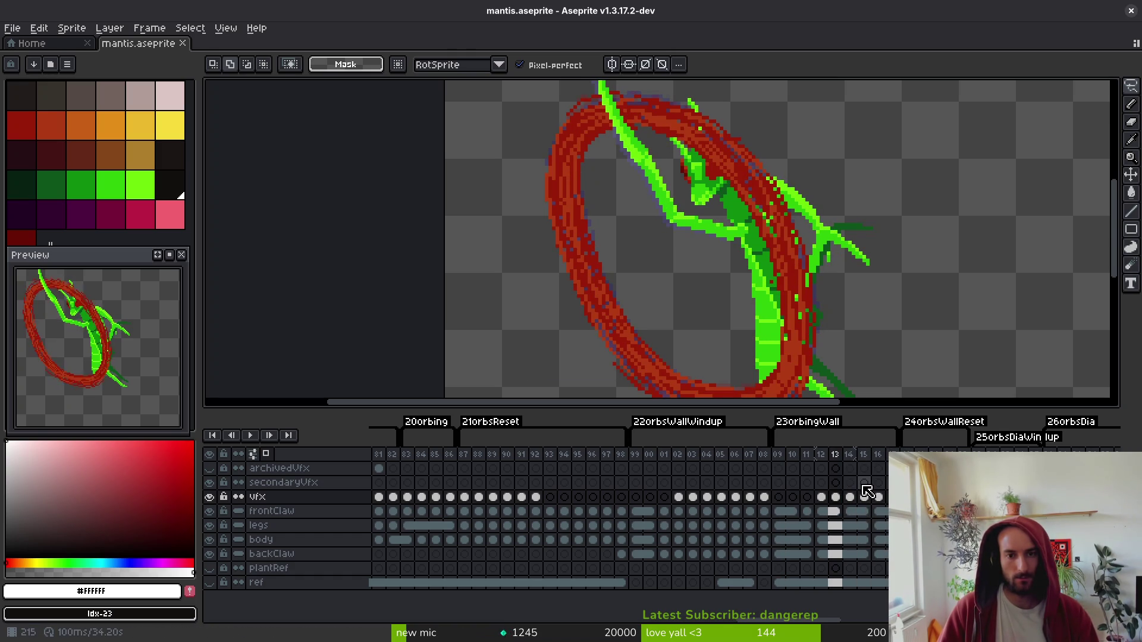
key("Right")
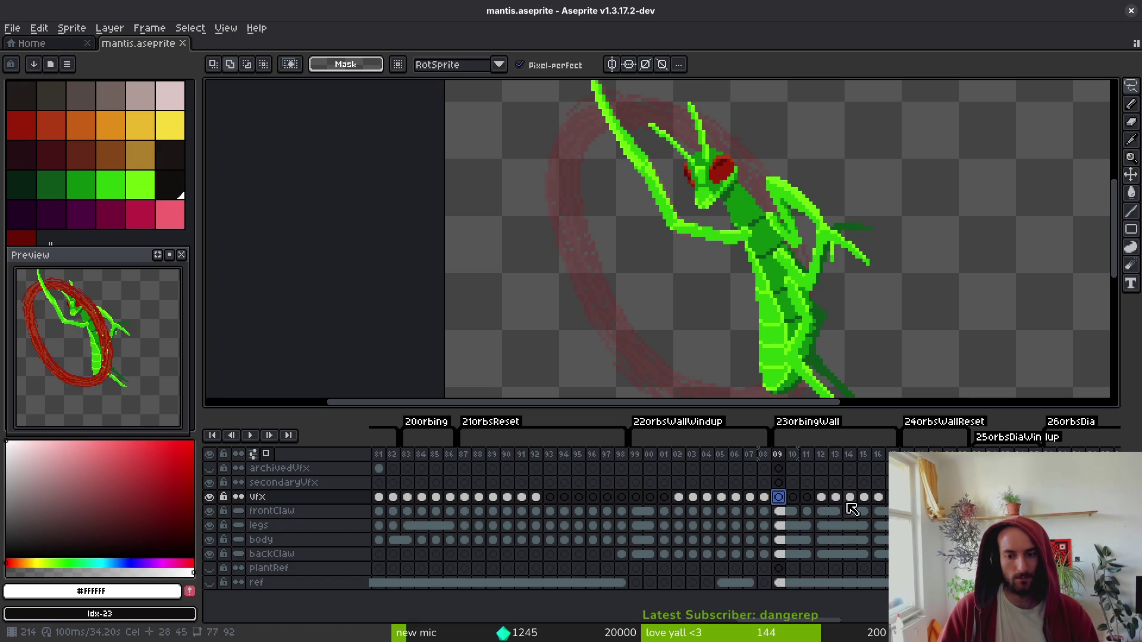
left_click(851, 498)
left_click_drag(855, 505, 780, 500)
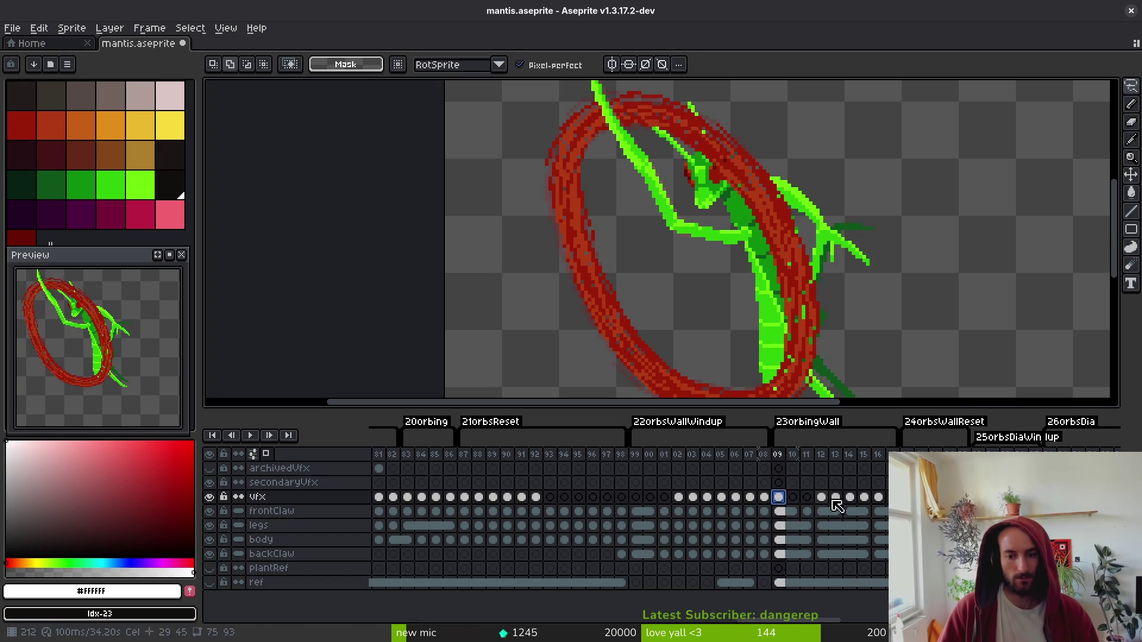
- Compare the rings on frames 14 and 15, then go to frame 10
left_click(851, 498)
left_click(870, 498)
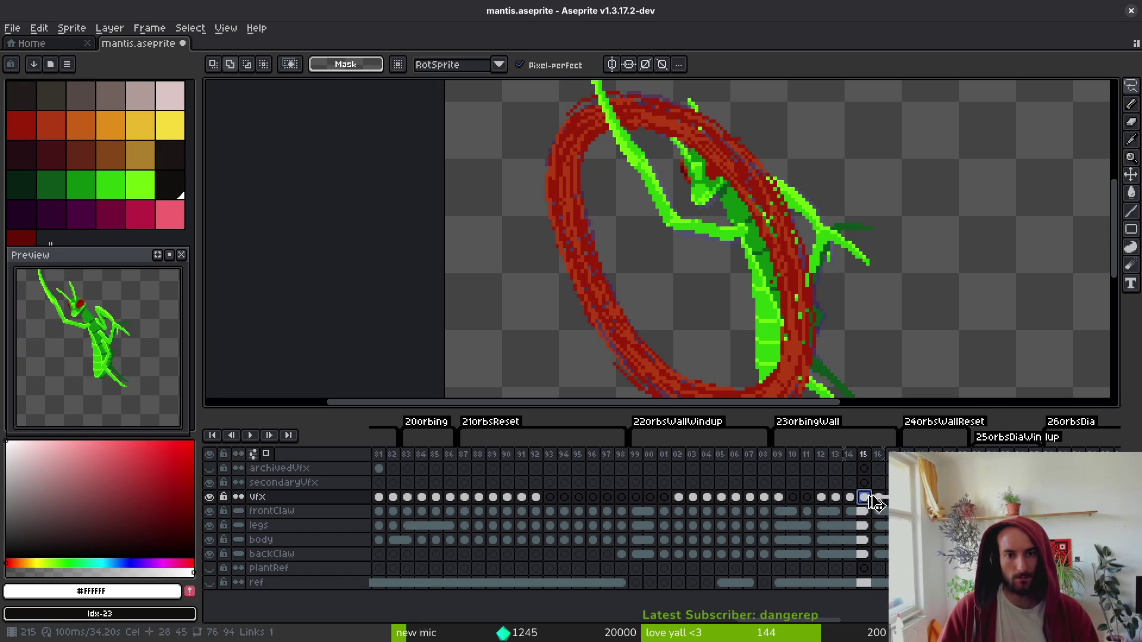
left_click(804, 502)
left_click(793, 500)
left_click(779, 500)
left_click(793, 500)
scroll(679, 250, "up", 9)
- Switch to the Pencil, save mantis.aseprite and zoom out
key("b")
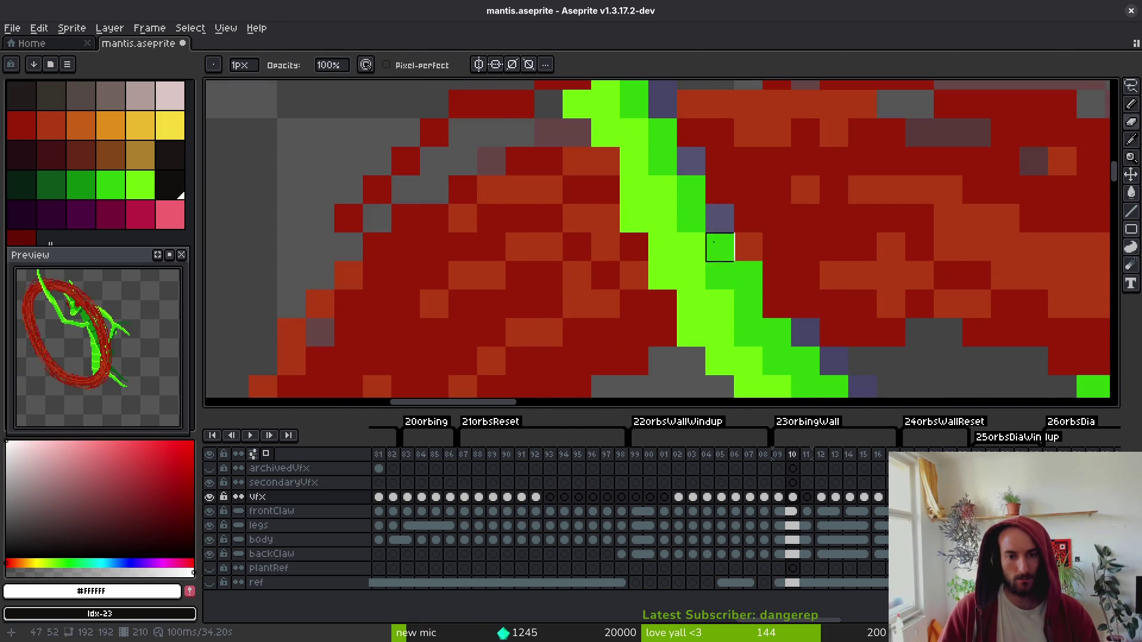
scroll(733, 296, "down", 6)
key("ctrl+s")
scroll(734, 296, "down", 2)
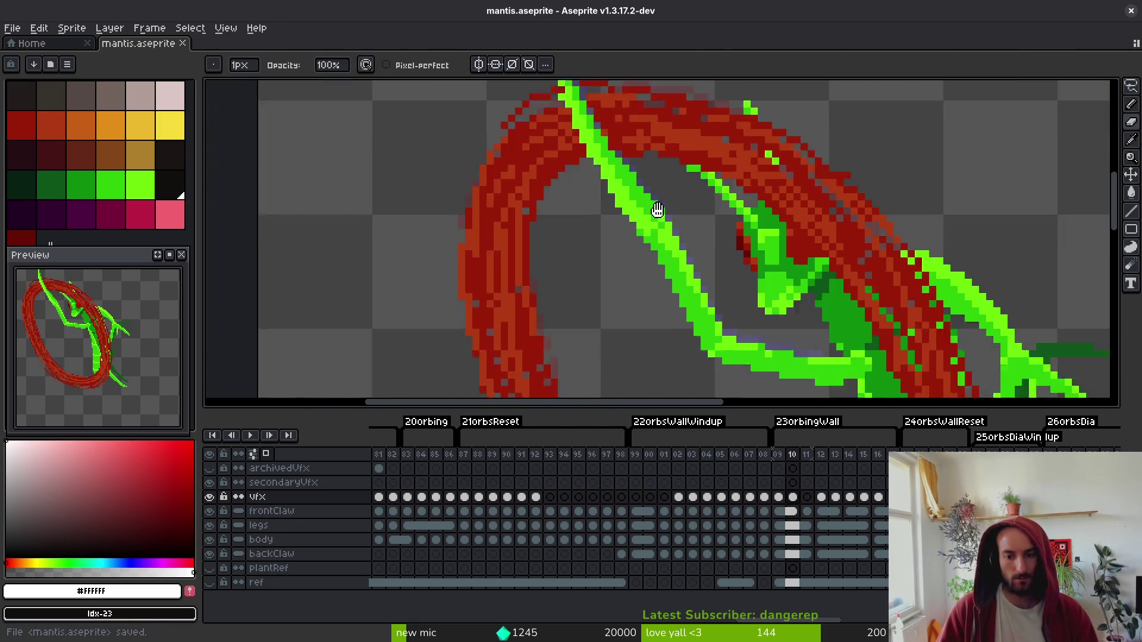
scroll(712, 244, "down", 4)
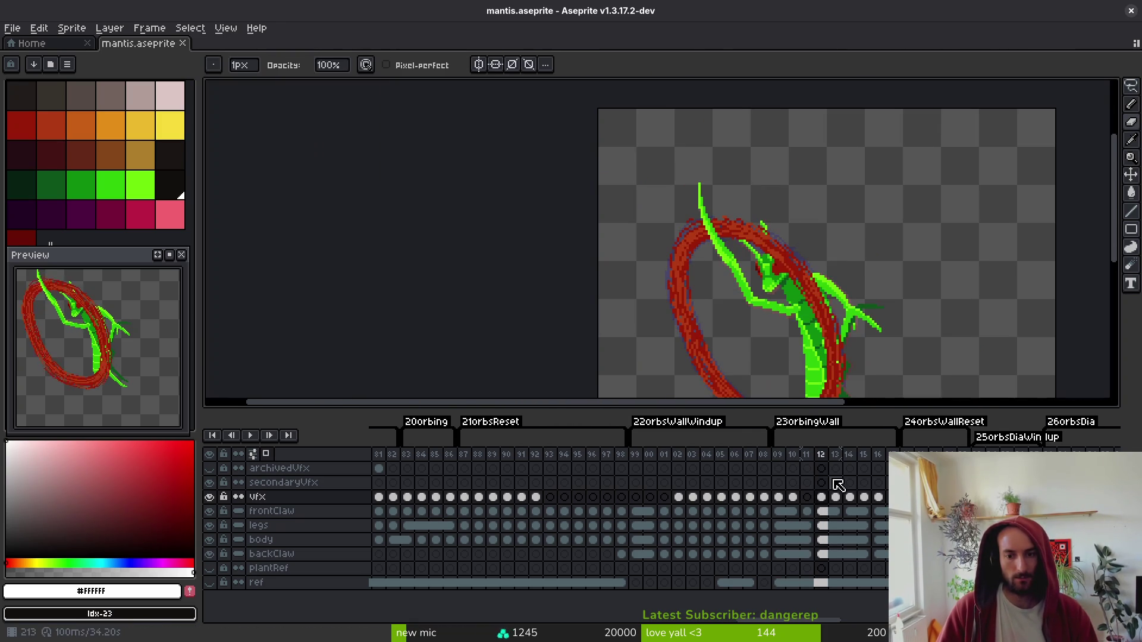
- Step through frames 10 to 16 reviewing the ring, ending back on frame 10
left_click(827, 510)
left_click(793, 511)
key("Right")
key("Right")
key("Right")
key("Right")
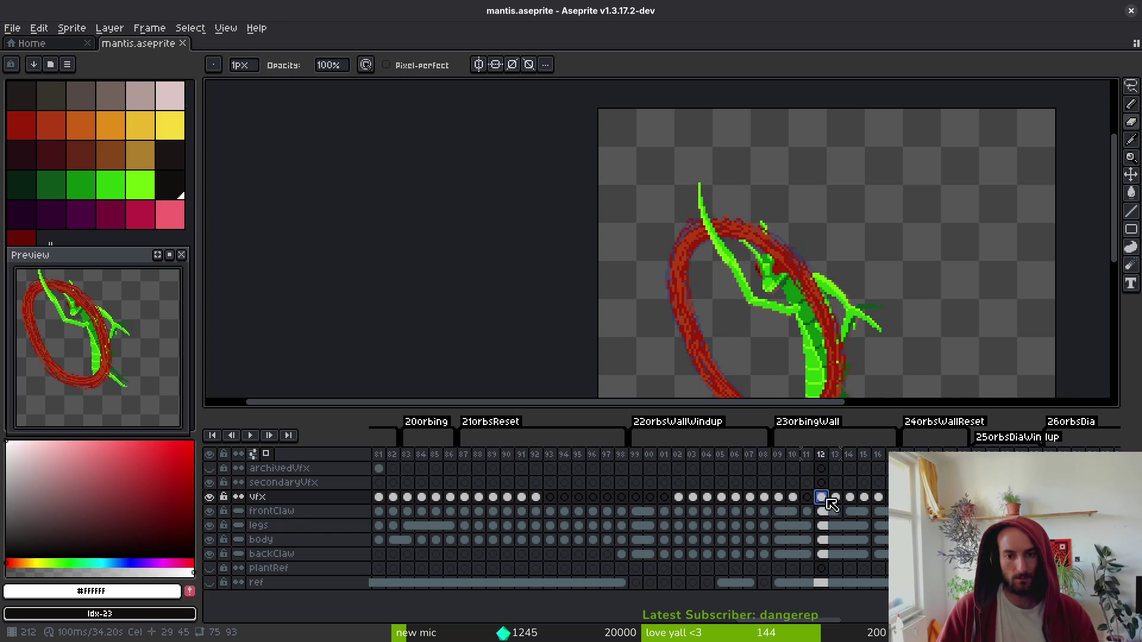
key("Right")
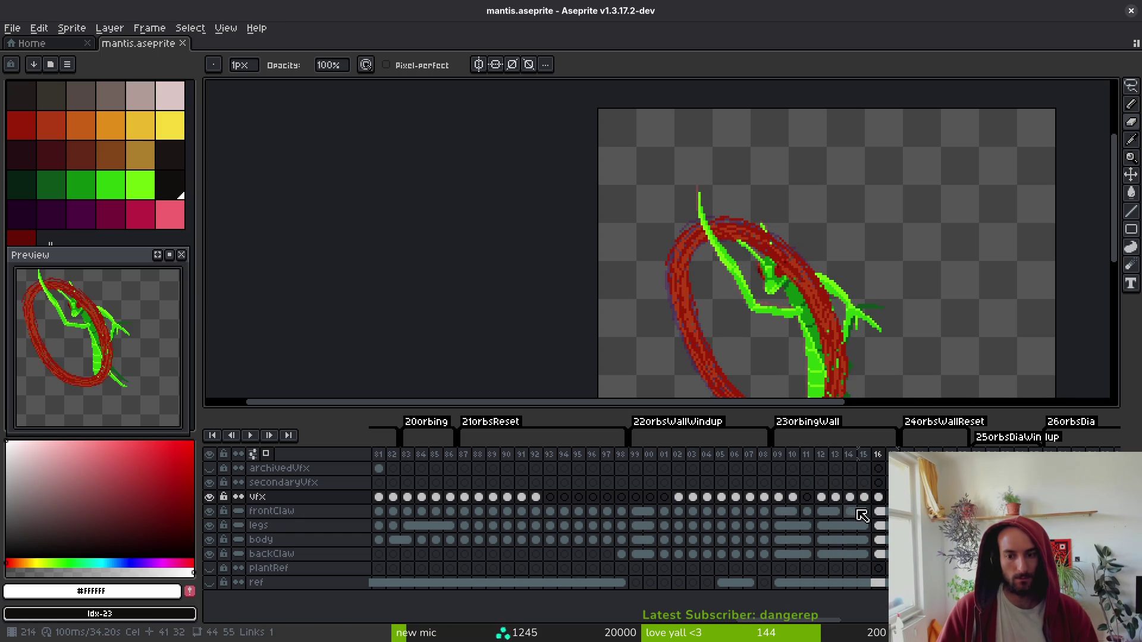
key("Right")
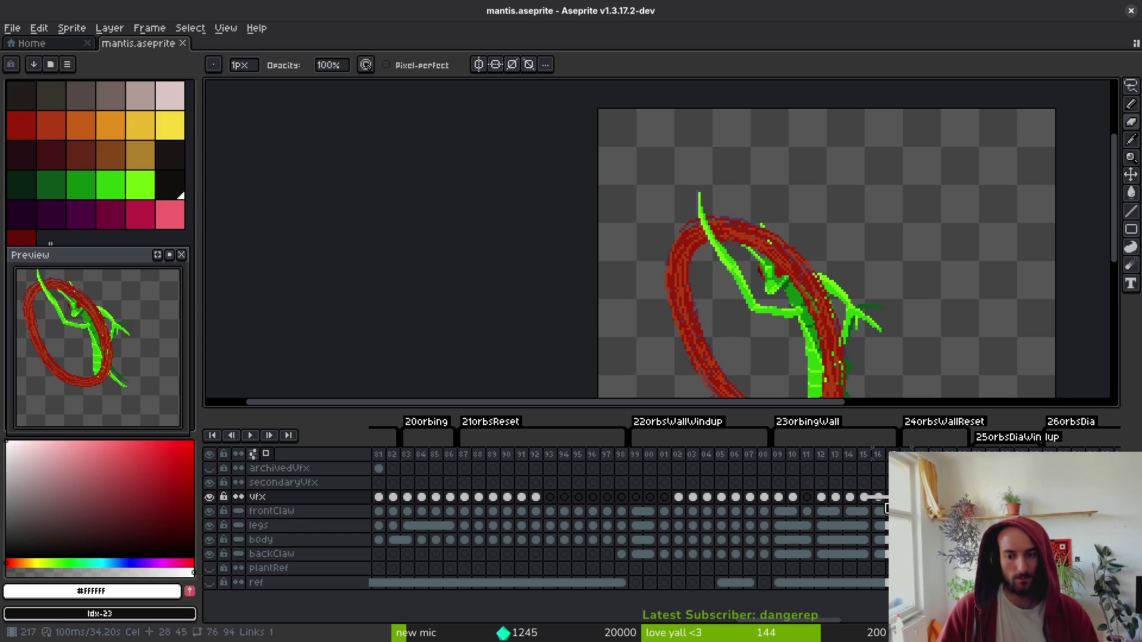
key("Left")
key("Left")
left_click(856, 500)
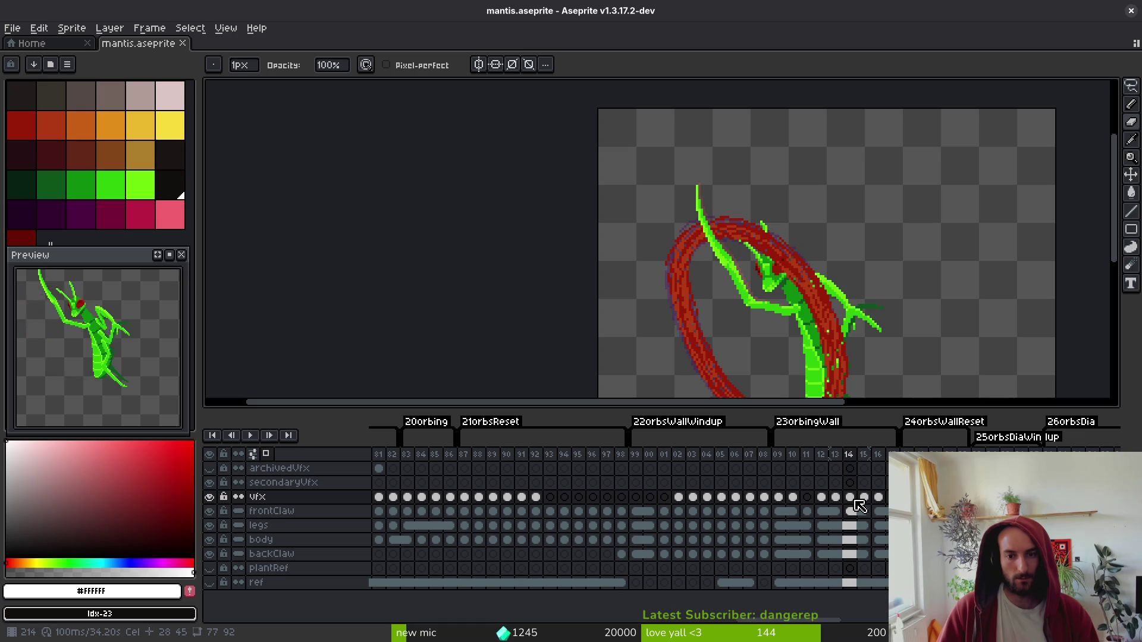
key("Left")
key("Left")
key("Left")
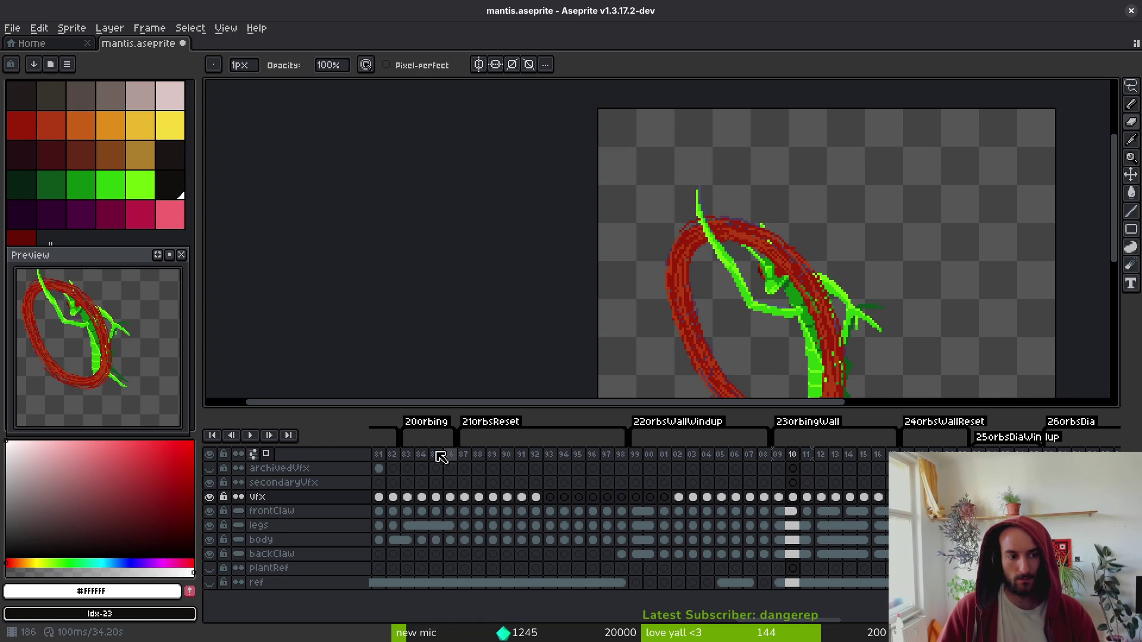
- On frame 11, pick dark red #9a1b08 and repaint stray ring pixels beside the green limb
scroll(740, 256, "up", 1)
key("Right")
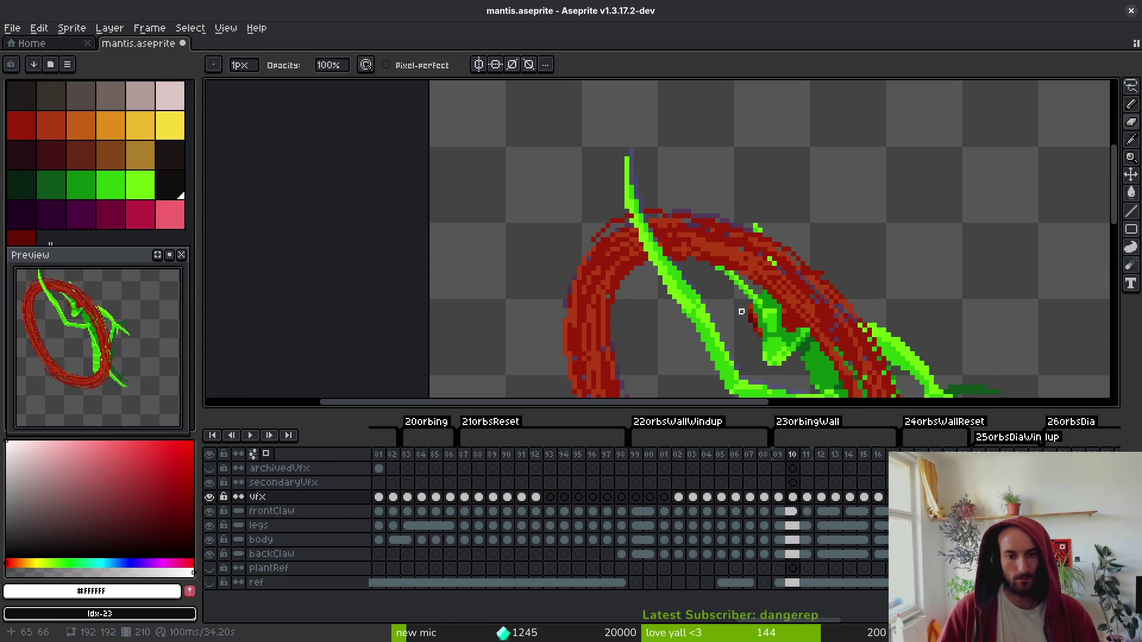
key("alt")
scroll(664, 256, "up", 3)
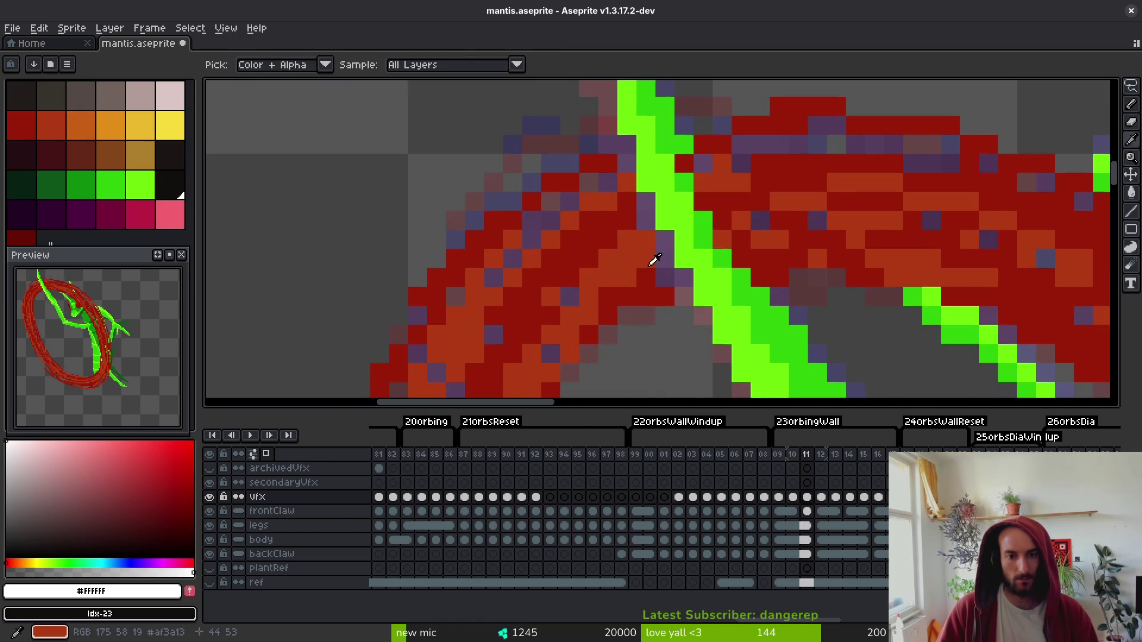
left_click(663, 241, "alt")
left_click(669, 265, "alt")
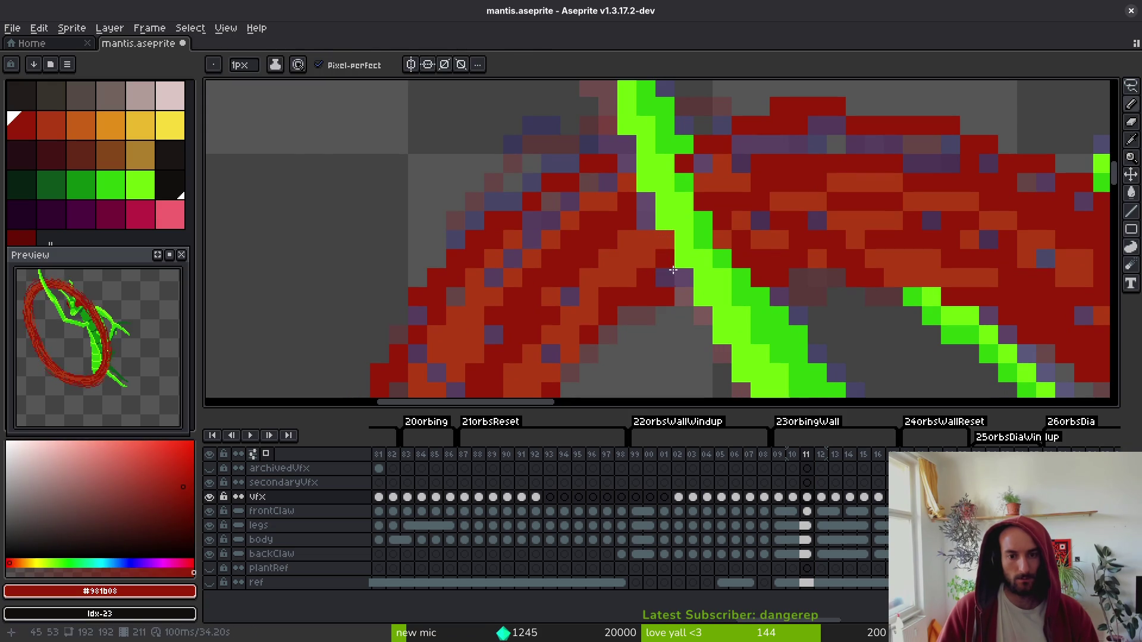
mouse_move(665, 159)
left_mouse_down()
mouse_move(684, 173)
mouse_move(704, 240)
mouse_move(722, 240)
left_mouse_up()
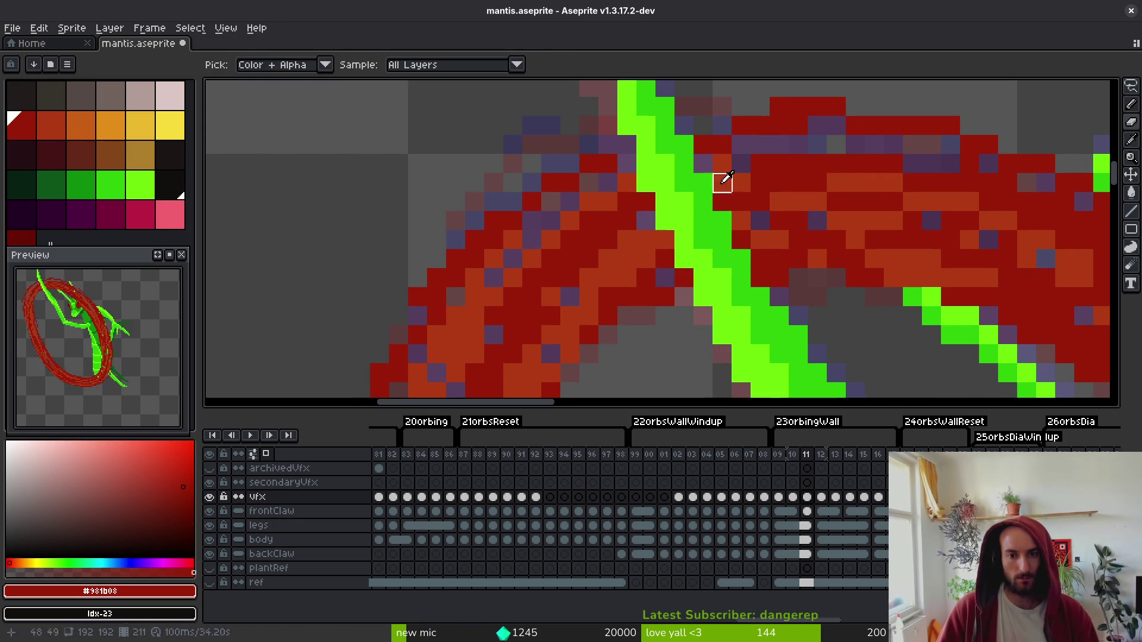
- Switch to pixel-perfect drawing, save, and play the animation to review the ring
key("f")
key("ctrl+s")
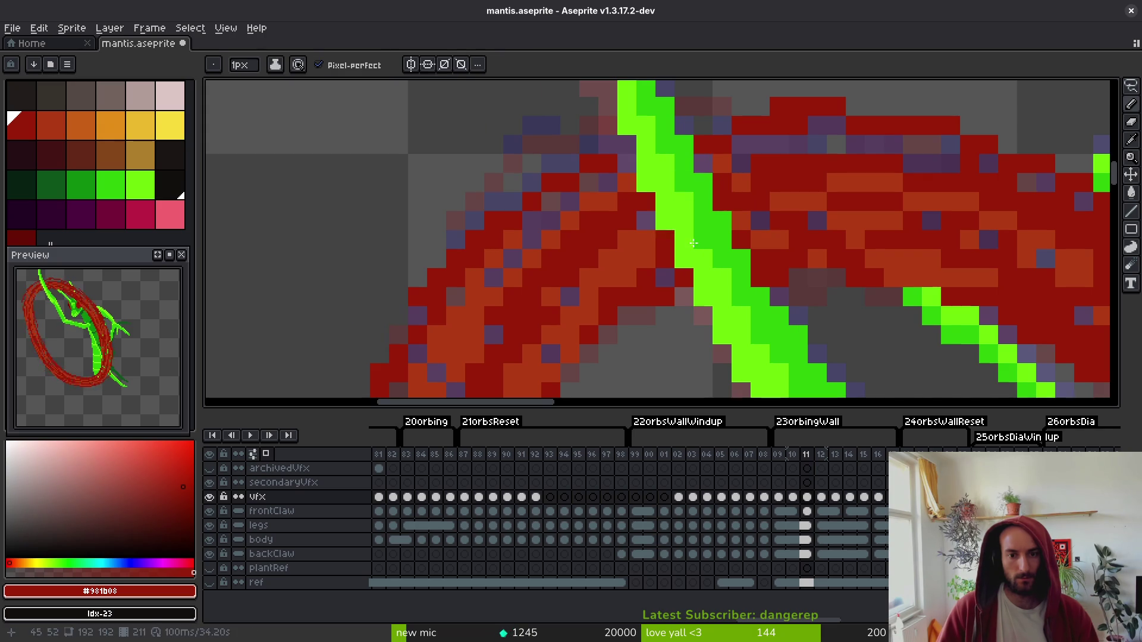
scroll(708, 172, "down", 4)
scroll(716, 190, "up", 3)
scroll(692, 167, "down", 3)
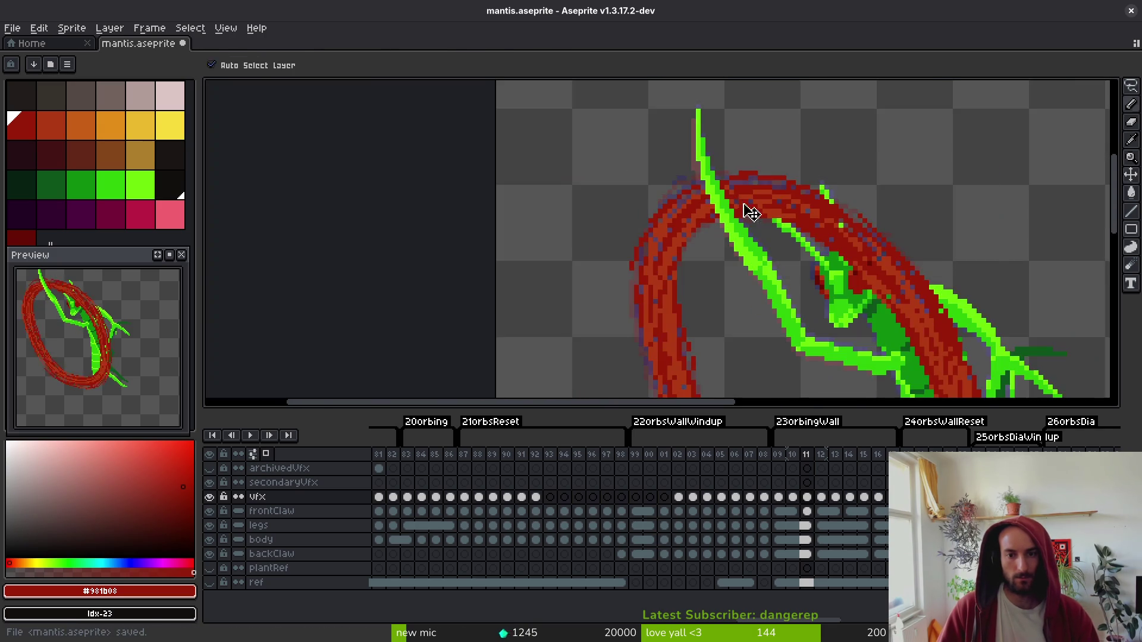
scroll(724, 179, "up", 2)
scroll(748, 185, "down", 6)
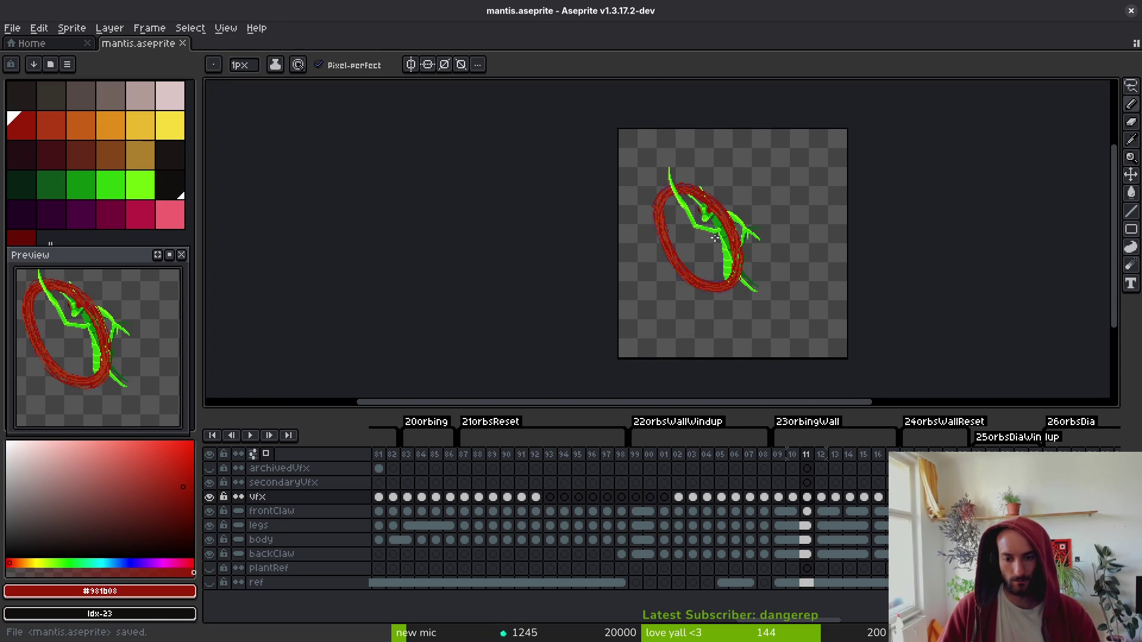
key("Return")
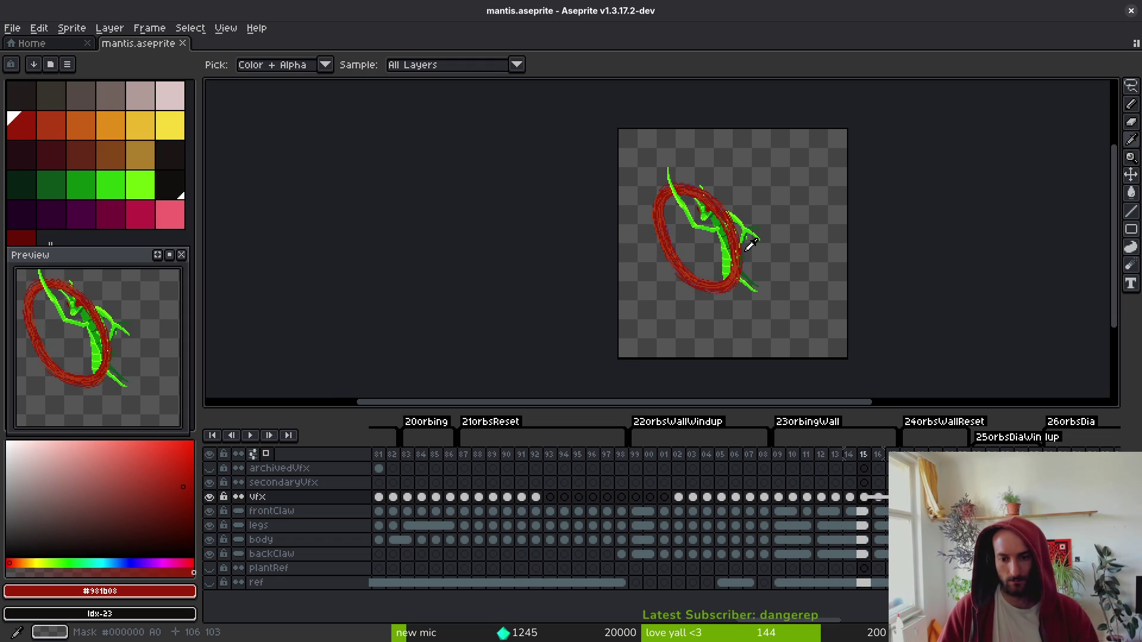
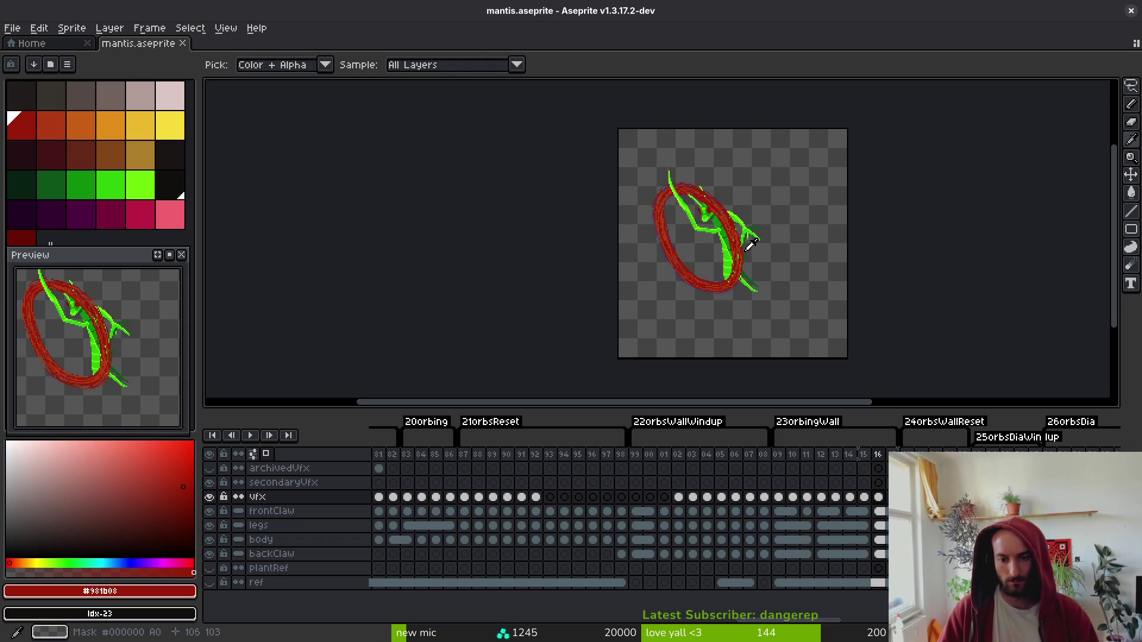
- Stop playback and delete the extra frame 99 from the timeline
key("Return")
mouse_move(653, 499)
left_mouse_down()
mouse_move(683, 530)
mouse_move(706, 533)
left_mouse_up()
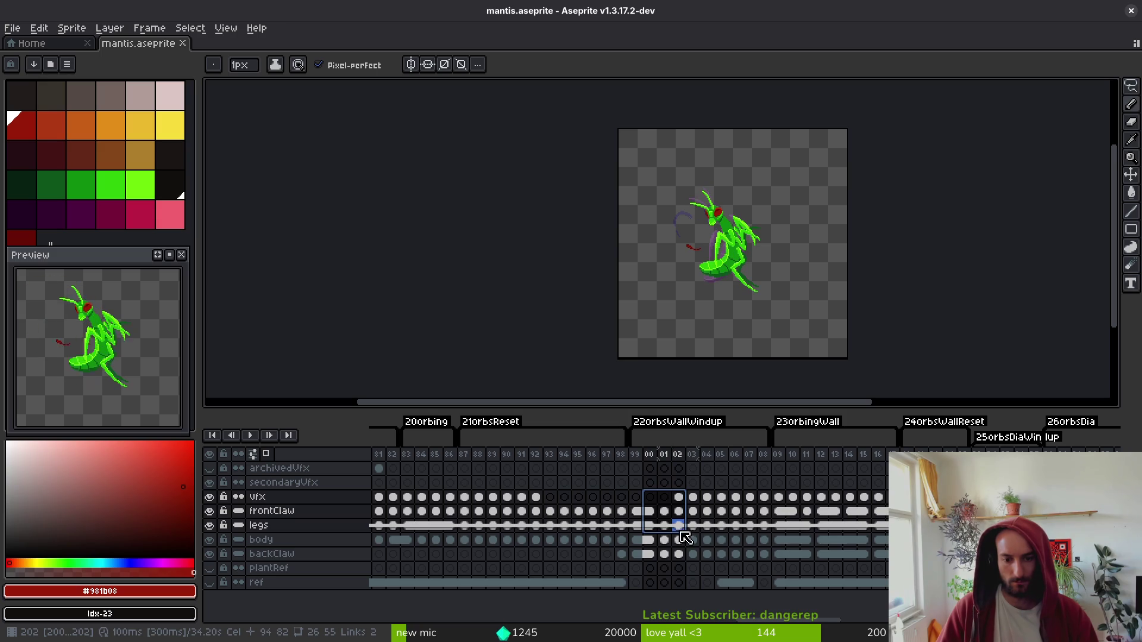
left_click(635, 525)
left_click(636, 455)
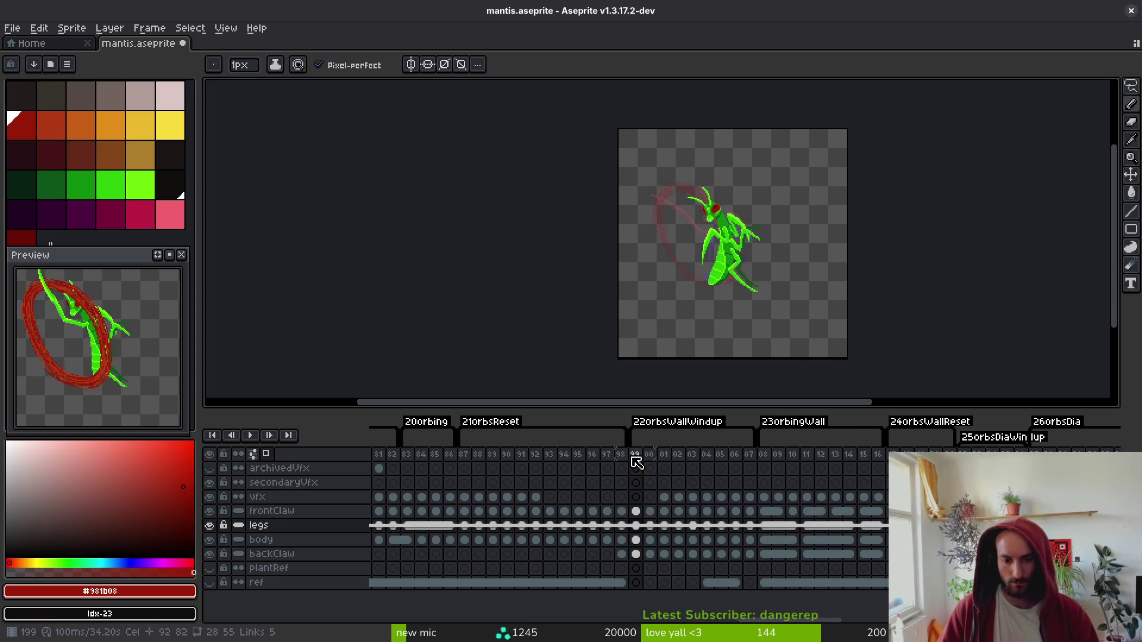
key("Delete")
- Check the vfx cels around frame 00, then advance to frame 05
left_click(661, 497)
left_click(645, 497)
left_click(649, 497)
key("Right")
key("Right")
key("Right")
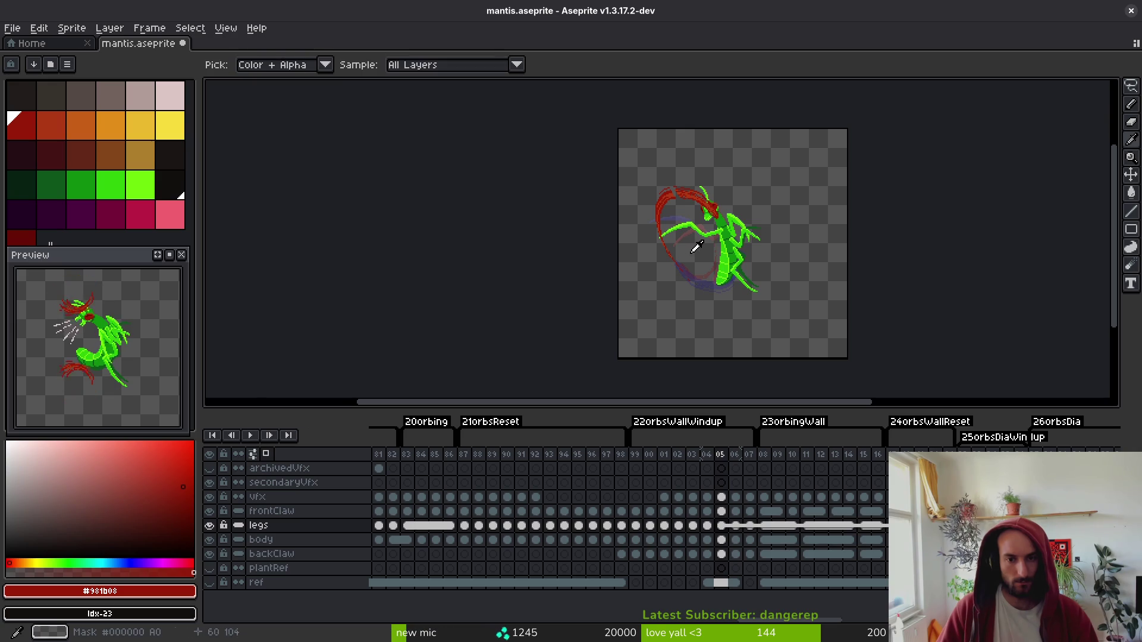
- On frame 05's vfx cel, repaint the slash arc's rough edges using #af3a13 and #981b08
scroll(703, 182, "up", 5)
left_click_drag(585, 266, 706, 246)
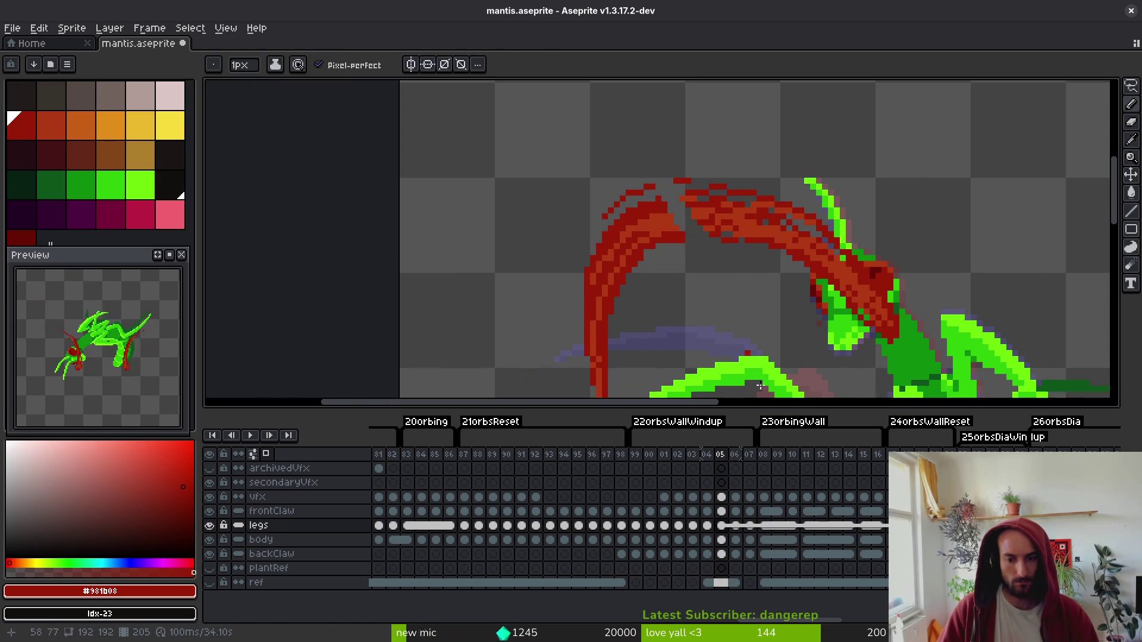
left_click(722, 498)
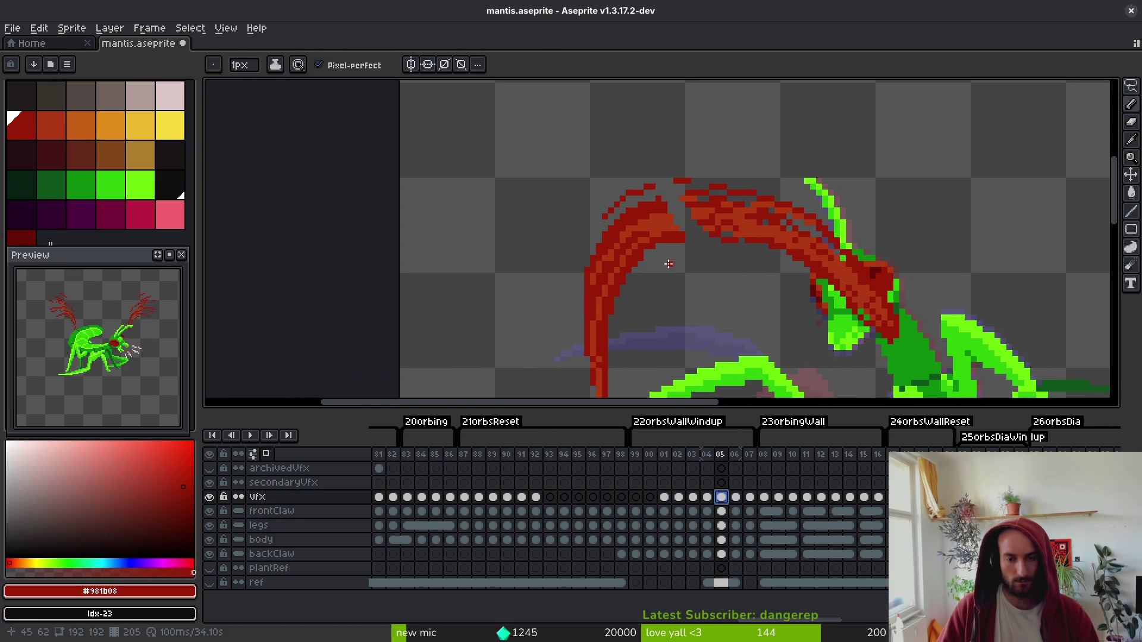
scroll(667, 261, "up", 3)
left_click(647, 210, "alt")
left_click(674, 213)
mouse_move(676, 227)
left_mouse_down()
mouse_move(719, 220)
mouse_move(655, 237)
mouse_move(723, 256)
mouse_move(698, 257)
left_mouse_up()
left_click(720, 220, "alt")
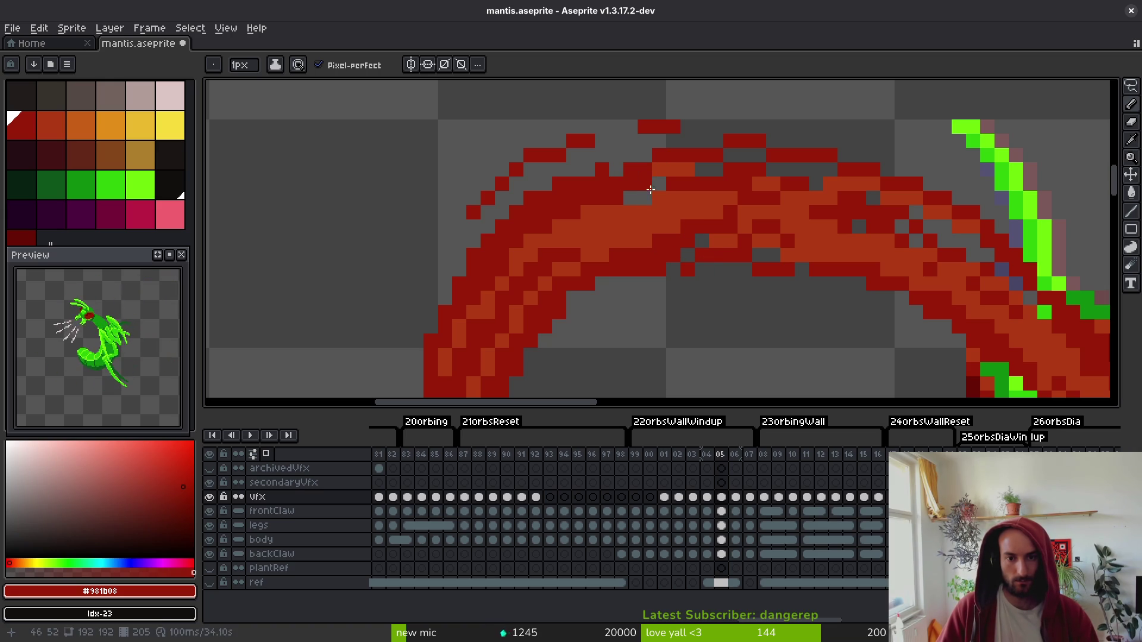
scroll(748, 286, "down", 5)
scroll(723, 279, "up", 2)
- Erase stray pixels from the arc and fill its gap with a dark-red pixel
key("e")
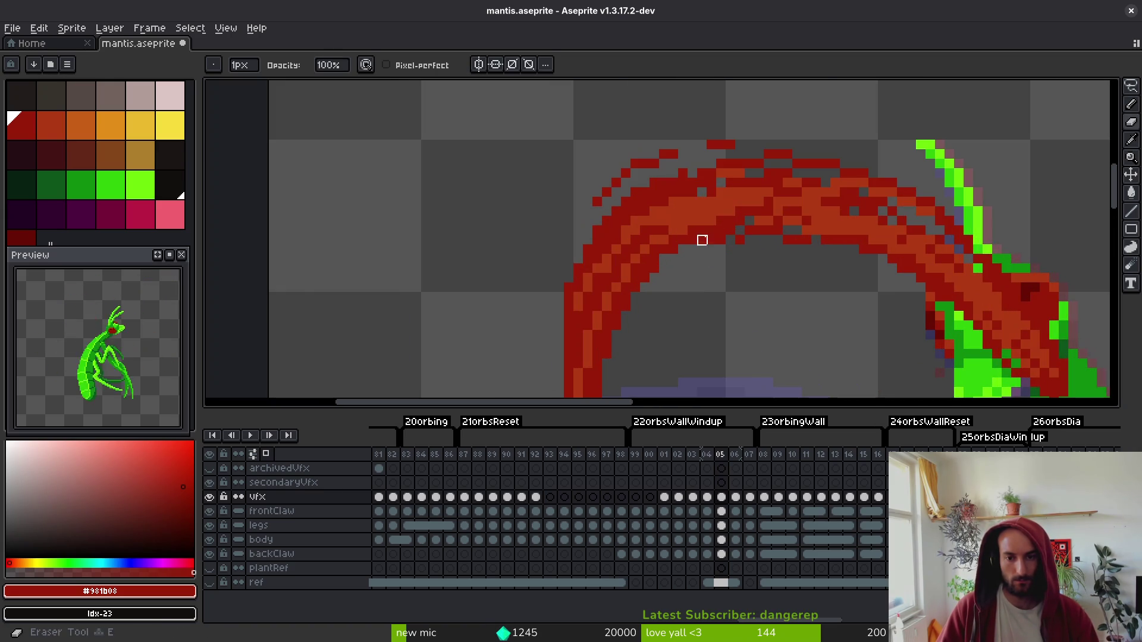
left_click_drag(726, 231, 683, 250)
scroll(752, 290, "down", 3)
scroll(750, 285, "up", 2)
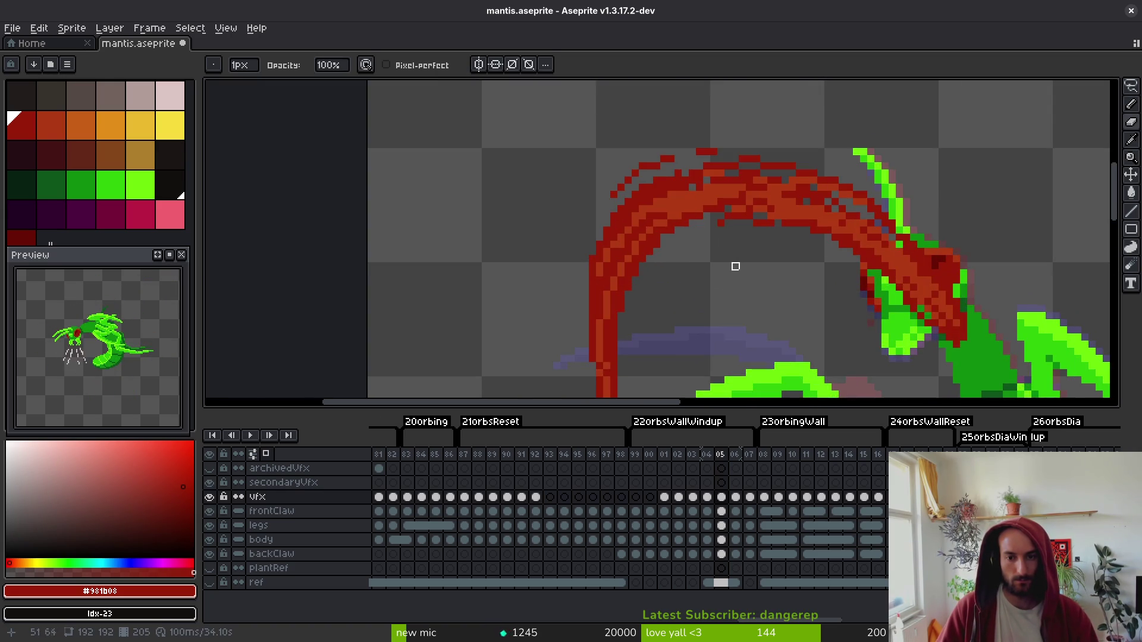
key("b")
scroll(723, 220, "up", 2)
left_click(695, 221)
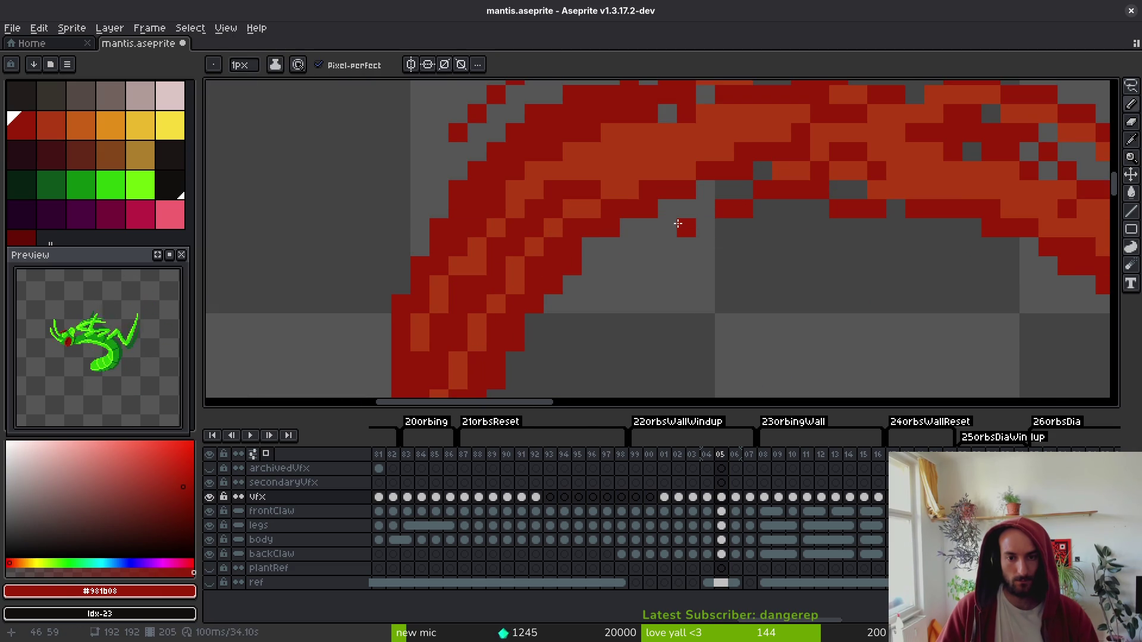
key("Right")
scroll(702, 243, "down", 6)
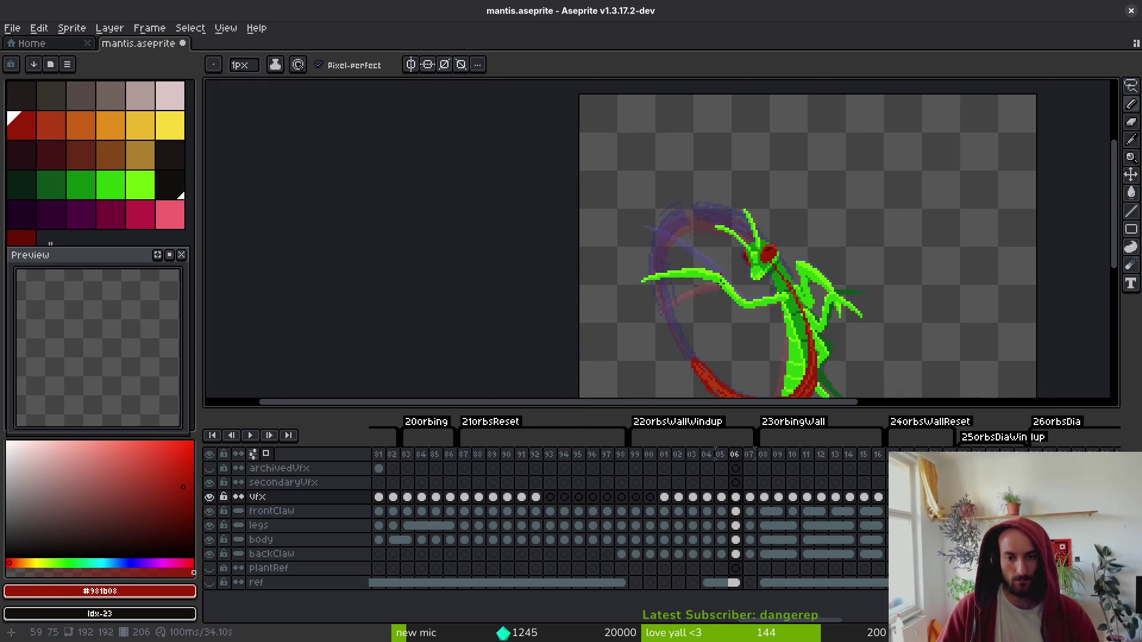
- On frame 07, join the green claw strokes where they cross the red arc
key("Right")
scroll(660, 229, "up", 8)
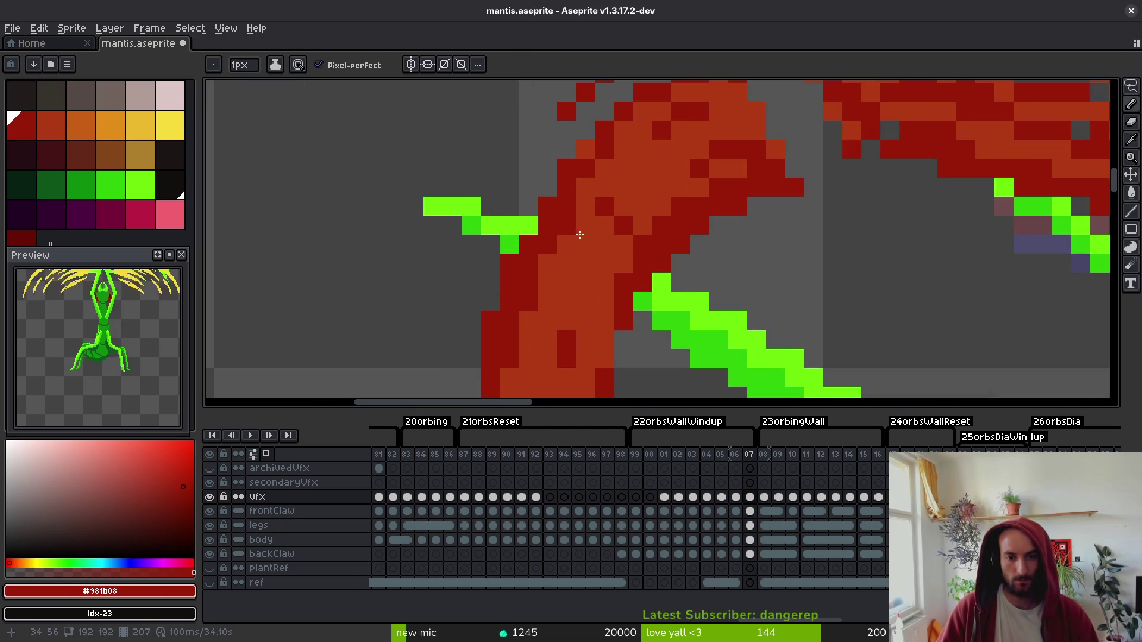
key("e")
scroll(545, 242, "down", 8)
scroll(638, 272, "up", 6)
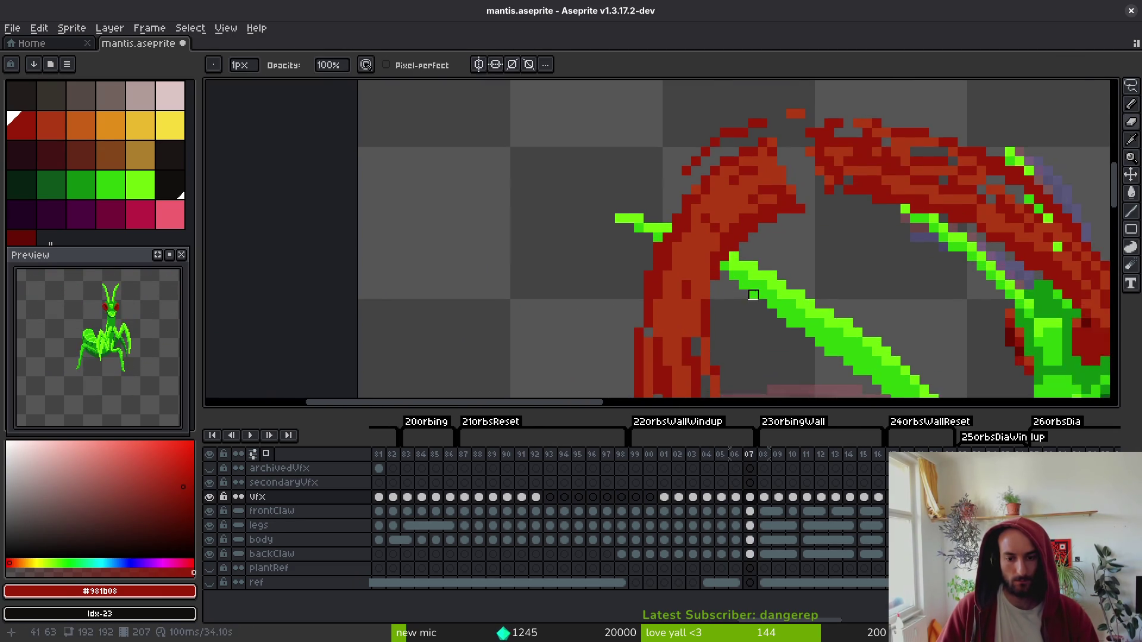
scroll(753, 295, "up", 1)
mouse_move(649, 232)
left_mouse_down()
mouse_move(719, 276)
mouse_move(663, 261)
left_mouse_up()
- Sample dark red and orange #af3a13, erase a stray green claw pixel, and save mantis.aseprite
left_click(705, 289, "alt")
left_click(690, 290, "alt")
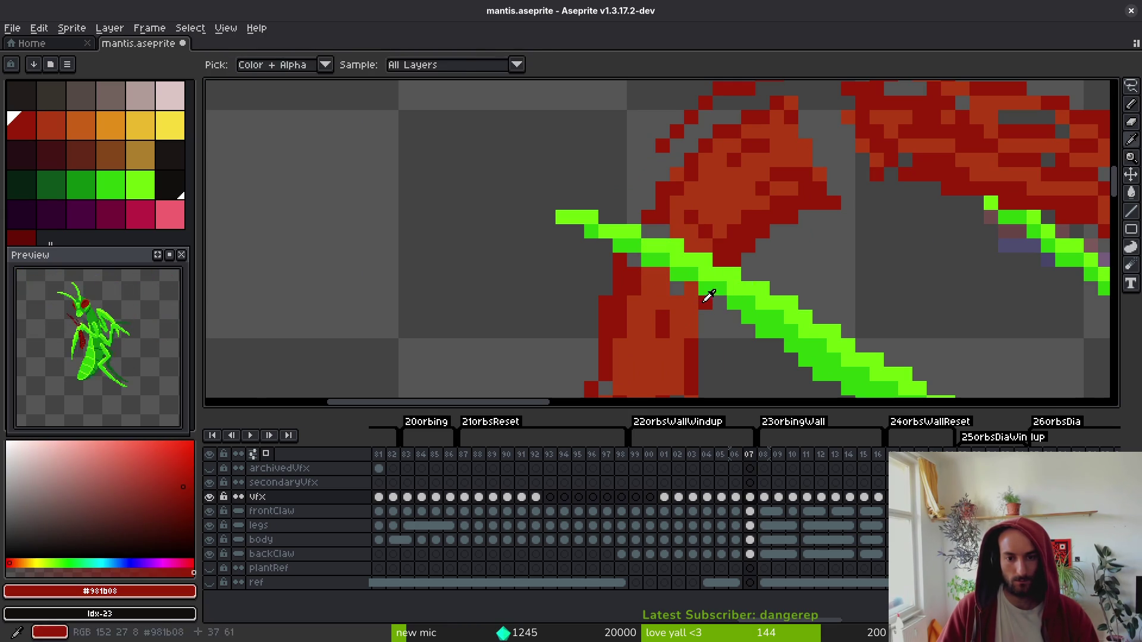
left_click(662, 231, "alt")
key("e")
left_click(662, 273)
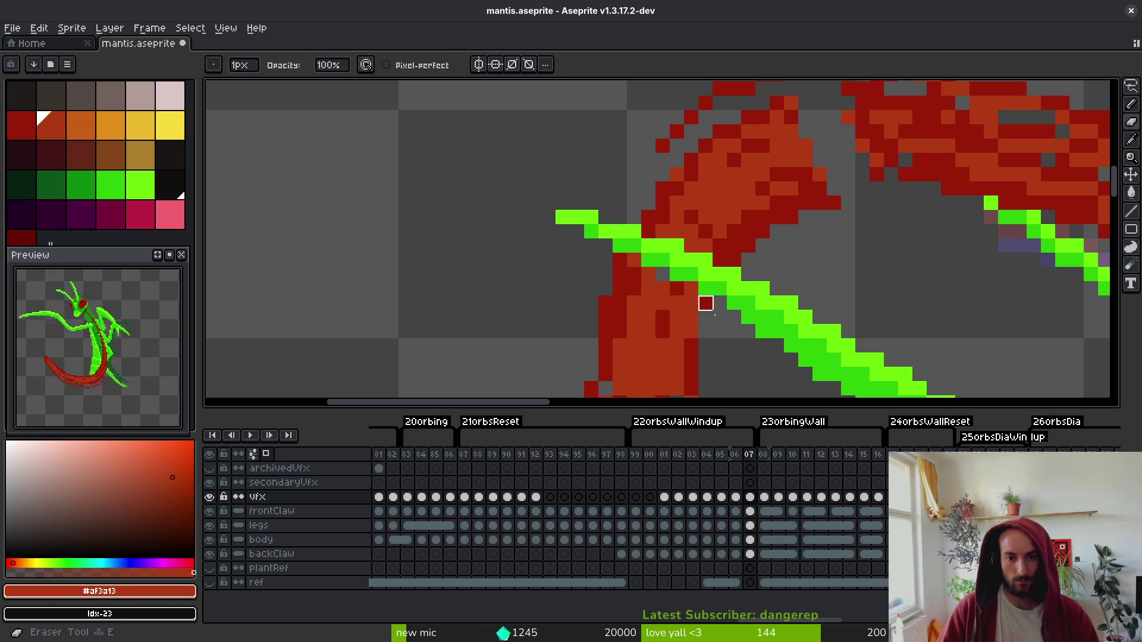
key("ctrl+s")
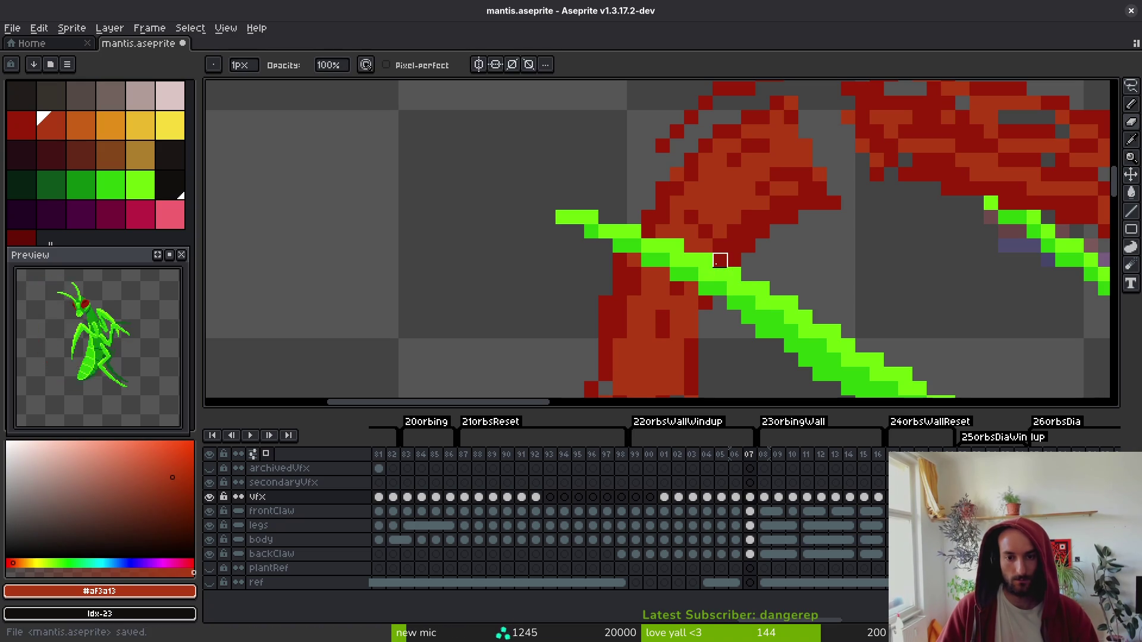
key("ctrl+s")
- Add orange pixels inside the slash arc and dark-red strokes along its edges
scroll(653, 258, "right", 2)
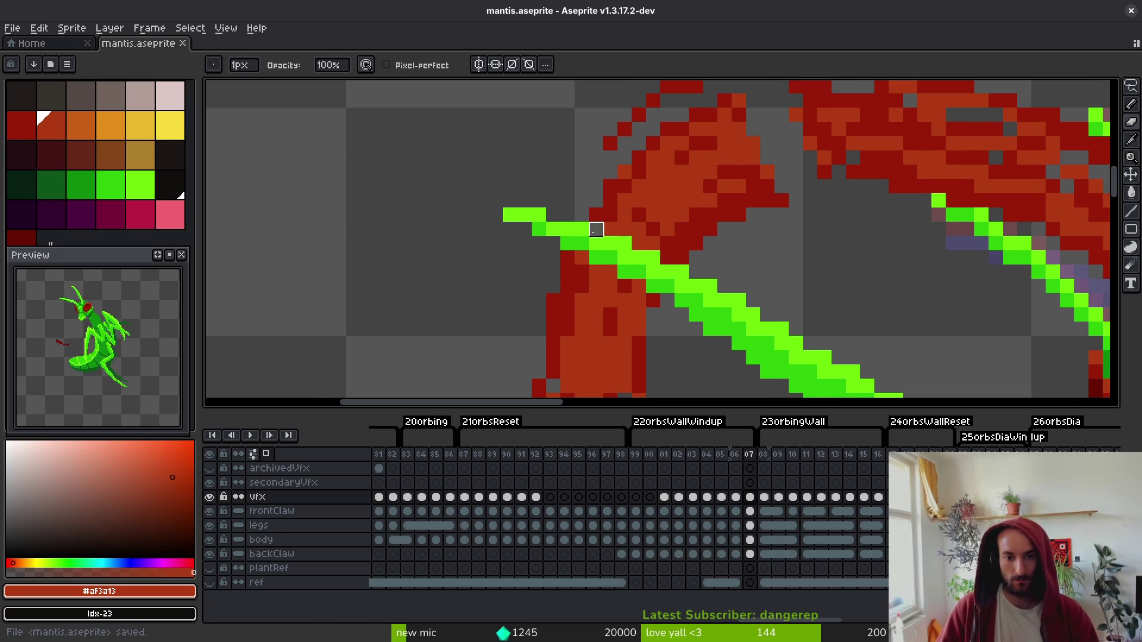
key("w")
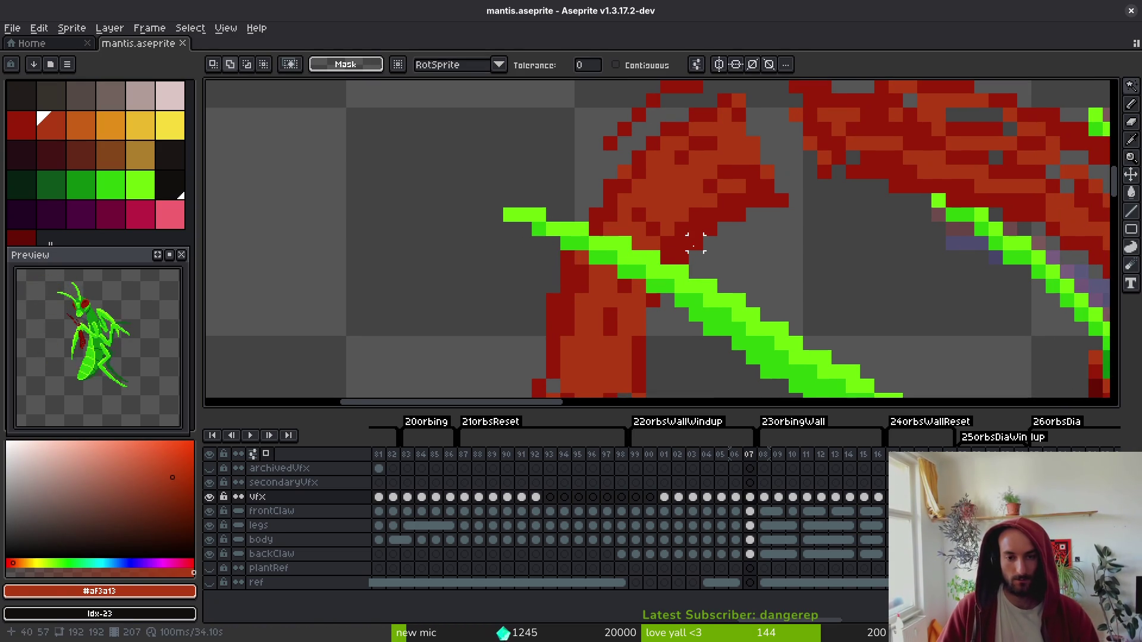
scroll(695, 243, "up", 3)
key("b")
mouse_move(662, 194)
left_mouse_down()
mouse_move(739, 148)
mouse_move(726, 154)
left_mouse_up()
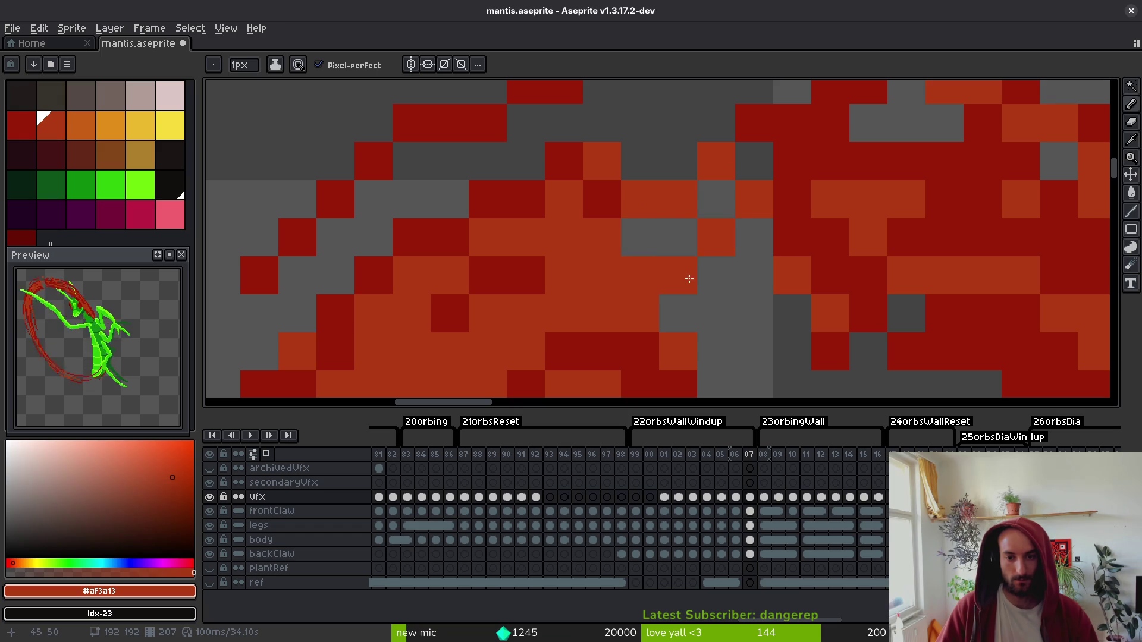
left_click(791, 306, "alt")
left_click_drag(742, 313, 641, 313)
left_click(747, 237)
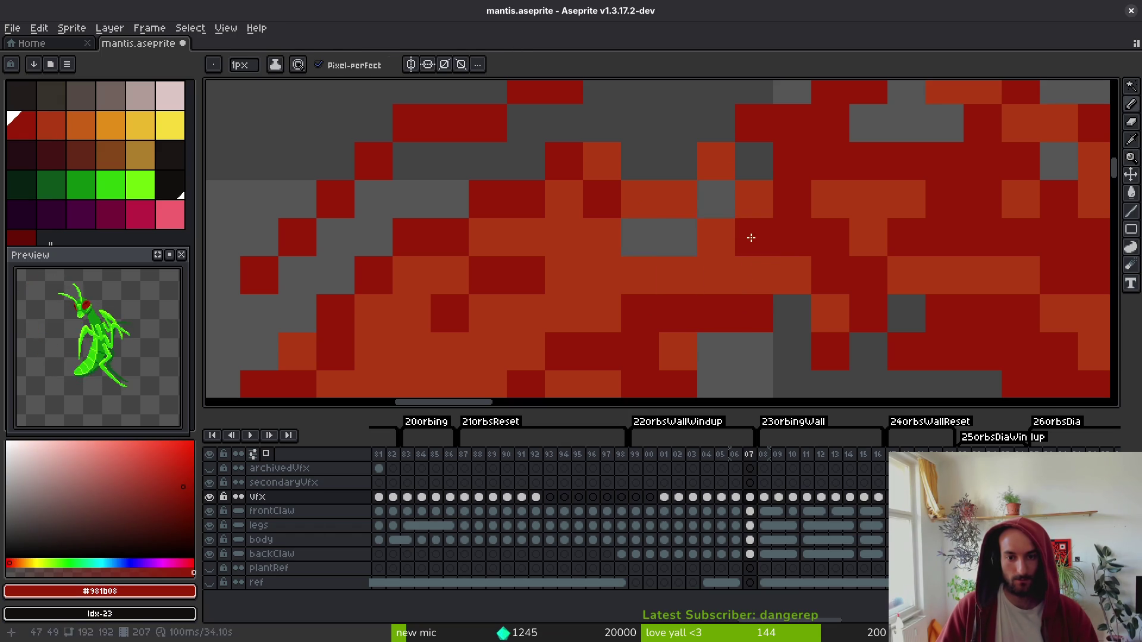
left_click(672, 235)
mouse_move(659, 229)
left_mouse_down()
mouse_move(699, 199)
mouse_move(653, 127)
mouse_move(716, 125)
left_mouse_up()
- Fill the remaining arc gap pixels with dark red and orange, then save
left_click(752, 275)
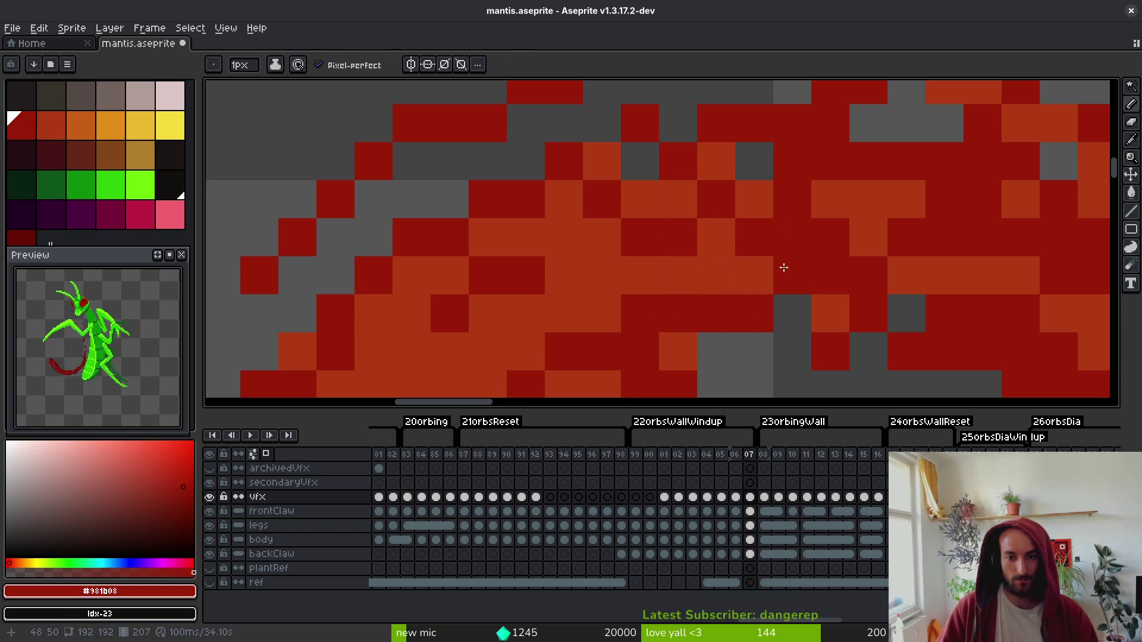
left_click(715, 275)
scroll(716, 276, "down", 3)
scroll(762, 298, "up", 3)
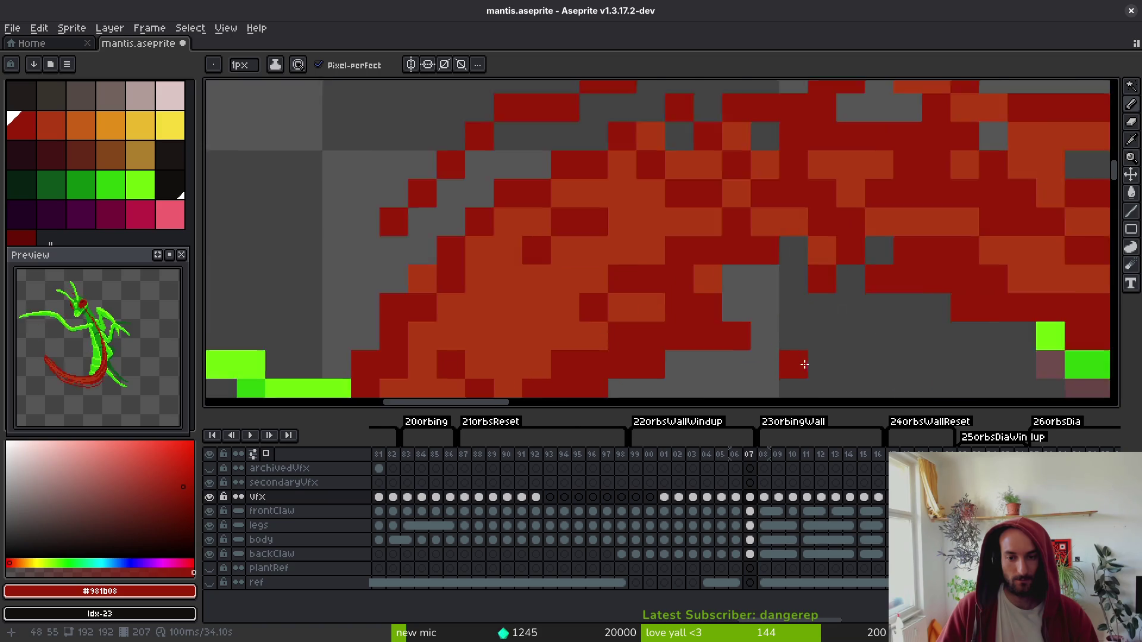
left_click(713, 287)
left_click(684, 247, "alt")
left_click(791, 244)
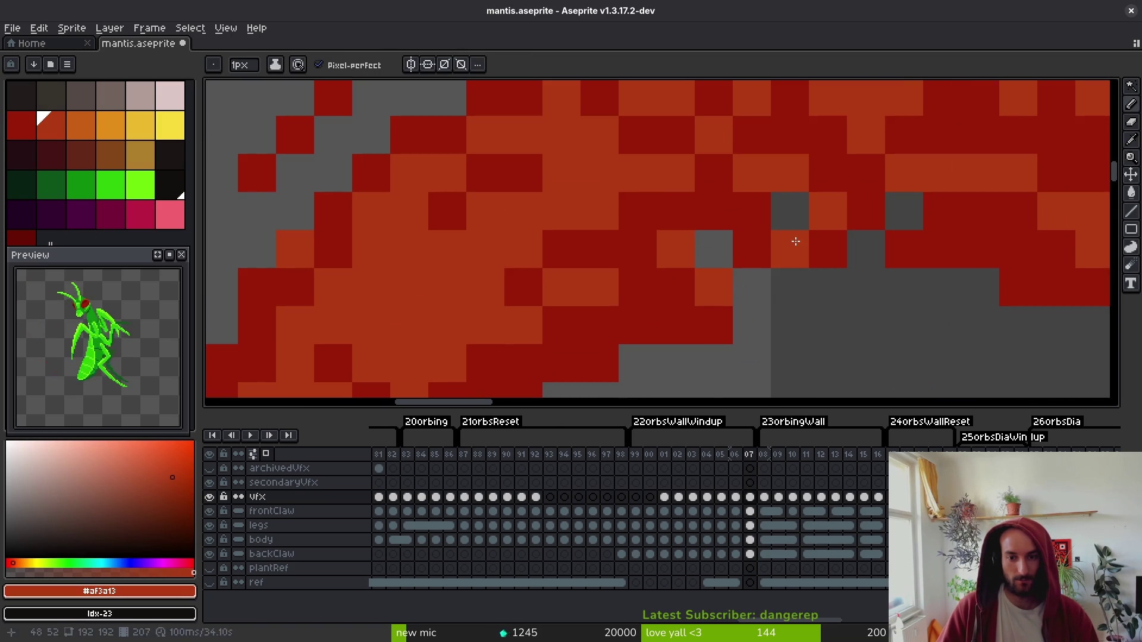
scroll(851, 335, "down", 5)
scroll(851, 335, "down", 1)
key("ctrl+s")
scroll(845, 327, "up", 4)
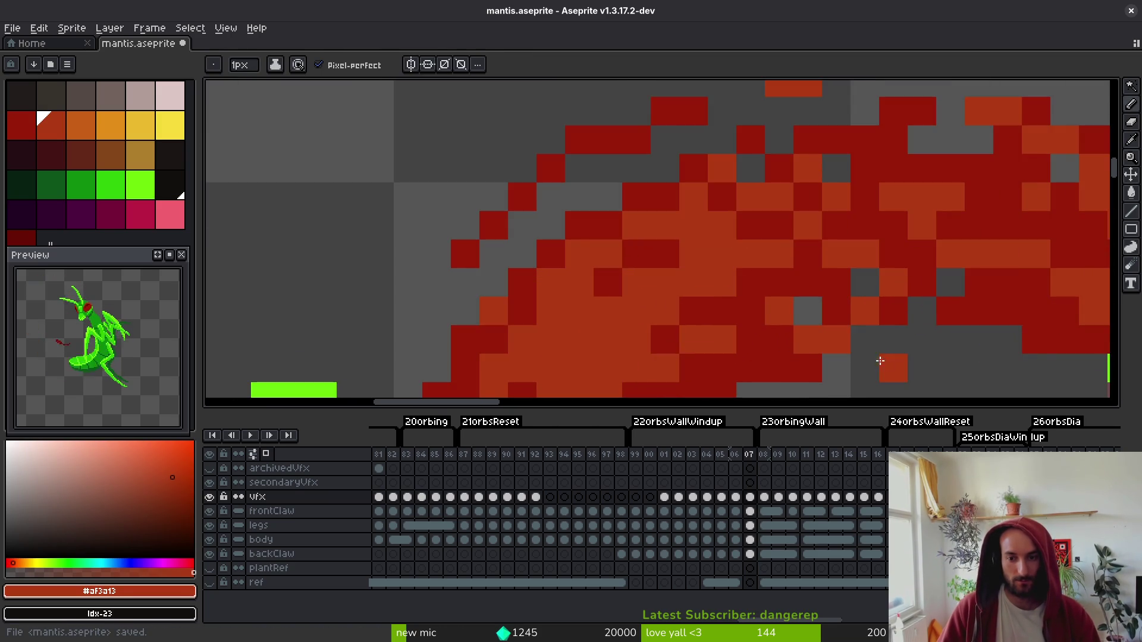
scroll(668, 262, "down", 4)
scroll(668, 262, "down", 2)
key("period")
scroll(602, 277, "down", 2)
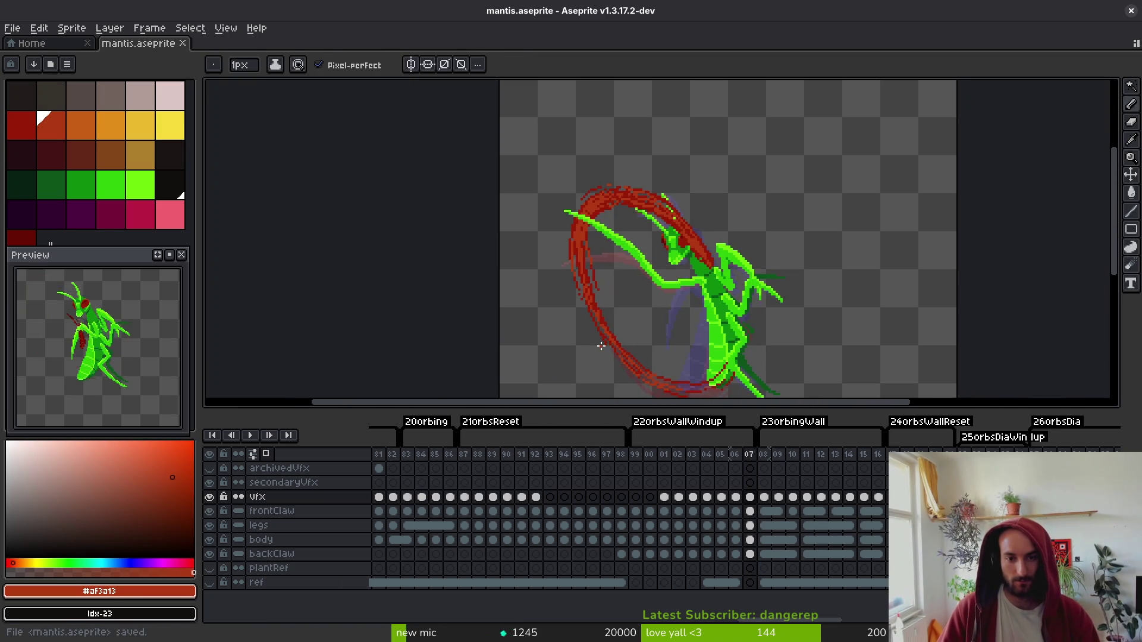
- Step through frames 06–12 to review the retouched slash arcs, saving the file
key("alt")
key("period")
key("period")
key("period")
key("comma")
key("comma")
key("comma")
key("comma")
key("e")
scroll(612, 184, "up", 4)
key("period")
scroll(614, 179, "down", 4)
key("alt")
key("comma")
key("comma")
key("comma")
key("ctrl+s")
key("period")
key("period")
key("period")
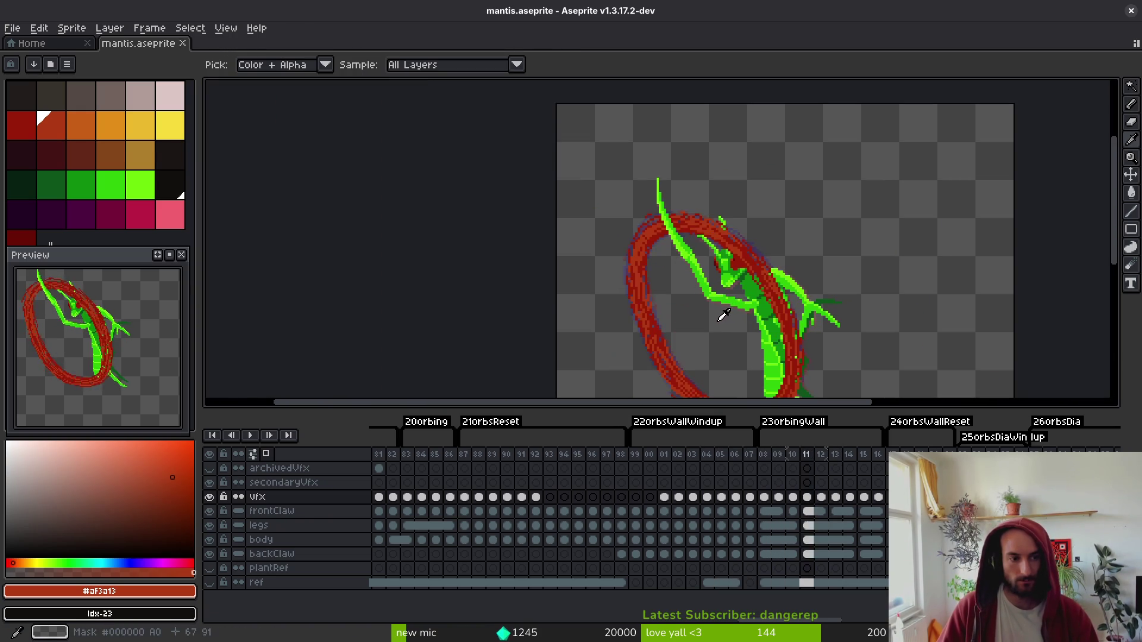
key("comma")
key("comma")
key("comma")
key("ctrl+s")
- Scroll the timeline back to the earlier wind-up section and show its first frame
scroll(668, 539, "right", 4)
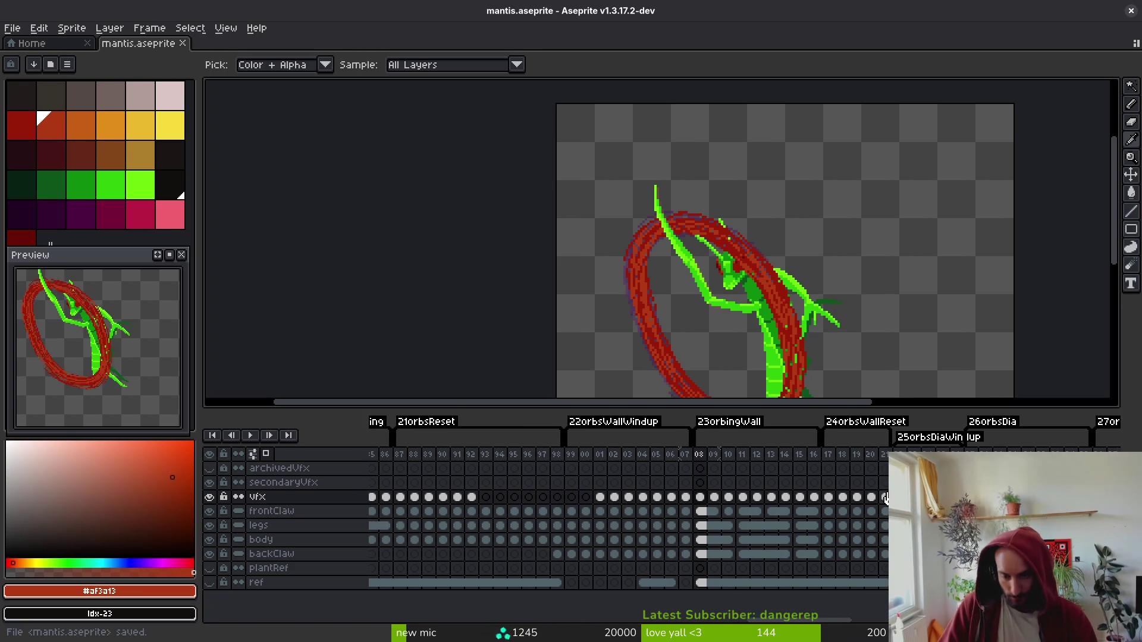
scroll(472, 535, "left", 15)
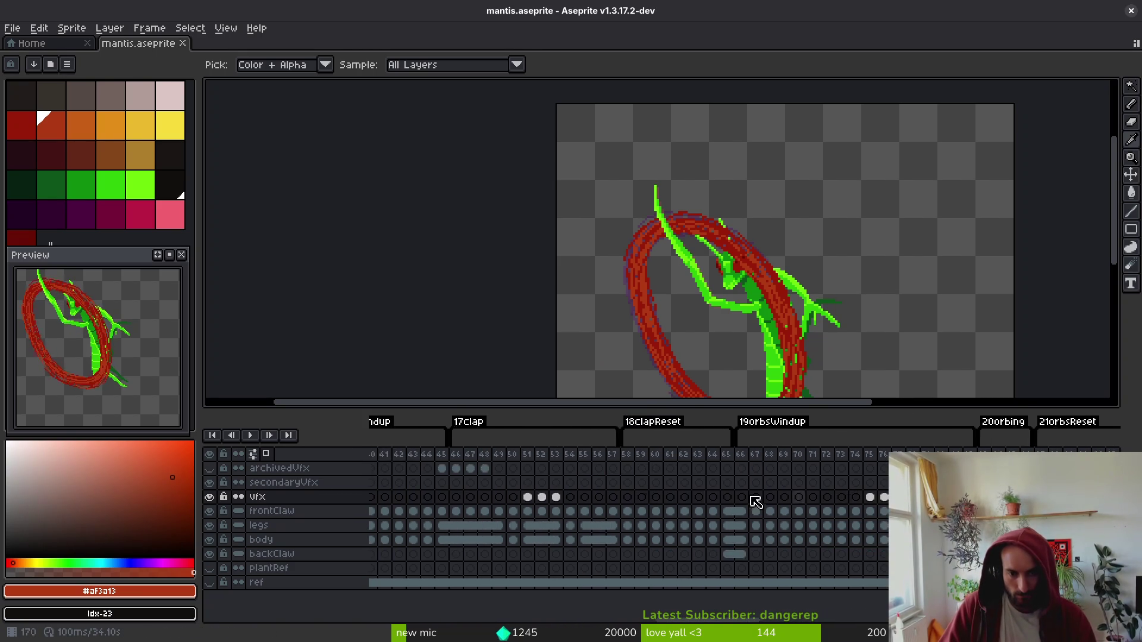
scroll(720, 501, "left", 5)
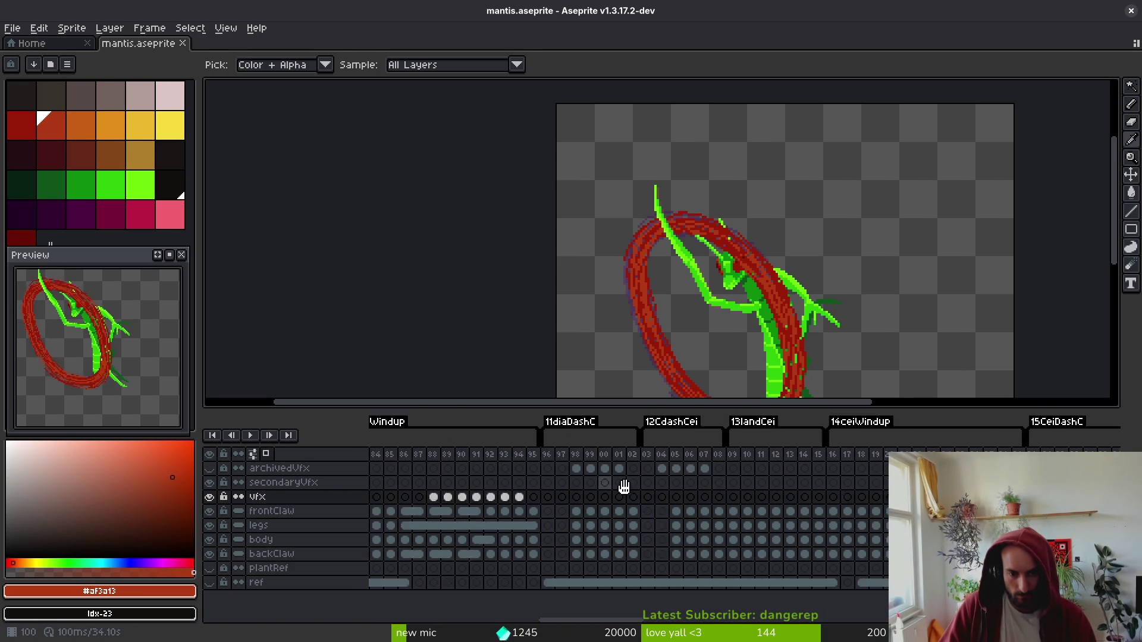
scroll(495, 498, "right", 15)
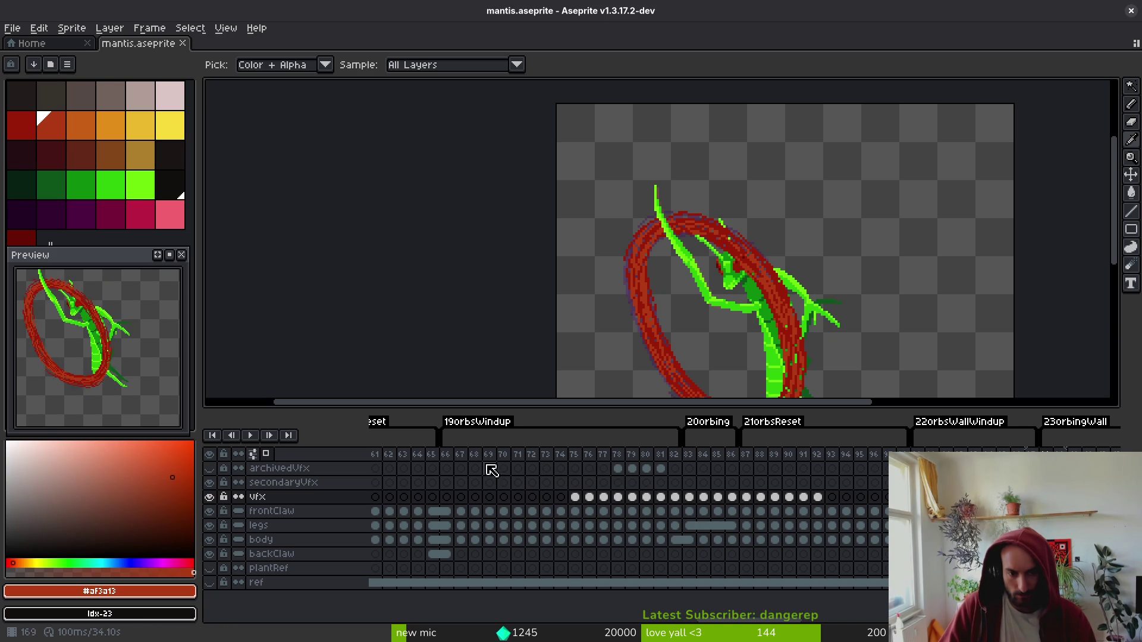
scroll(744, 482, "right", 3)
left_click(715, 455)
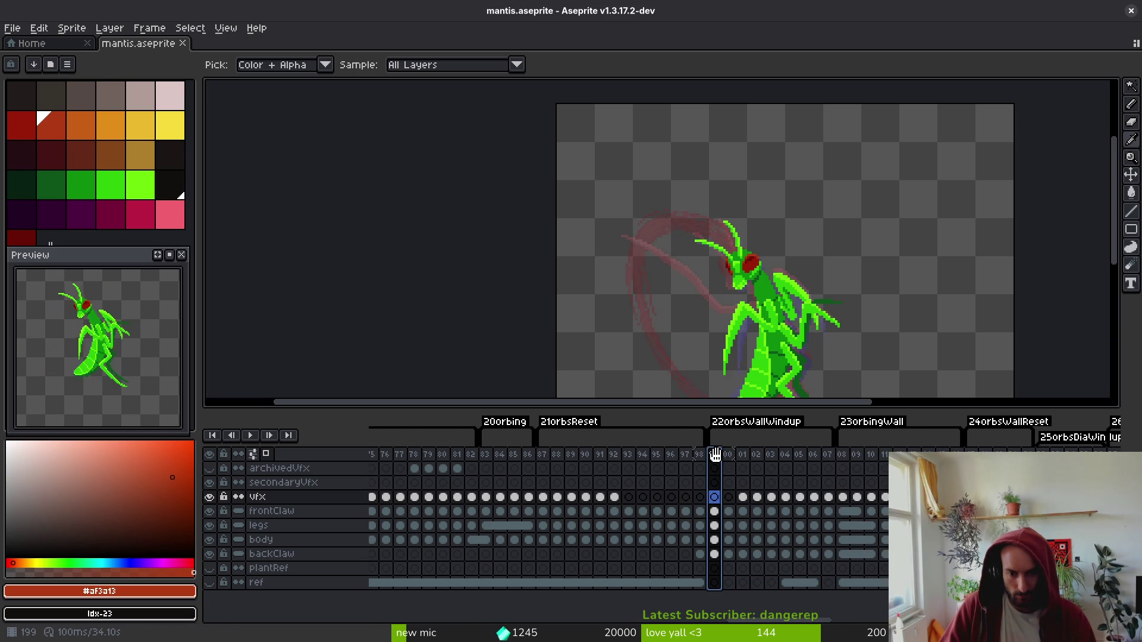
- Select the first wall wind-up frames, recentre the canvas on the mantis, then clear the selection
left_click_drag(720, 461, 774, 463)
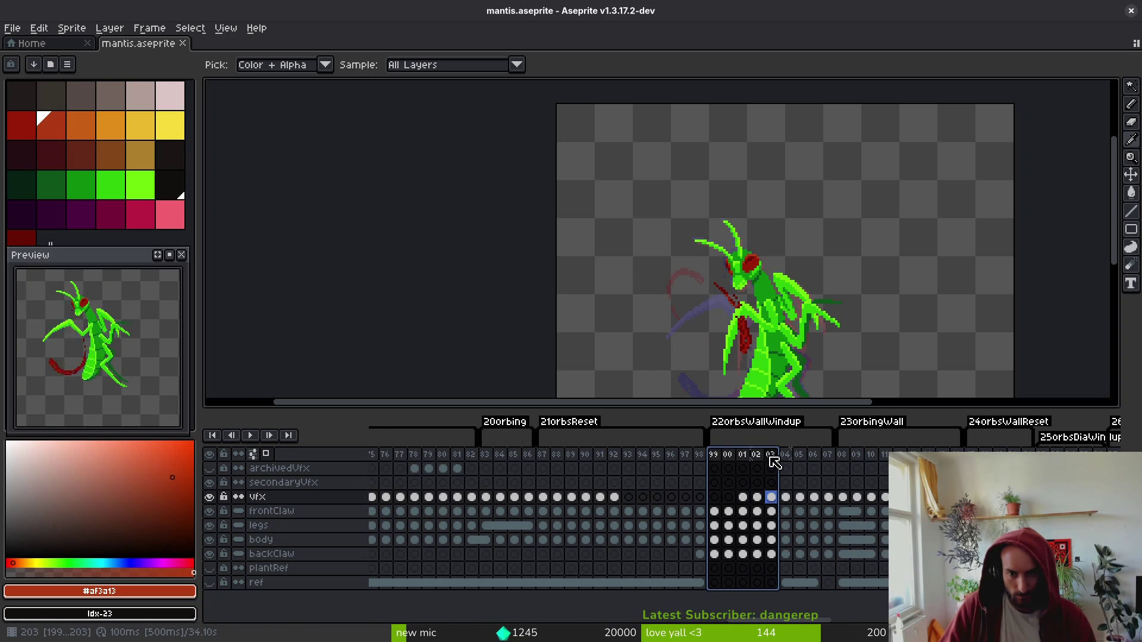
left_click_drag(783, 329, 727, 238)
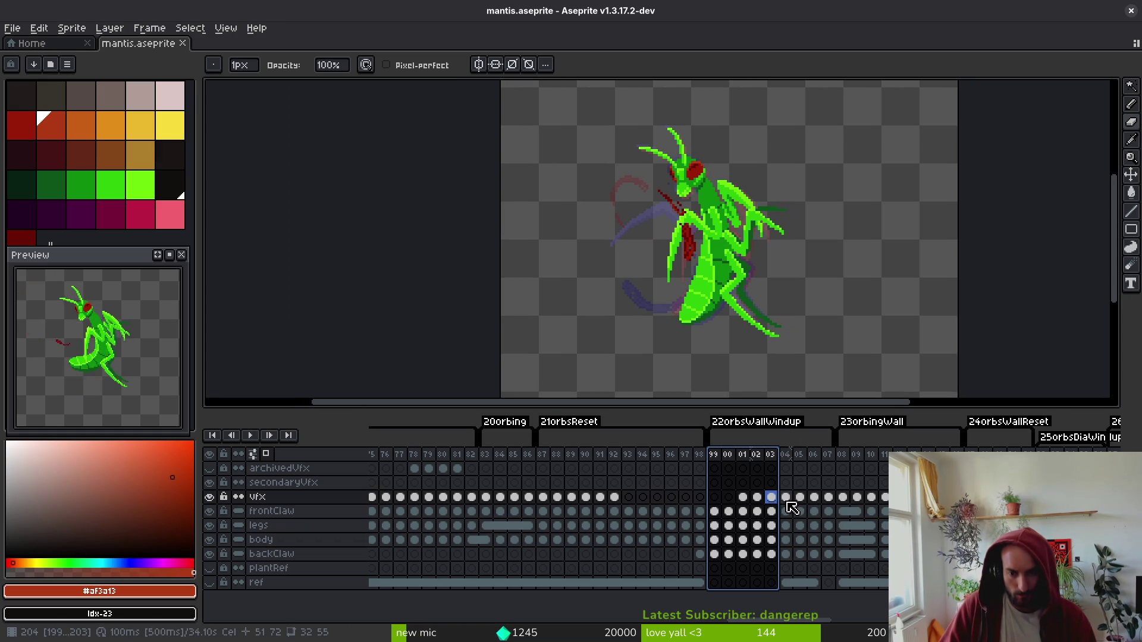
key("Escape")
scroll(702, 506, "right", 5)
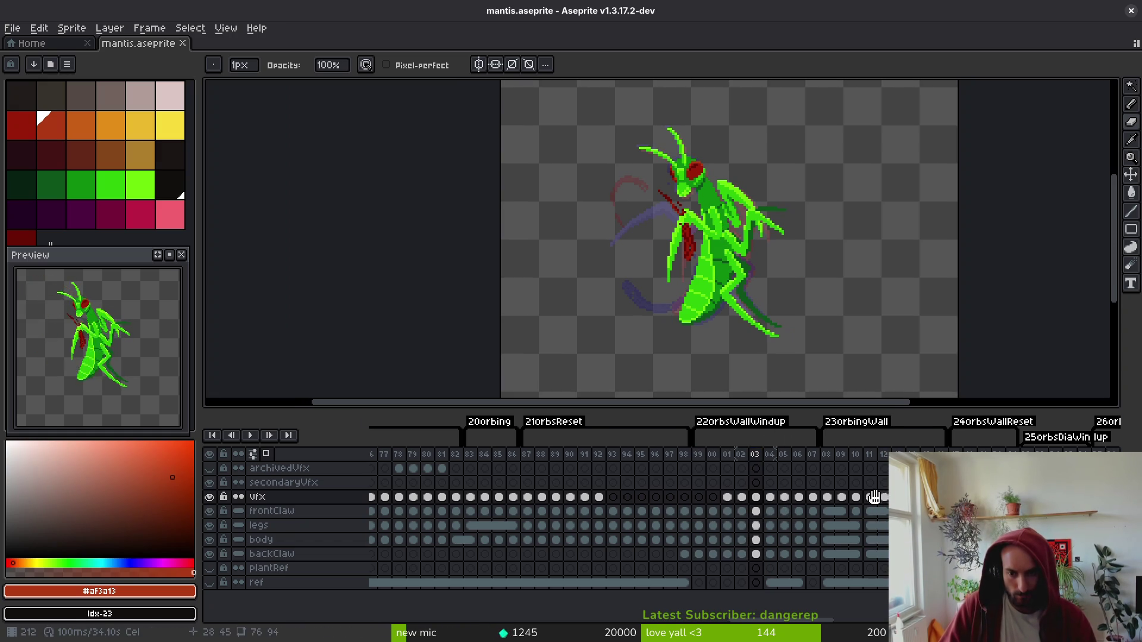
scroll(676, 502, "right", 2)
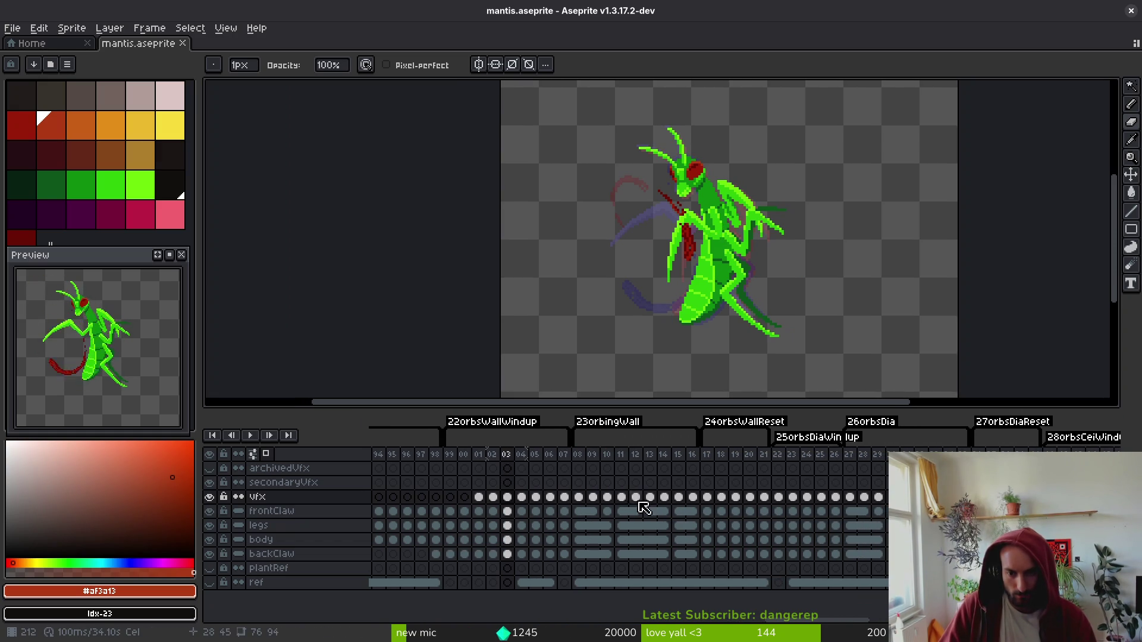
- Step through frames 22–26 to view the diagonal wind-up lunge pose
left_click(782, 456)
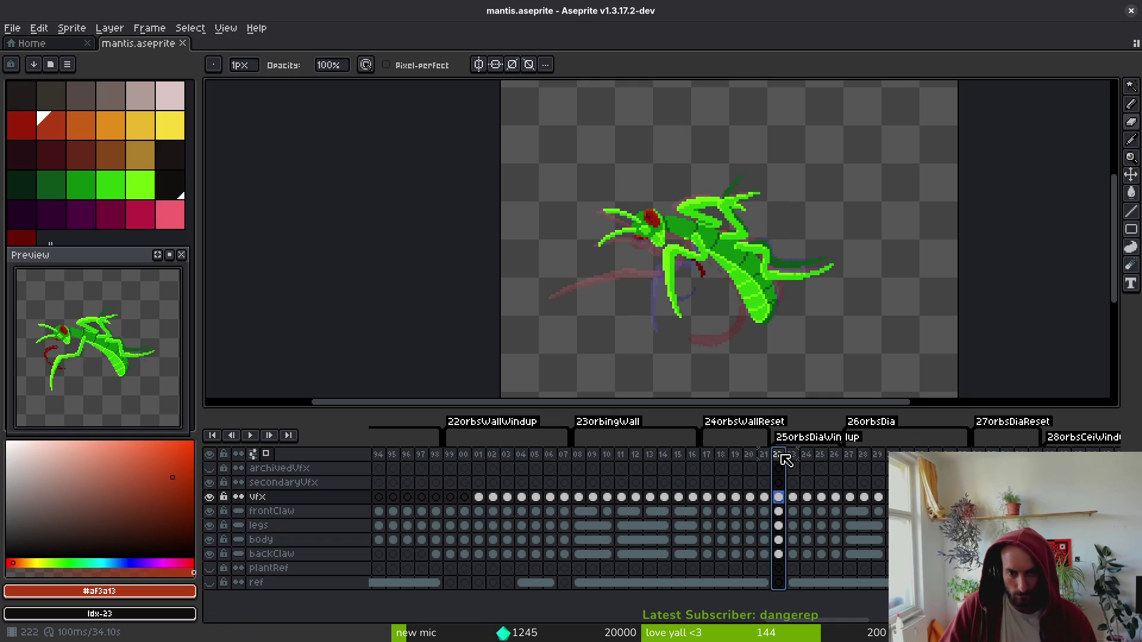
left_click(795, 457)
left_click(808, 461)
left_click(821, 462)
left_click(835, 463)
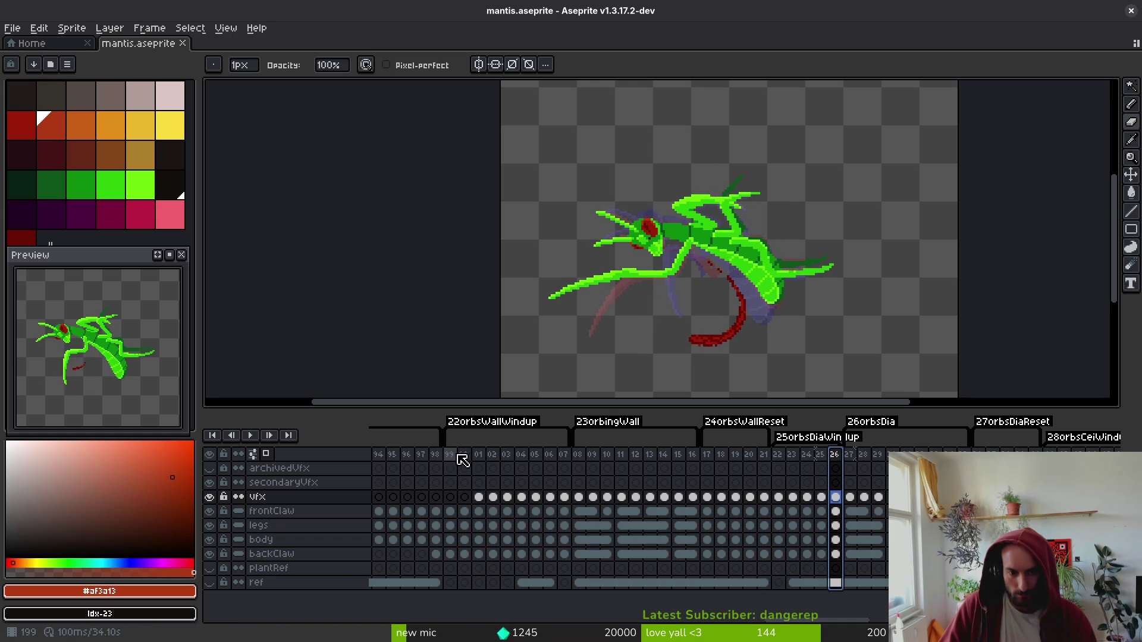
left_click(493, 513)
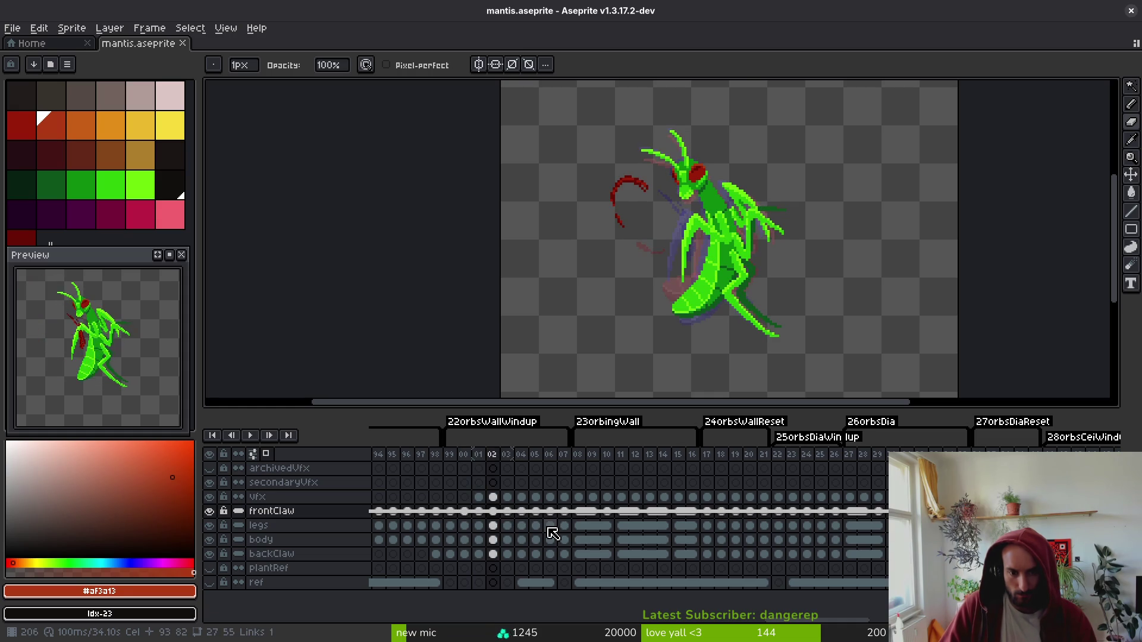
- On the body layer, flip between frames 02–04 to compare the mantis poses
left_click(493, 540)
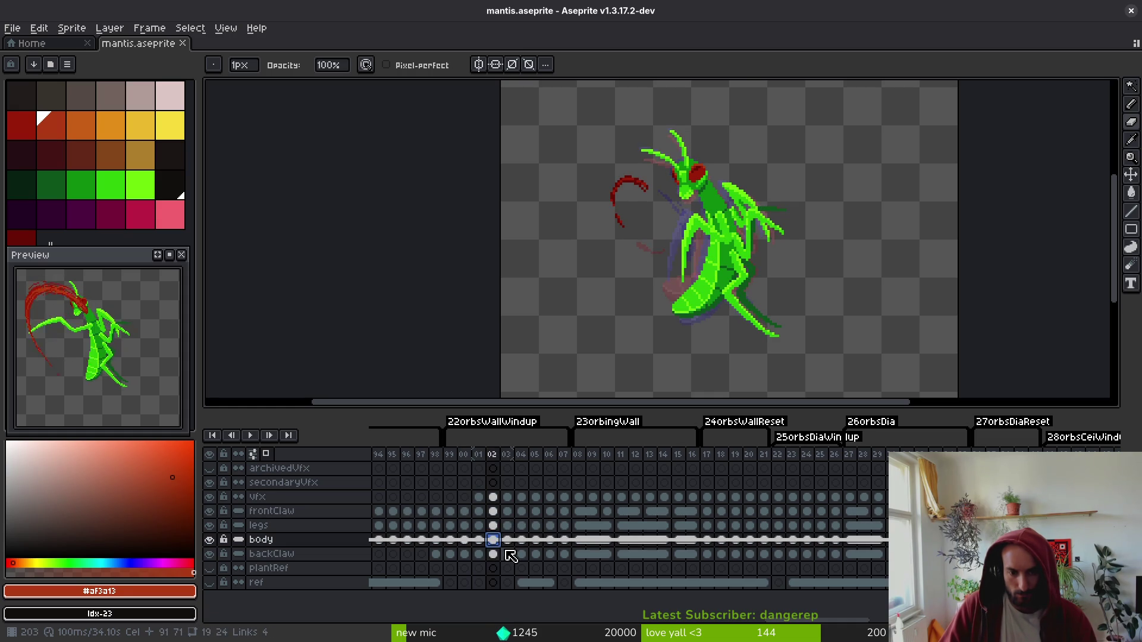
key("Right")
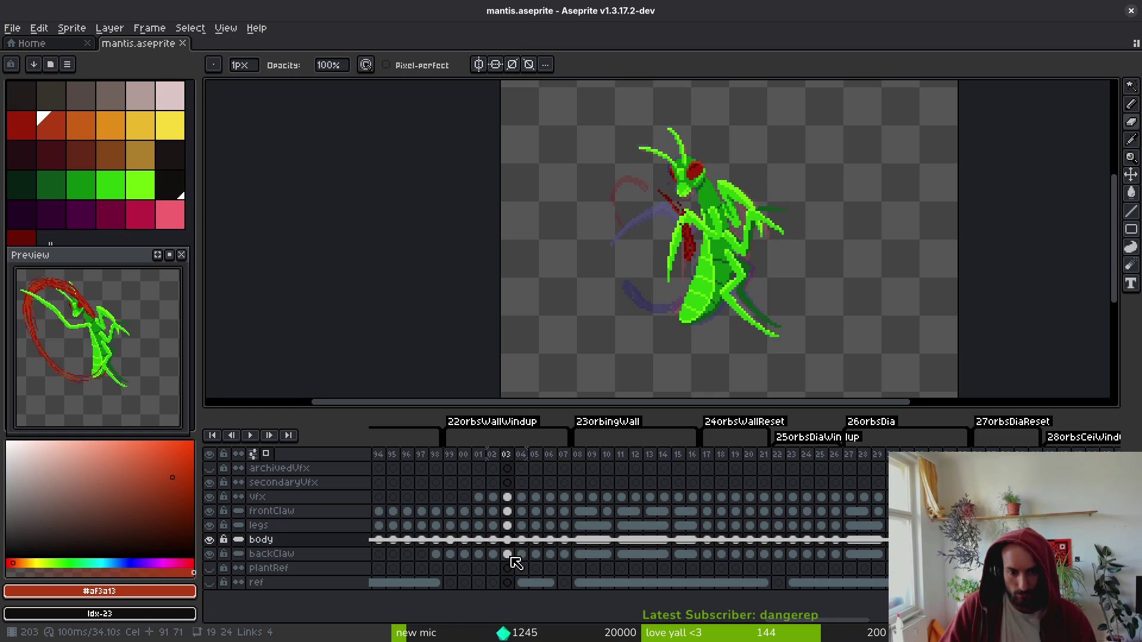
key("Right")
key("Left")
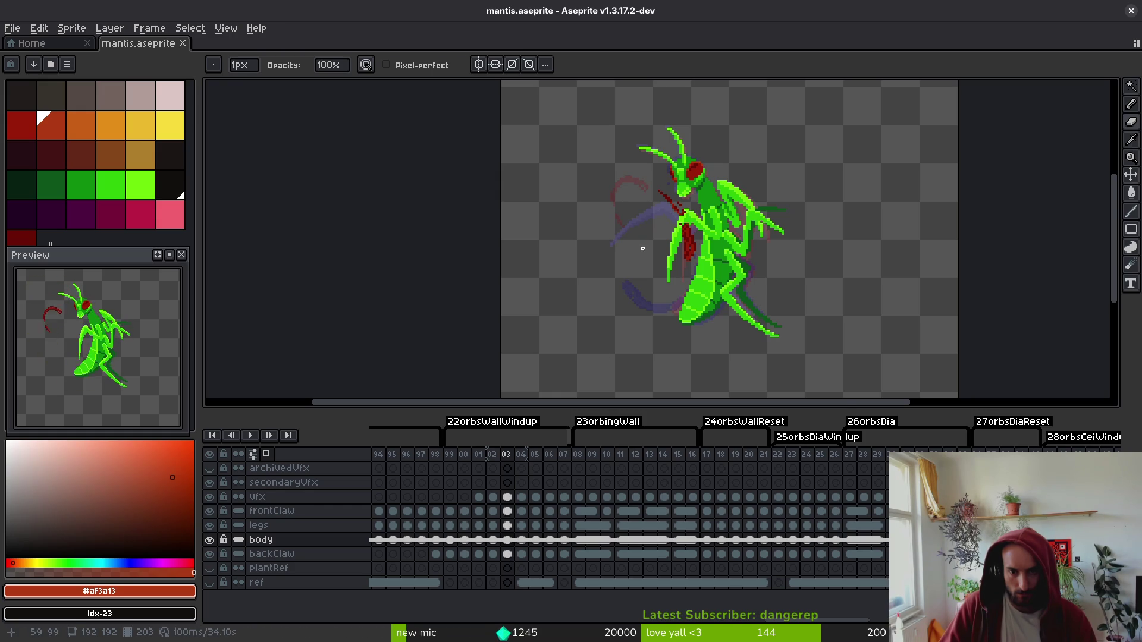
scroll(715, 219, "up", 3)
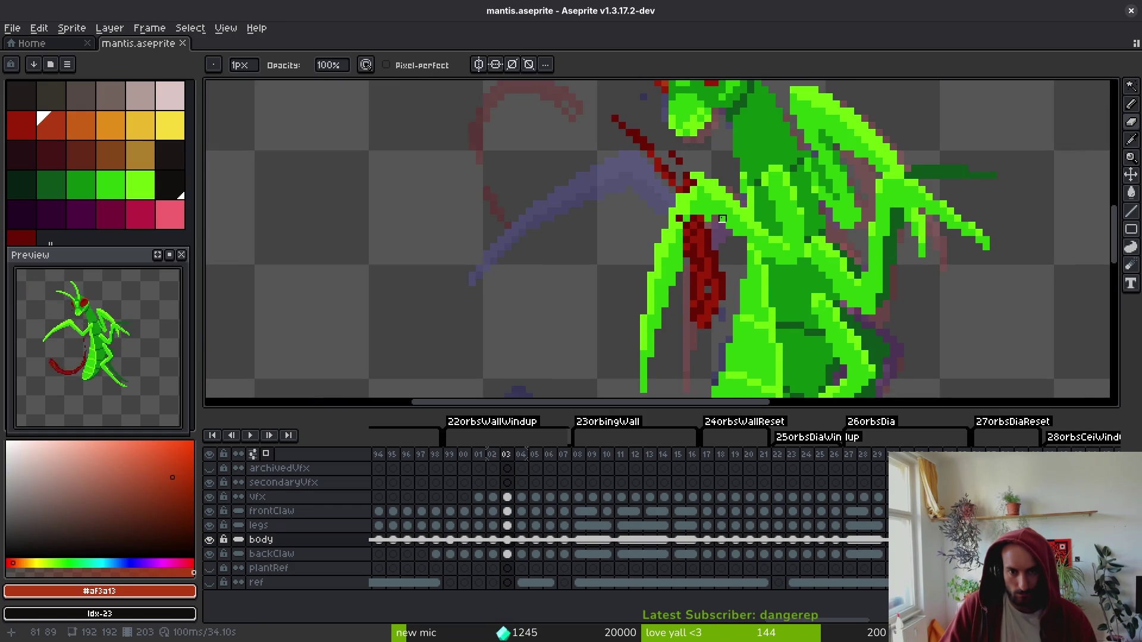
scroll(723, 219, "down", 2)
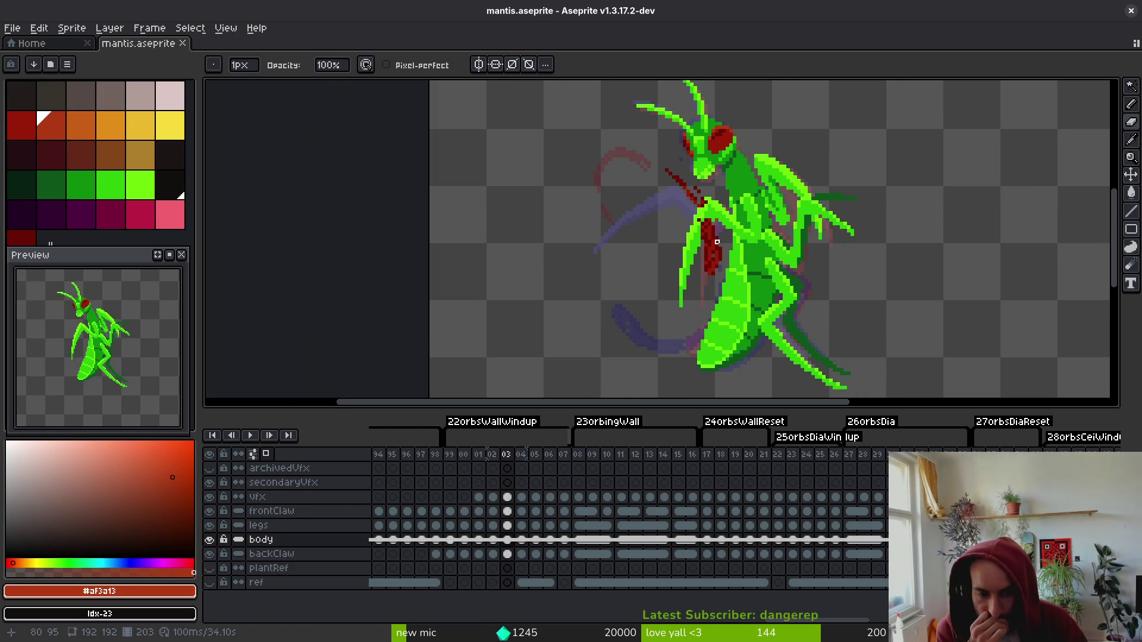
key("alt")
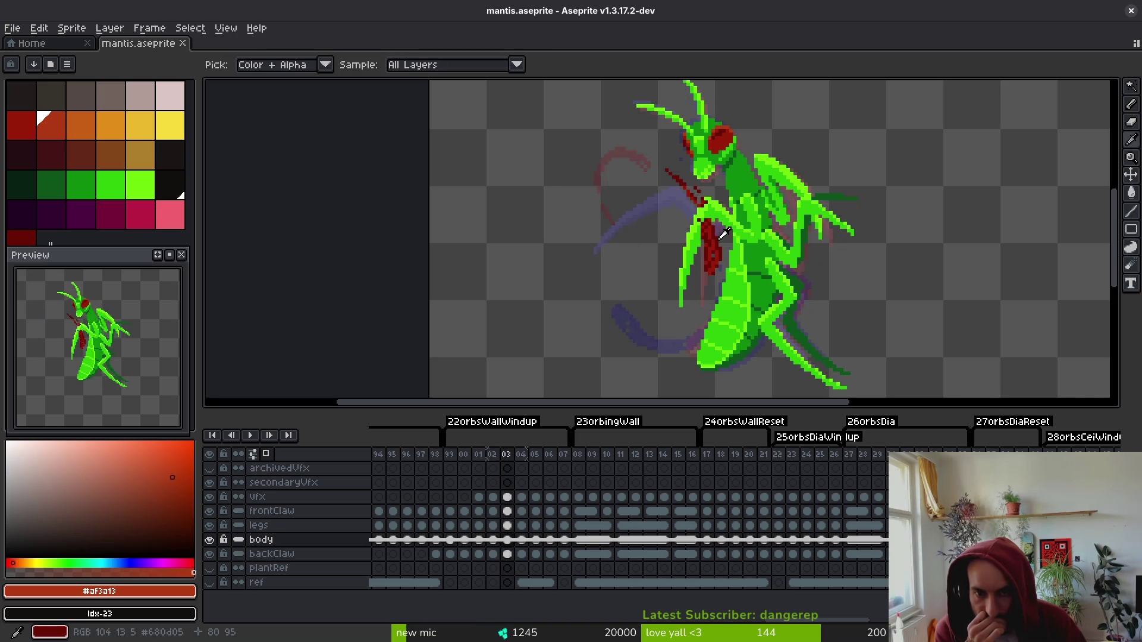
key("period")
key("comma")
key("period")
key("comma")
key("period")
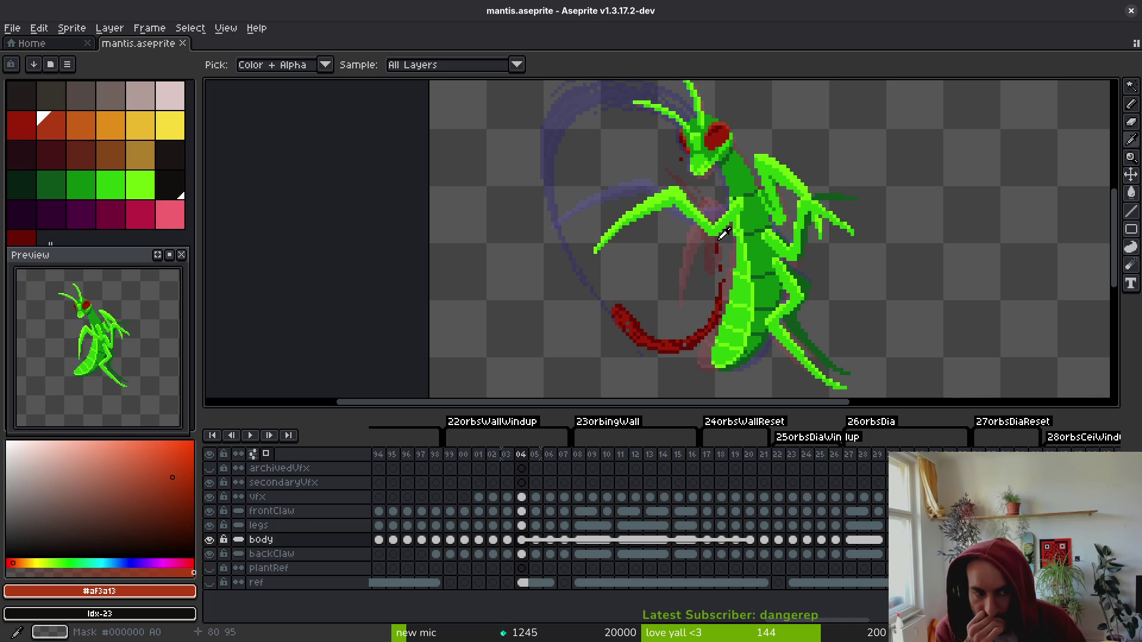
key("b")
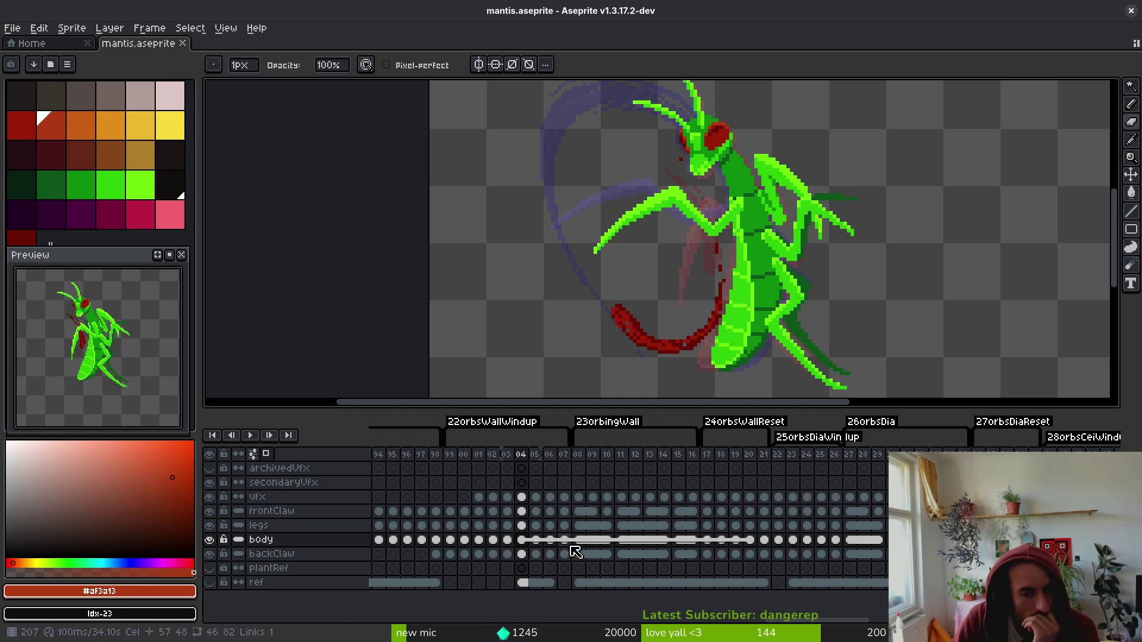
- Step through wall-reset frames 17–21 and select frame 21's cels from vfx to backClaw
left_click(736, 541)
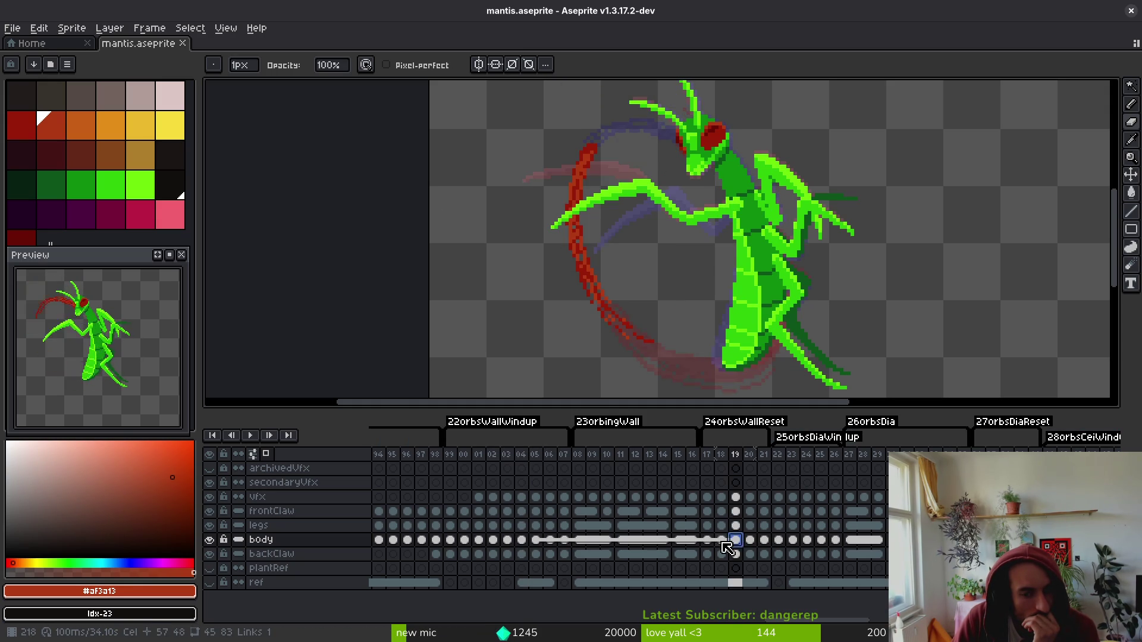
left_click(716, 541)
left_click(707, 541)
left_click(721, 541)
left_click(736, 540)
left_click(750, 540)
left_click(763, 541)
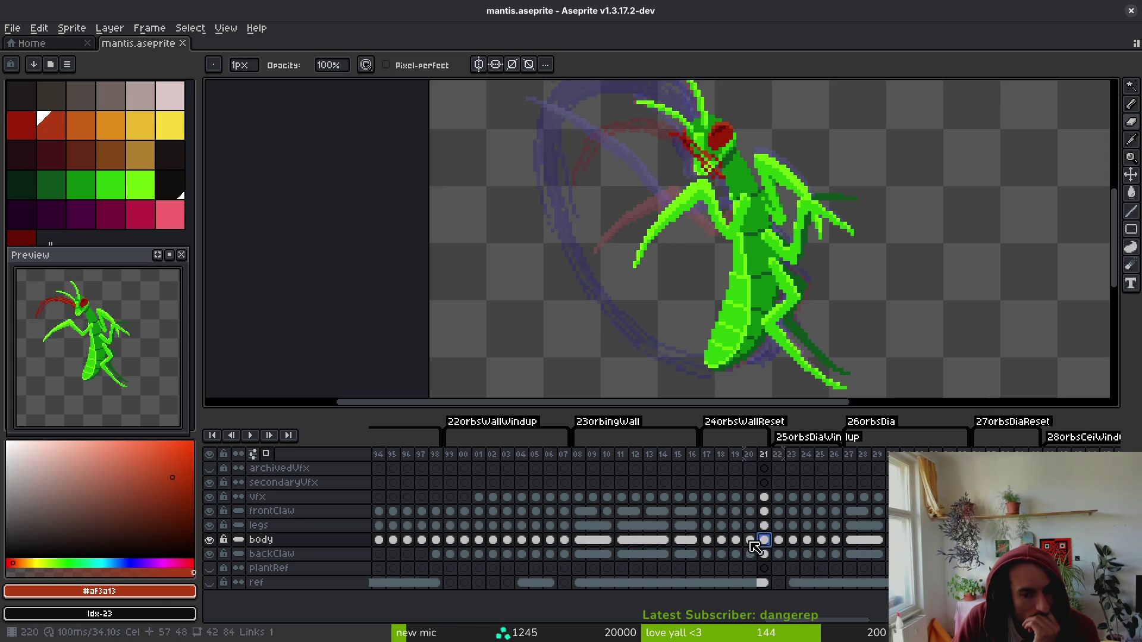
left_click_drag(764, 498, 764, 554)
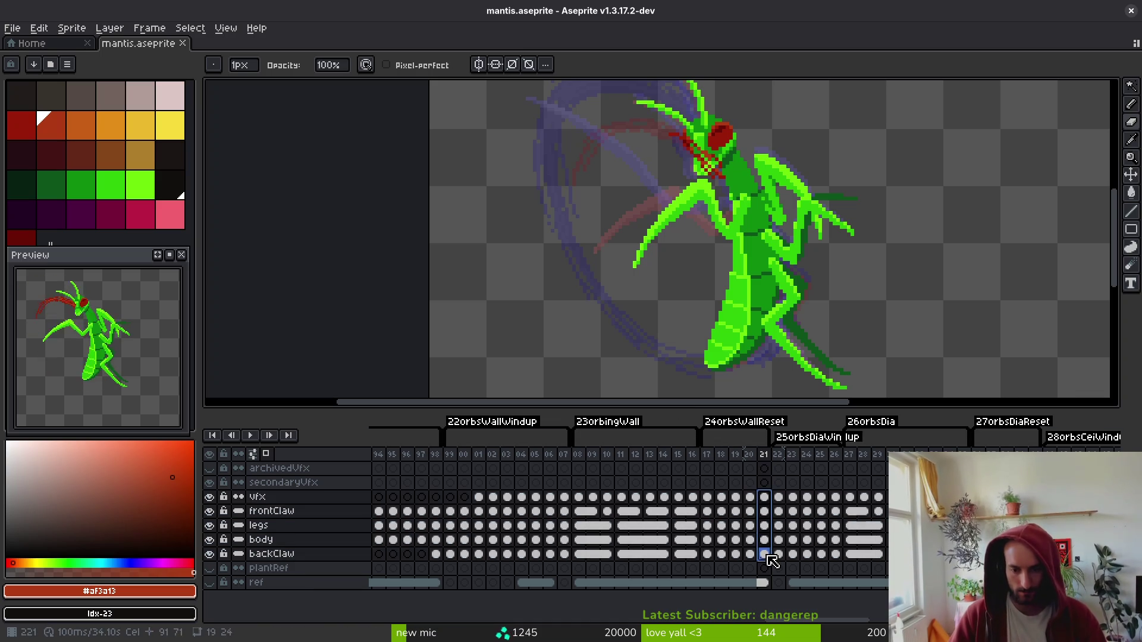
- Insert an empty frame after frame 03 on the vfx layer and select the new frame 04
left_click(507, 497)
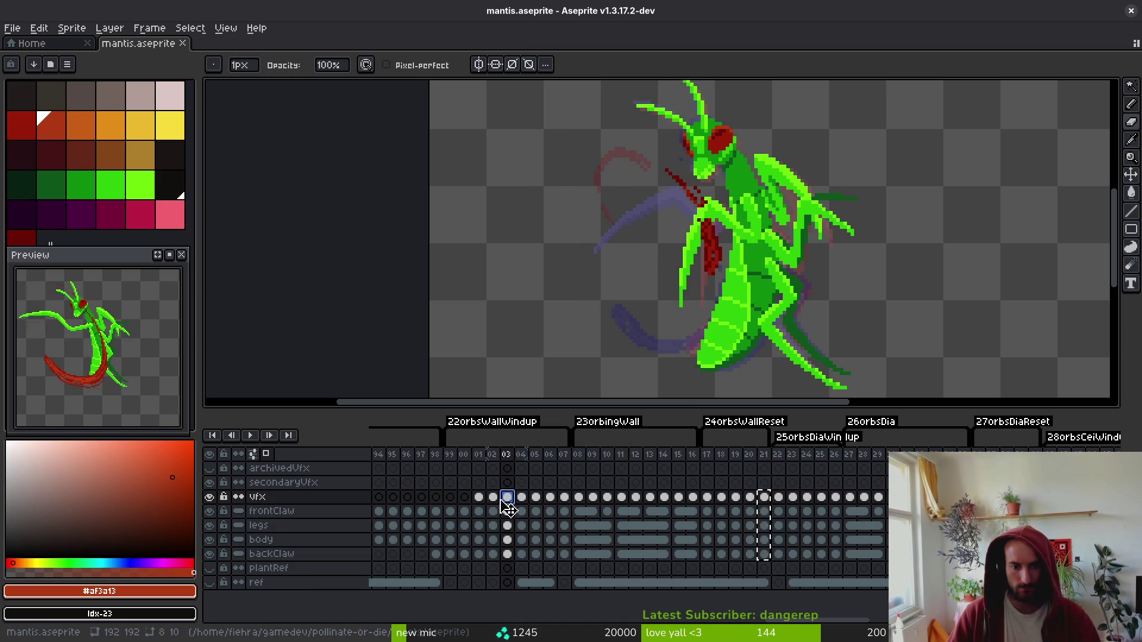
key("alt+b")
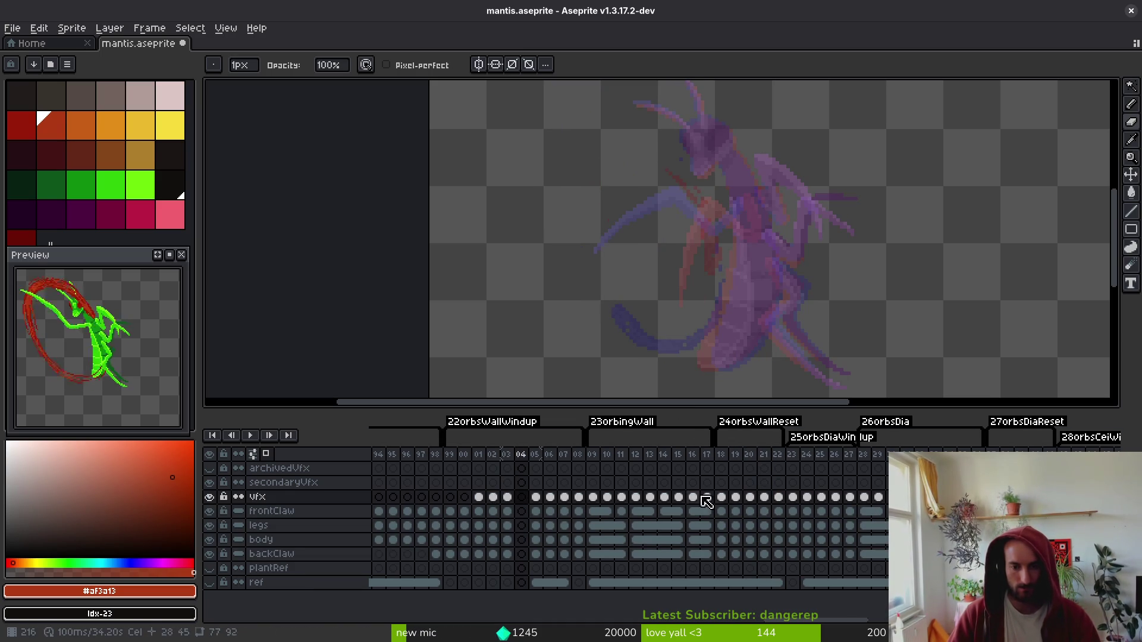
left_click_drag(778, 498, 779, 553)
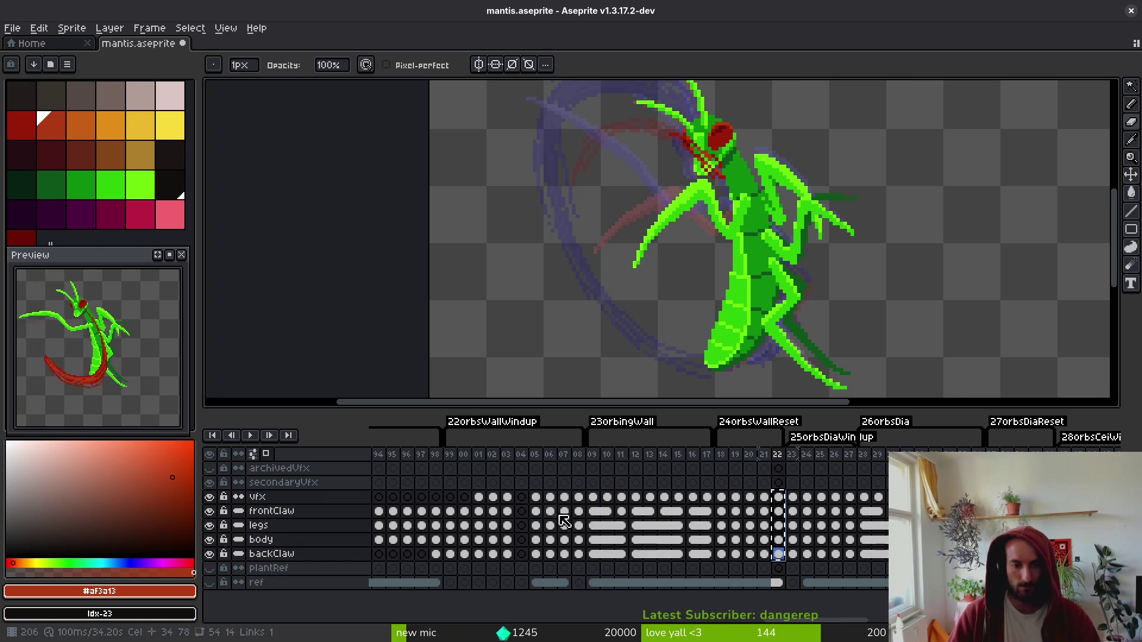
left_click(521, 498)
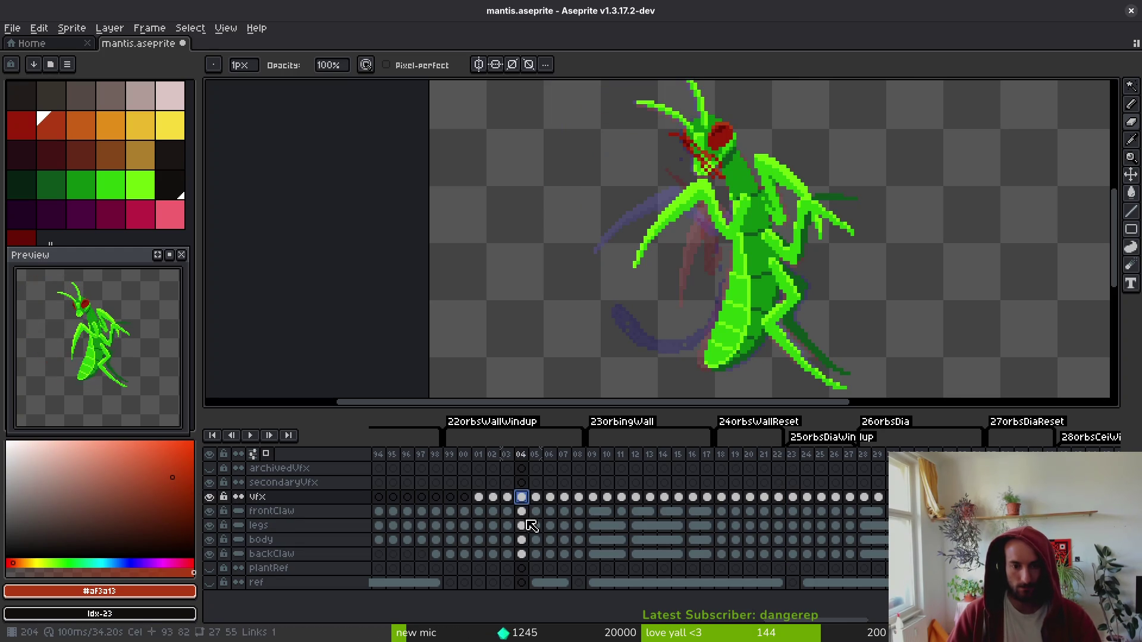
- Compare frames 03 and 04, then select the vfx cels of frames 01–02
key("Left")
key("Right")
key("Right")
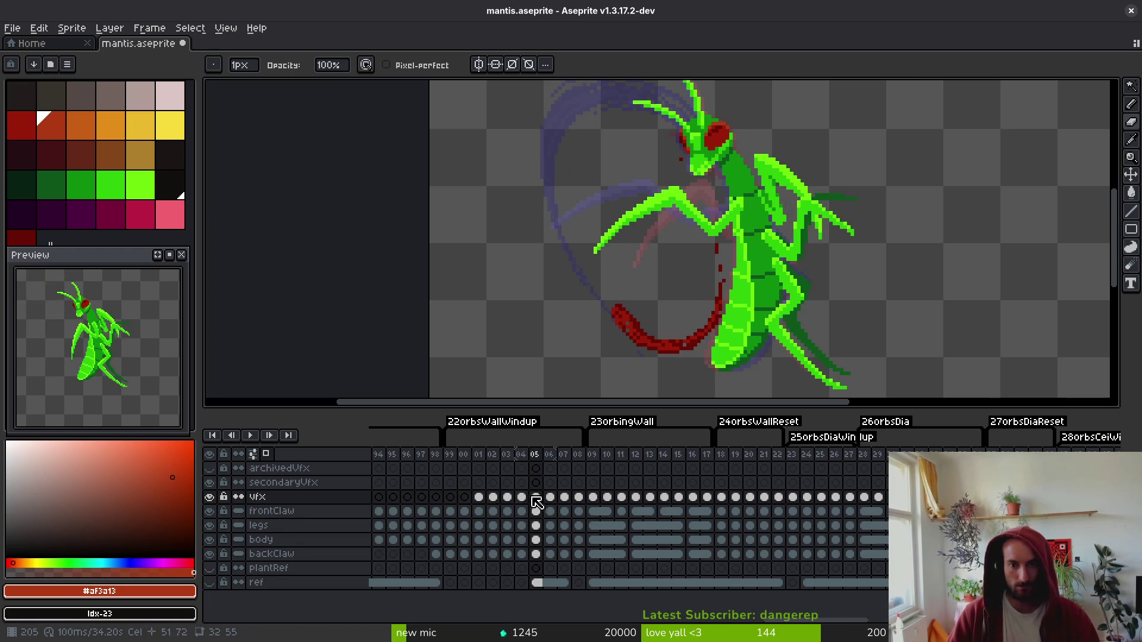
key("Left")
key("Left")
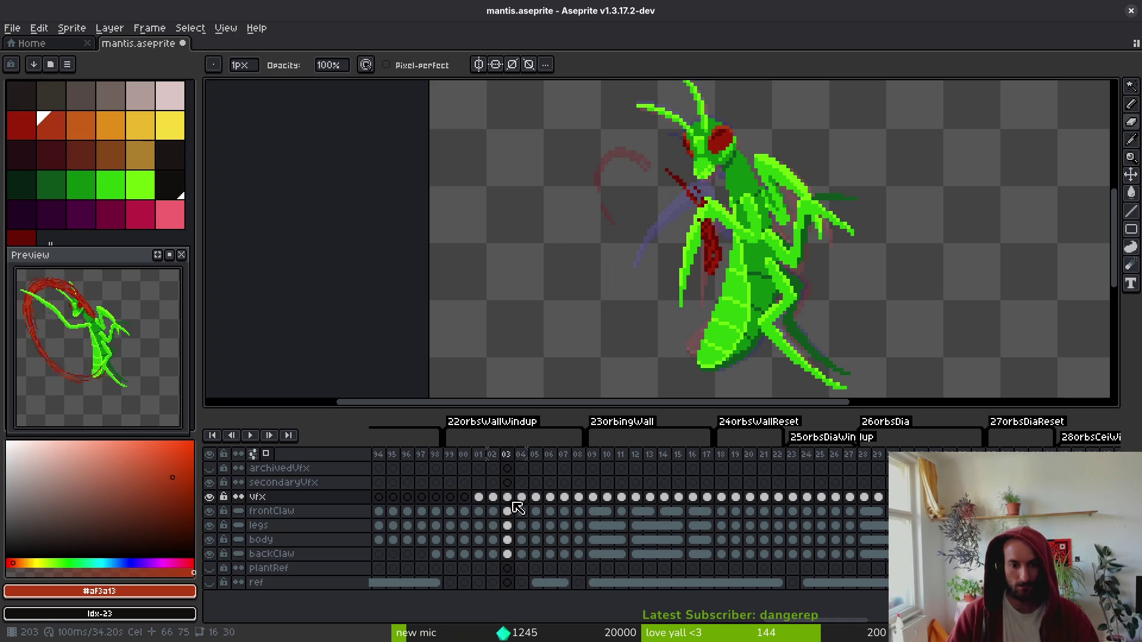
key("Right")
left_click(524, 498)
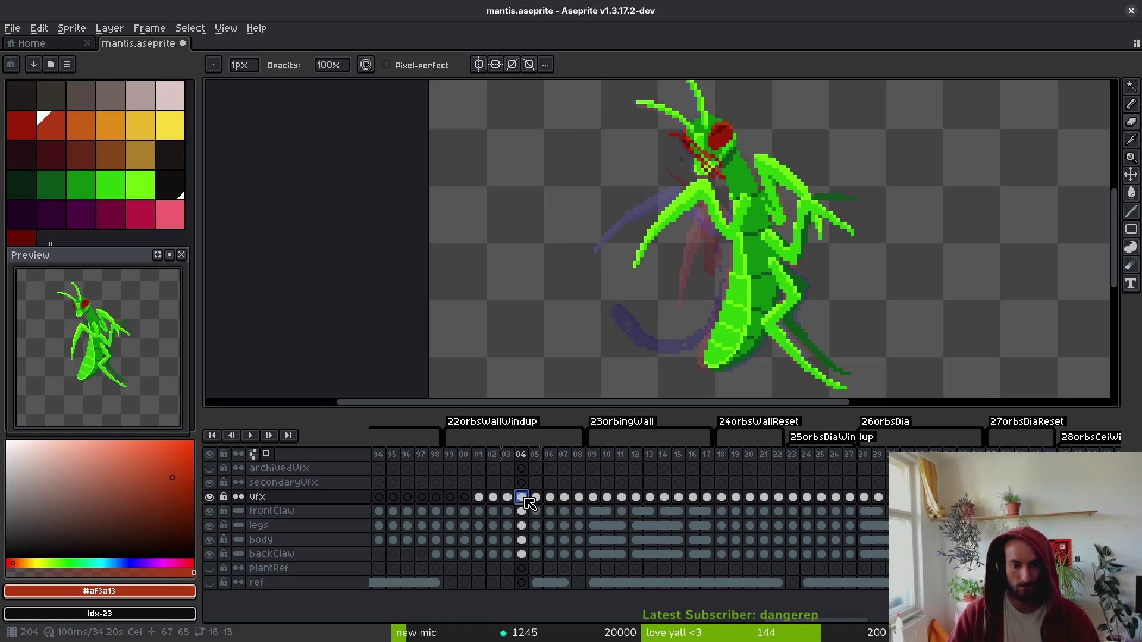
left_click_drag(478, 499, 536, 506)
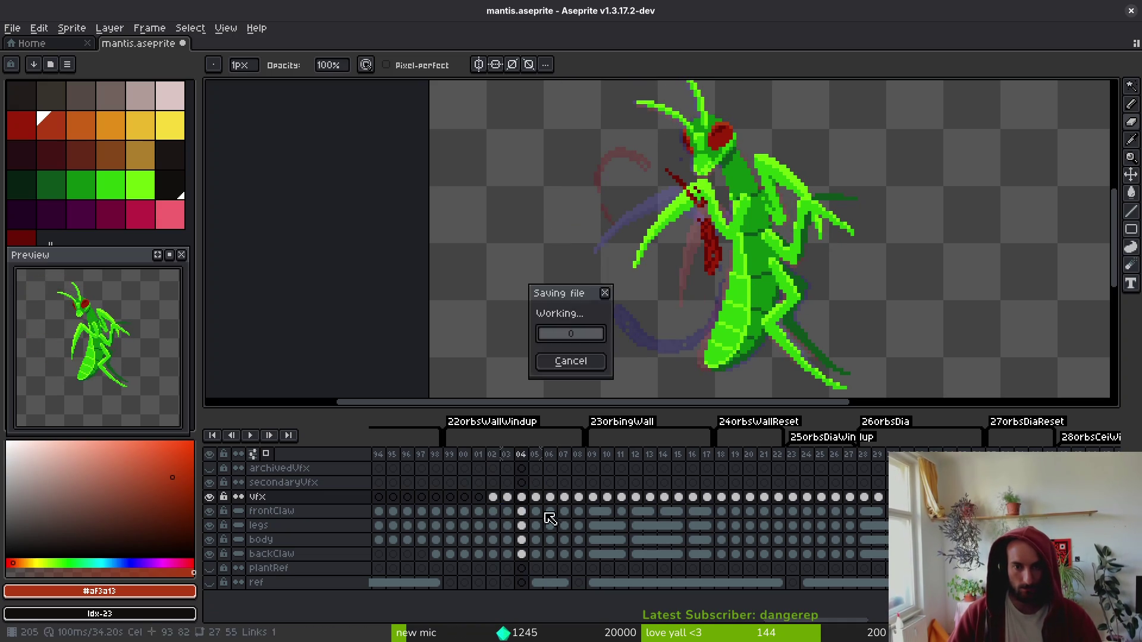
- Flip through frames 03 to 06 to compare the claw's red slash
key("Left")
key("alt")
key("Right")
key("Left")
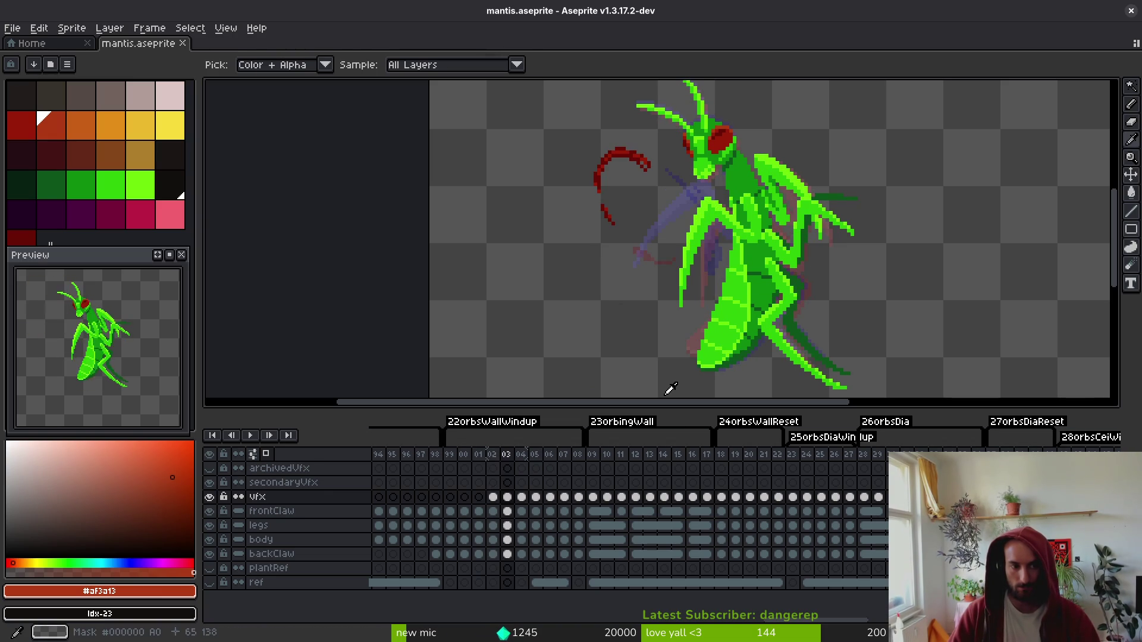
key("Right")
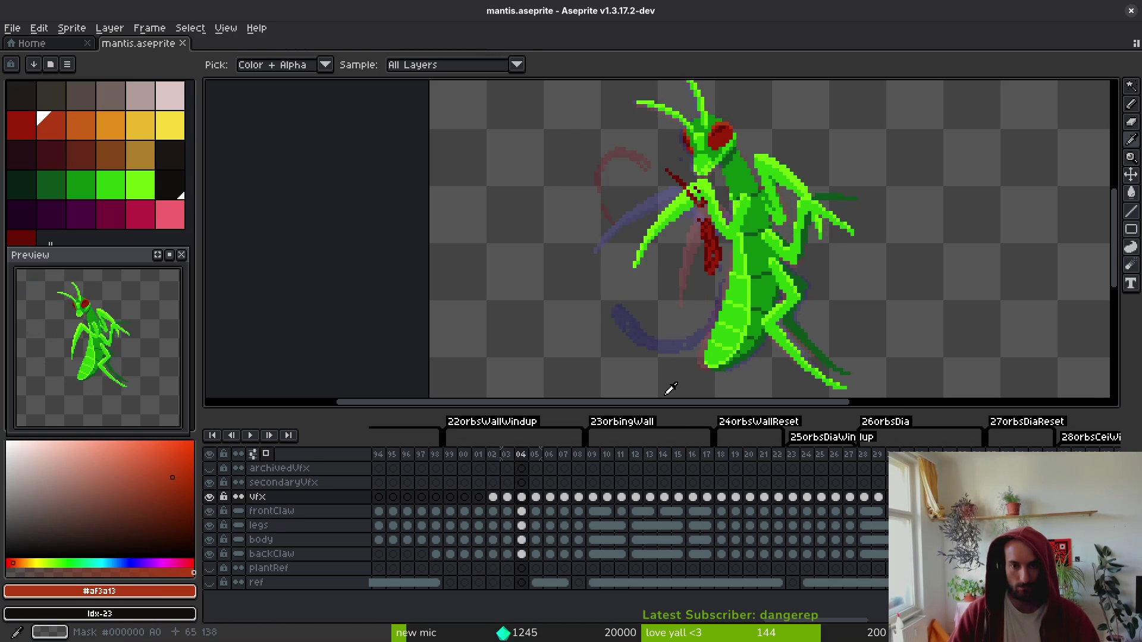
key("Right")
key("Right")
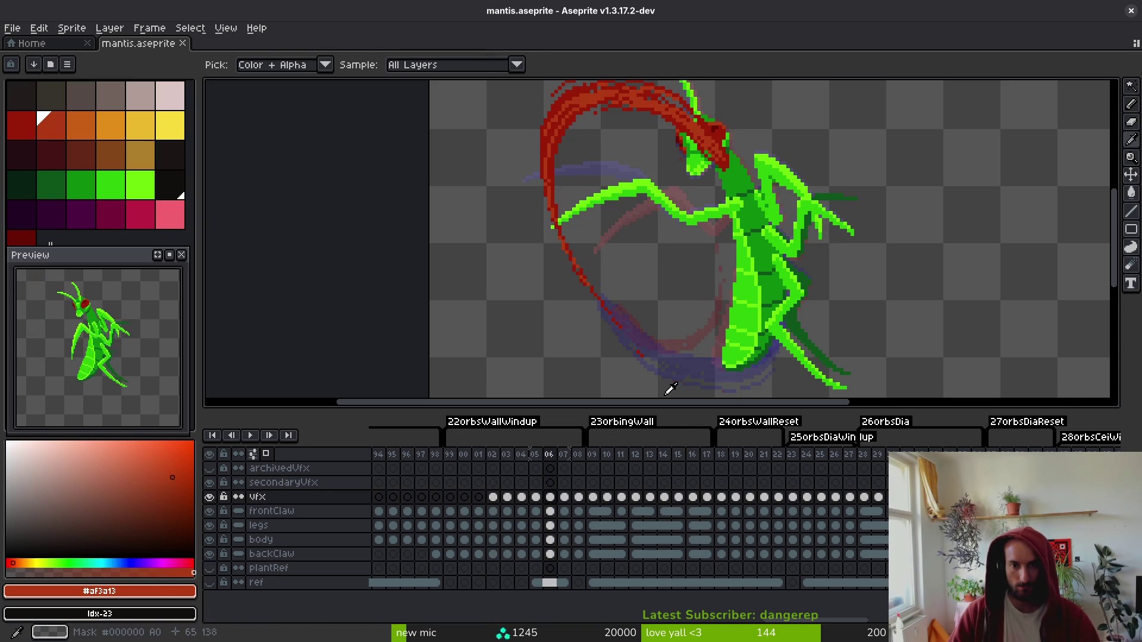
key("Right")
key("Right")
key("b")
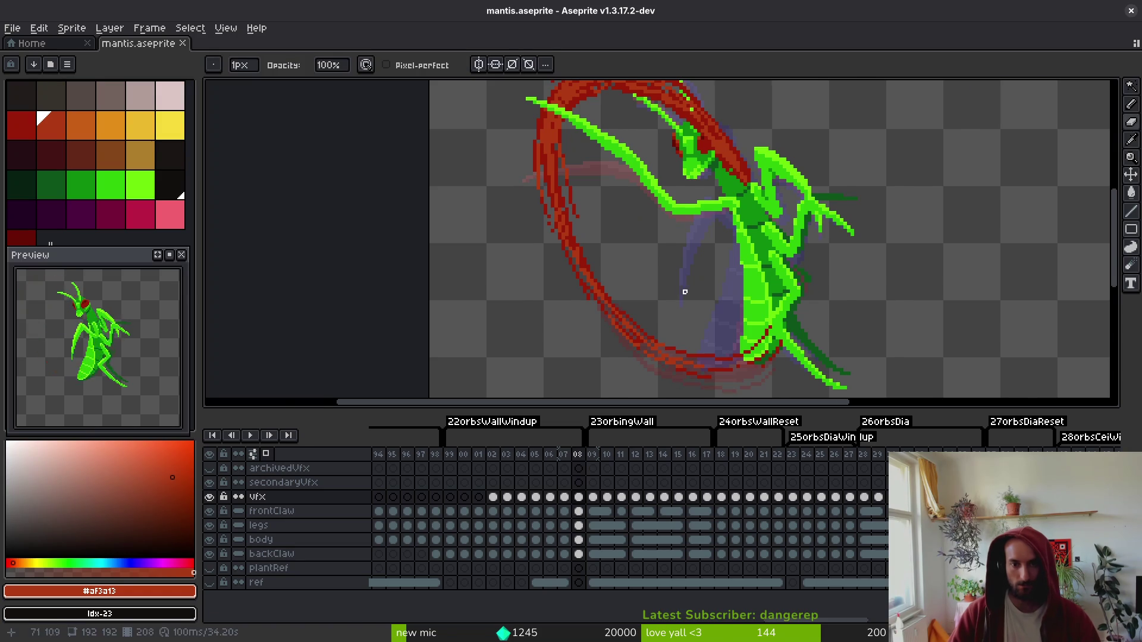
scroll(682, 293, "down", 1)
- Alternate between frames 04 and 05 to compare the slash, settling on frame 04
key("i")
key("Left")
key("Left")
key("Left")
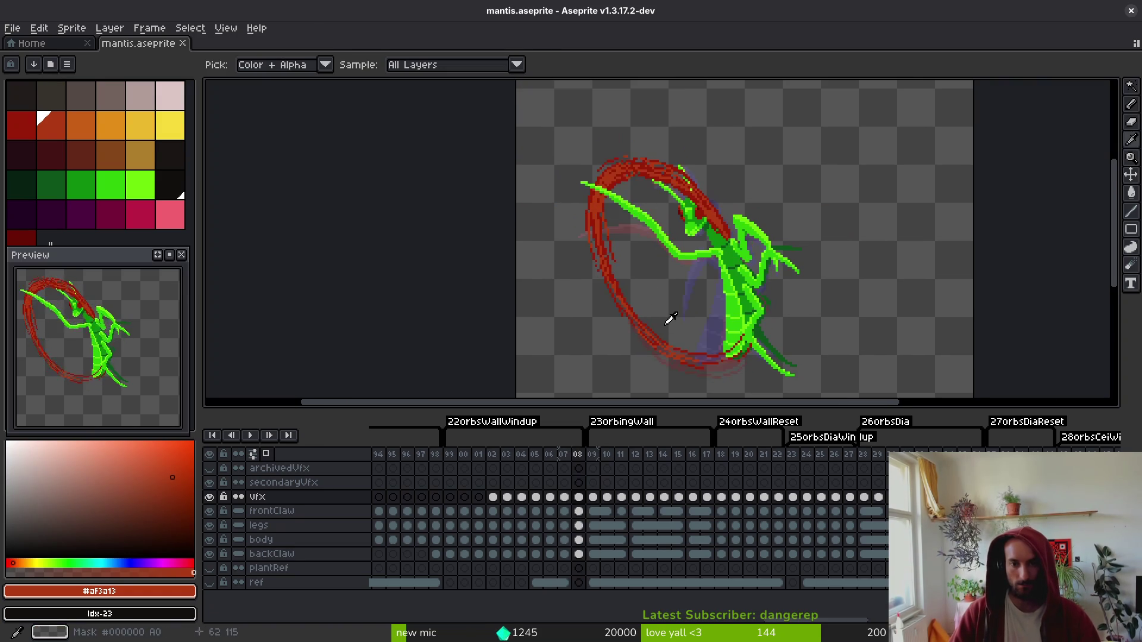
key("Right")
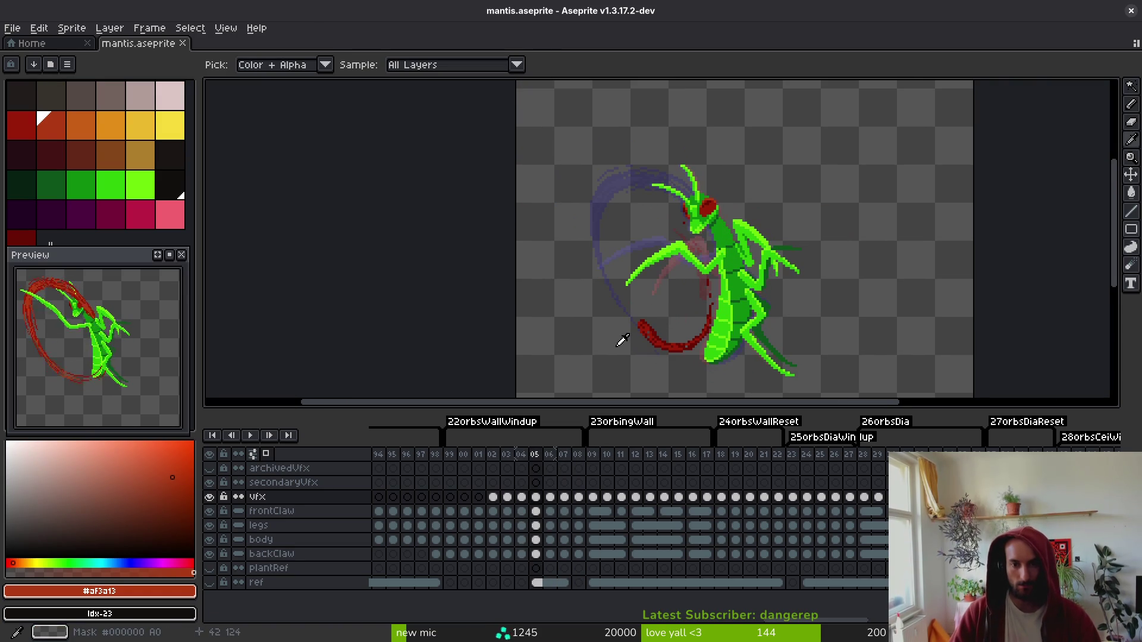
key("Left")
key("Right")
key("b")
key("i")
key("Left")
- Repaint pixels along frame 04's front claw with dark reds picked from the slash
key("b")
scroll(702, 260, "up", 3)
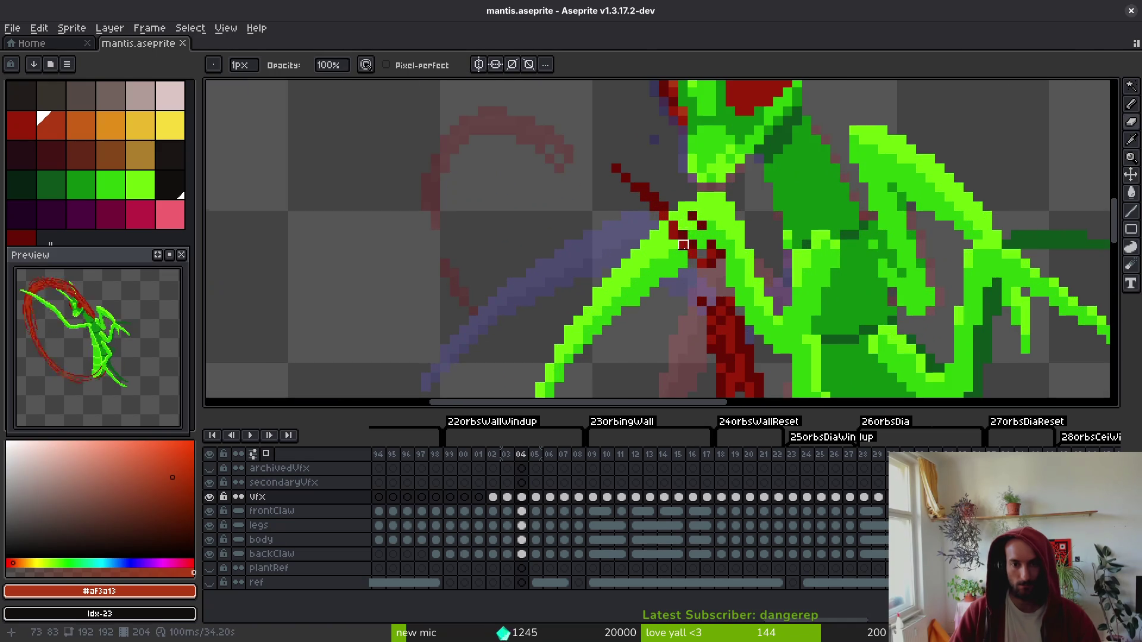
left_click(664, 215)
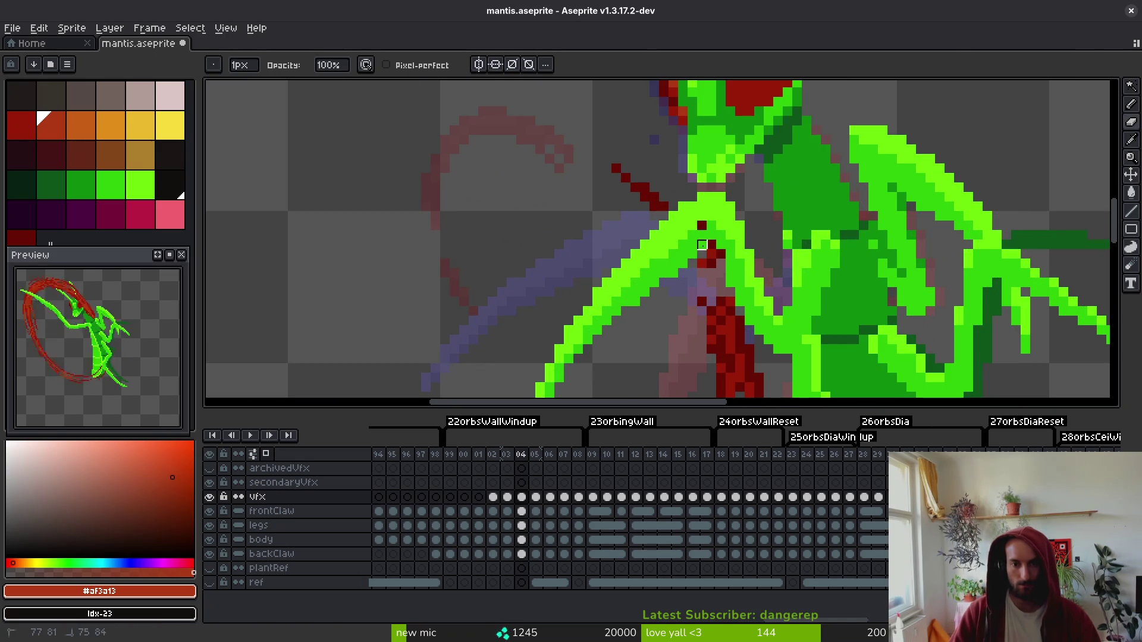
scroll(677, 252, "up", 2)
key("i")
left_click(676, 253)
key("b")
left_click_drag(669, 291, 693, 337)
key("i")
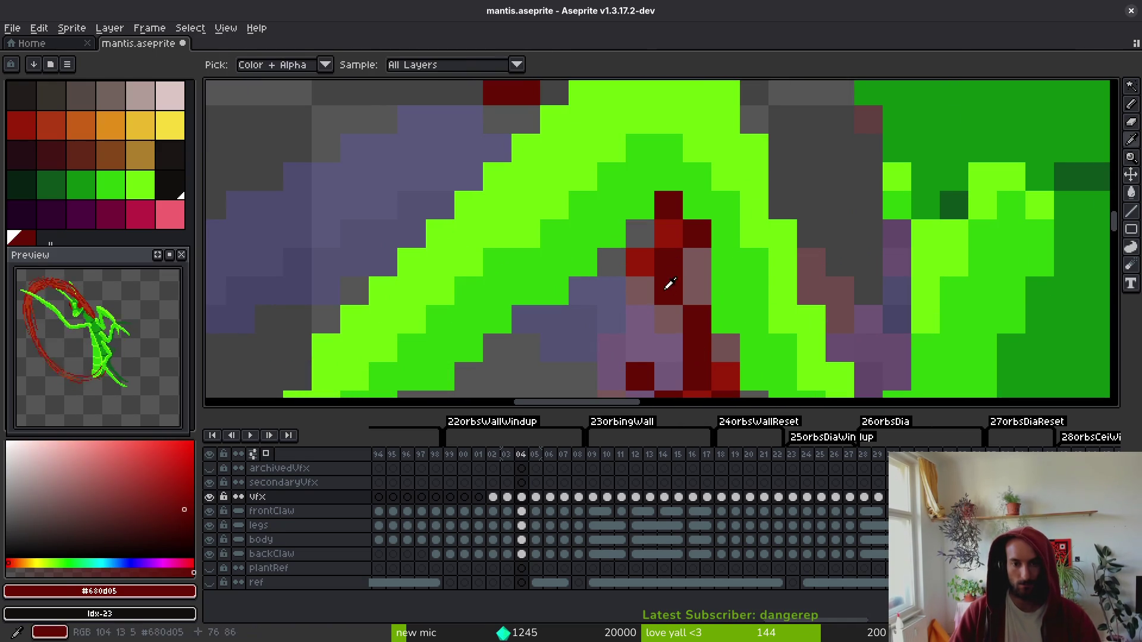
left_click(668, 285)
key("b")
left_click_drag(669, 377, 727, 346)
key("ctrl+z")
left_click(668, 263)
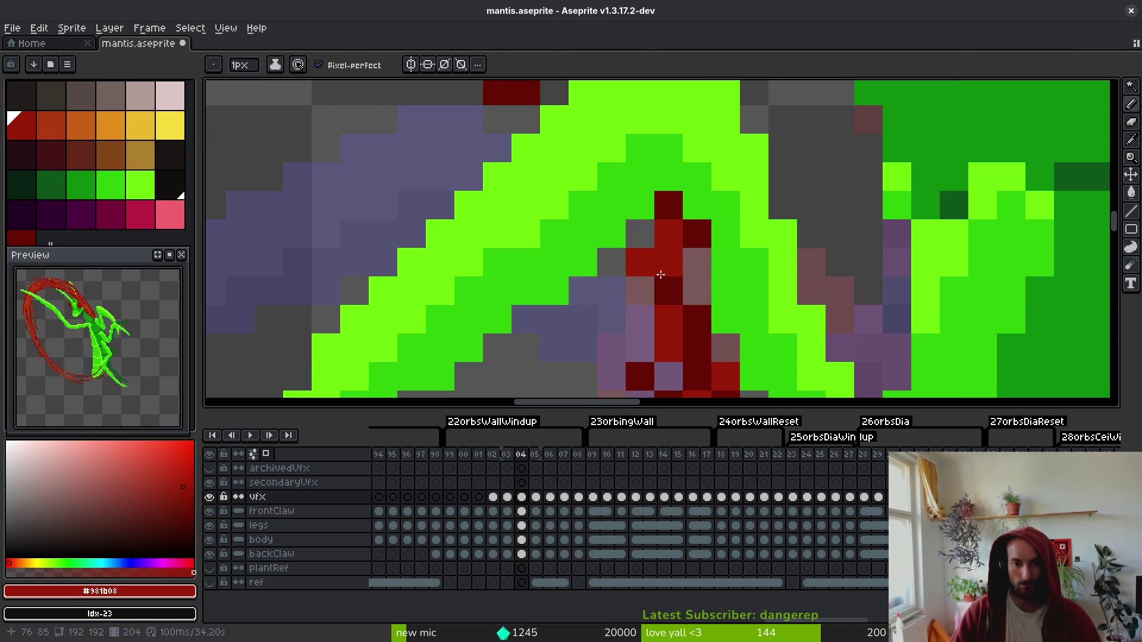
left_click(640, 291)
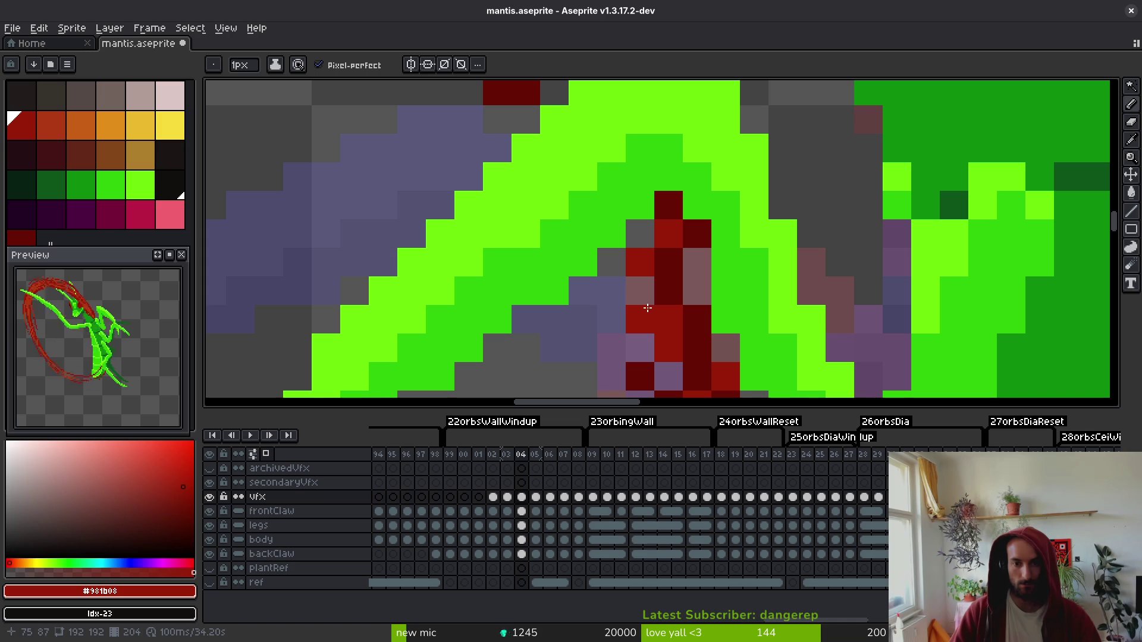
- Redraw claw pixels in the darker red #680d05, undoing stray pixels
key("i")
left_click(702, 335)
key("b")
mouse_move(640, 319)
left_mouse_down()
mouse_move(640, 291)
mouse_move(693, 262)
left_mouse_up()
left_click(640, 348)
key("ctrl+z")
key("i")
key("b")
key("ctrl+z")
left_click(640, 234)
scroll(681, 257, "down", 3)
scroll(654, 256, "up", 2)
scroll(632, 256, "down", 5)
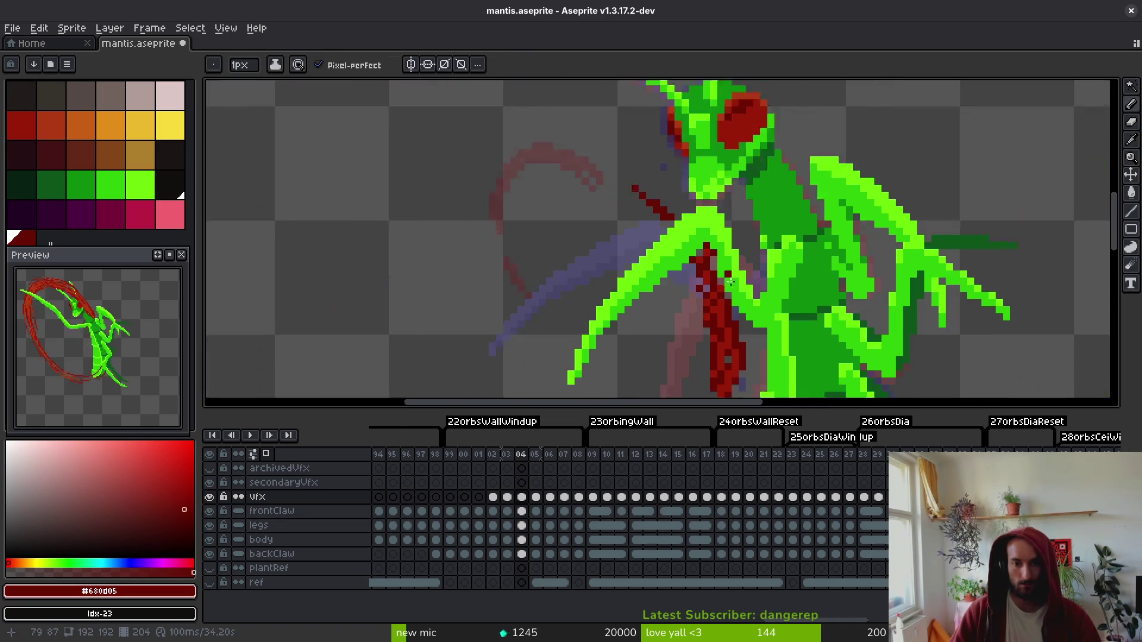
scroll(724, 289, "up", 5)
- Paint a #981b08 dark-red line along the claw edge and save mantis.aseprite
key("i")
left_click(723, 289)
key("b")
left_click(761, 309)
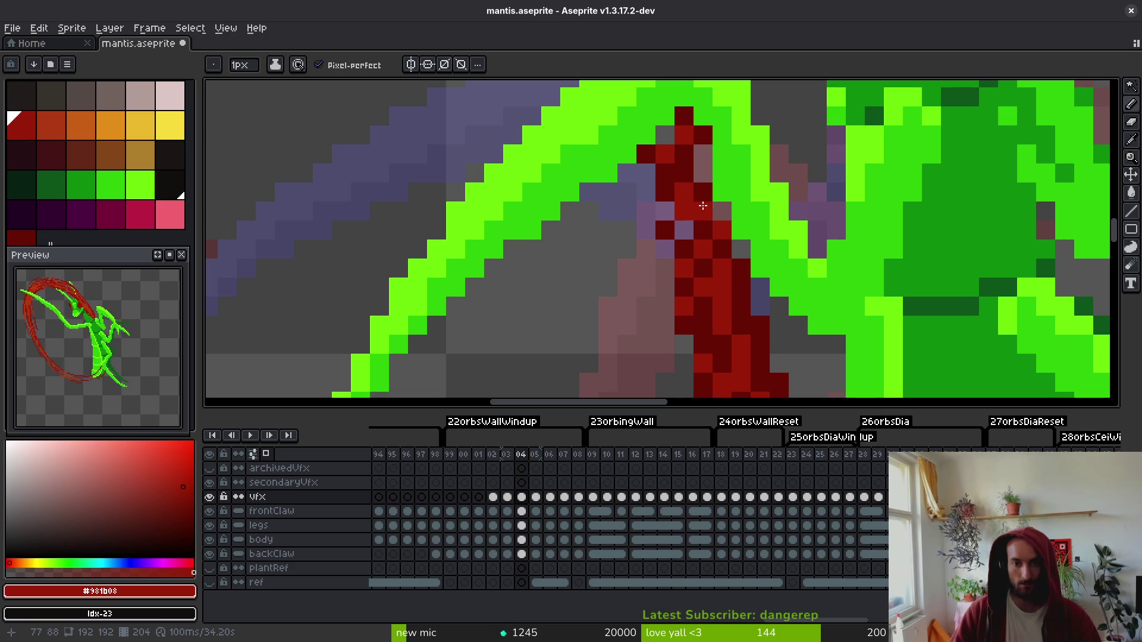
left_click_drag(663, 174, 705, 172)
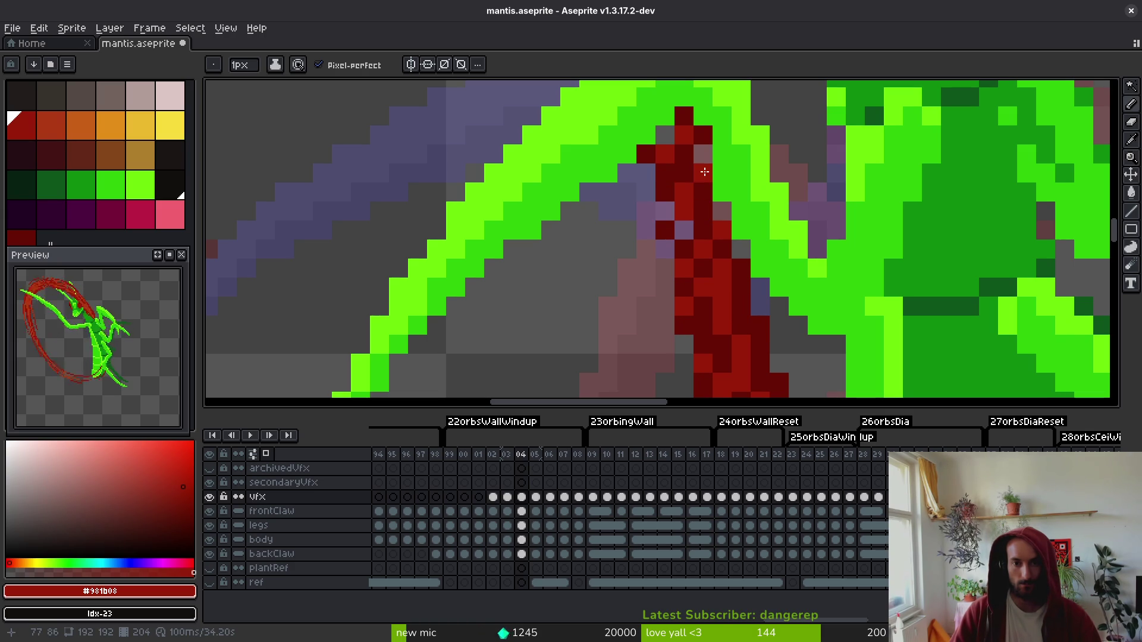
scroll(704, 172, "down", 7)
key("ctrl+s")
- Erase stray pixels beside the claw, pick #680d05, and save the file
scroll(662, 163, "up", 10)
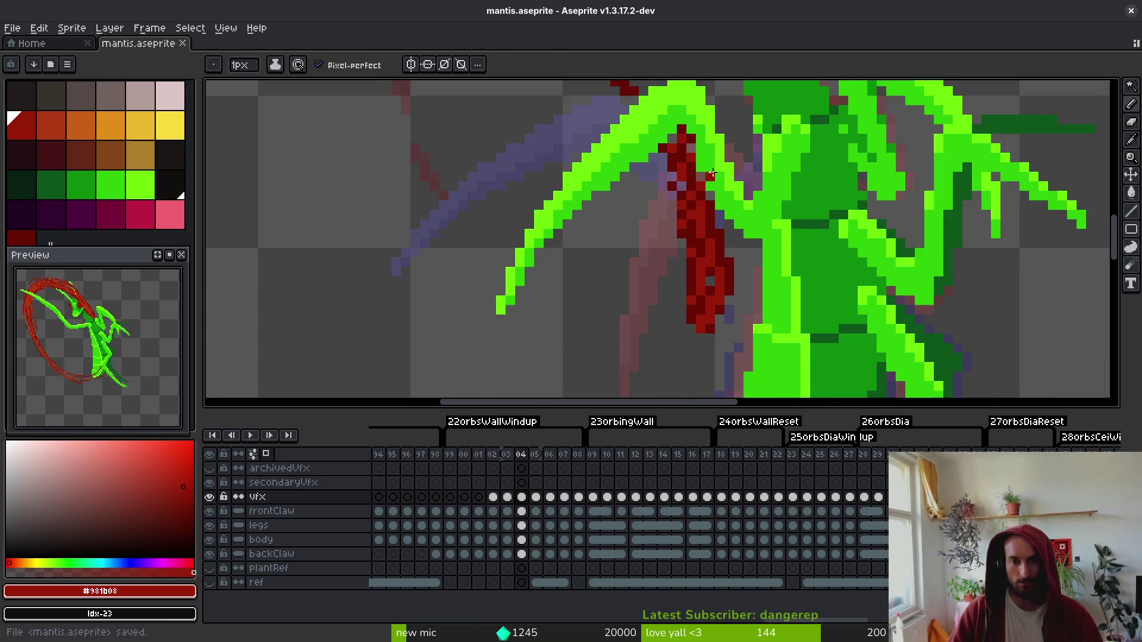
key("e")
left_click_drag(662, 162, 694, 234)
left_click_drag(625, 234, 678, 230)
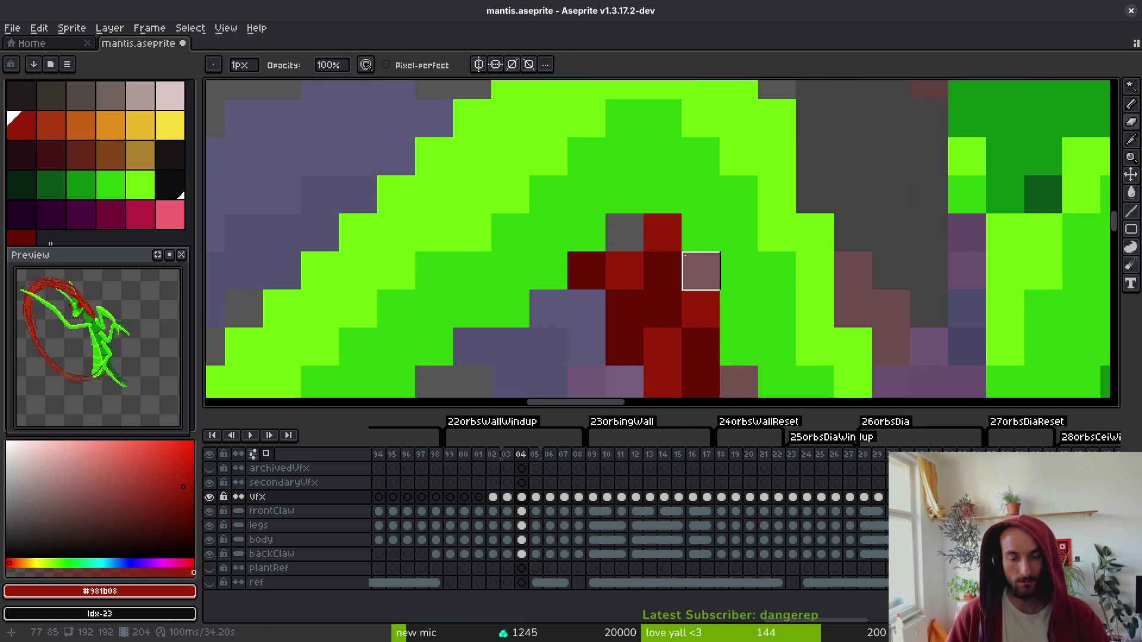
scroll(697, 305, "down", 6)
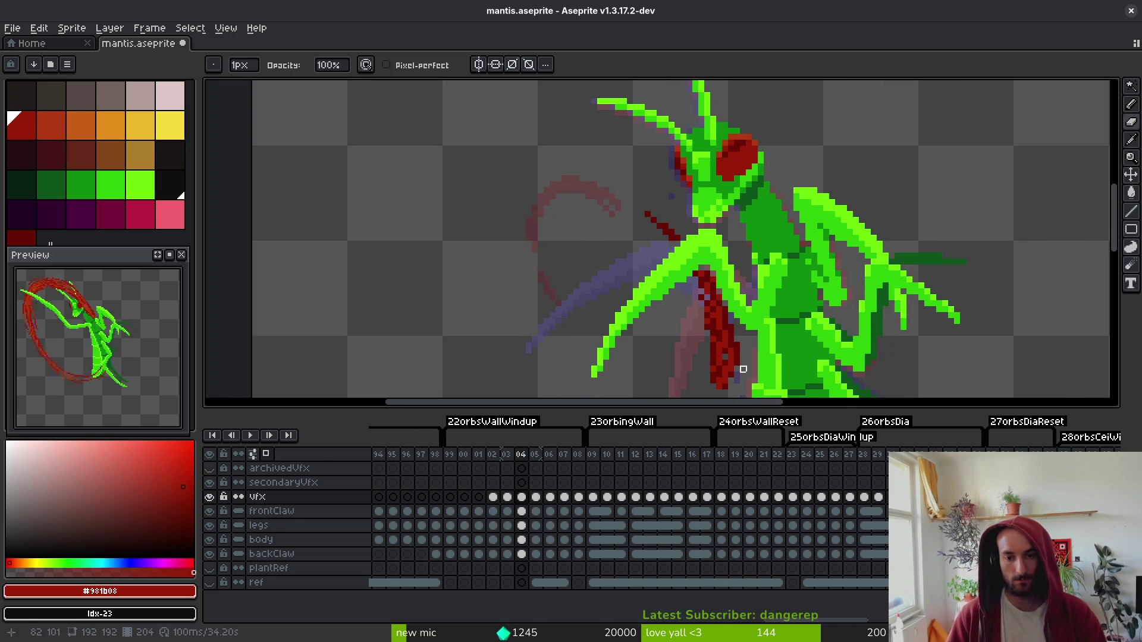
scroll(710, 300, "up", 3)
left_click(706, 247, "alt")
scroll(705, 247, "down", 3)
key("ctrl+s")
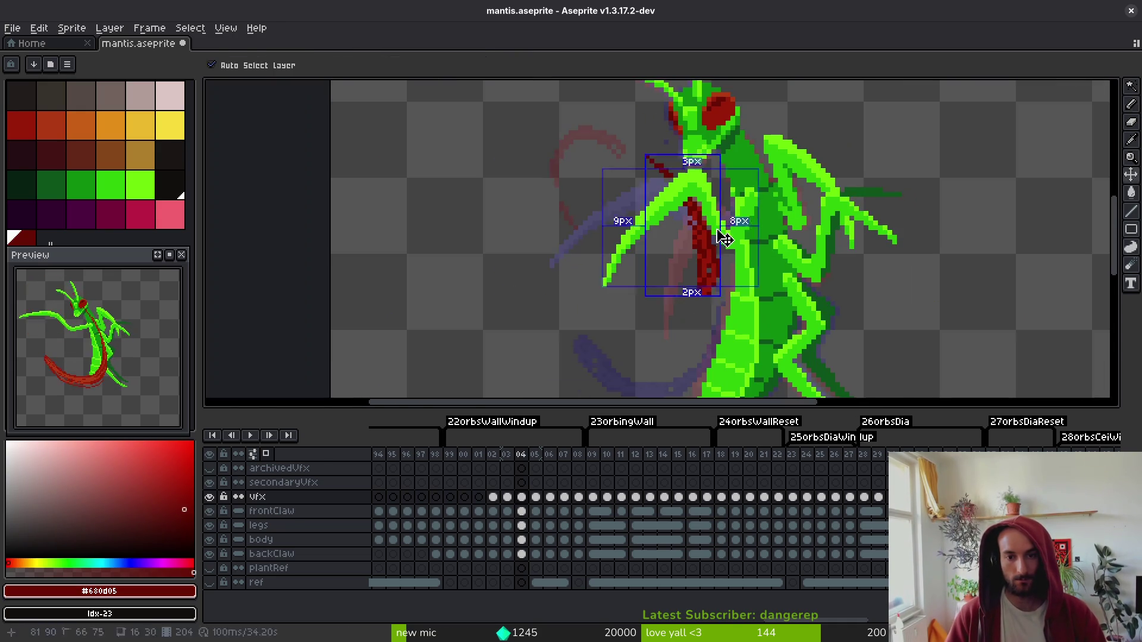
- Add bright-red pixels from the slash onto the claw and save again
scroll(706, 247, "up", 2)
left_click(711, 298, "alt")
scroll(712, 298, "up", 1)
left_click(602, 178)
key("ctrl+z")
mouse_move(589, 146)
left_mouse_down()
mouse_move(595, 178)
mouse_move(645, 202)
left_mouse_up()
left_click(612, 194)
key("ctrl+z")
key("ctrl+z")
scroll(684, 250, "down", 8)
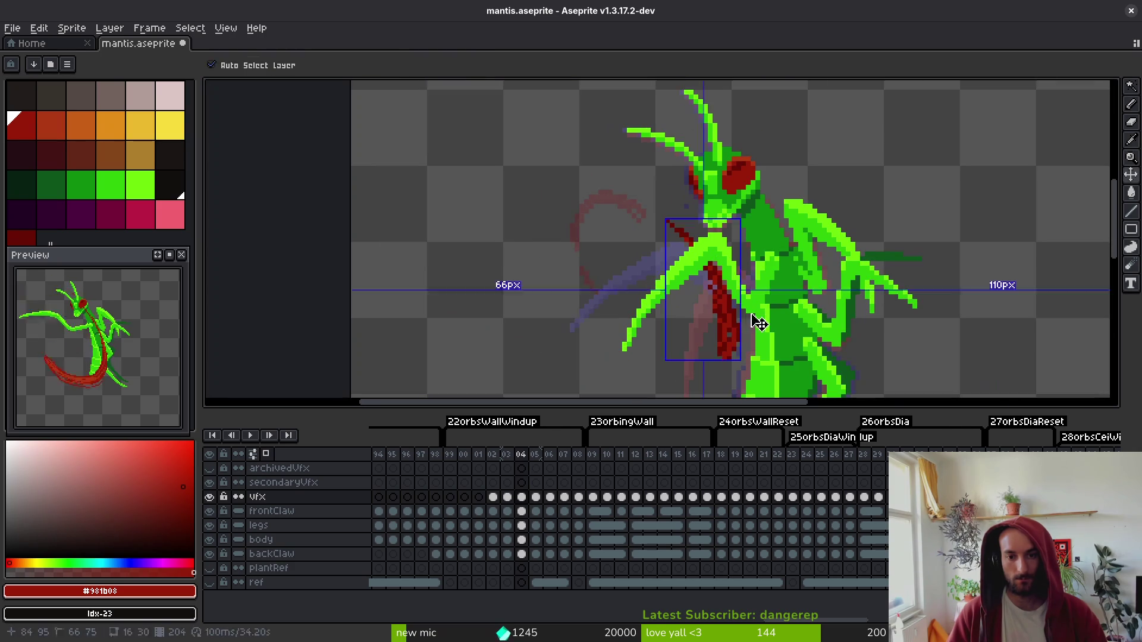
key("ctrl+s")
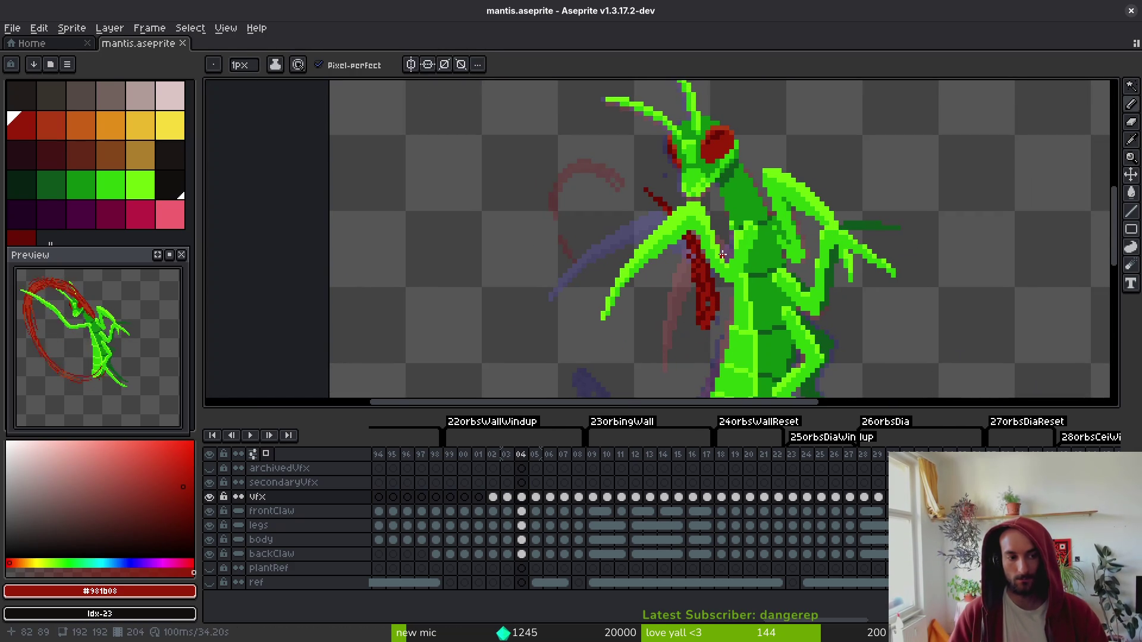
key("Left")
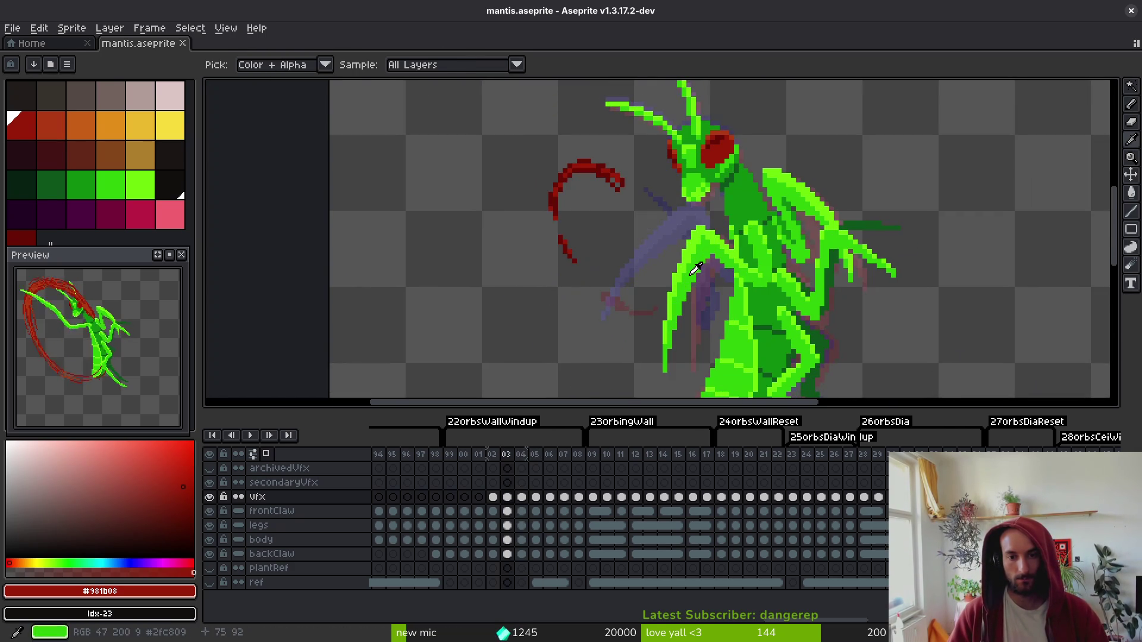
scroll(733, 293, "down", 3)
key("alt")
key("Right")
key("Right")
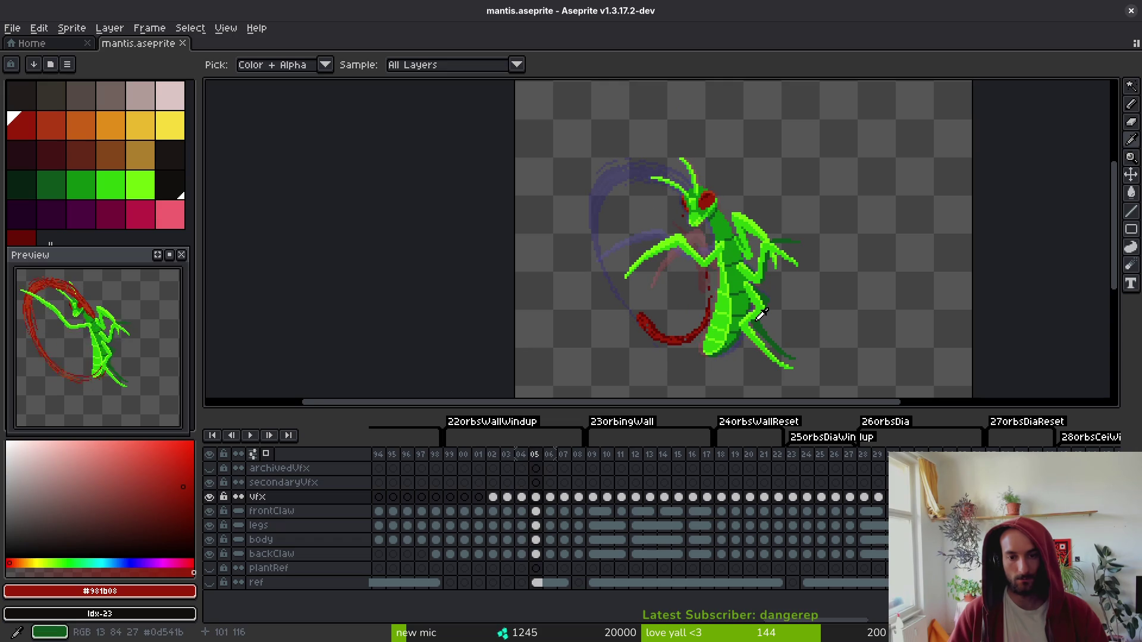
key("Right")
key("Right")
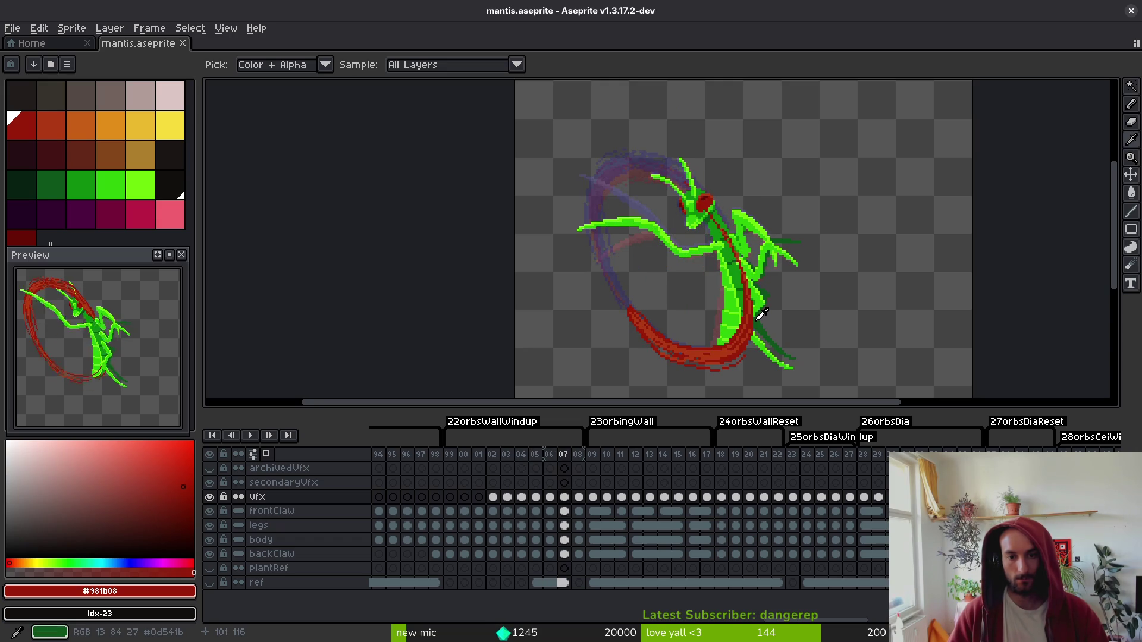
key("Right")
key("Left")
key("Right")
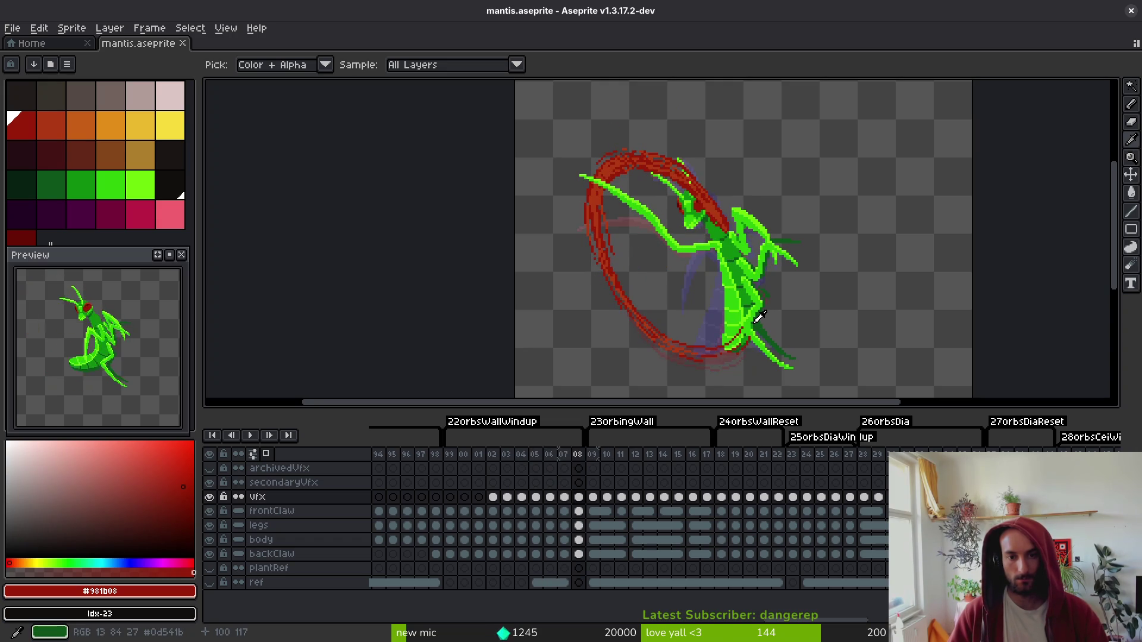
key("Right")
left_click(759, 317)
key("Left")
key("Right")
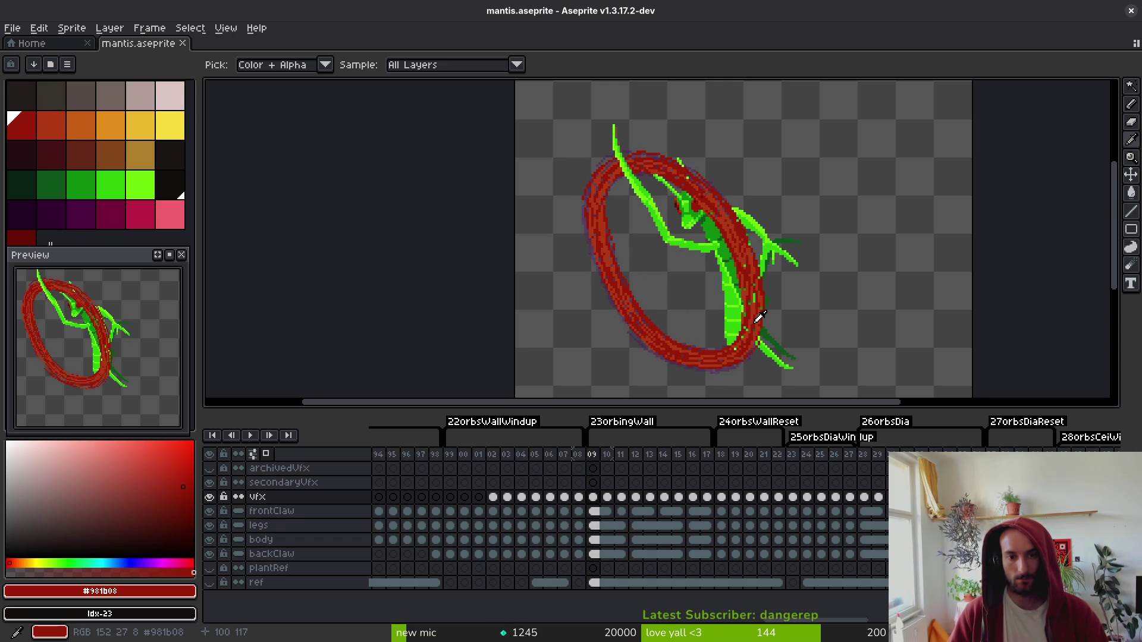
key("Right")
key("Left")
left_click(751, 319)
key("Right")
key("Left")
key("Right")
key("Right")
key("Right")
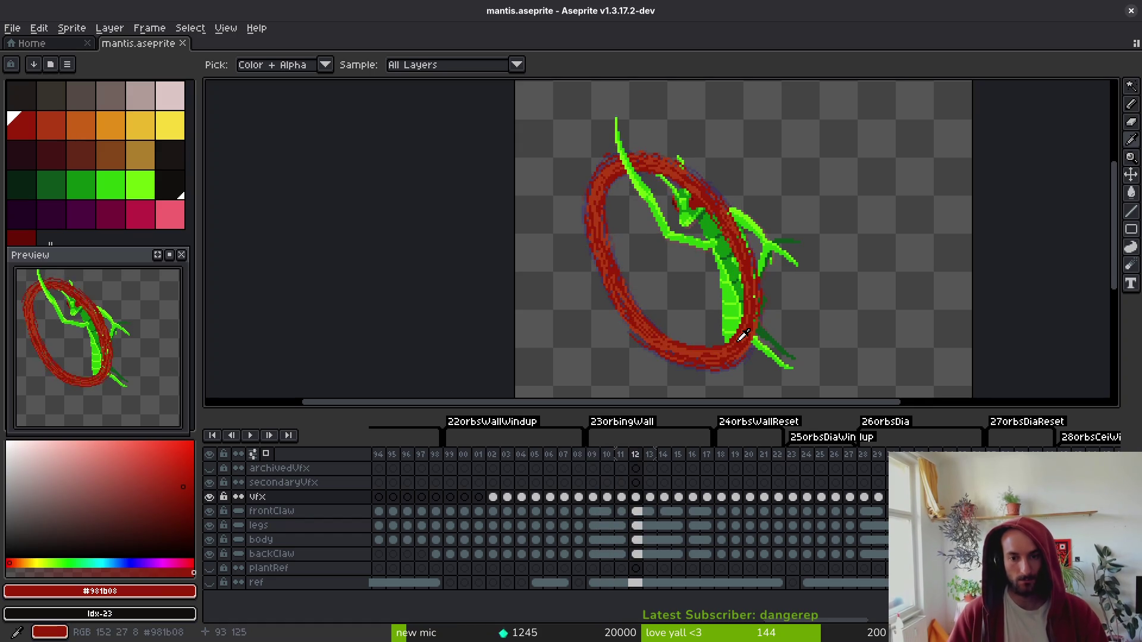
key("Left")
key("Left")
key("Left")
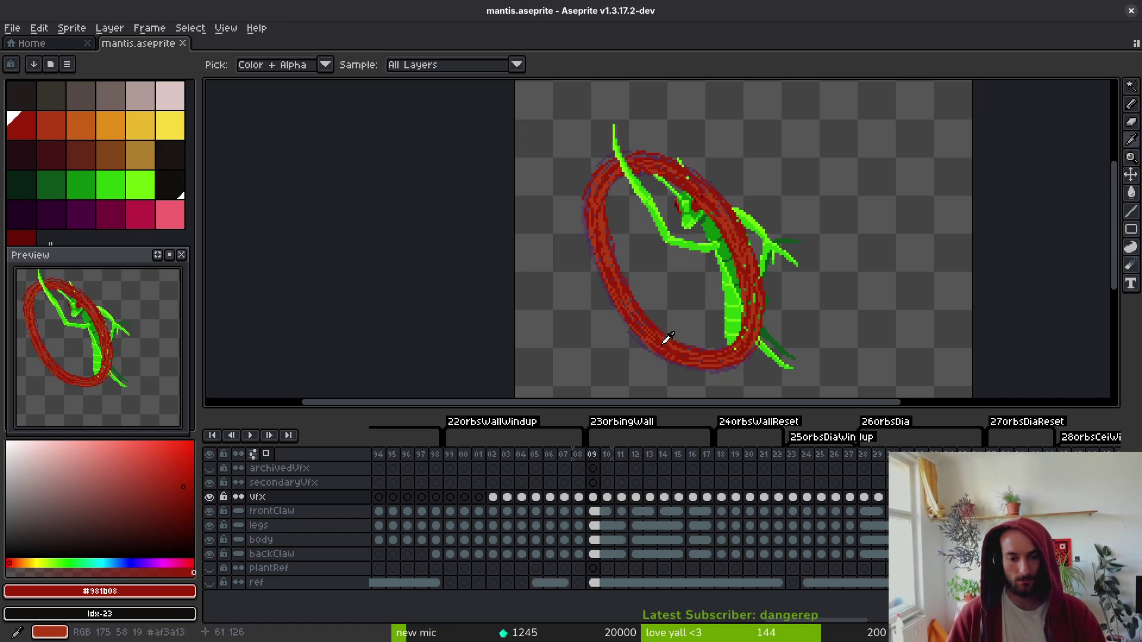
key("Left")
key("Left")
key("Left")
key("Left")
key("Left")
key("Right")
key("Right")
key("Right")
key("Right")
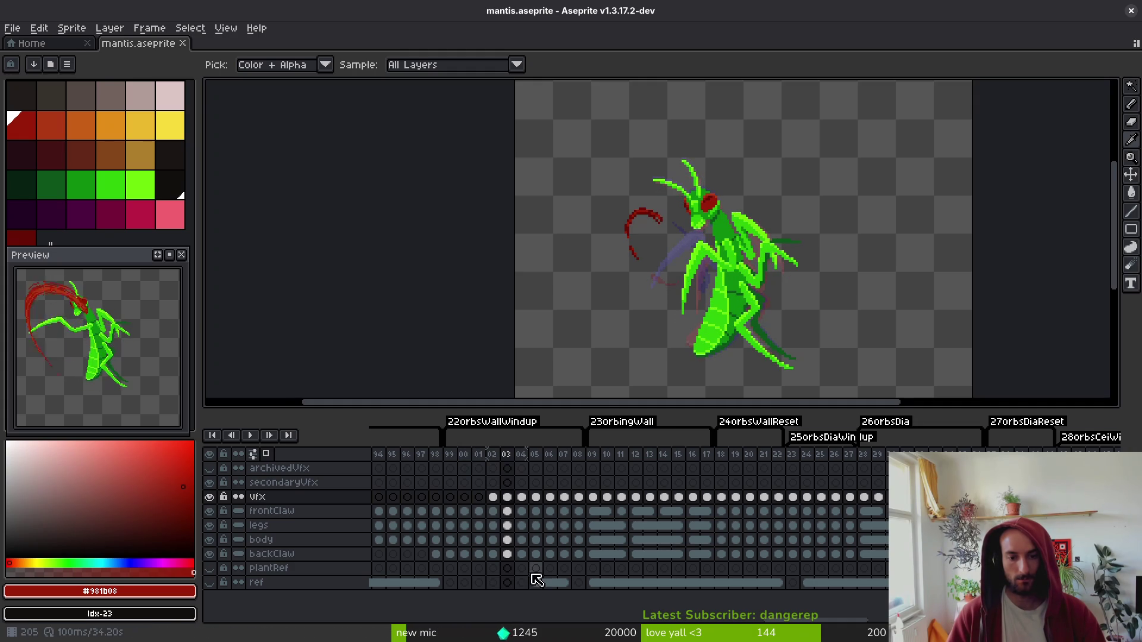
left_click(509, 540)
key("Right")
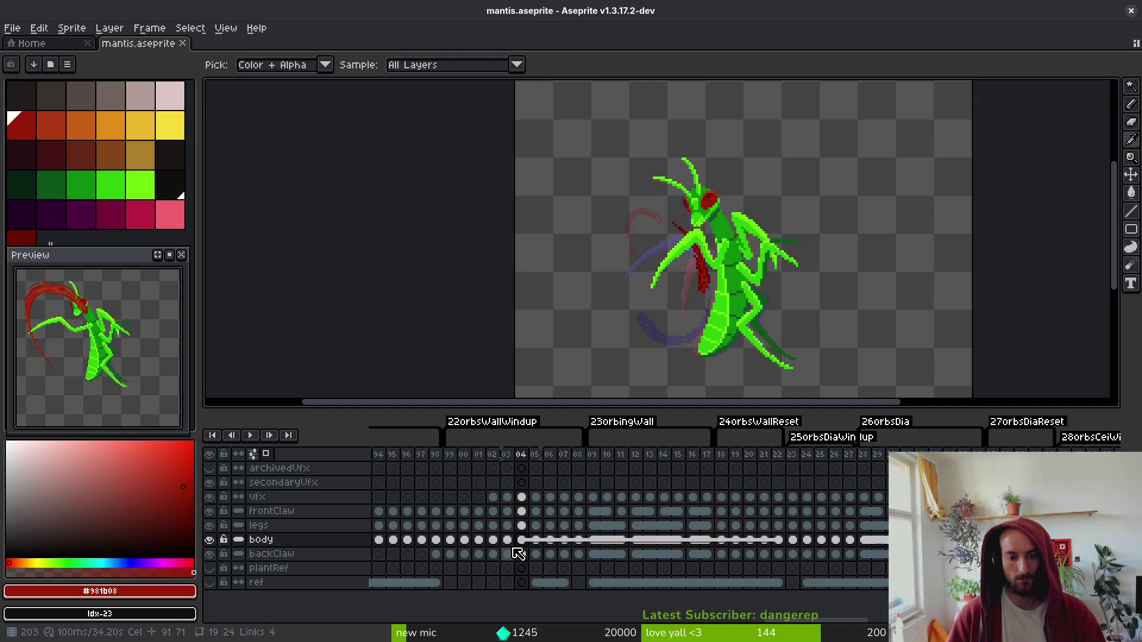
key("Left")
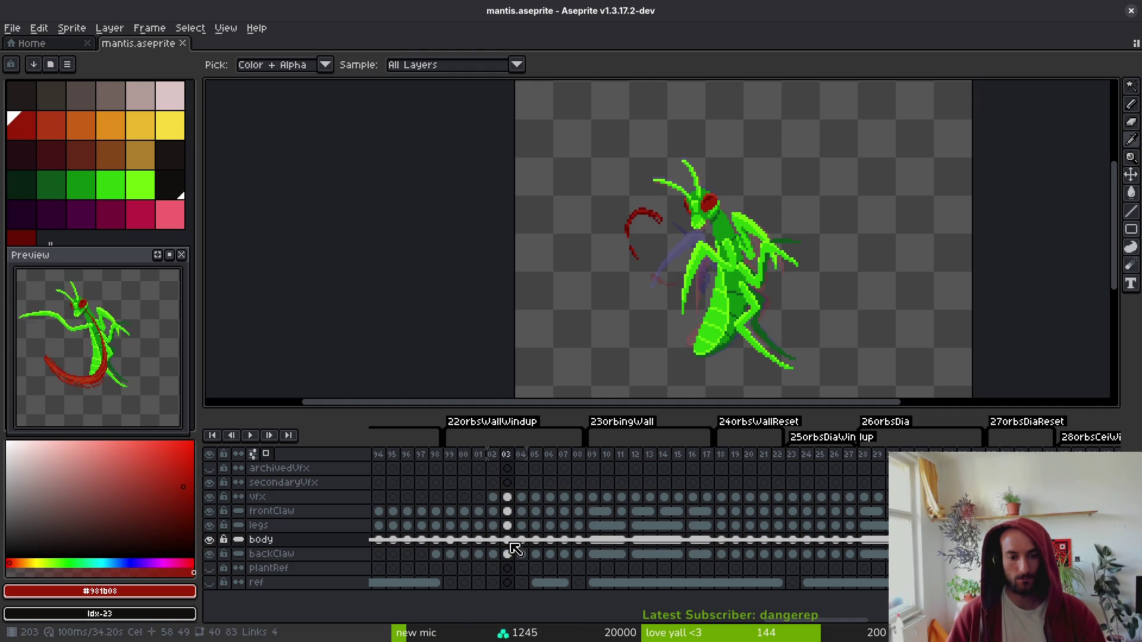
left_click_drag(510, 543, 457, 543)
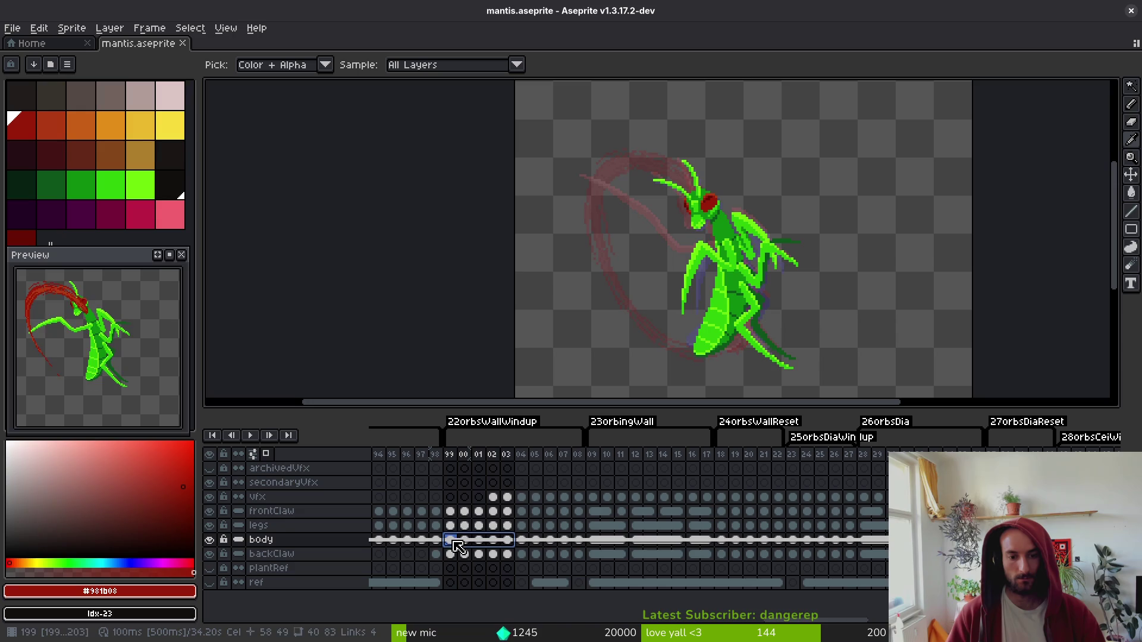
left_click(788, 467)
key("alt+b")
key("alt+b")
key("alt+b")
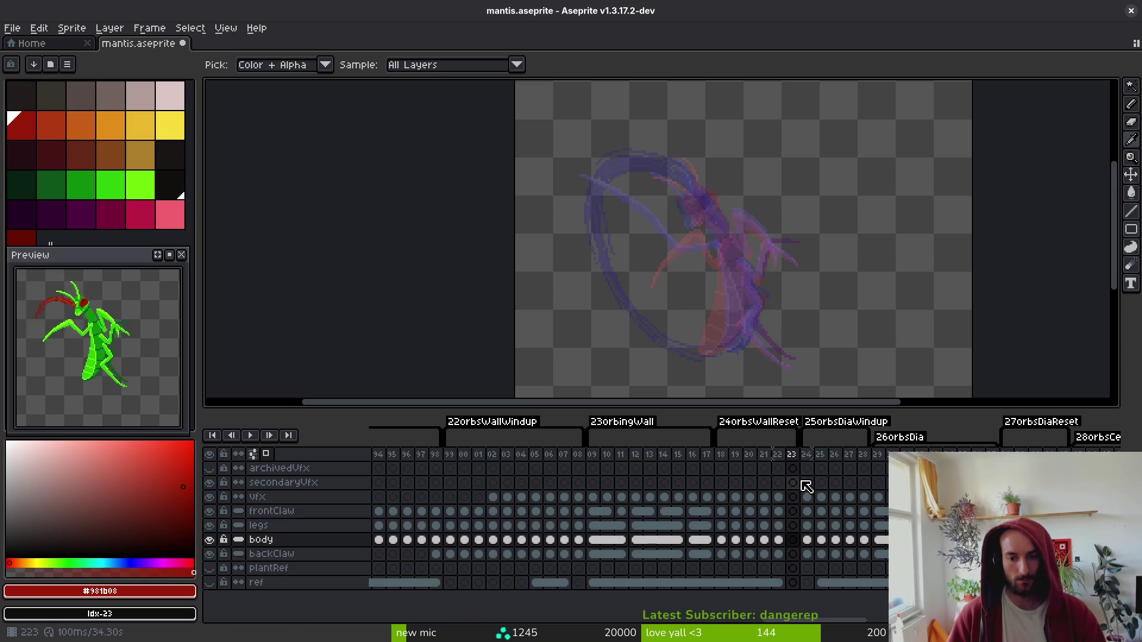
key("alt+b")
key("alt+b")
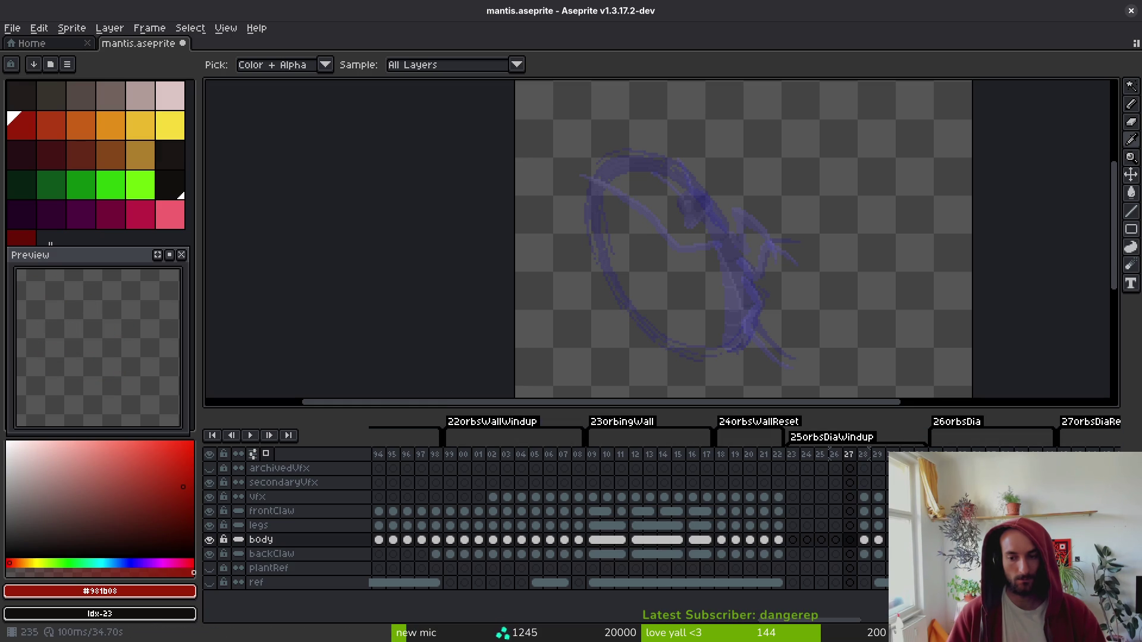
scroll(783, 506, "right", 4)
scroll(625, 518, "right", 3)
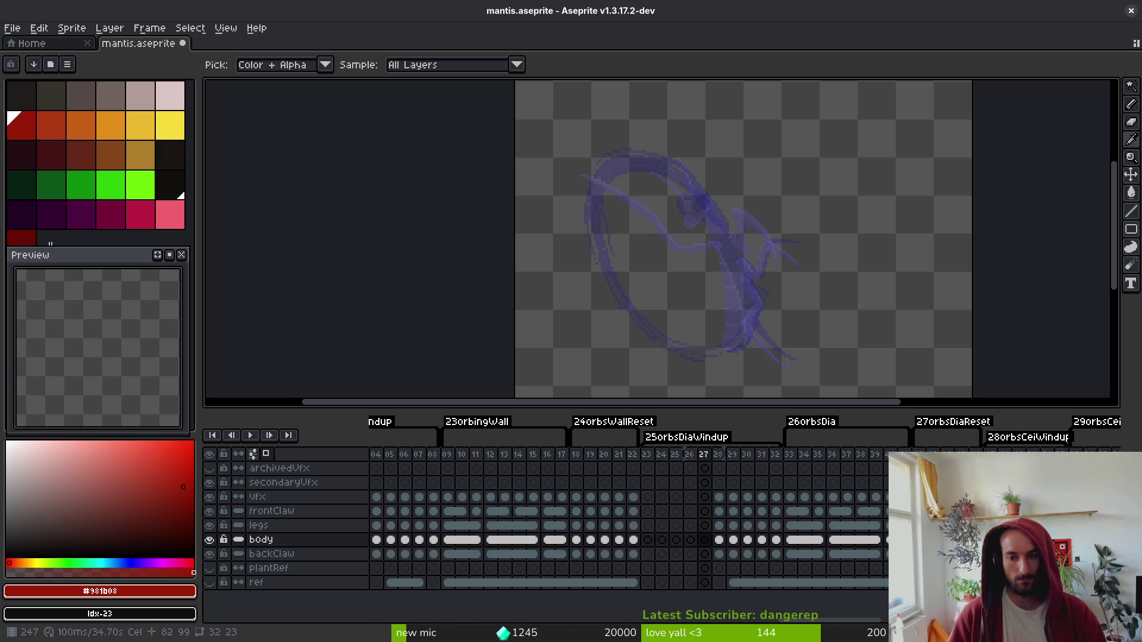
left_click(634, 511)
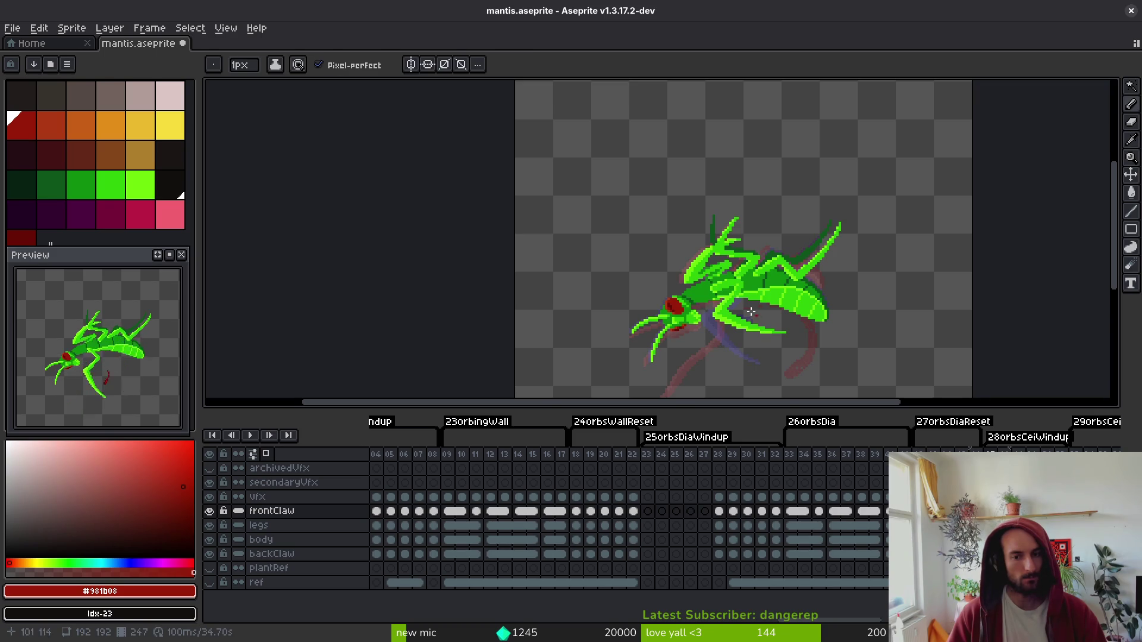
left_click_drag(747, 307, 619, 223)
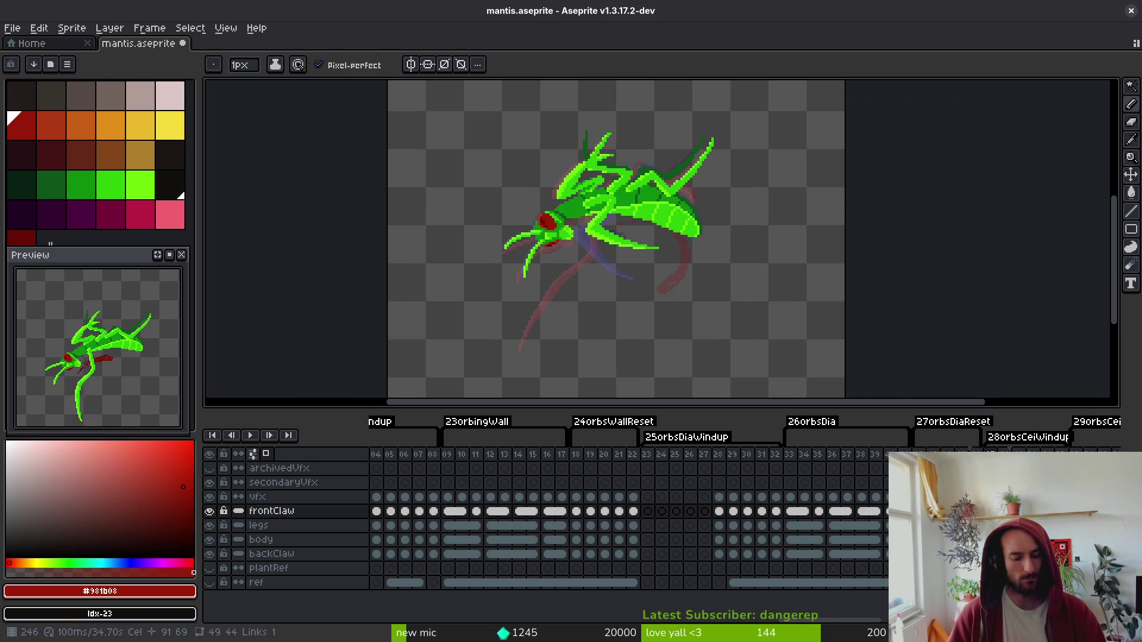
key("Right")
key("Right")
key("Right")
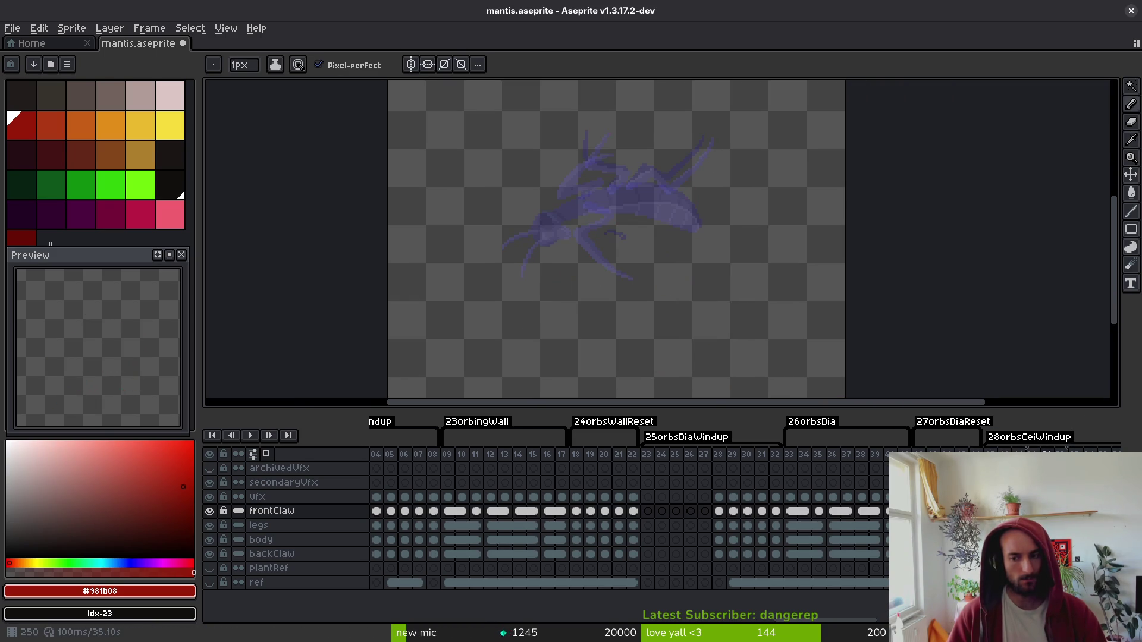
key("Right")
key("Right")
key("Right")
key("Right")
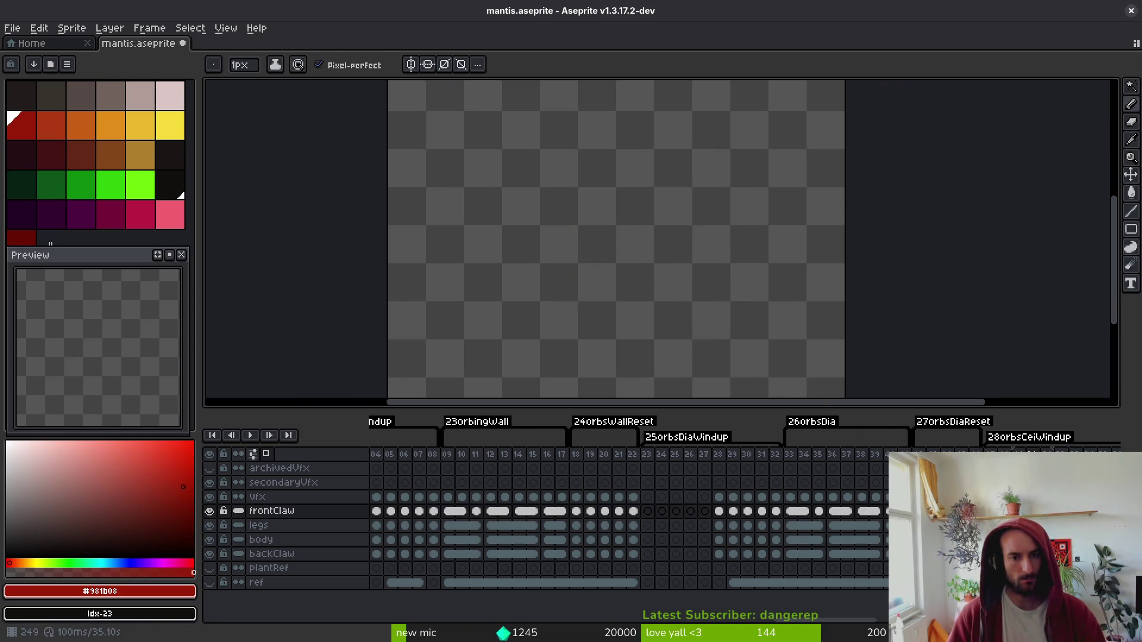
key("Right")
key("Down")
key("Down")
key("Down")
key("Left")
key("Left")
key("Left")
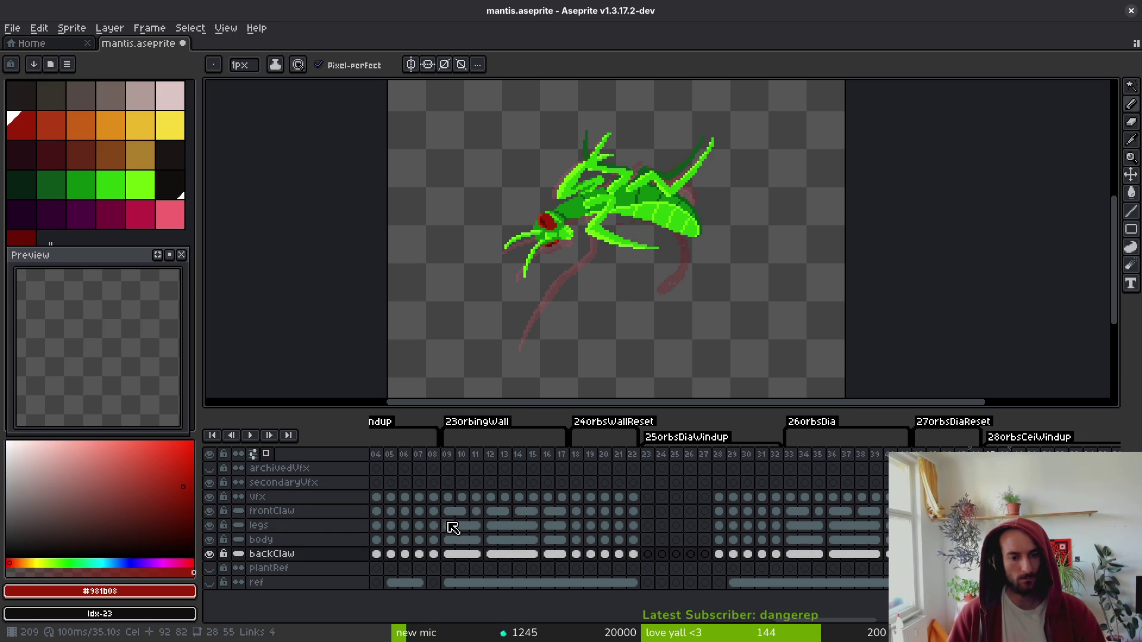
scroll(617, 508, "left", 5)
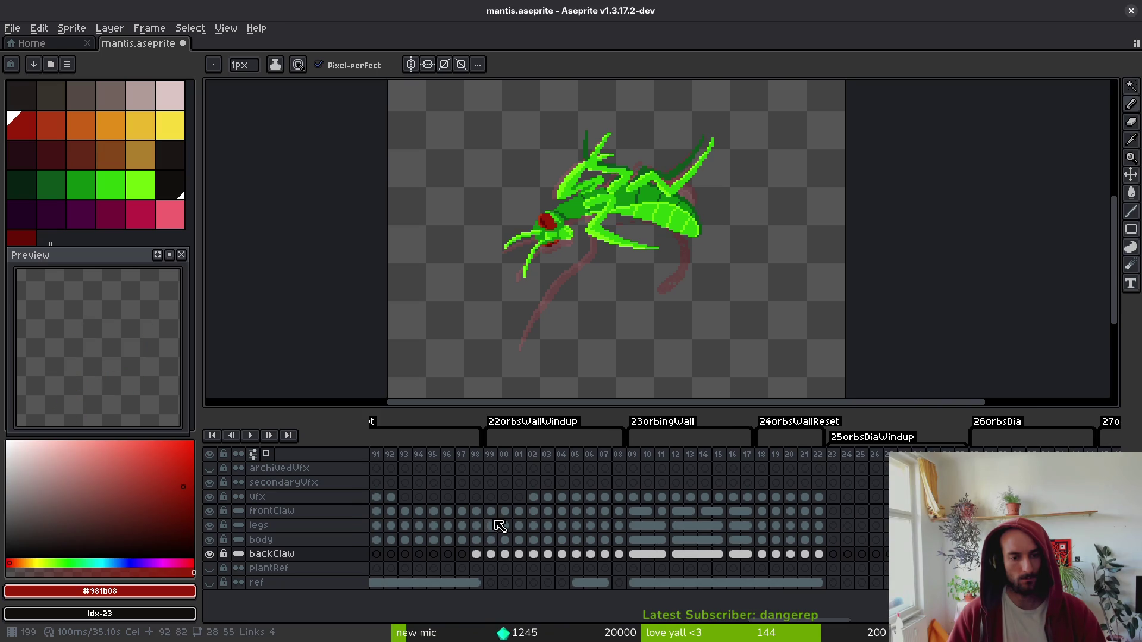
left_click(491, 554)
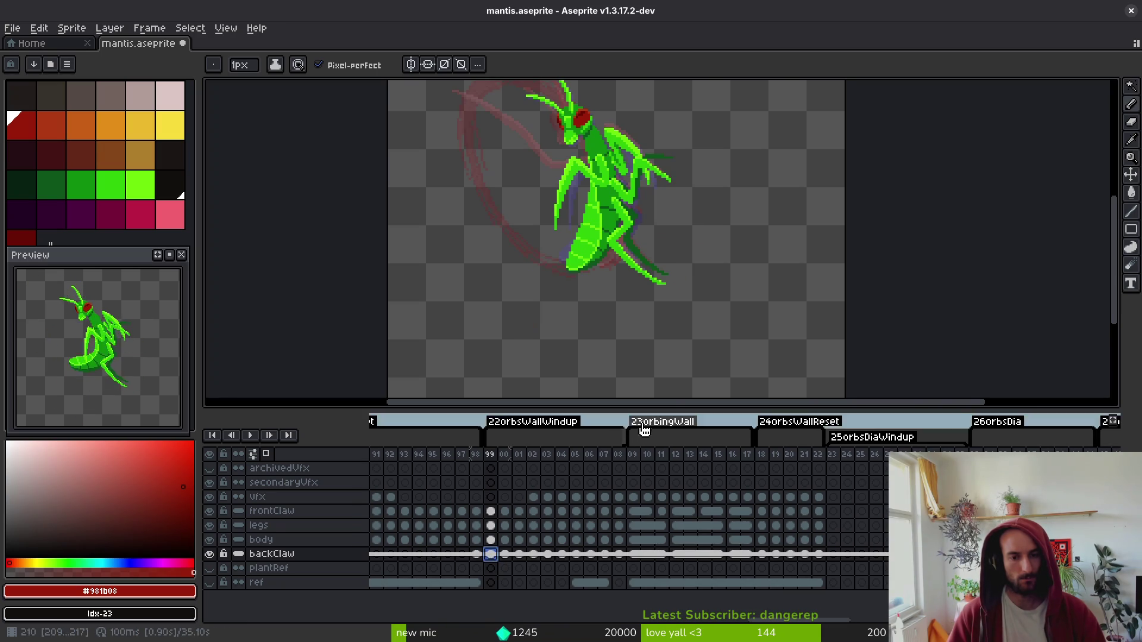
left_click(548, 555)
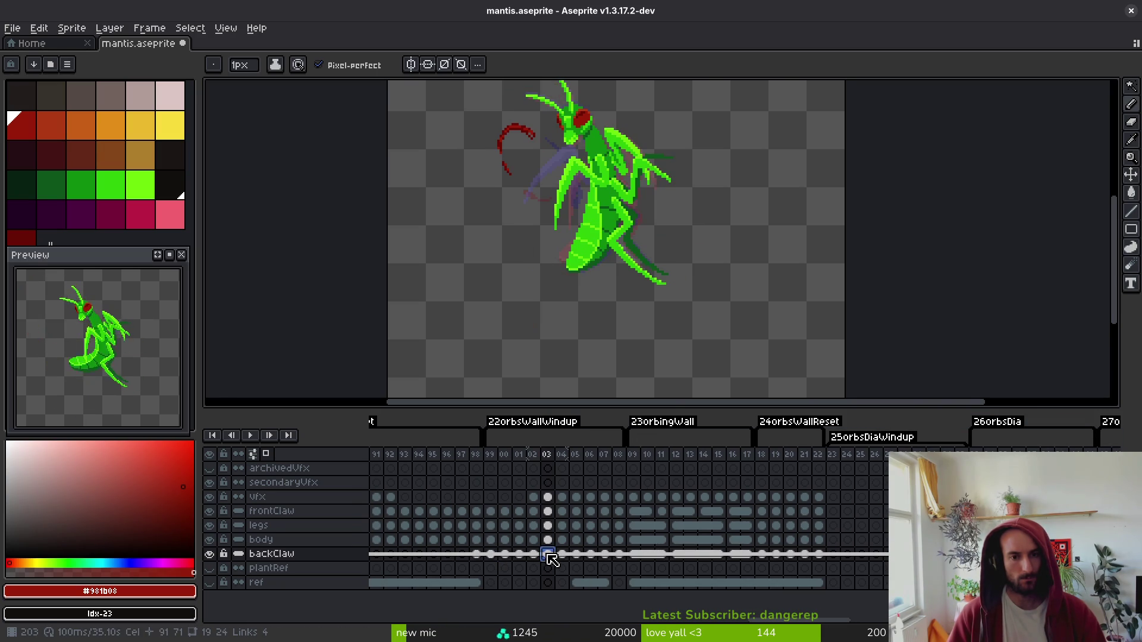
left_click(561, 555)
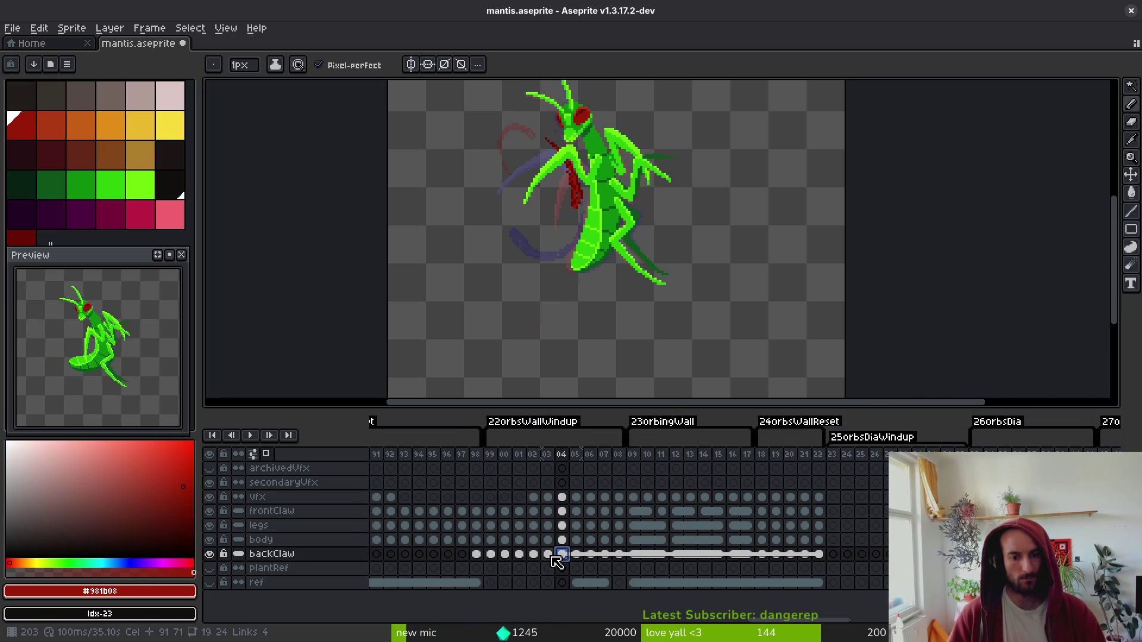
left_click(548, 556)
left_click(534, 556)
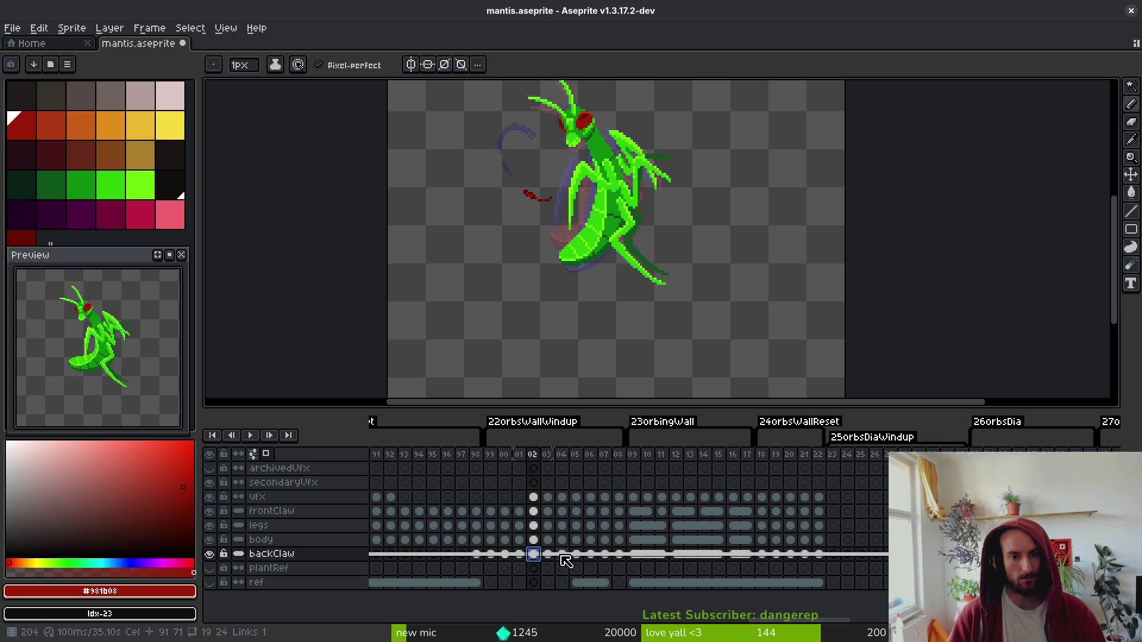
left_click(562, 555)
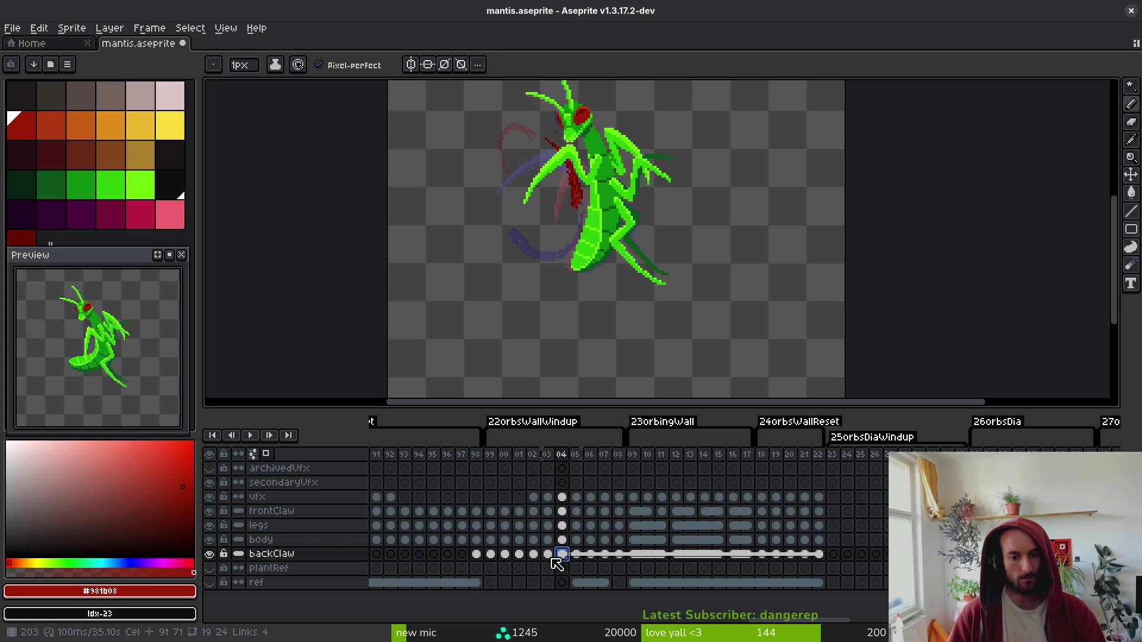
left_click(533, 555)
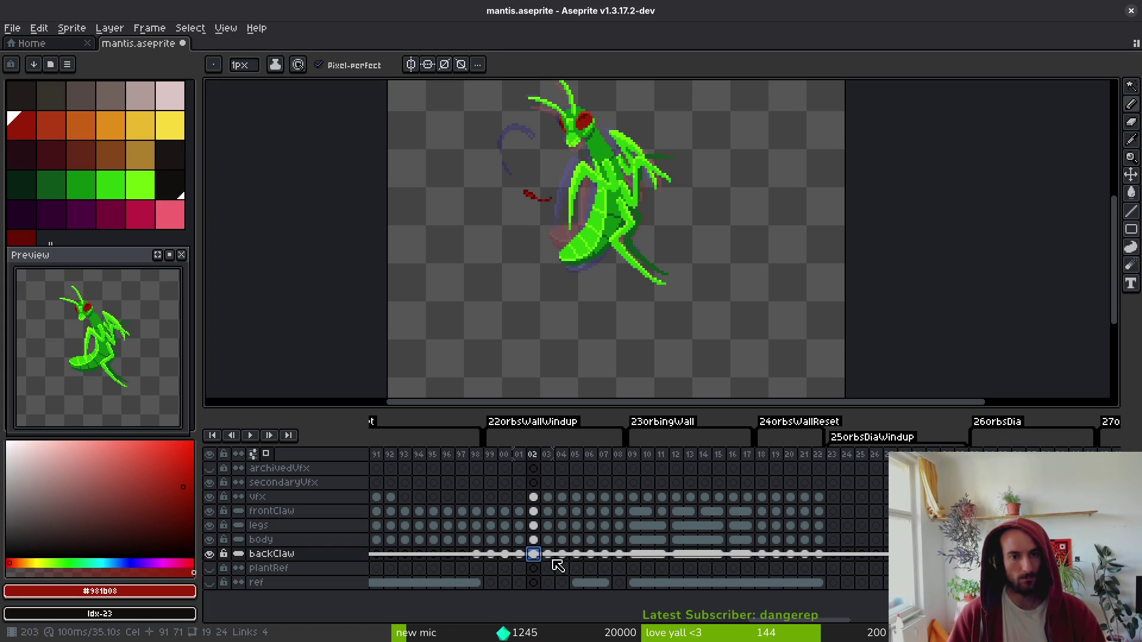
left_click(548, 559)
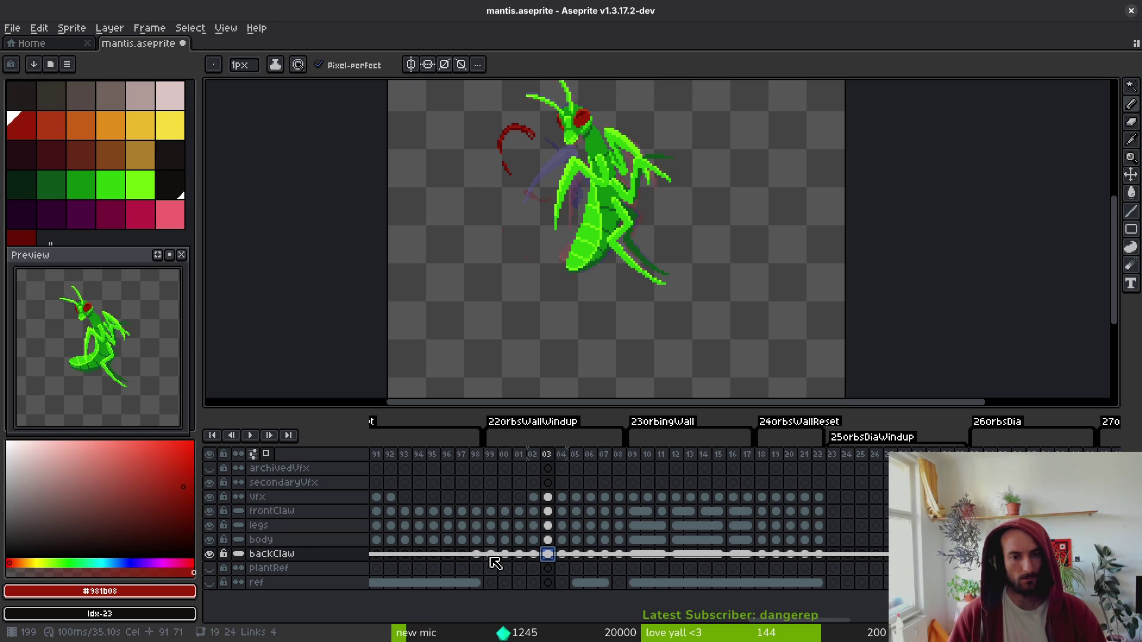
left_click(491, 560)
left_click(545, 557)
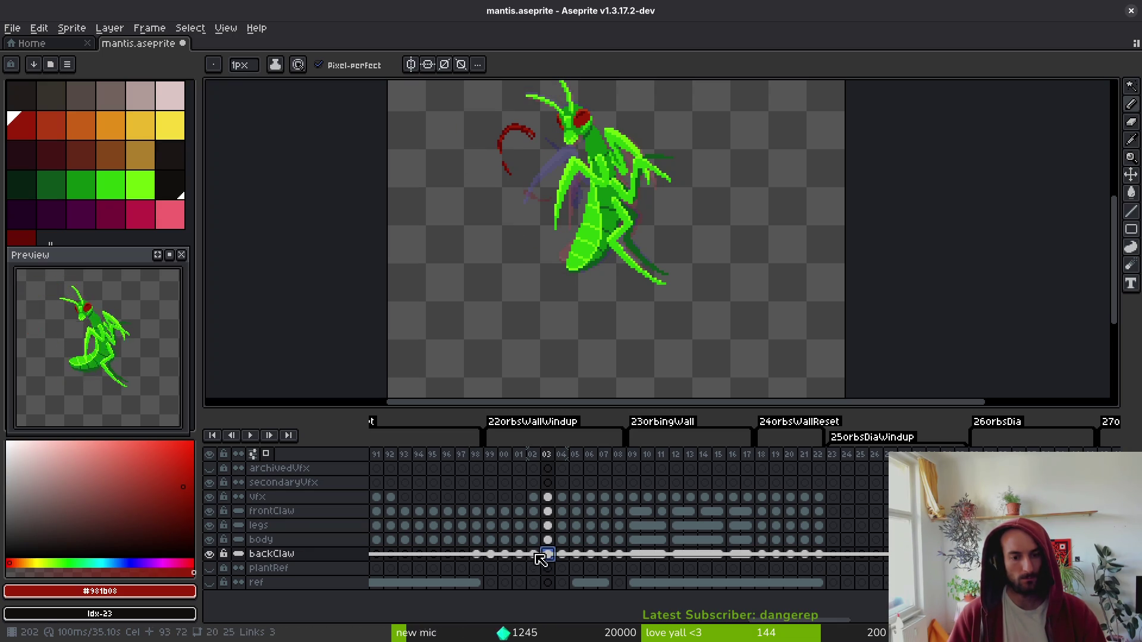
left_click(504, 556)
scroll(524, 524, "left", 10)
scroll(571, 506, "right", 6)
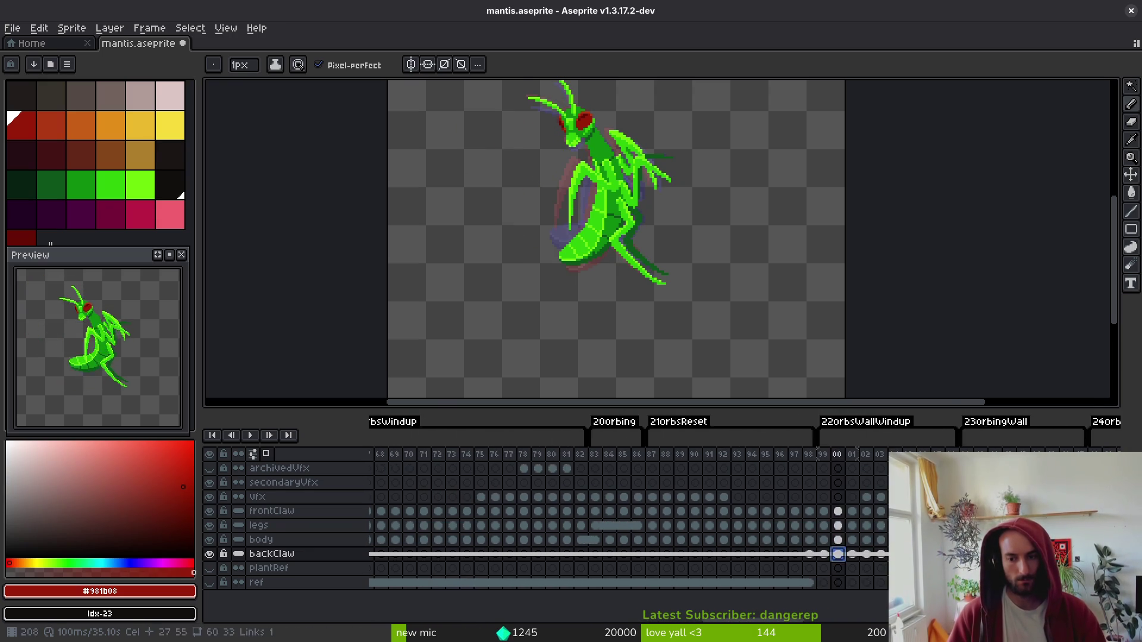
scroll(573, 559, "right", 10)
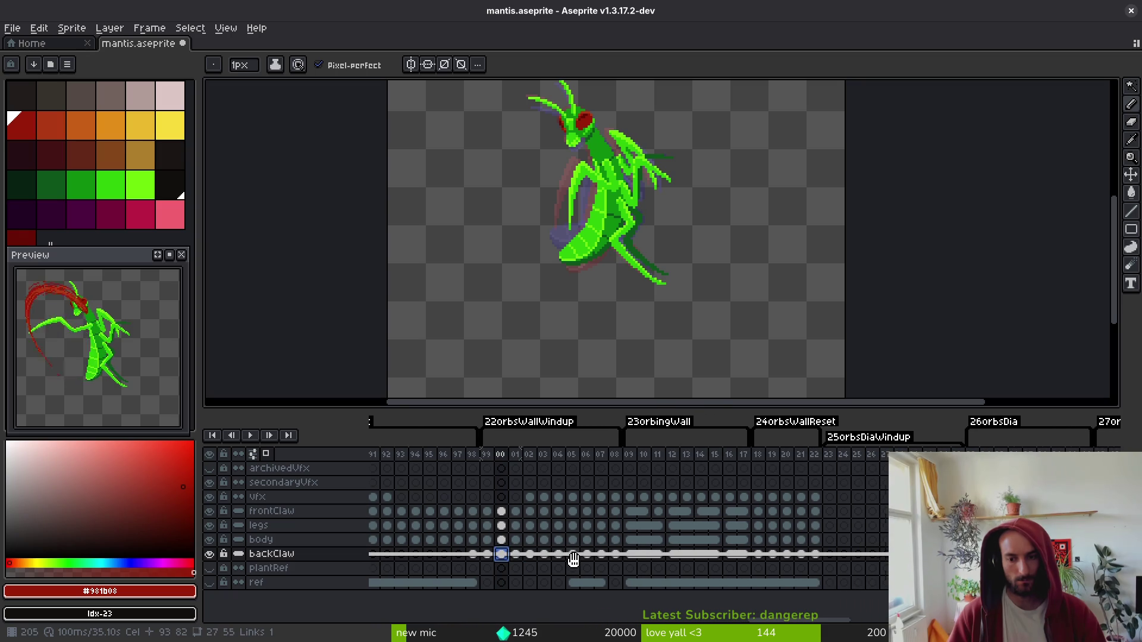
left_click(831, 498)
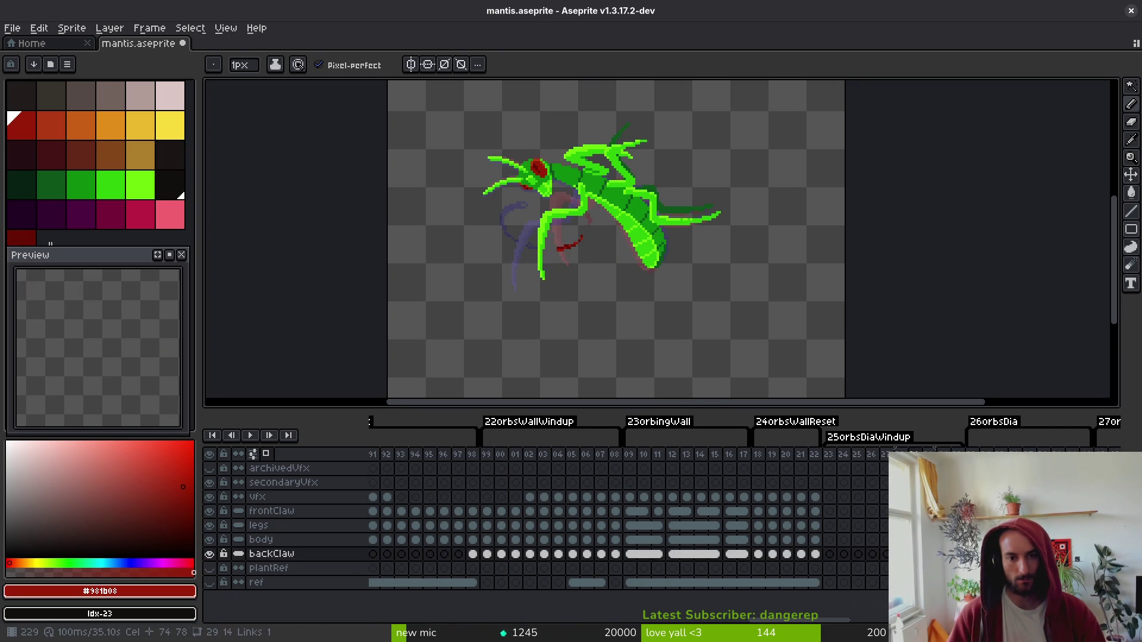
- Show the body, legs, frontClaw and vfx layers and copy the frame 82–84 cels
left_click_drag(209, 539, 209, 496)
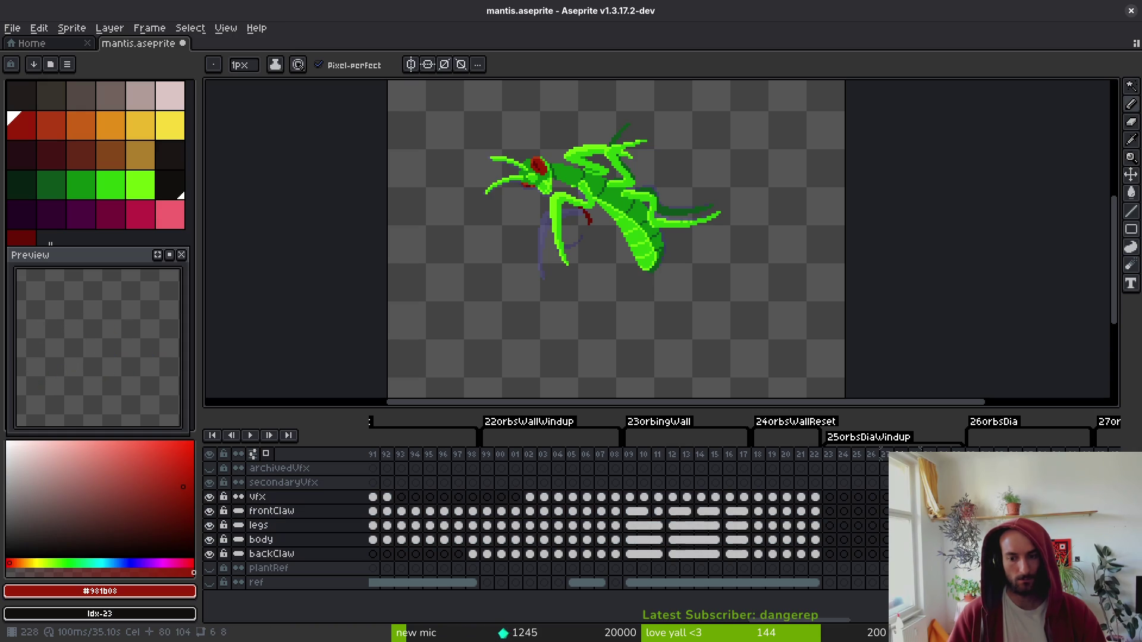
scroll(585, 517, "left", 10)
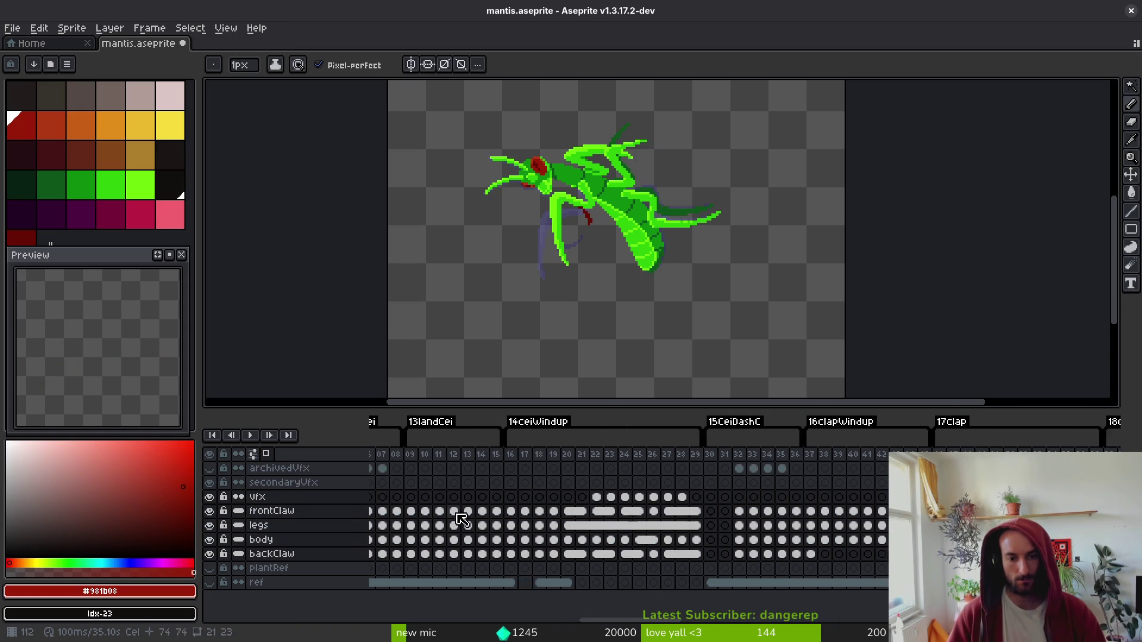
scroll(597, 514, "left", 5)
scroll(690, 515, "left", 5)
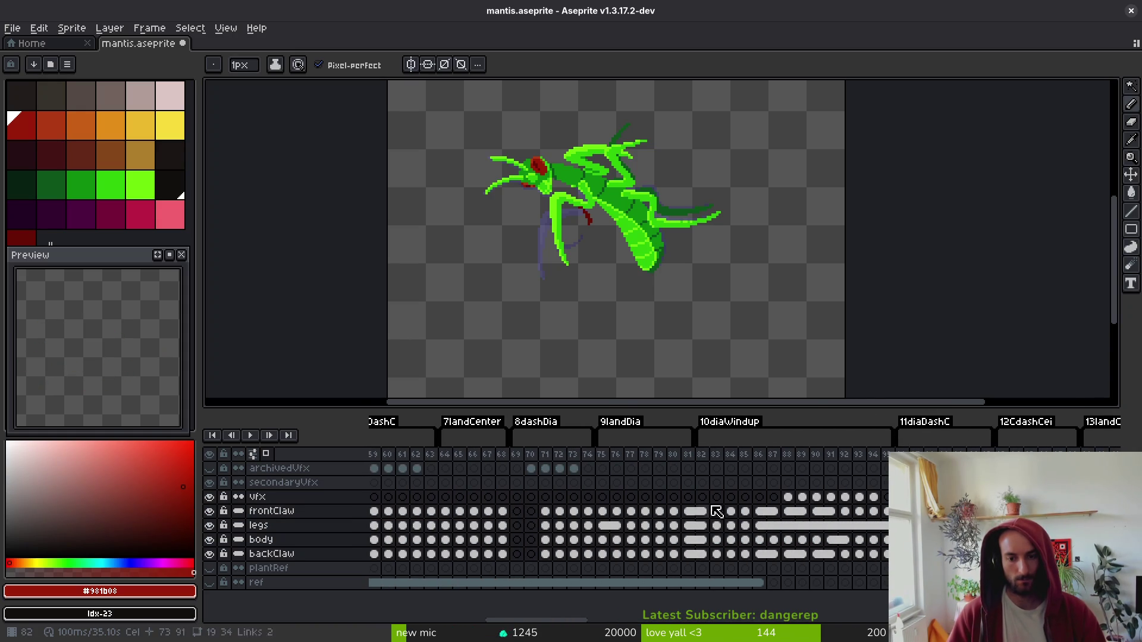
mouse_move(702, 504)
left_mouse_down()
mouse_move(749, 559)
mouse_move(735, 559)
left_mouse_up()
left_click_drag(700, 557, 735, 557)
key("ctrl+c")
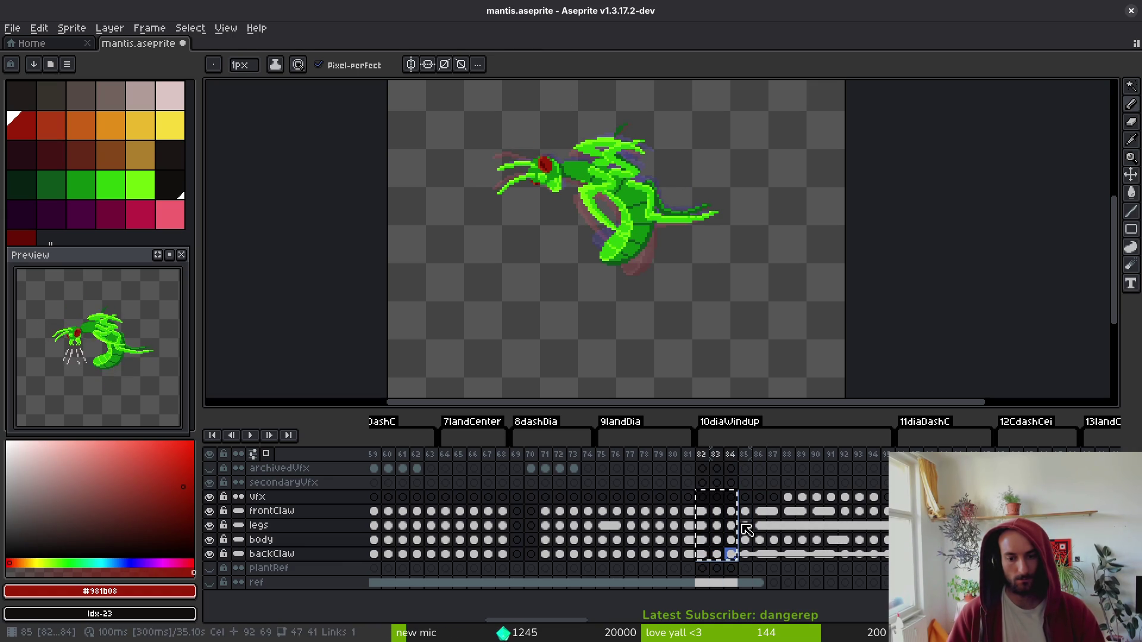
- View frame 82 on frontClaw and select the vfx cels of frames 82–83
left_click(705, 511)
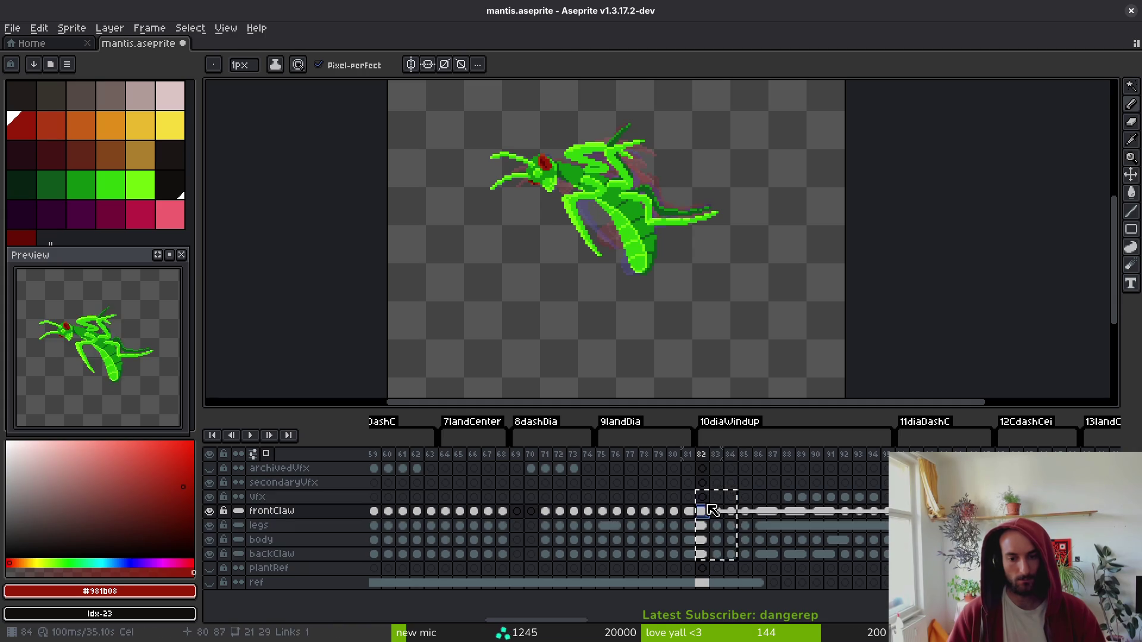
mouse_move(703, 498)
left_mouse_down()
mouse_move(736, 500)
mouse_move(733, 551)
left_mouse_up()
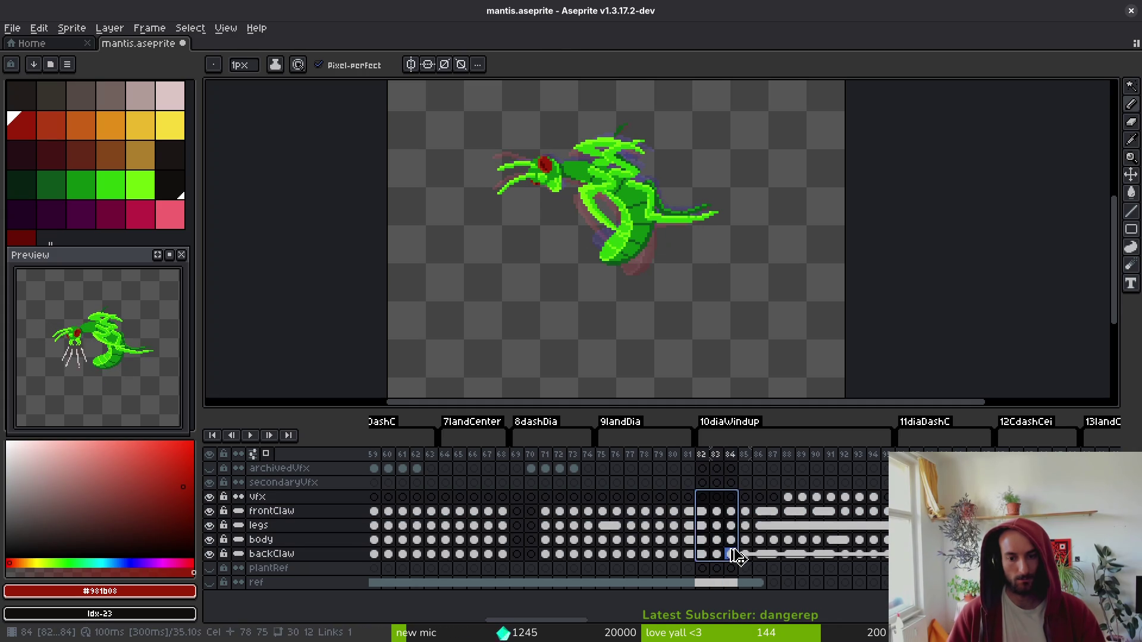
scroll(736, 556, "right", 10)
scroll(829, 510, "right", 5)
scroll(453, 534, "right", 8)
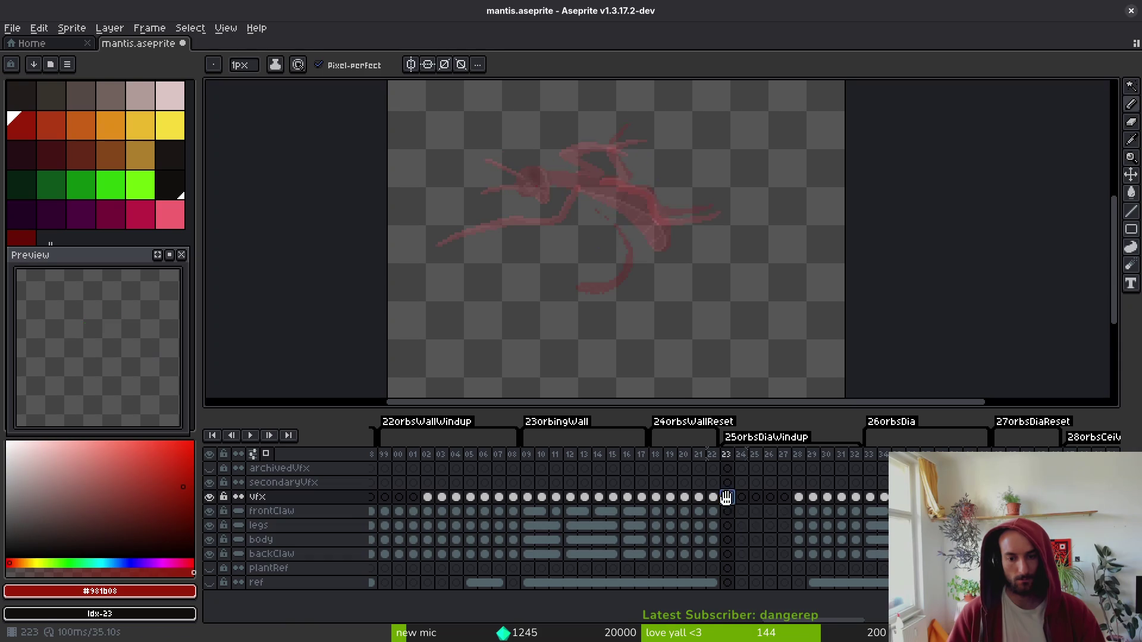
left_click(743, 554)
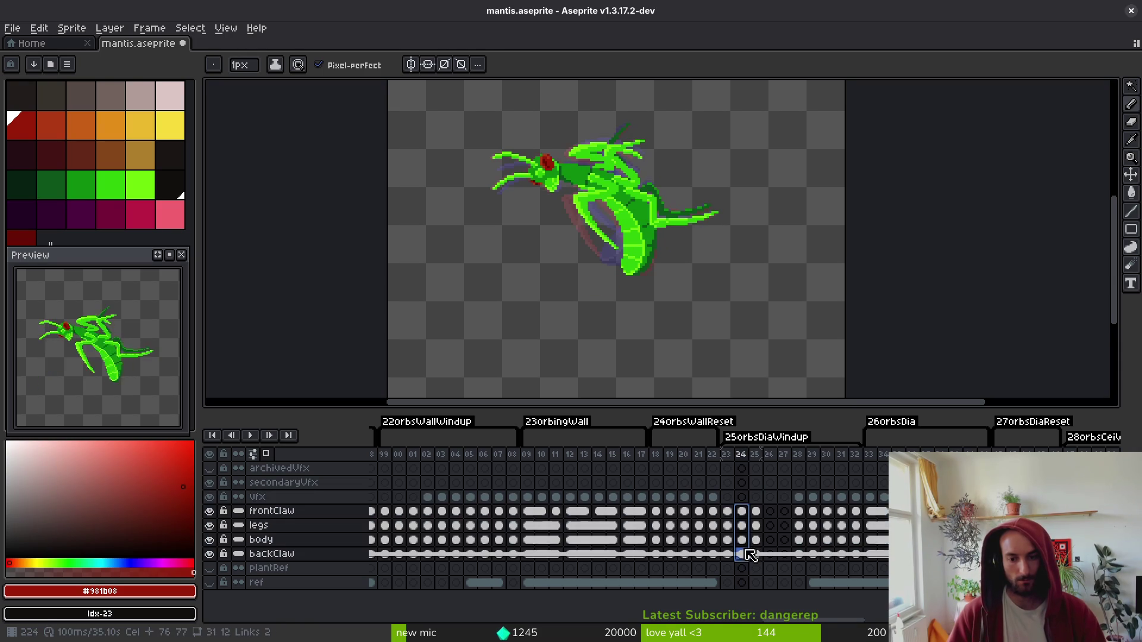
left_click(771, 511)
key("ctrl+v")
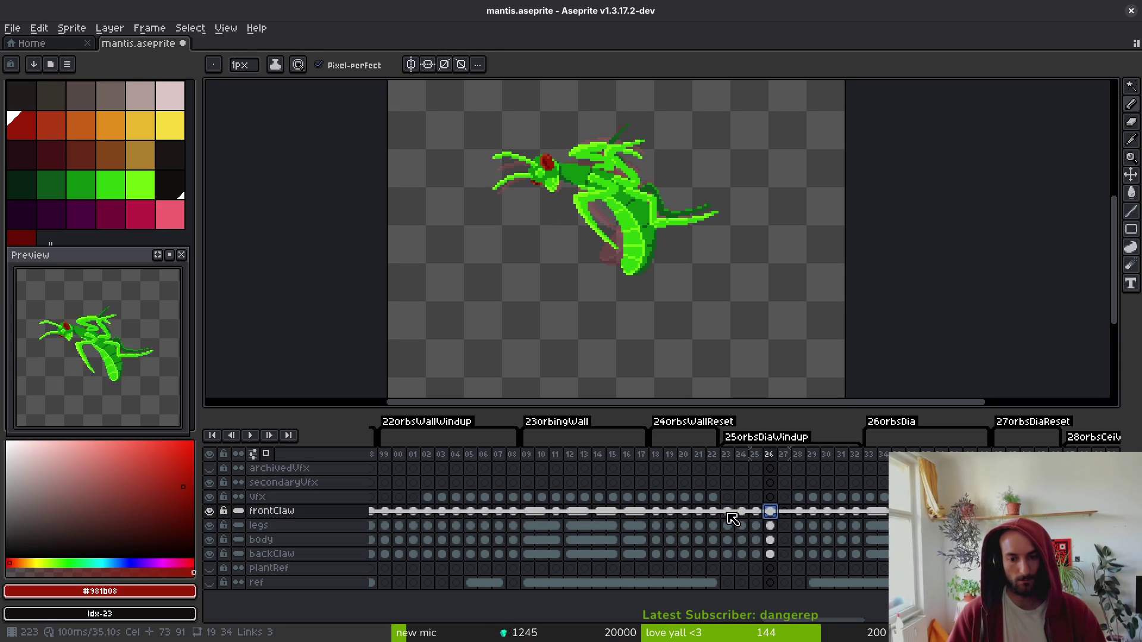
left_click_drag(728, 513, 727, 554)
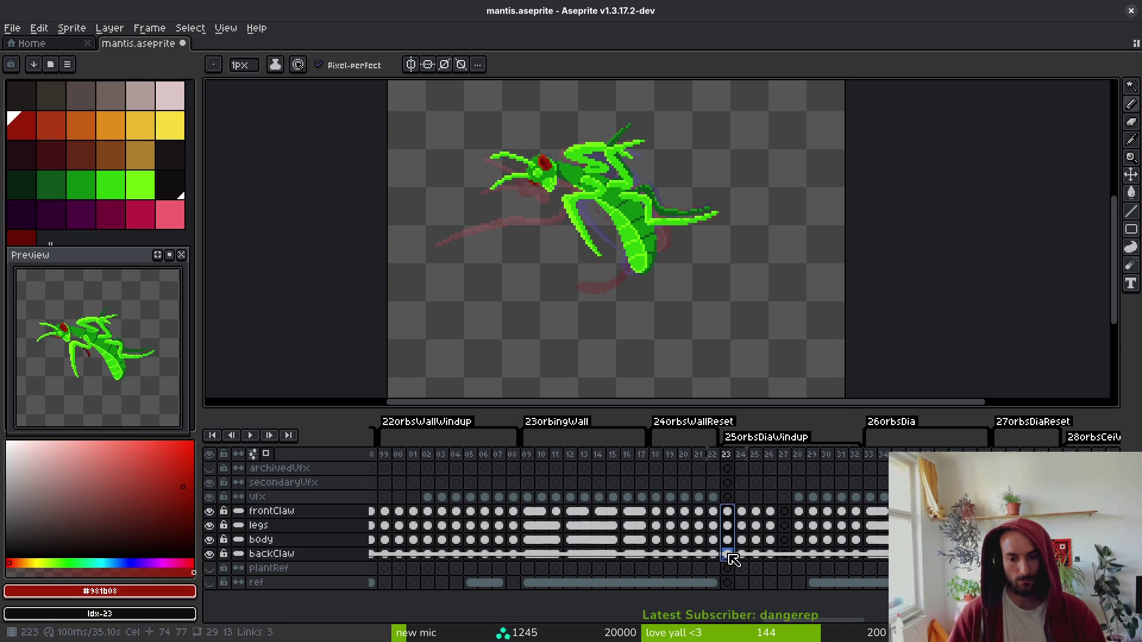
left_click(798, 512)
key("ctrl+v")
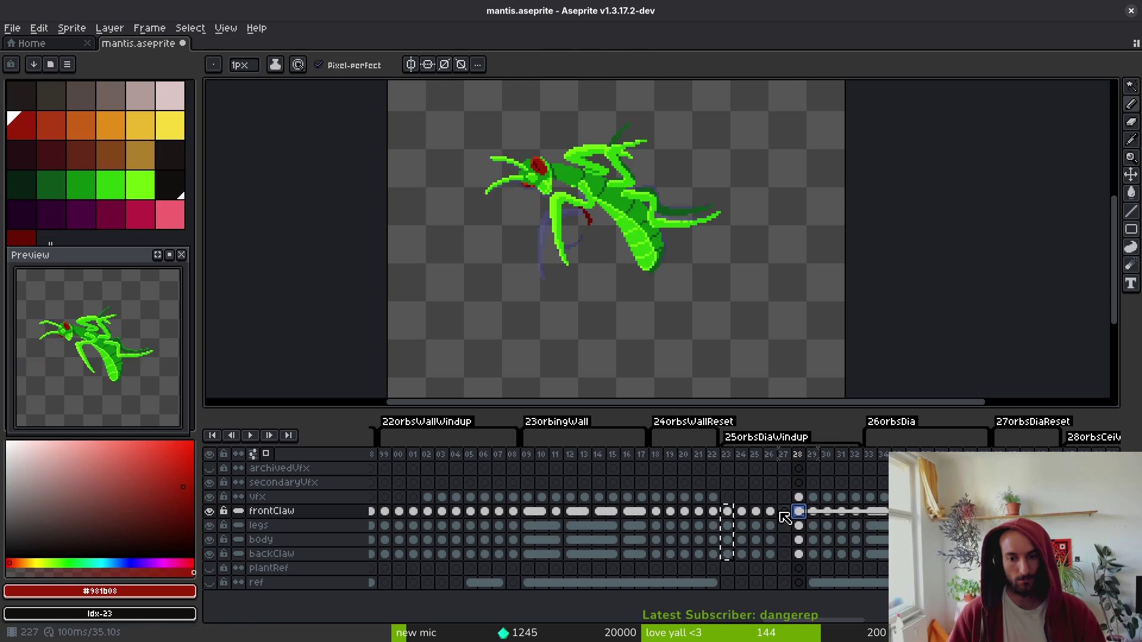
key("Left")
key("ctrl+v")
left_click(798, 554)
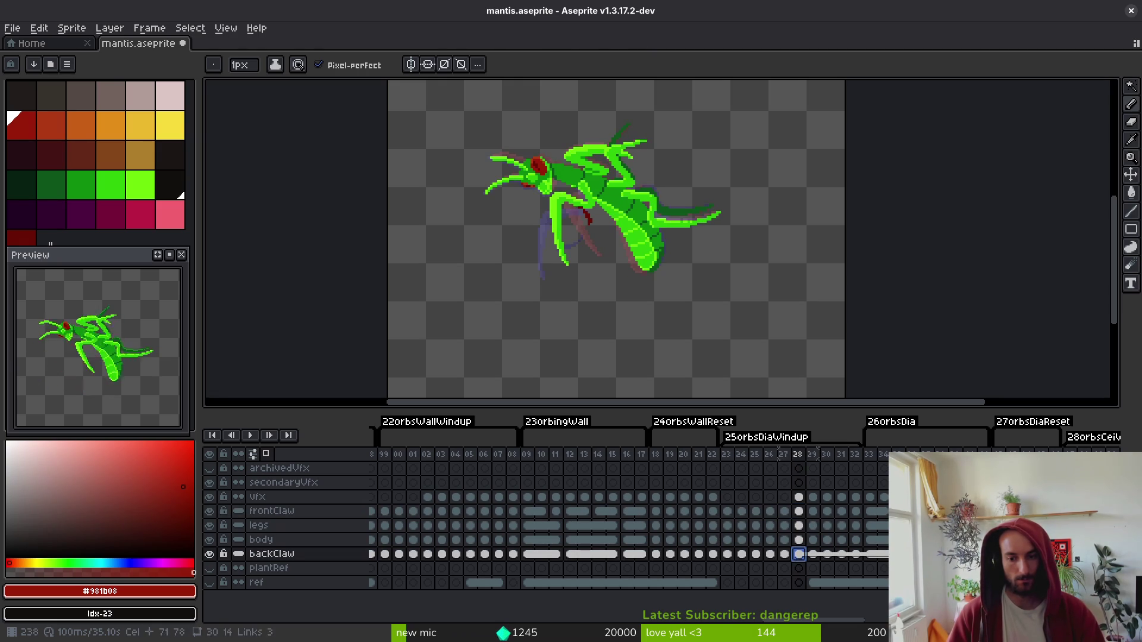
key("Left")
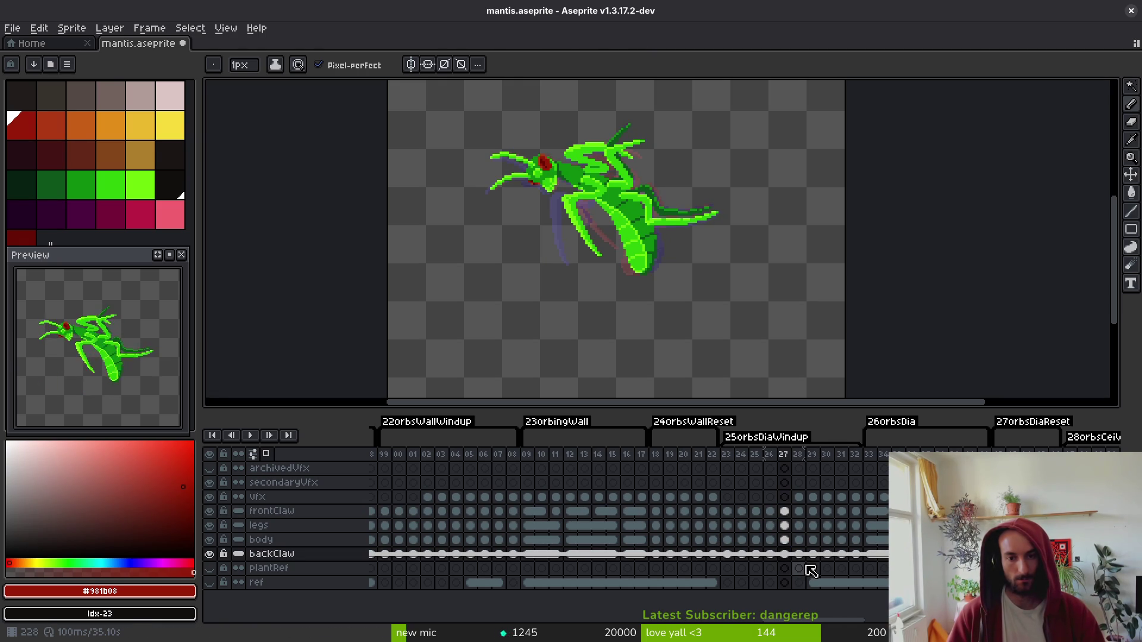
key("Left")
key("Left")
key("Left")
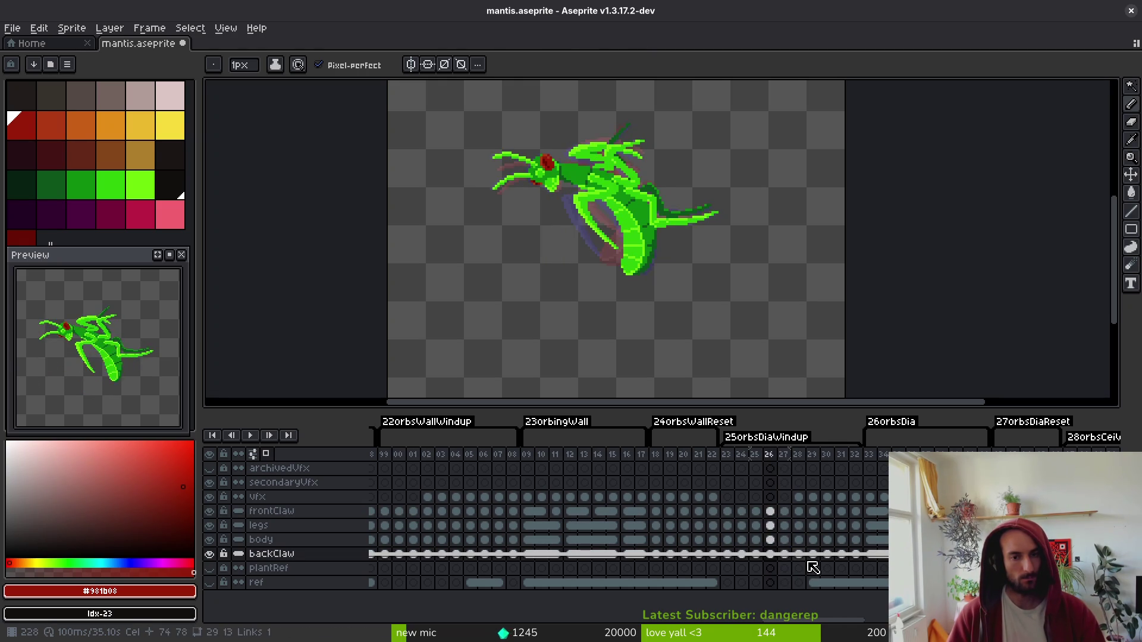
key("Left")
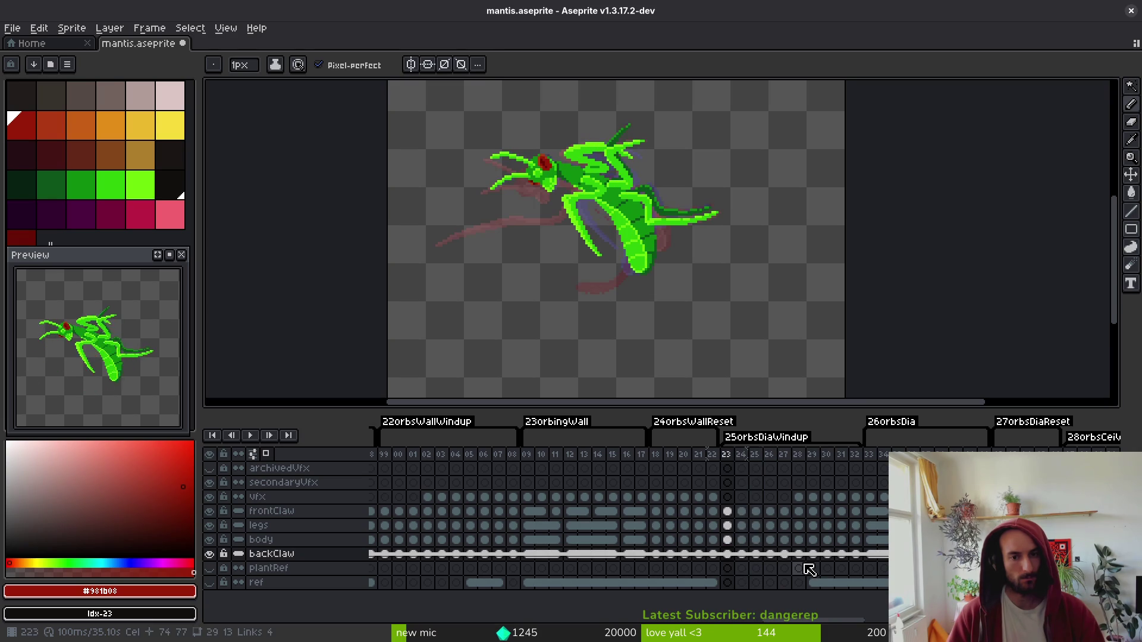
key("Right")
key("Left")
key("Right")
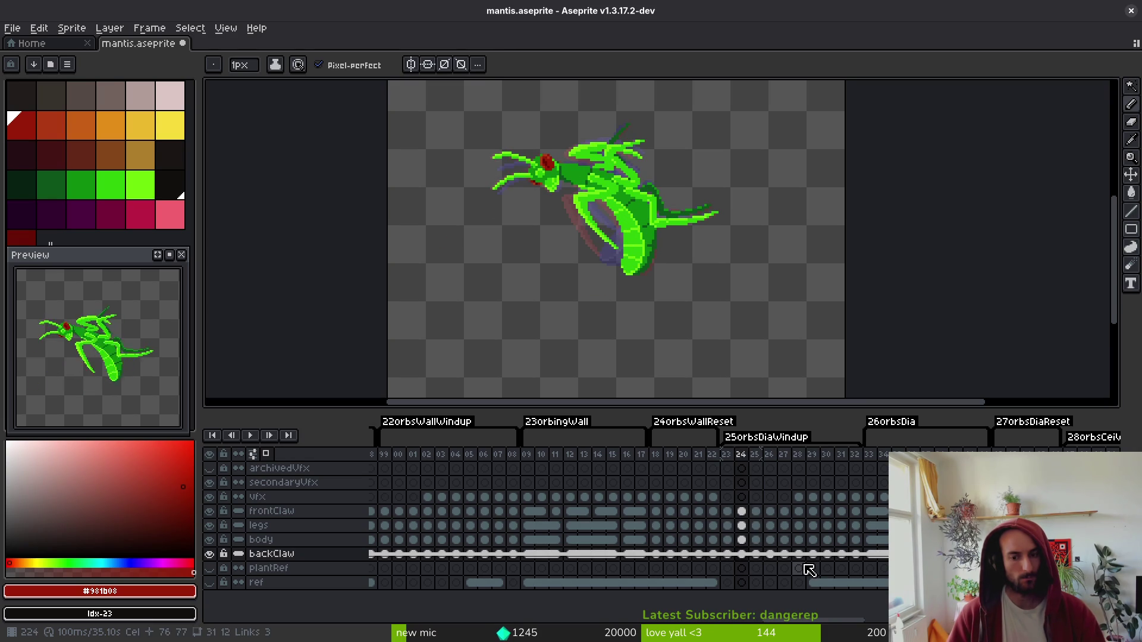
key("Left")
key("Right")
key("Left")
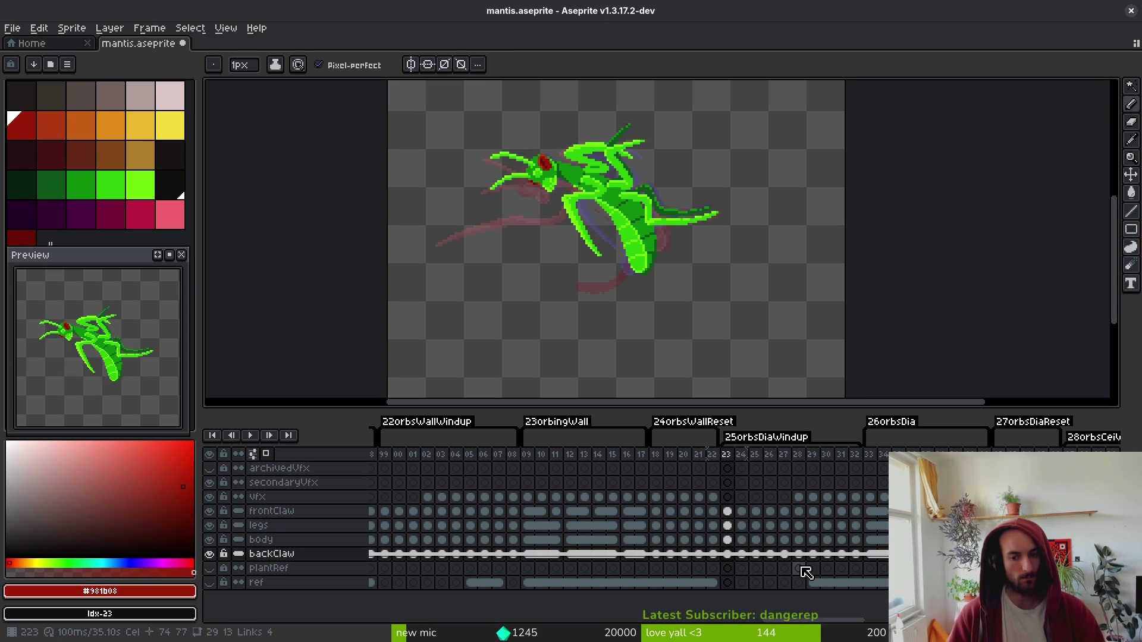
key("Right")
key("Left")
key("Right")
key("Left")
key("Right")
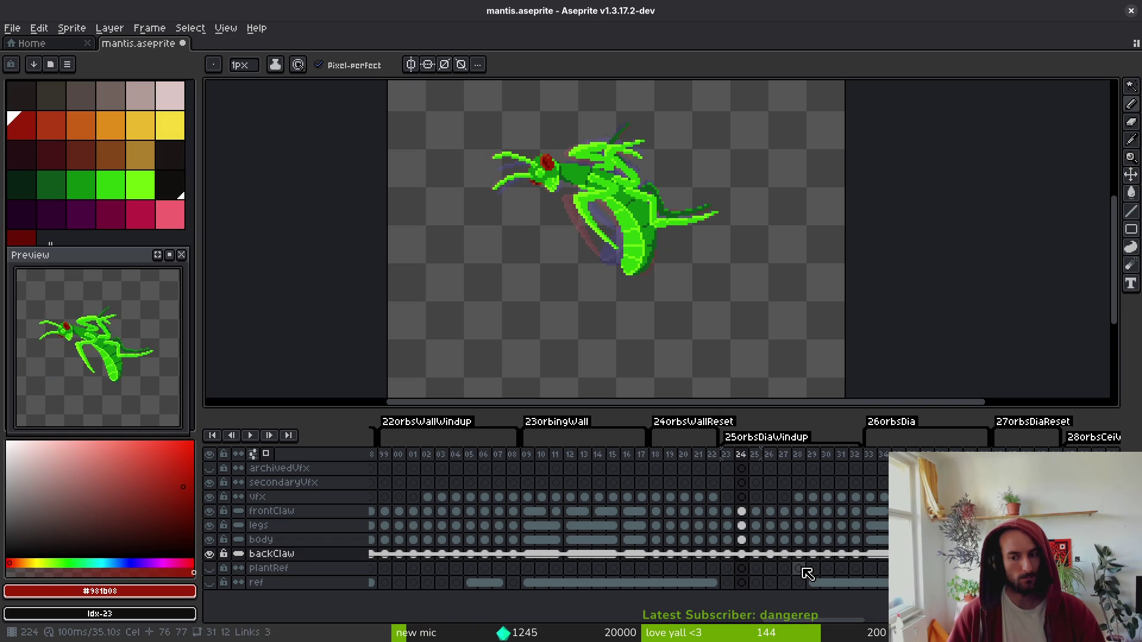
key("Left")
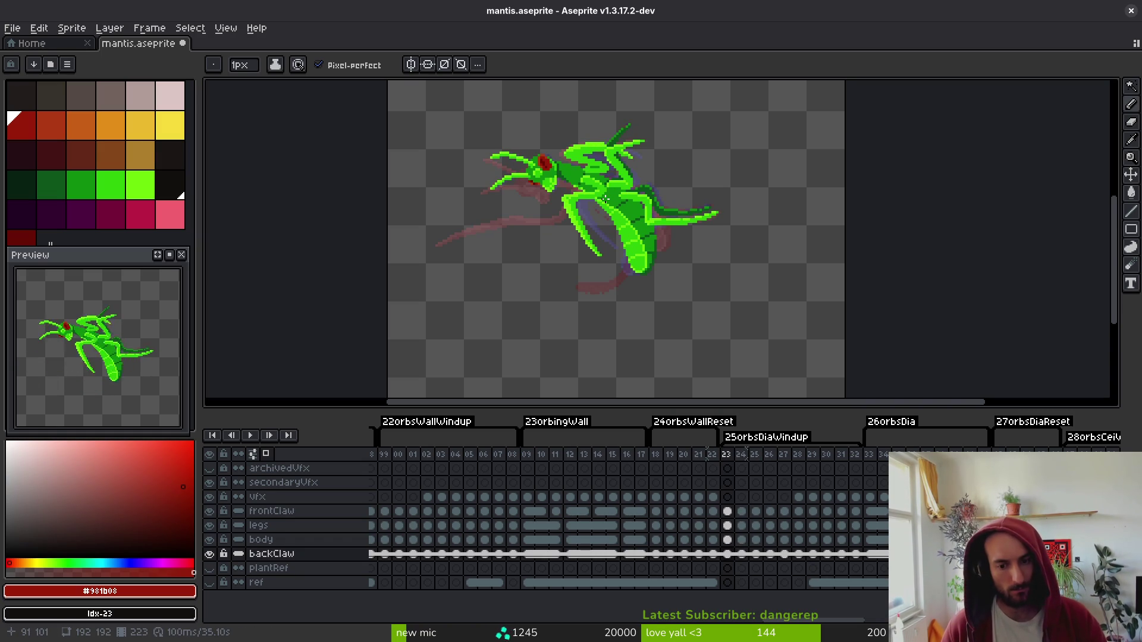
key("Right")
key("alt")
key("Right")
key("Right")
key("Right")
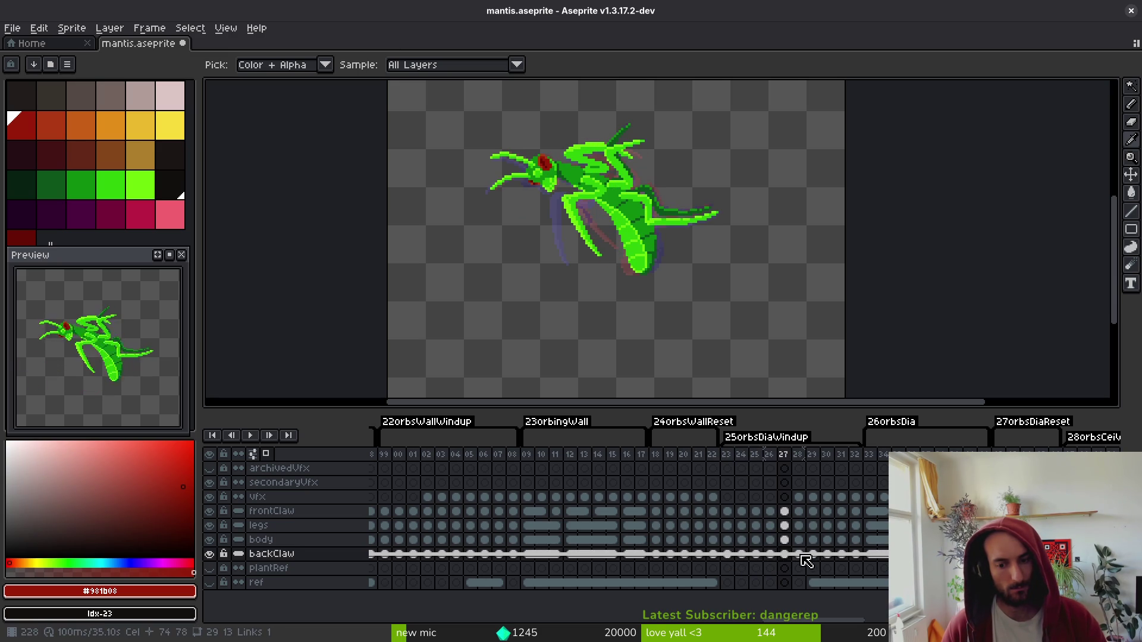
left_click(802, 557)
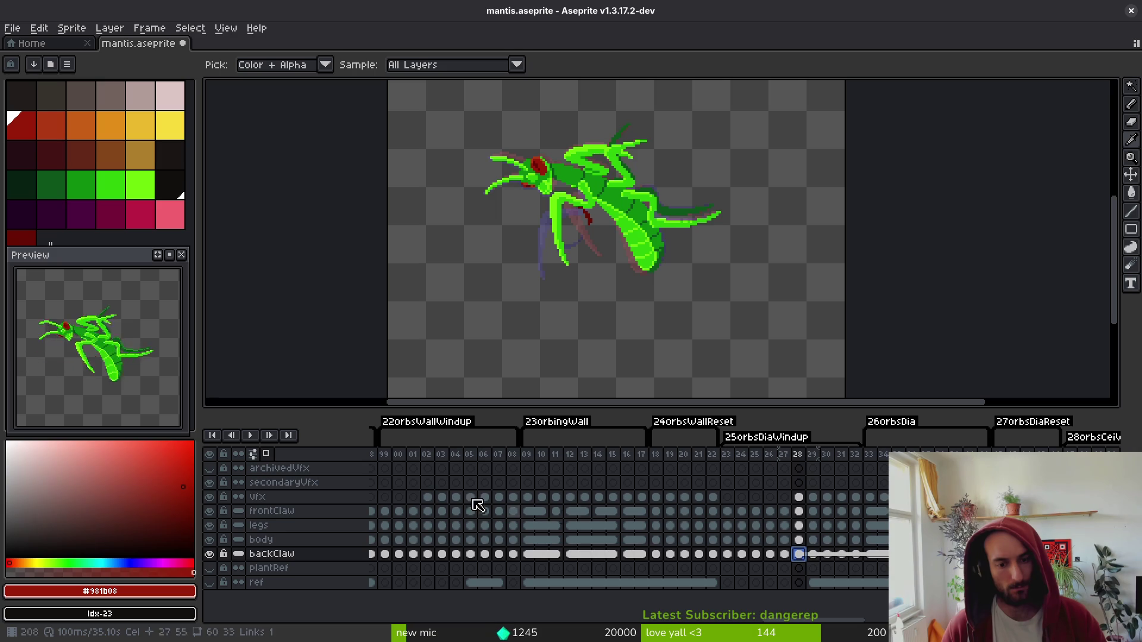
- Compare frame 04's upright mantis pose, then return to frame 28 with the Pencil active
left_click_drag(414, 484, 754, 483)
scroll(754, 483, "left", 10)
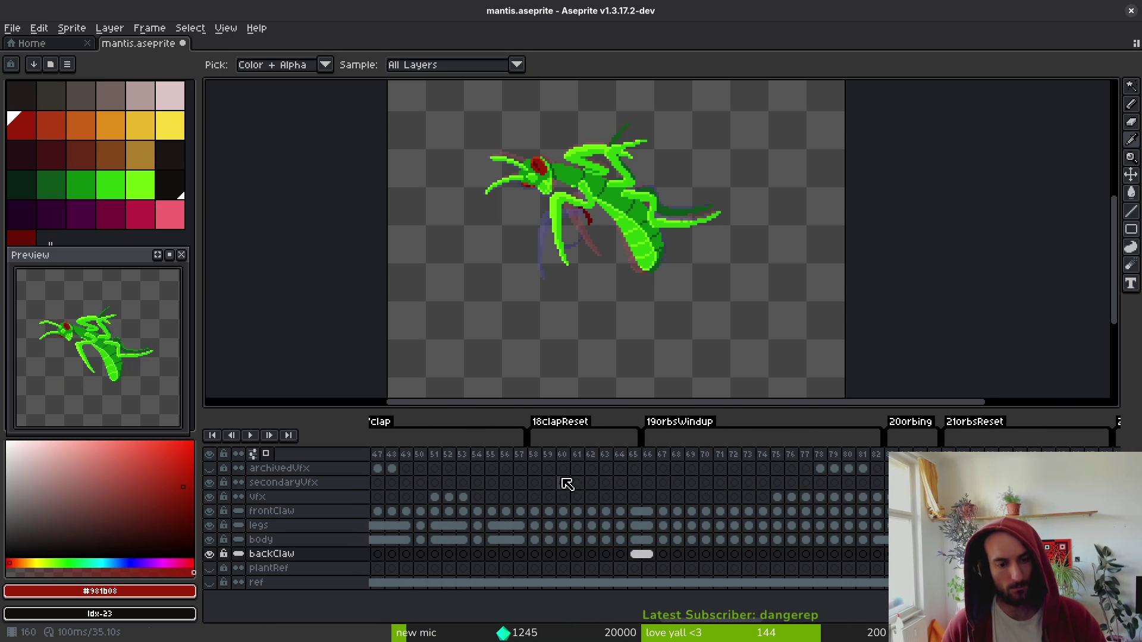
scroll(567, 483, "right", 10)
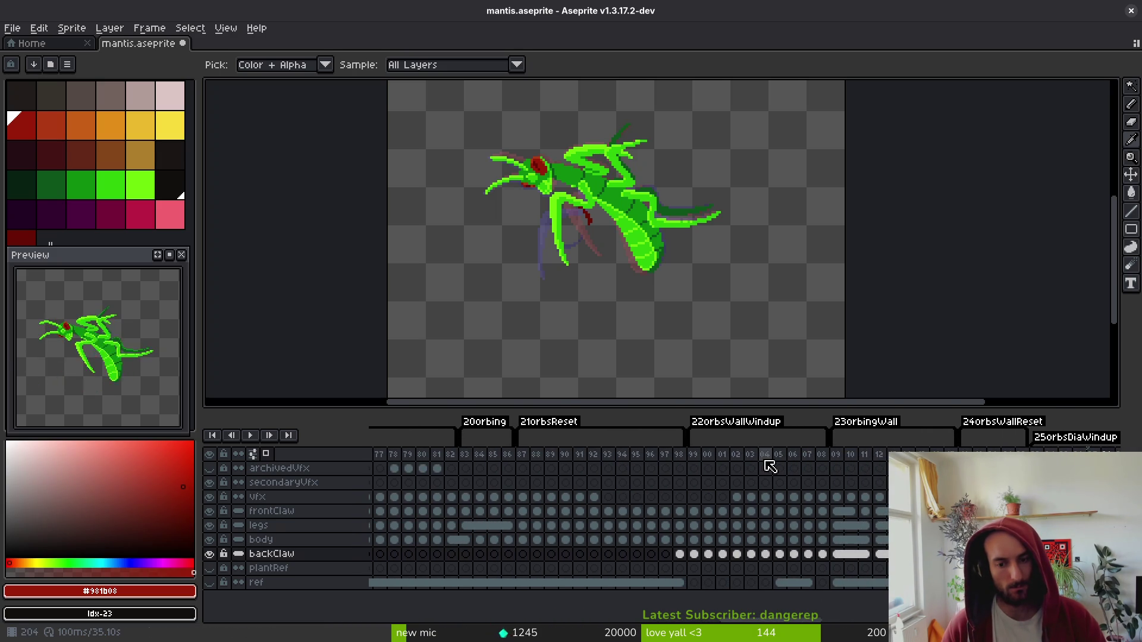
scroll(795, 466, "right", 2)
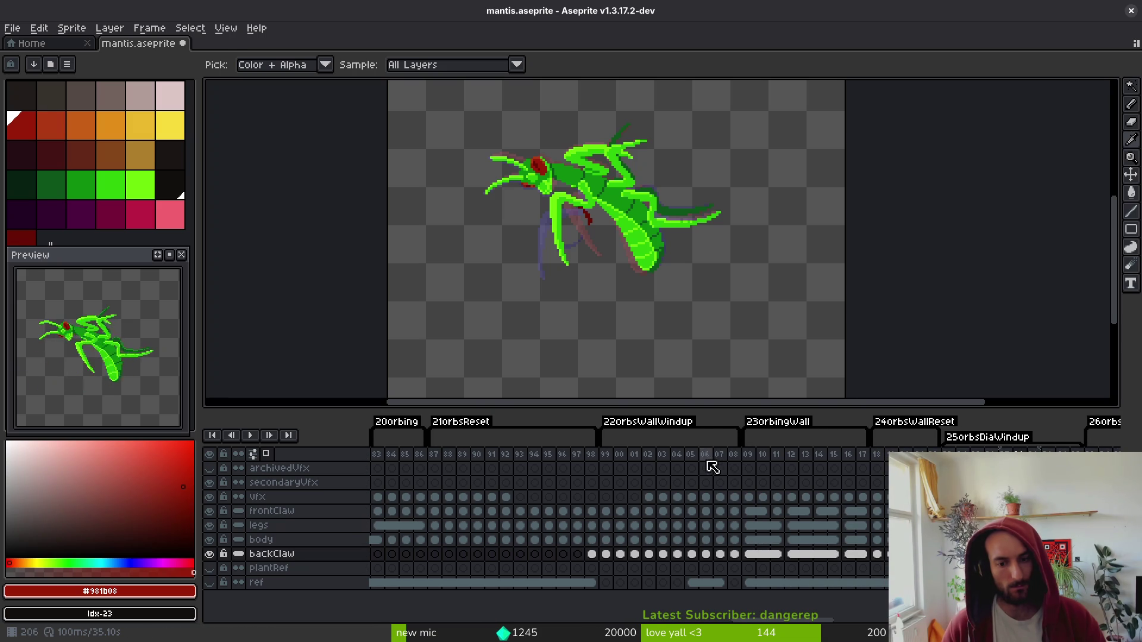
left_click(674, 455)
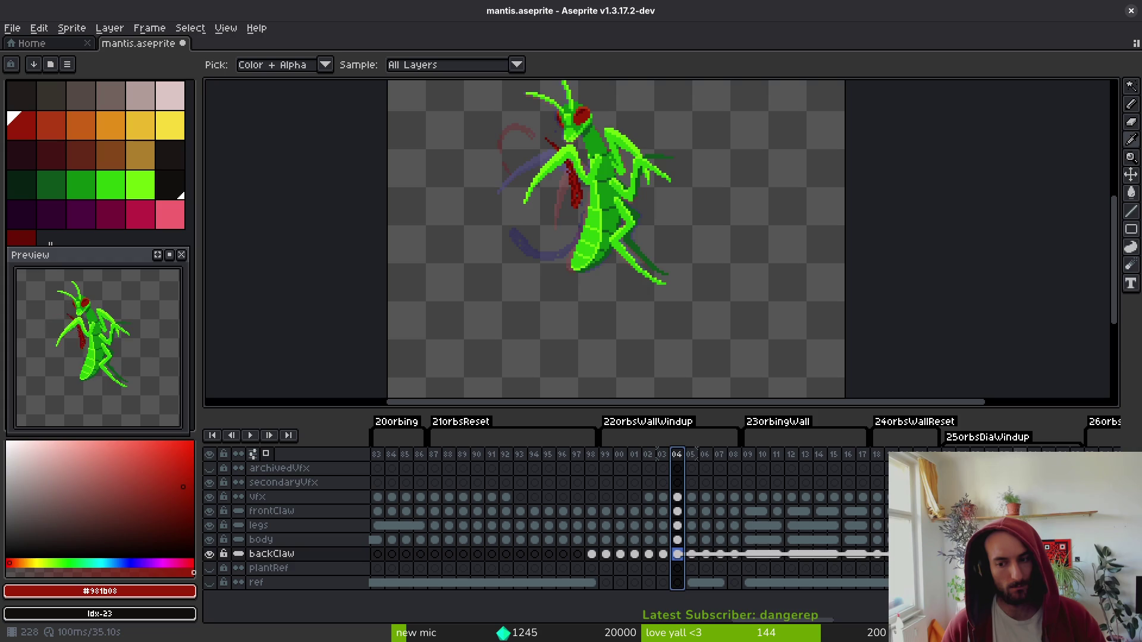
left_click(1020, 554)
left_click_drag(1103, 539, 877, 539)
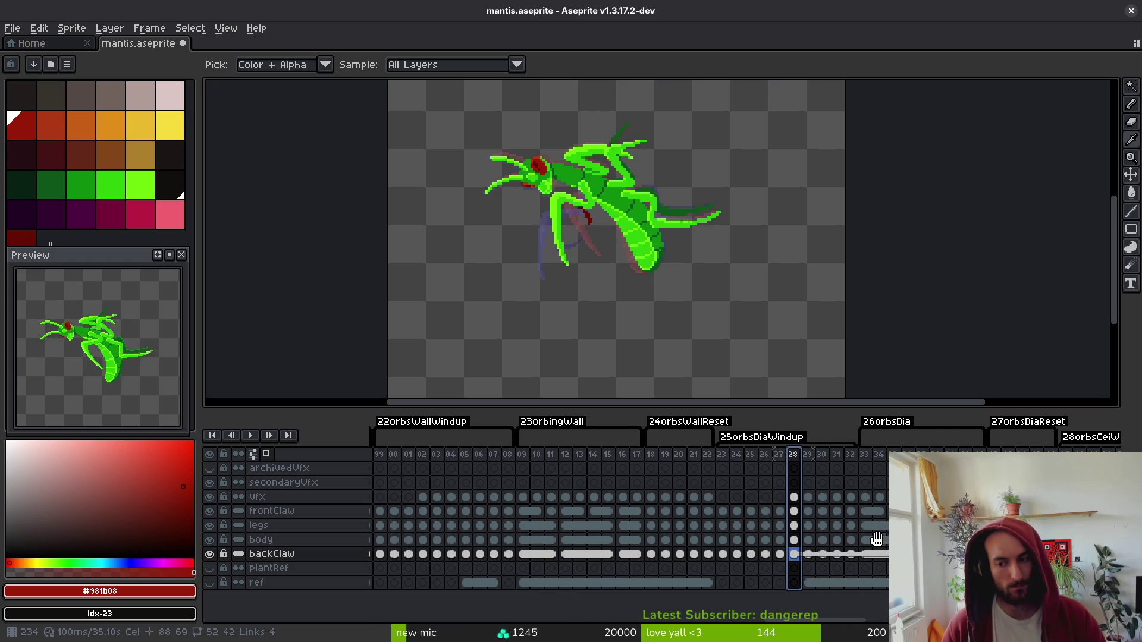
key("b")
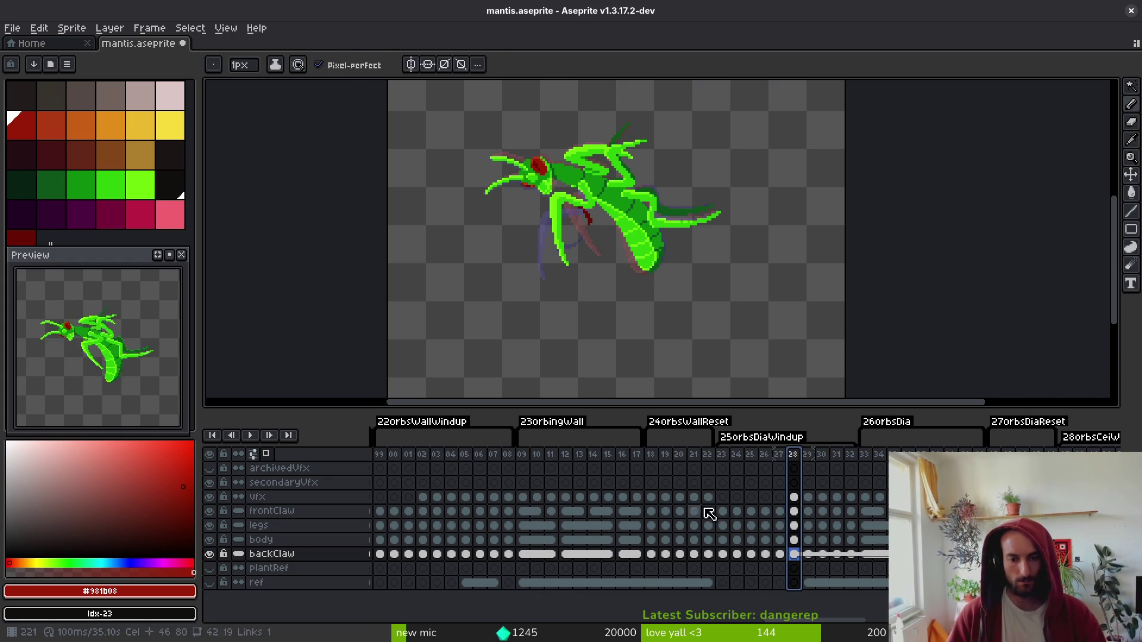
left_click_drag(839, 490, 640, 507)
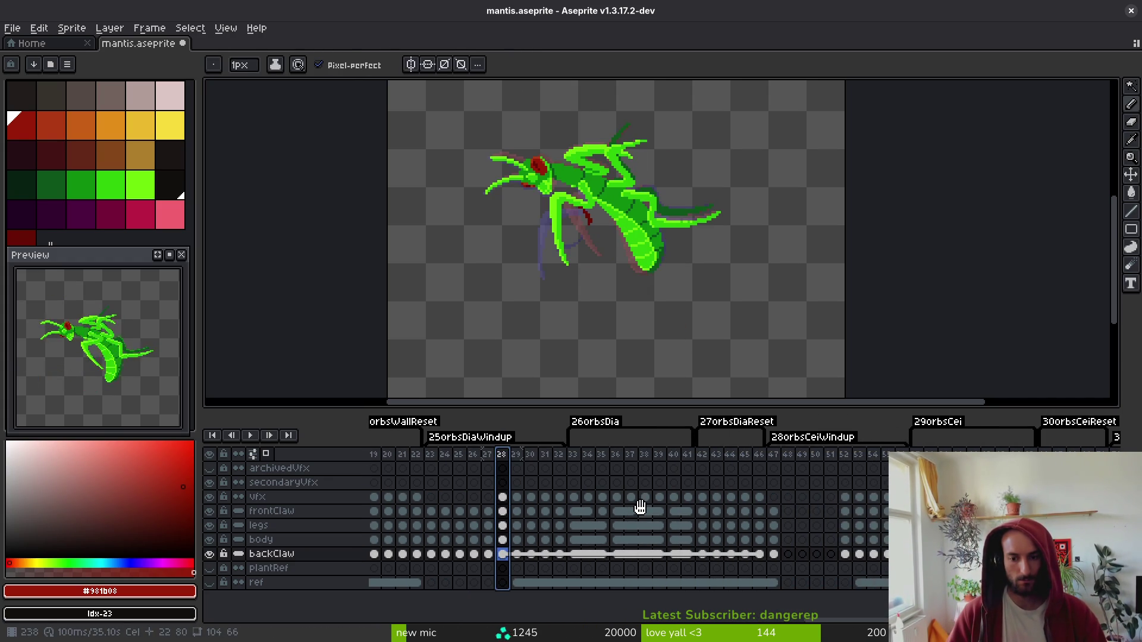
- Go to frame 47, start of 28orbsCeiWindup, and clear its frontClaw–backClaw cels
left_click(845, 512)
left_click(846, 554)
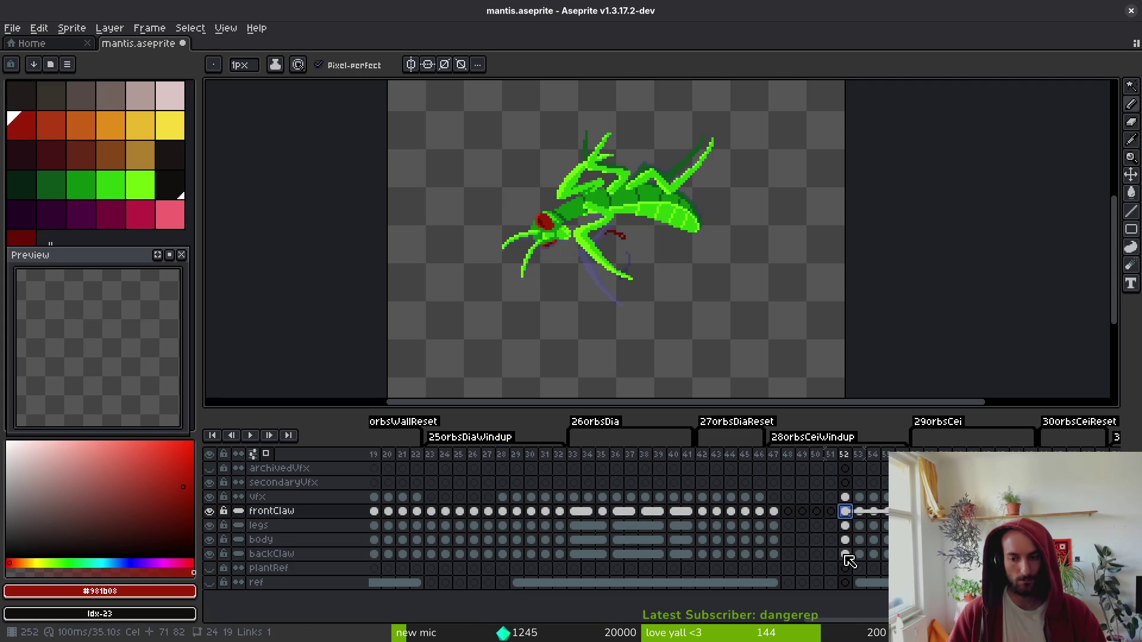
left_click(775, 554)
left_click(845, 555)
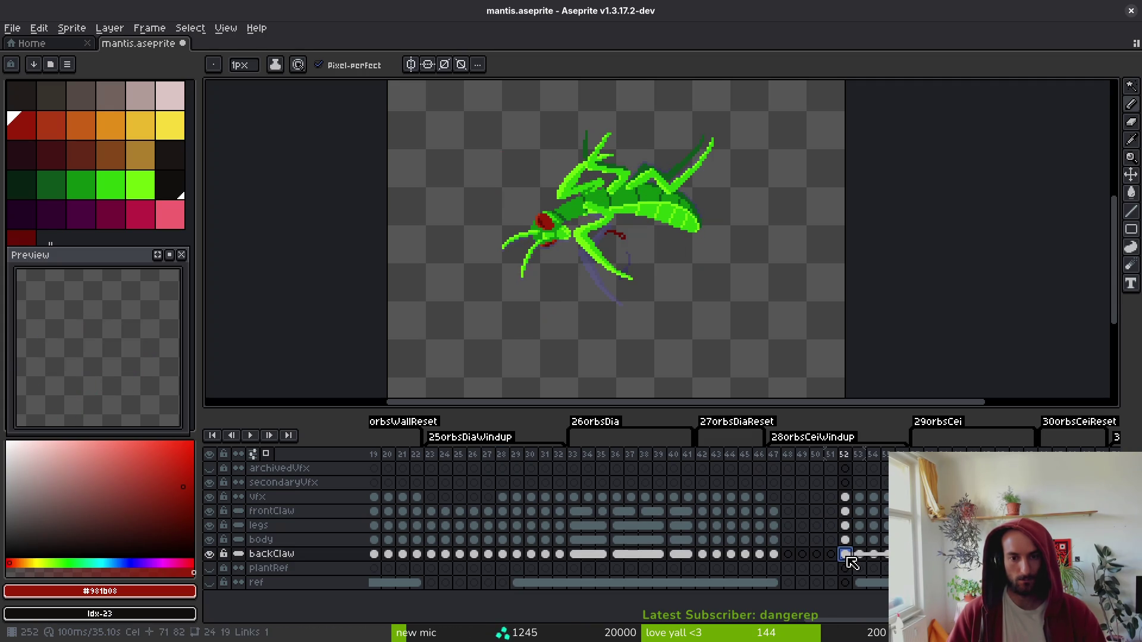
left_click(774, 555)
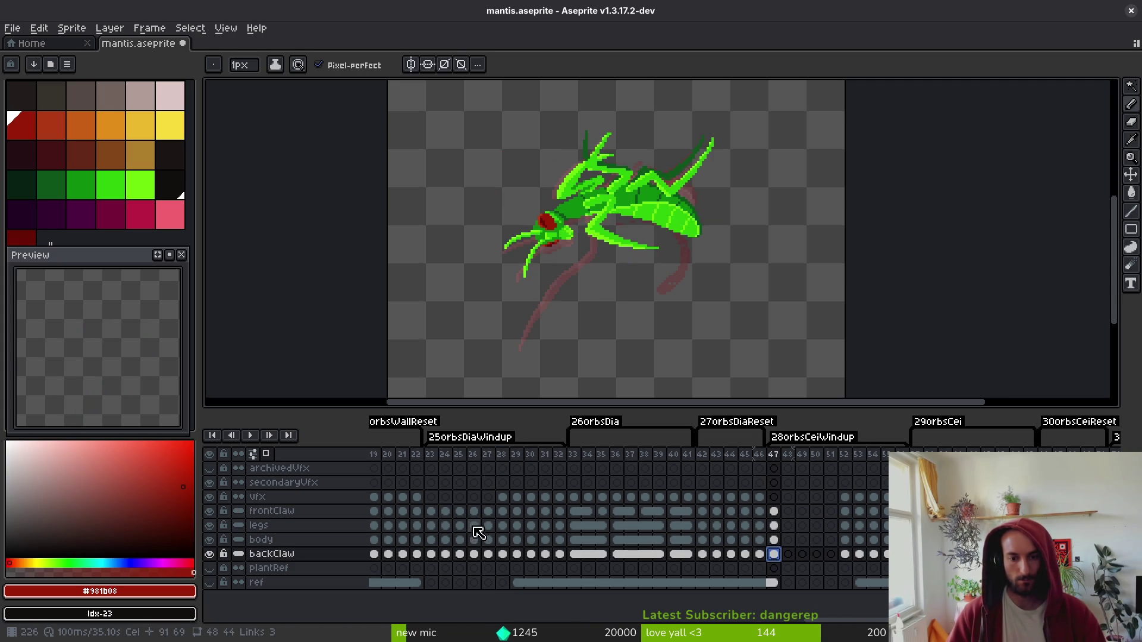
left_click_drag(483, 530, 627, 542)
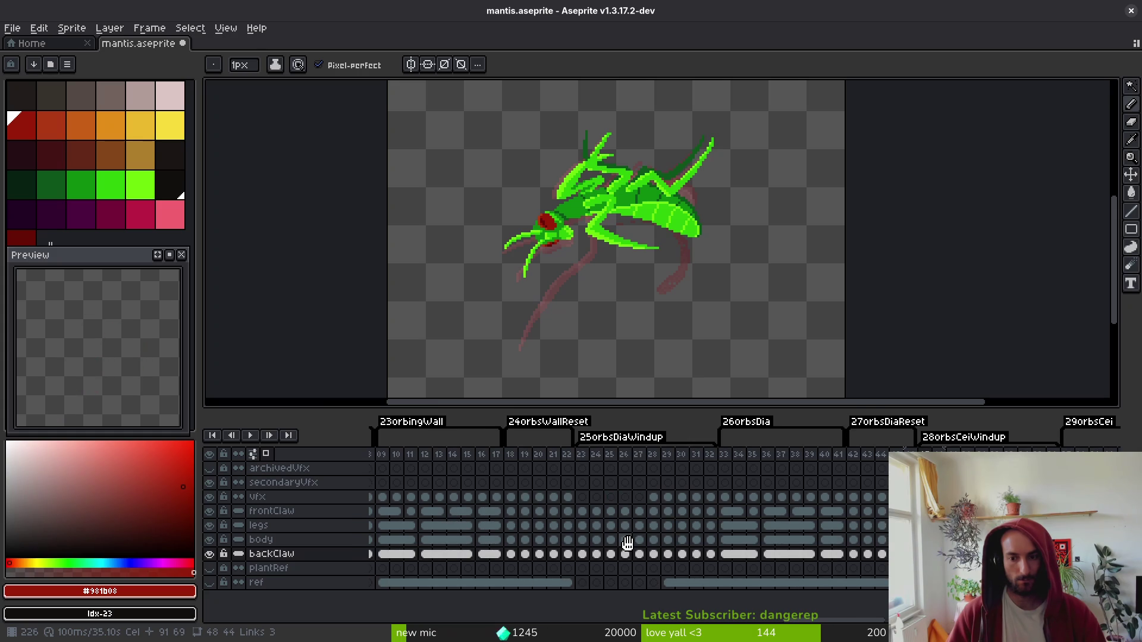
left_click(271, 511, "shift")
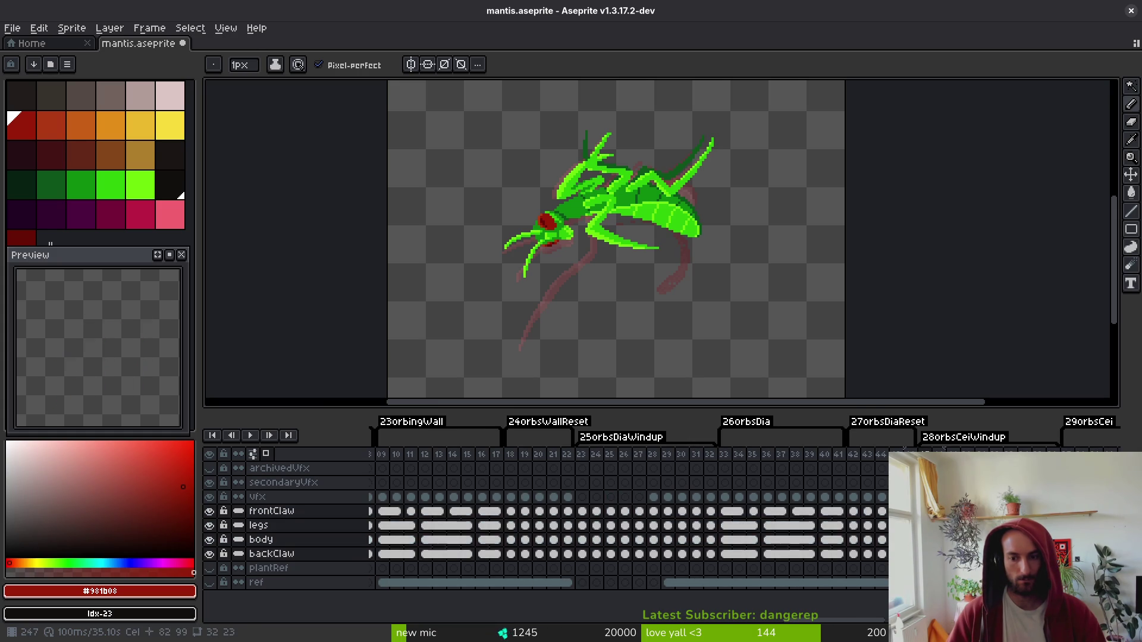
key("Left")
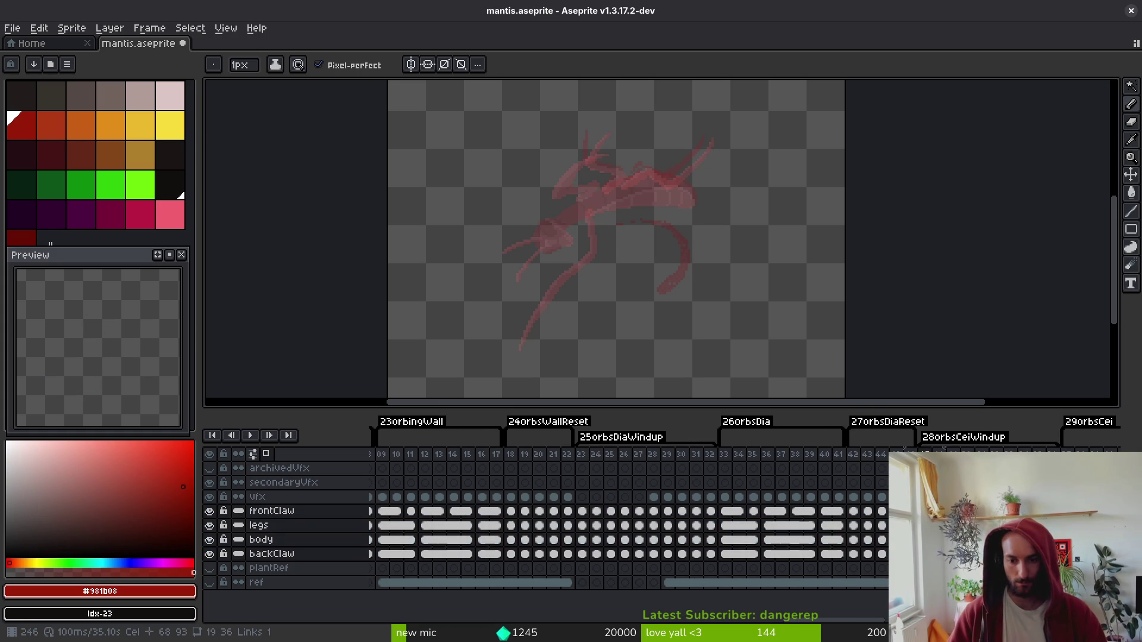
key("Left")
key("Left")
key("Left")
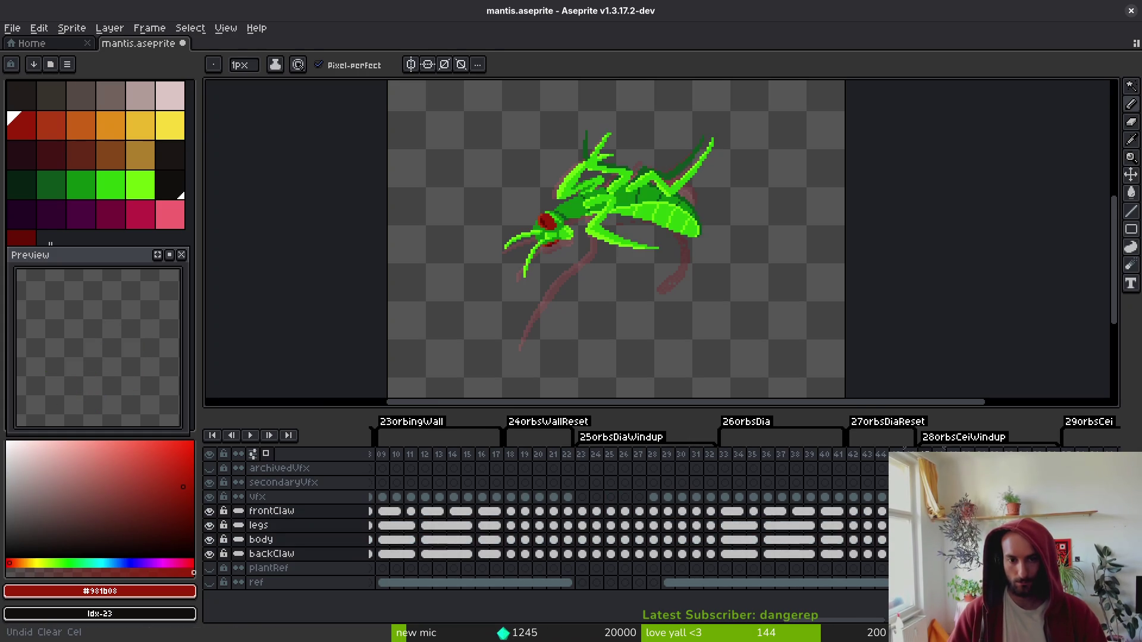
- Select the frontClaw–backClaw cels of frames 116–117 near the 14ceiWindup section
scroll(469, 539, "left", 10)
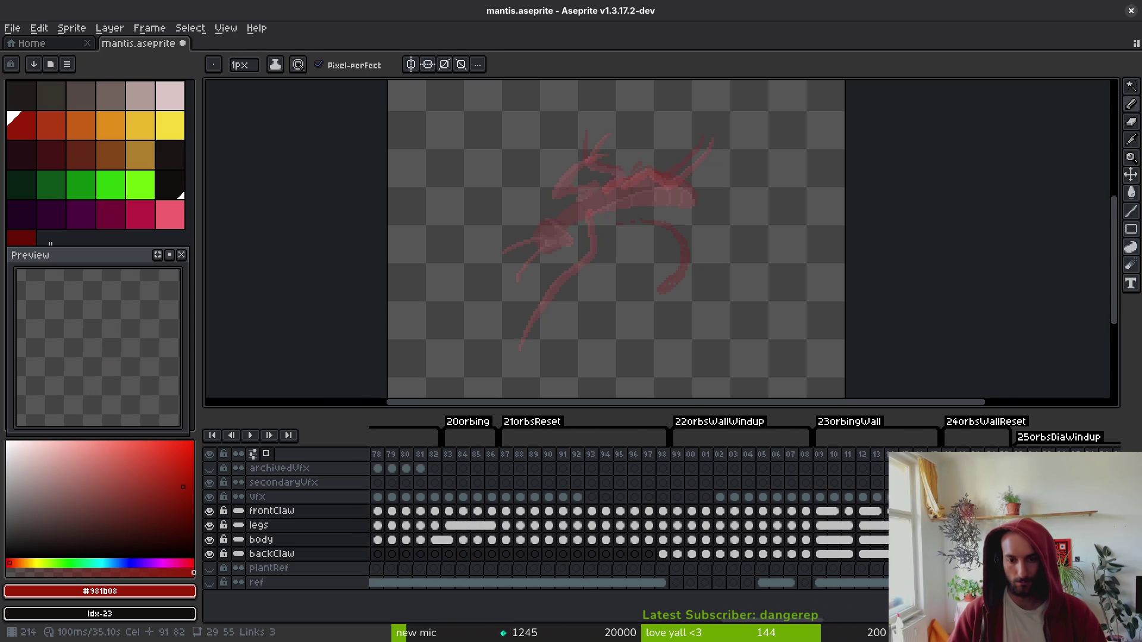
left_click(859, 539)
scroll(437, 503, "left", 5)
left_click(543, 534)
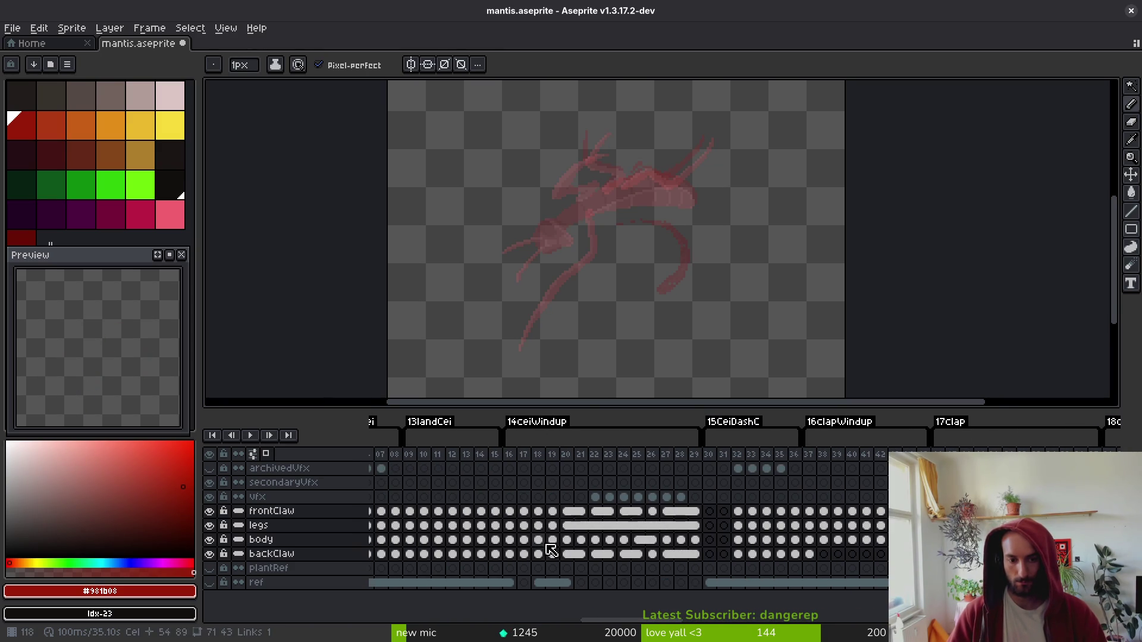
mouse_move(510, 554)
left_mouse_down()
mouse_move(542, 515)
mouse_move(508, 512)
mouse_move(544, 516)
left_mouse_up()
scroll(447, 566, "right", 5)
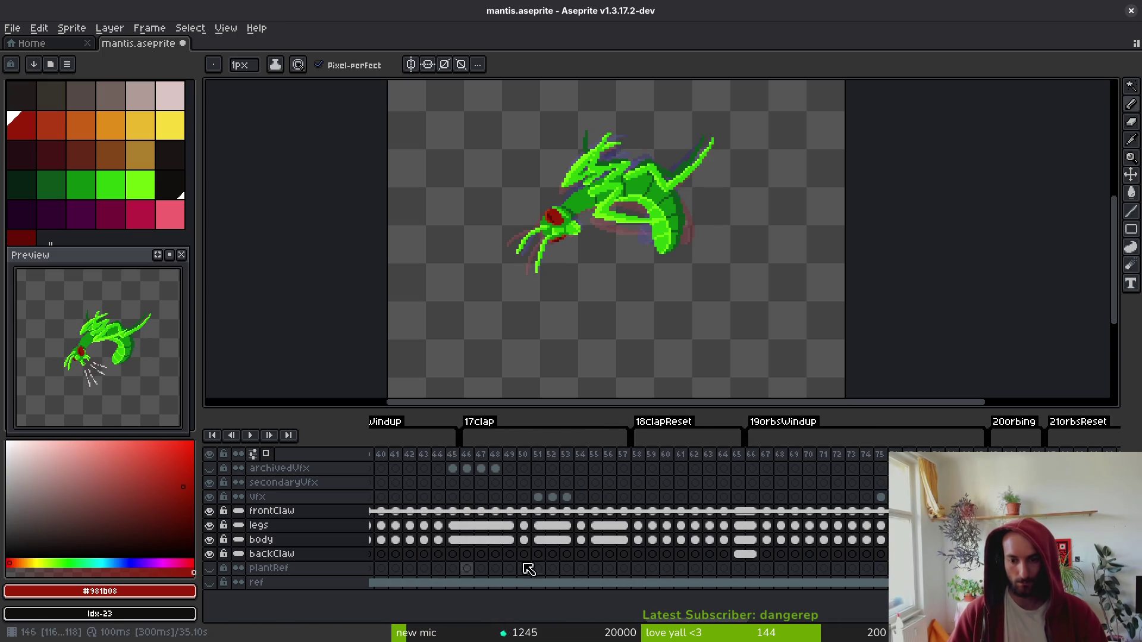
scroll(654, 523, "right", 4)
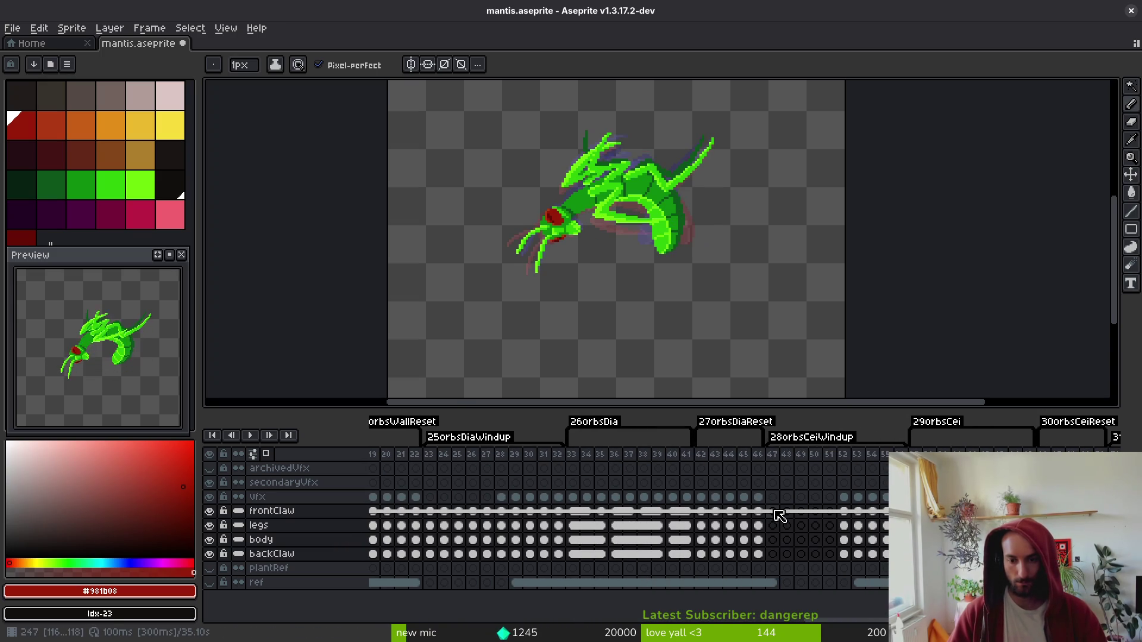
- Select the frontClaw cel at frame 47 as the paste target
left_click(774, 512)
mouse_move(786, 512)
left_mouse_down()
mouse_move(787, 553)
mouse_move(772, 541)
left_mouse_up()
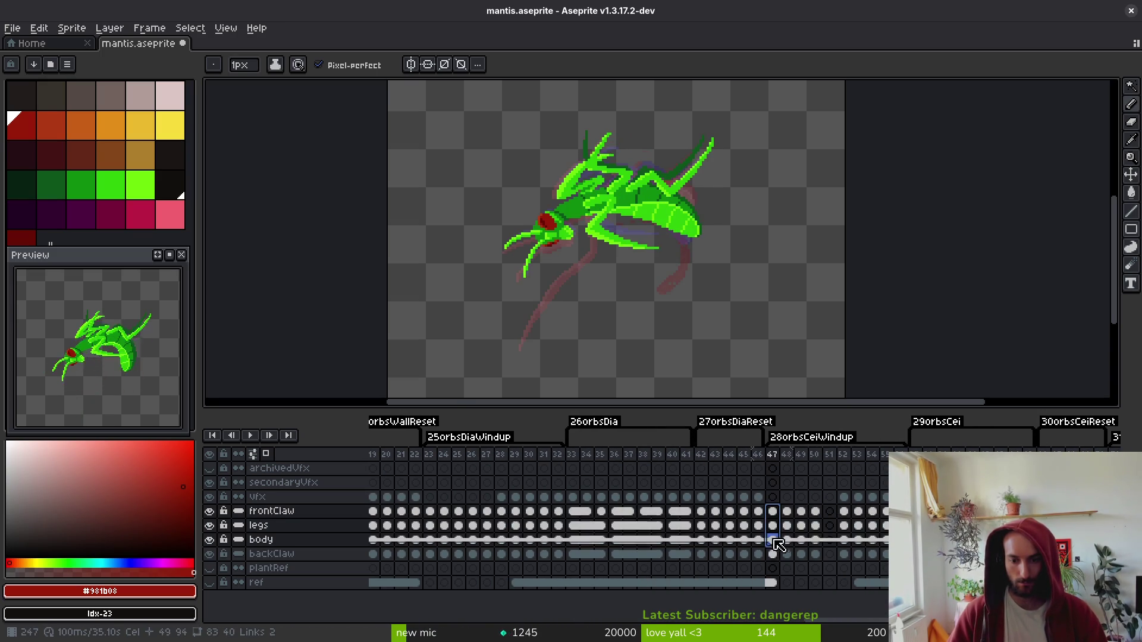
left_click(834, 512)
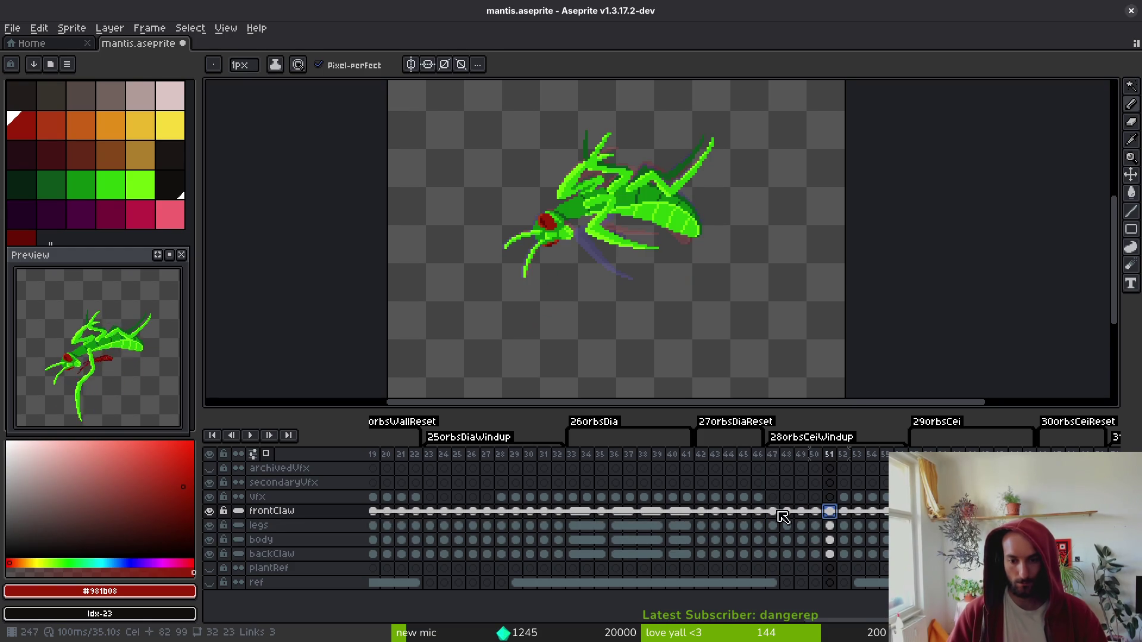
left_click(772, 511)
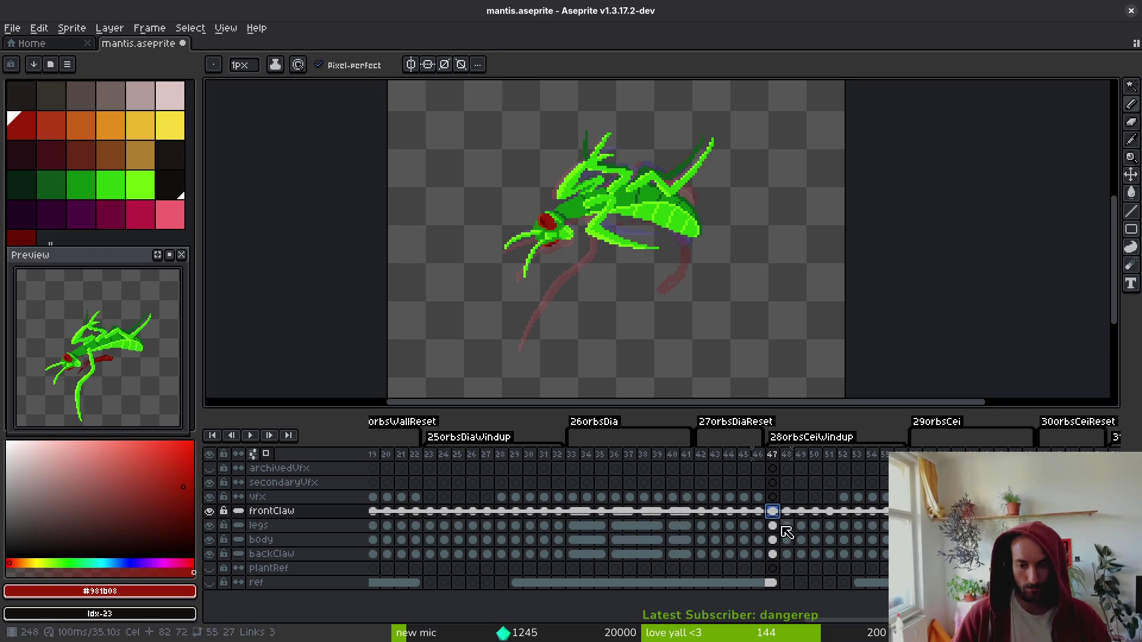
- Bring up frame 35 in 26orbsDia showing the full dark-red slash ring
scroll(668, 504, "left", 4)
scroll(669, 504, "left", 1)
left_click_drag(700, 498, 800, 499)
left_click(800, 511)
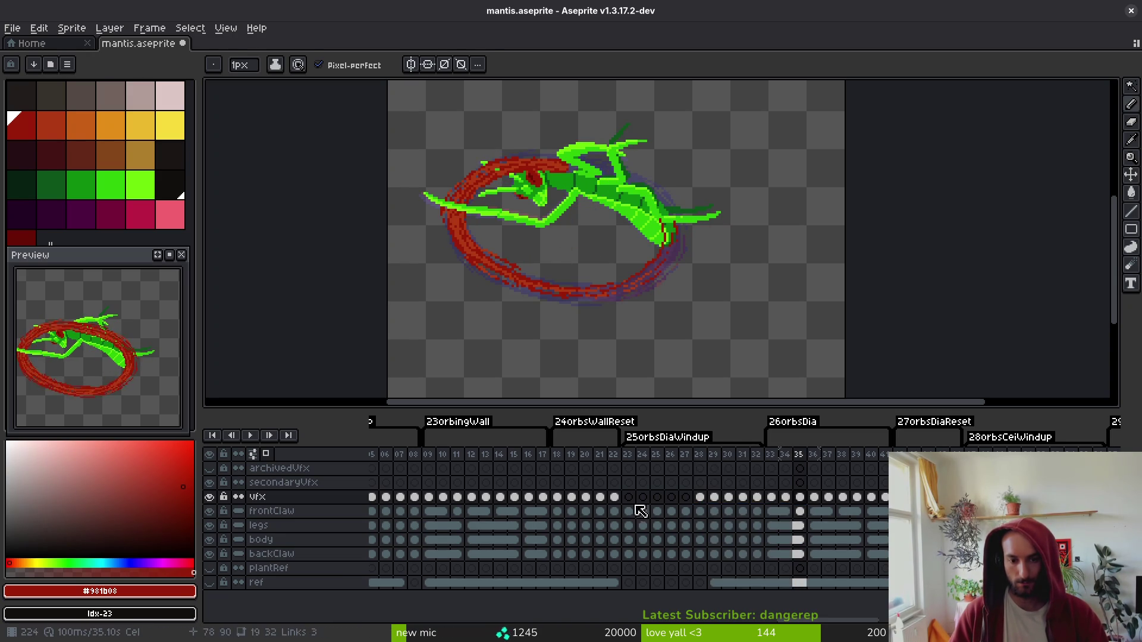
- Select the vfx cels across frames 02 to 08 in the timeline, then clear the selection
mouse_move(517, 513)
left_mouse_down()
mouse_move(791, 523)
mouse_move(722, 535)
left_mouse_up()
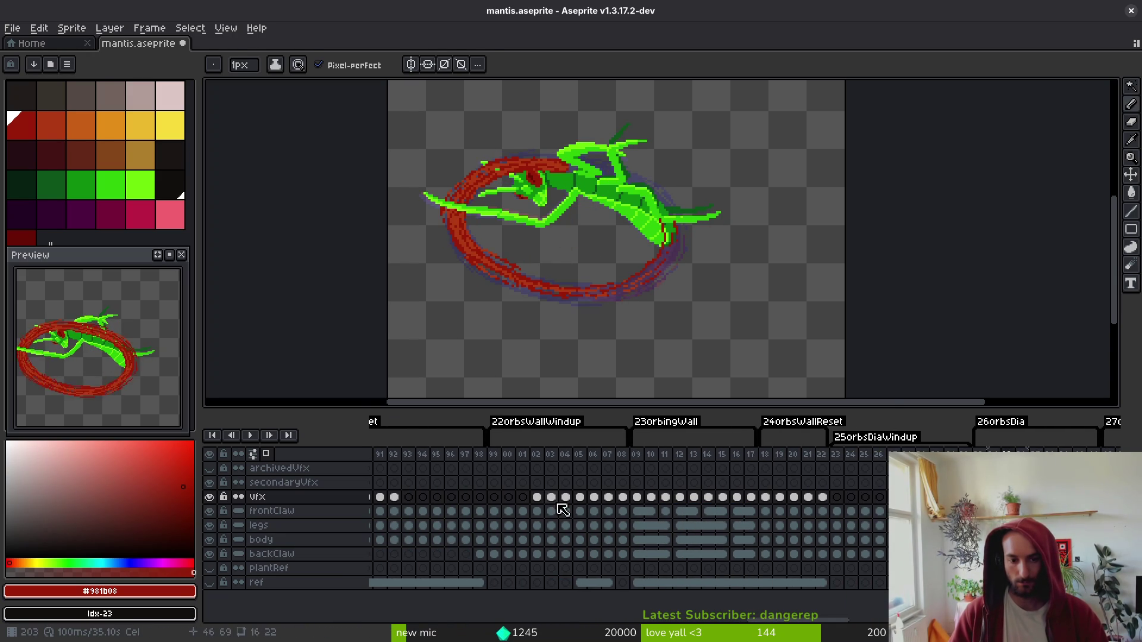
left_click(537, 499)
mouse_move(537, 498)
left_mouse_down()
mouse_move(647, 506)
mouse_move(631, 507)
left_mouse_up()
scroll(856, 520, "right", 3)
key("Escape")
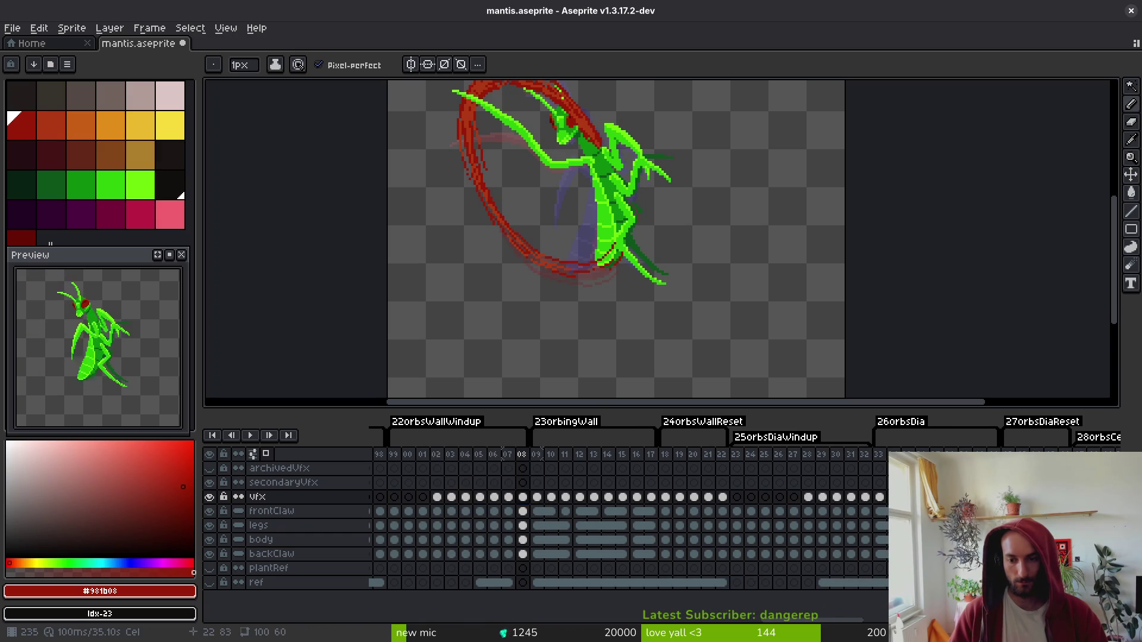
- Drag the block of red slash effect cels earlier in the timeline
key("End")
mouse_move(814, 505)
left_mouse_down()
mouse_move(907, 506)
mouse_move(874, 510)
left_mouse_up()
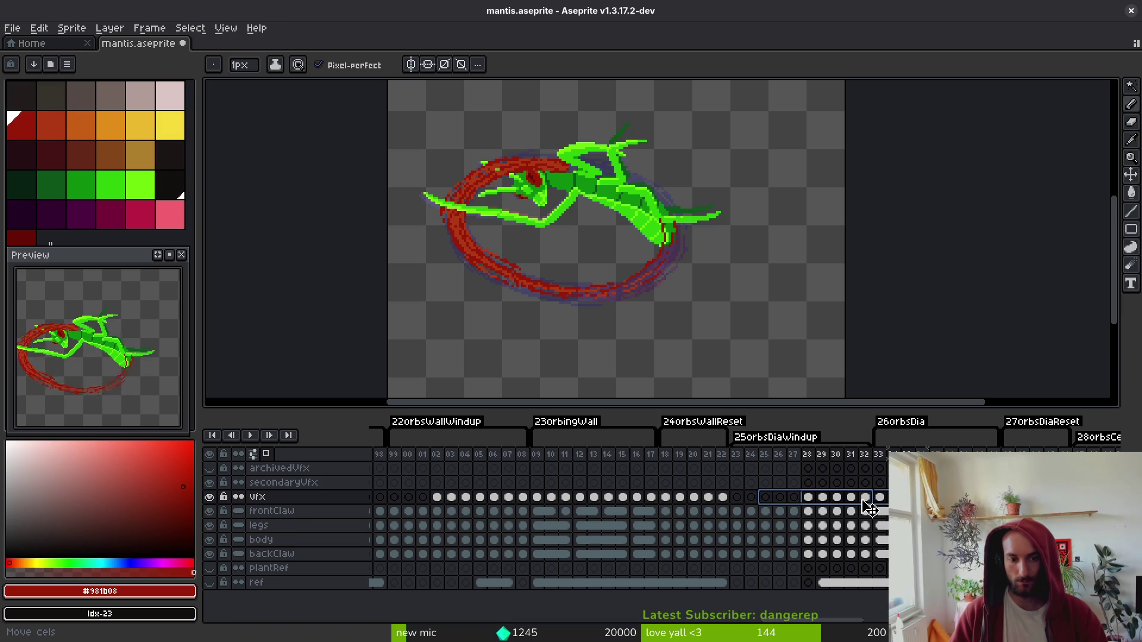
mouse_move(869, 506)
left_mouse_down()
mouse_move(824, 510)
mouse_move(867, 510)
mouse_move(844, 510)
left_mouse_up()
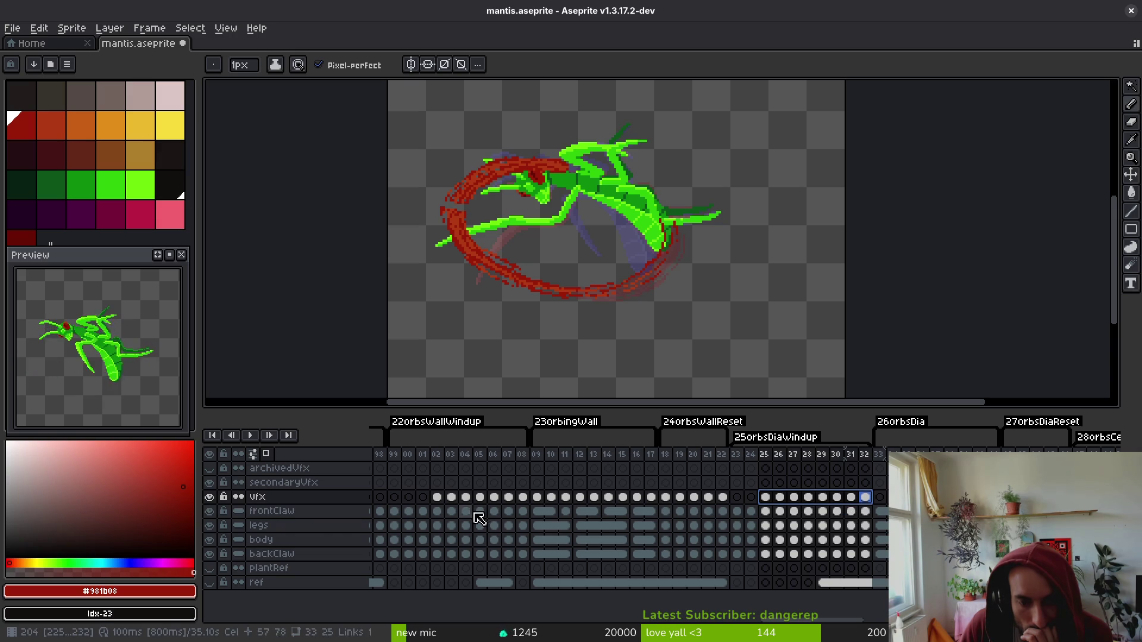
- Review the timing by selecting frame ranges 99–08, 23–27 and 02–04
left_click(394, 453)
left_click_drag(393, 452, 522, 459)
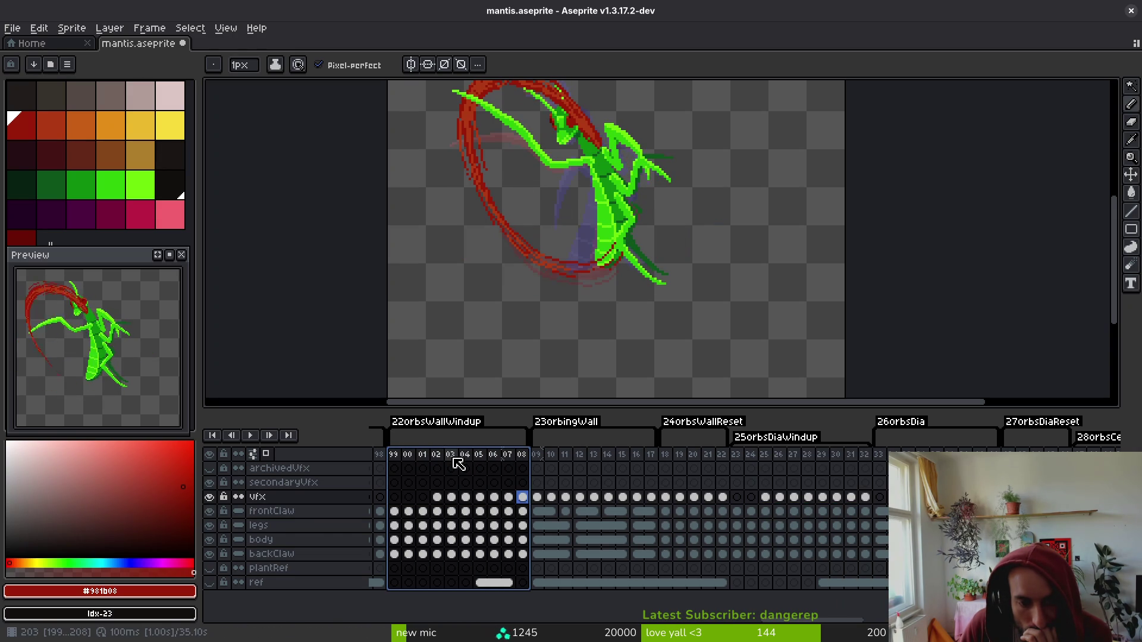
left_click_drag(738, 456, 797, 463)
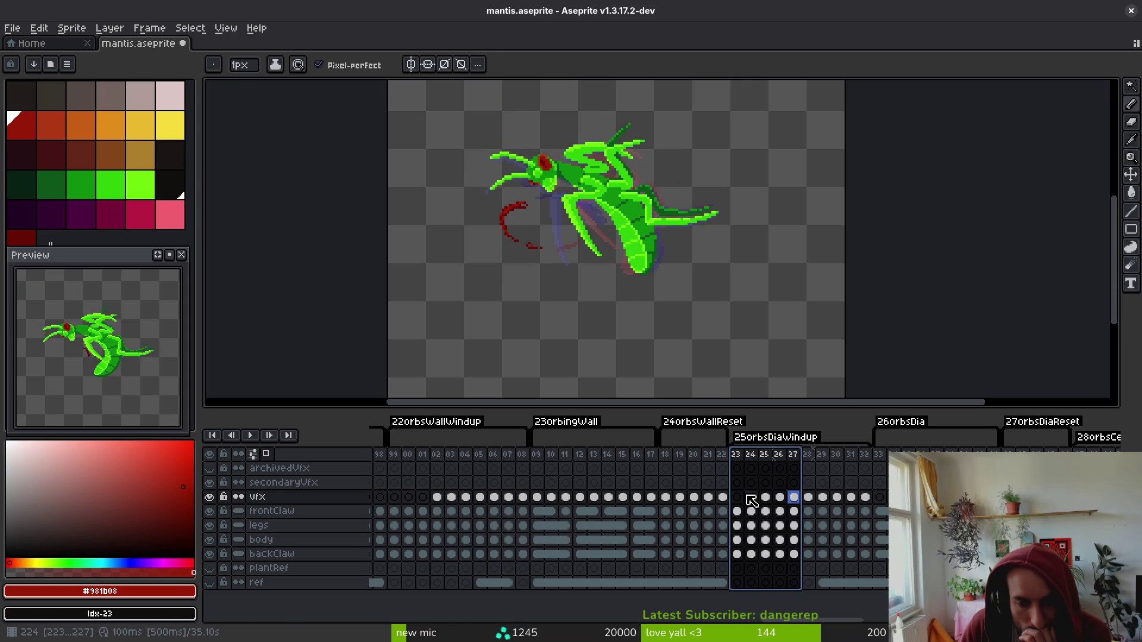
left_click(766, 498)
left_click_drag(438, 499, 523, 500)
left_click(765, 499)
- Shift the vfx cels 25–27 earlier, then compare frames 25–26 against frames 02–05
left_click_drag(765, 499, 797, 503)
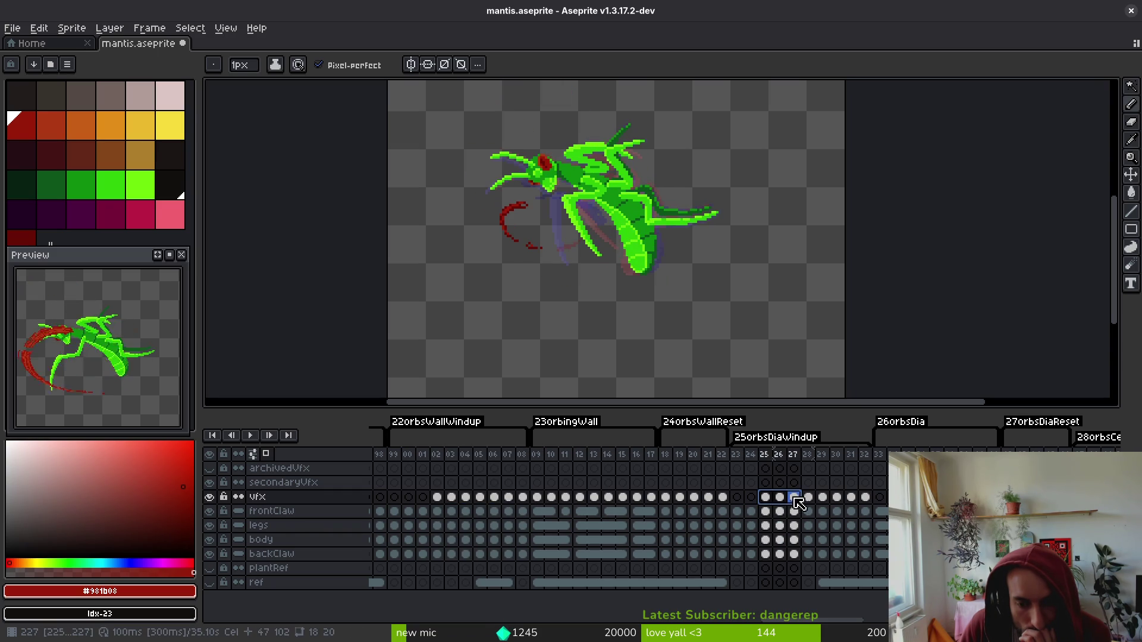
key("Left")
key("Left")
key("Left")
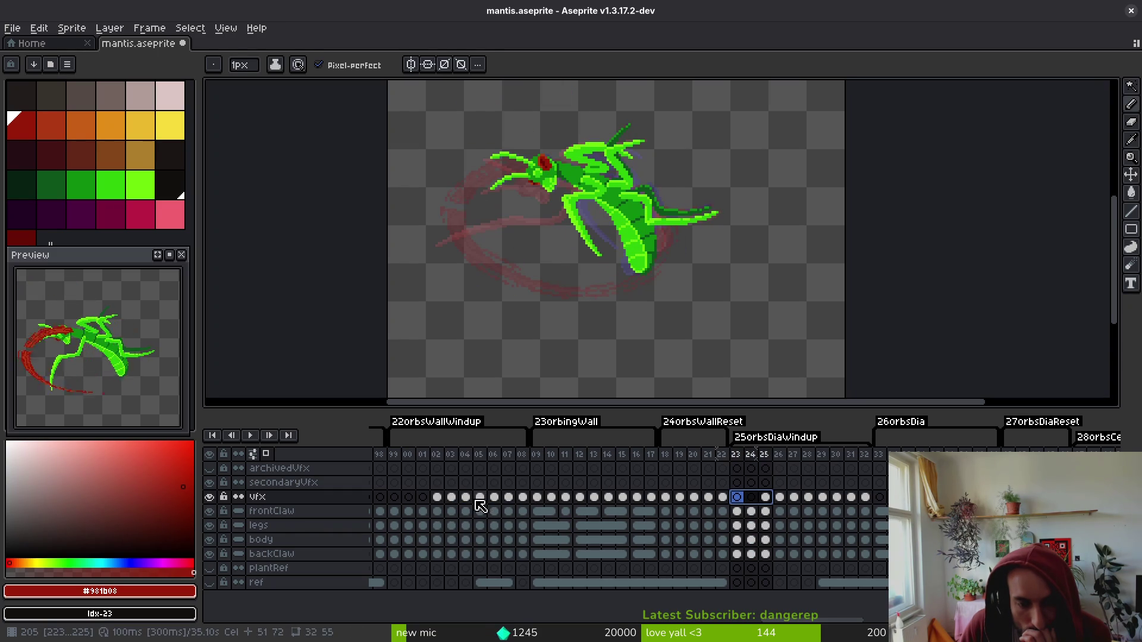
left_click(766, 498)
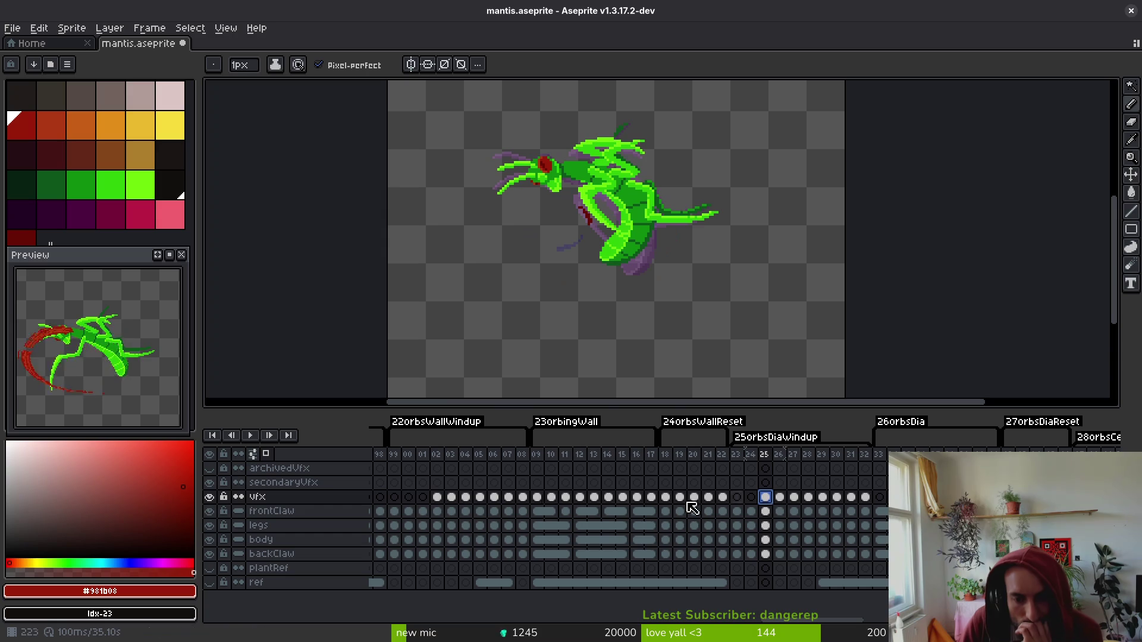
left_click_drag(439, 500, 480, 495)
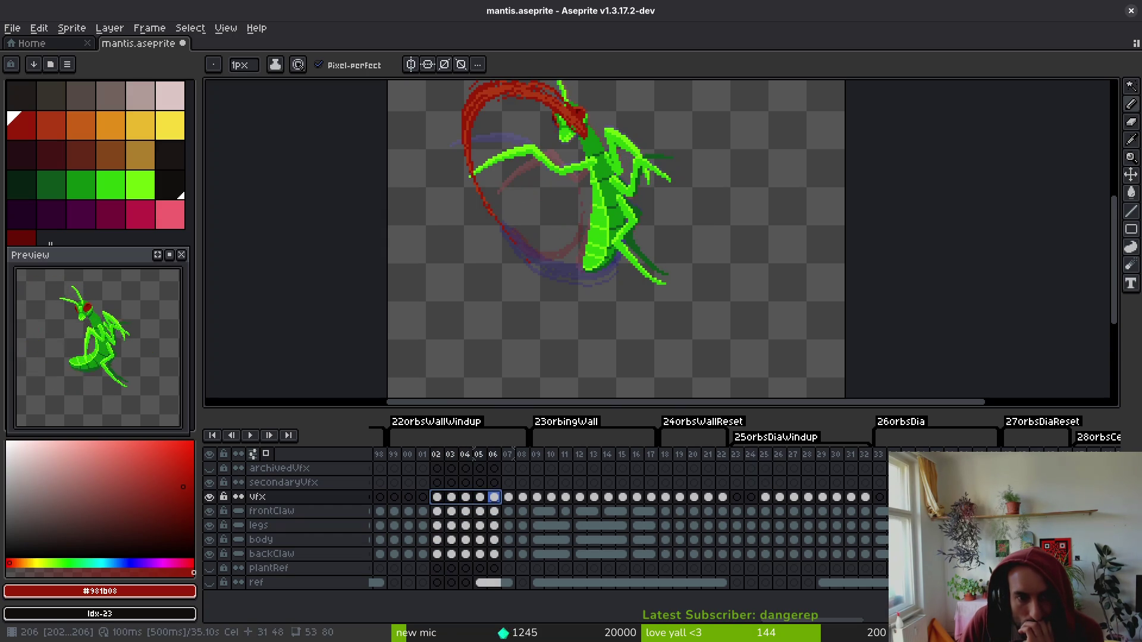
mouse_move(766, 498)
left_mouse_down()
mouse_move(798, 505)
mouse_move(755, 503)
mouse_move(781, 504)
left_mouse_up()
mouse_move(438, 500)
left_mouse_down()
mouse_move(451, 500)
mouse_move(441, 503)
left_mouse_up()
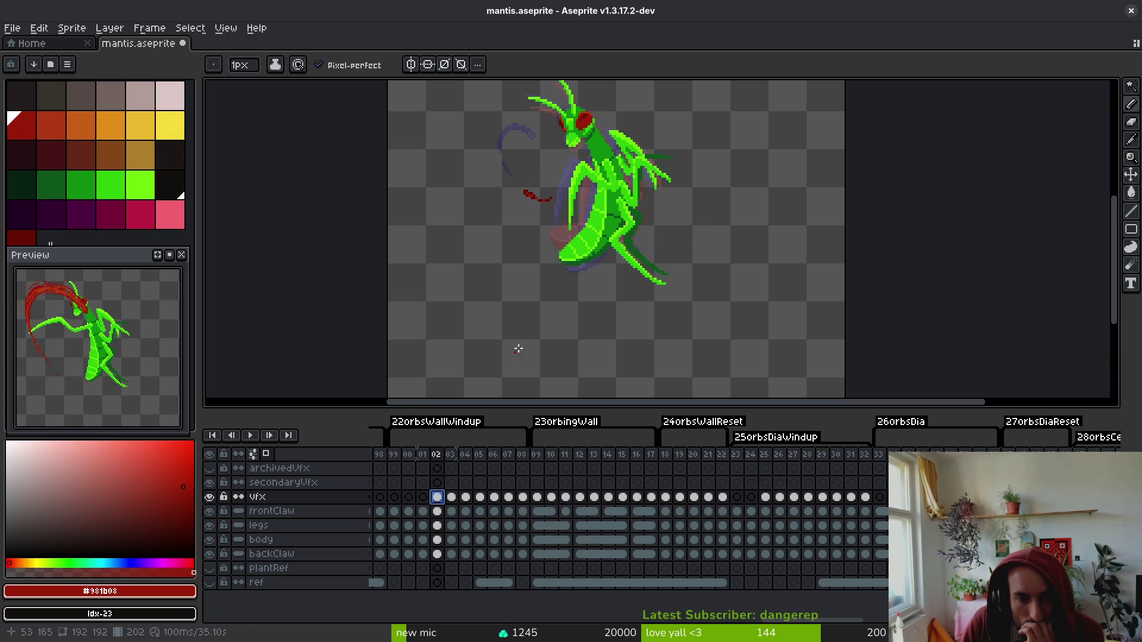
- Flip between frames 25 and 26 on the vfx layer to compare the slash
scroll(536, 353, "up", 4)
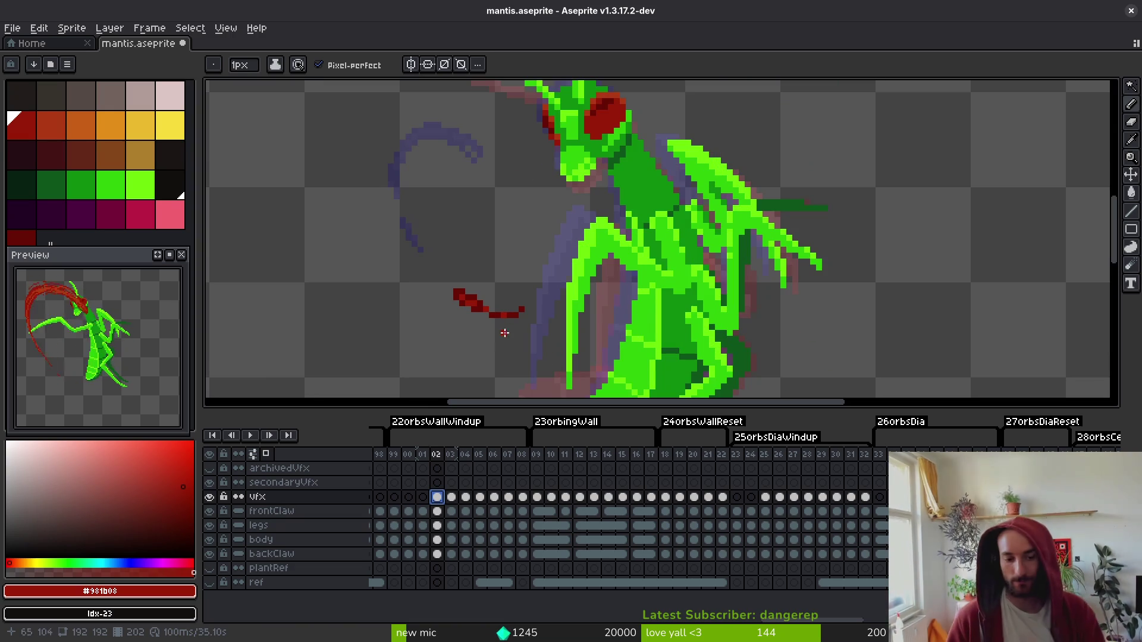
scroll(595, 268, "down", 2)
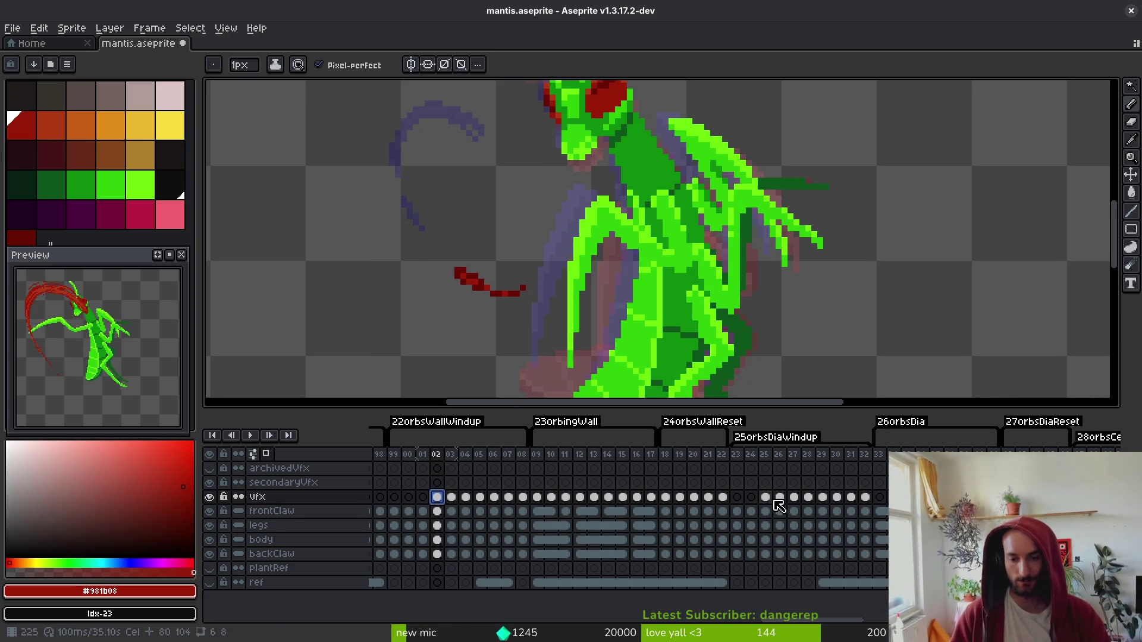
left_click(765, 496)
scroll(700, 292, "down", 1)
key("Right")
key("Left")
key("Right")
key("Left")
key("Right")
key("b")
key("Left")
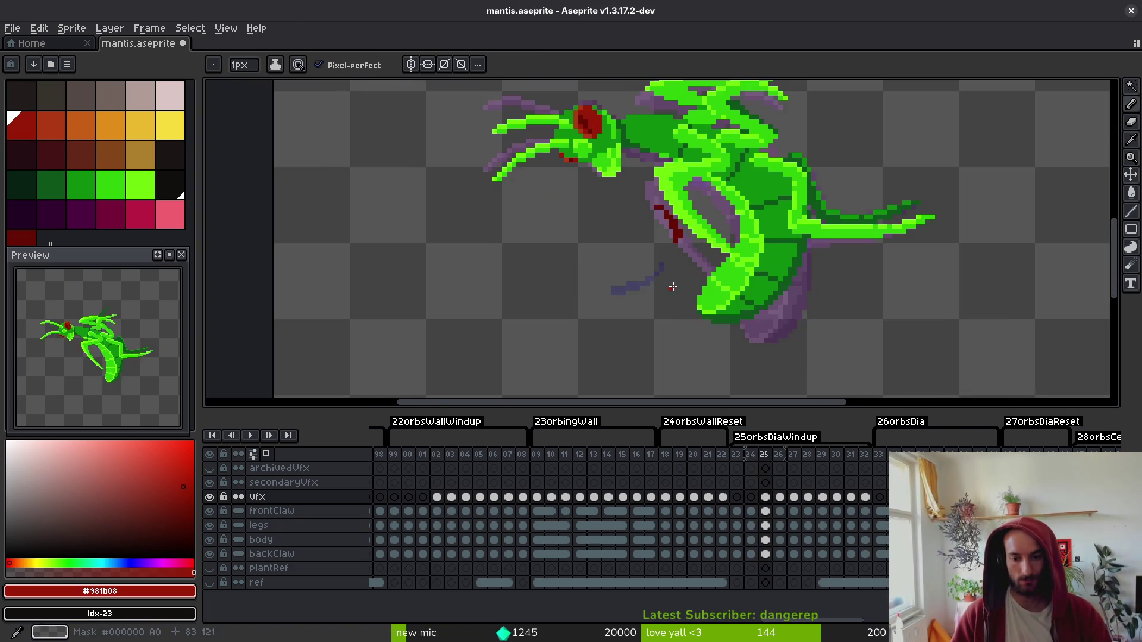
scroll(672, 268, "up", 3)
- Lasso the dark-red pixels, move them down and left, and recolour along the stroke
key("shift+w")
left_click_drag(684, 234, 656, 263)
key("i")
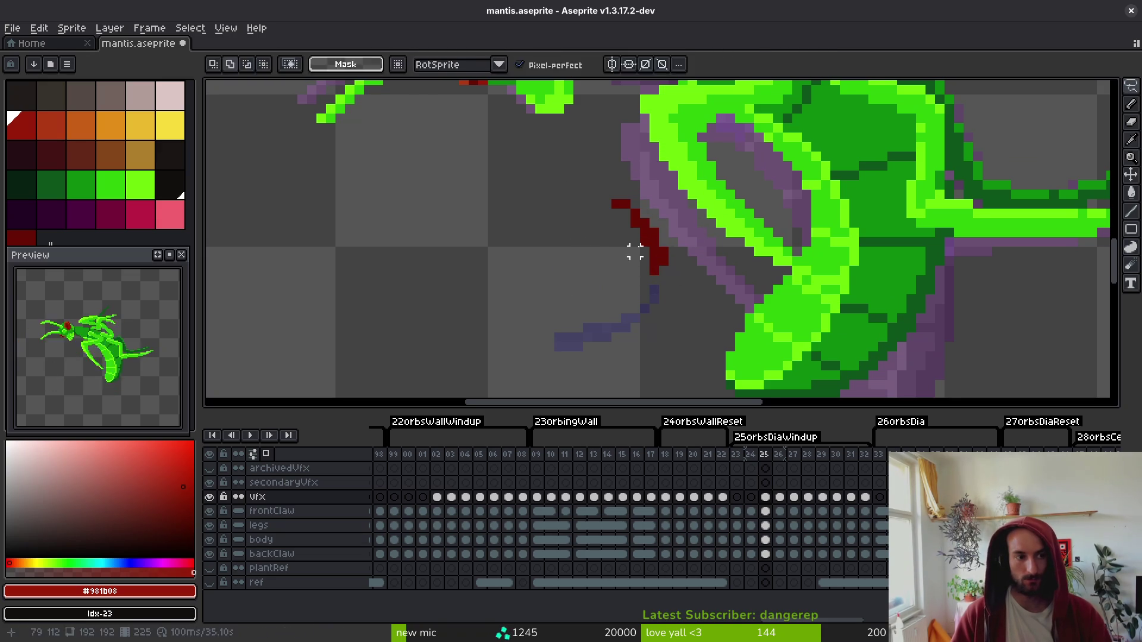
key("b")
scroll(636, 241, "up", 2)
mouse_move(653, 266)
left_mouse_down()
mouse_move(650, 214)
mouse_move(647, 246)
left_mouse_up()
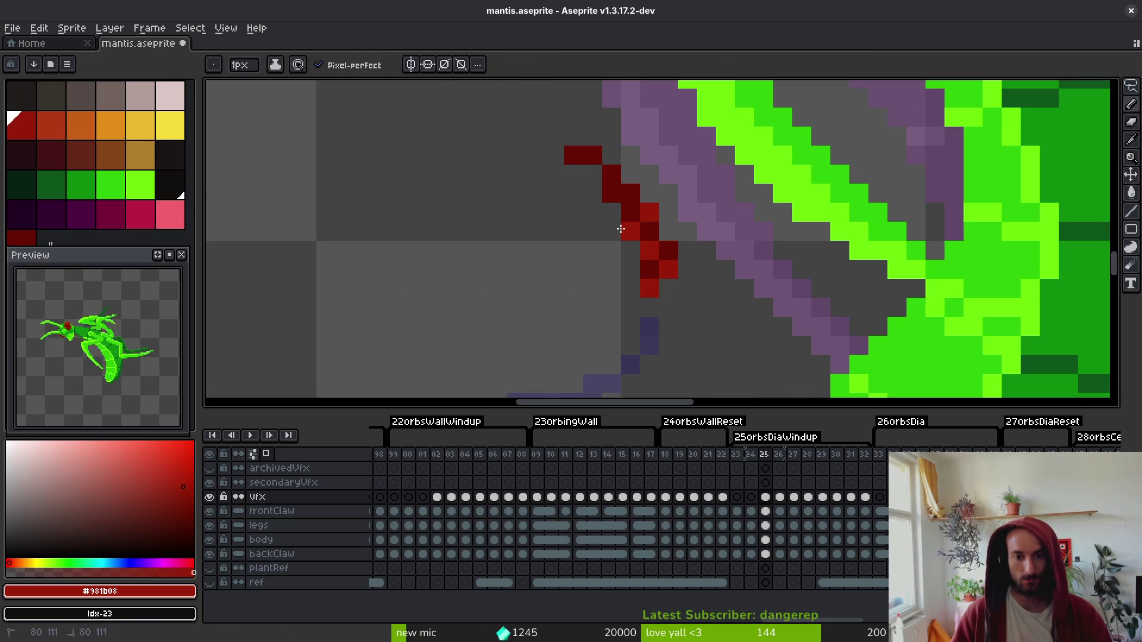
- Pick the darker red, erase a stray dark-red pixel, and save mantis.aseprite
left_click(631, 229, "alt")
key("e")
left_click(631, 232)
key("ctrl+s")
- Add a dark-red pixel to the stroke, save, then undo it
scroll(668, 286, "down", 5)
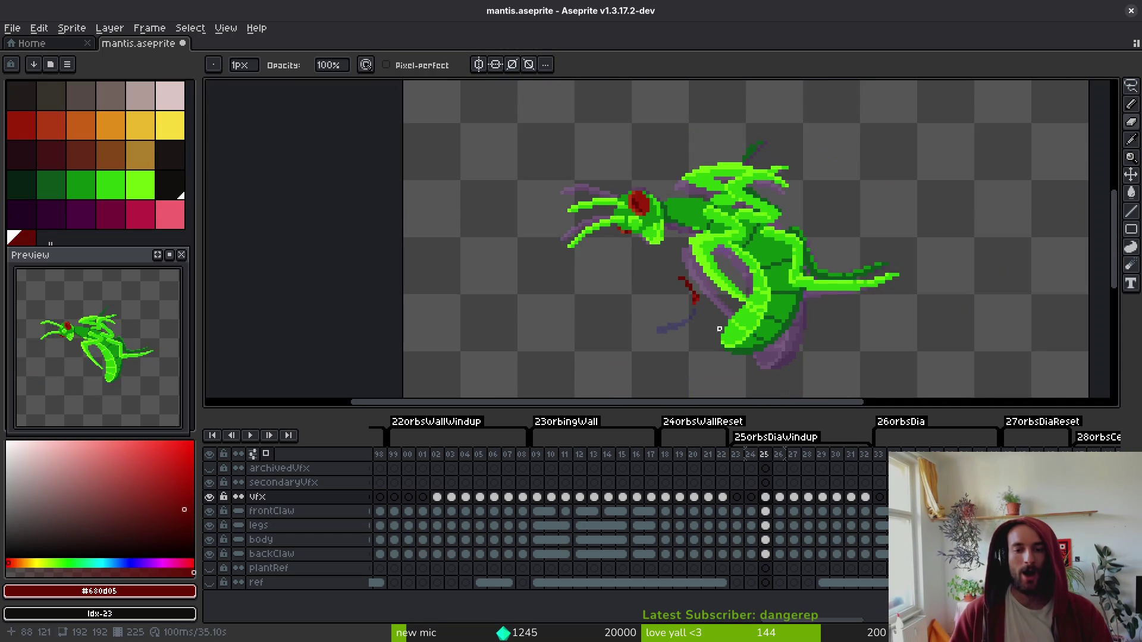
scroll(696, 306, "up", 4)
key("b")
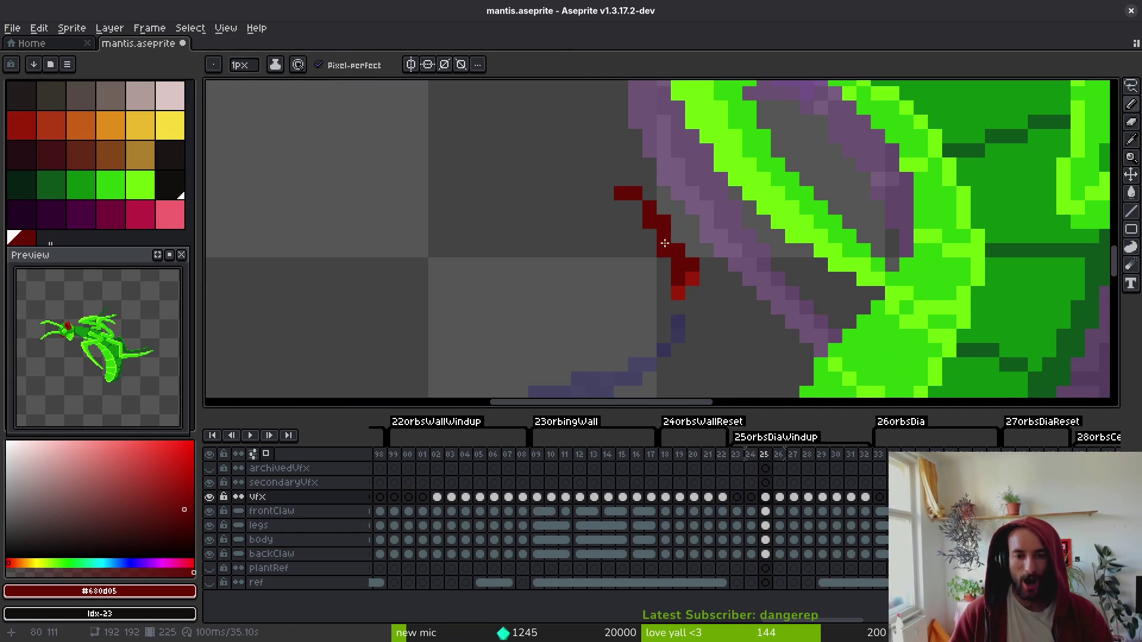
left_click(721, 265)
key("ctrl+s")
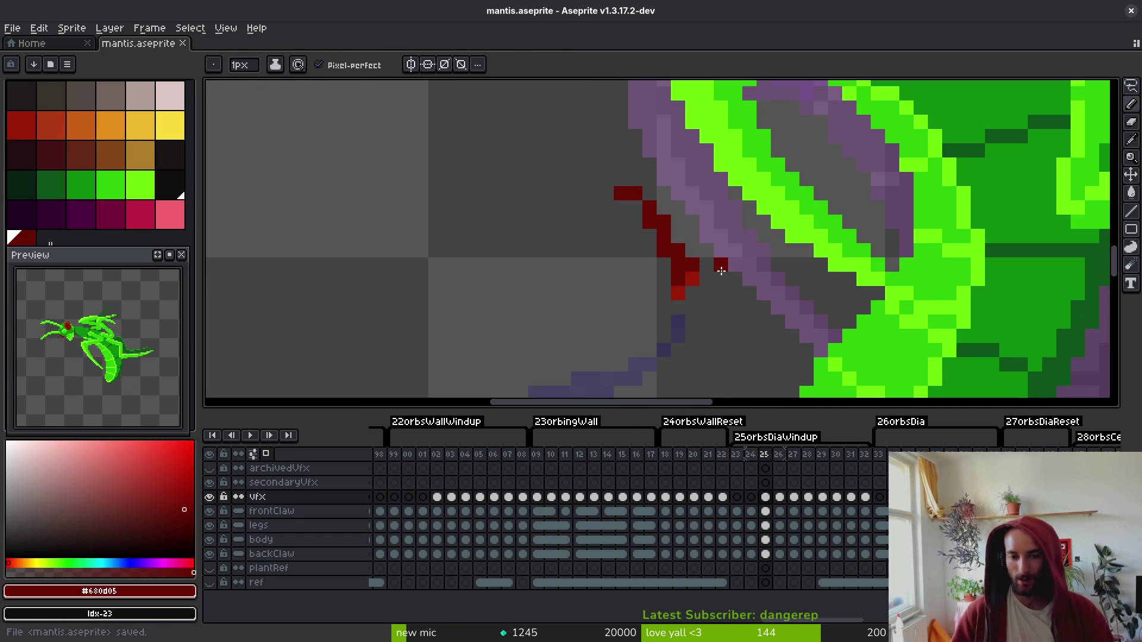
key("ctrl+z")
key("e")
key("m")
- Select the area around the red stroke and add dark-red pixels, undoing one
left_click_drag(624, 185, 684, 302)
key("e")
scroll(724, 267, "down", 3)
scroll(743, 258, "up", 2)
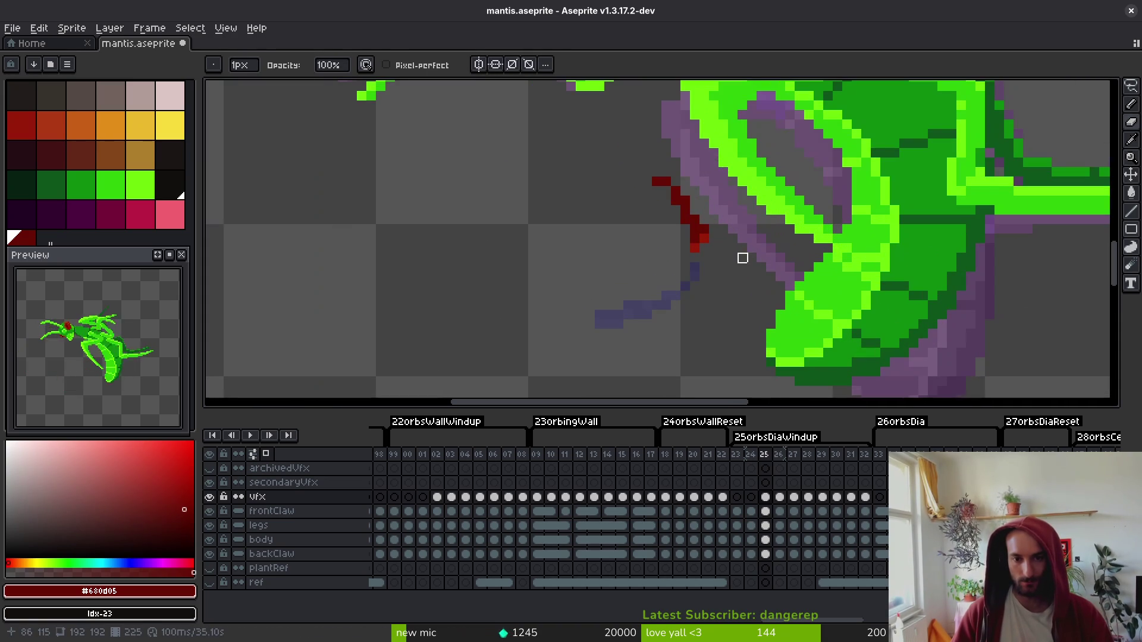
scroll(684, 209, "up", 3)
left_click(684, 209)
scroll(749, 244, "down", 4)
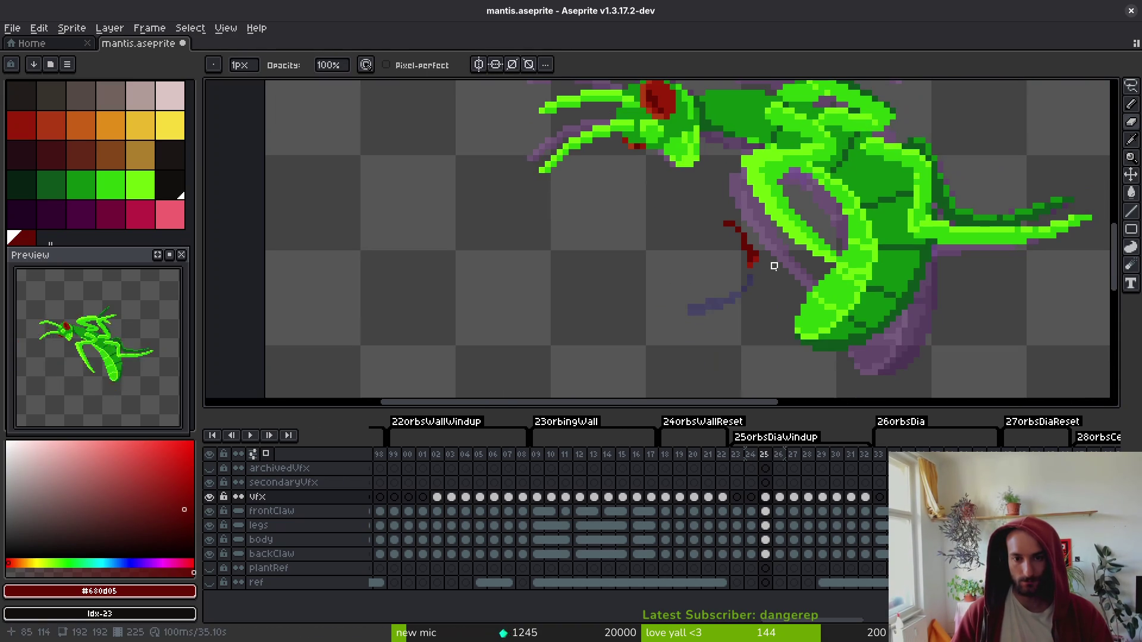
scroll(774, 277, "up", 4)
key("b")
left_click(747, 238)
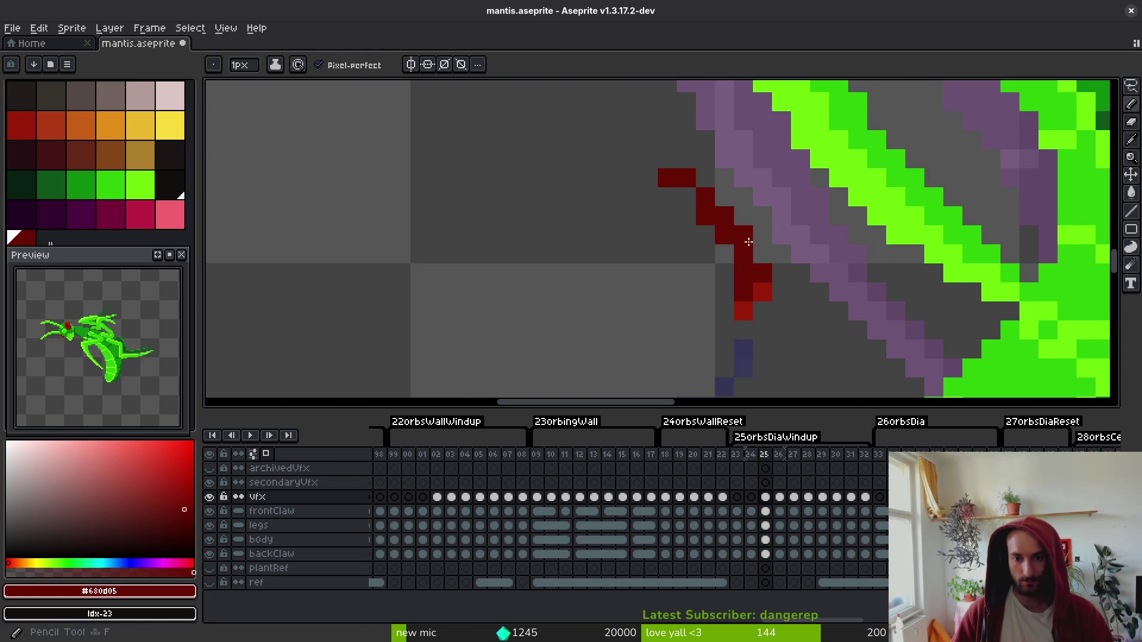
scroll(755, 270, "down", 5)
key("ctrl+z")
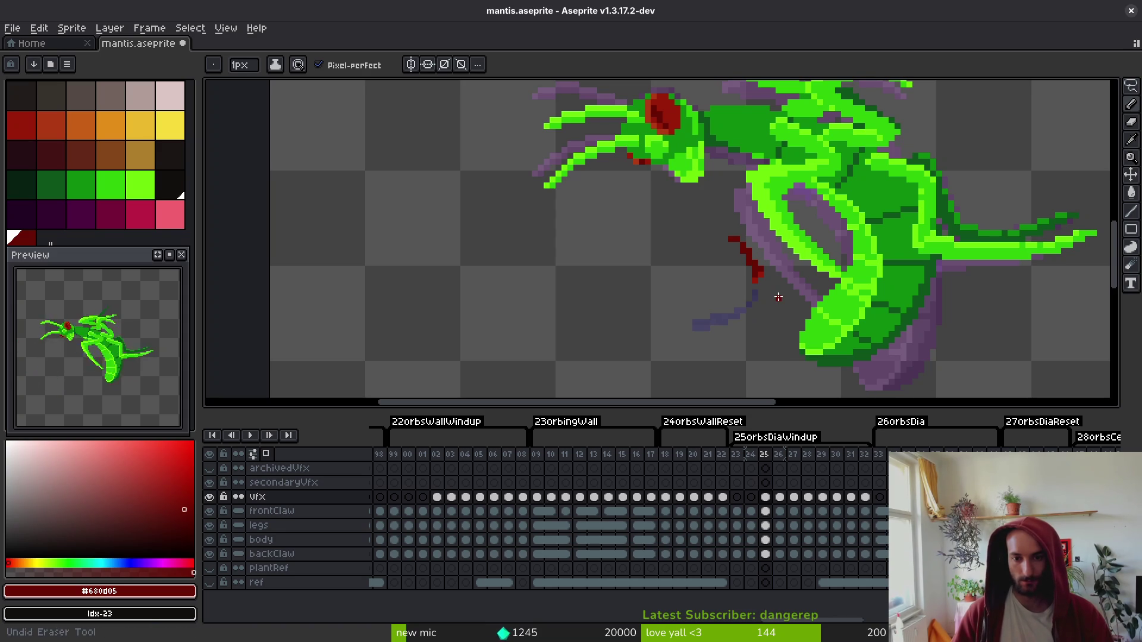
- Repaint stroke pixels in brighter red, sampling darker and brighter reds, and save
scroll(779, 296, "up", 4)
left_click(720, 211, "alt")
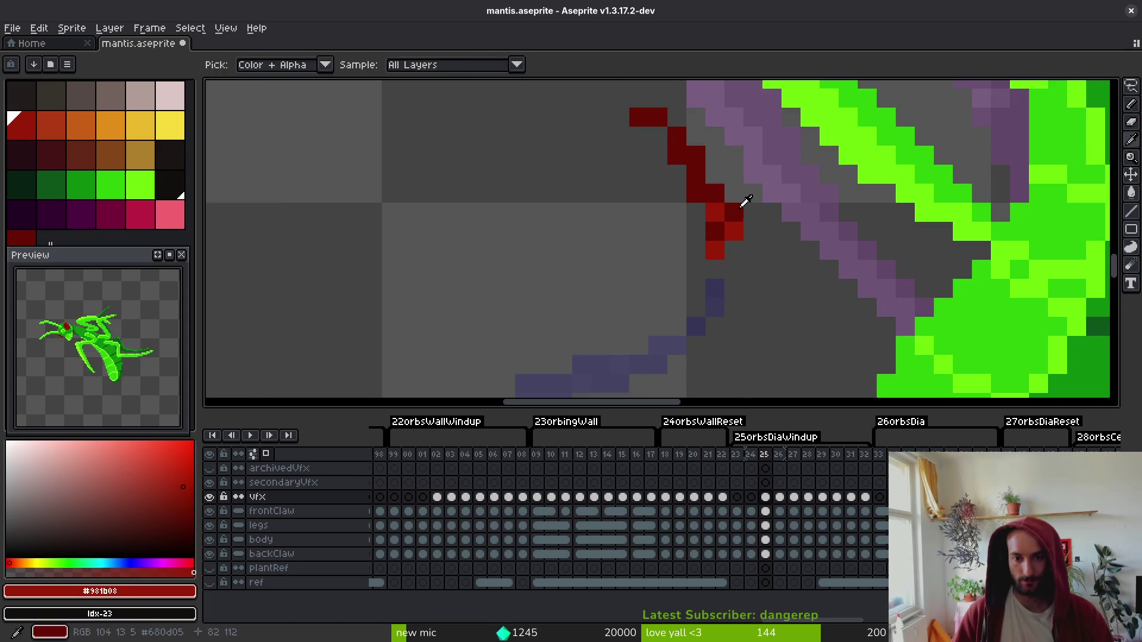
left_click(715, 232)
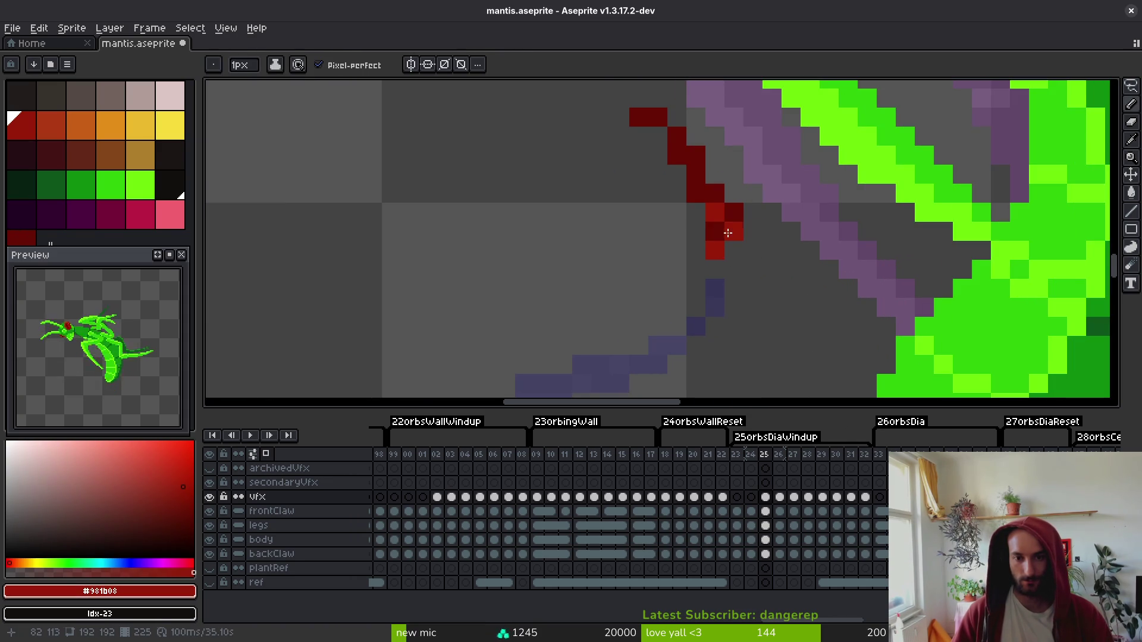
scroll(744, 249, "down", 4)
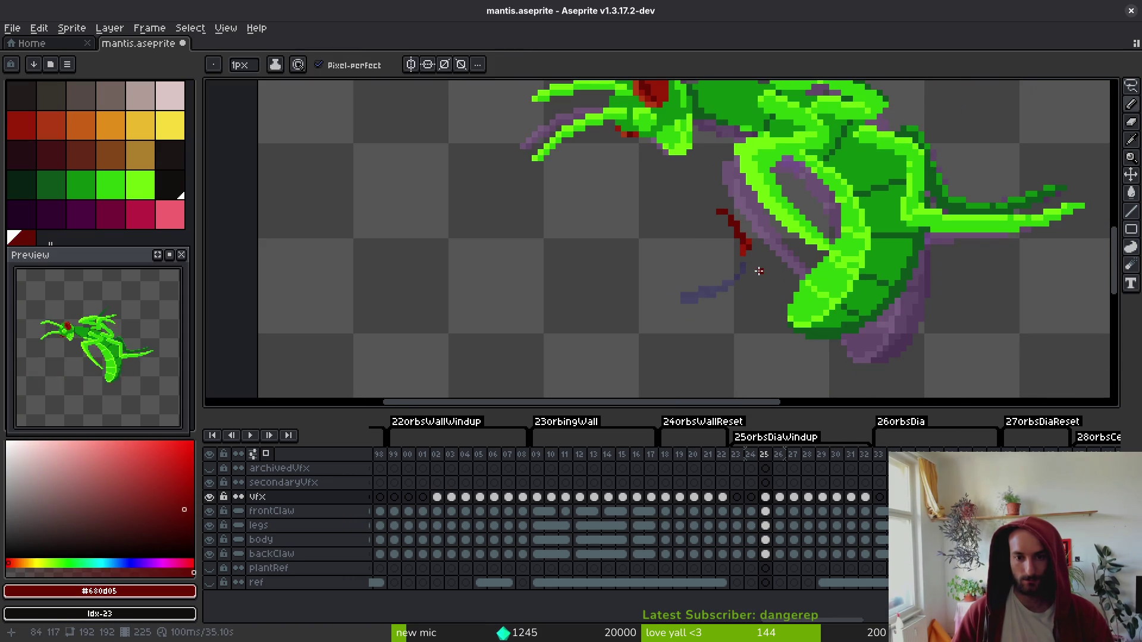
scroll(757, 254, "up", 3)
left_click(734, 229, "alt")
left_click(740, 236)
left_click(731, 235, "alt")
left_click(710, 205, "alt")
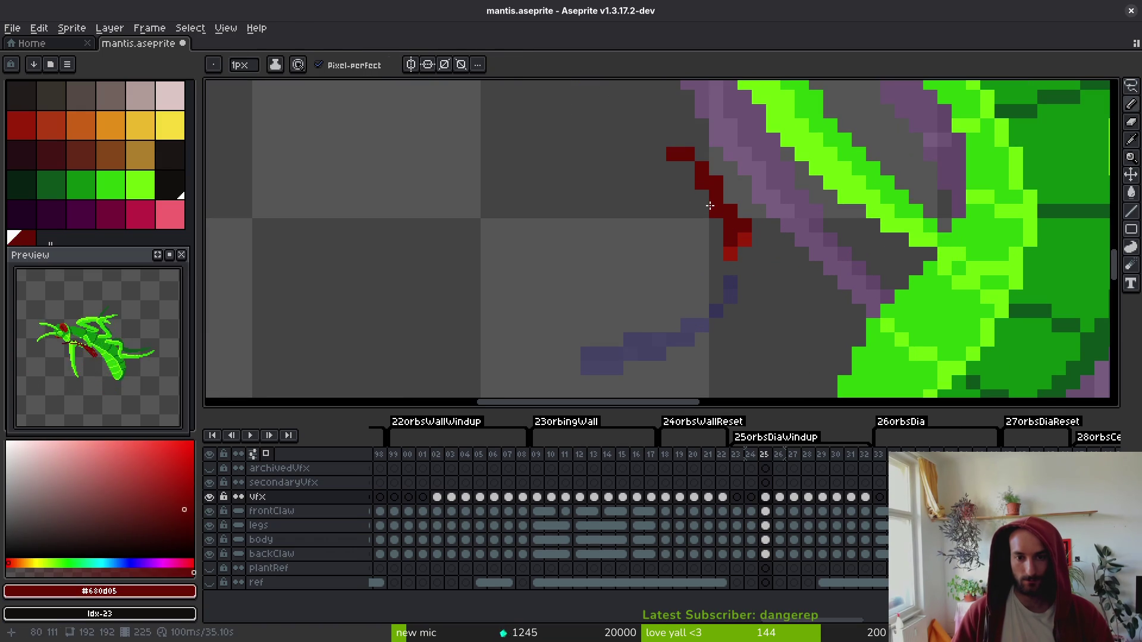
left_click(735, 225, "alt")
left_click(733, 237, "alt")
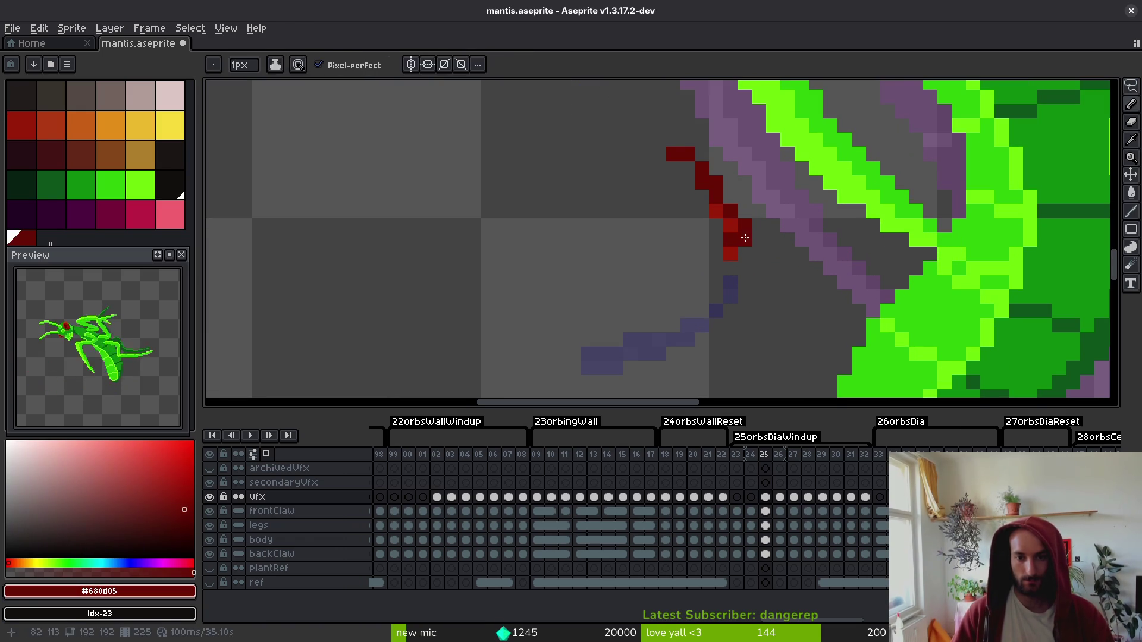
scroll(761, 253, "down", 5)
key("ctrl+s")
- Touch up two pixels at the stroke tip and save mantis.aseprite
scroll(765, 265, "down", 1)
scroll(765, 266, "up", 5)
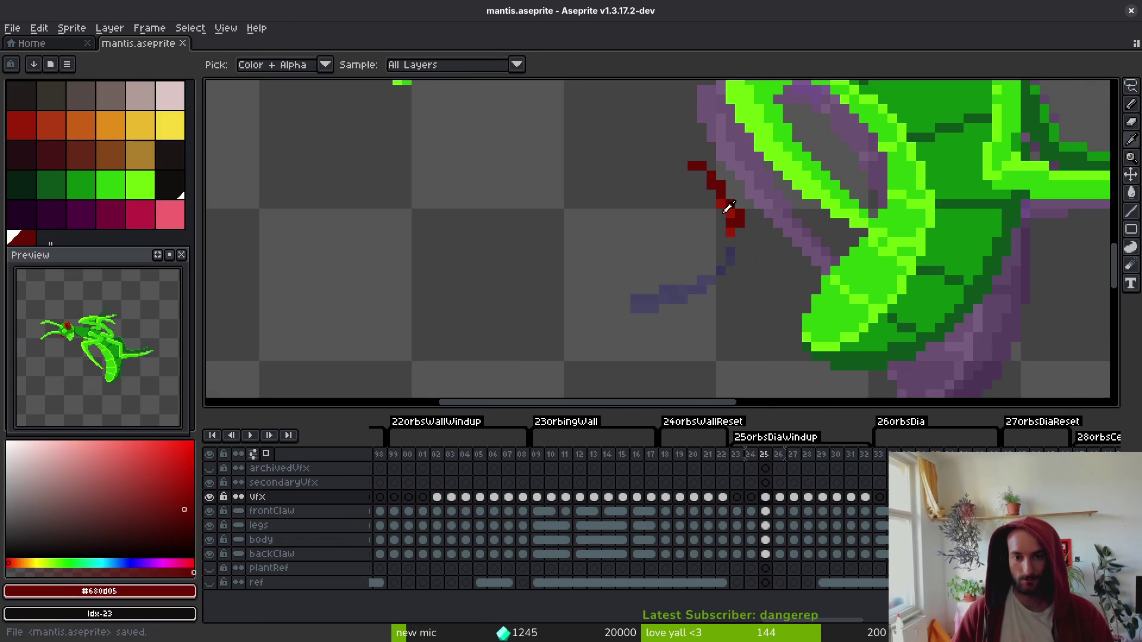
left_click(727, 199, "alt")
left_click(725, 203)
key("ctrl+s")
left_click(734, 212, "alt")
key("comma")
- Step through the frames, then flip between frames 01 and 02 on the vfx layer
scroll(767, 250, "down", 5)
key("period")
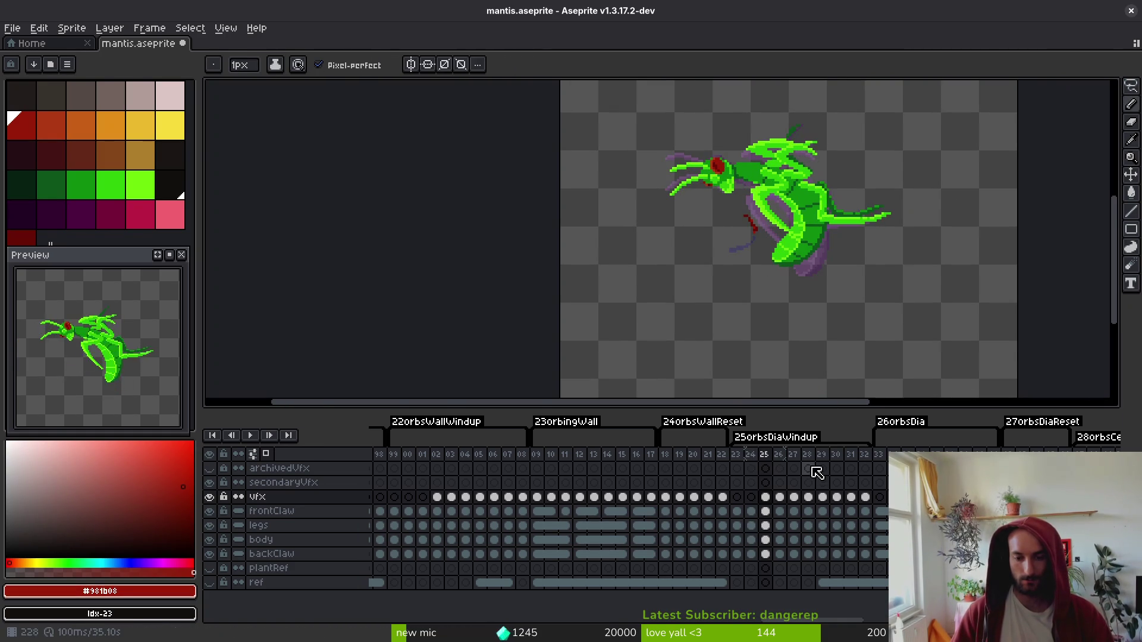
key("Return")
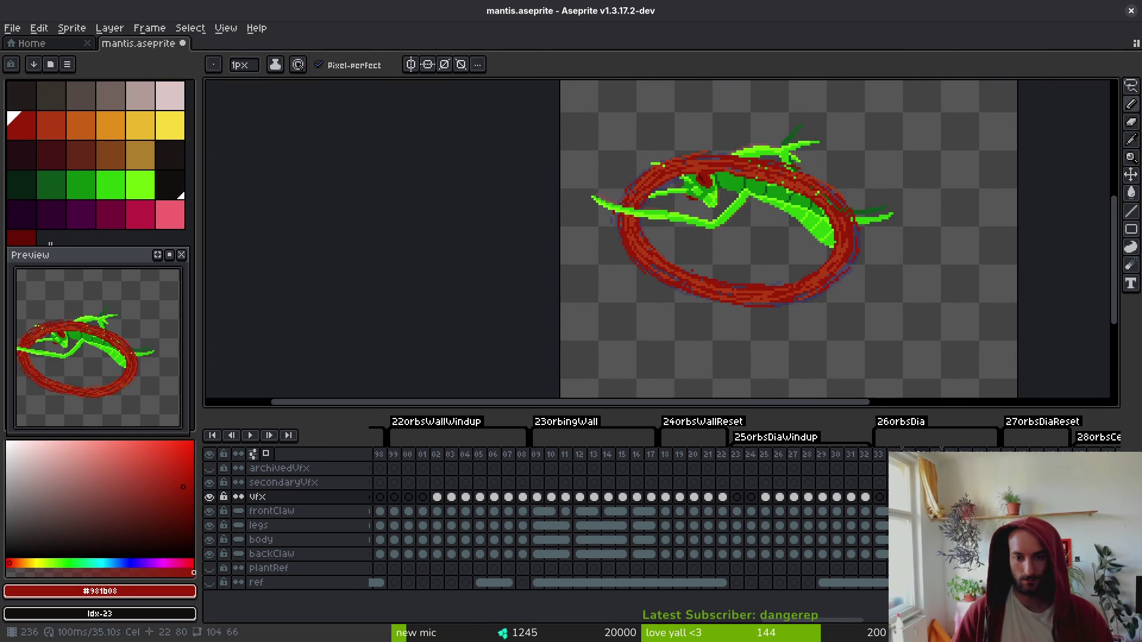
left_click(765, 497)
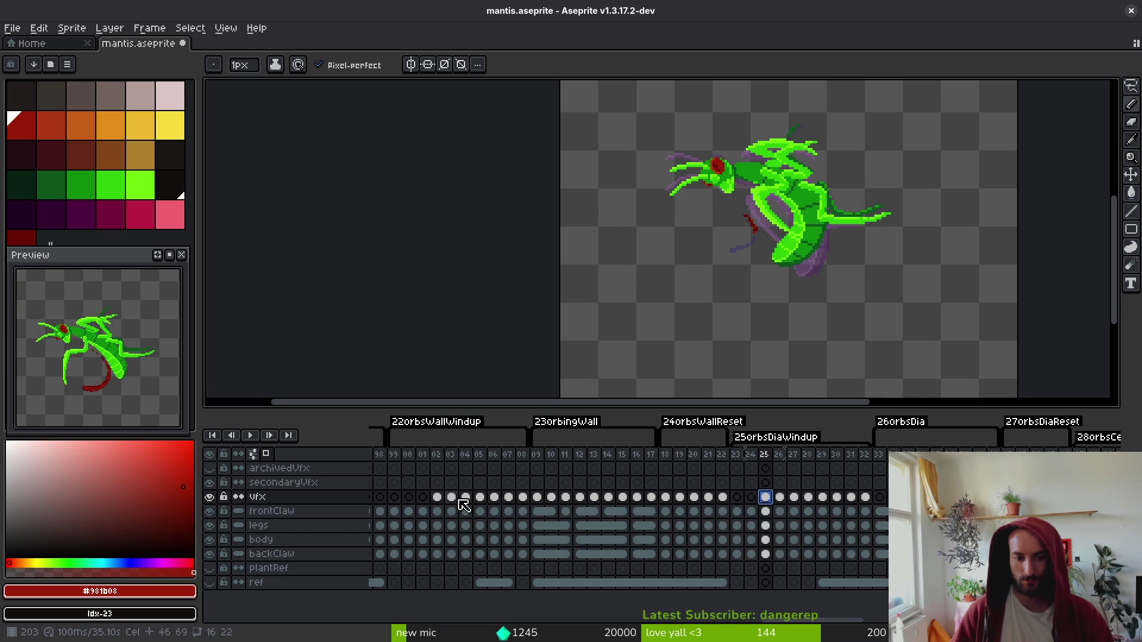
left_click(437, 497)
key("comma")
key("period")
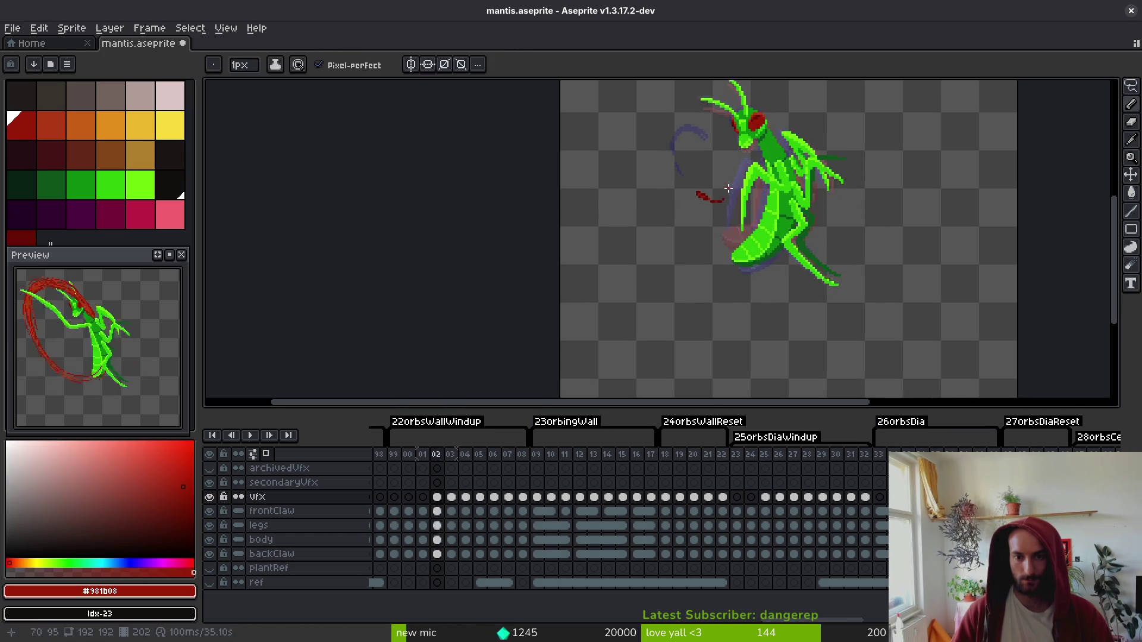
key("comma")
scroll(729, 188, "up", 3)
scroll(725, 249, "up", 1)
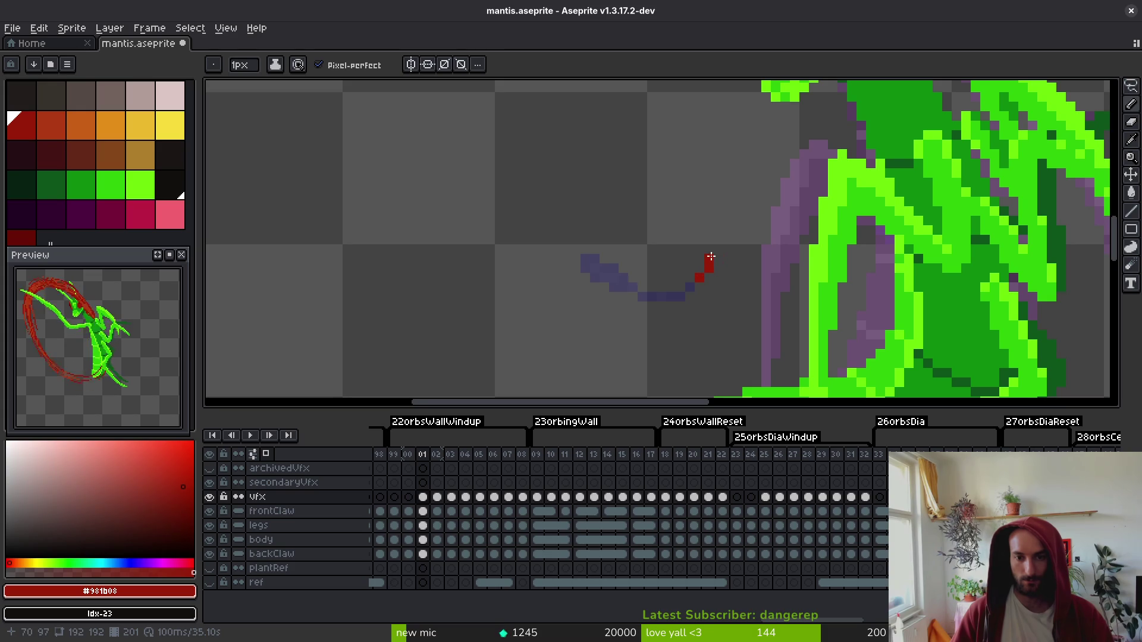
- Eyedrop dark red #680d05 from frame 02 and draw a short stroke beside the purple trail on frame 01
key("i")
key("period")
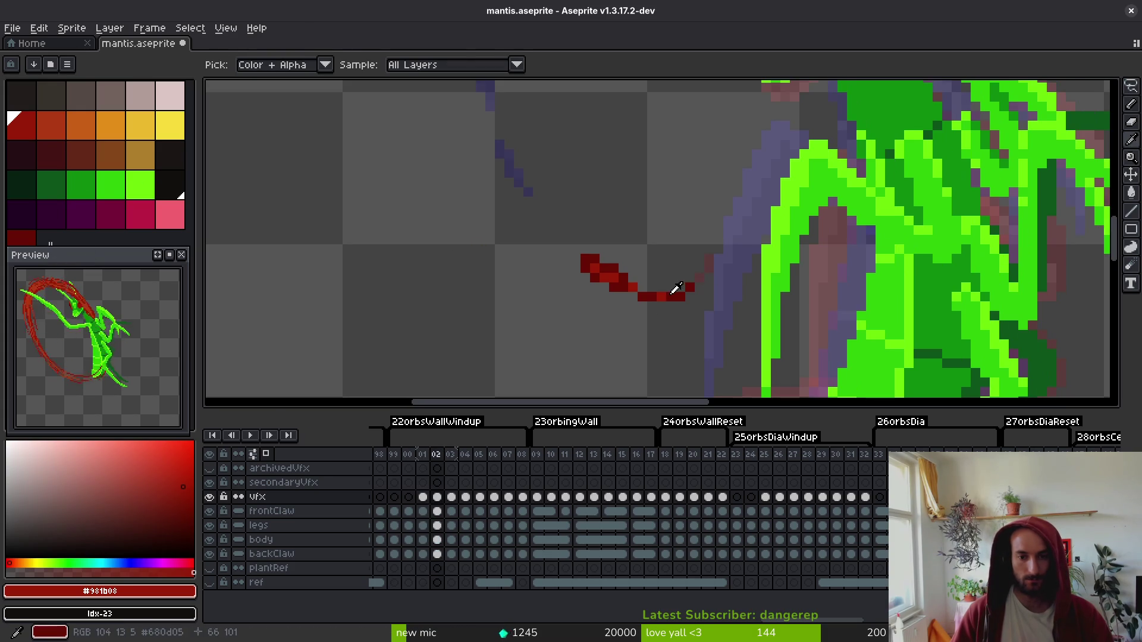
left_click(682, 295)
key("comma")
key("b")
left_click_drag(700, 277, 709, 250)
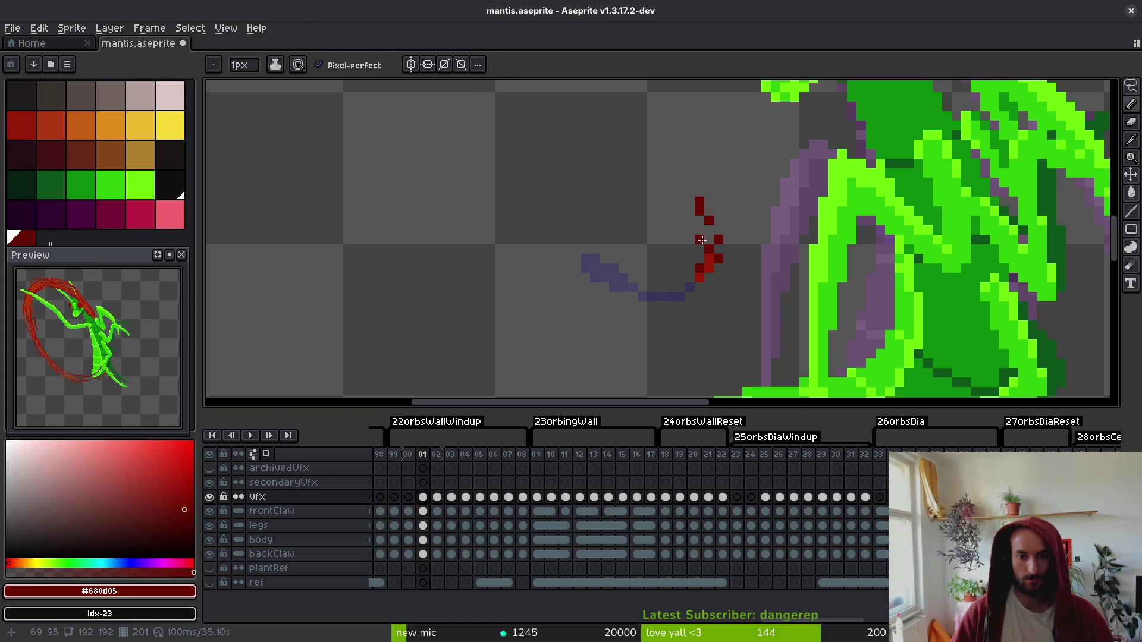
- Add dark-red pixels at the slash tip and erase two stray pixels
key("e")
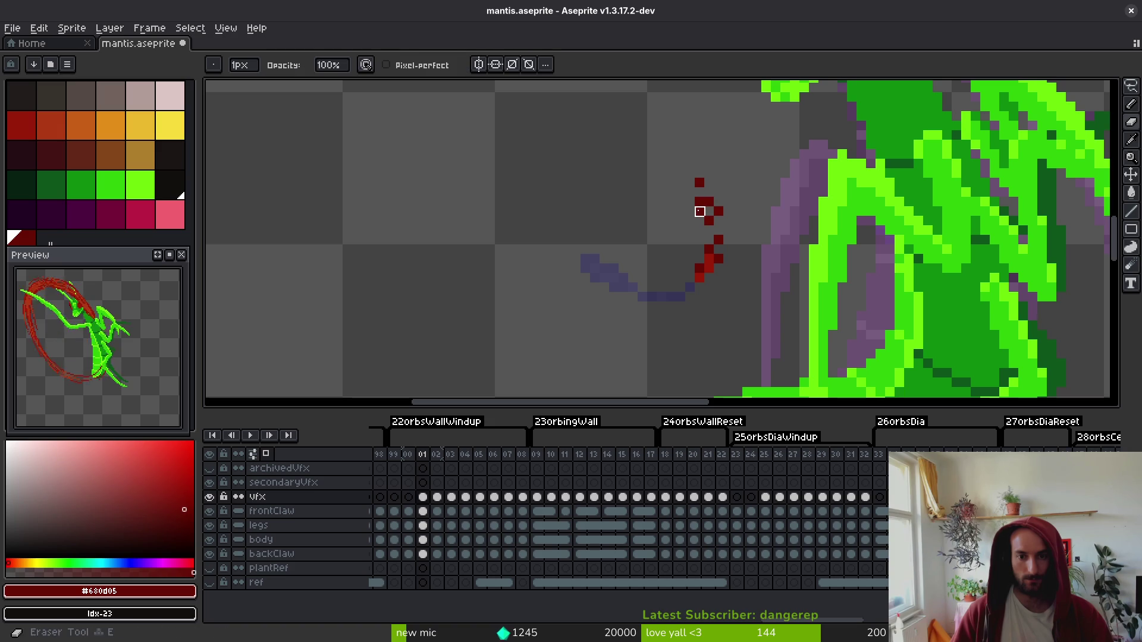
key("b")
left_click(711, 209)
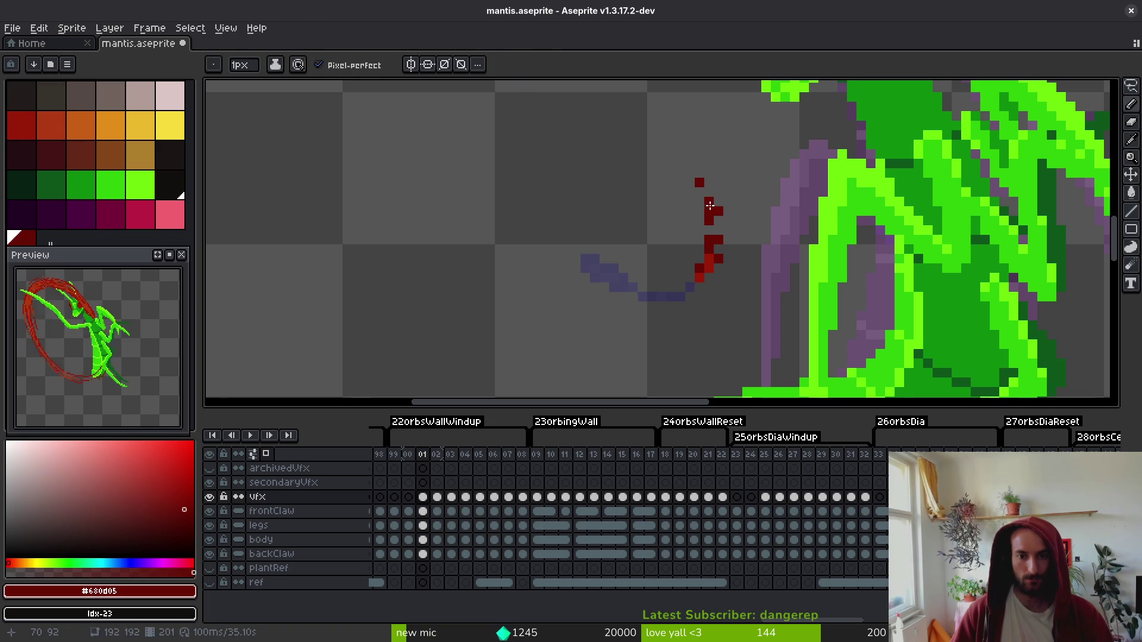
left_click(709, 202)
key("e")
left_click(709, 211)
left_click(718, 212)
key("b")
left_click(710, 230)
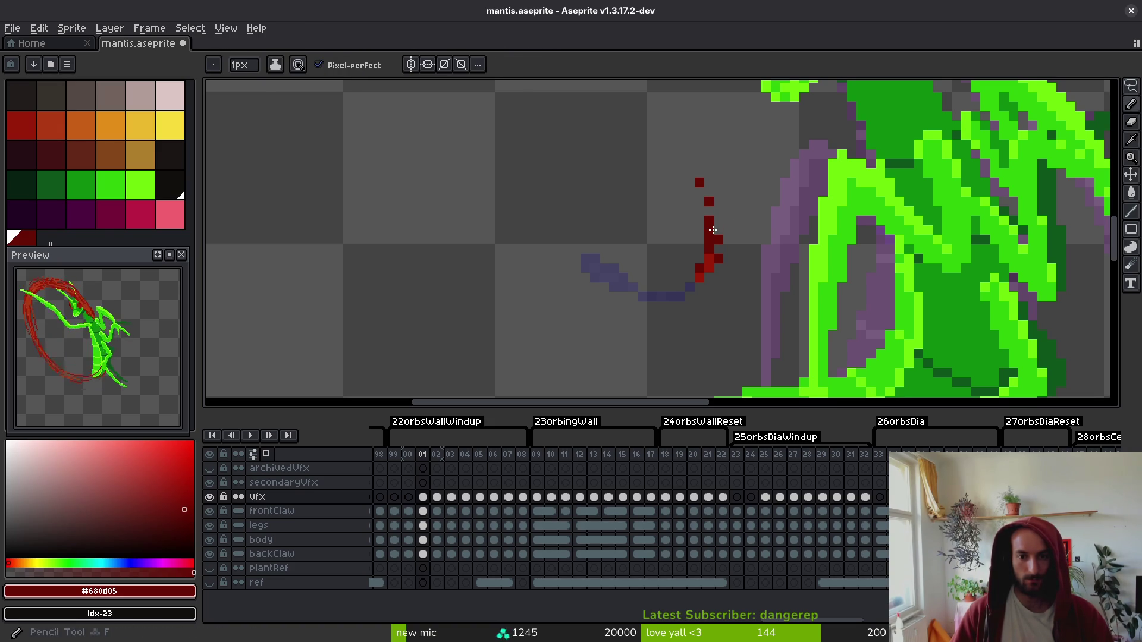
- Erase an out-of-place pixel and extend the red stroke upward pixel by pixel
scroll(737, 263, "down", 5)
scroll(739, 266, "up", 5)
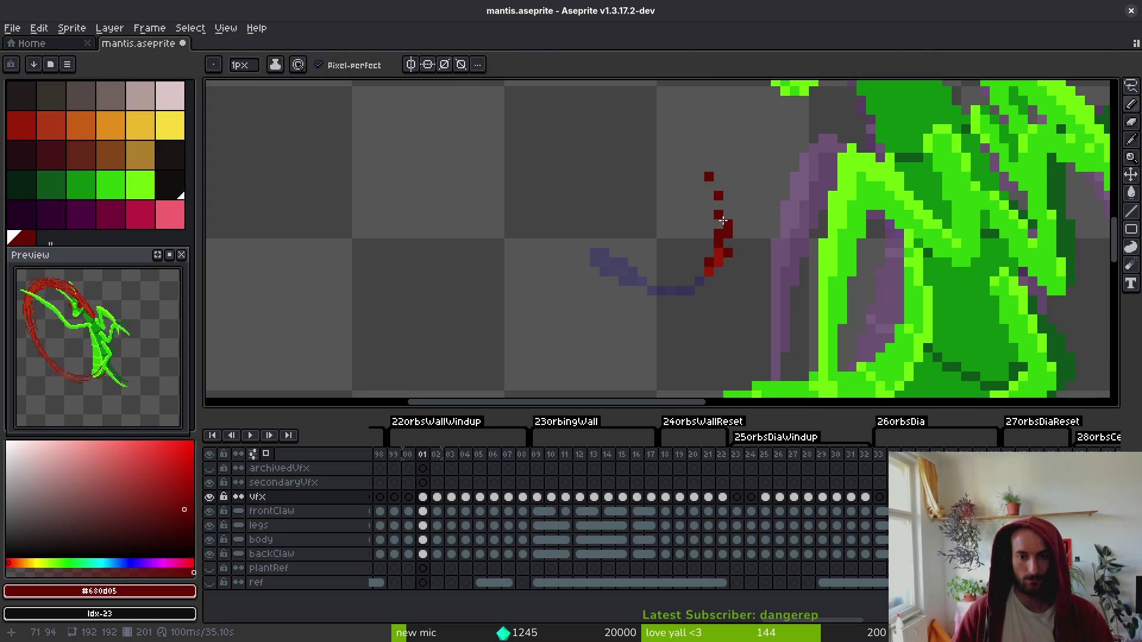
key("e")
left_click(718, 232)
key("b")
left_click(728, 228)
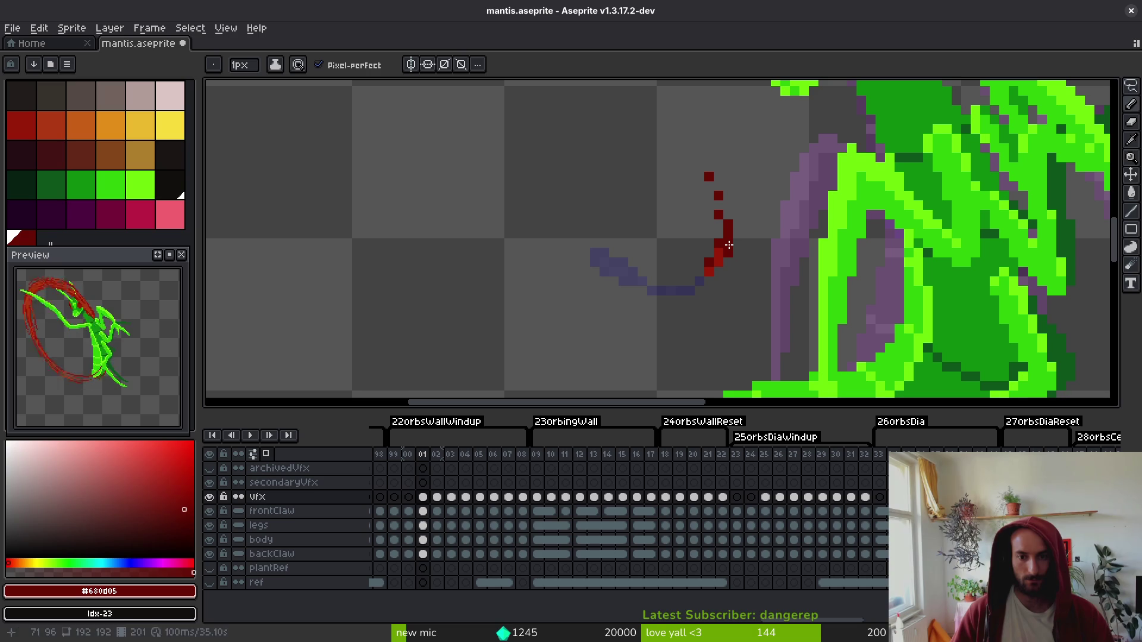
key("e")
key("b")
left_click(719, 215)
left_click(727, 204)
left_click(714, 167)
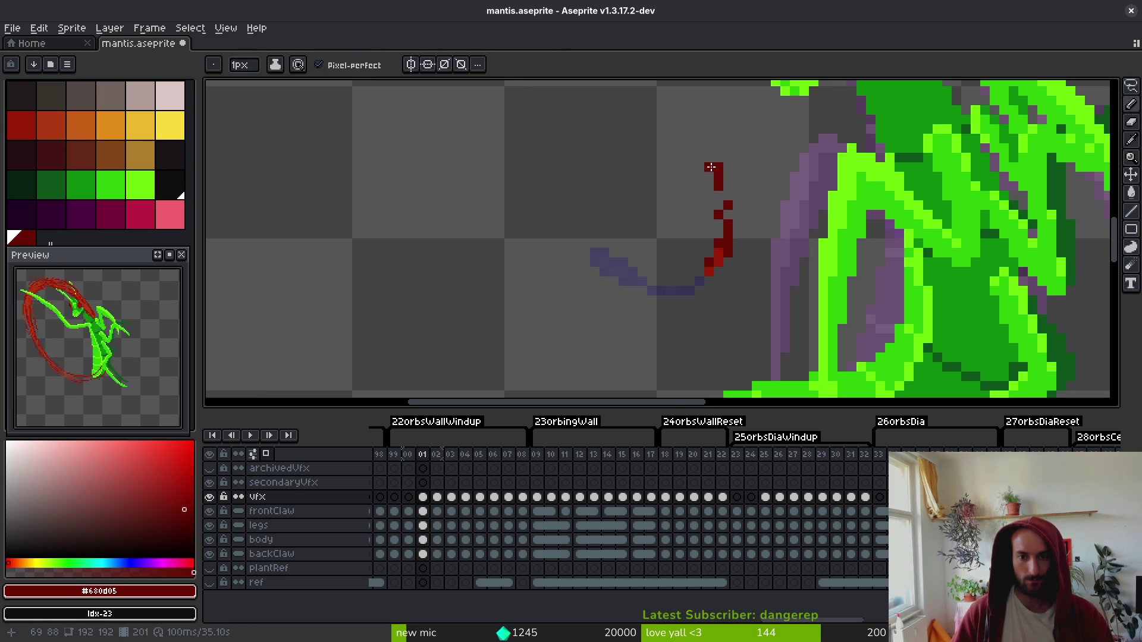
- Marquee the red pixel near the stroke top, nudge it down one row, and save
key("e")
key("m")
left_click_drag(700, 149, 736, 221)
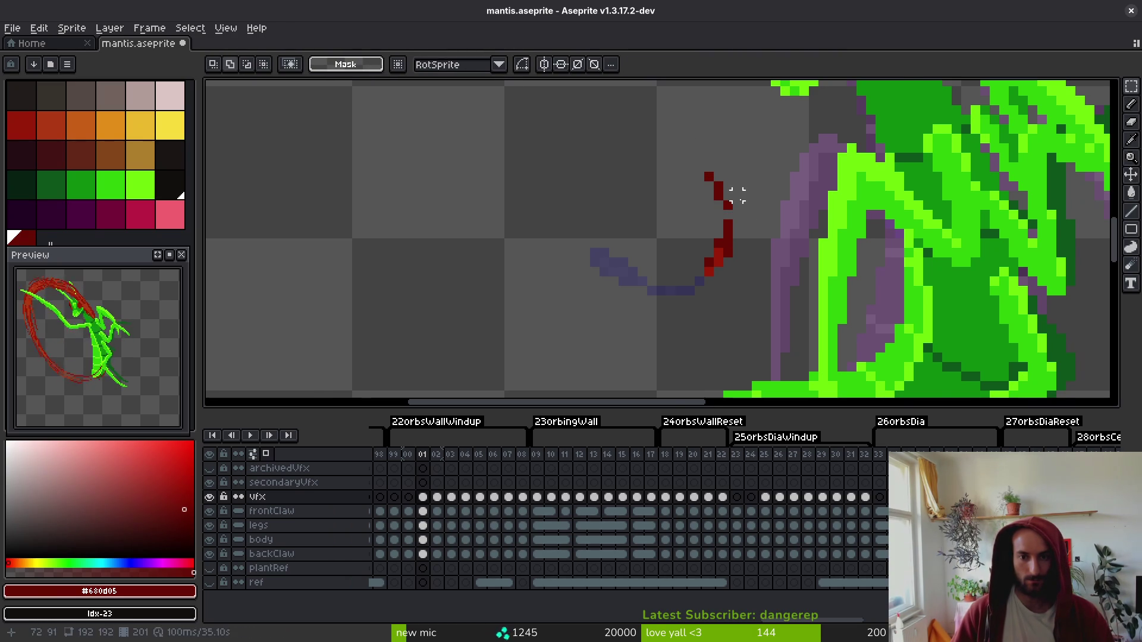
scroll(742, 207, "up", 3)
mouse_move(689, 190)
left_mouse_down()
mouse_move(738, 212)
mouse_move(708, 241)
mouse_move(698, 216)
left_mouse_up()
key("Return")
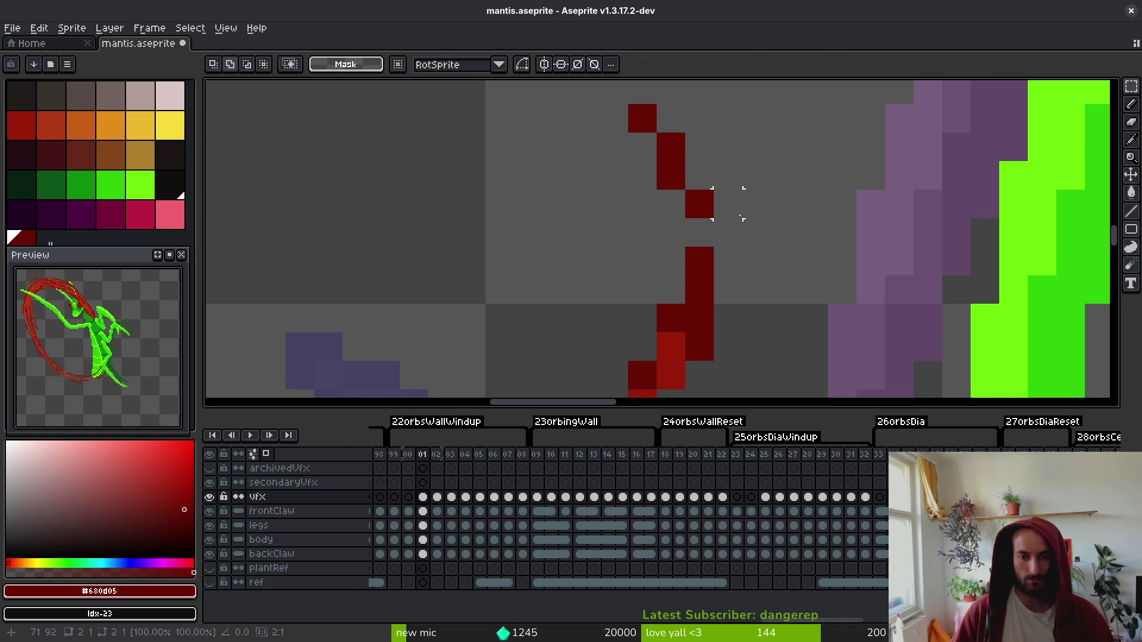
scroll(747, 262, "down", 3)
key("ctrl+s")
- Sample the brighter red #931b08 and add red pixels along the slash
scroll(716, 212, "up", 3)
scroll(716, 213, "down", 3)
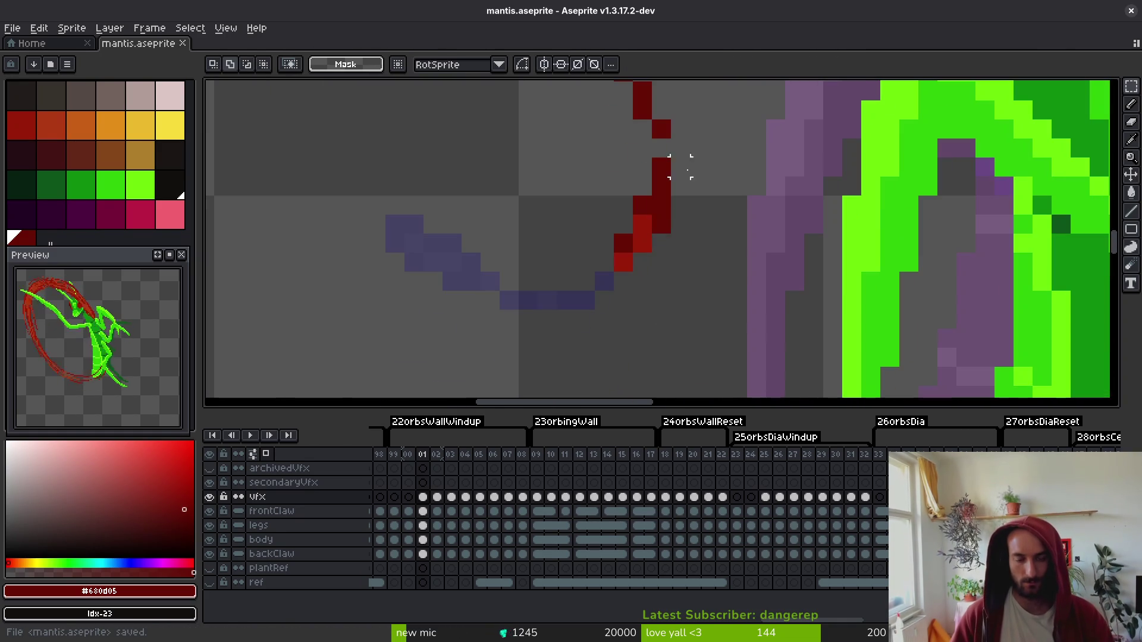
key("b")
left_click(642, 238, "alt")
left_click(660, 176)
left_click(659, 206)
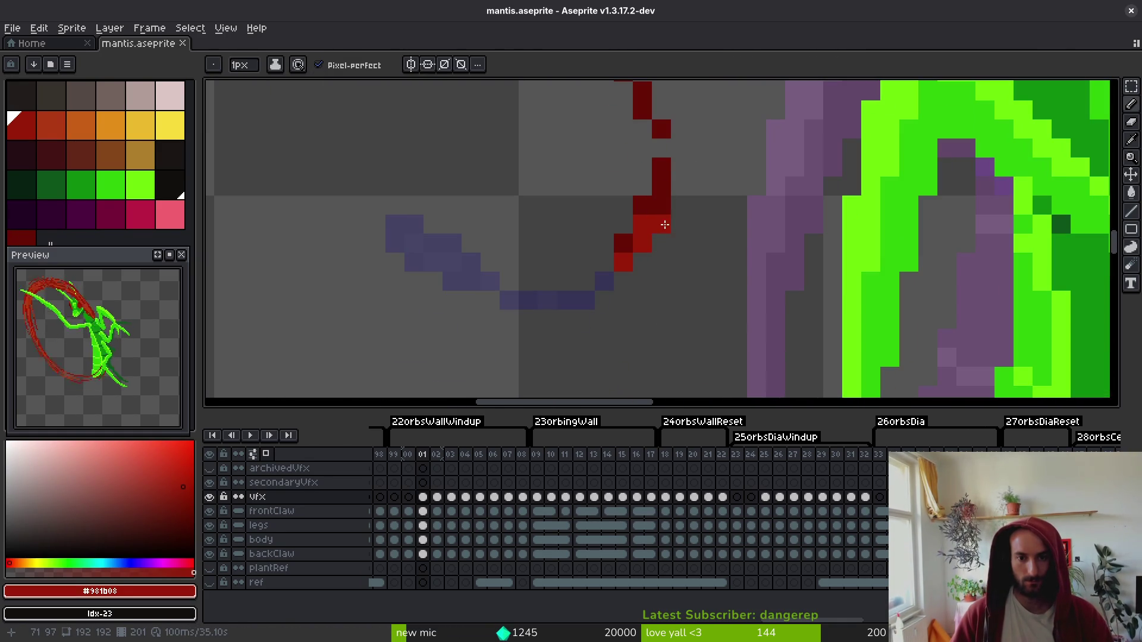
left_click(665, 222, "alt")
left_click(646, 235, "alt")
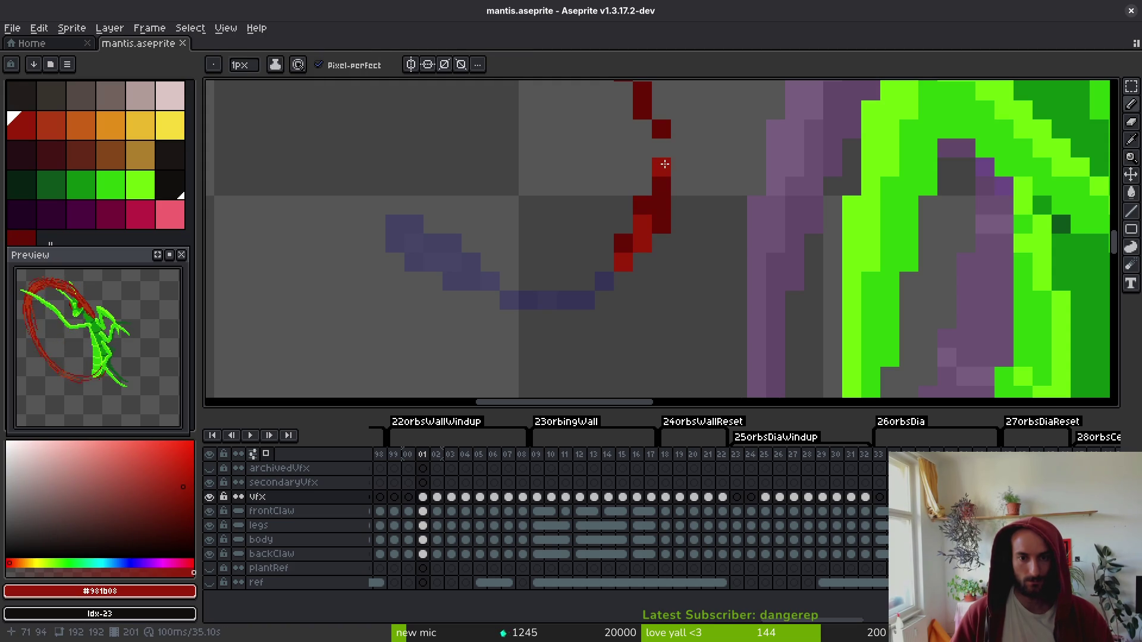
scroll(689, 196, "down", 4)
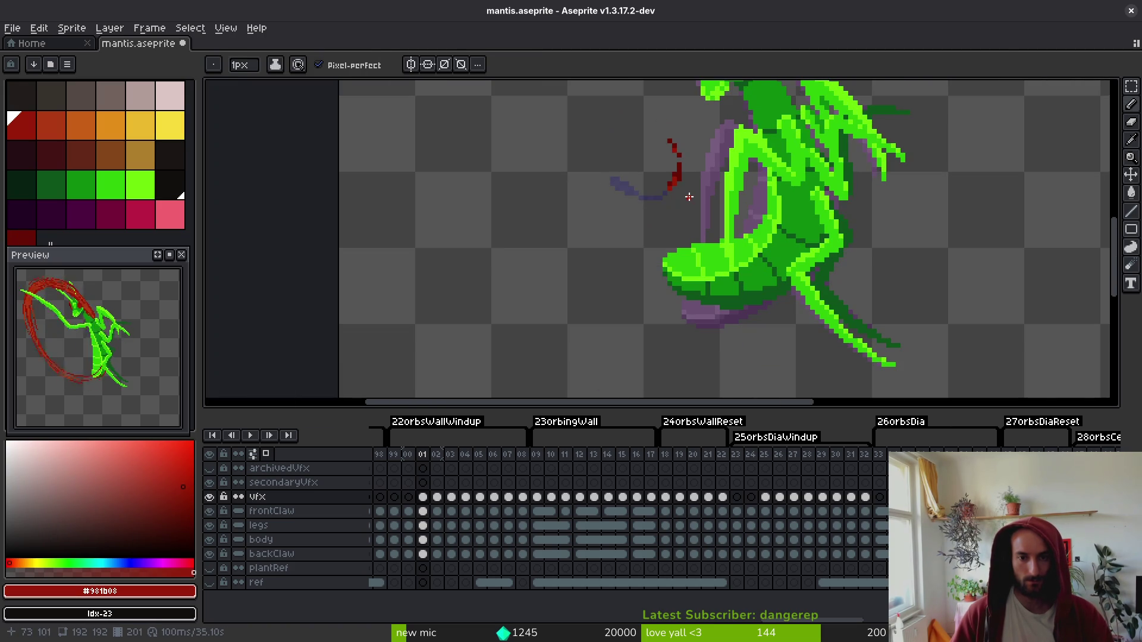
- Save the sprite and select the vfx cel at frame 38 from frames 36–38
scroll(692, 197, "down", 5)
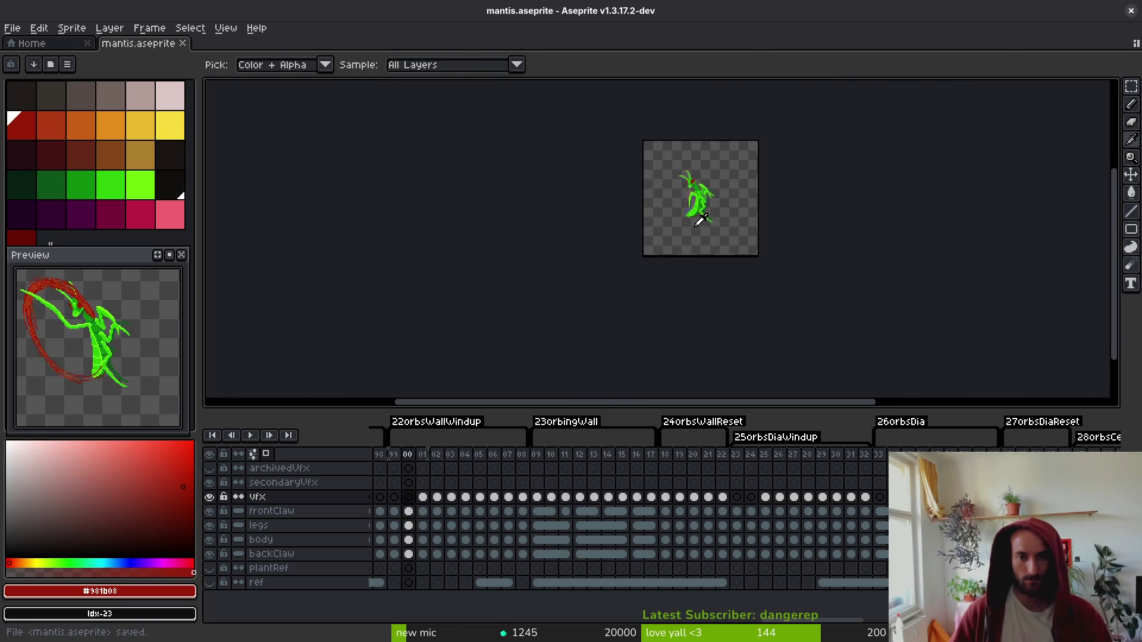
scroll(690, 221, "up", 3)
key("ctrl+s")
scroll(730, 541, "right", 4)
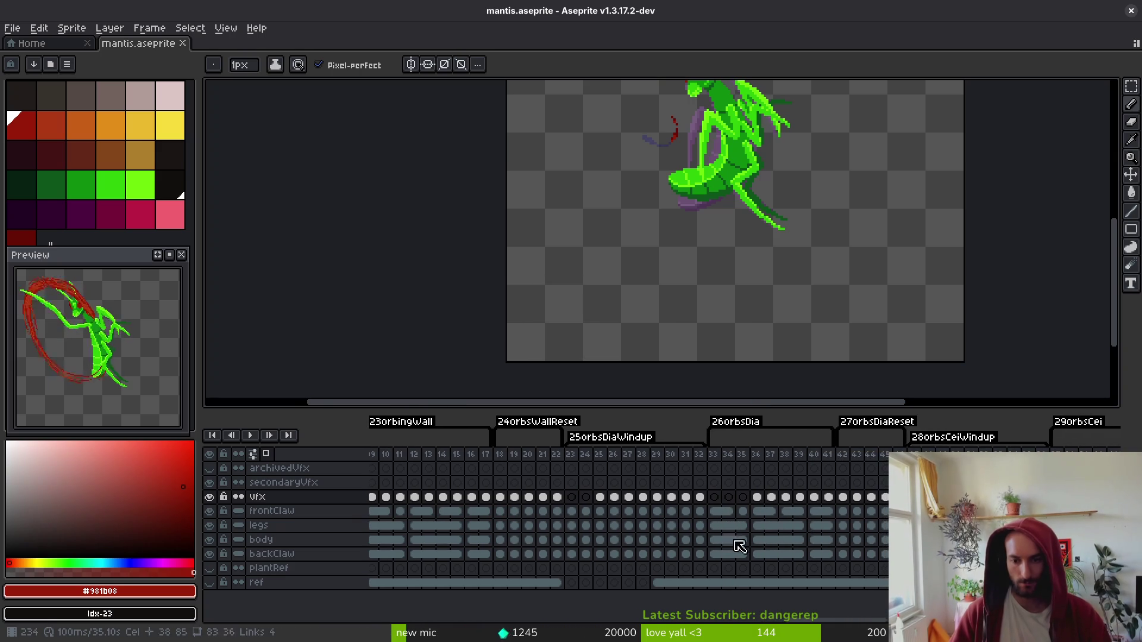
left_click_drag(759, 498, 787, 500)
left_click(789, 504)
- Select the frame range 52–59 in the timeline and save again
scroll(773, 527, "right", 4)
mouse_move(821, 504)
left_mouse_down()
mouse_move(927, 500)
mouse_move(872, 500)
left_mouse_up()
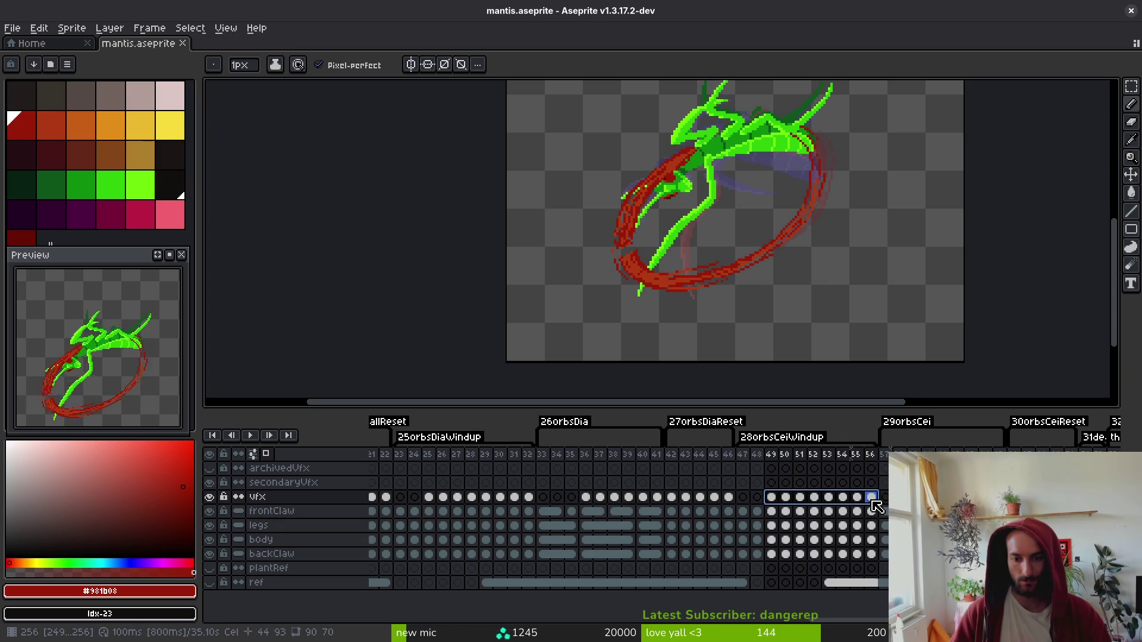
key("ctrl+s")
scroll(663, 500, "up", 5)
- Drag the frame 38 red ring vfx cel back to frame 33
left_click_drag(769, 509, 809, 510)
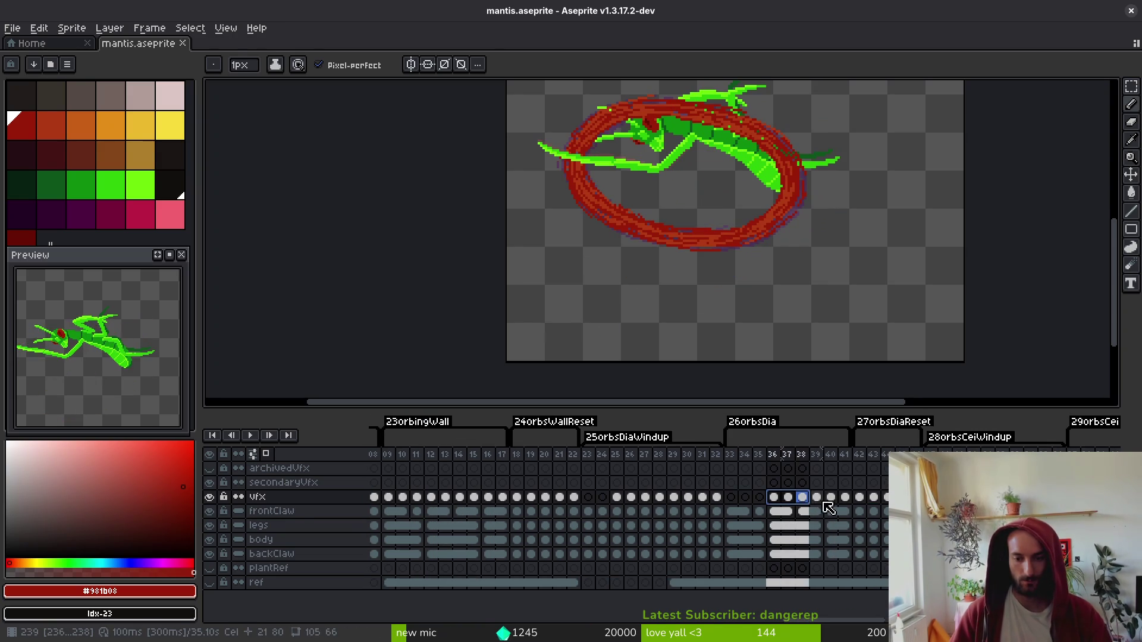
left_click(808, 512)
left_click_drag(802, 502, 732, 503)
- Compare the moved slash with undo/redo and a 26orbsDia playback preview
scroll(696, 238, "up", 3)
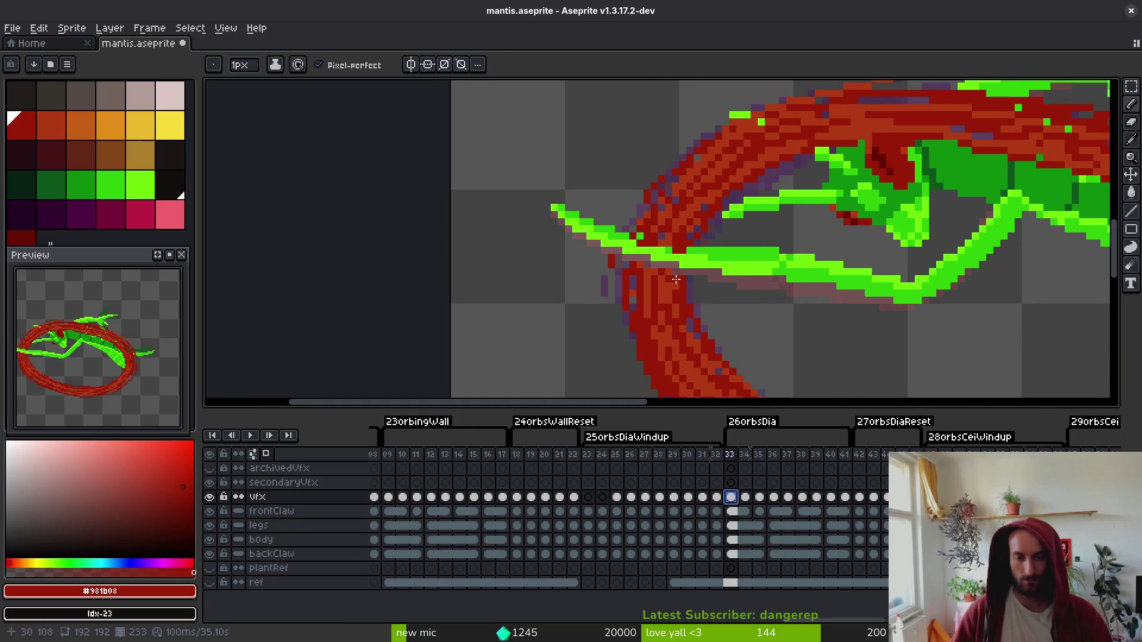
key("Right")
key("Right")
key("ctrl+z")
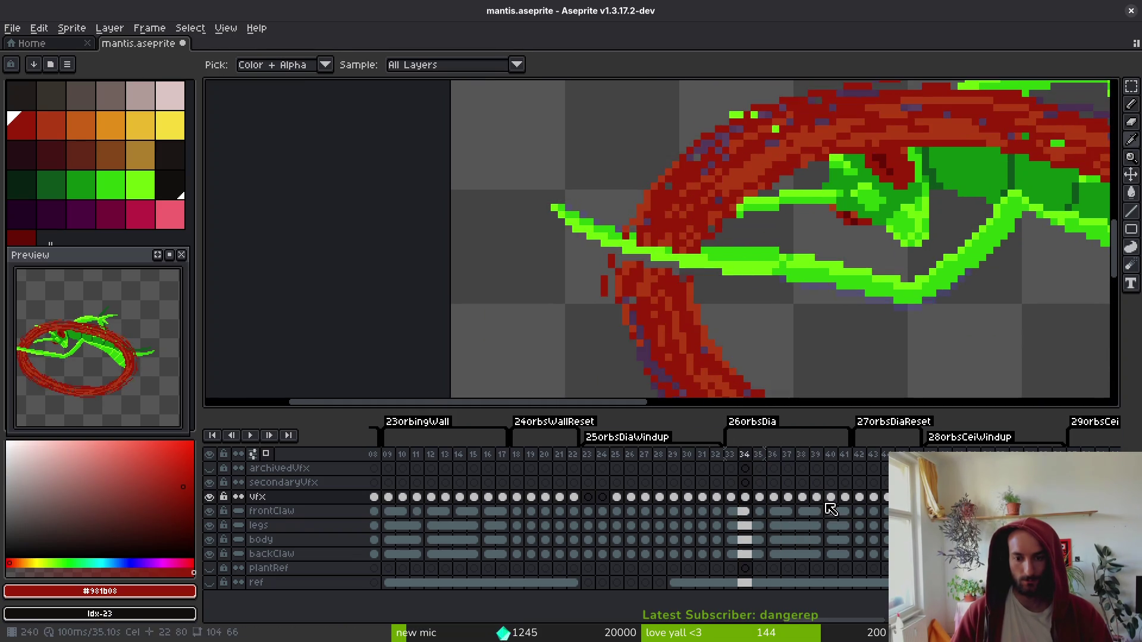
key("ctrl+y")
key("ctrl+y")
left_click(773, 502)
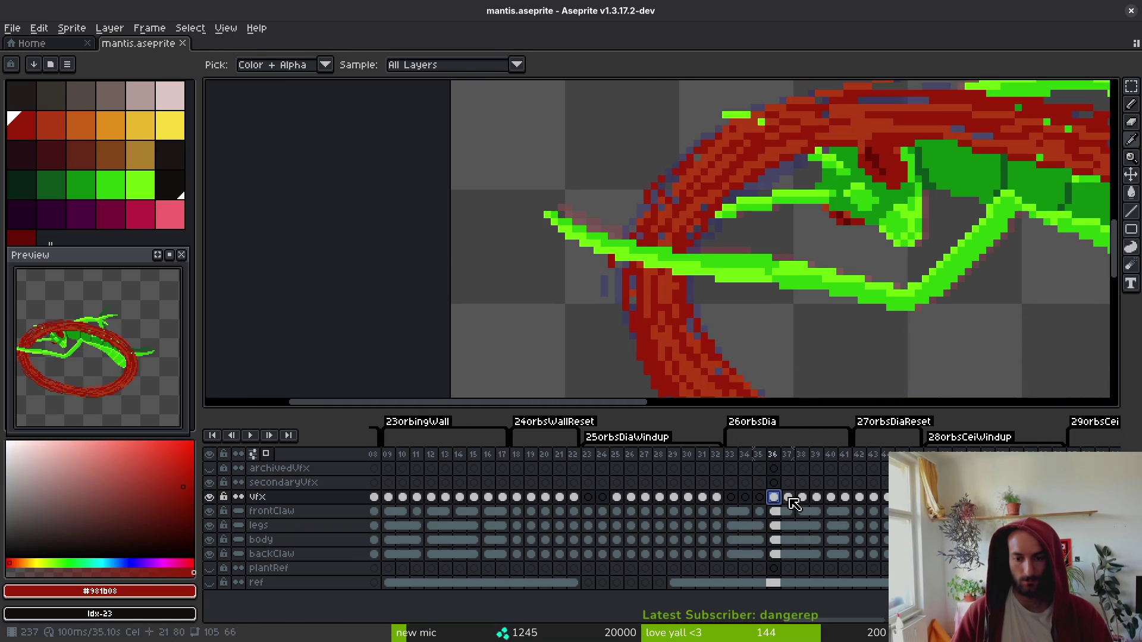
key("Right")
key("Right")
key("Left")
key("Left")
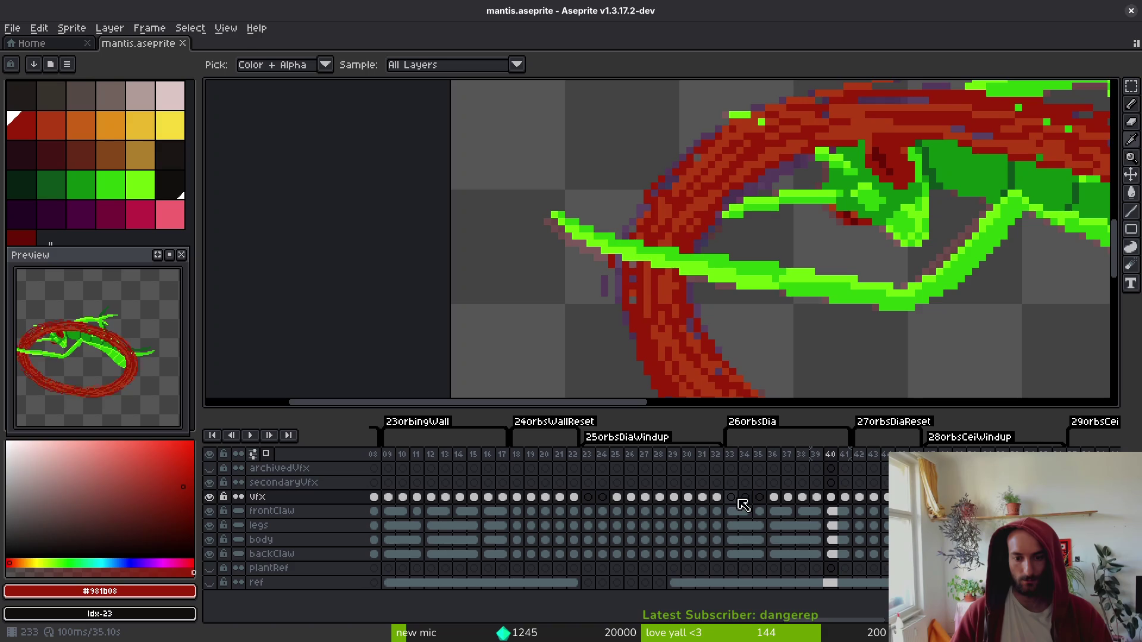
left_click(732, 499)
key("Return")
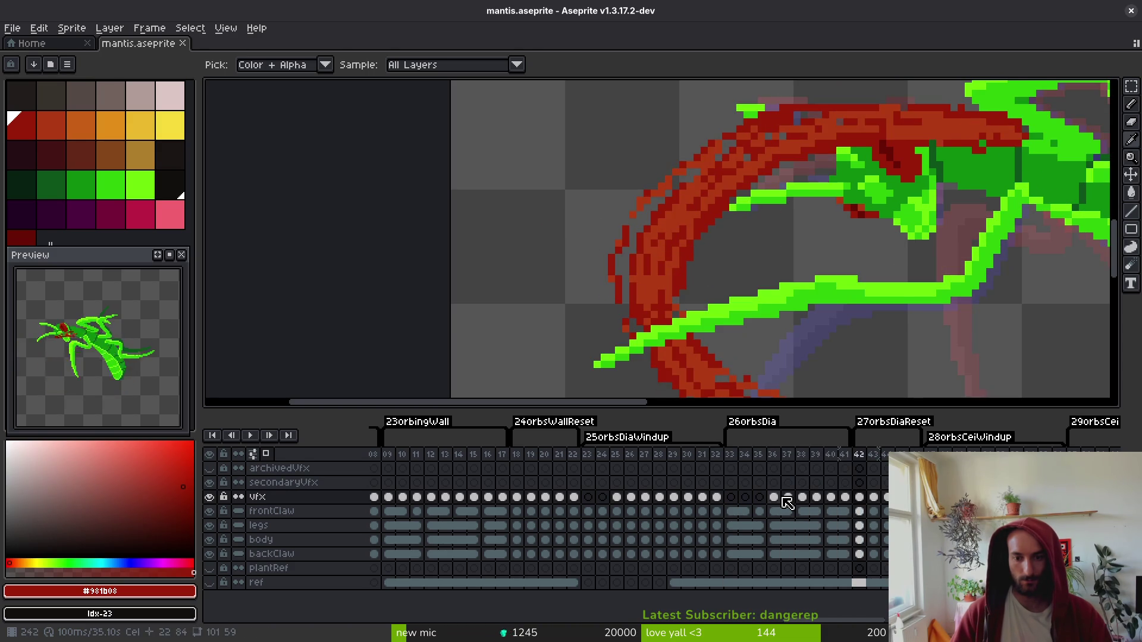
left_click(773, 498)
- Select vfx cels 36–38, return to frame 33 and save
key("b")
scroll(775, 336, "down", 1)
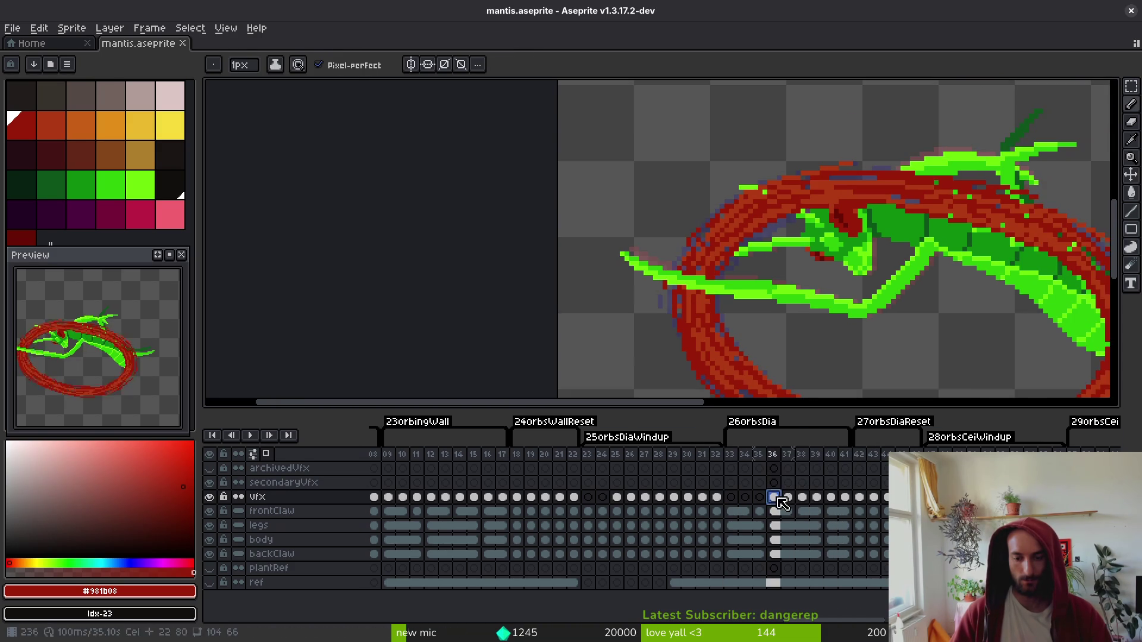
left_click_drag(773, 498, 802, 499)
left_click(736, 502)
key("ctrl+s")
- On frame 33, erase slash pixels around the claw, repaint them orange-red and dark red, then save
scroll(675, 275, "up", 3)
key("e")
mouse_move(676, 274)
left_mouse_down()
mouse_move(732, 241)
mouse_move(627, 232)
mouse_move(645, 202)
mouse_move(723, 222)
left_mouse_up()
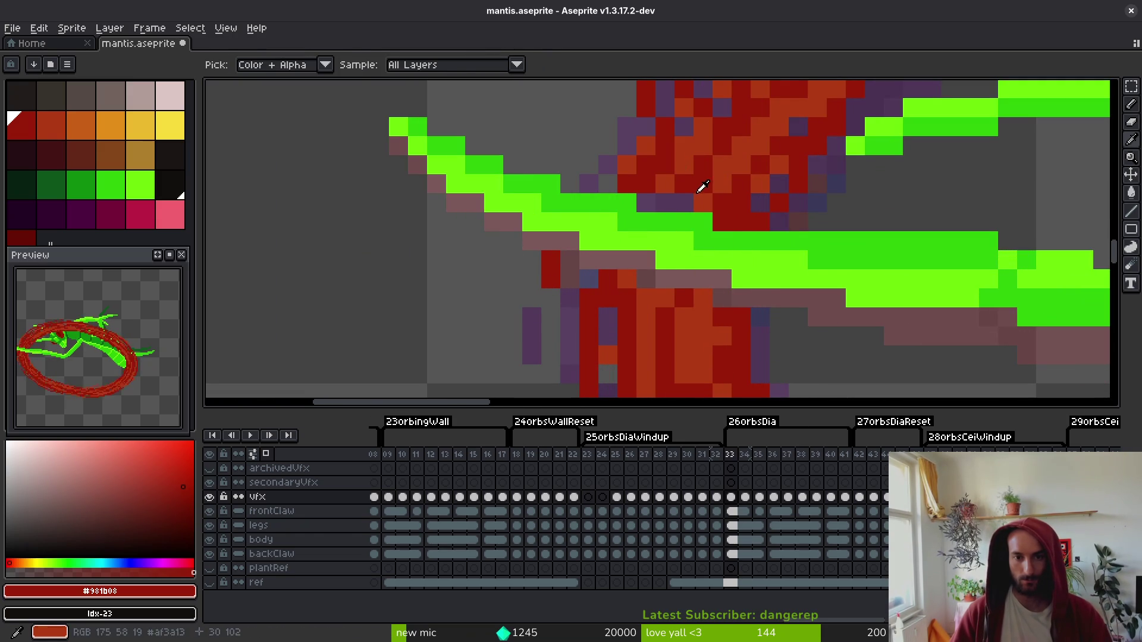
key("b")
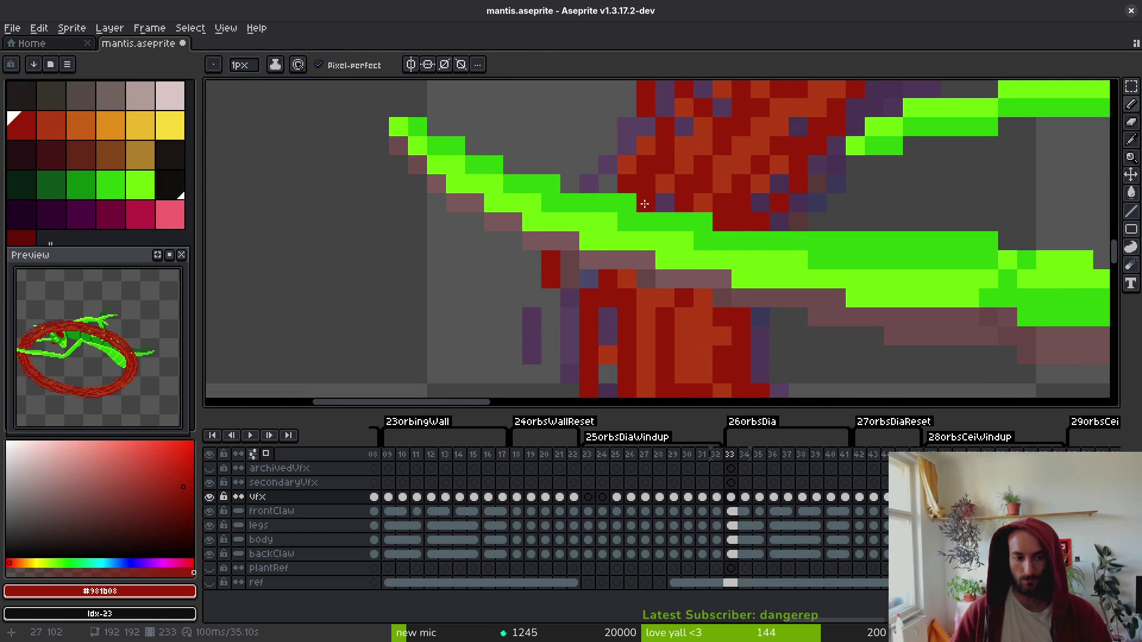
left_click(668, 187, "alt")
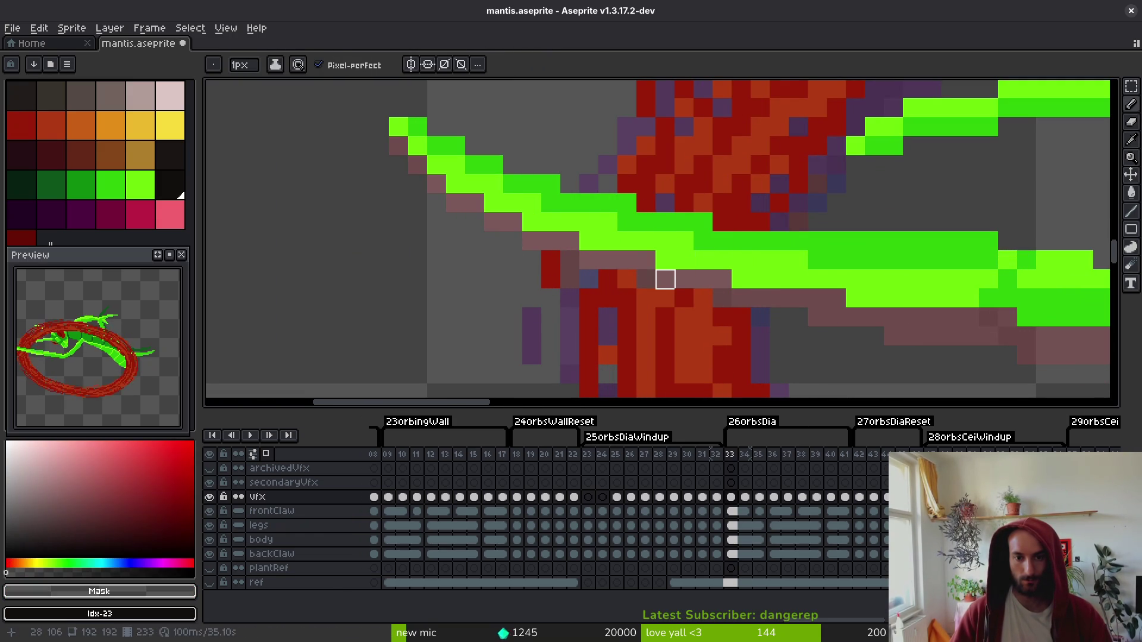
left_click(668, 188, "alt")
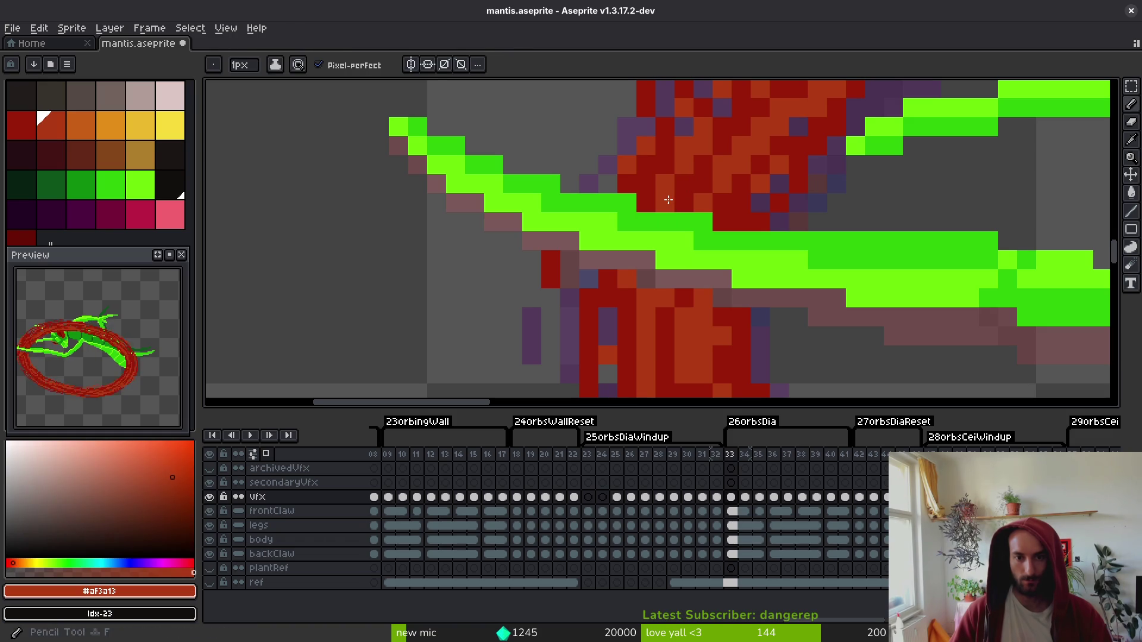
left_click(725, 280)
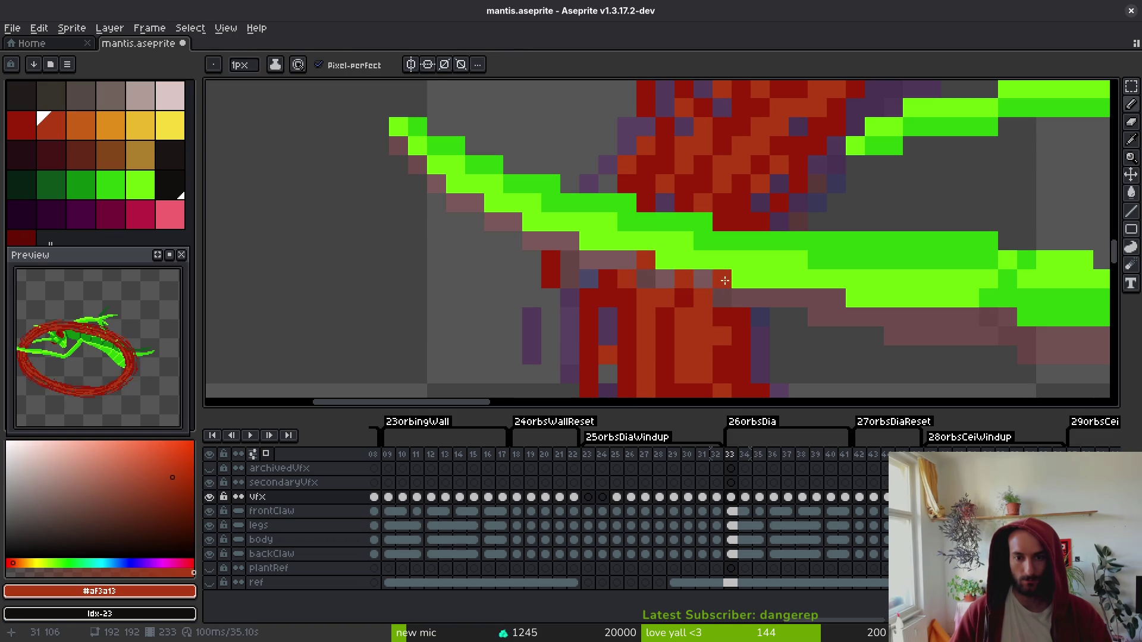
left_click(738, 318, "alt")
left_click(665, 279)
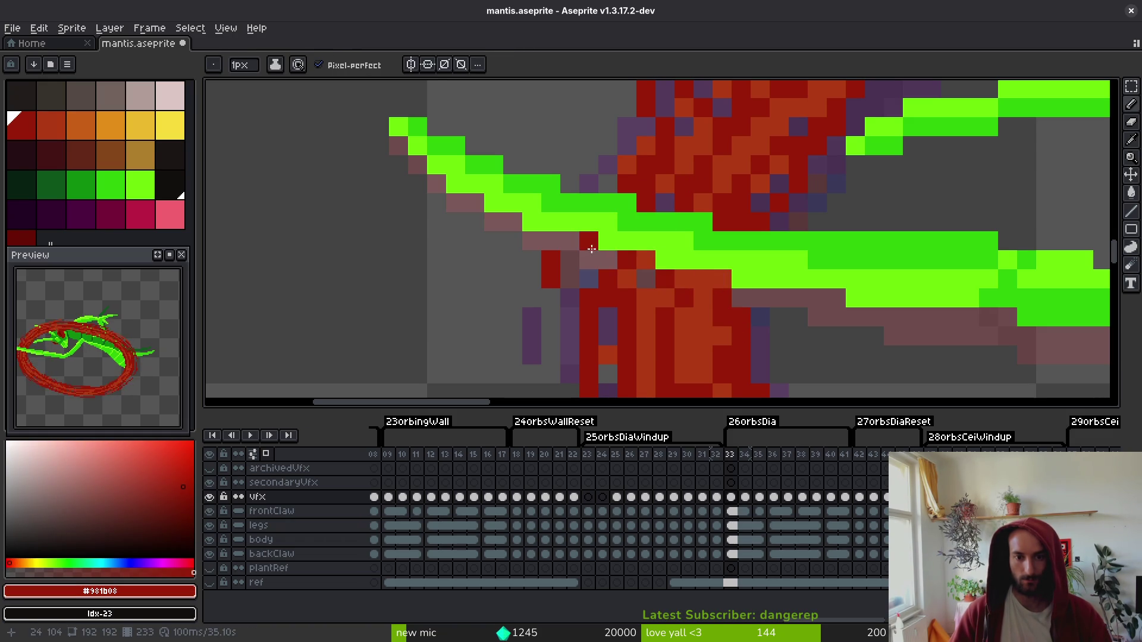
scroll(589, 258, "down", 3)
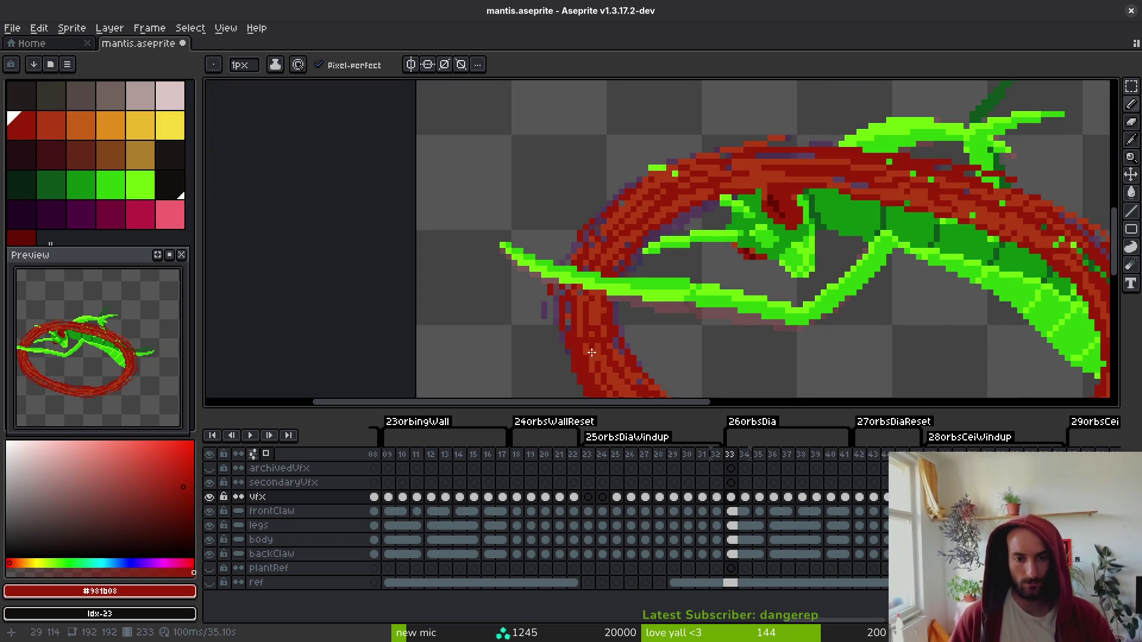
scroll(621, 289, "up", 3)
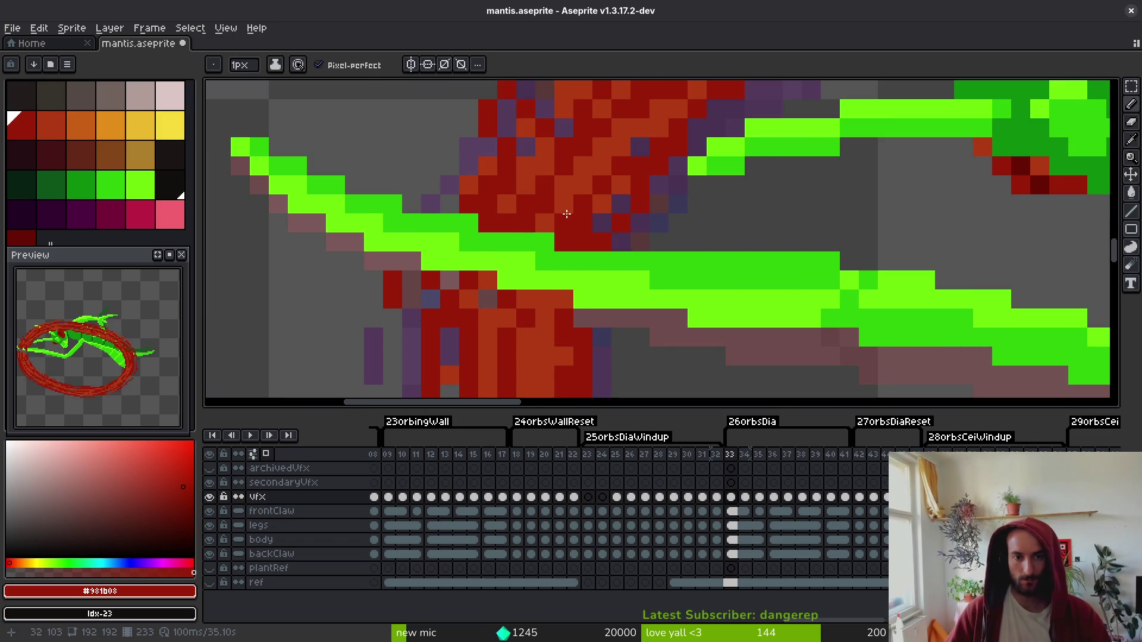
key("ctrl+s")
- On frame 34, sample the slash colours and erase stray pixels along the claw edge
scroll(585, 250, "up", 2)
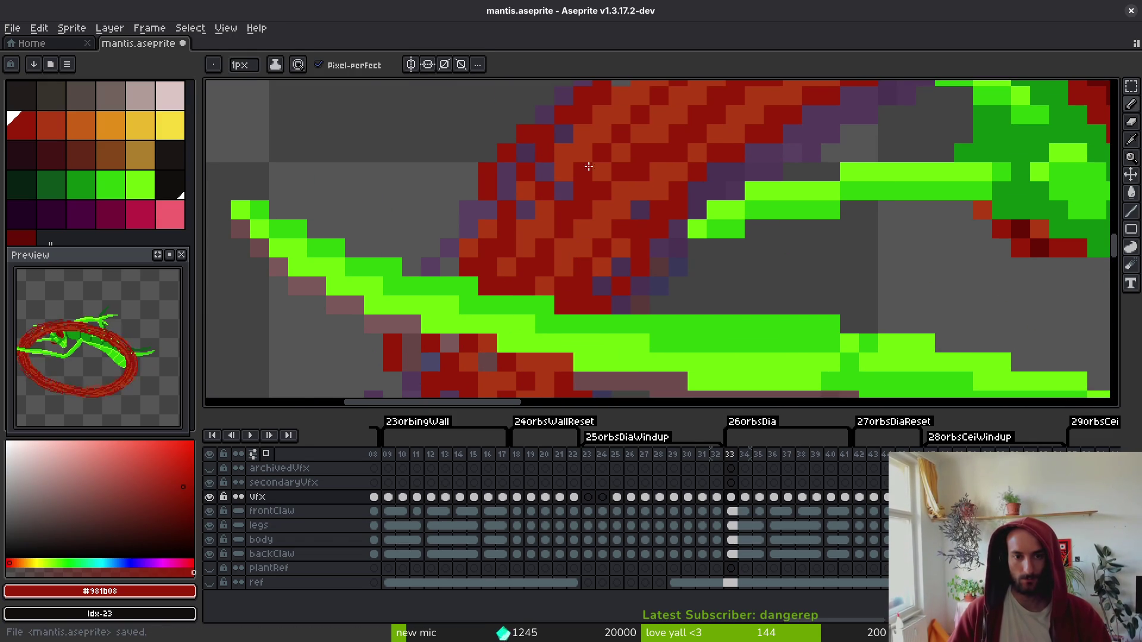
scroll(571, 160, "down", 3)
key("Right")
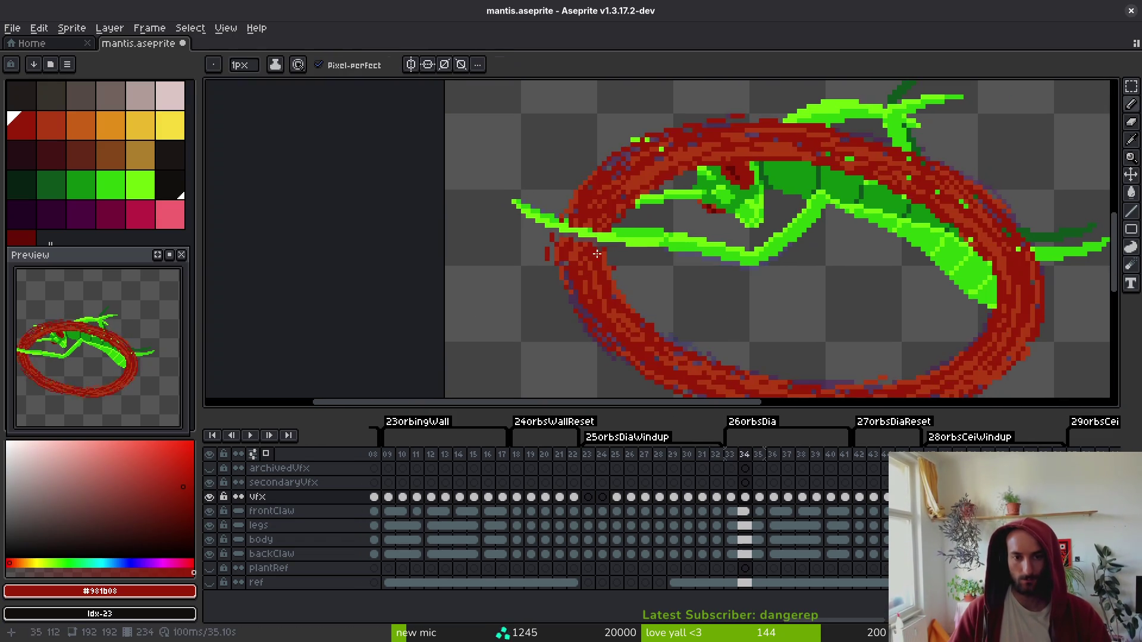
scroll(628, 279, "up", 3)
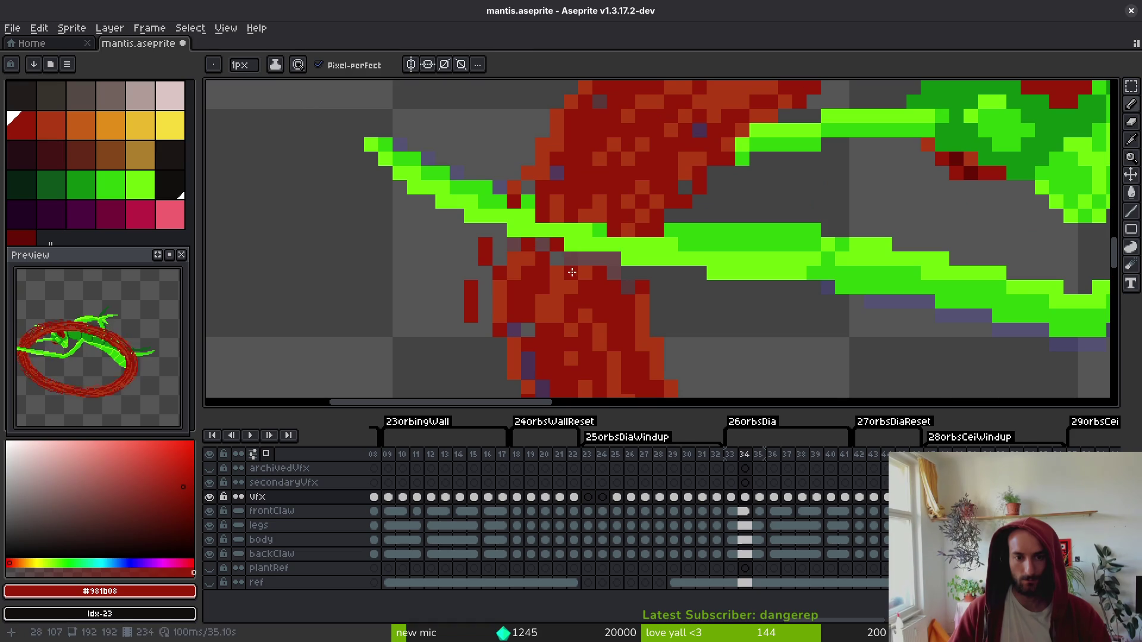
left_click(629, 286, "alt")
left_click(594, 260, "alt")
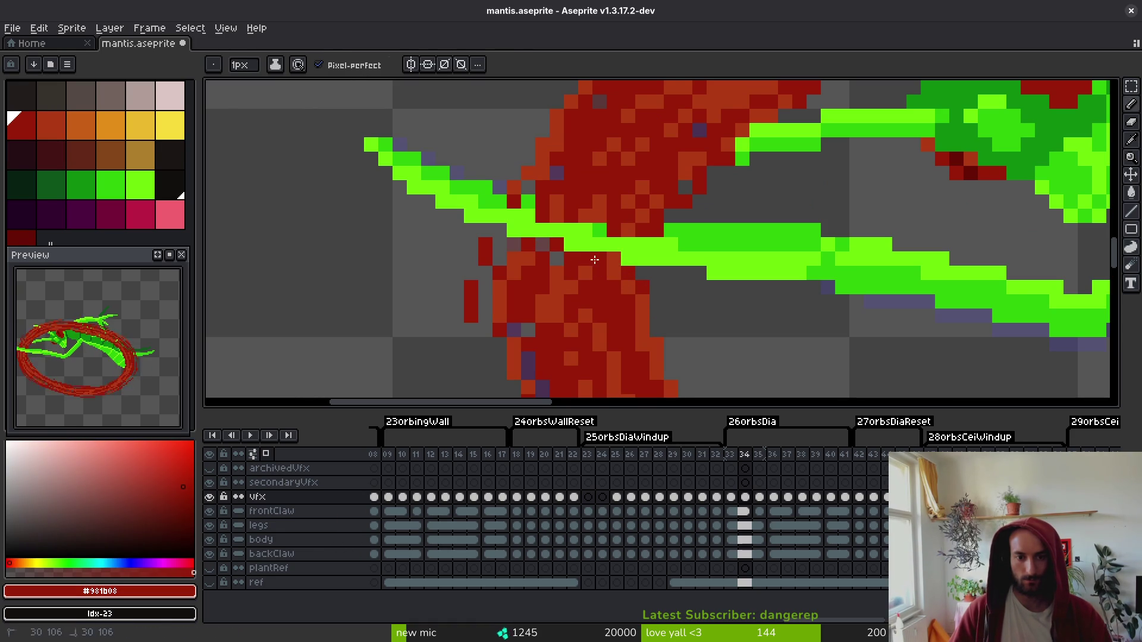
key("l")
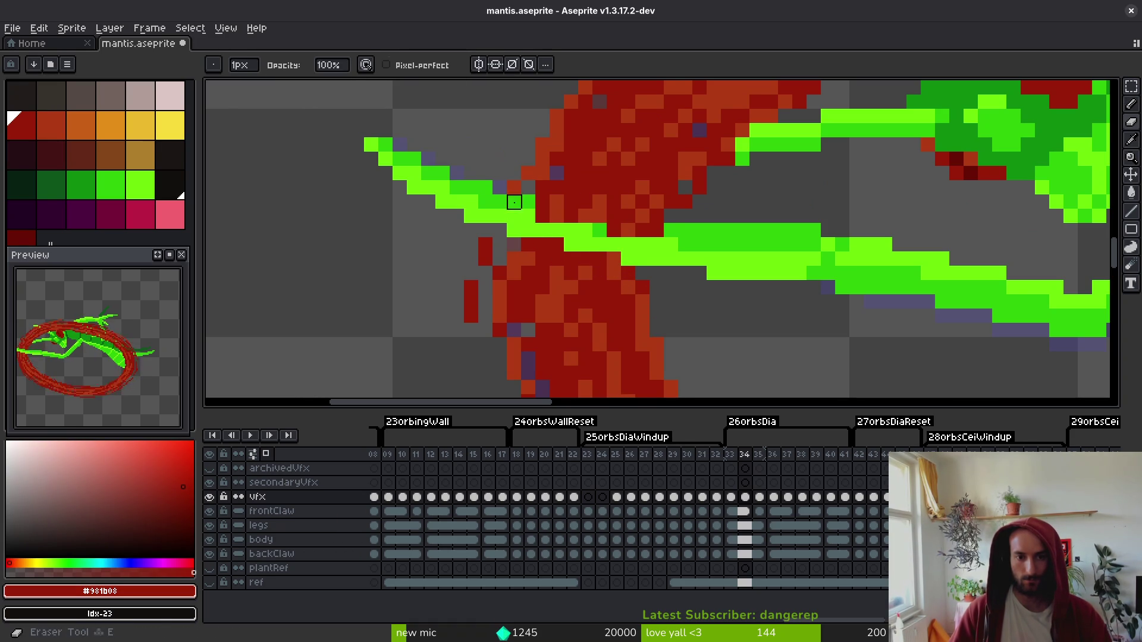
left_click_drag(514, 202, 671, 231)
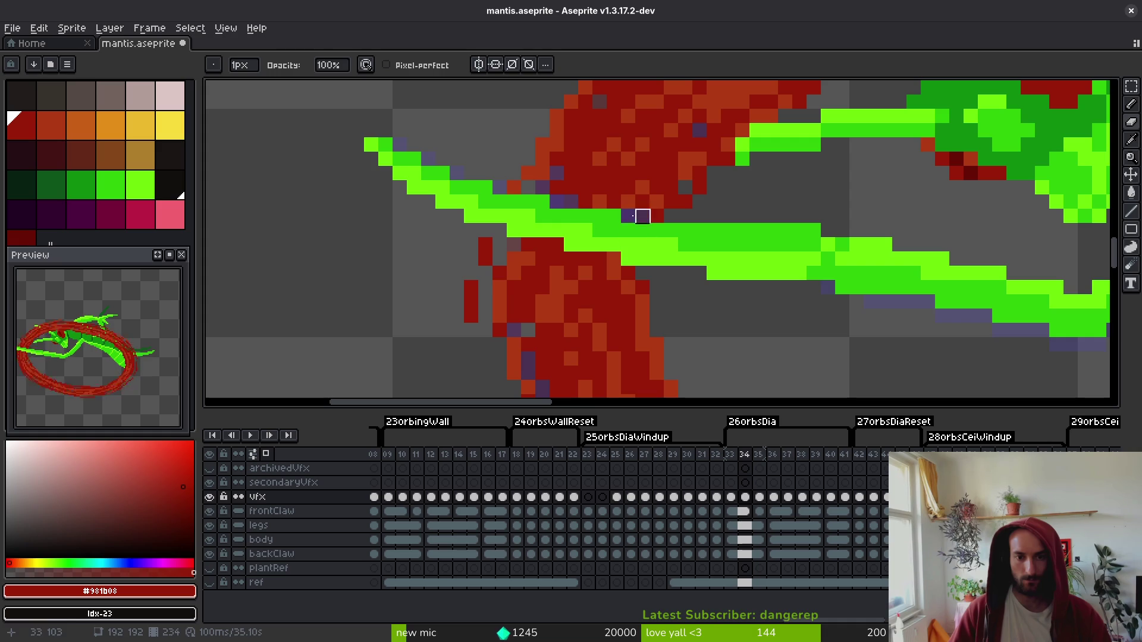
- Repaint frame 34's slash pixels along the claw edge in orange and dark red, and save
key("b")
scroll(623, 214, "up", 1)
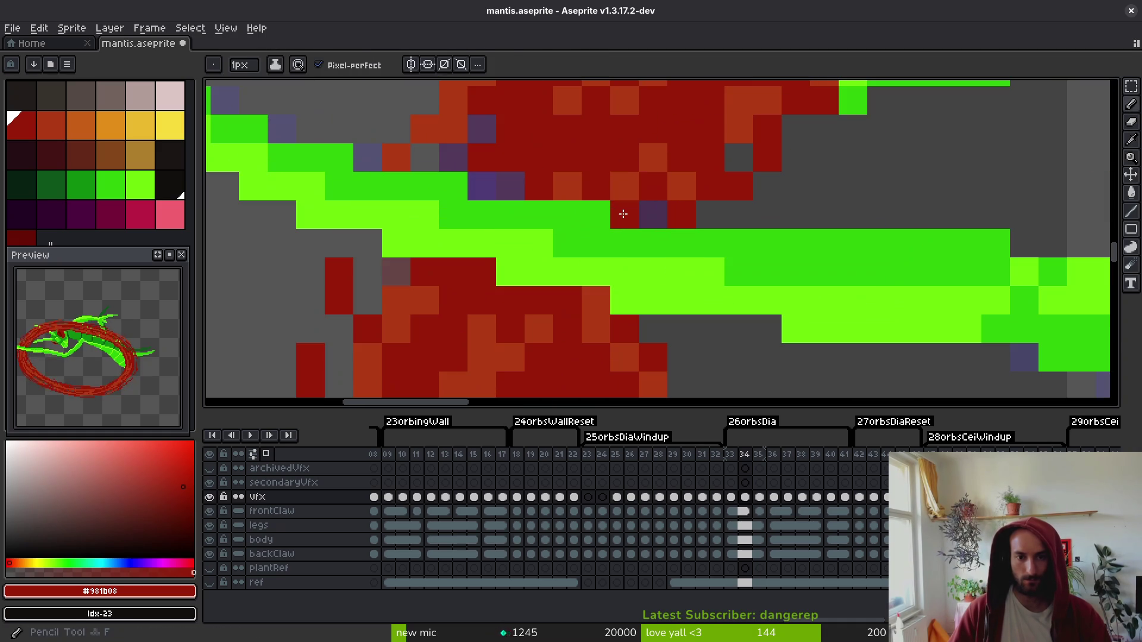
left_click(625, 186, "alt")
left_click(653, 214)
left_click_drag(482, 186, 503, 123)
left_click(511, 87, "alt")
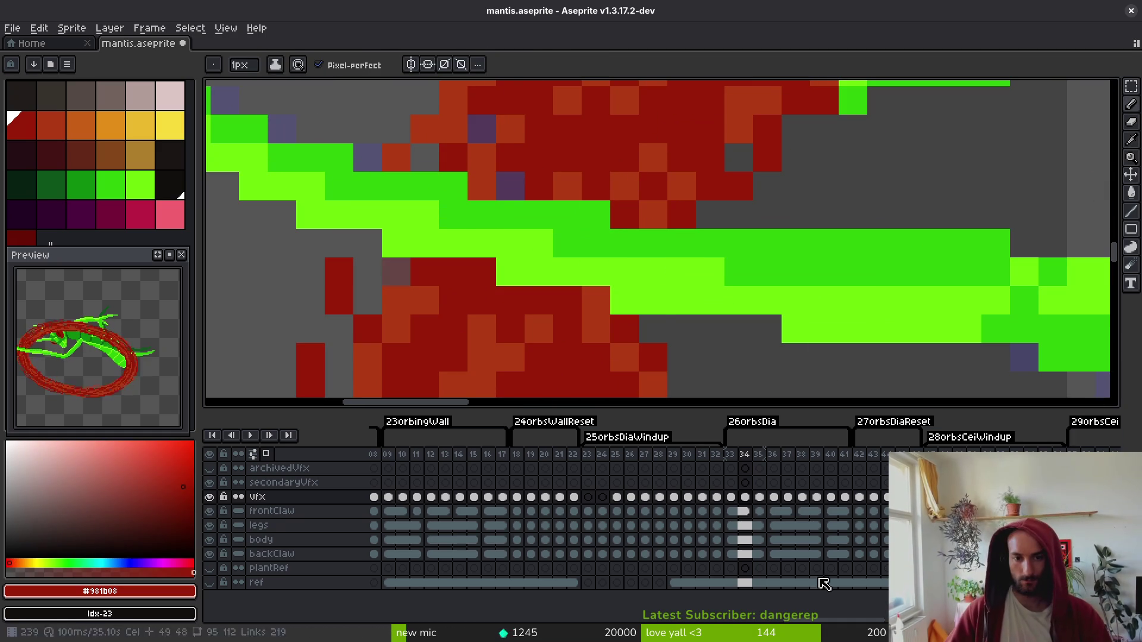
scroll(624, 306, "down", 5)
key("ctrl+s")
- On frame 35, erase a red pixel over the claw and paint dark red along the slash
scroll(632, 313, "up", 3)
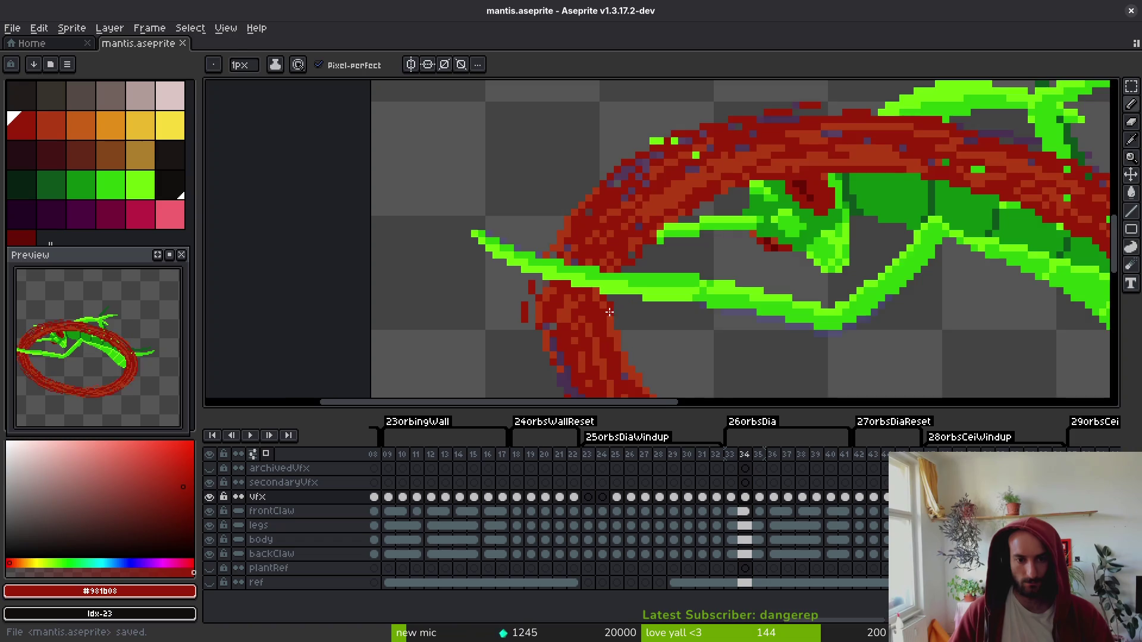
left_click(518, 263, "alt")
scroll(552, 250, "down", 3)
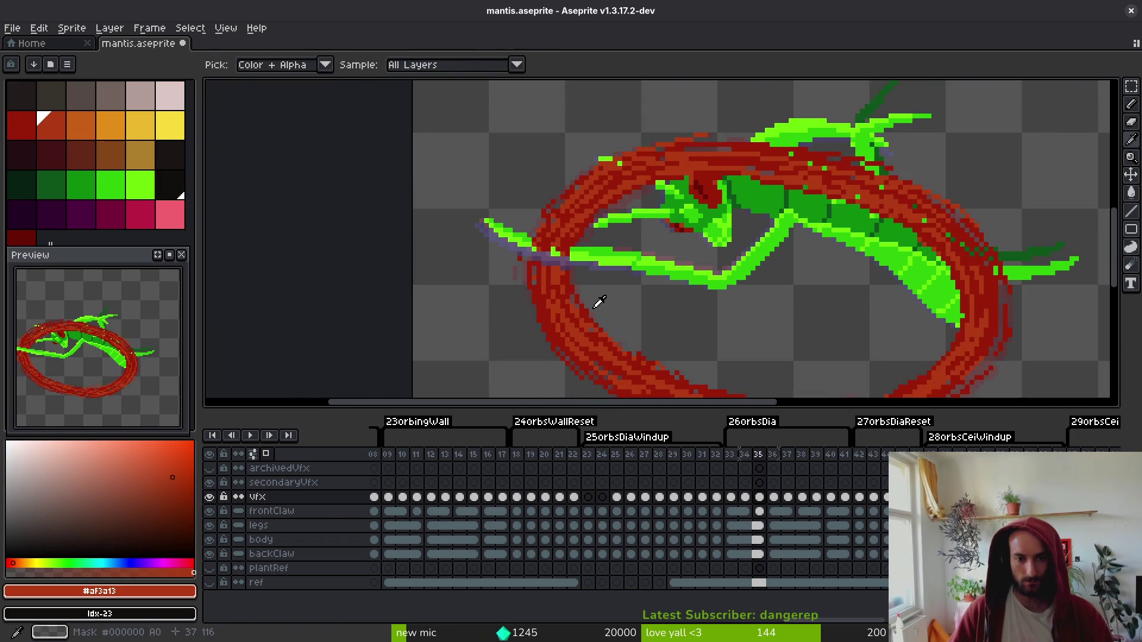
scroll(551, 255, "up", 3)
key("period")
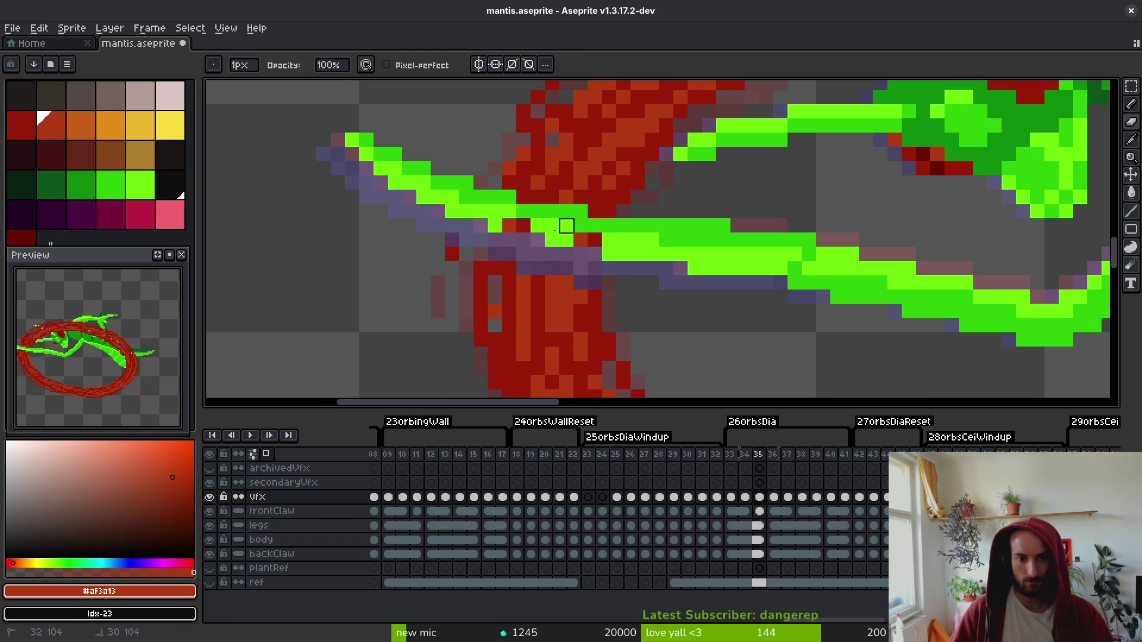
scroll(610, 240, "up", 4)
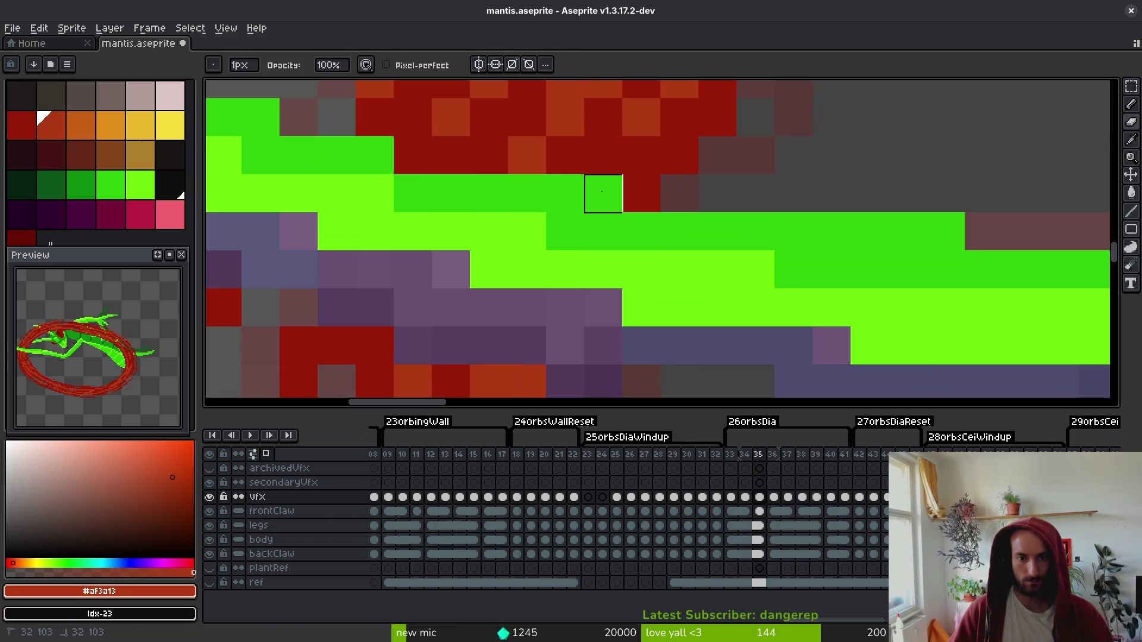
left_click(412, 155)
key("f")
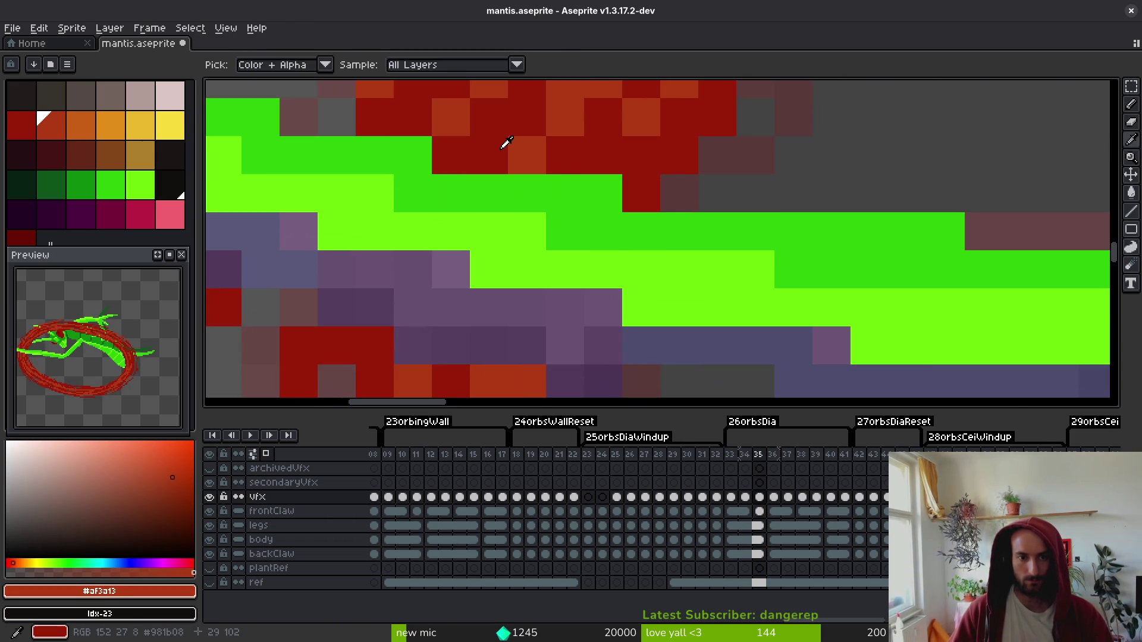
left_click(505, 145, "alt")
mouse_move(390, 292)
left_mouse_down()
mouse_move(390, 311)
mouse_move(467, 333)
mouse_move(571, 308)
mouse_move(564, 379)
left_mouse_up()
- Paint frame 35's slash pixels orange and turn purple pixels in the slash dark red
left_click(533, 385, "alt")
left_click(527, 345)
left_click(566, 307)
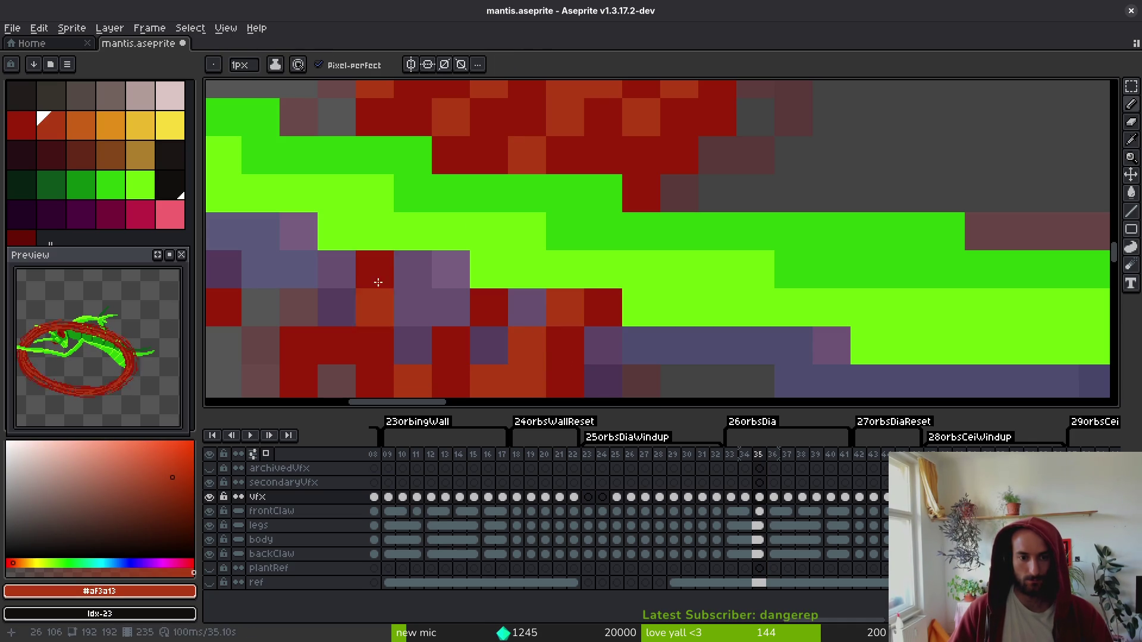
left_click(451, 270)
left_click(375, 307)
left_click(335, 271)
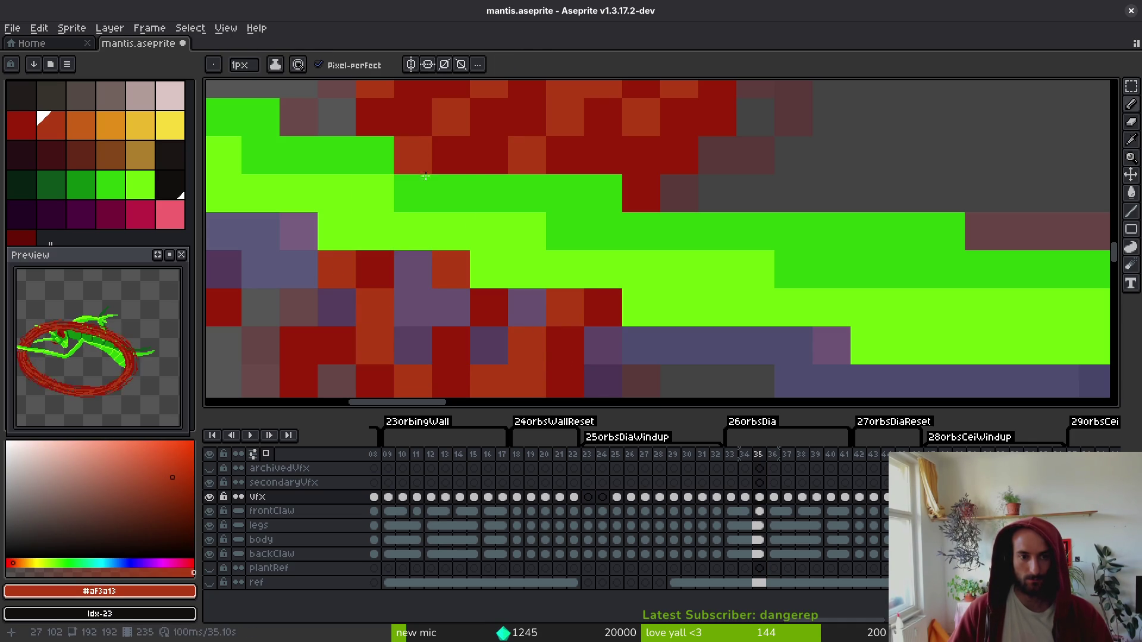
left_click(458, 158)
left_click(387, 272, "alt")
mouse_move(408, 270)
left_mouse_down()
mouse_move(408, 321)
mouse_move(528, 314)
left_mouse_up()
- Finish frame 35, turning one orange pixel dark red and a greyish one orange, and save
scroll(527, 314, "down", 2)
scroll(528, 342, "up", 1)
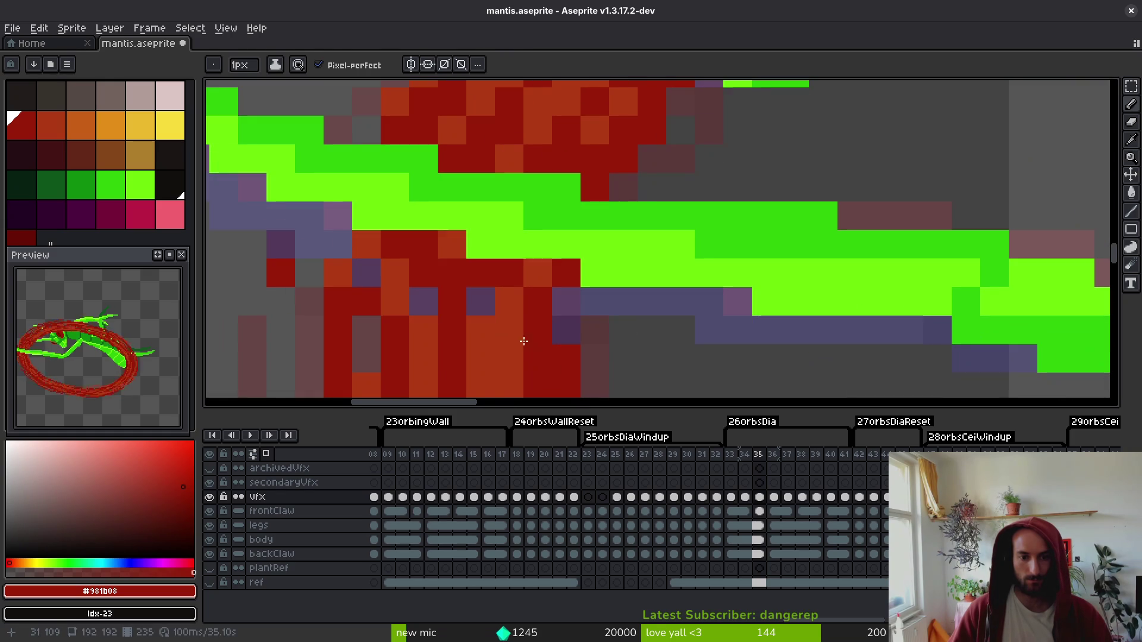
left_click(496, 288, "alt")
right_click(444, 288)
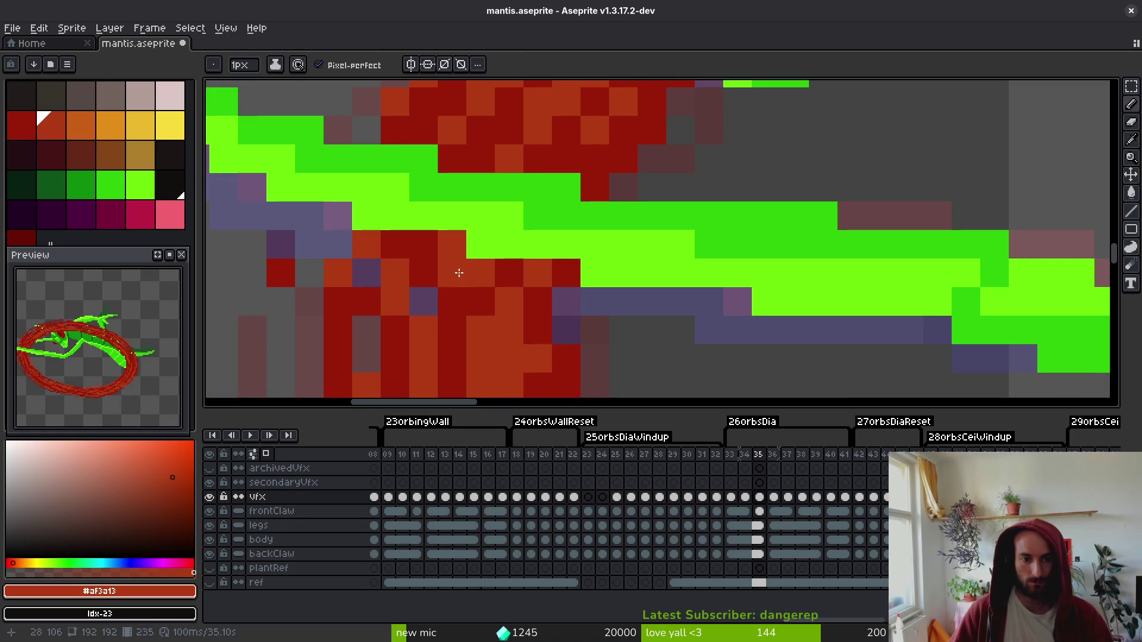
left_click(367, 327)
scroll(368, 326, "down", 4)
key("ctrl+s")
scroll(364, 260, "up", 3)
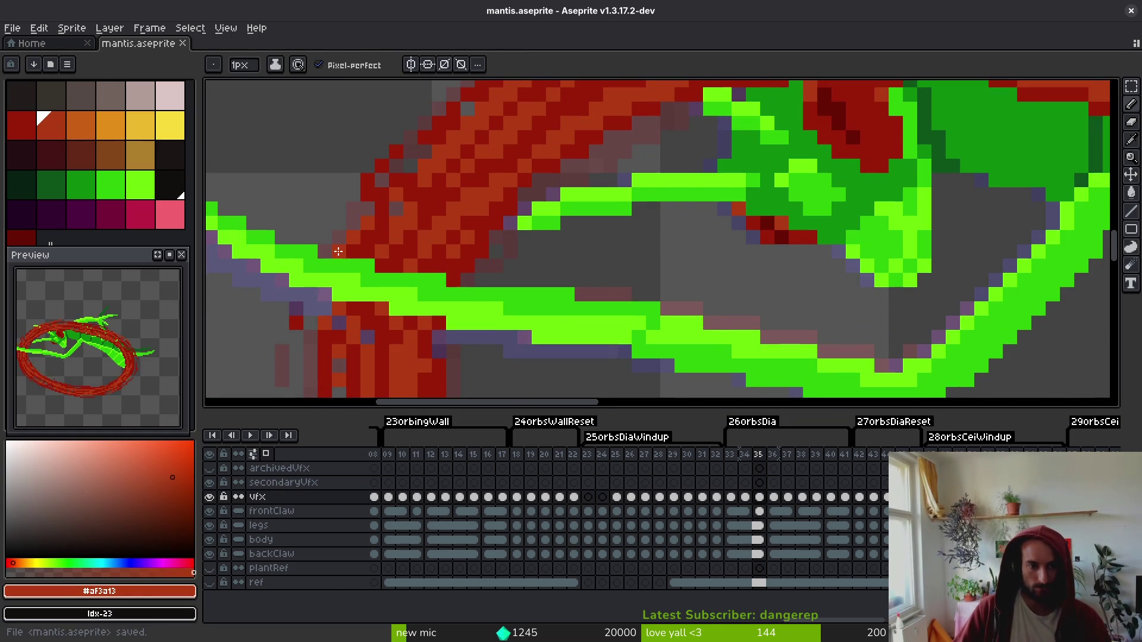
left_click(380, 219, "alt")
key("ctrl+s")
- Zoom out and step through frames 33–36 to compare the cleaned slash
key("3")
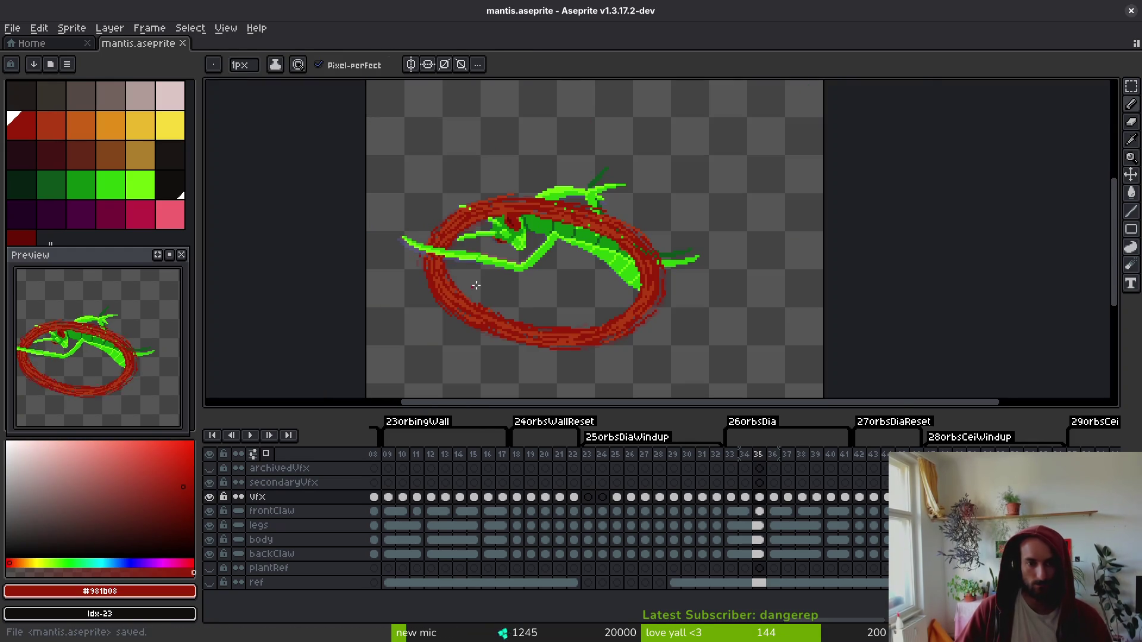
scroll(469, 288, "up", 4)
key("ctrl+s")
key("period")
key("comma")
key("period")
scroll(415, 253, "up", 2)
scroll(415, 253, "up", 2)
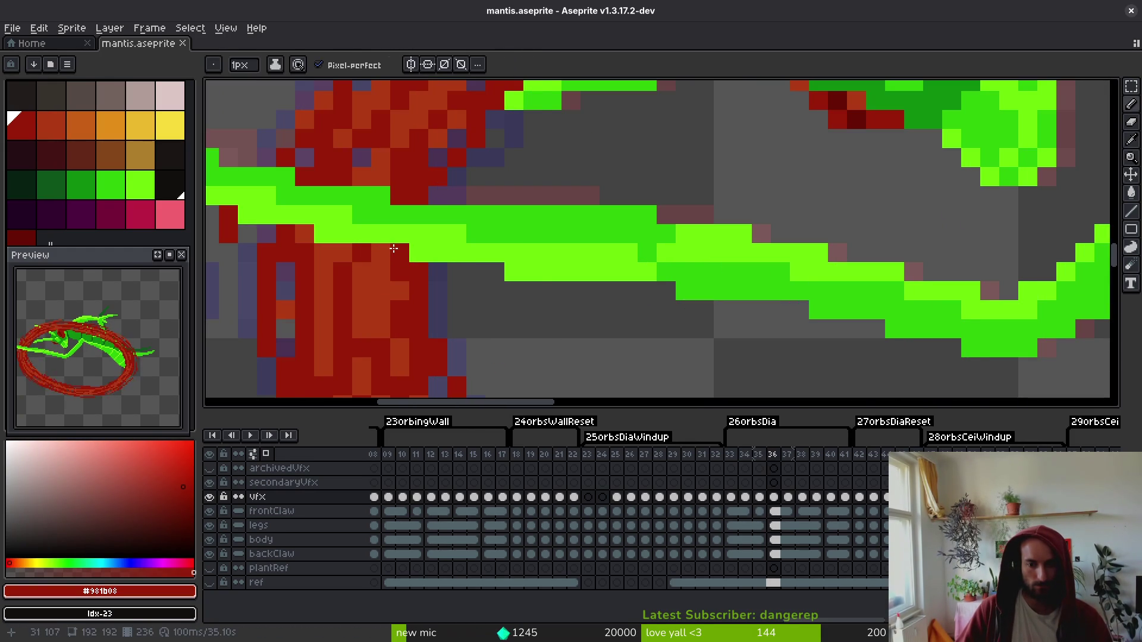
key("comma")
key("comma")
key("comma")
key("alt")
key("period")
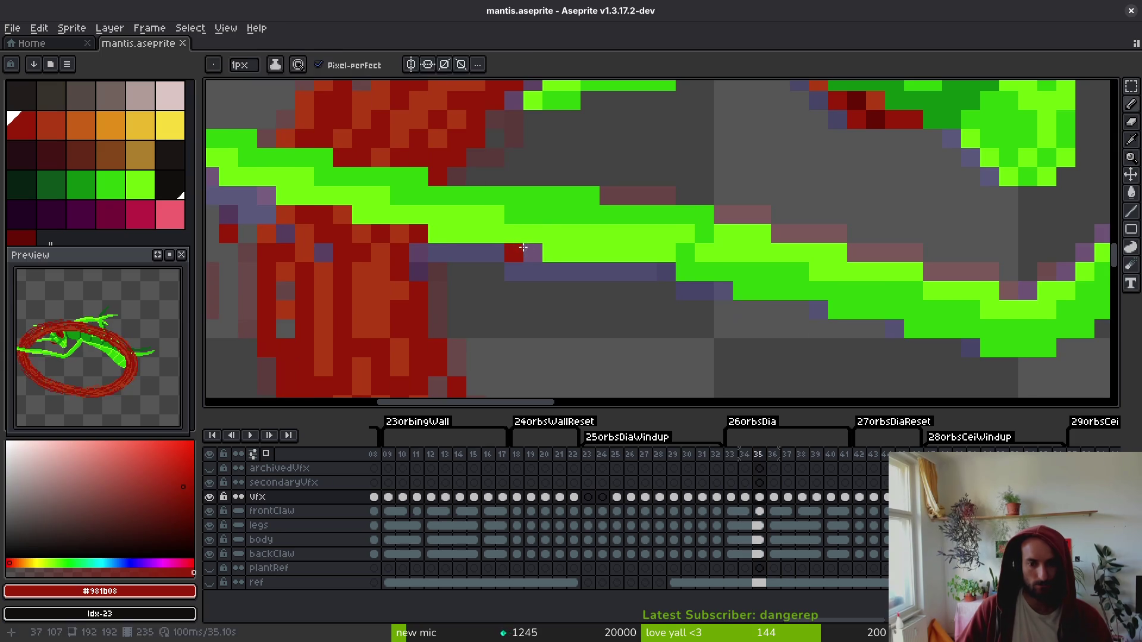
key("period")
scroll(859, 519, "right", 4)
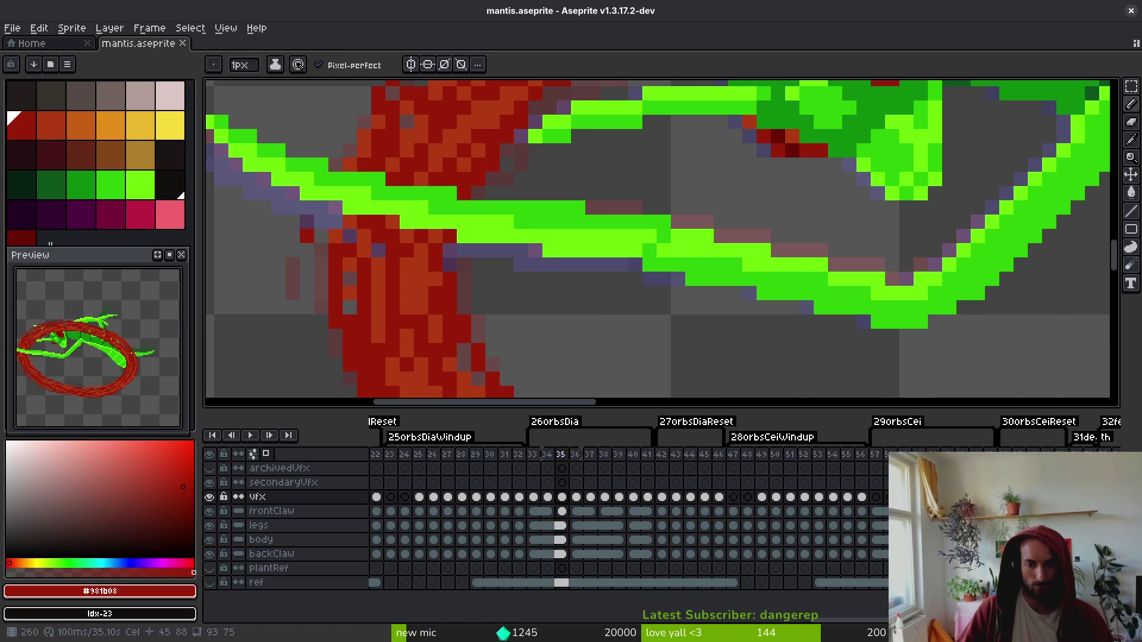
key("period")
key("period")
- On frame 57, paint one ring pixel orange-red #af3a13 and a stray pixel dark red #981b08
left_click(877, 498)
scroll(511, 296, "down", 2)
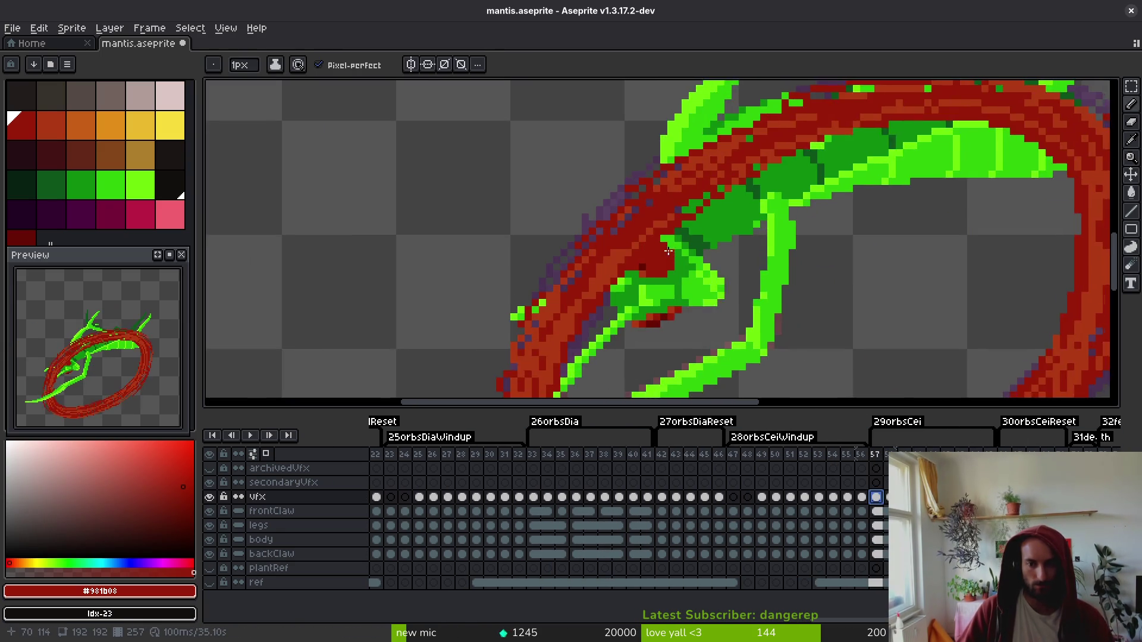
scroll(510, 296, "up", 2)
scroll(510, 295, "down", 2)
scroll(594, 221, "up", 3)
key("e")
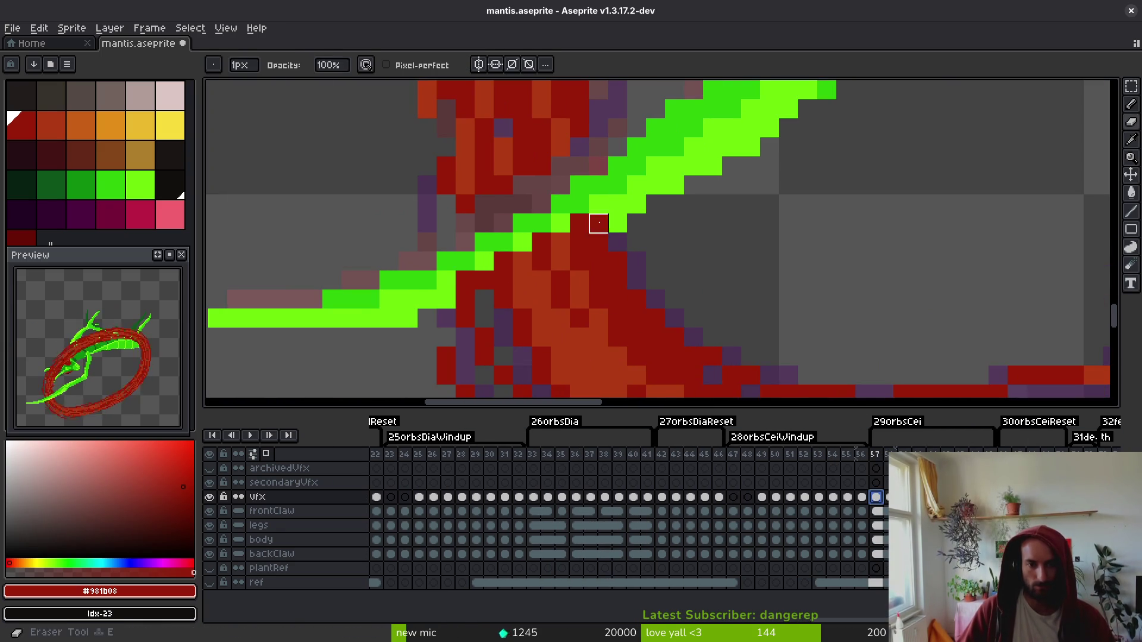
key("b")
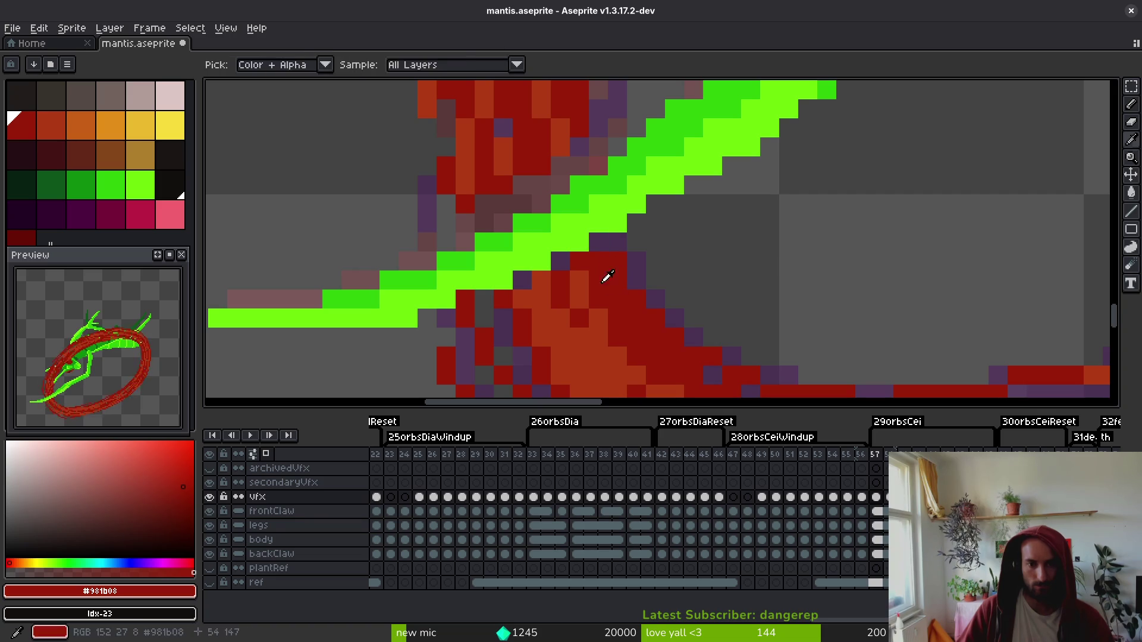
left_click(559, 266, "alt")
left_click(523, 281)
left_click(539, 280, "alt")
left_click(486, 303)
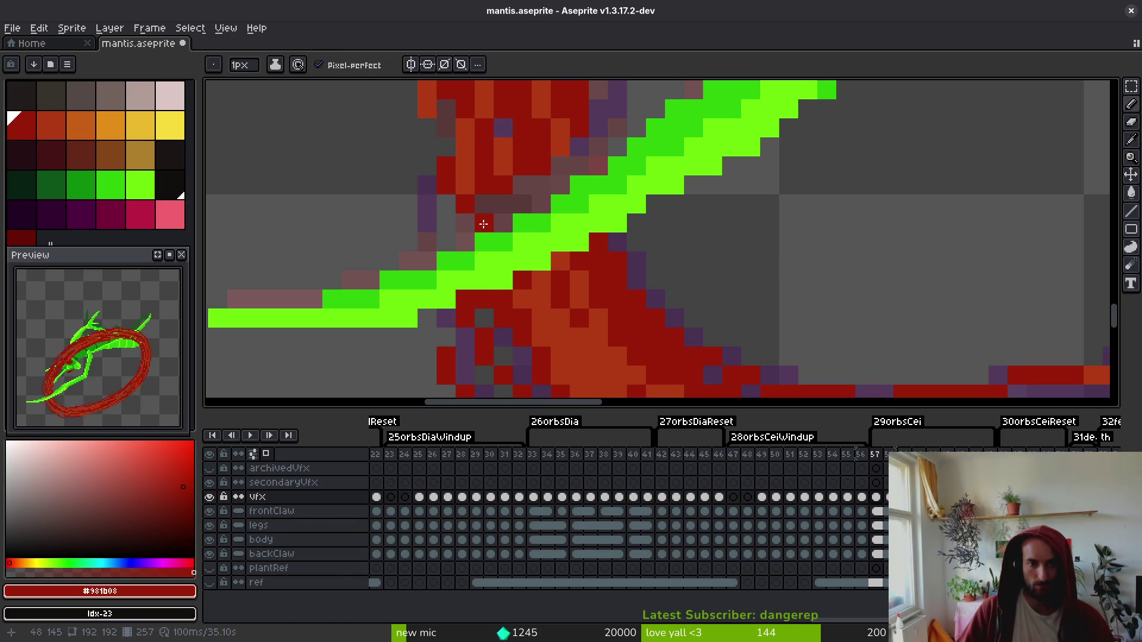
- Sample #af3a13 and #981b08 from the ring, then erase red pixels covering the green slash
left_click(560, 169, "alt")
left_click(580, 147, "alt")
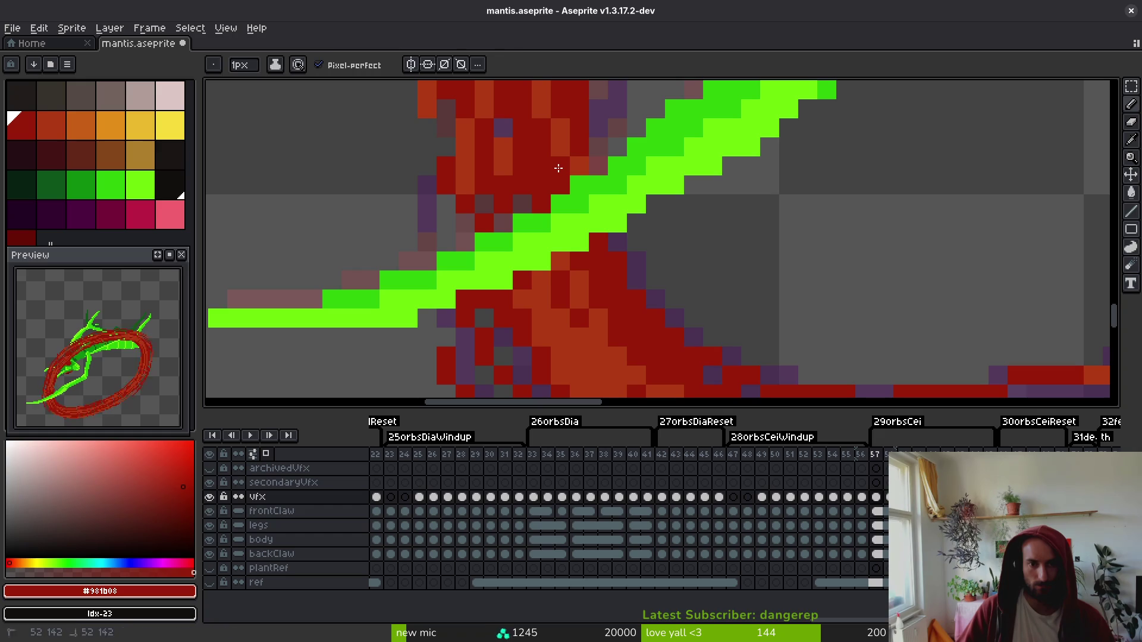
key("alt")
left_click(550, 291, "alt")
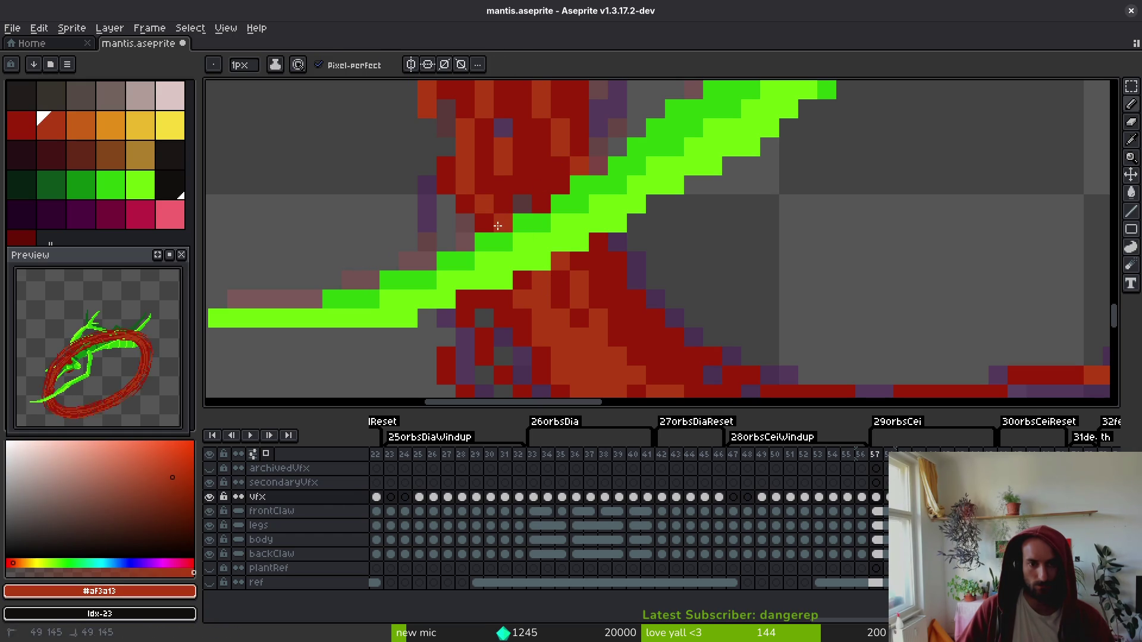
left_click(460, 242, "alt")
scroll(462, 241, "down", 5)
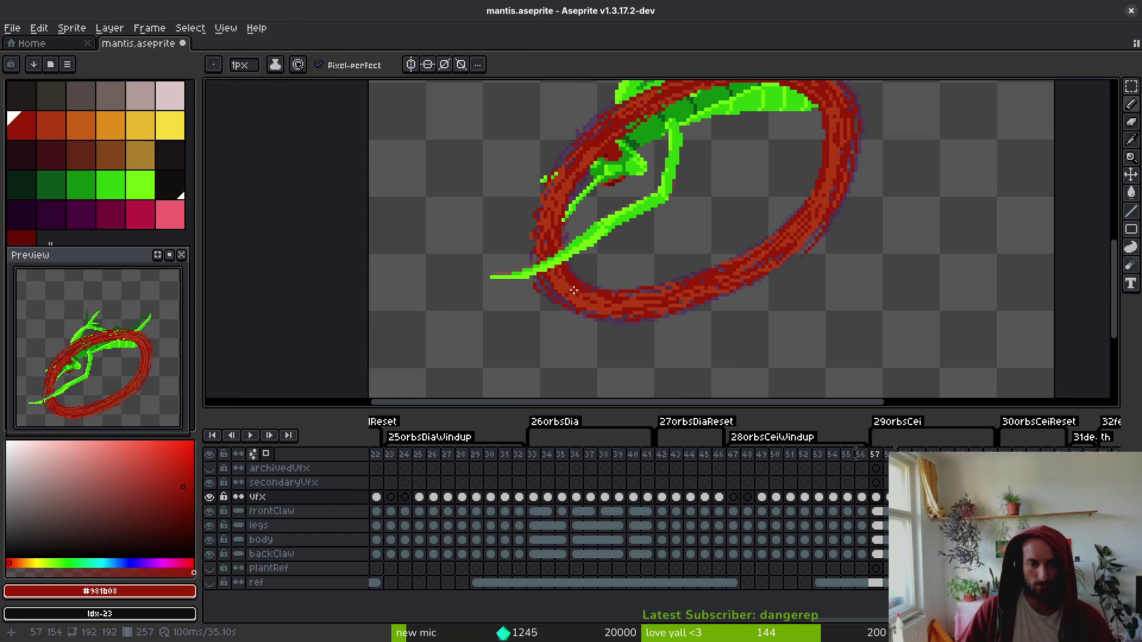
key("e")
scroll(591, 284, "up", 5)
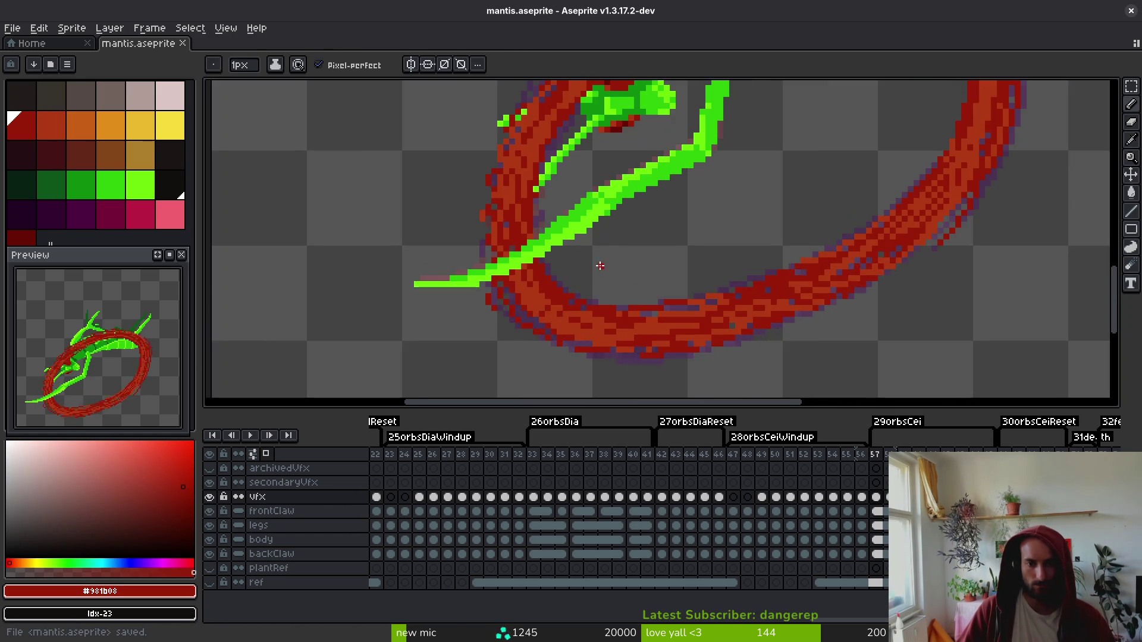
left_click_drag(595, 244, 423, 341)
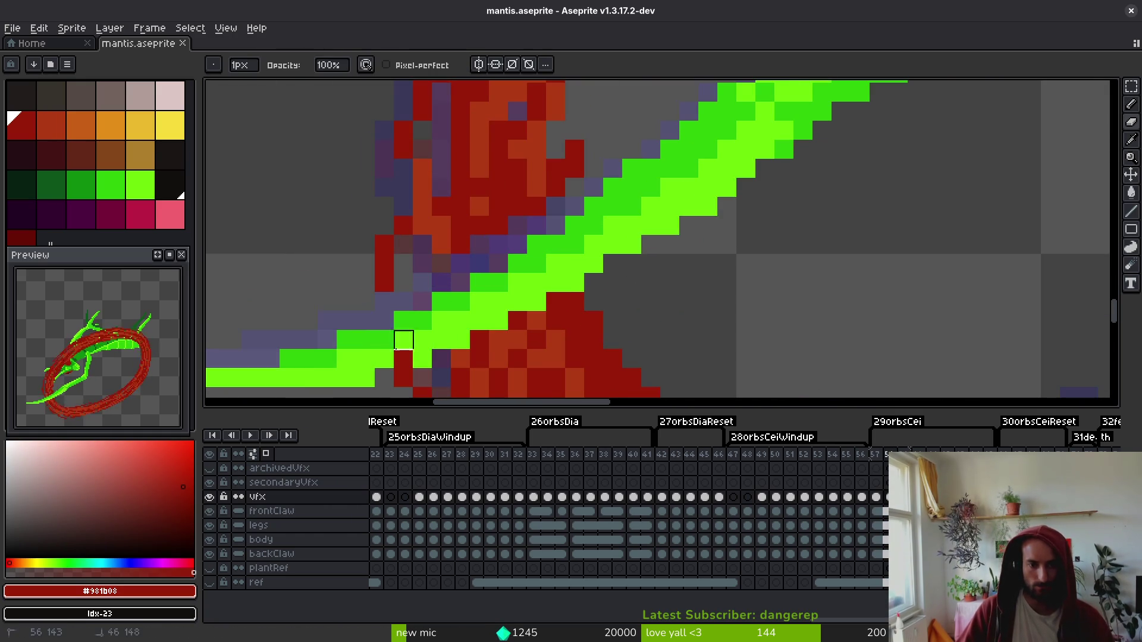
- Repaint the purple pixels beside the green slash dark red
key("b")
left_click(542, 195)
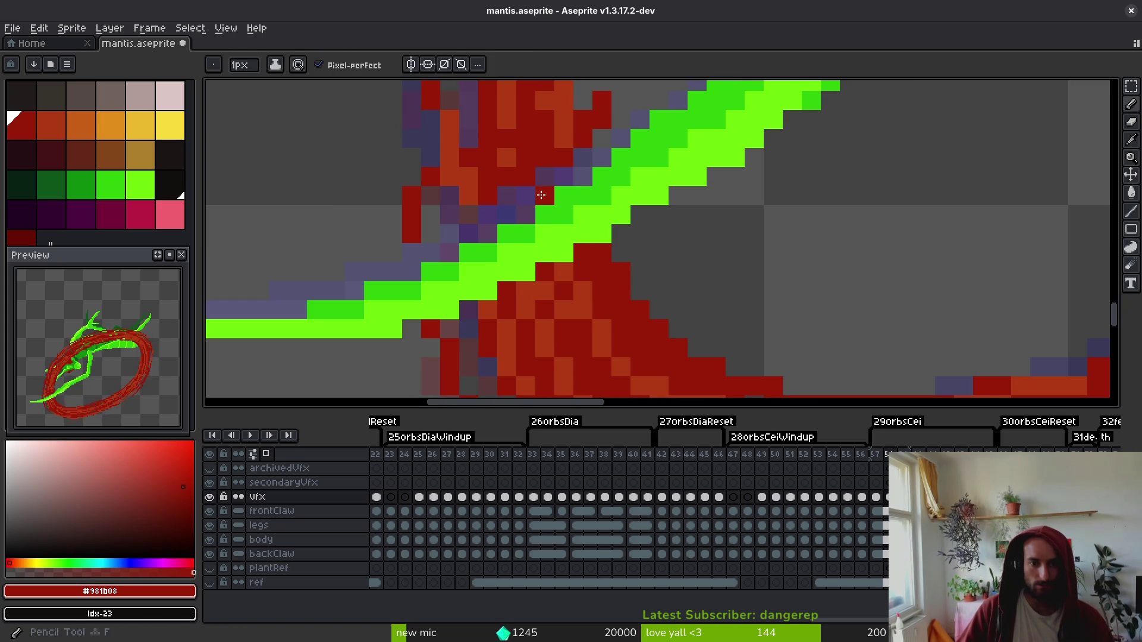
left_click(506, 195)
left_click(488, 215)
left_click(450, 215)
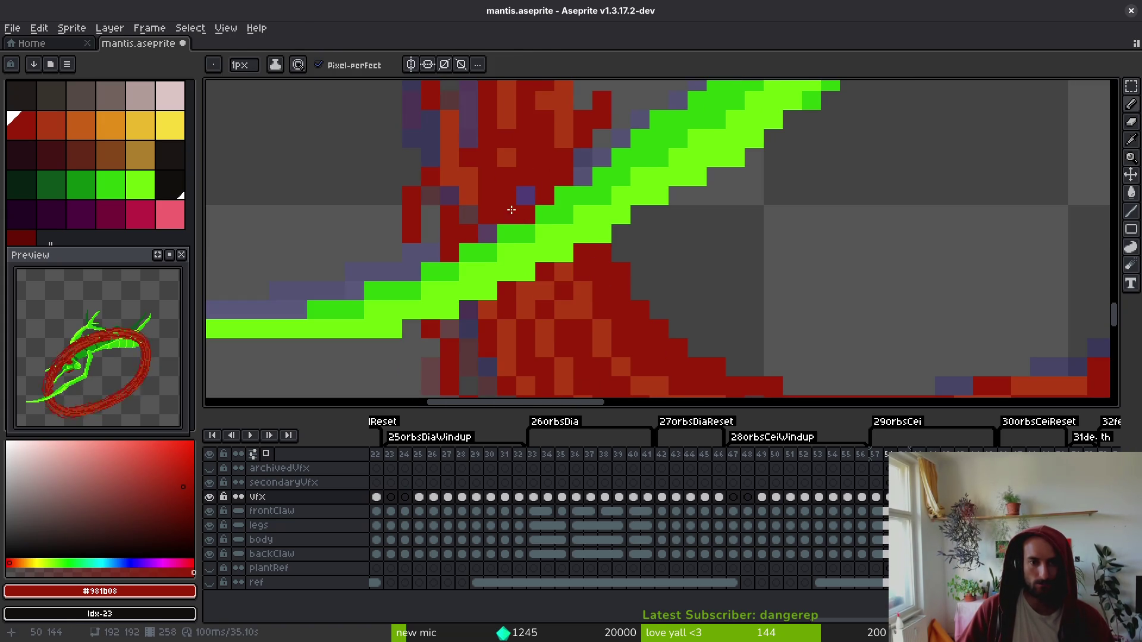
- Recolour purple and dark-red pixels near the slash orange-red #af3a13, then save mantis.aseprite
left_click(507, 157, "alt")
left_click(517, 197)
left_click(507, 195)
left_click(525, 215)
left_click(507, 233)
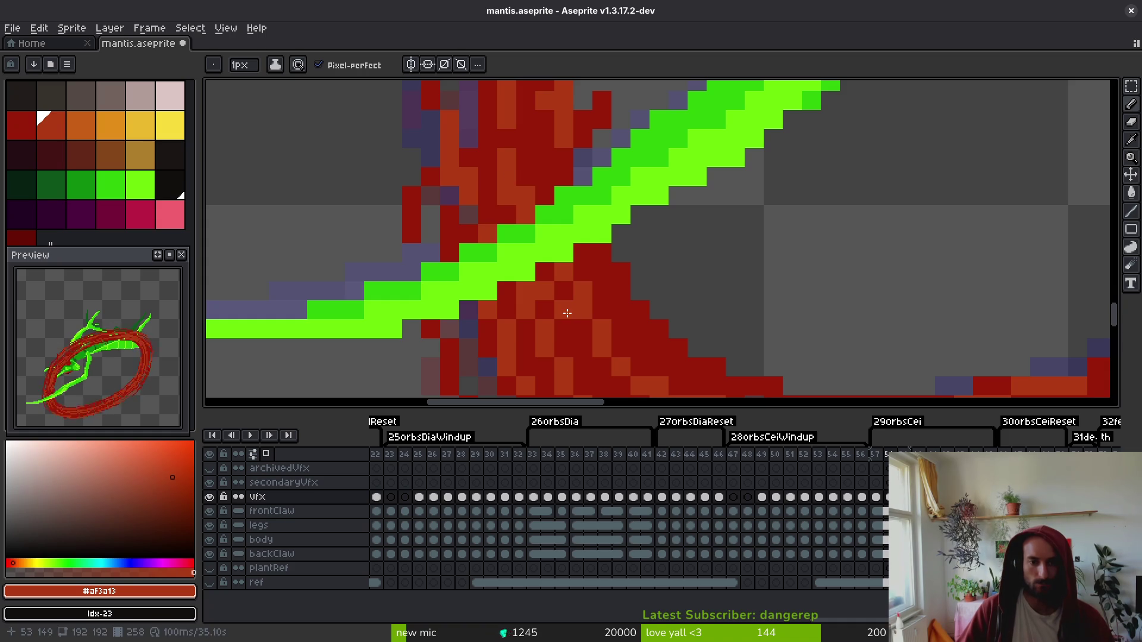
left_click(602, 252)
left_click(621, 291)
left_click(640, 329)
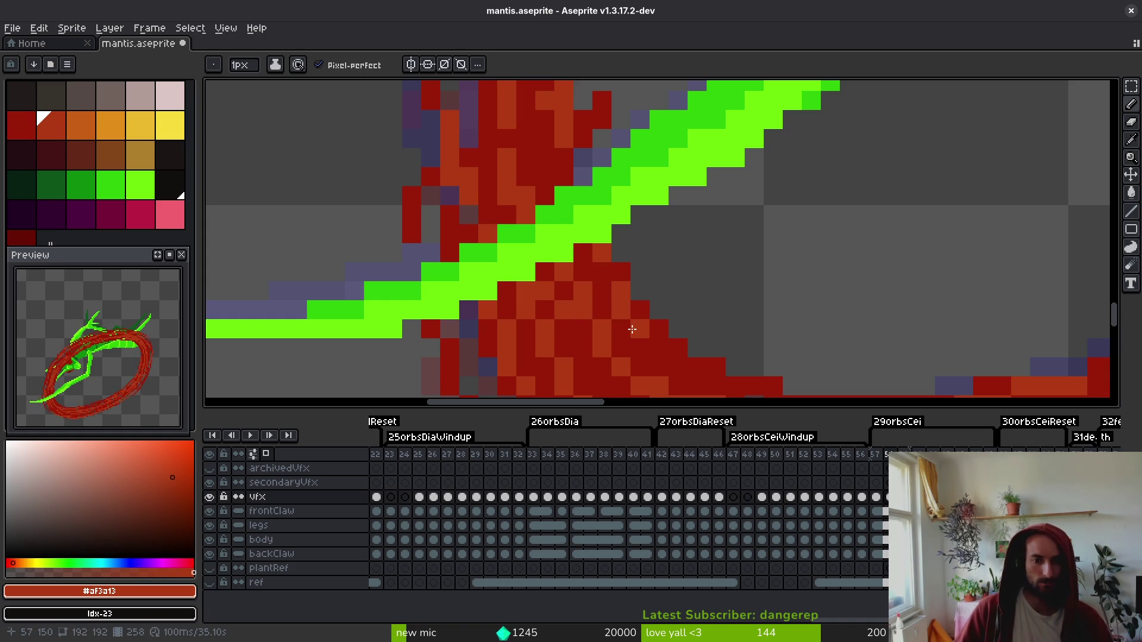
left_click(483, 326, "alt")
key("ctrl+s")
scroll(569, 297, "down", 5)
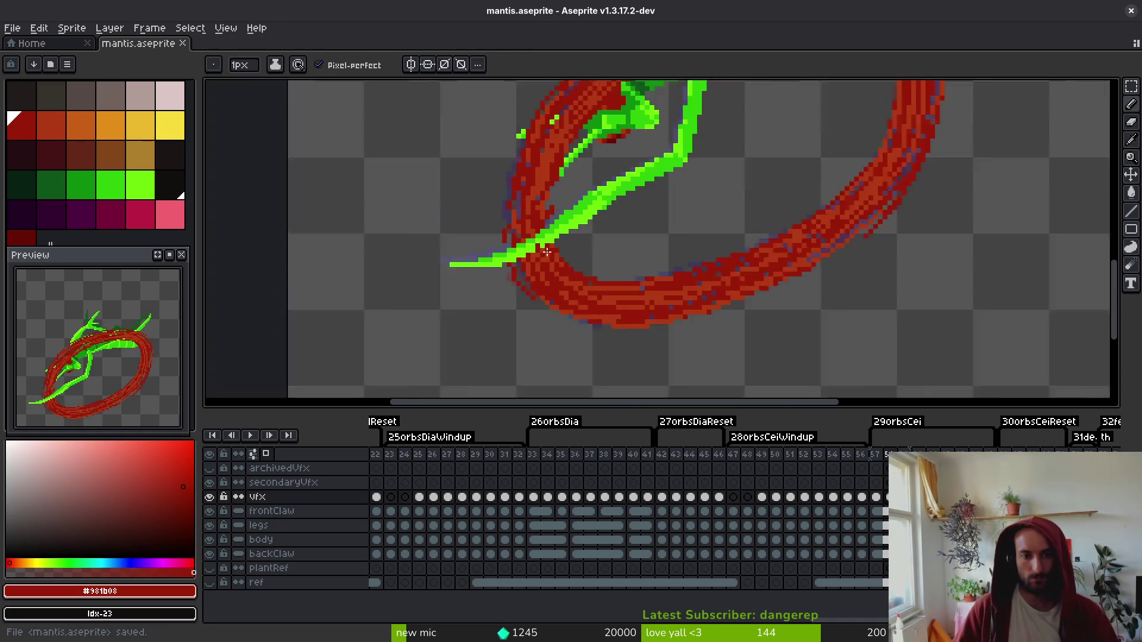
- Return to the Pencil tool and save mantis.aseprite
scroll(569, 298, "up", 5)
key("v")
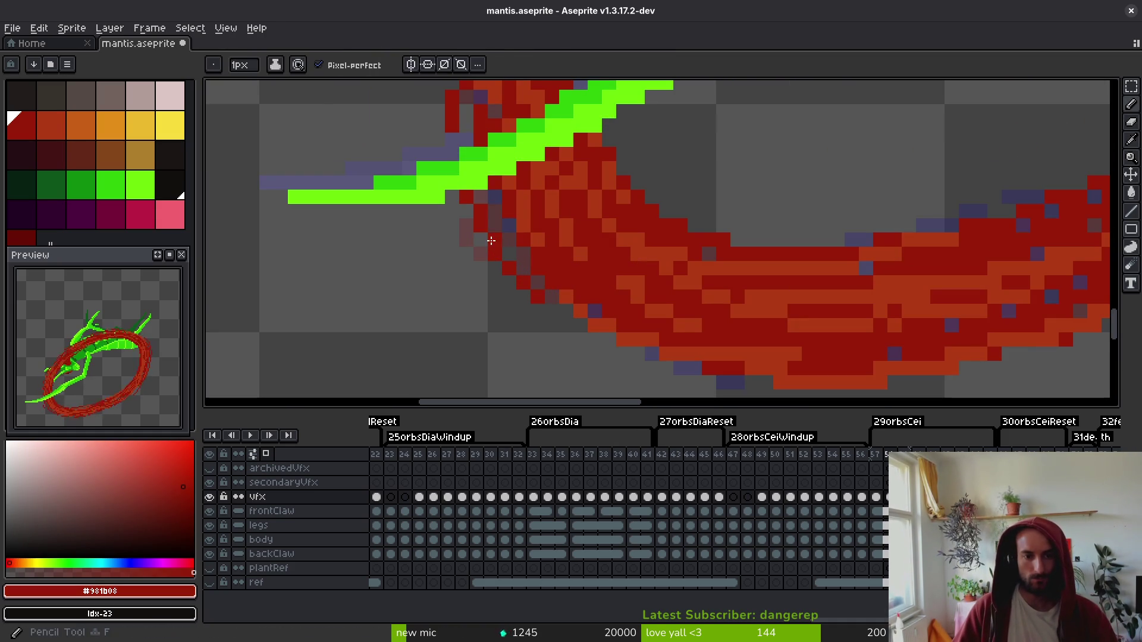
key("b")
key("ctrl+s")
- Sample green and paint over the red gap so the slash crosses the ring unbroken
scroll(597, 236, "down", 3)
scroll(574, 262, "up", 5)
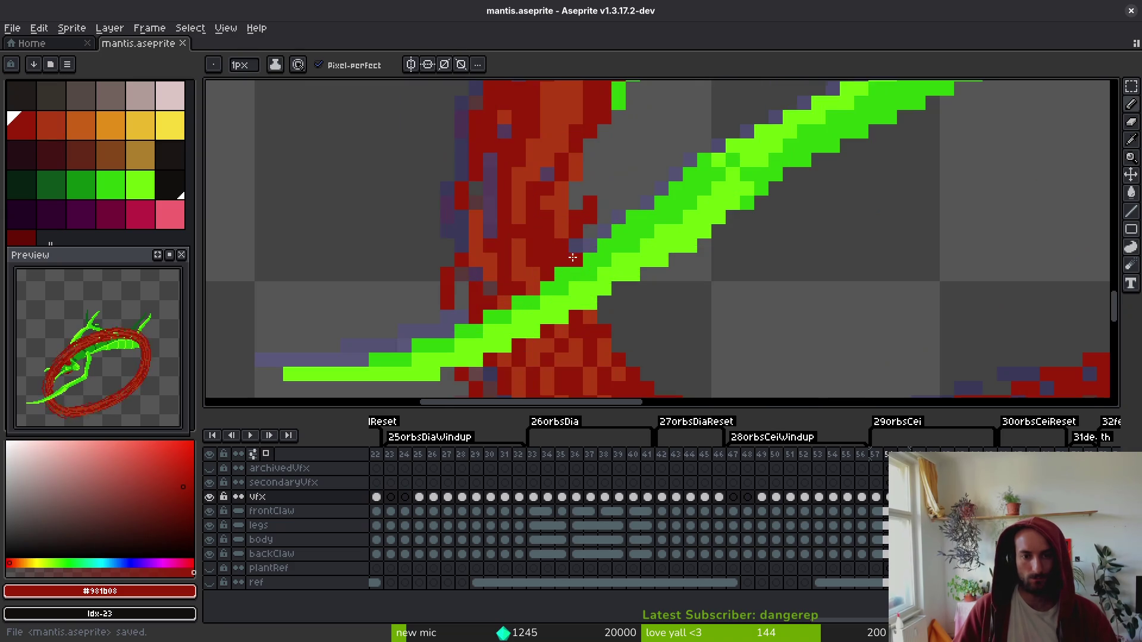
scroll(574, 262, "down", 3)
scroll(613, 262, "up", 2)
key("alt")
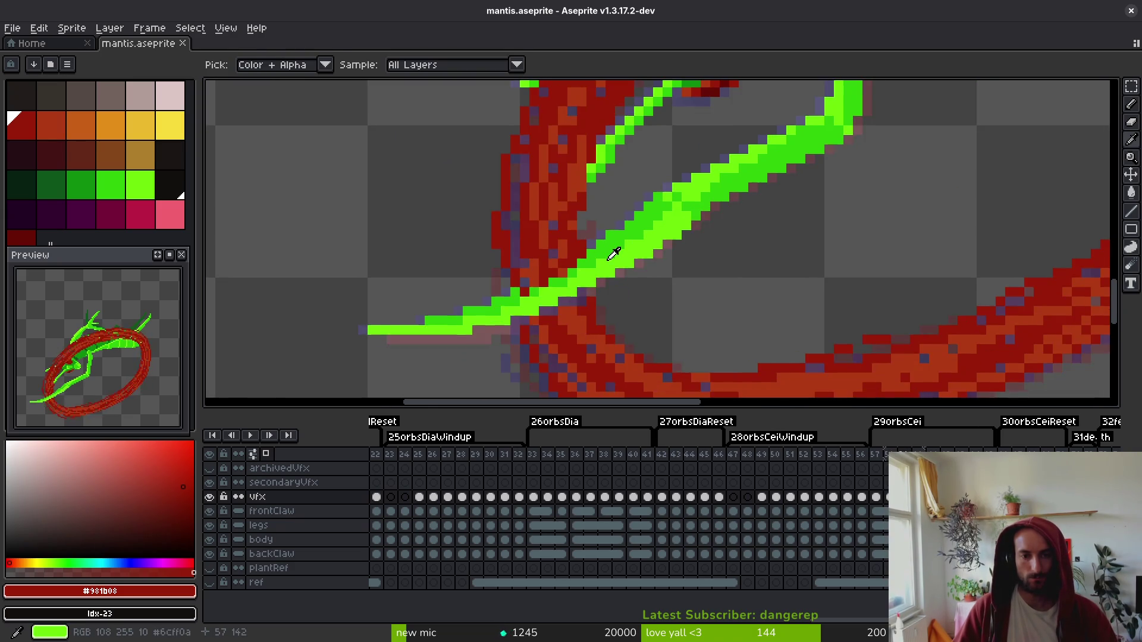
scroll(571, 280, "up", 3)
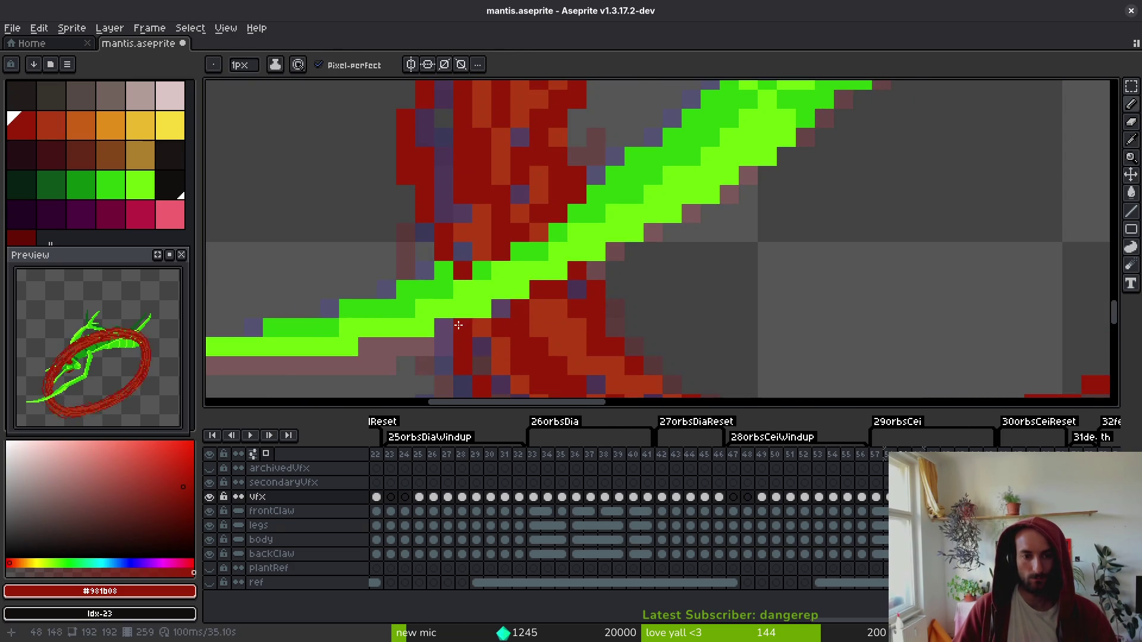
left_click(510, 315, "alt")
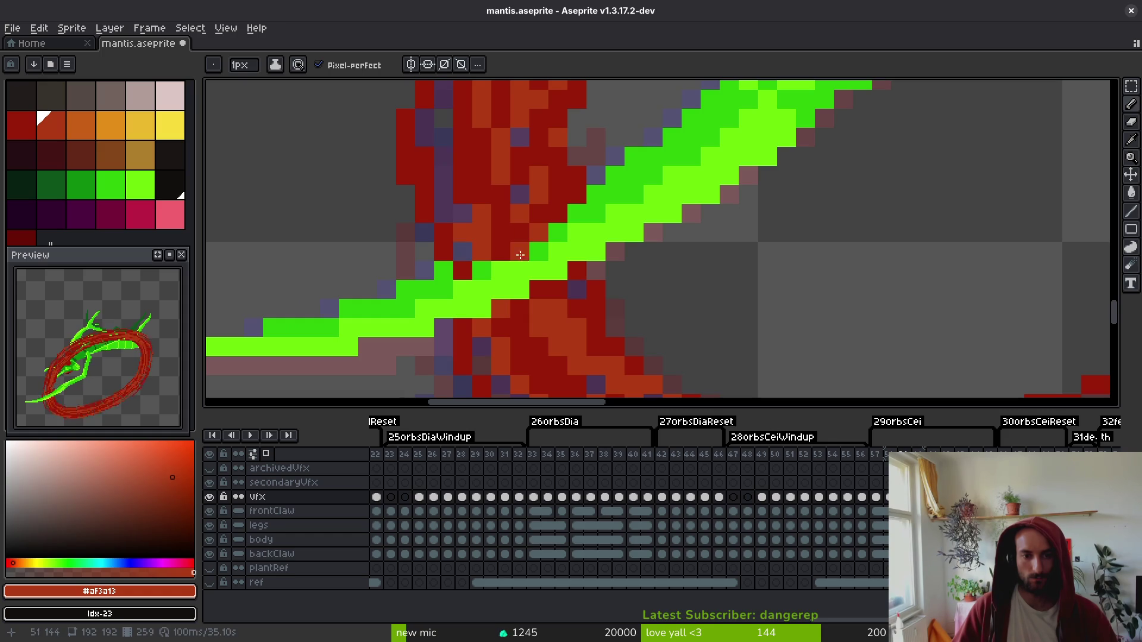
left_click_drag(539, 233, 423, 268)
mouse_move(509, 224)
left_mouse_down()
mouse_move(539, 252)
mouse_move(558, 214)
left_mouse_up()
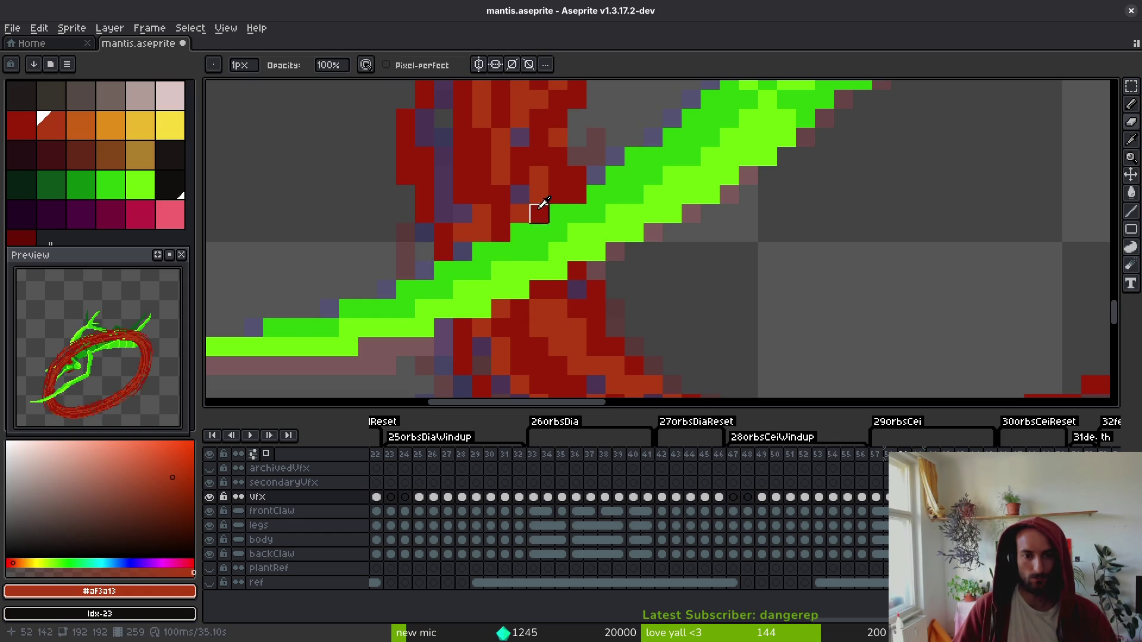
- Touch up ring edge pixels with sampled dark red #981b08 and orange-red #af3a13, then save
left_click(522, 194, "alt")
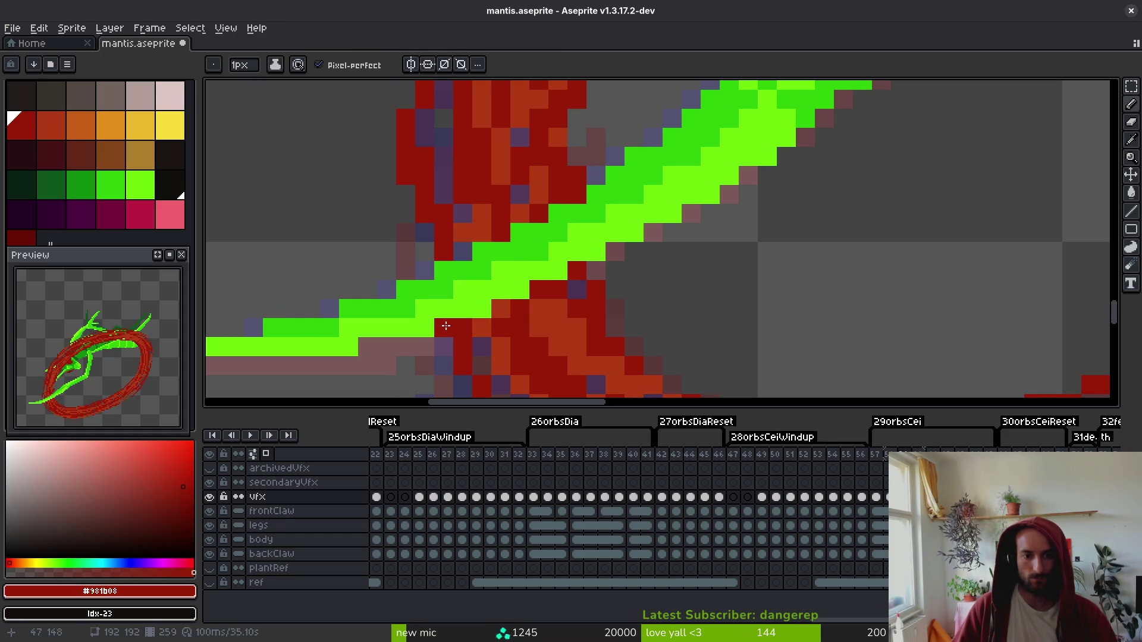
left_click(463, 327, "alt")
left_click(482, 352, "alt")
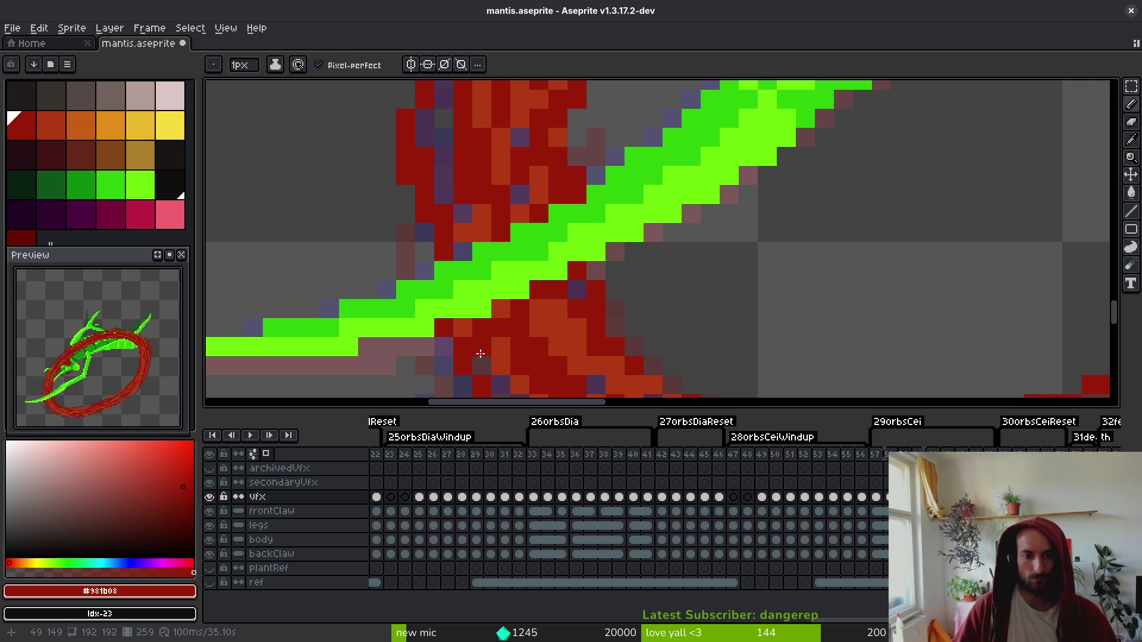
left_click(504, 342, "alt")
scroll(504, 328, "down", 5)
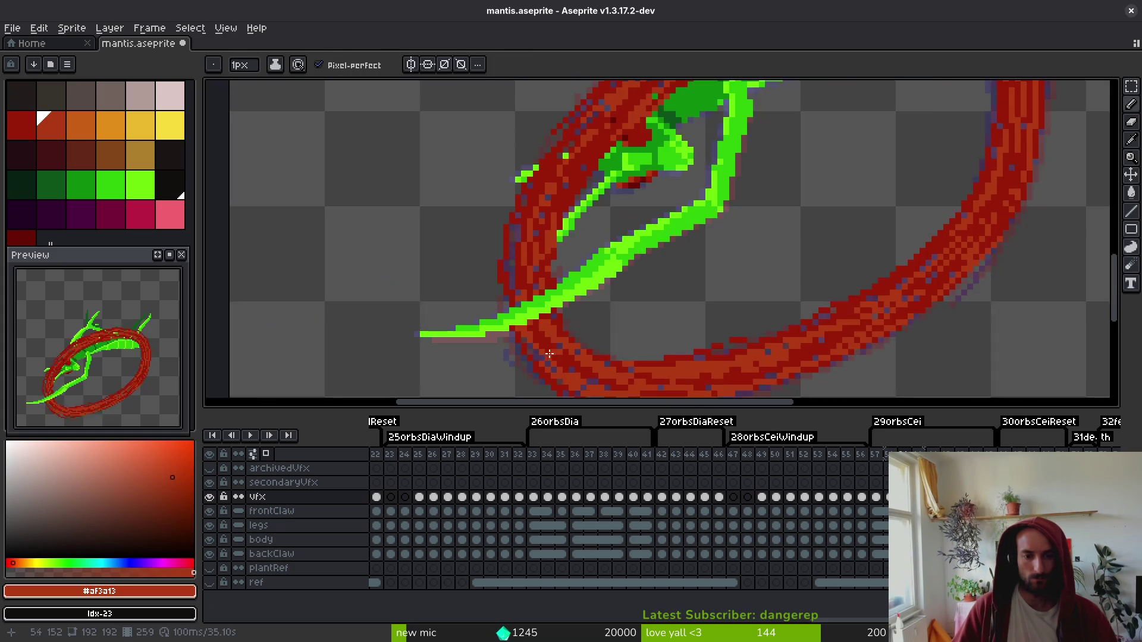
scroll(528, 301, "up", 4)
left_click(528, 298, "alt")
key("ctrl+s")
- Paint a dark red pixel beside the slash, pick orange-red #af3a13, and save
scroll(568, 262, "up", 1)
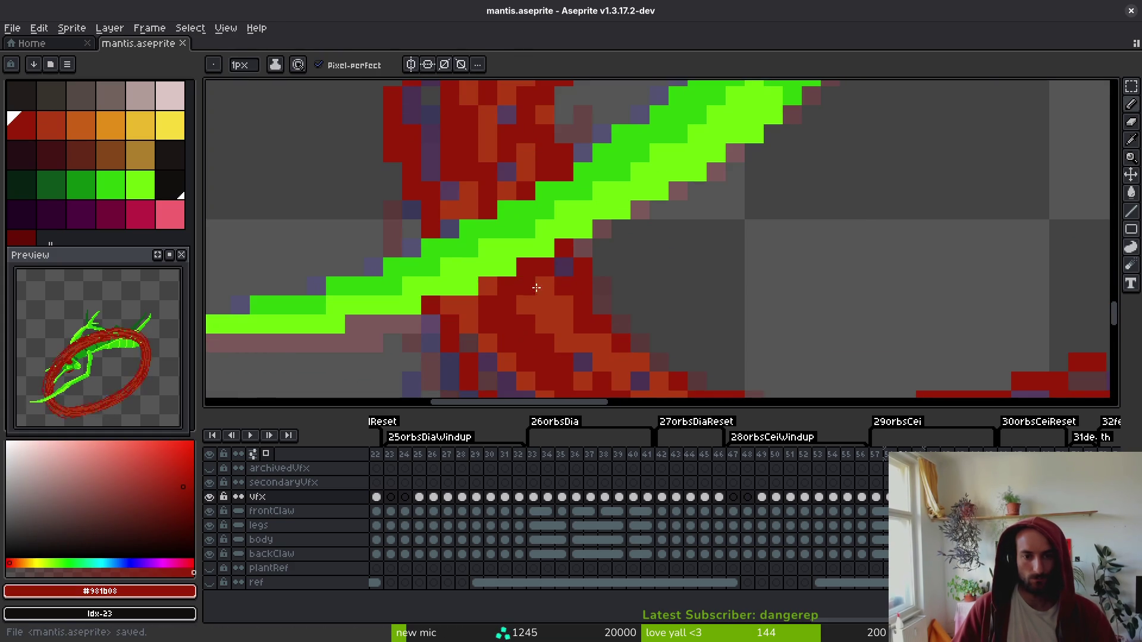
left_click(470, 209)
left_click(437, 192, "alt")
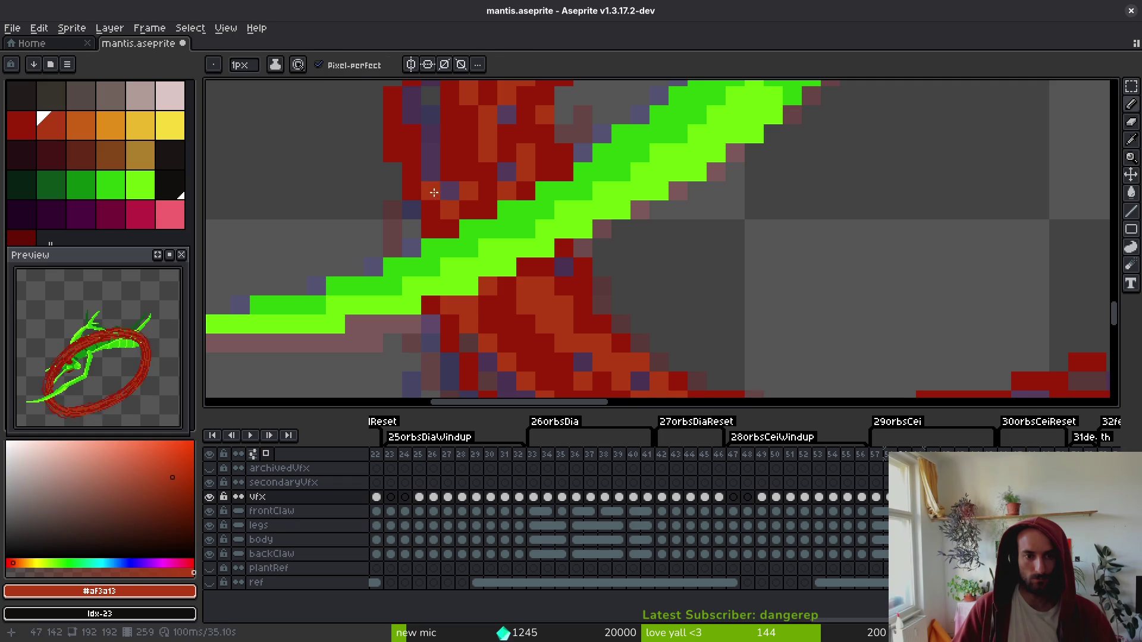
scroll(489, 156, "down", 4)
key("ctrl+s")
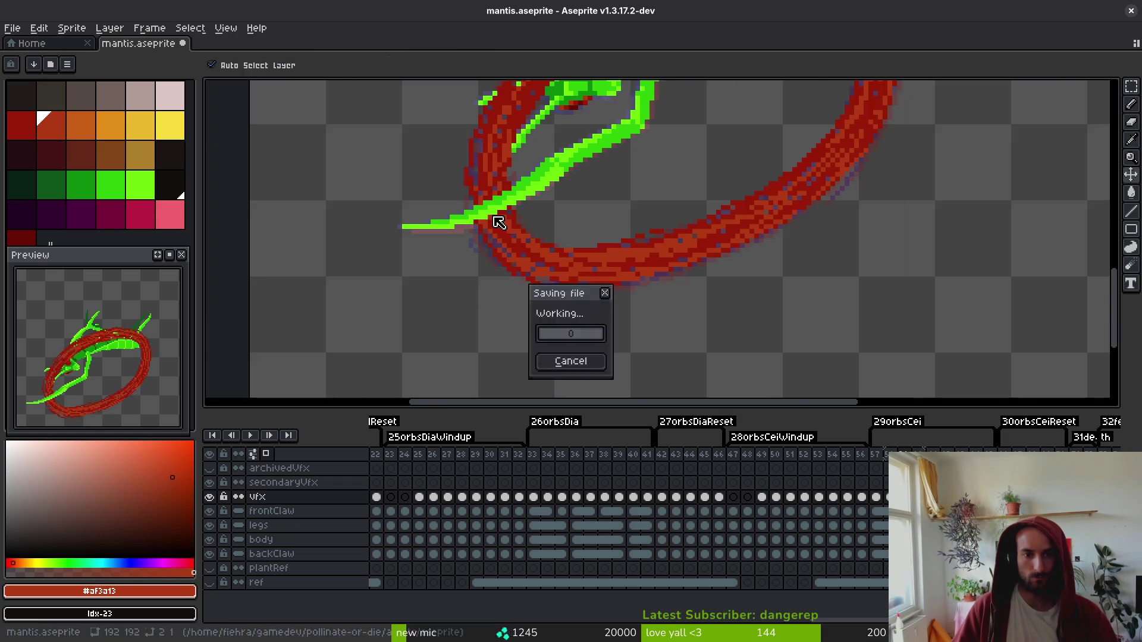
scroll(499, 226, "up", 4)
key("e")
scroll(535, 202, "down", 5)
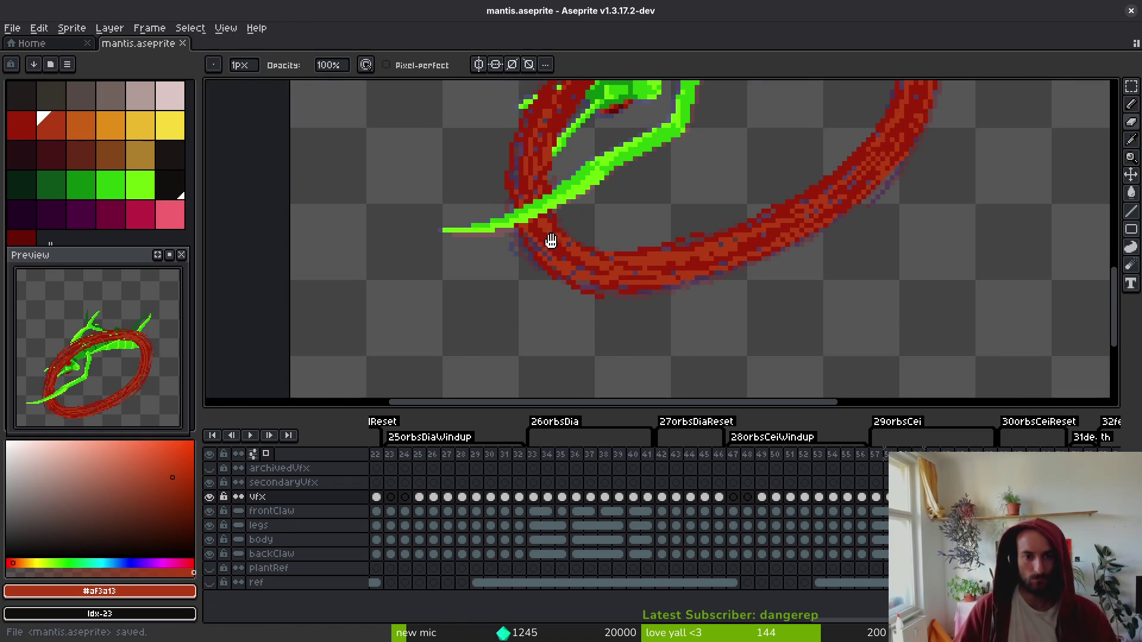
key("ctrl+s")
- Pick dark red #981b08 from the ring and save the finished touch-ups
scroll(581, 260, "up", 4)
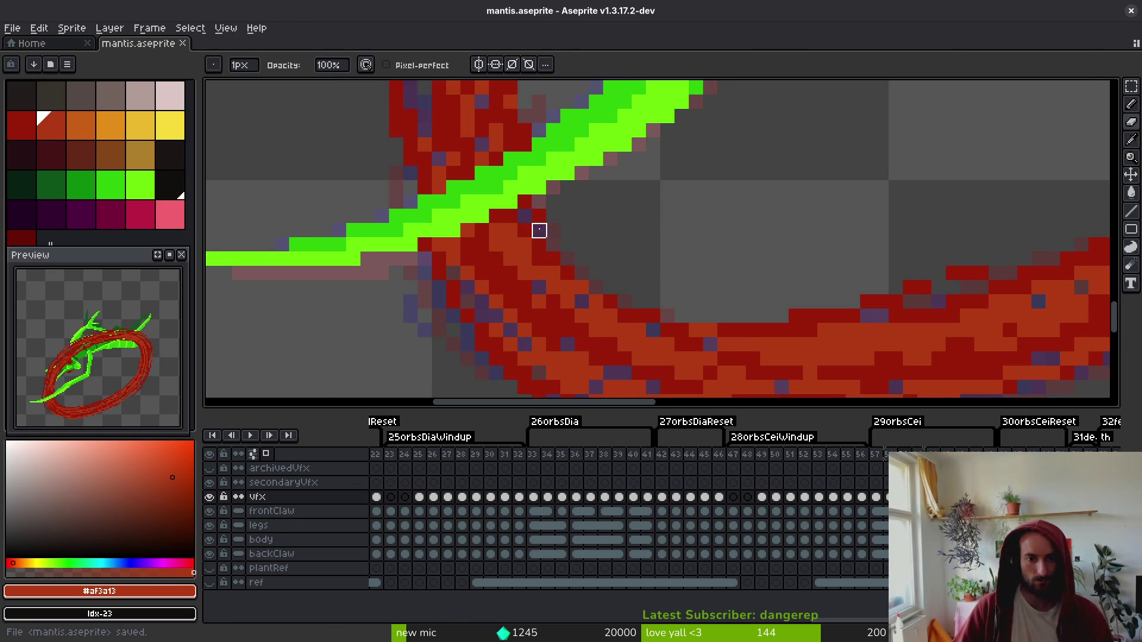
scroll(595, 244, "down", 4)
scroll(562, 226, "up", 4)
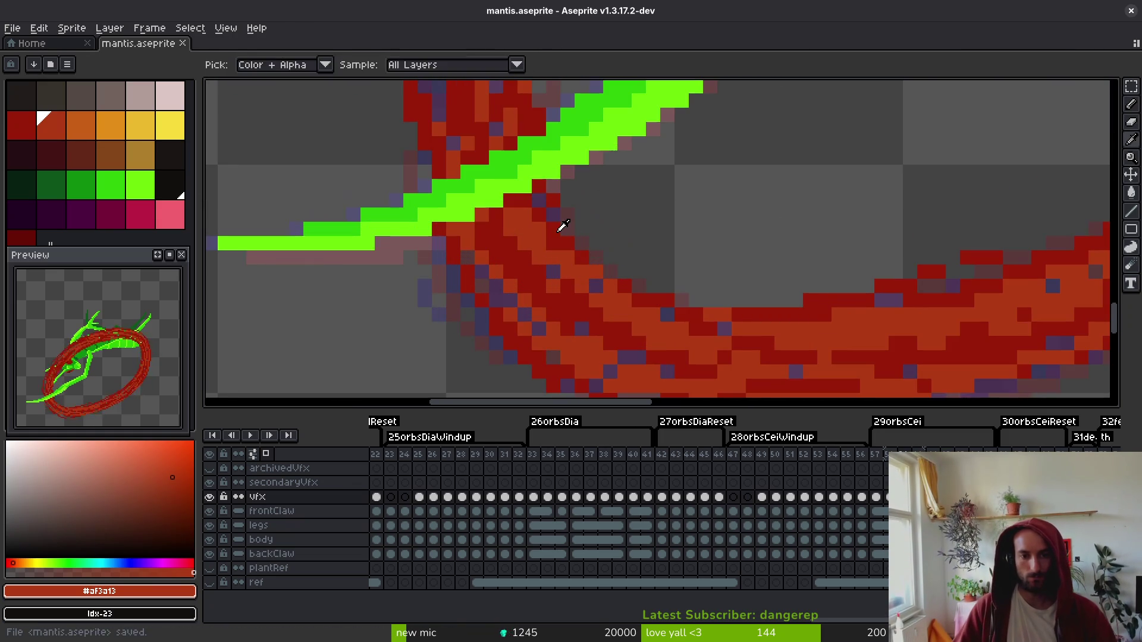
left_click(559, 231, "alt")
key("ctrl+s")
key("ctrl+s")
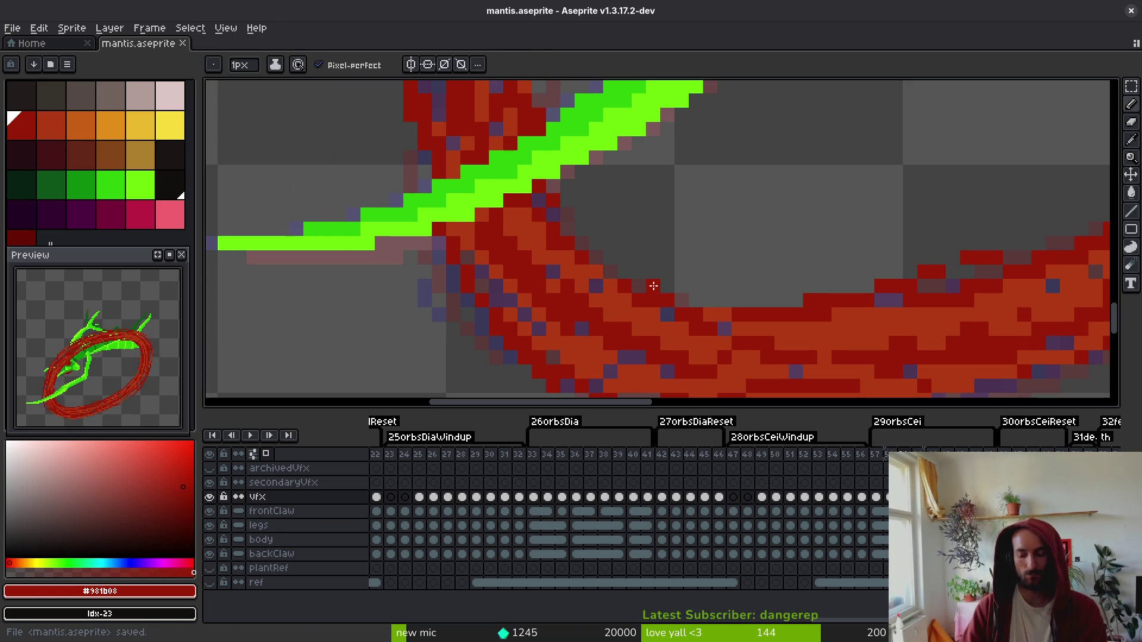
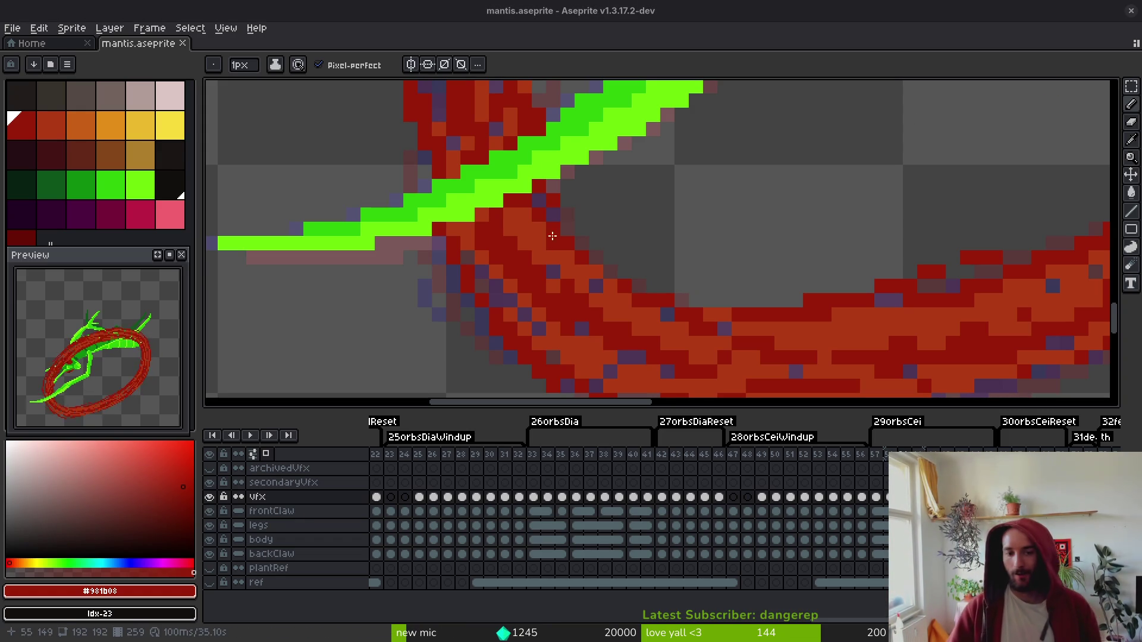
- Save mantis.aseprite and play the animation from frame 74 on the VFX layer
scroll(654, 215, "right", 3)
key("ctrl+s")
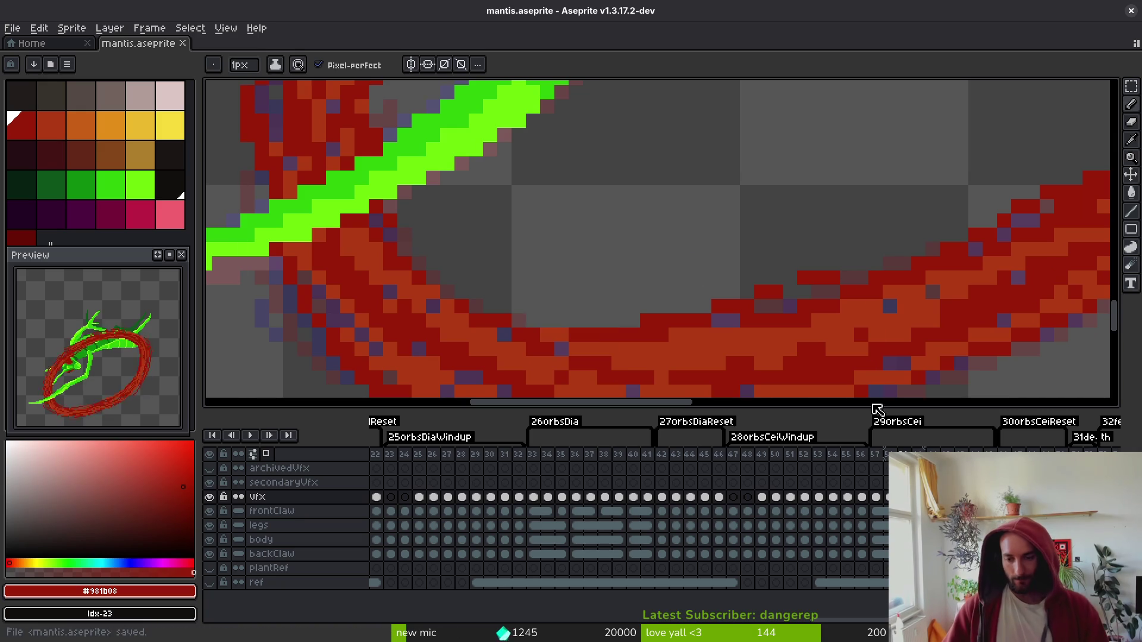
scroll(829, 535, "right", 4)
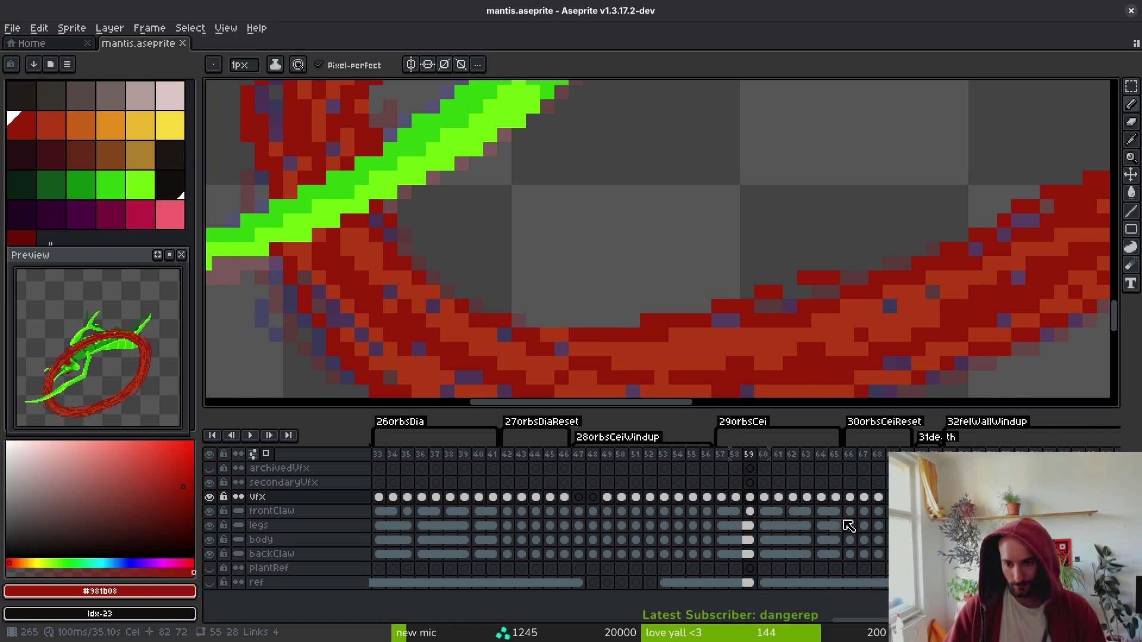
scroll(631, 524, "right", 3)
left_click(851, 498)
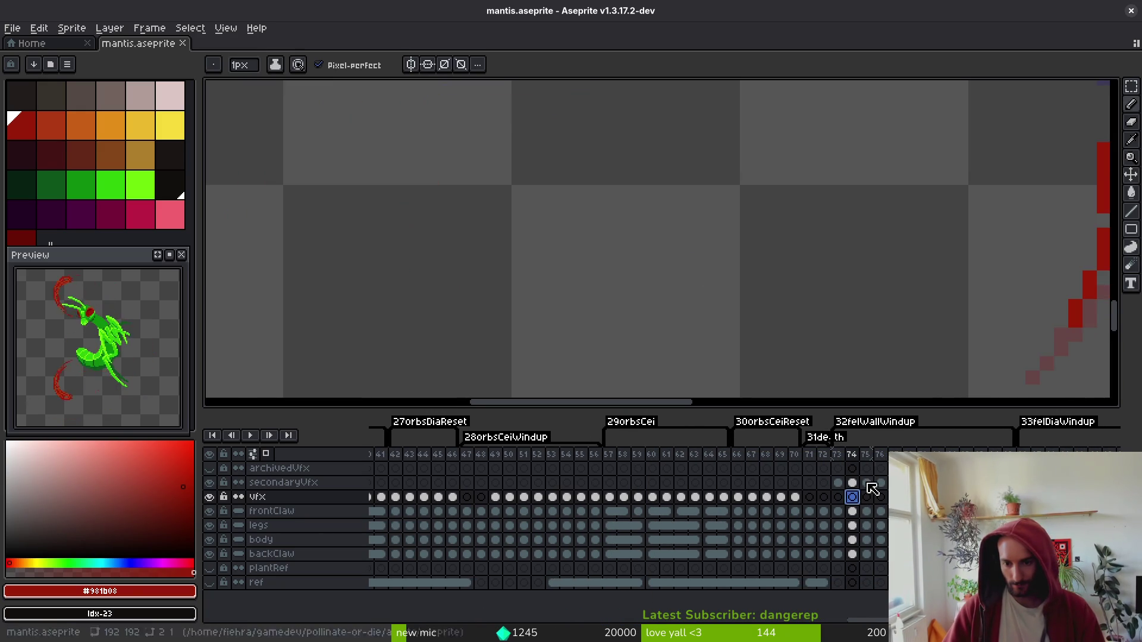
scroll(684, 280, "down", 4)
key("alt")
key("Return")
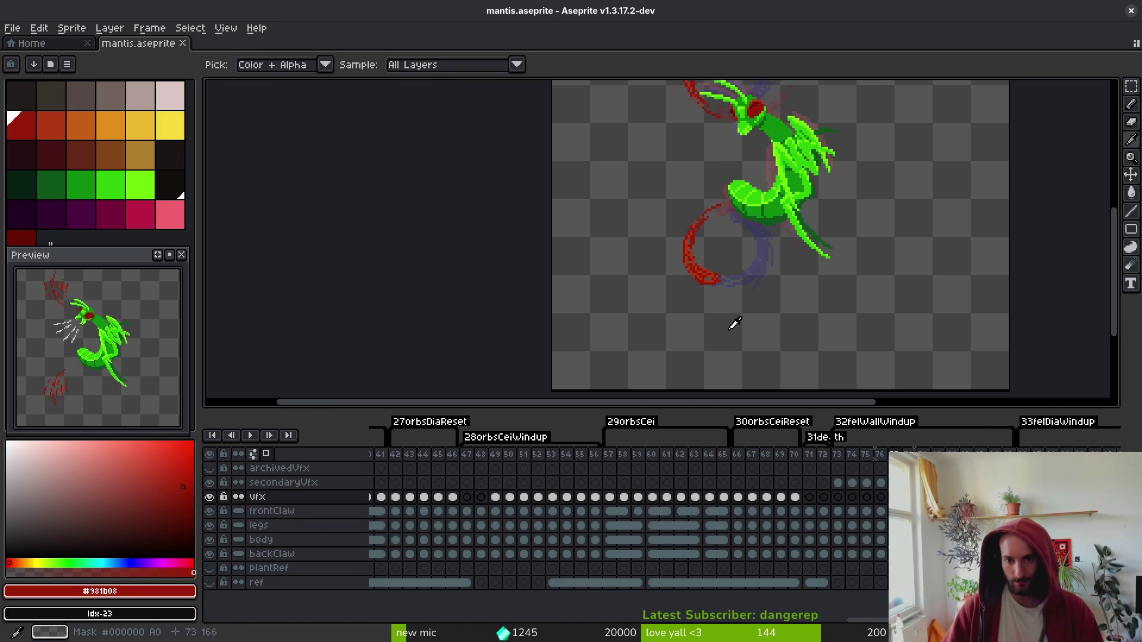
key("ctrl+s")
- Replay the animation from frame 77 and scrub the timeline through to frame 78
scroll(709, 311, "down", 1)
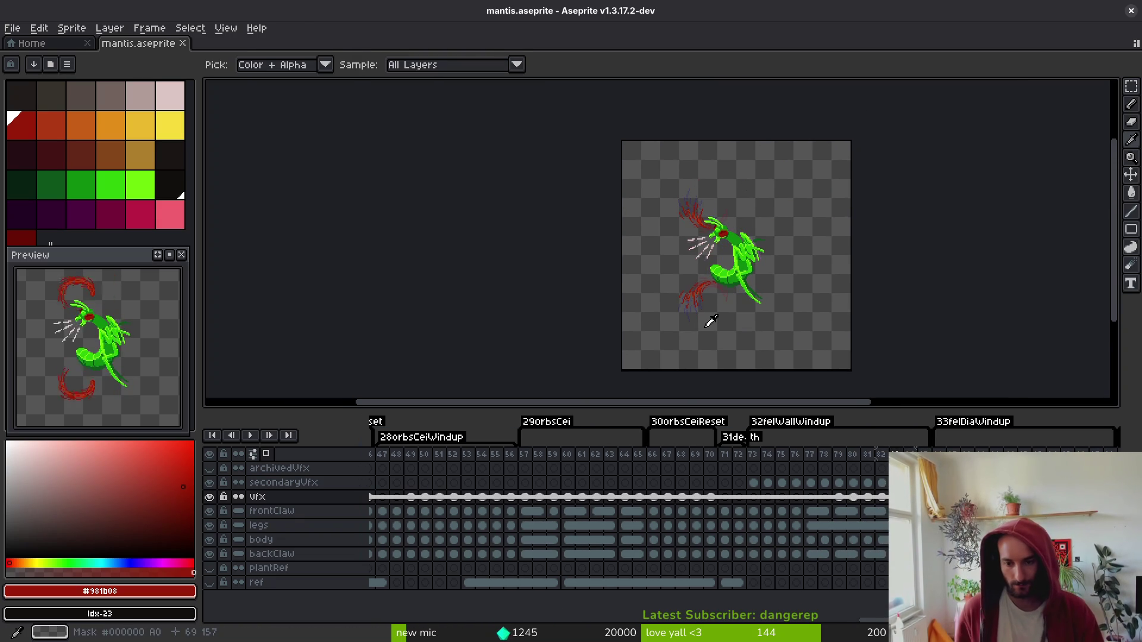
key("b")
key("i")
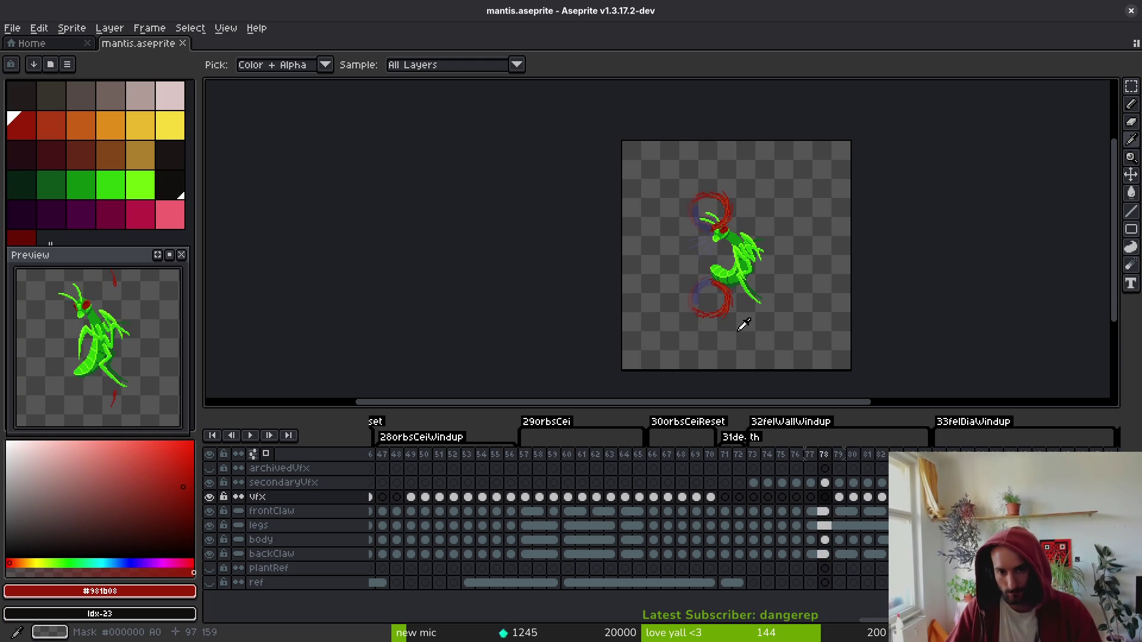
key("b")
scroll(709, 294, "up", 4)
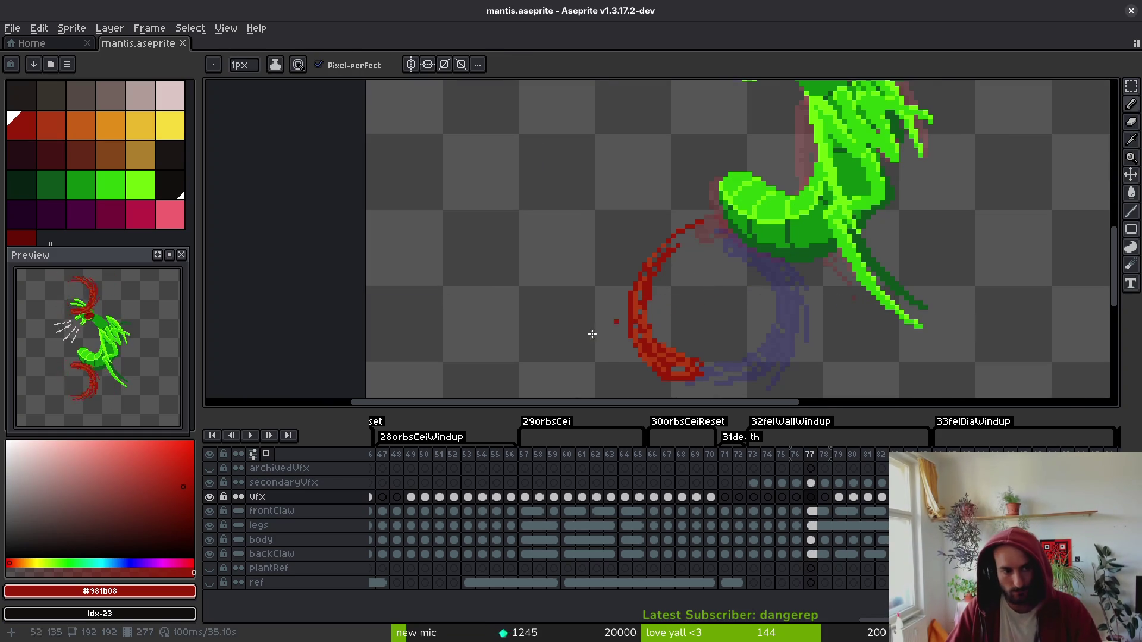
scroll(653, 302, "down", 4)
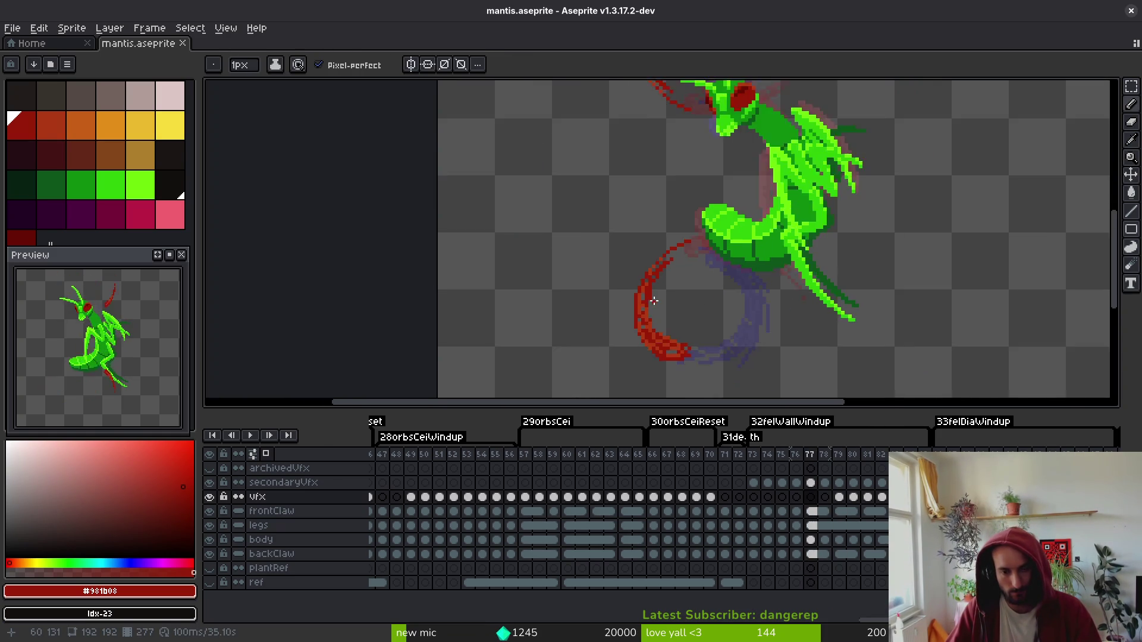
key("i")
key("Return")
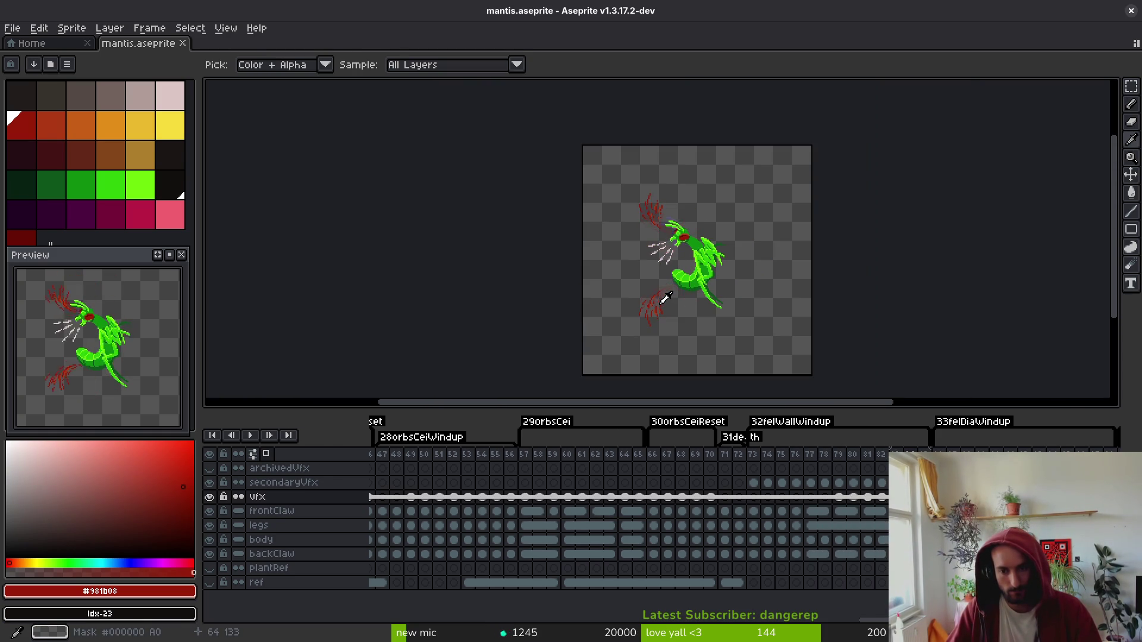
key("b")
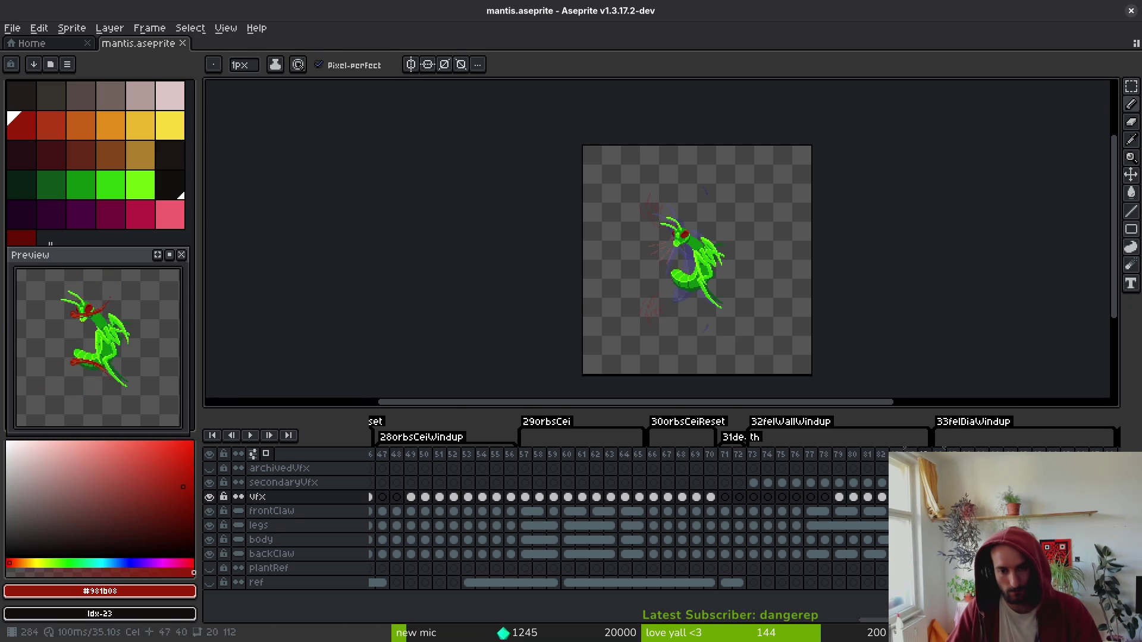
left_click_drag(762, 463, 885, 465)
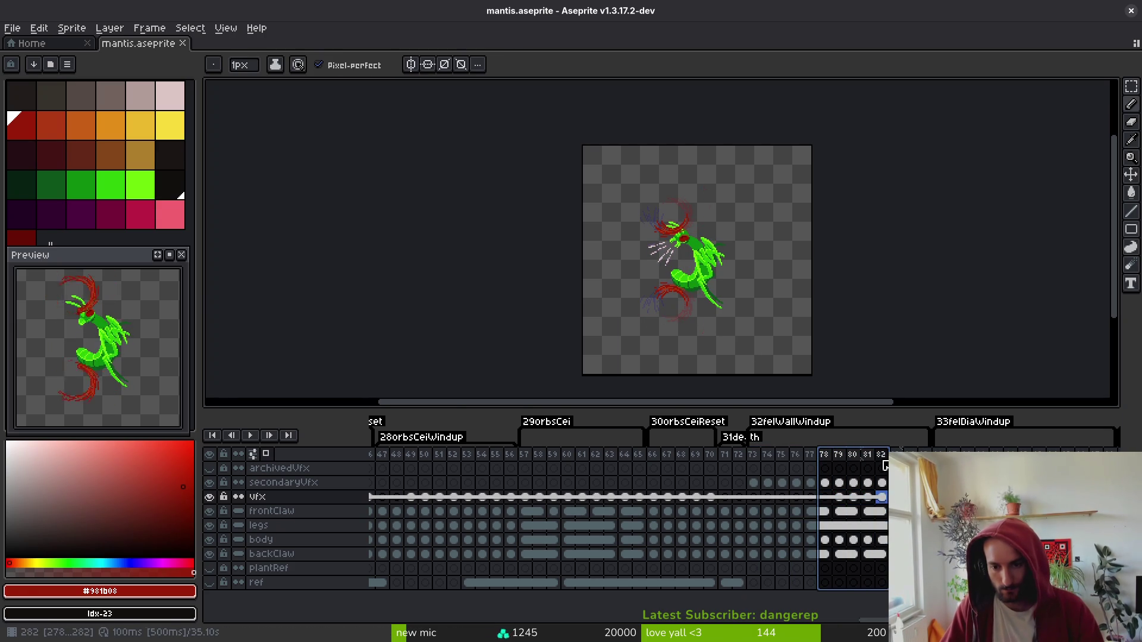
- Open the Export Sprite Sheet settings, preview the sheet and browse for an output file
key("ctrl+e")
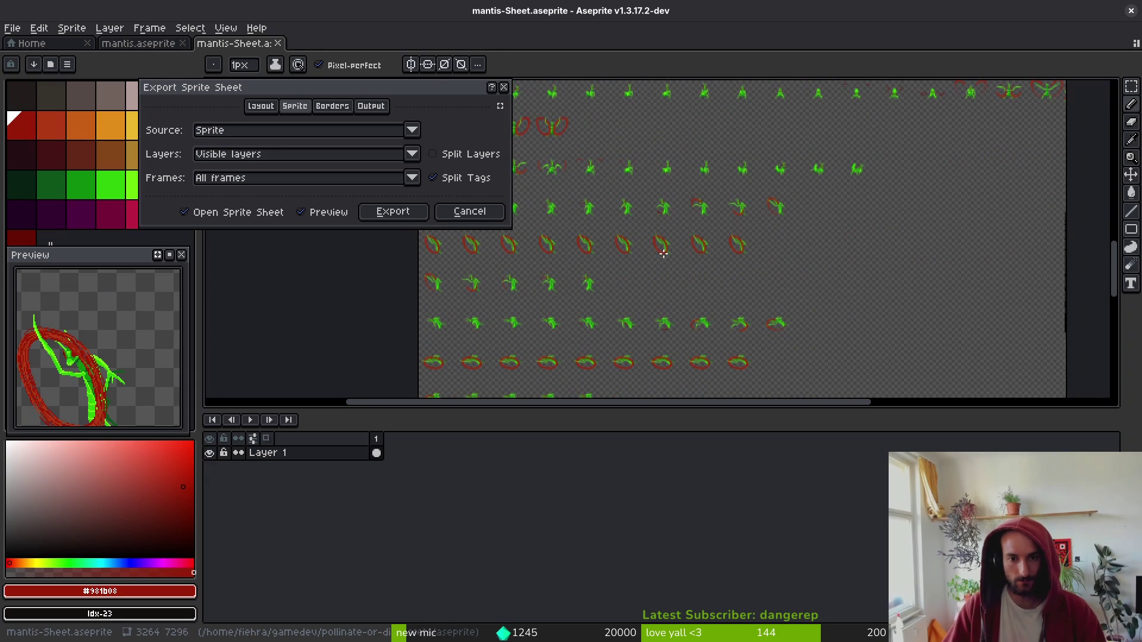
mouse_move(661, 253)
left_mouse_down()
mouse_move(739, 267)
mouse_move(752, 250)
left_mouse_up()
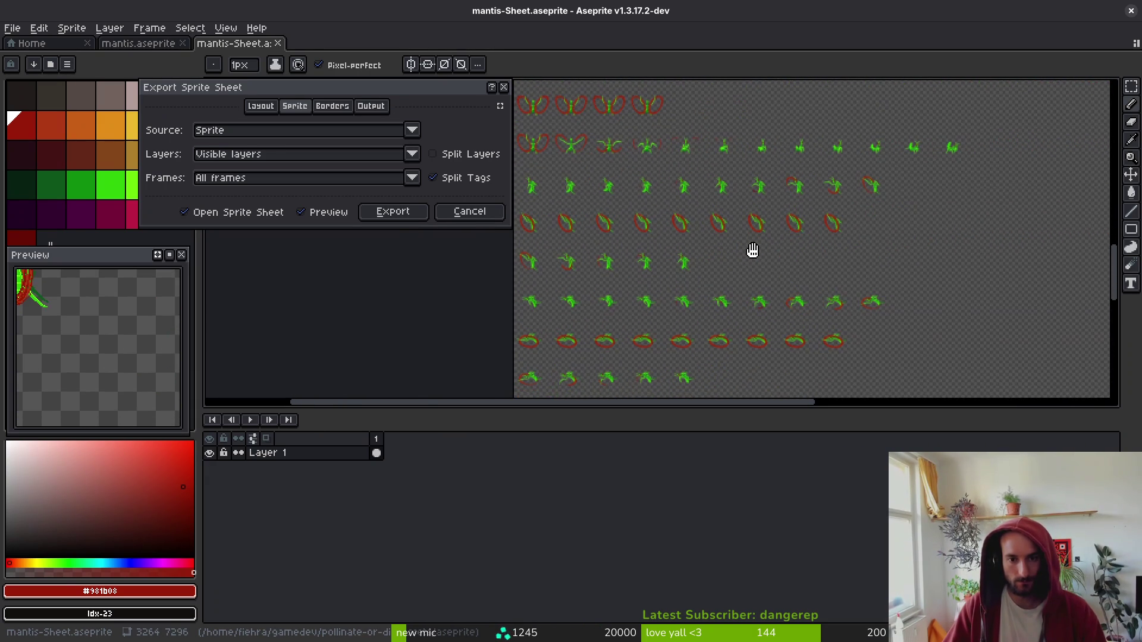
left_click(393, 212)
key("ctrl+shift+e")
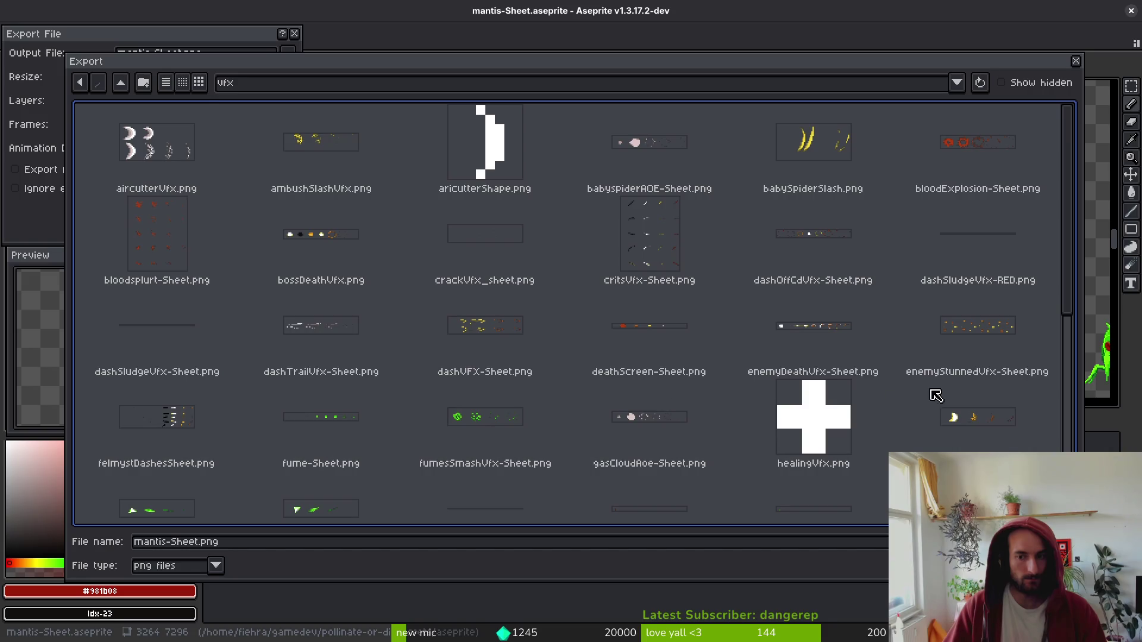
scroll(952, 405, "down", 2)
scroll(839, 403, "down", 3)
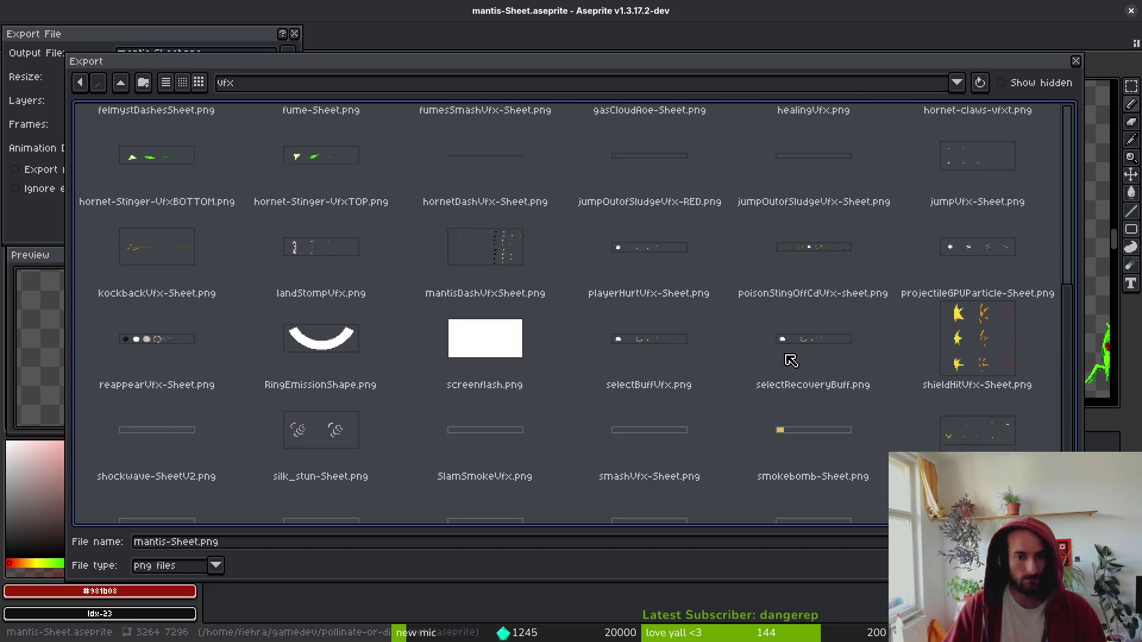
scroll(791, 357, "up", 2)
- Overwrite art/enemies/mantis-Sheet.png with the exported sheet and close the sheet document
left_click(120, 82)
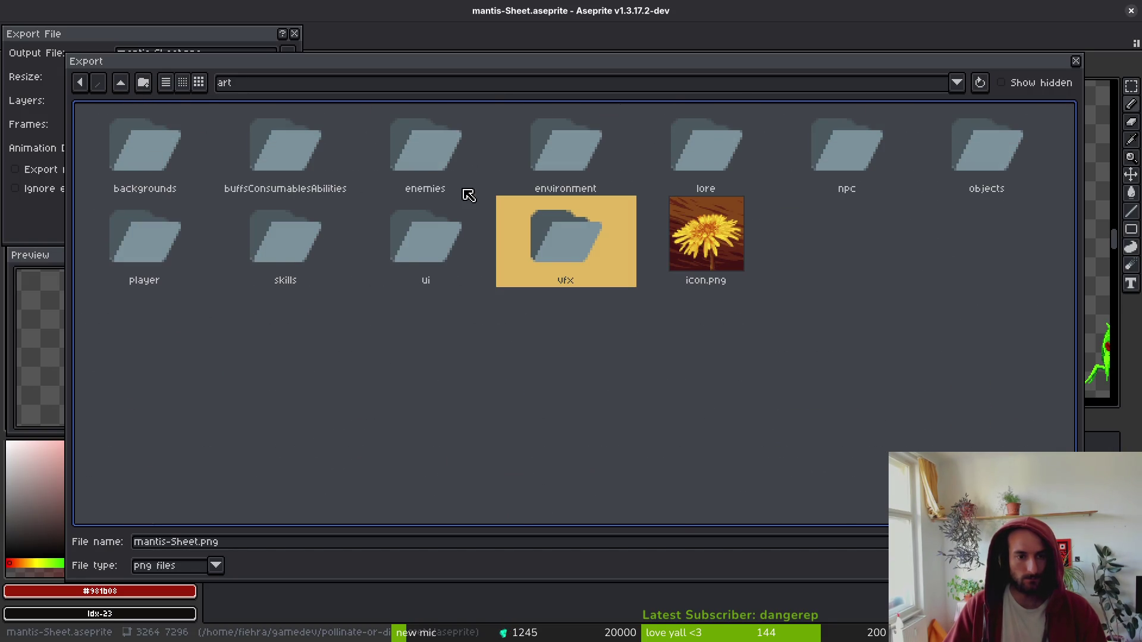
double_click(416, 173)
left_click(944, 225)
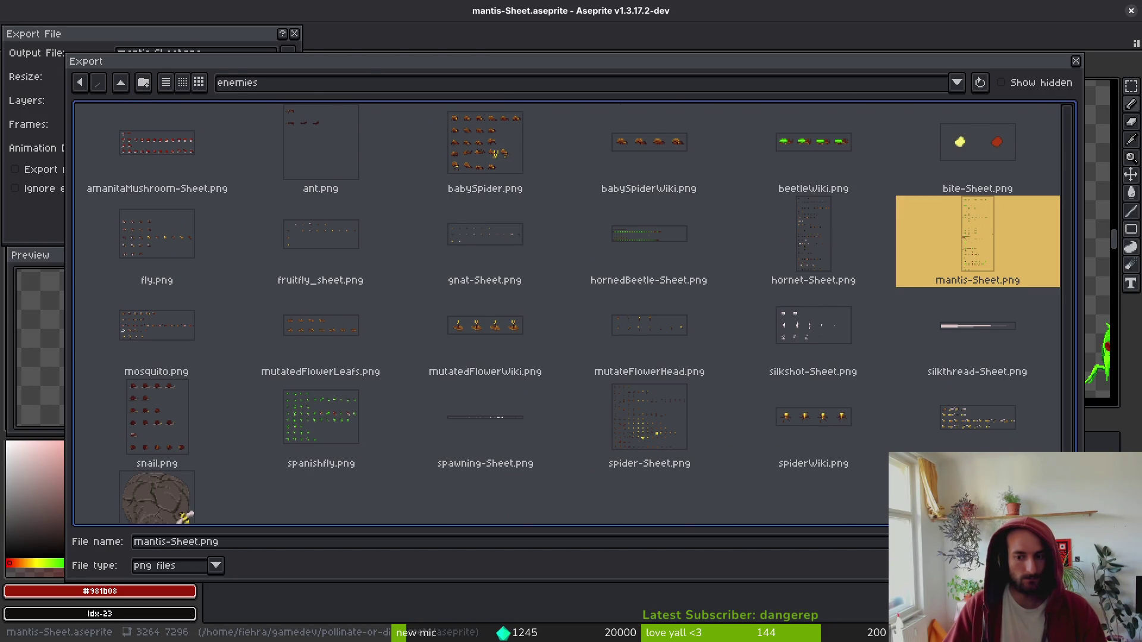
key("Return")
left_click(492, 361)
left_click(179, 210)
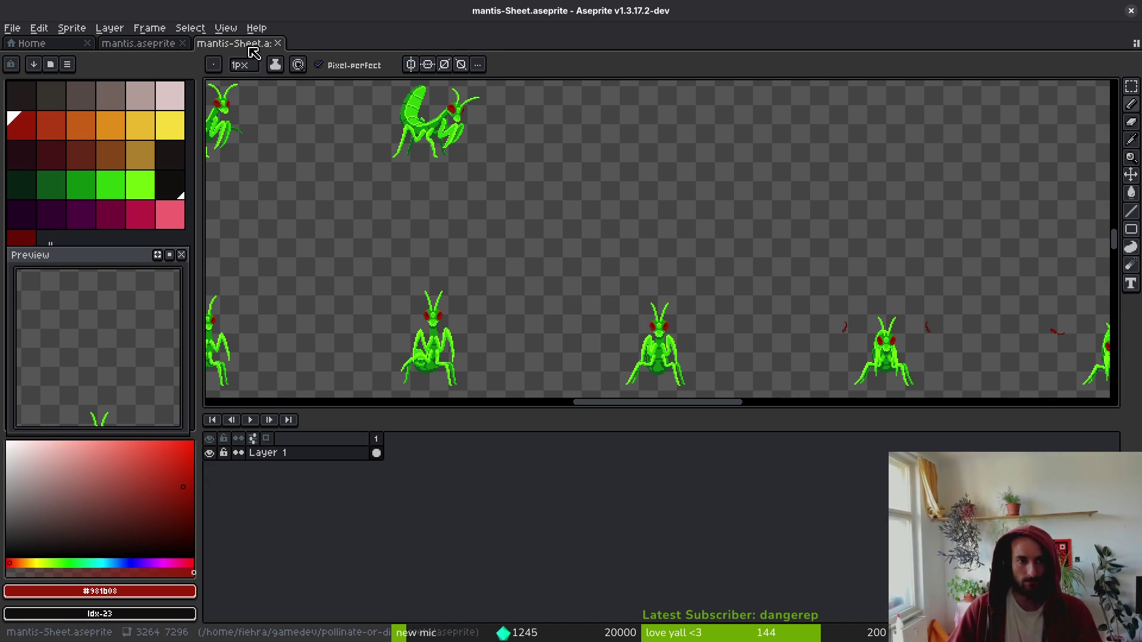
left_click(278, 43)
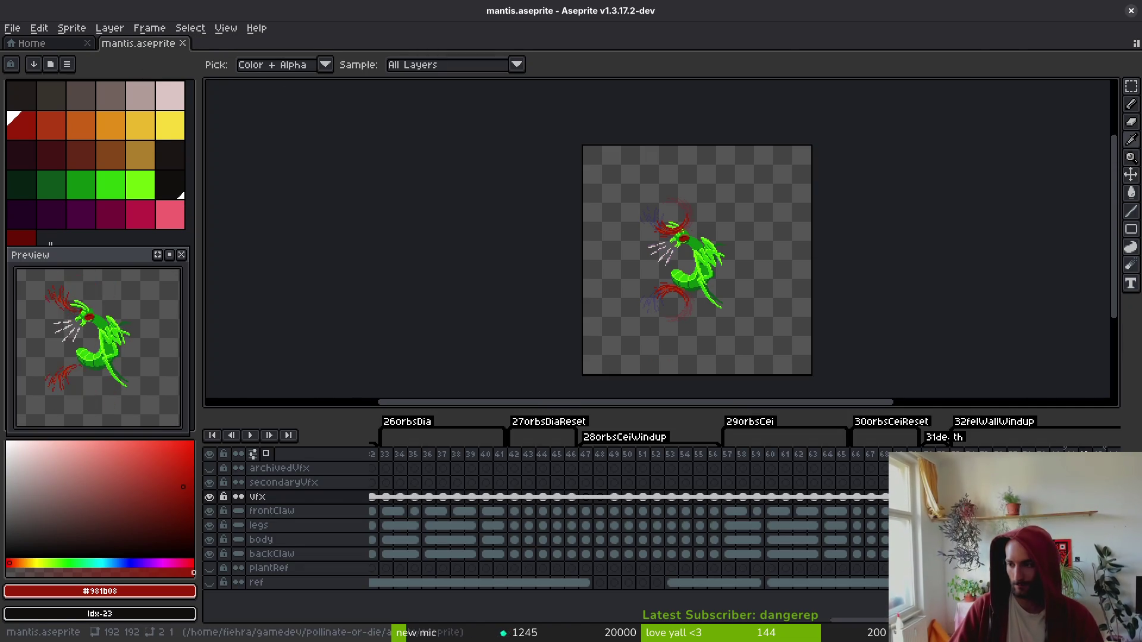
key("alt+Tab")
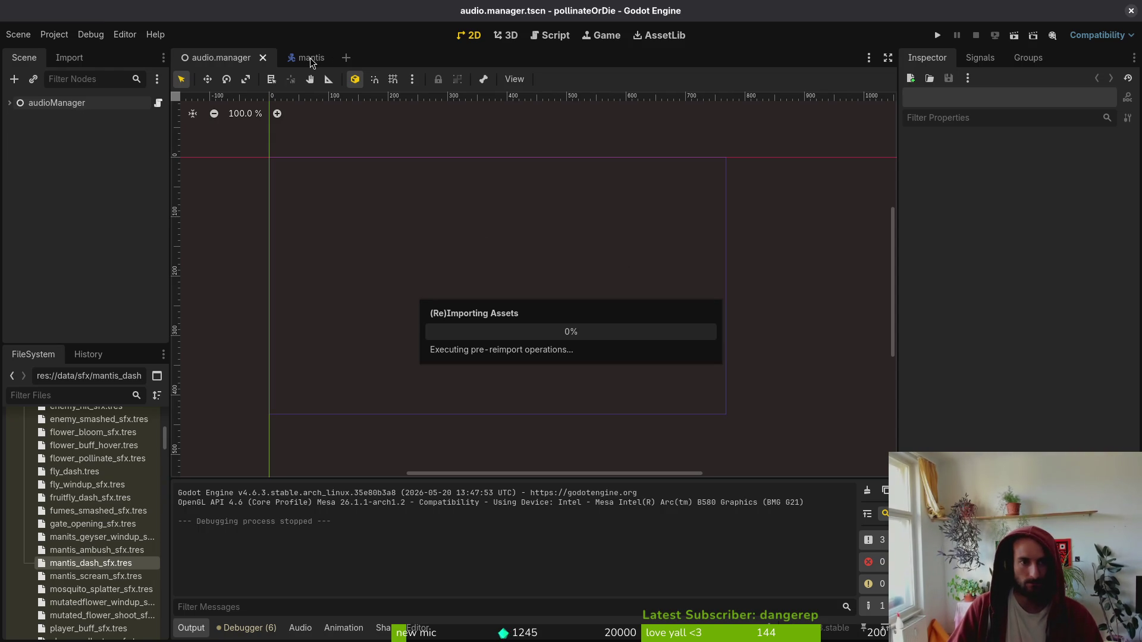
- In the mantis scene's AnimationPlayer, set the orbsCeiSideWindup animation length to 10
left_click(310, 59)
left_click(36, 116)
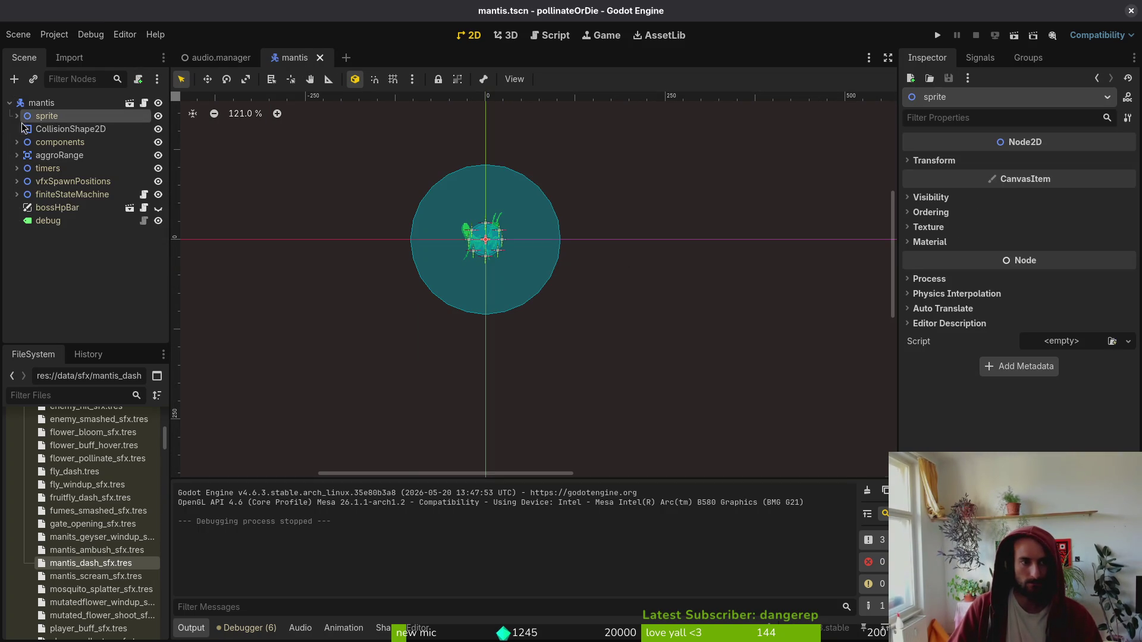
left_click(16, 116)
left_click(75, 142)
left_click(478, 398)
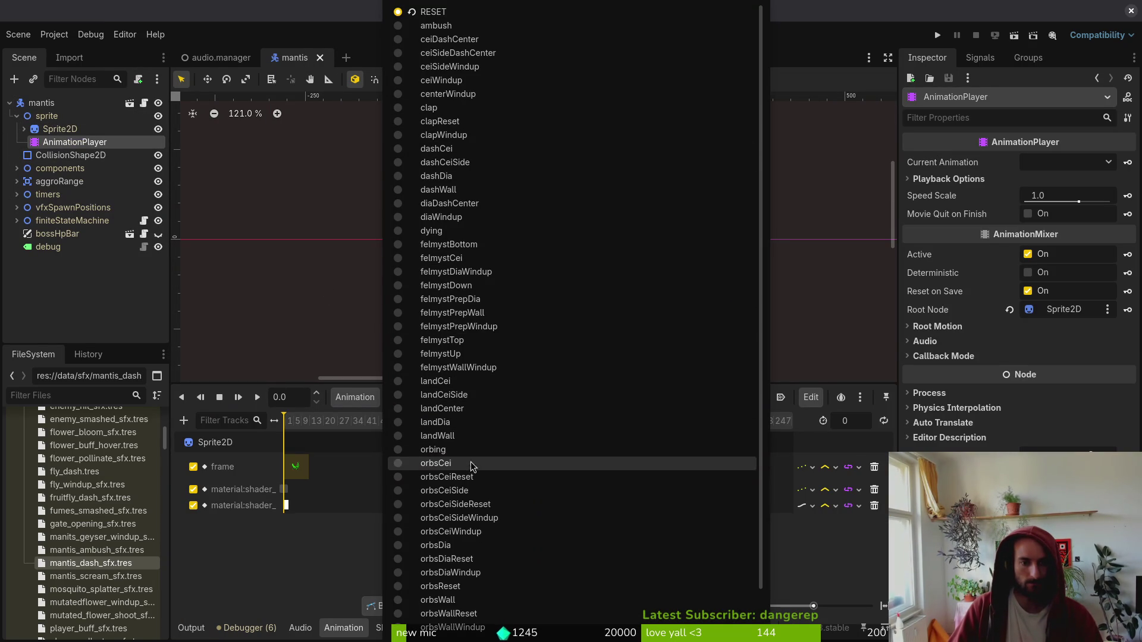
left_click(479, 520)
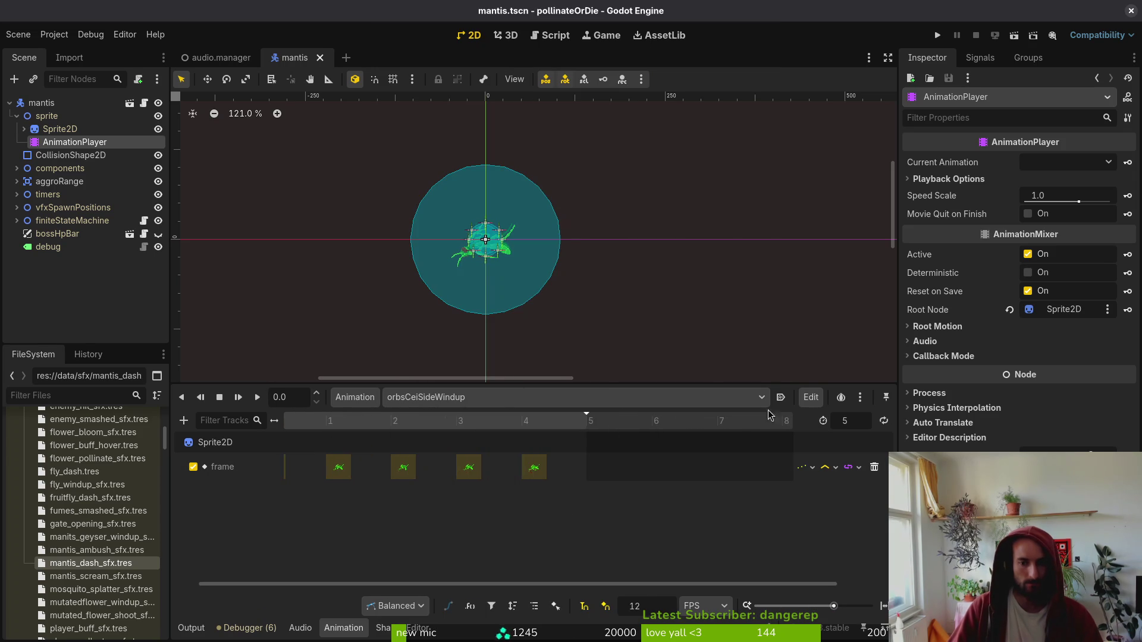
type("10")
key("Return")
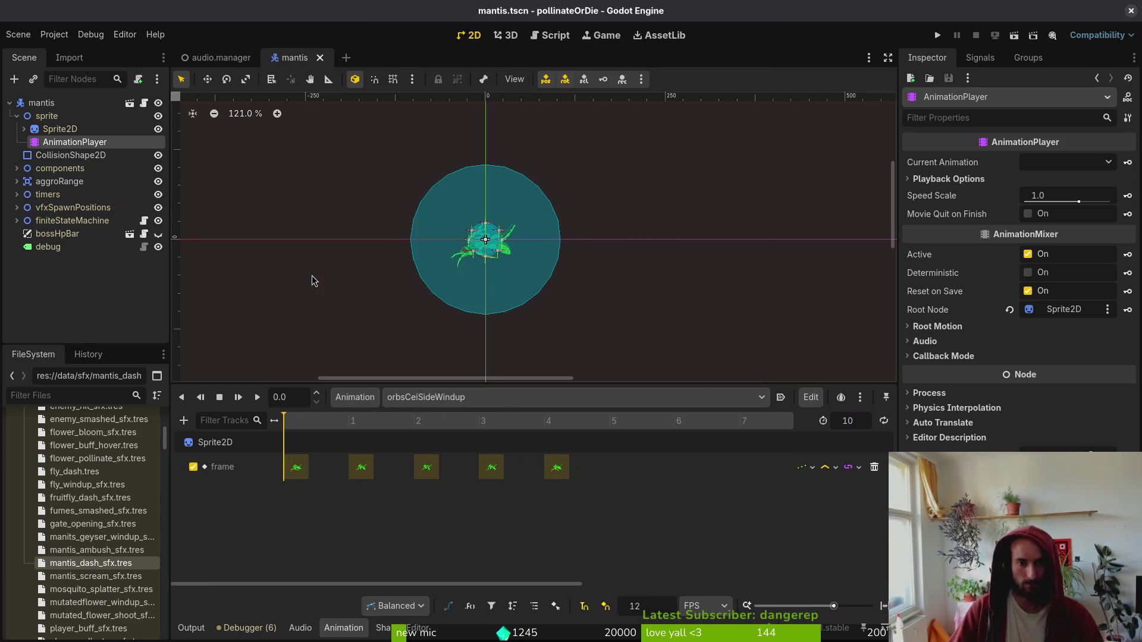
key("alt+Tab")
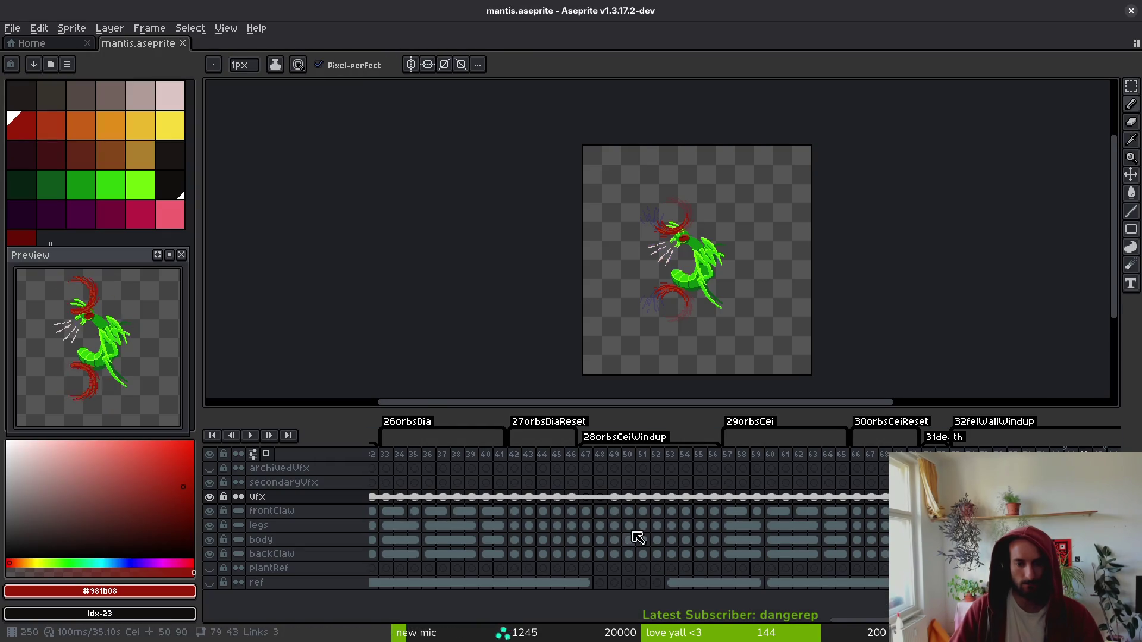
- Move from frame 47 to frame 52 and paint dark red strokes along the claw slash
left_click(586, 456)
key("Escape")
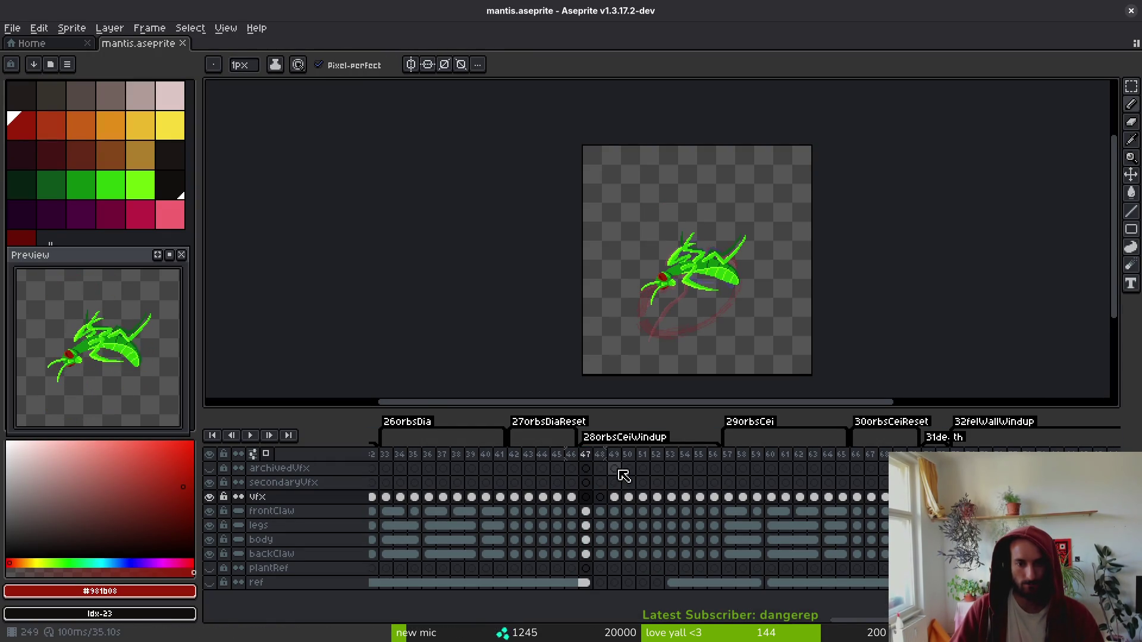
left_click(586, 455)
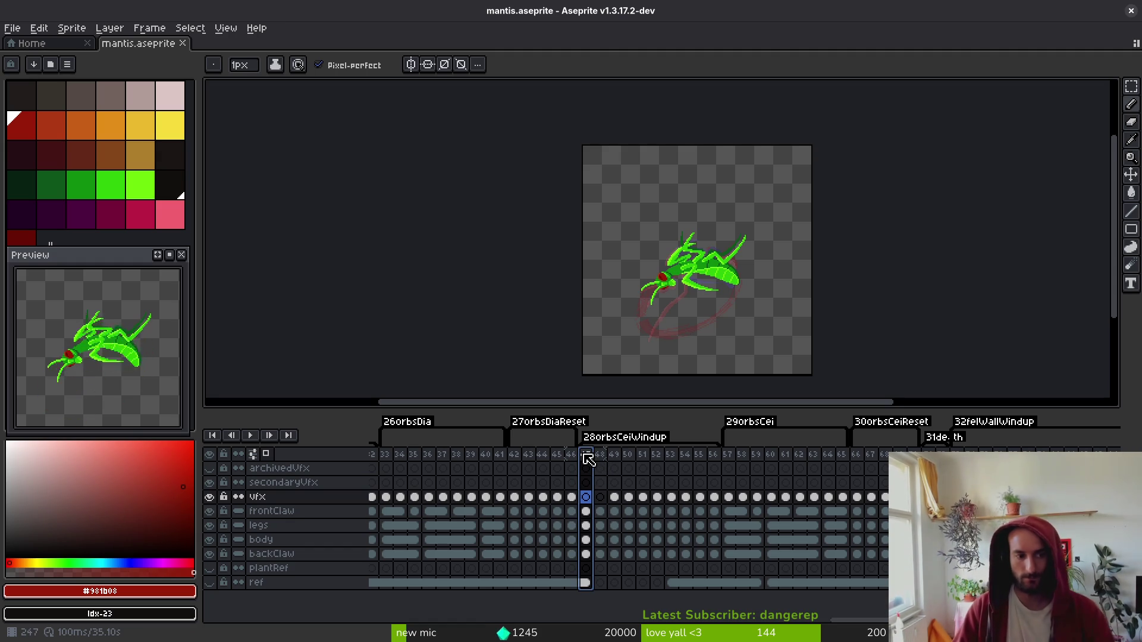
key("Right")
key("Right")
key("Right")
key("i")
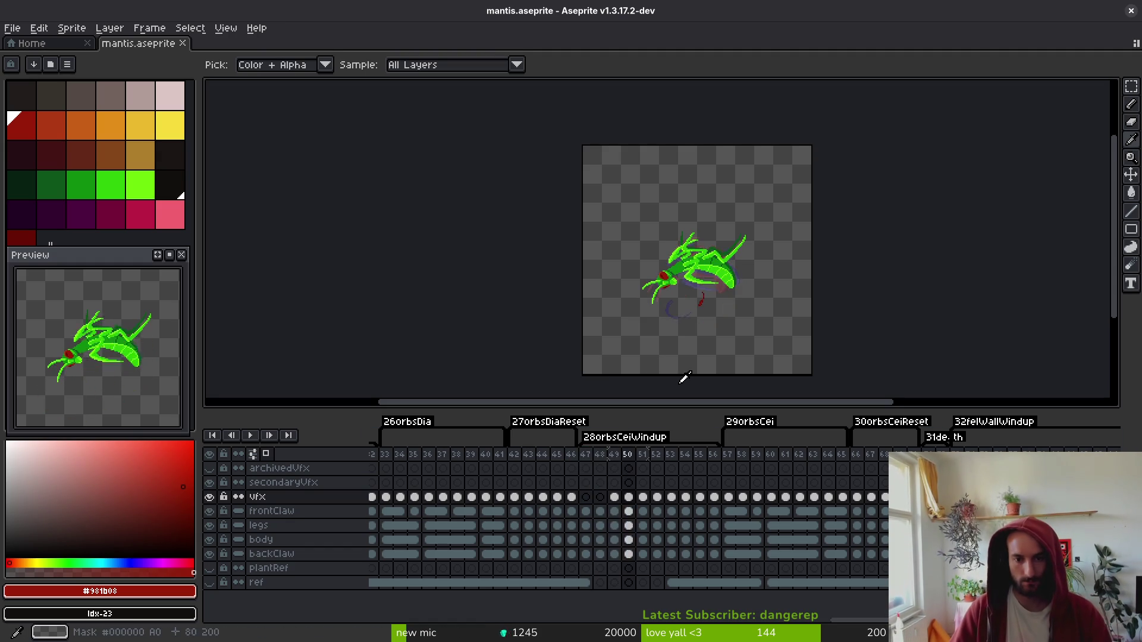
key("Right")
key("Right")
key("b")
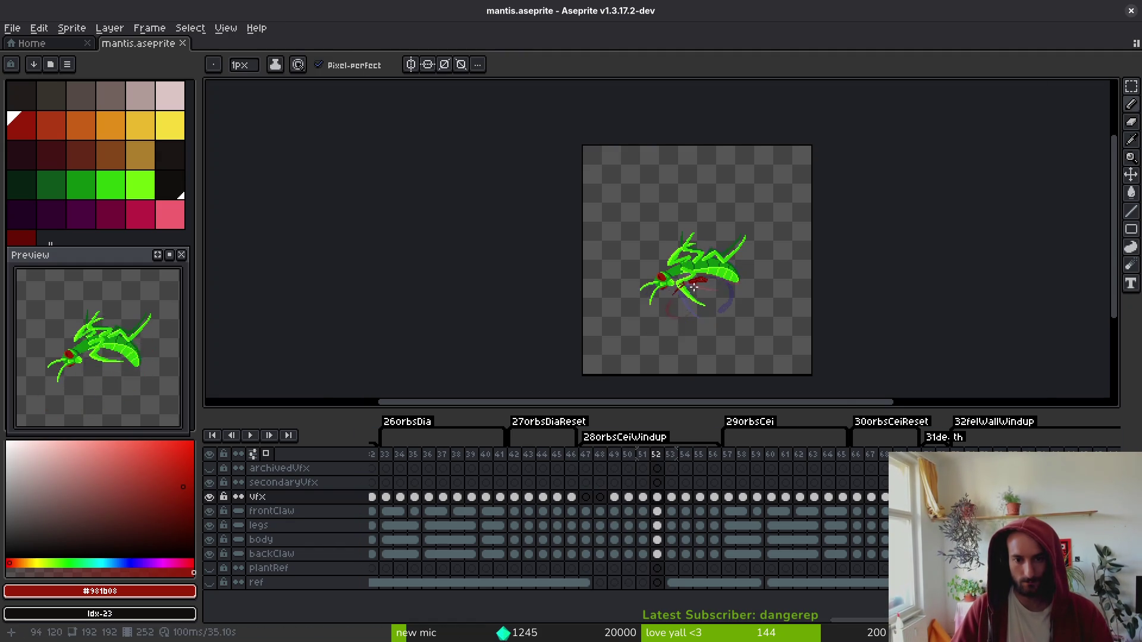
scroll(695, 290, "up", 5)
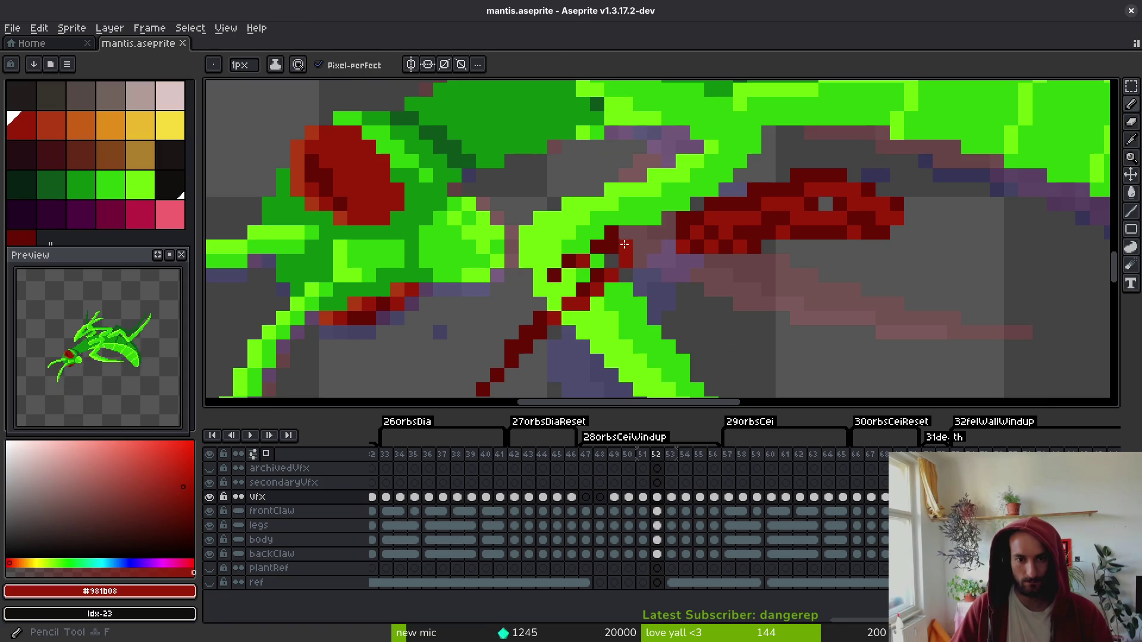
left_click_drag(625, 245, 741, 273)
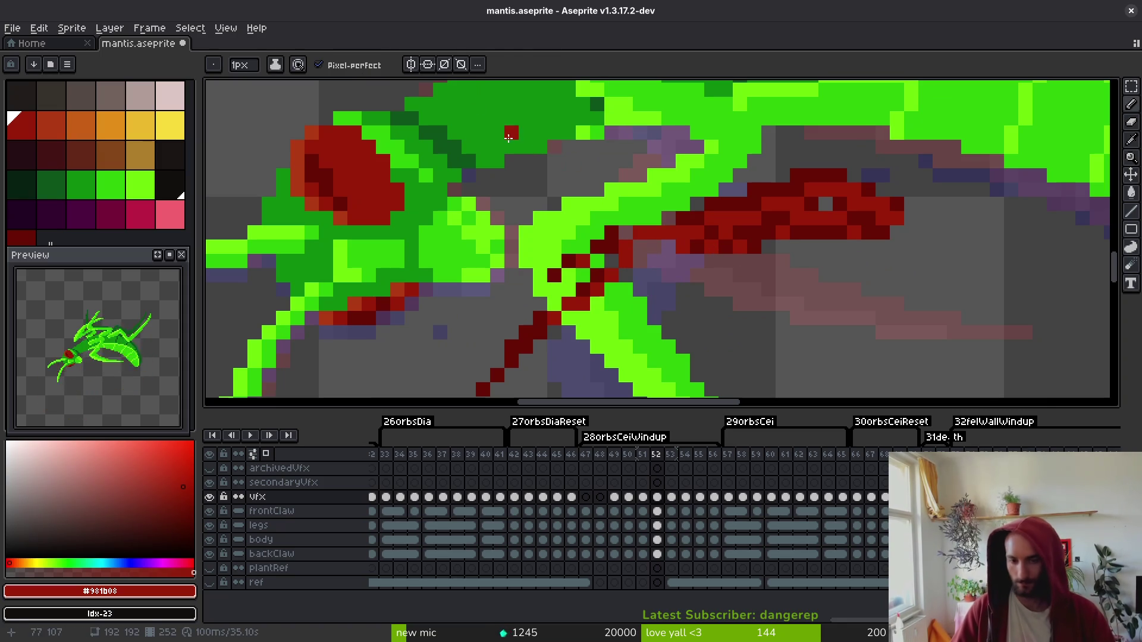
left_click(743, 189, "alt")
mouse_move(678, 218)
left_mouse_down()
mouse_move(617, 240)
mouse_move(631, 260)
left_mouse_up()
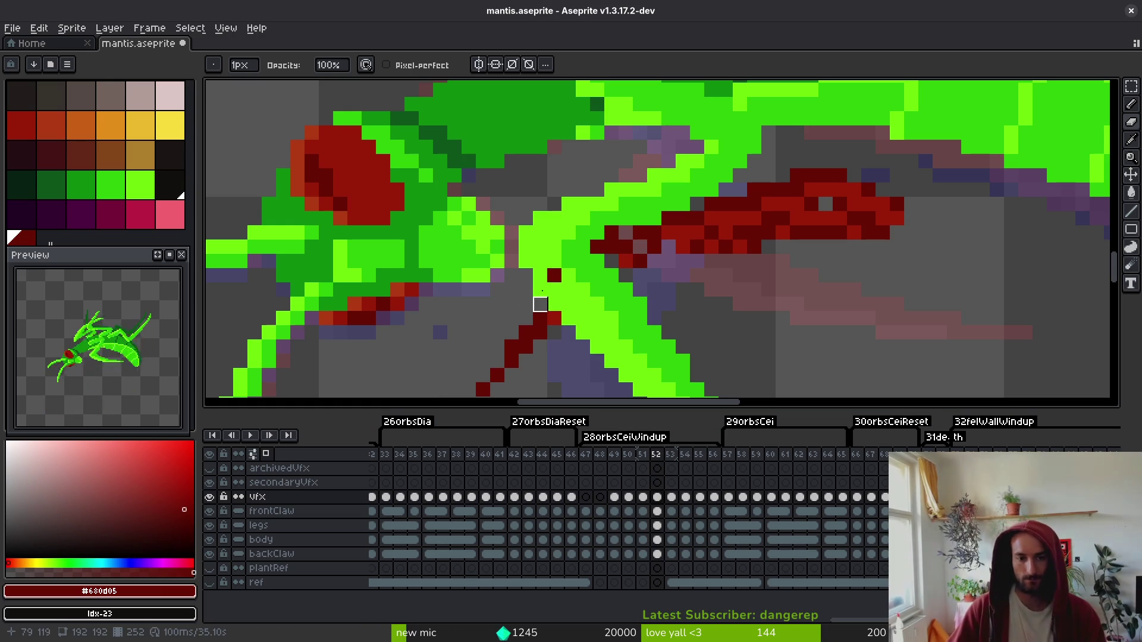
- Touch up frame 52's claw with darkest red #680d05 pixels and erase a stray pixel
left_click_drag(611, 262, 611, 246)
key("i")
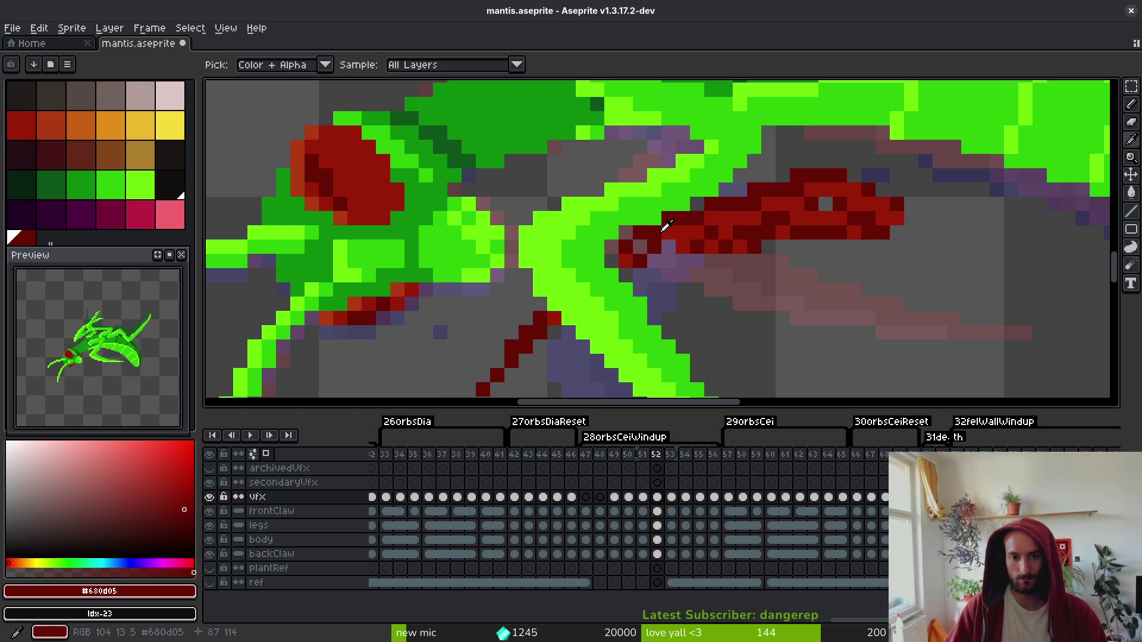
left_click(665, 232)
scroll(655, 250, "up", 3)
left_click(649, 241)
key("b")
left_click(686, 241)
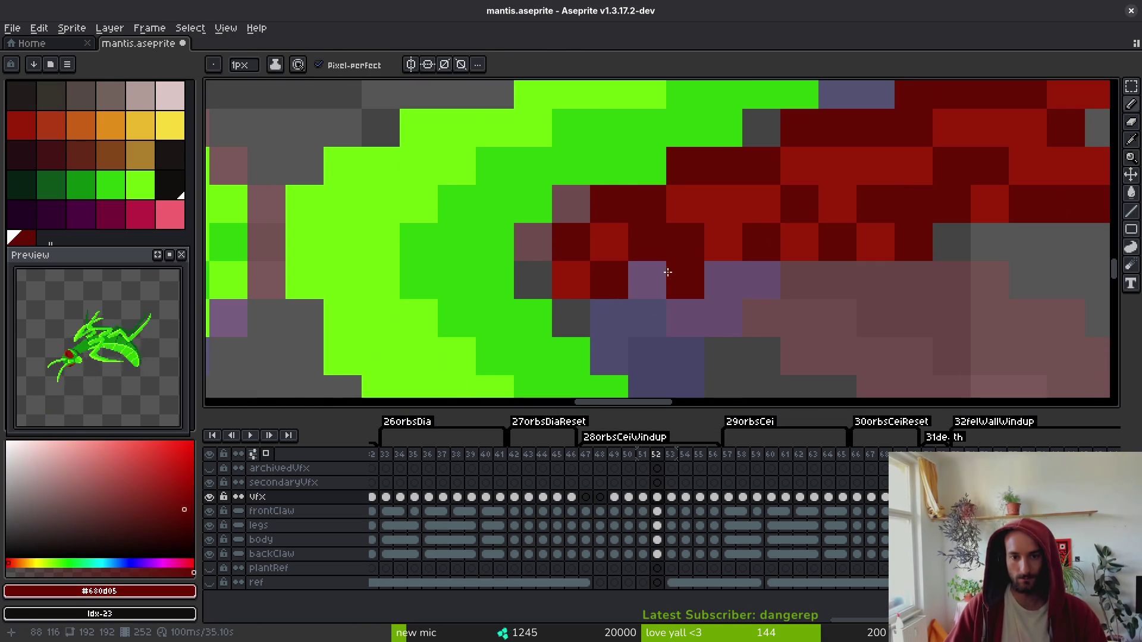
left_click(547, 290)
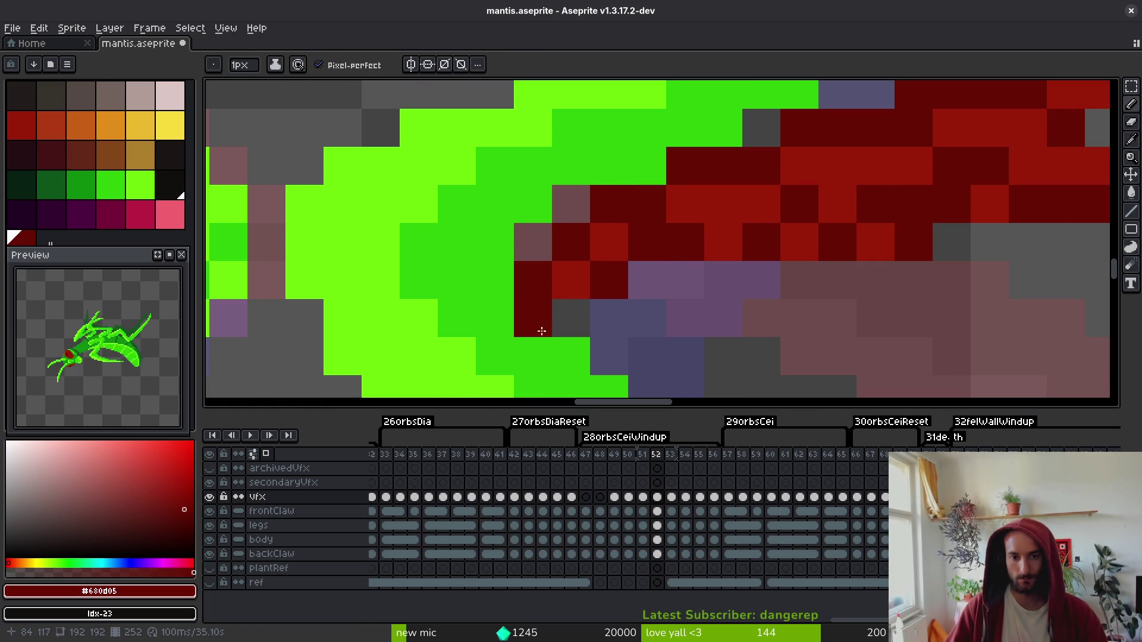
left_click(658, 285)
left_click(612, 322)
key("e")
left_click(620, 288)
scroll(722, 344, "down", 5)
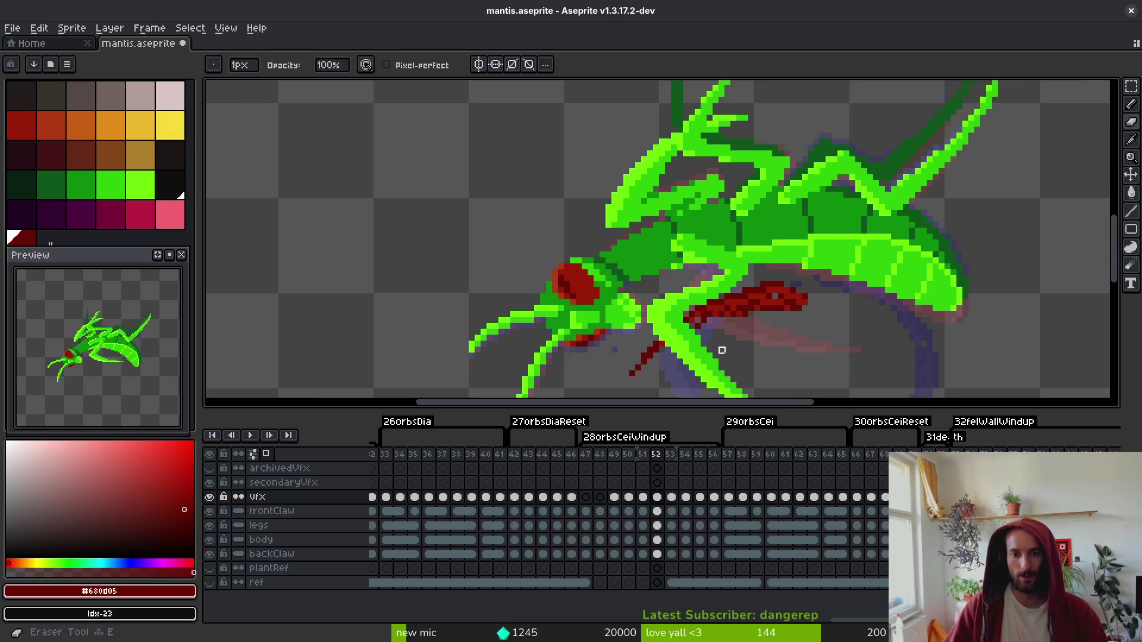
- On frame 54, redraw the claw outline using mid red #981b08 pixels
key("Right")
key("Right")
scroll(684, 166, "down", 2)
key("alt")
scroll(533, 244, "up", 4)
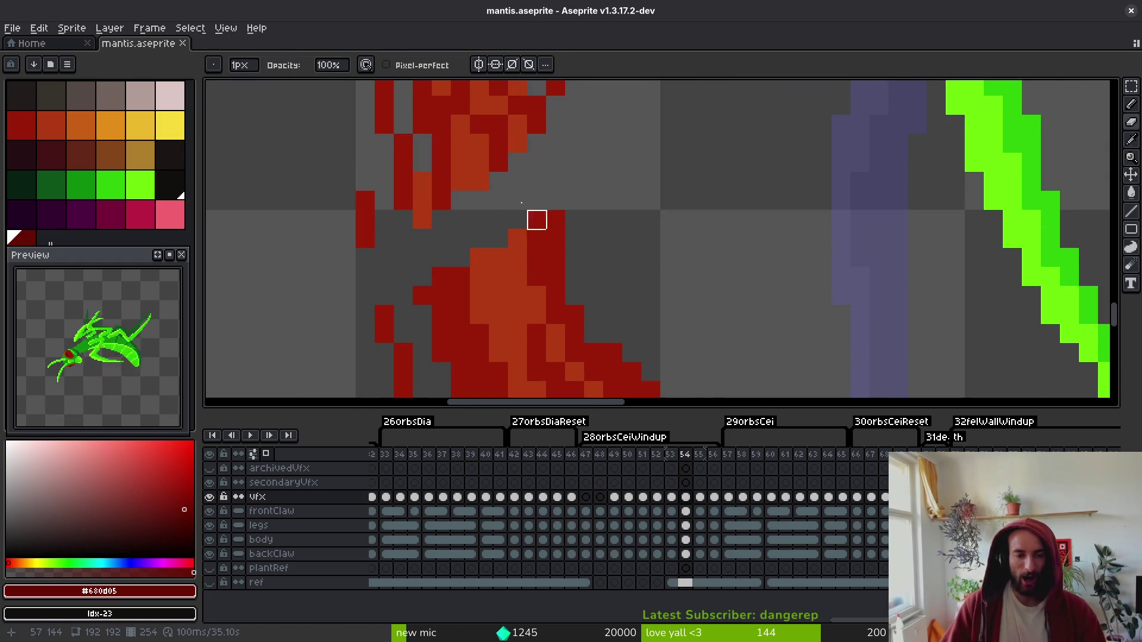
left_click(512, 134, "alt")
left_click(518, 209)
left_click_drag(556, 143, 546, 198)
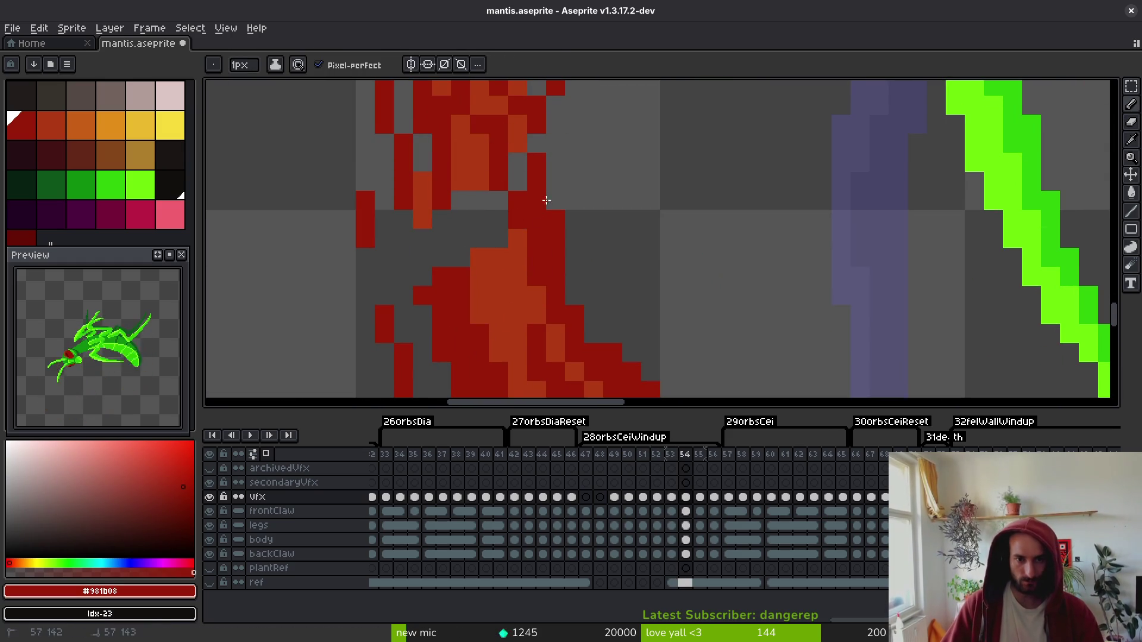
left_click_drag(460, 220, 455, 247)
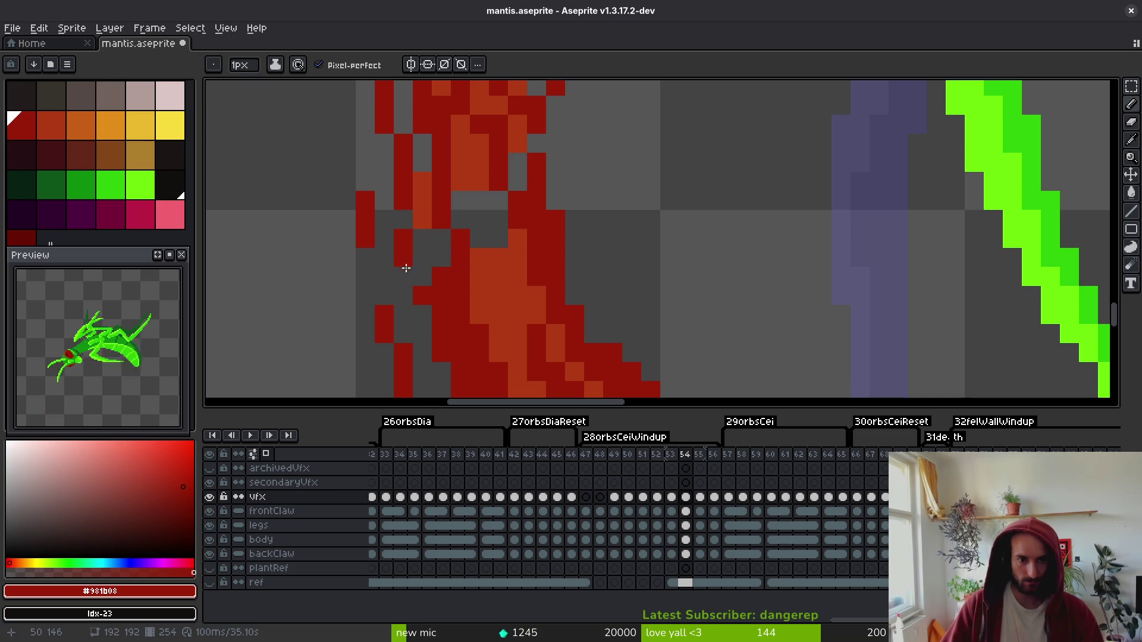
left_click(480, 173, "alt")
left_click(479, 238)
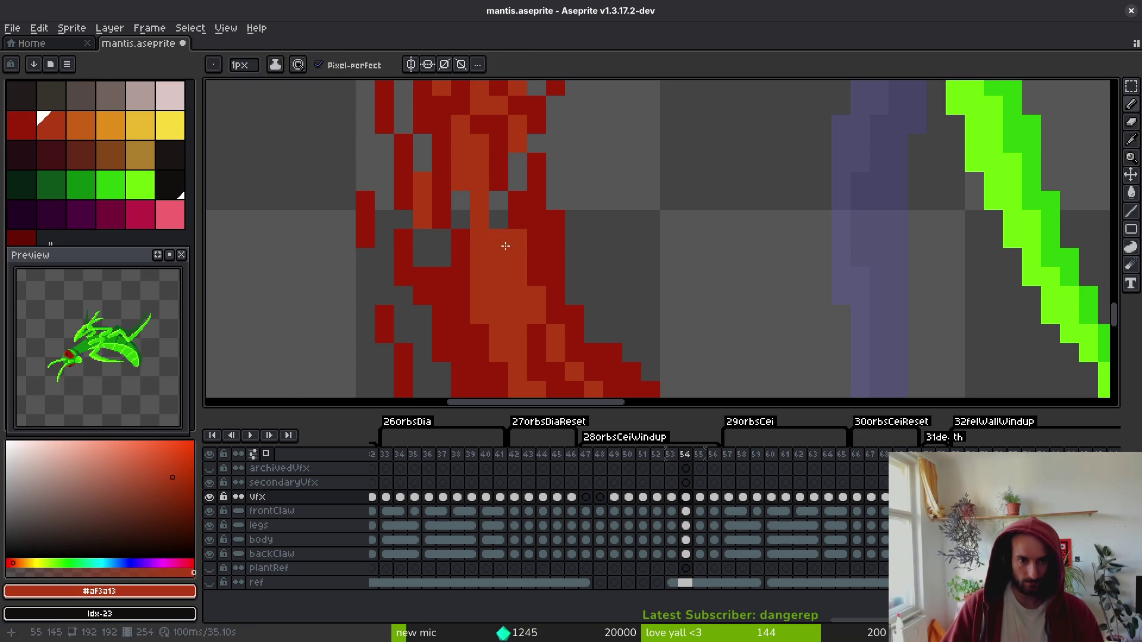
left_click(499, 237, "alt")
left_click(473, 220)
left_click_drag(472, 220, 461, 202)
left_click(499, 201)
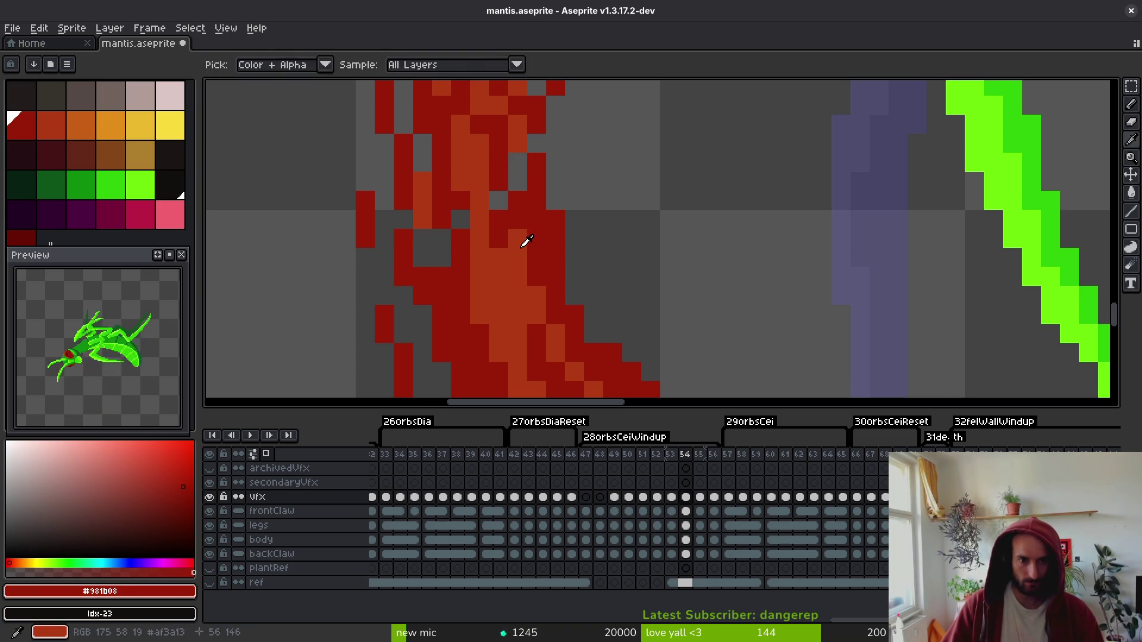
- Fill gap pixels and add orange #af3a13 highlights to frame 54's claw, saving the file
left_click(517, 237, "alt")
scroll(511, 184, "down", 3)
scroll(507, 280, "up", 3)
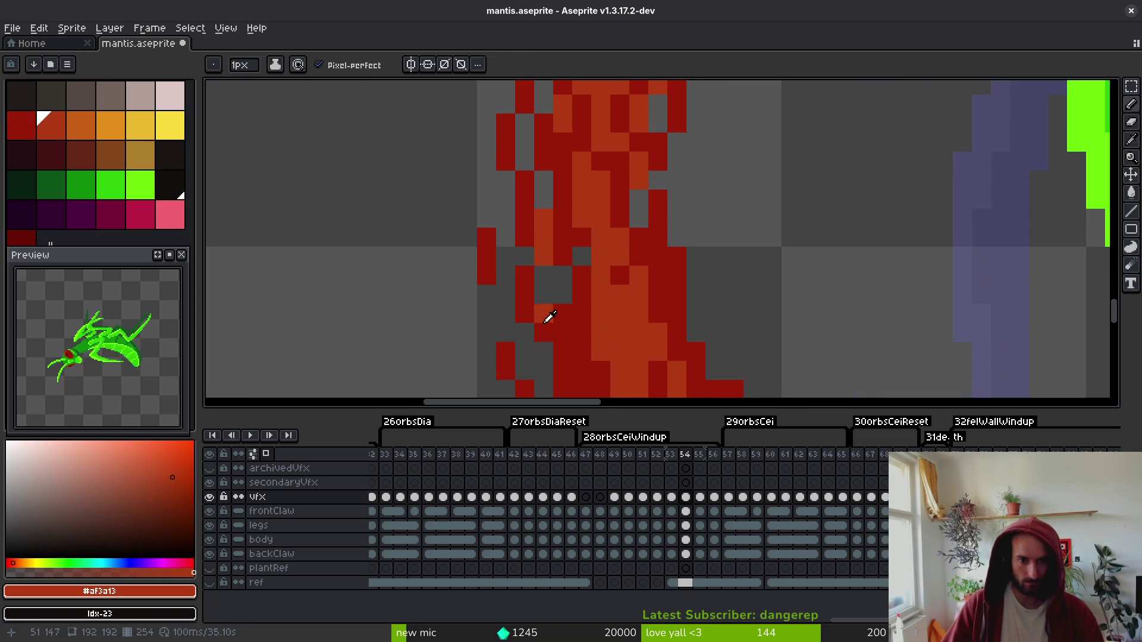
left_click(554, 272, "alt")
left_click(544, 275)
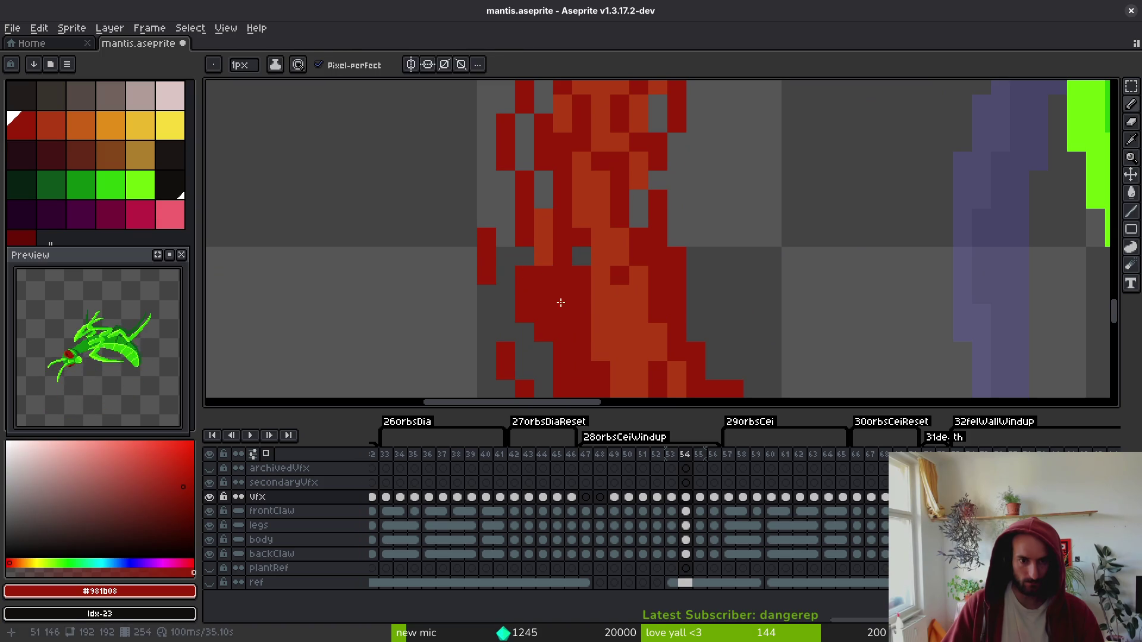
left_click(523, 314)
left_click(614, 308, "alt")
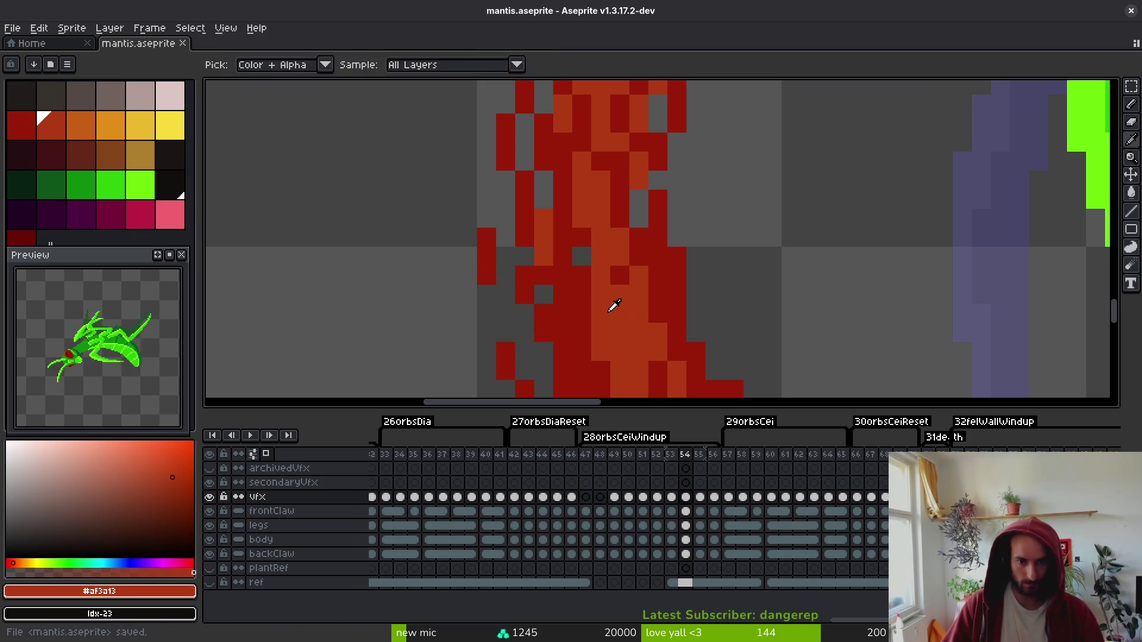
key("ctrl+s")
scroll(565, 271, "down", 5)
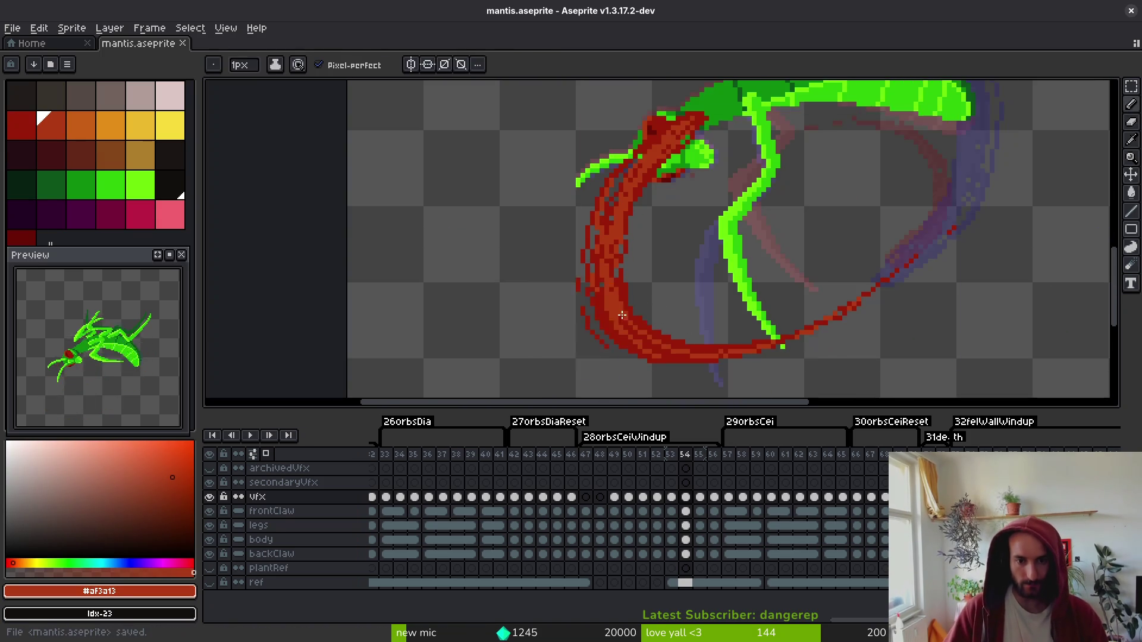
scroll(548, 260, "up", 5)
left_click_drag(549, 260, 562, 283)
scroll(619, 304, "down", 5)
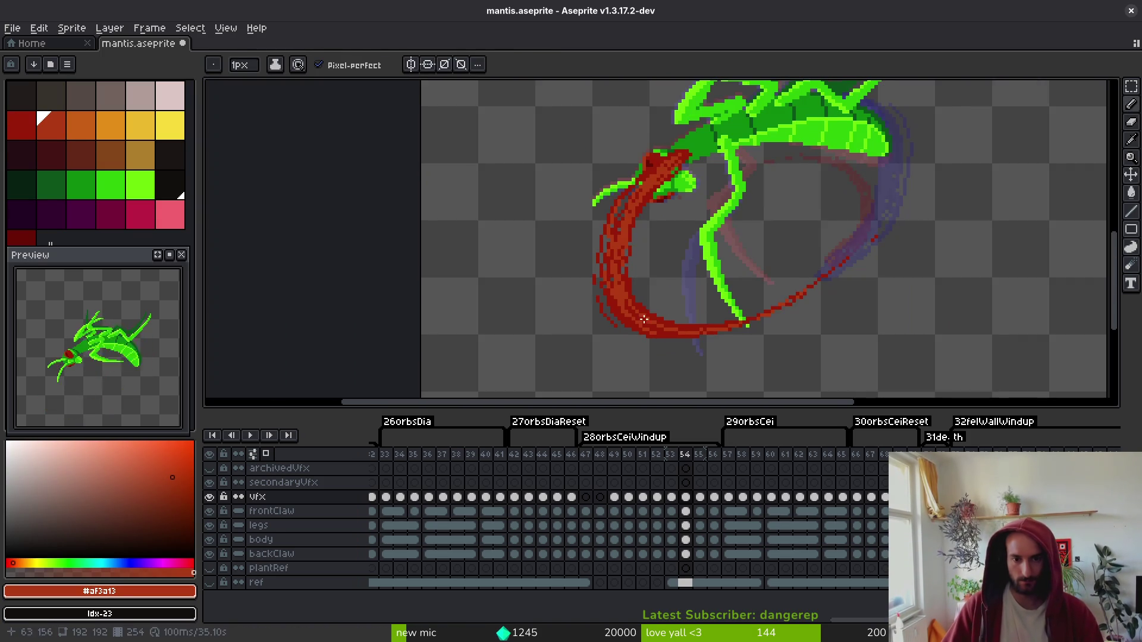
- Move to frame 56 and draw a green leg line and dark red claw pixels
key("i")
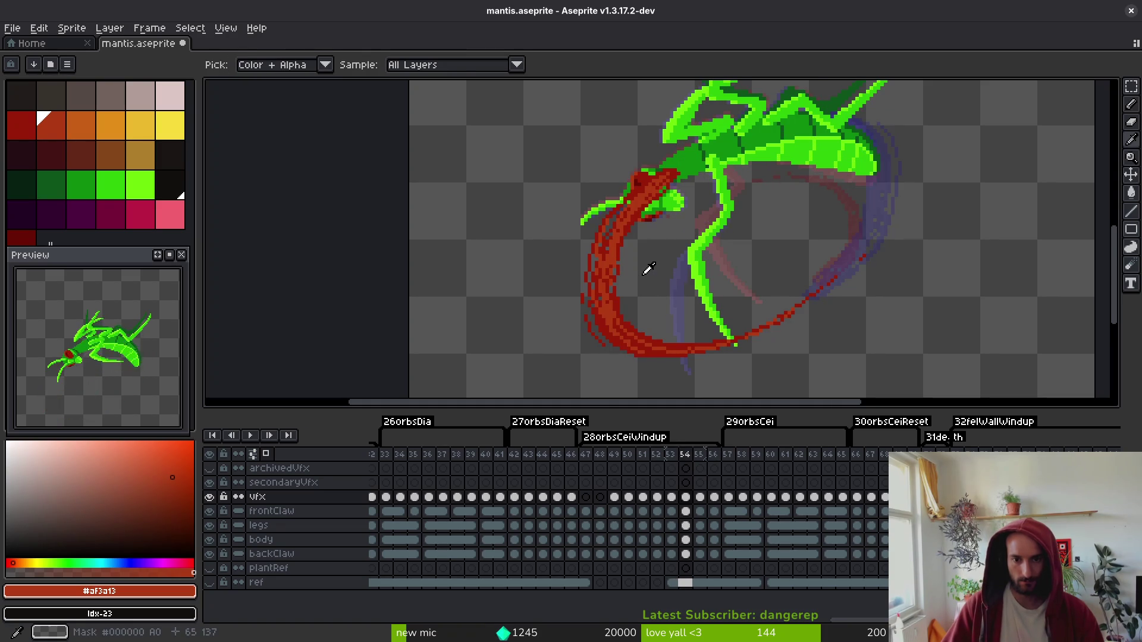
scroll(714, 314, "up", 4)
key("e")
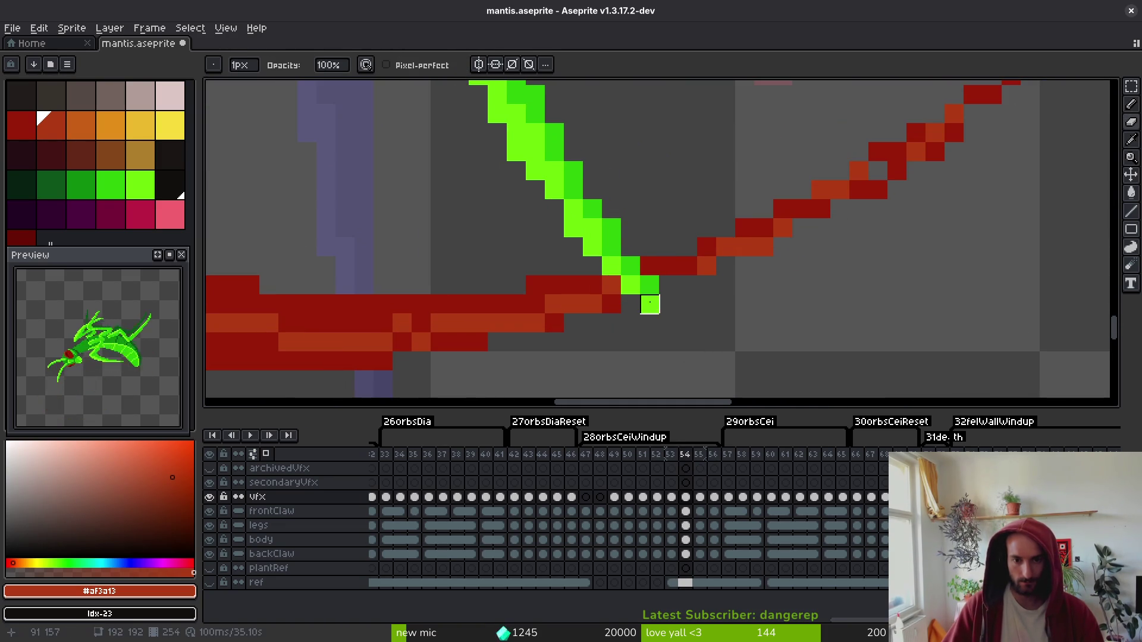
scroll(650, 304, "down", 5)
key("i")
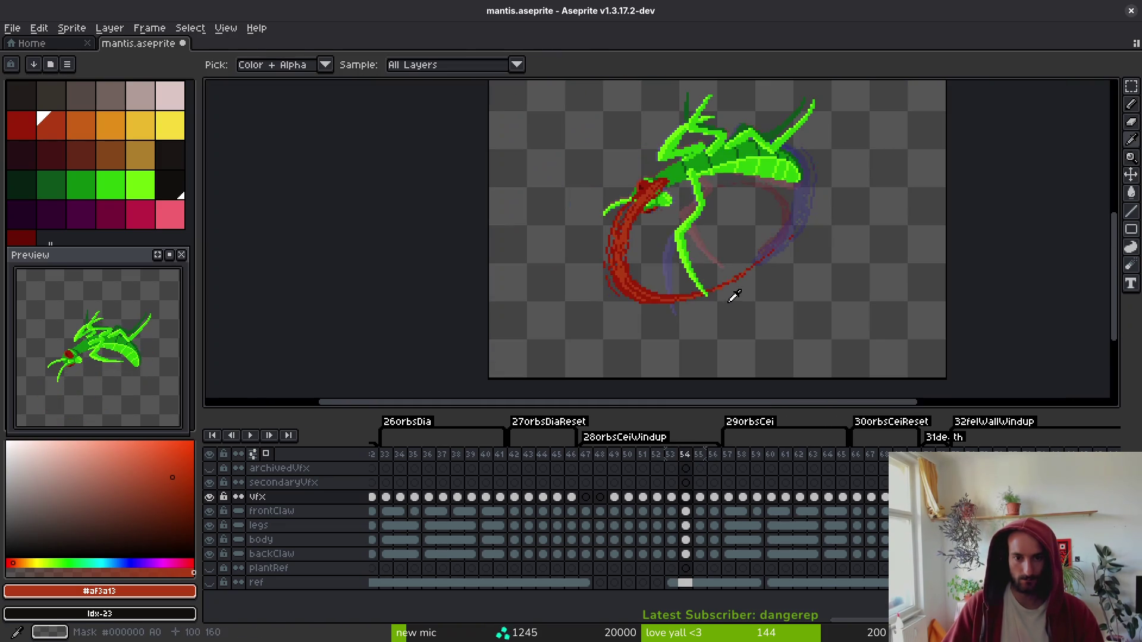
key("b")
scroll(724, 298, "up", 5)
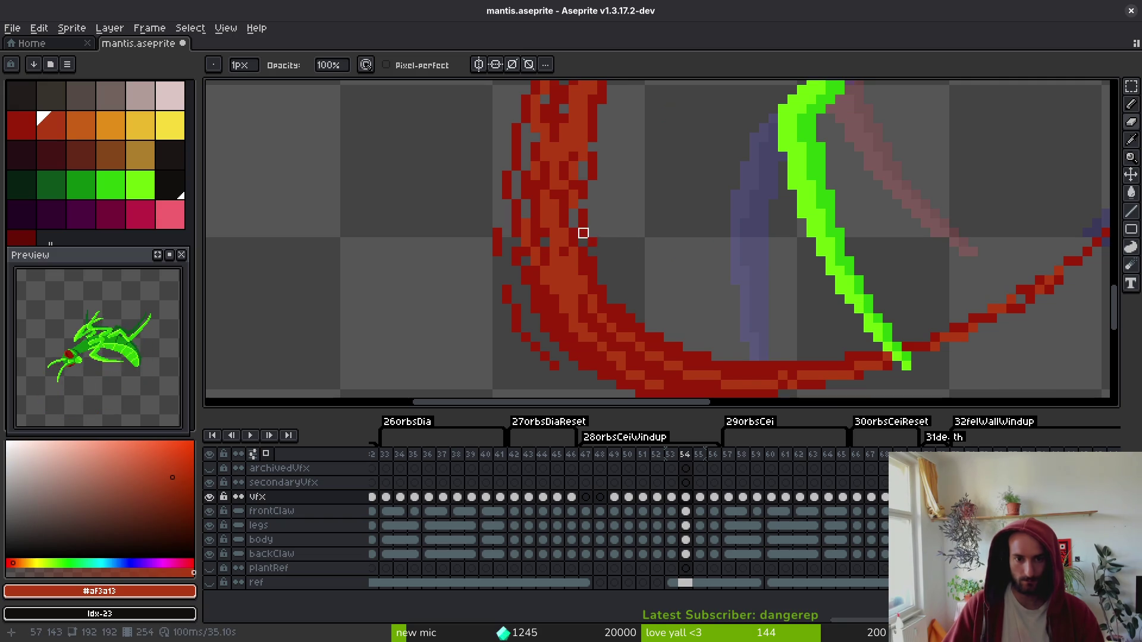
scroll(667, 249, "down", 4)
scroll(654, 252, "up", 4)
key("i")
key("Right")
key("Right")
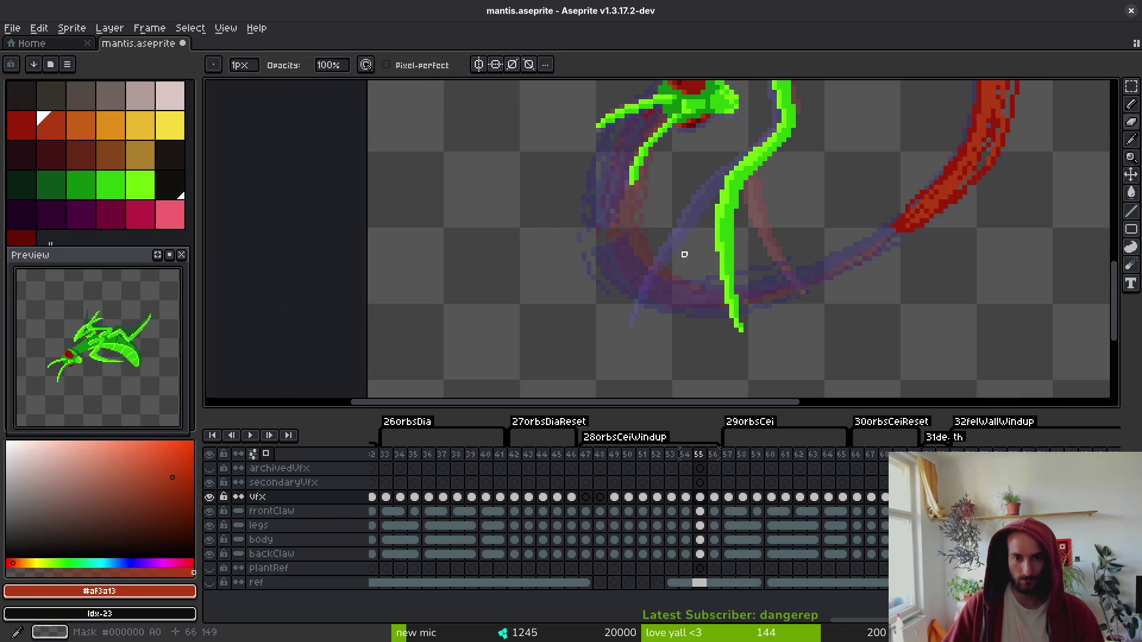
key("b")
scroll(676, 280, "down", 4)
scroll(676, 281, "up", 4)
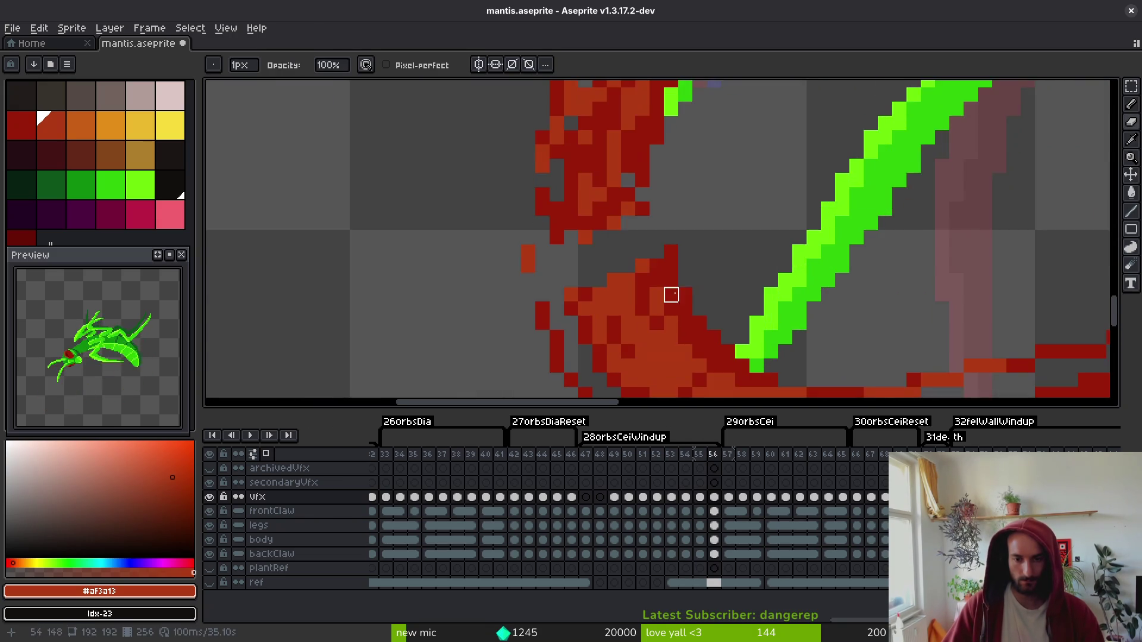
left_click_drag(766, 184, 710, 284)
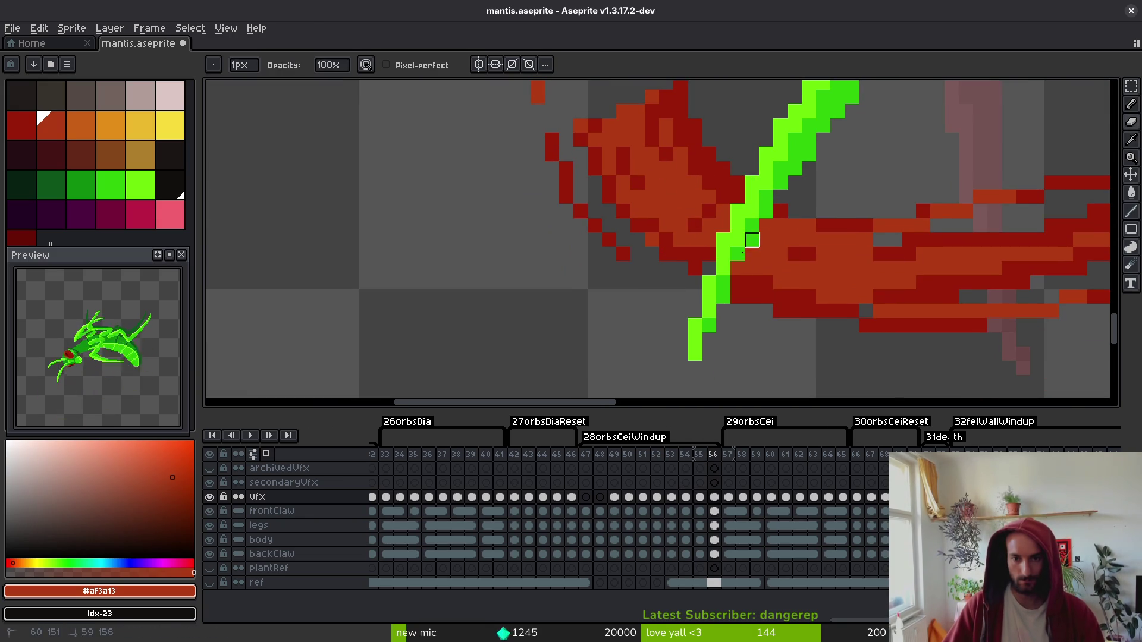
left_click(709, 269, "alt")
scroll(705, 321, "up", 3)
left_click_drag(636, 234, 671, 211)
- Sample orange #af3a13 and dark red from frame 56's claw, then save the file
key("alt")
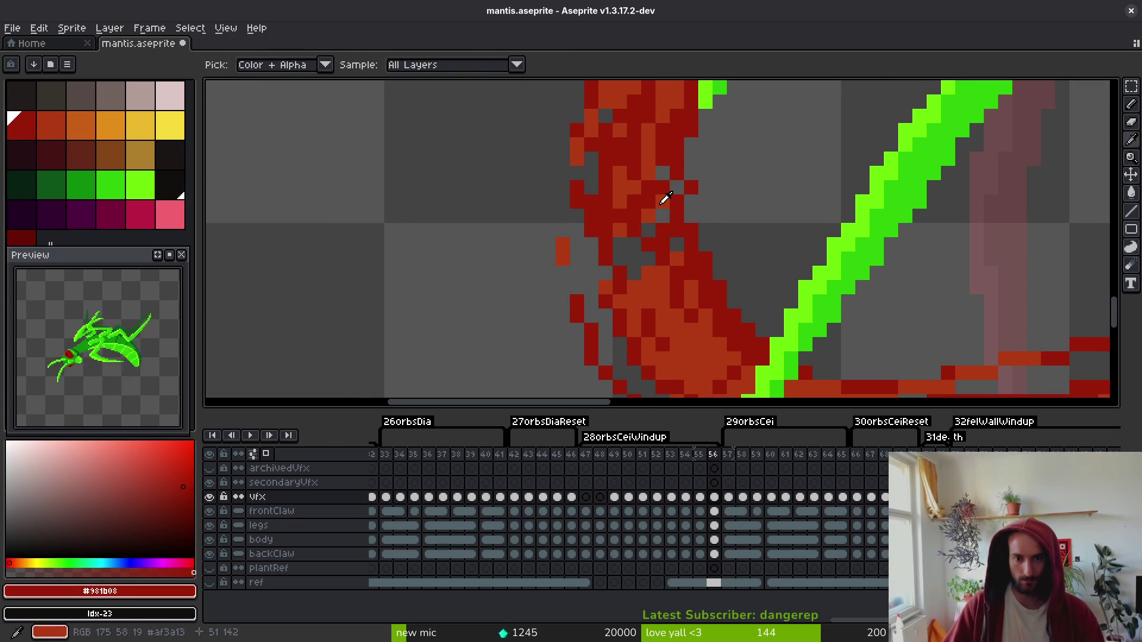
left_click(667, 199, "alt")
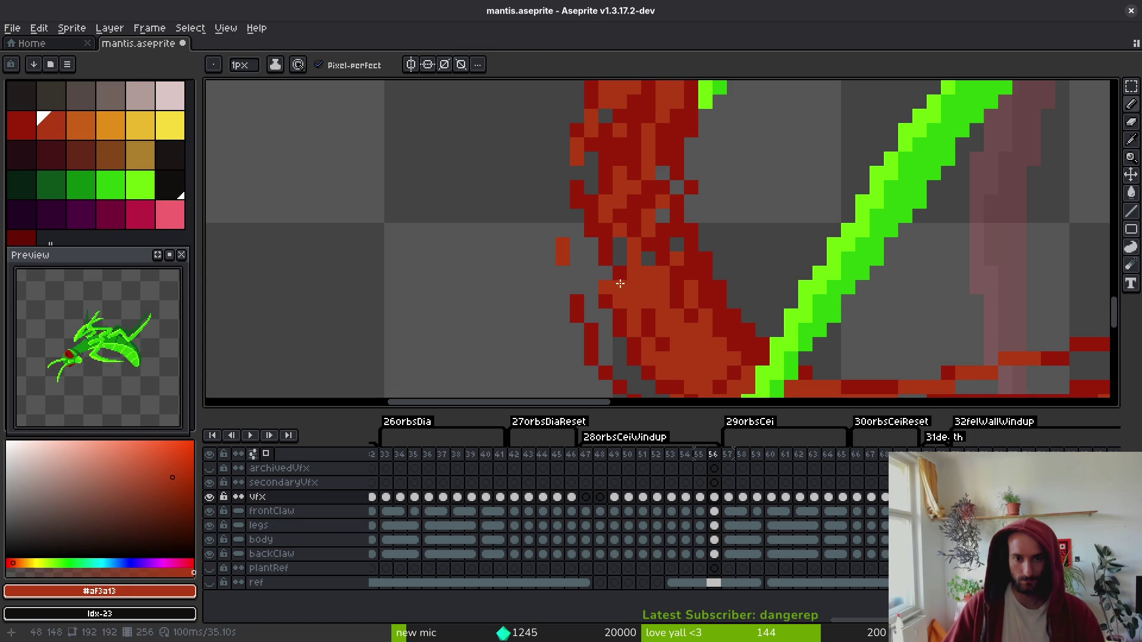
left_click(640, 217, "alt")
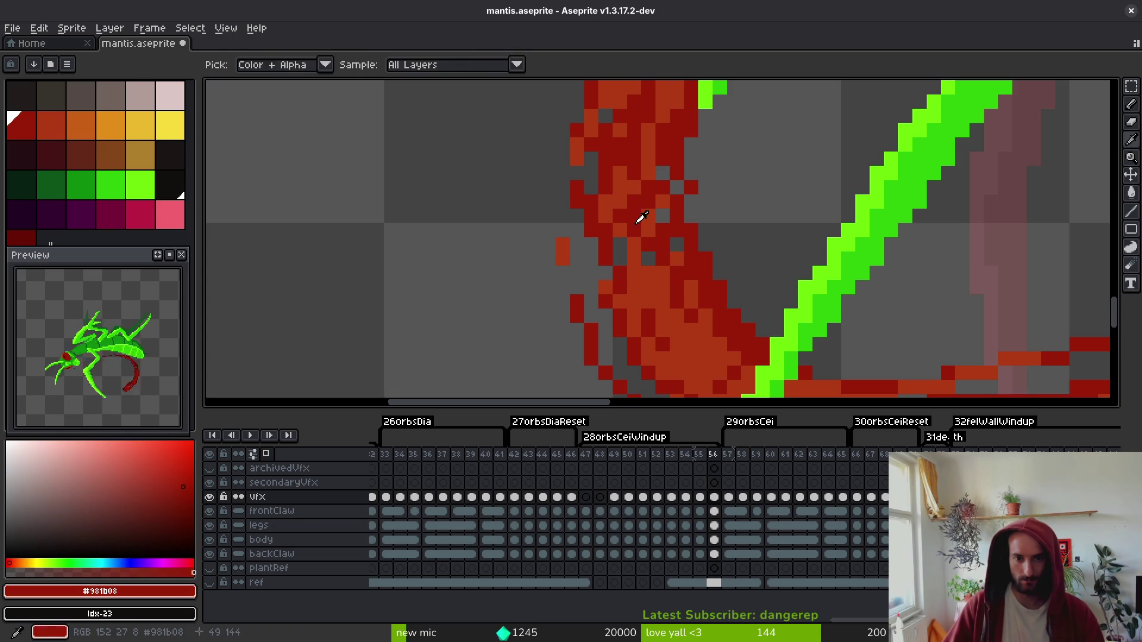
left_click(662, 251, "alt")
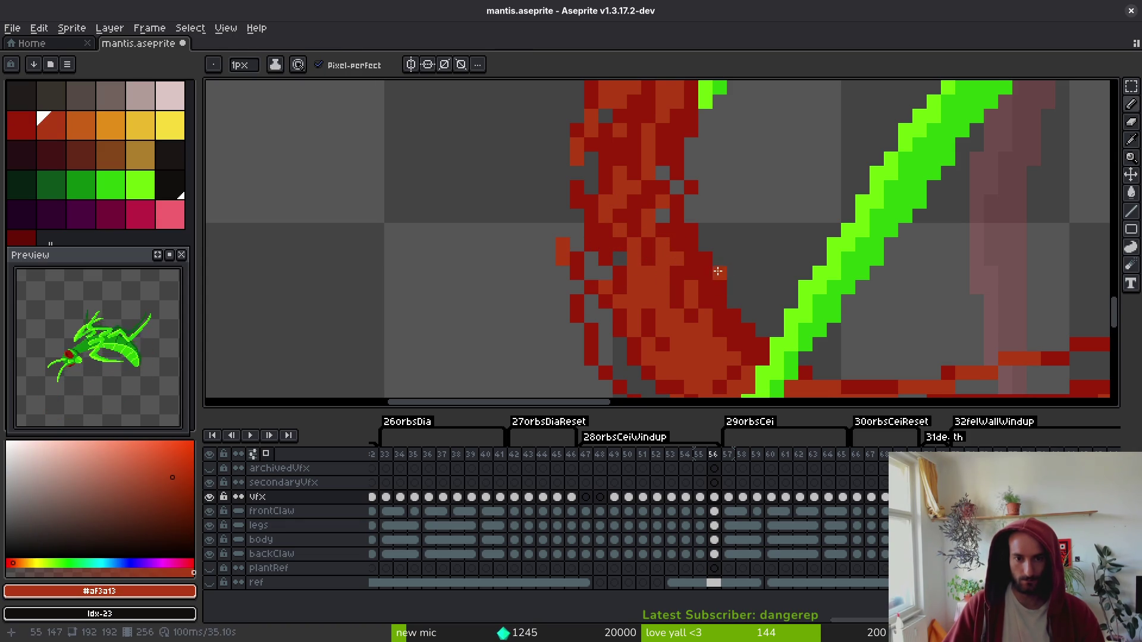
scroll(719, 278, "down", 5)
scroll(682, 299, "up", 4)
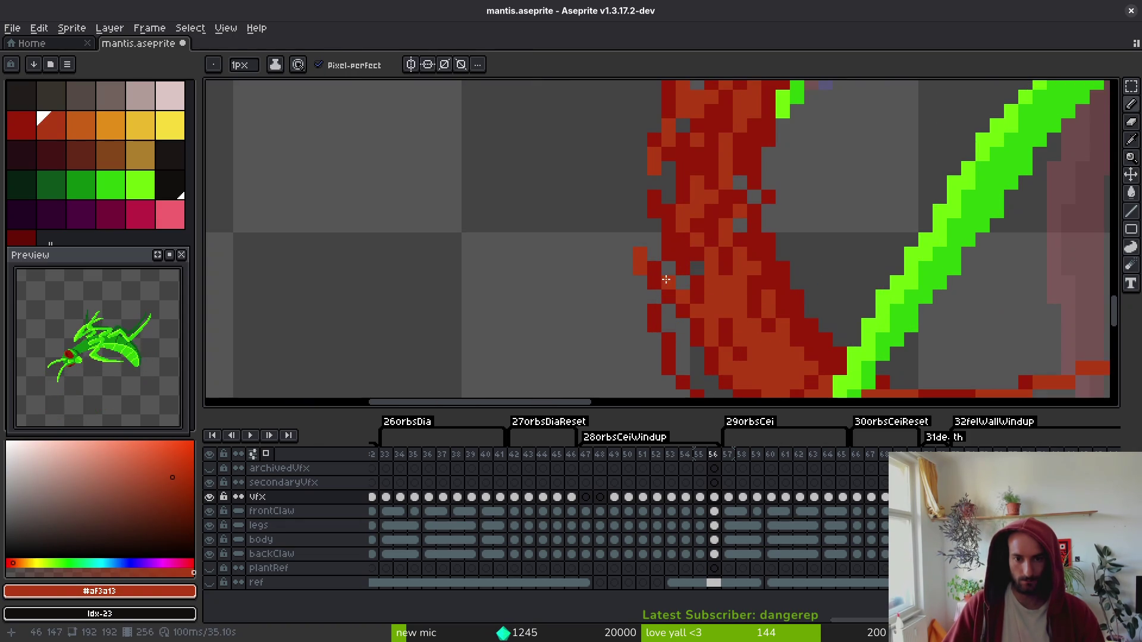
scroll(671, 279, "down", 3)
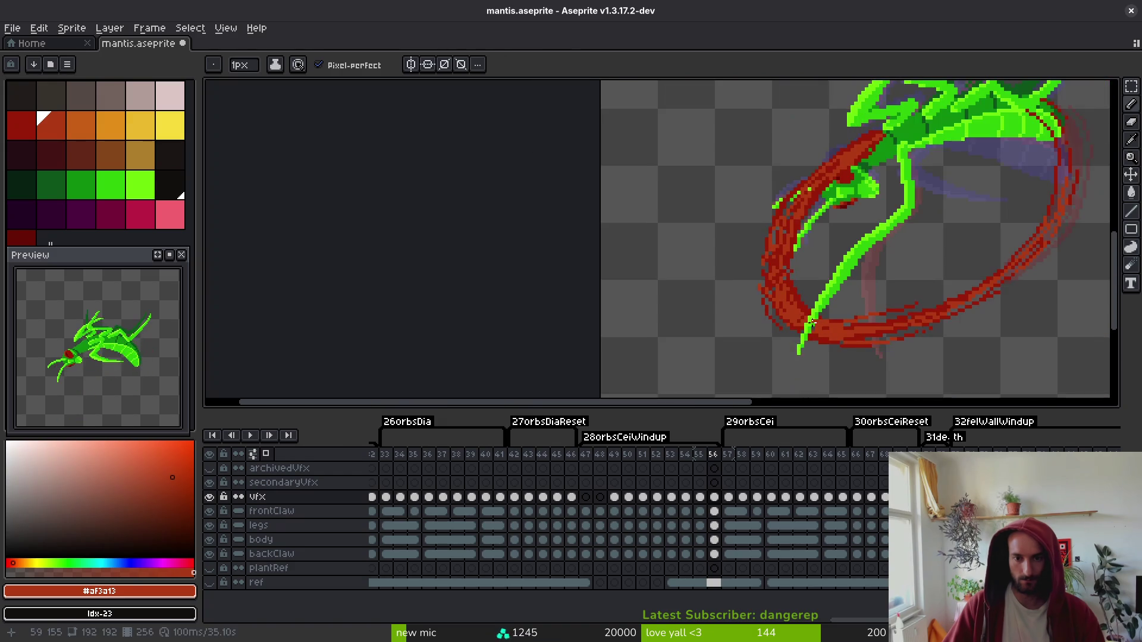
scroll(627, 258, "up", 3)
scroll(727, 269, "down", 2)
key("ctrl+s")
- Compare frames 56 and 57 back and forth, then play the attack animation
key("Right")
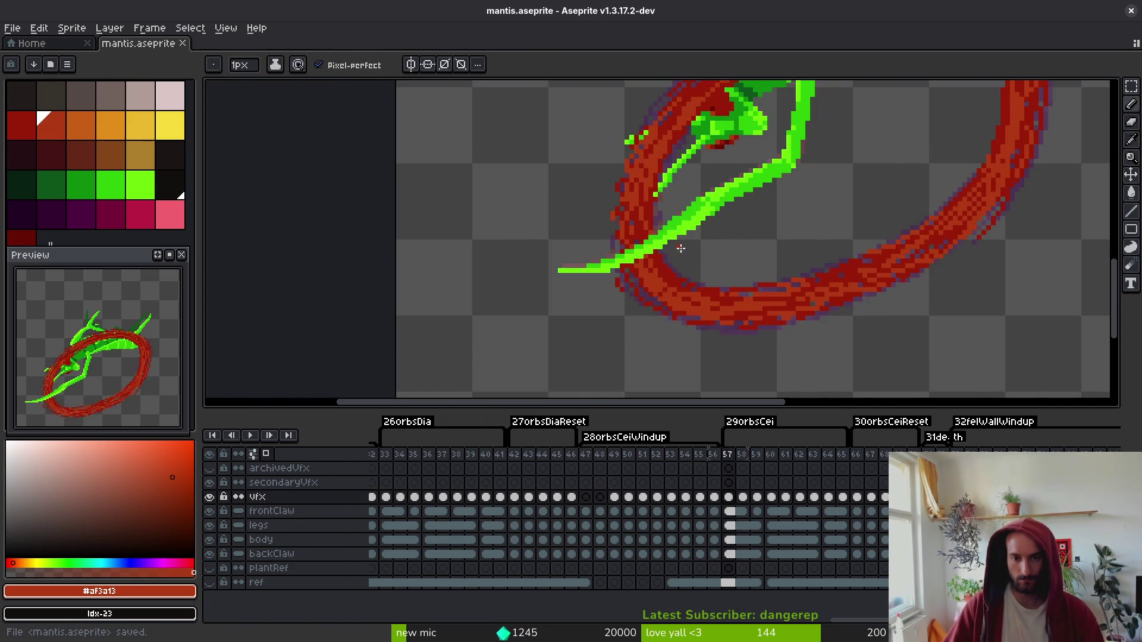
scroll(677, 280, "down", 2)
key("alt")
key("Left")
key("Right")
key("Left")
key("Right")
key("Left")
key("Return")
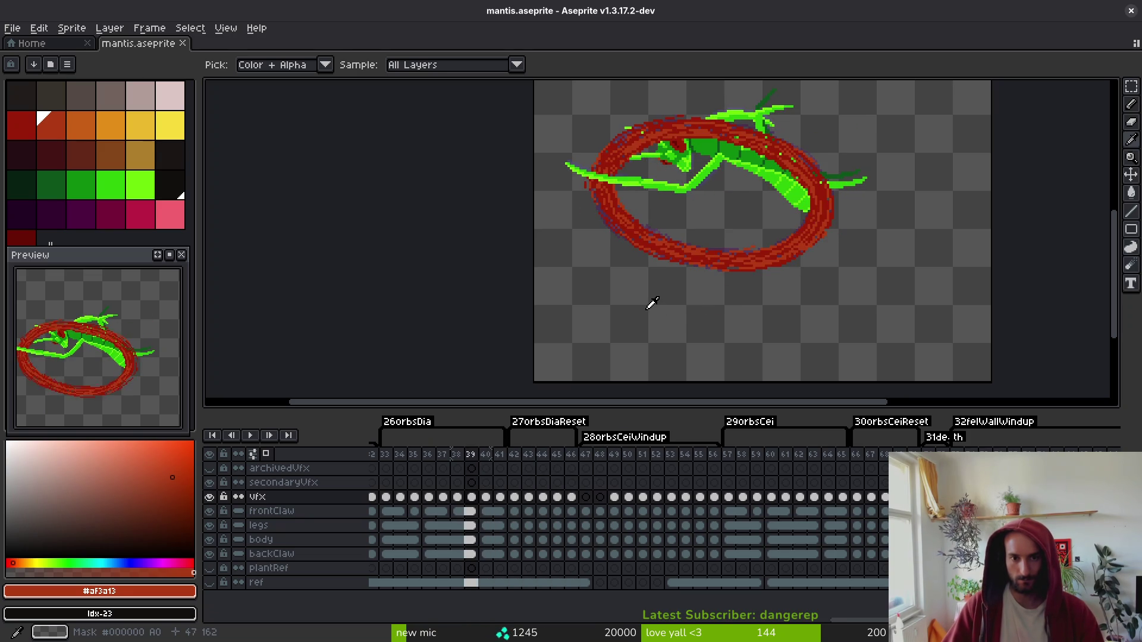
- On frame 32, erase the red ring pixels covering the green claw
scroll(561, 469, "left", 5)
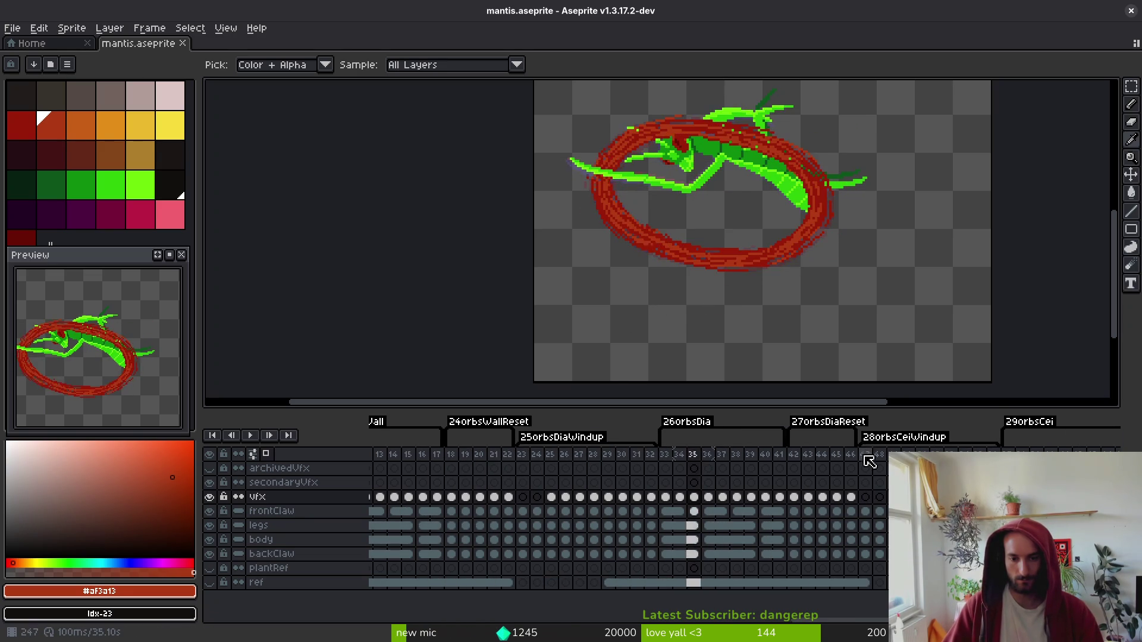
scroll(563, 280, "up", 5)
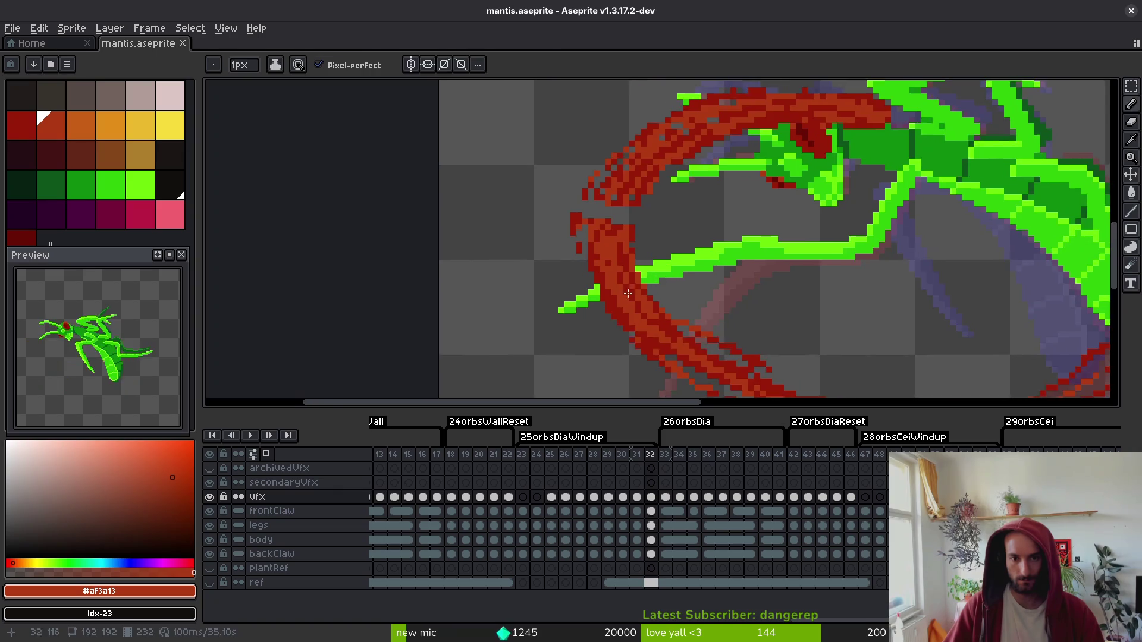
key("e")
left_click_drag(563, 280, 601, 261)
left_click_drag(505, 299, 658, 262)
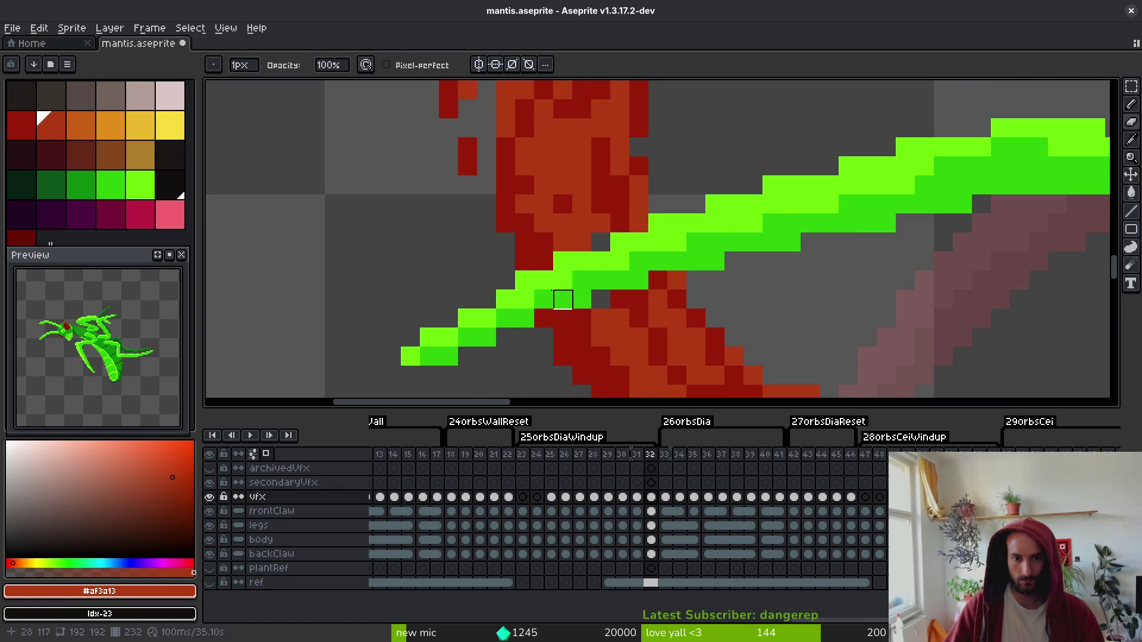
key("ctrl+z")
- Sample the red #981b08, repaint one ring-edge pixel, and save mantis.aseprite
key("i")
key("b")
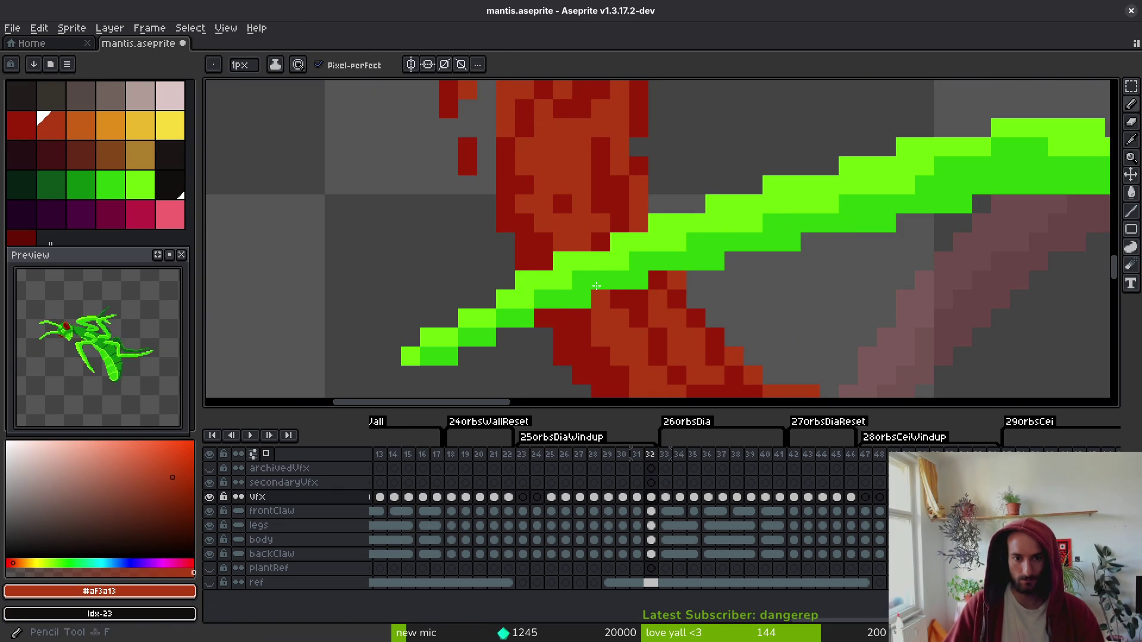
scroll(625, 268, "down", 5)
scroll(624, 243, "up", 3)
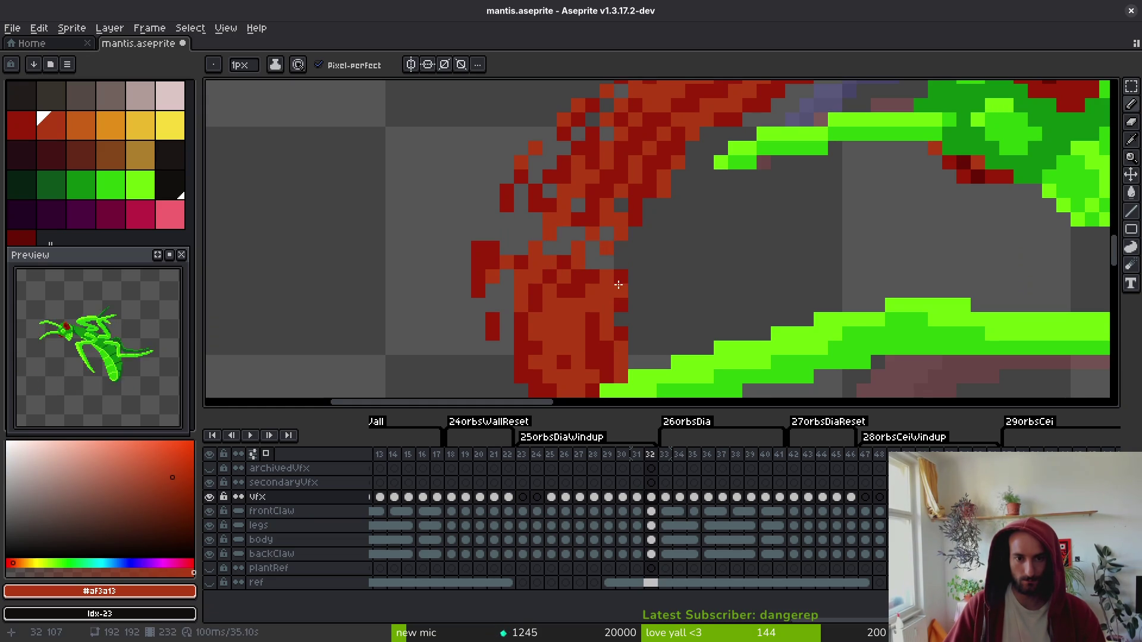
left_click(621, 276, "alt")
left_click(599, 250)
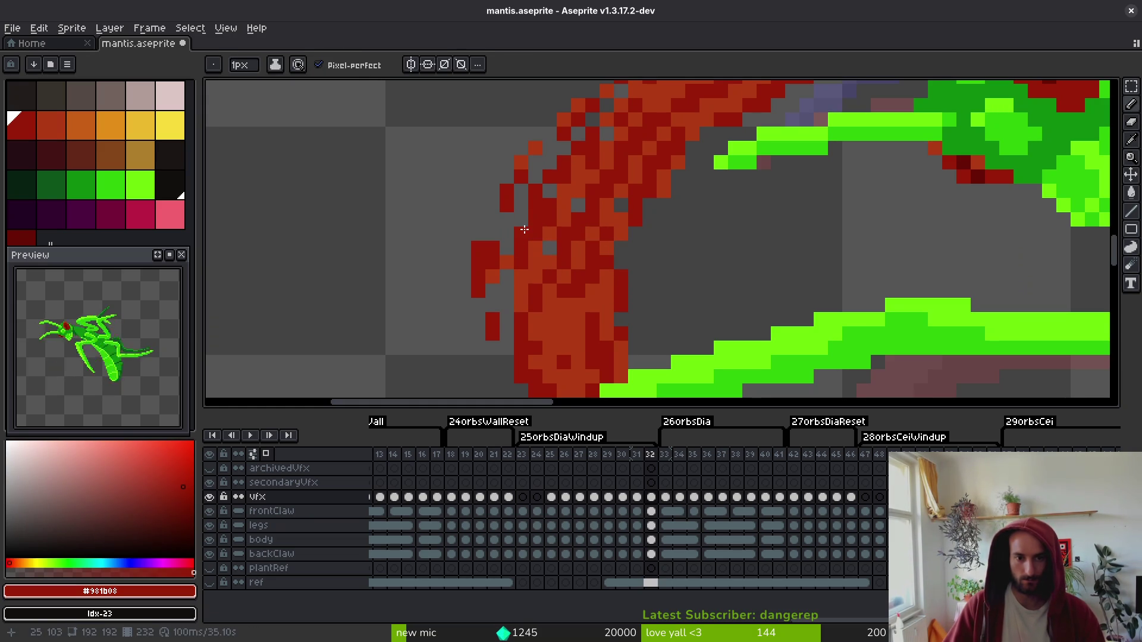
key("e")
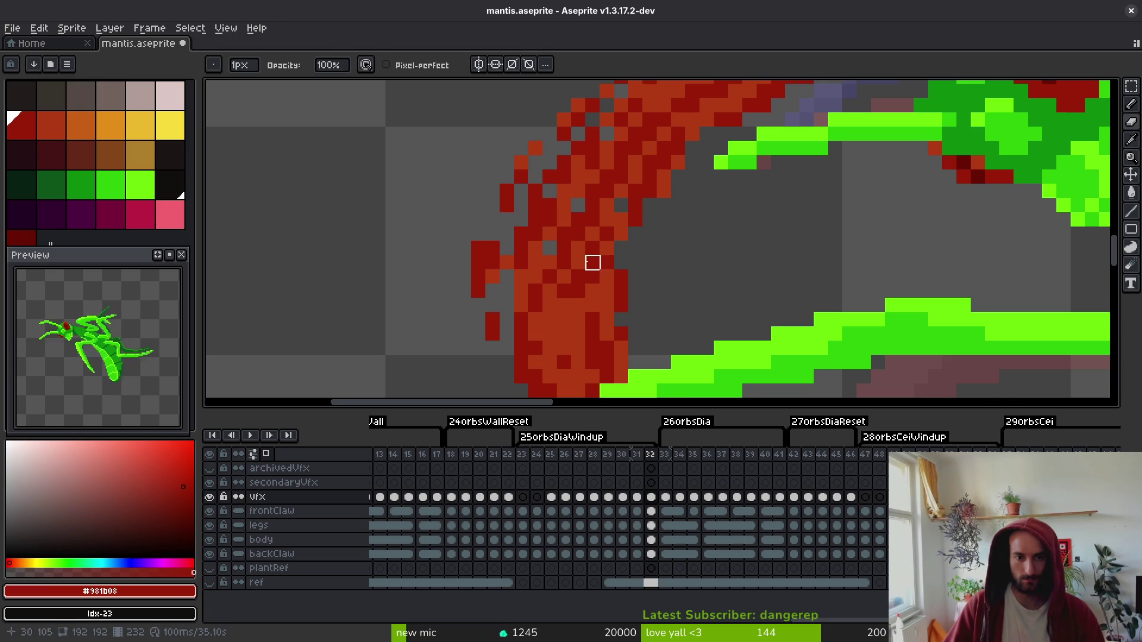
scroll(593, 262, "down", 3)
key("ctrl+s")
- On frame 30, redraw and reshape the red pixels along the swirl edge
scroll(612, 280, "up", 2)
scroll(747, 305, "down", 1)
key("alt")
key("Left")
scroll(824, 331, "up", 1)
key("Left")
scroll(586, 203, "up", 1)
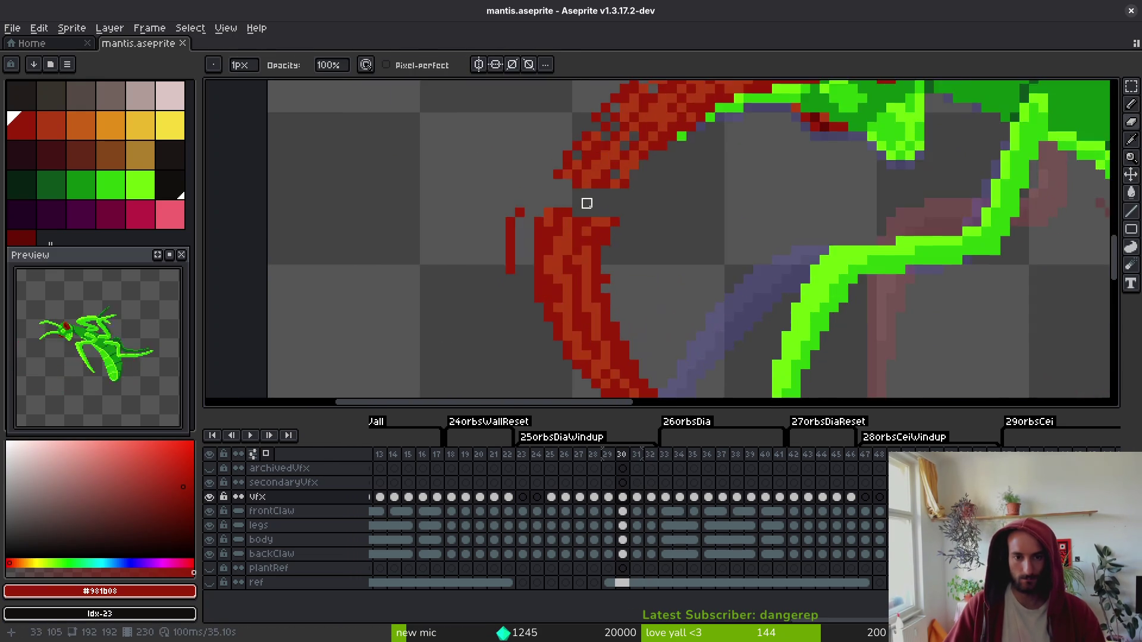
scroll(587, 203, "up", 2)
key("b")
left_click_drag(584, 182, 555, 210)
left_click_drag(498, 183, 499, 211)
left_click(658, 195)
mouse_move(658, 194)
left_mouse_down()
mouse_move(640, 248)
mouse_move(604, 211)
left_mouse_up()
- Paint an orange #af3a13 highlight stripe up the swirl and save the file
left_click(668, 153, "alt")
left_click(590, 257)
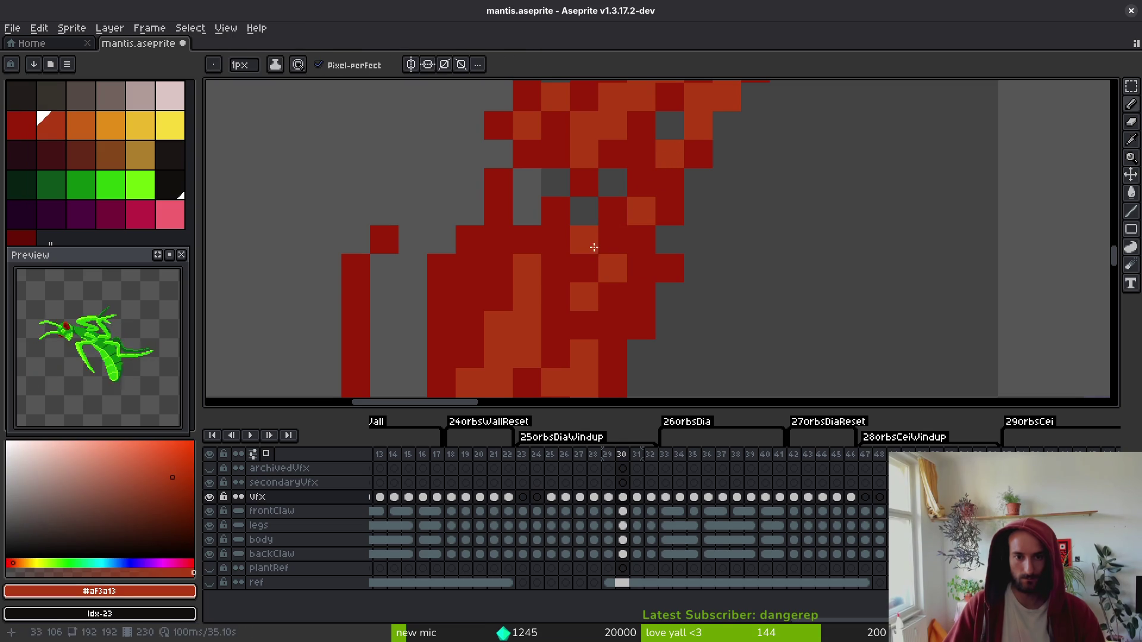
left_click_drag(590, 256, 626, 172)
left_click(565, 217, "alt")
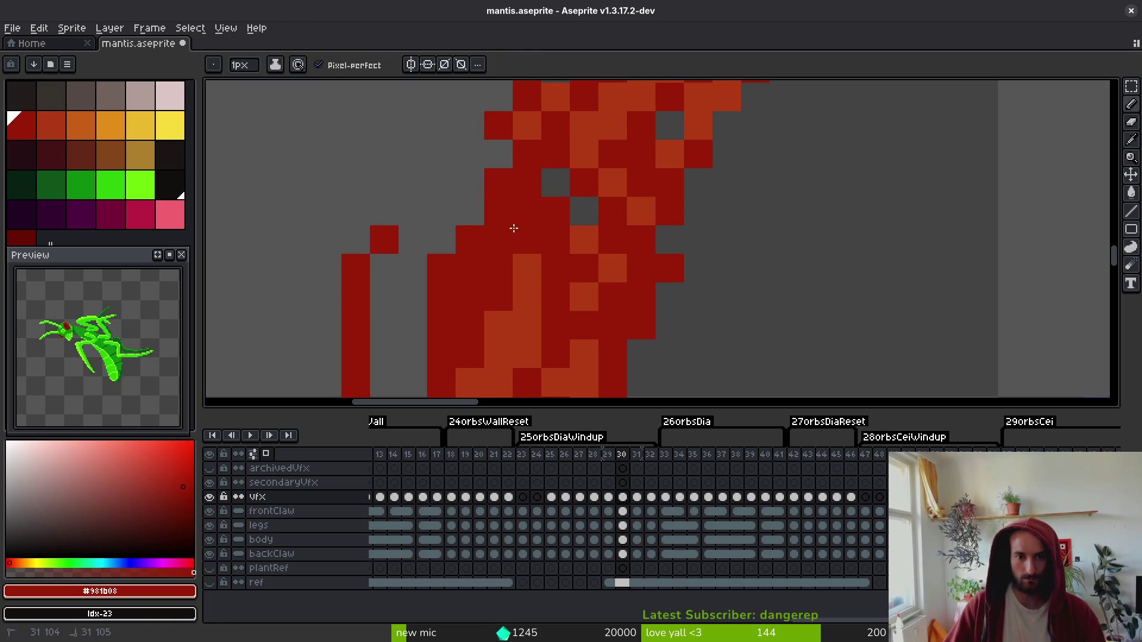
scroll(647, 307, "down", 4)
key("ctrl+s")
- Review the swipe motion across frames 27 to 33, settling on frame 28
scroll(564, 220, "up", 2)
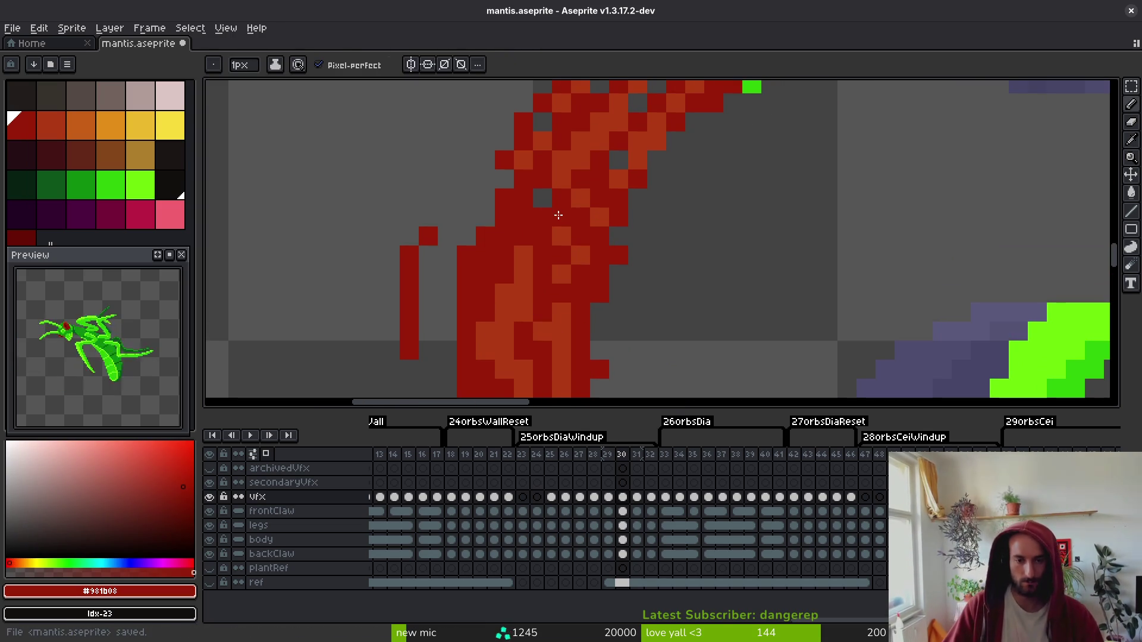
scroll(596, 311, "down", 2)
scroll(513, 208, "up", 2)
left_click(512, 208, "alt")
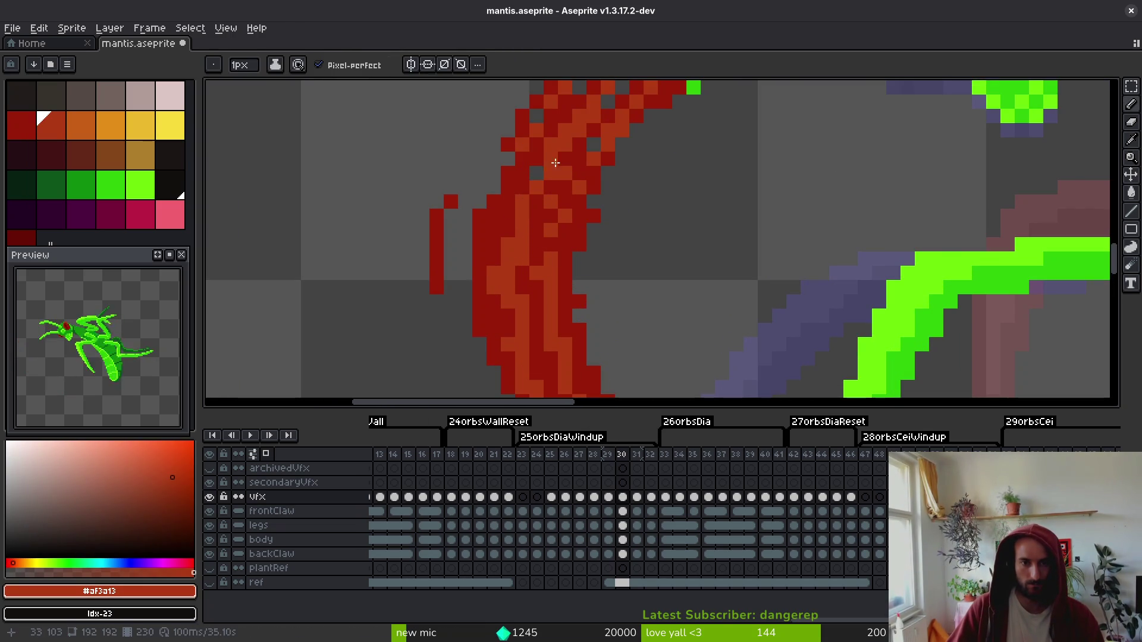
scroll(637, 230, "down", 3)
key("Right")
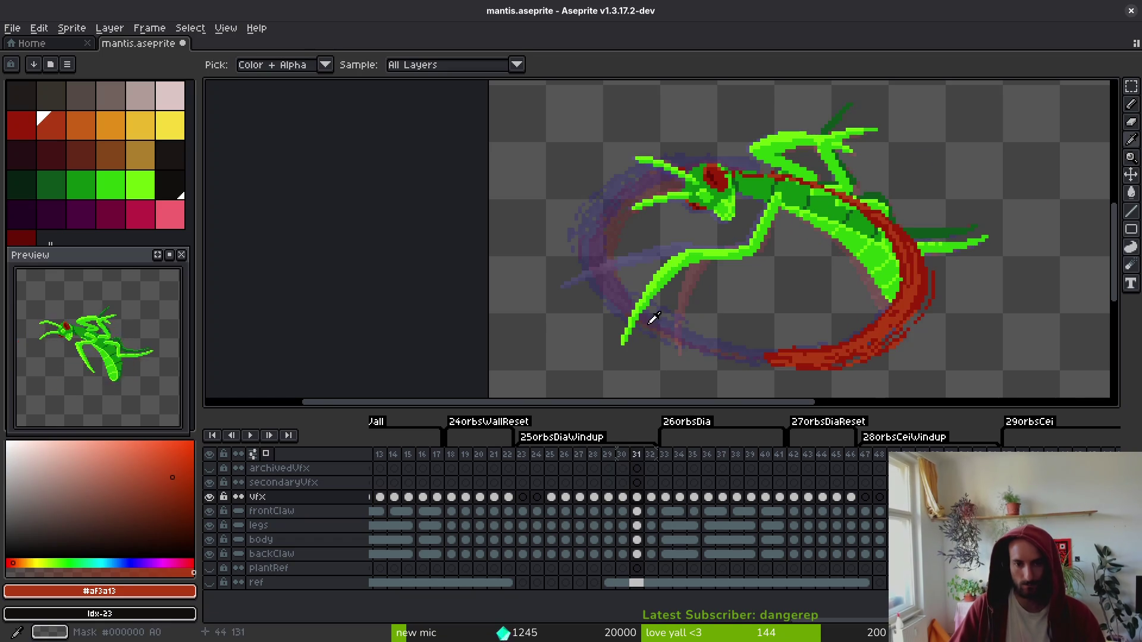
key("Left")
key("Left")
key("Right")
key("Right")
key("Right")
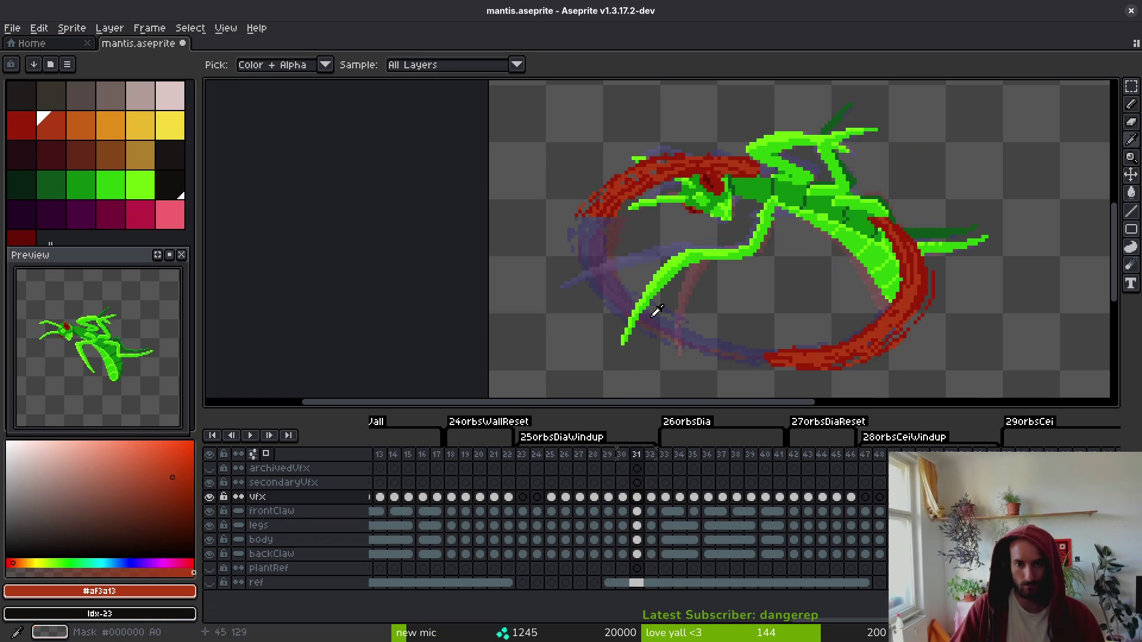
key("Right")
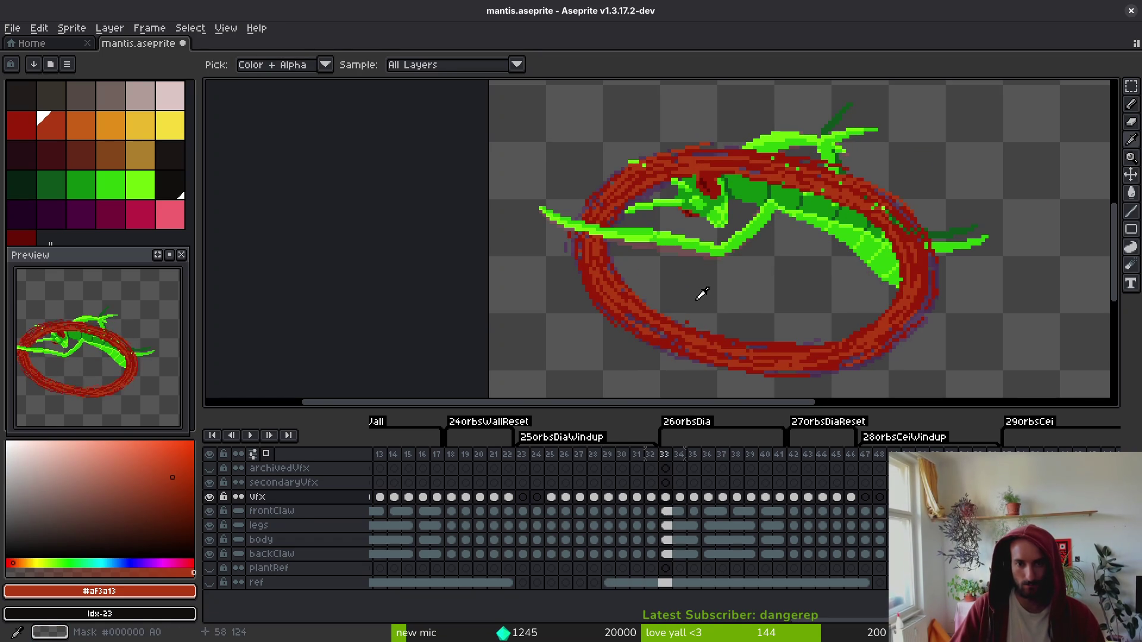
key("Left")
key("Left")
key("Left")
key("Right")
- On frame 28, cover stray pixels with green, paint dark red #680d05 onto the claw, and save
key("b")
scroll(670, 223, "up", 5)
mouse_move(670, 222)
left_mouse_down()
mouse_move(535, 165)
mouse_move(933, 255)
mouse_move(936, 299)
mouse_move(1009, 298)
mouse_move(650, 242)
mouse_move(765, 280)
mouse_move(689, 206)
left_mouse_up()
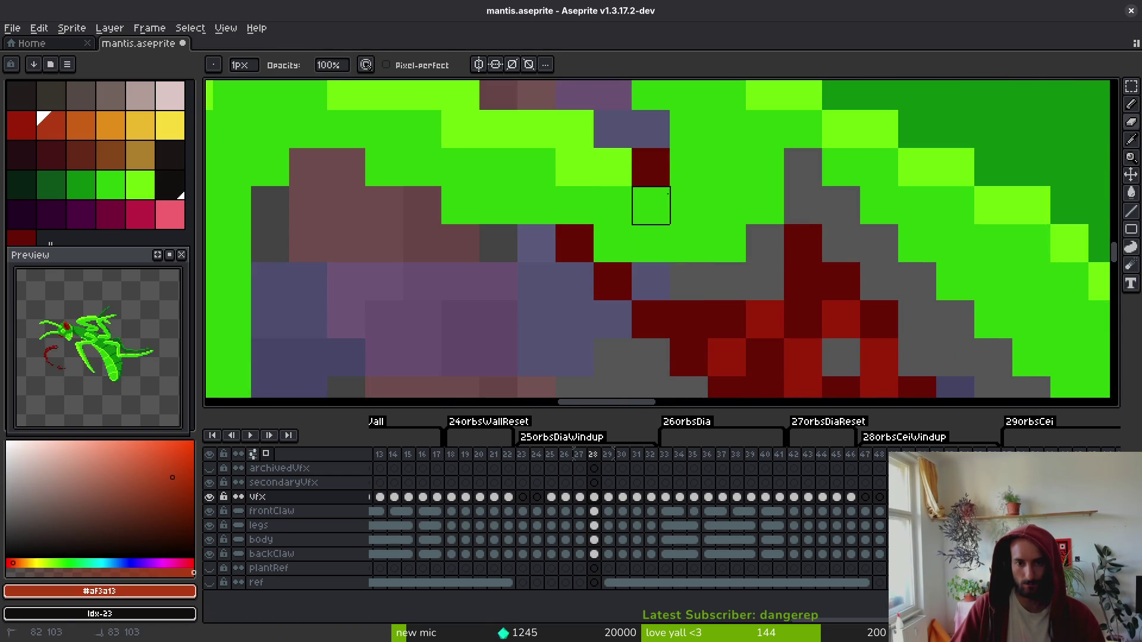
left_click(829, 273, "alt")
mouse_move(690, 280)
left_mouse_down()
mouse_move(757, 280)
mouse_move(645, 291)
left_mouse_up()
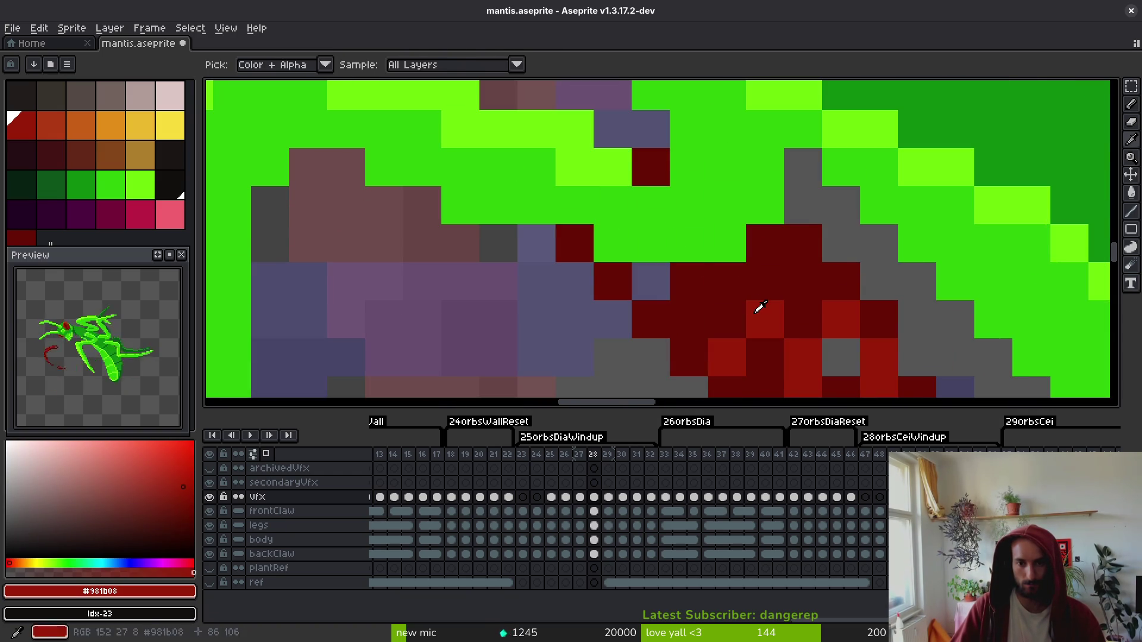
left_click(651, 282)
scroll(655, 278, "down", 5)
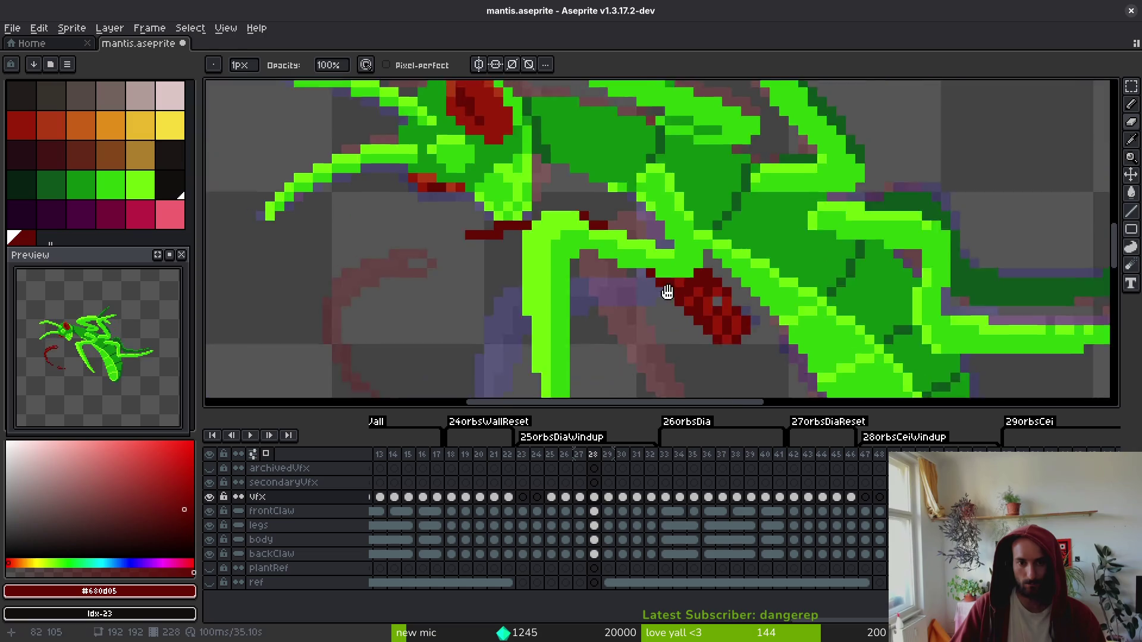
scroll(656, 279, "up", 4)
key("ctrl+s")
- Compare the swirl across frames 27 to 30 and undo the last eraser stroke
scroll(702, 300, "down", 6)
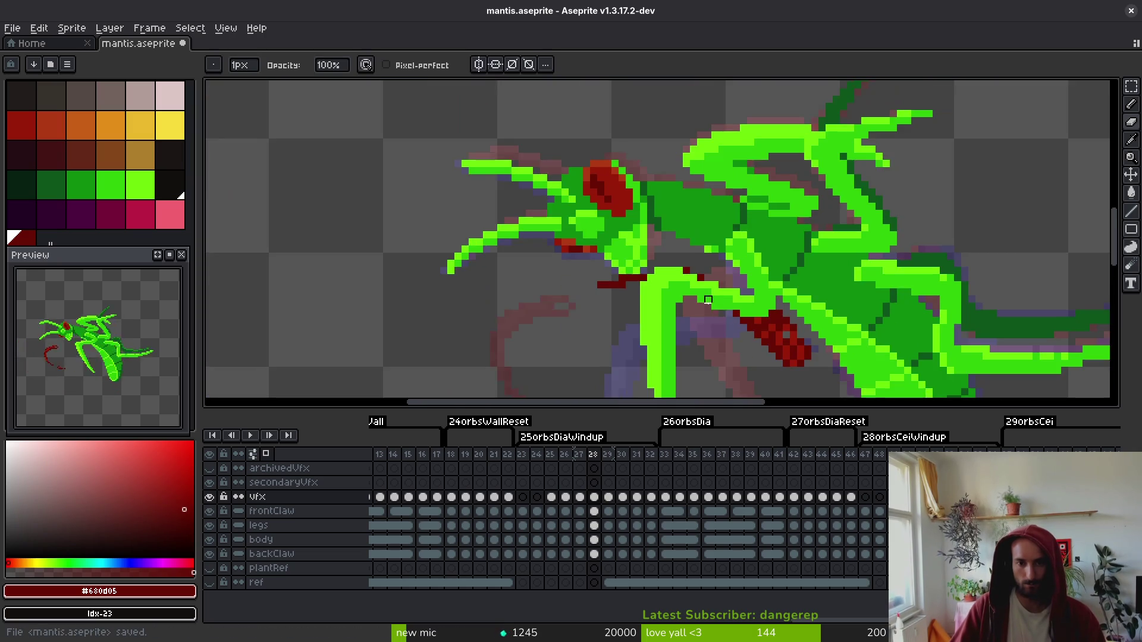
scroll(702, 300, "down", 5)
key("Right")
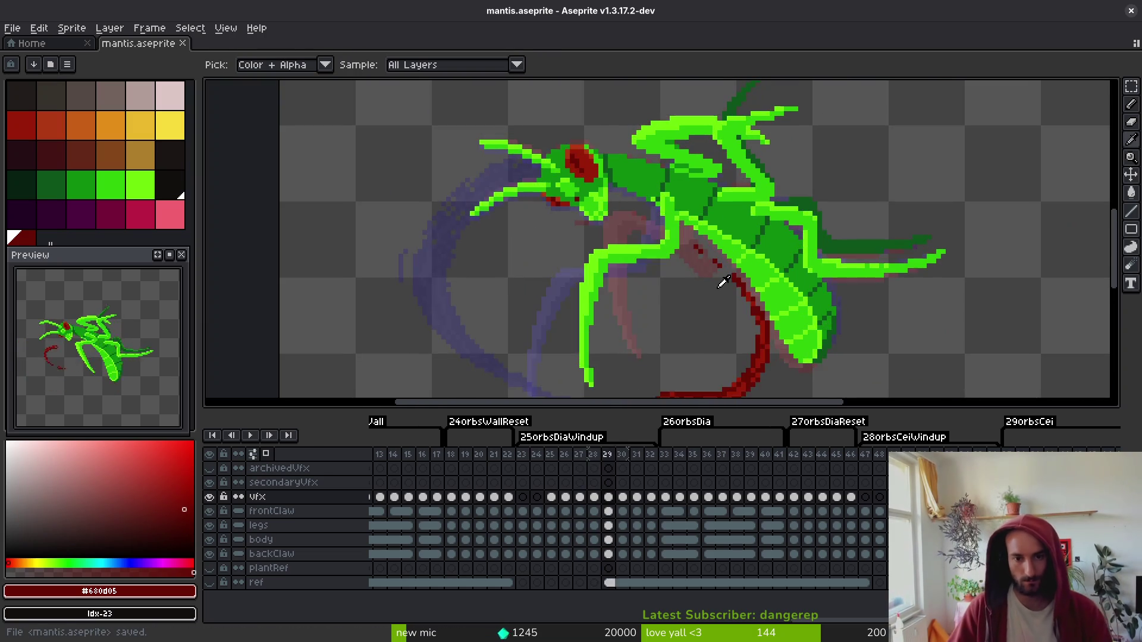
key("Right")
key("Left")
key("Left")
key("Right")
key("Right")
key("Left")
key("Left")
key("Right")
key("Right")
key("Left")
mouse_move(706, 293)
left_mouse_down()
mouse_move(658, 235)
mouse_move(652, 258)
left_mouse_up()
key("Right")
key("Left")
key("Left")
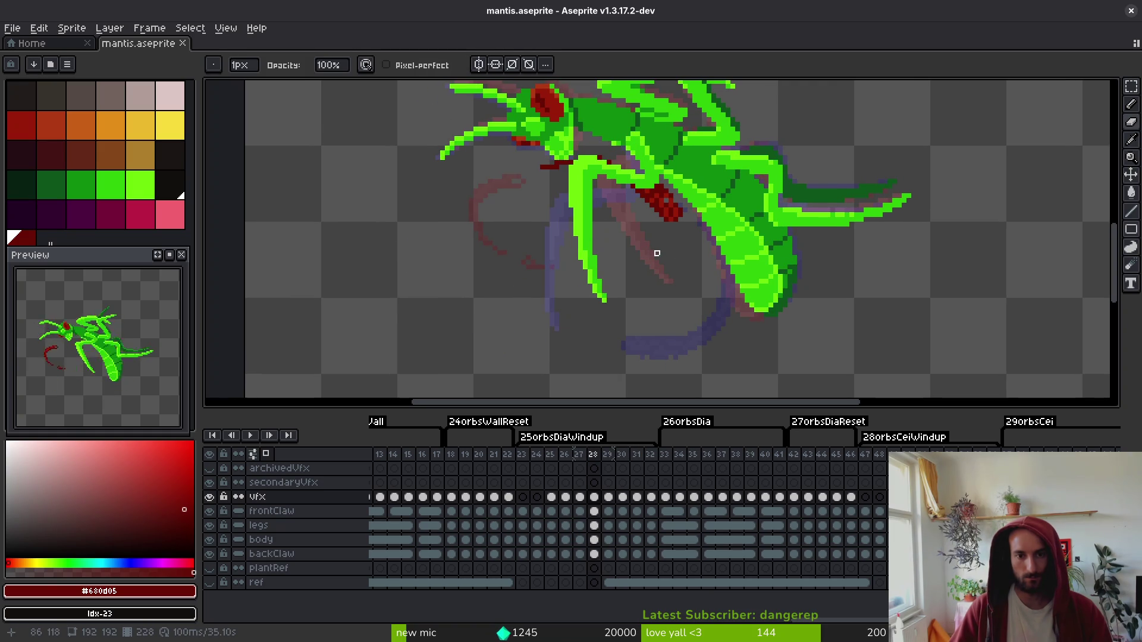
key("Left")
key("alt")
key("ctrl+z")
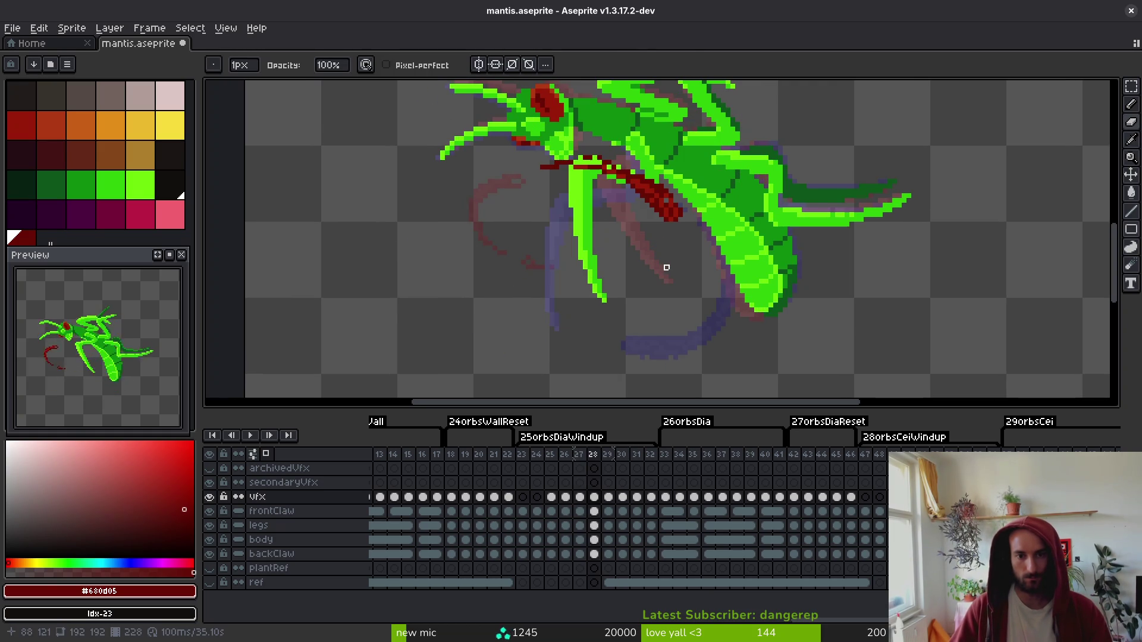
- Step forward through frames 29 to 47 to review the poses
key("Left")
key("alt")
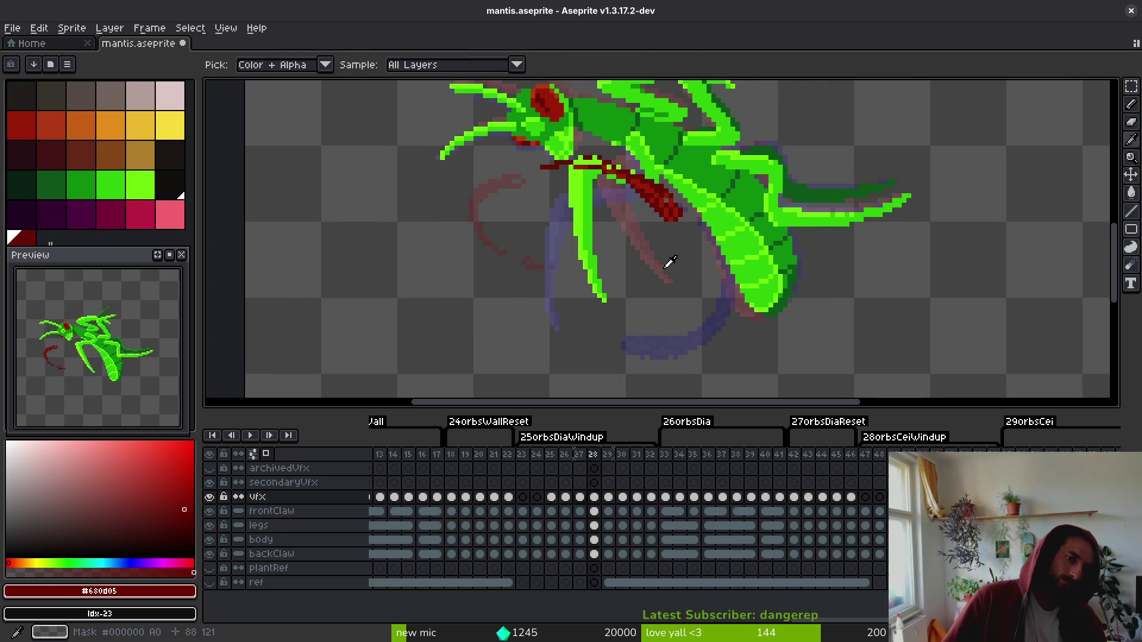
key("Right")
key("Right")
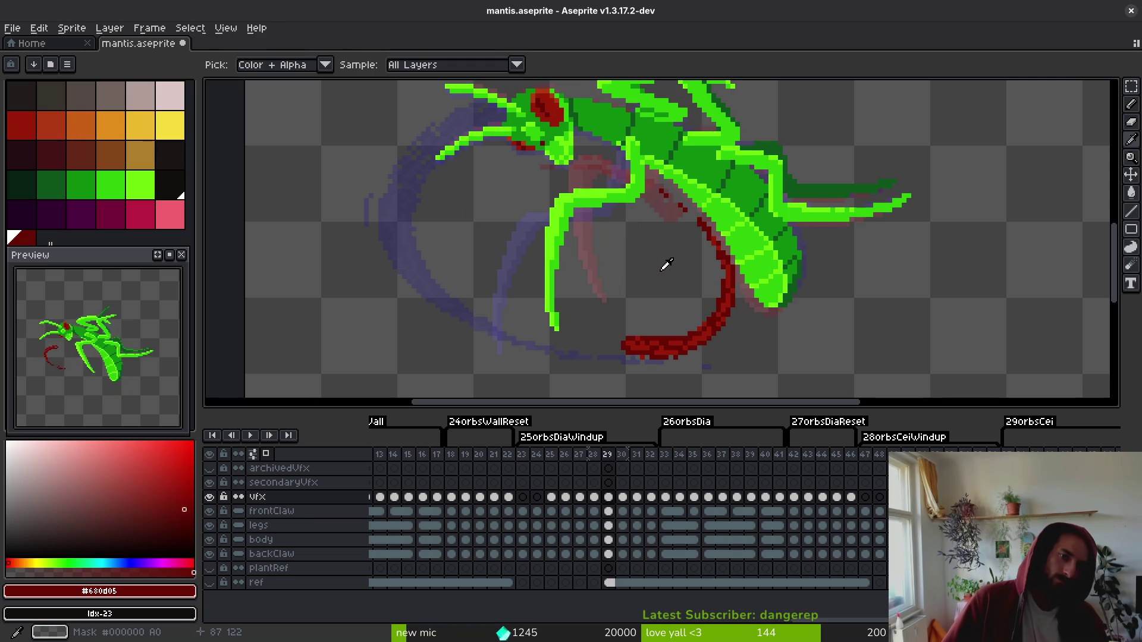
key("Right")
key("Right")
key("Right")
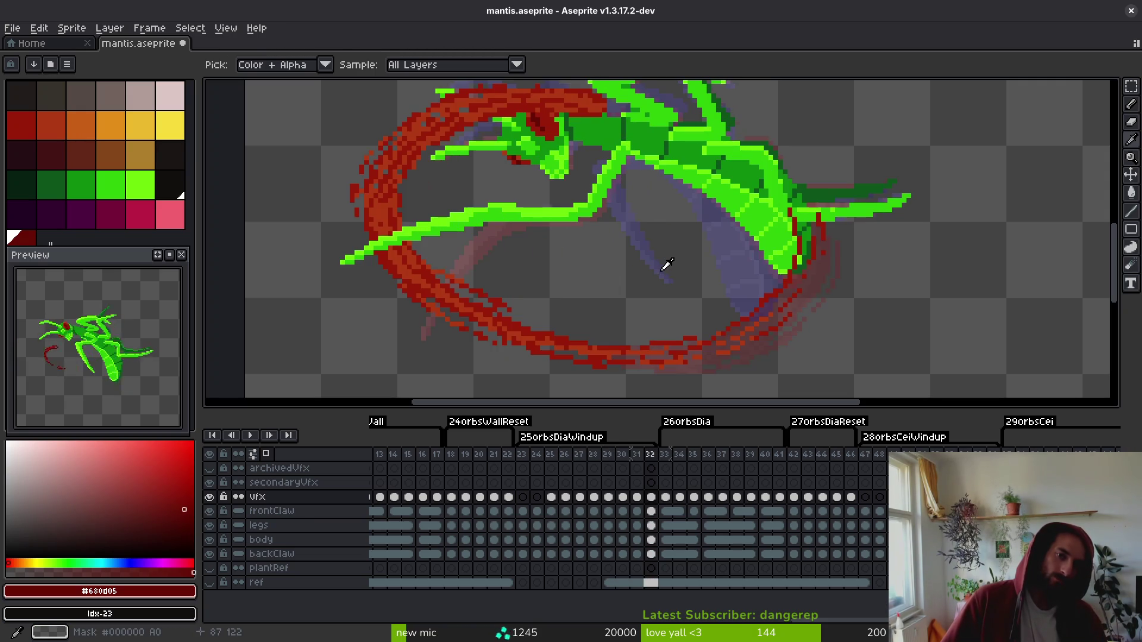
key("Right")
key("Right")
key("Right")
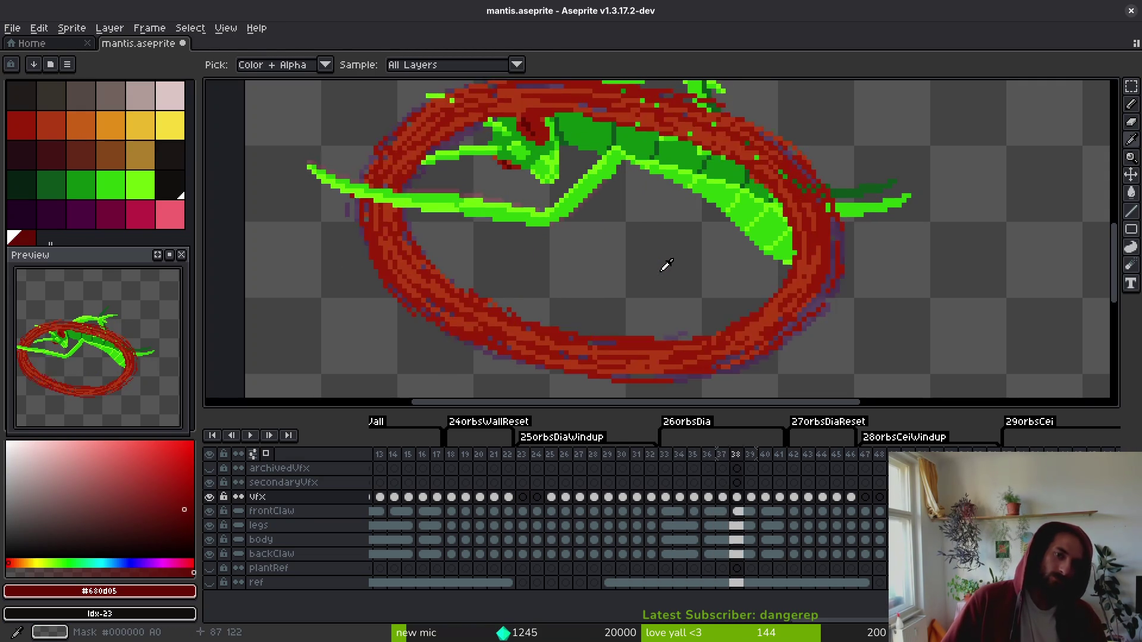
key("Right")
key("Right")
key("Right")
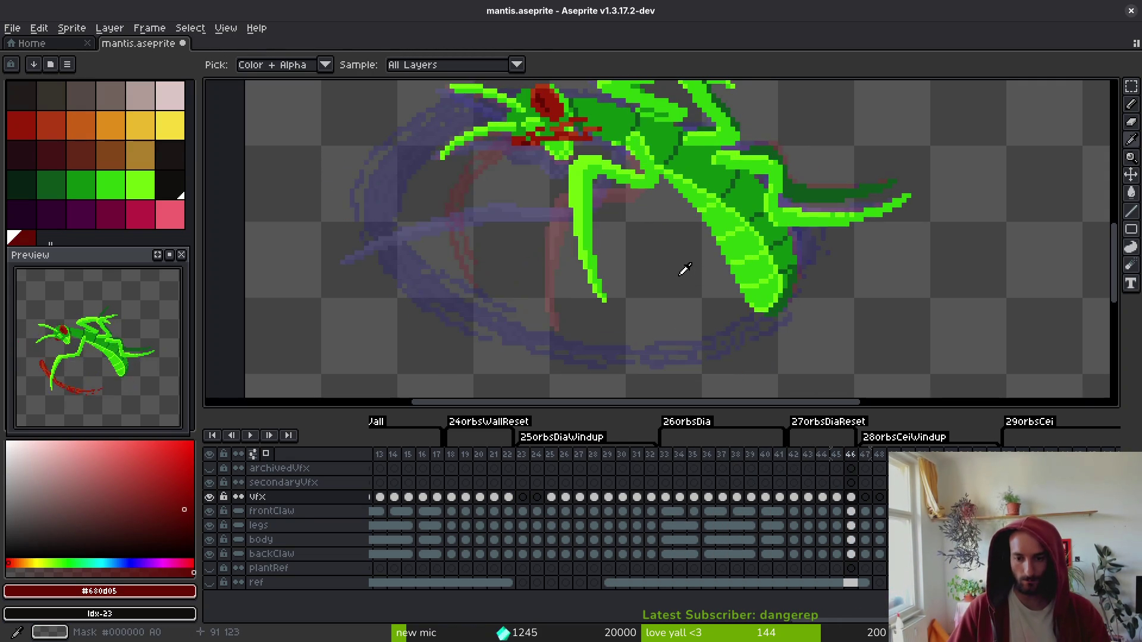
key("Right")
key("Right")
key("Right")
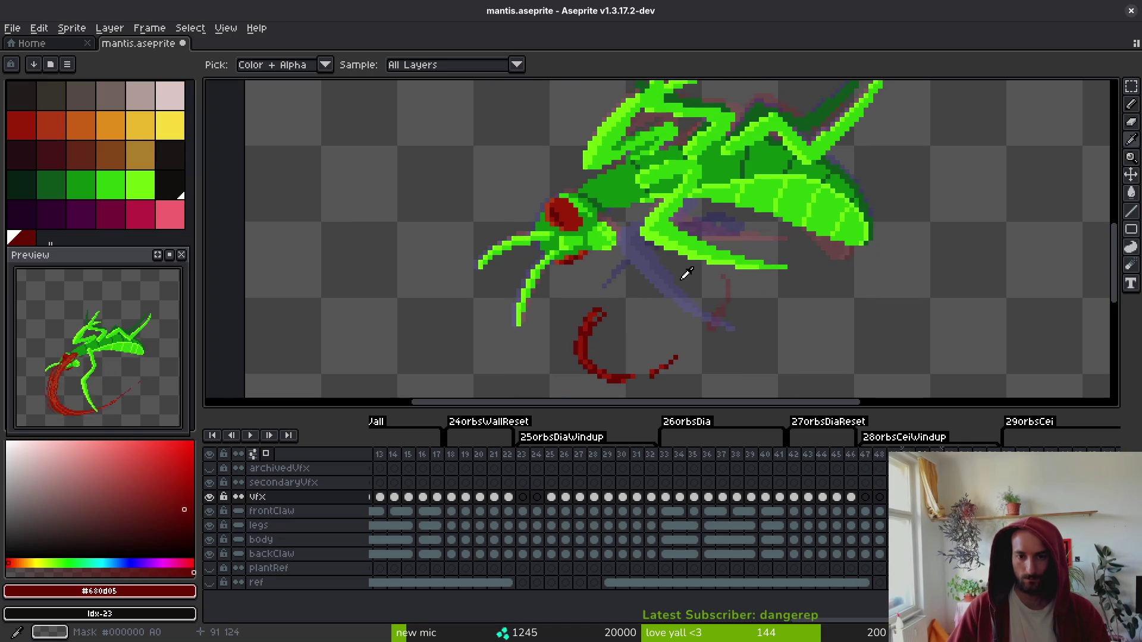
- Draw a dark-red diagonal claw line and fill its gaps with red #981b08
scroll(686, 273, "up", 3)
key("b")
left_click_drag(630, 214, 586, 262)
left_click(645, 238)
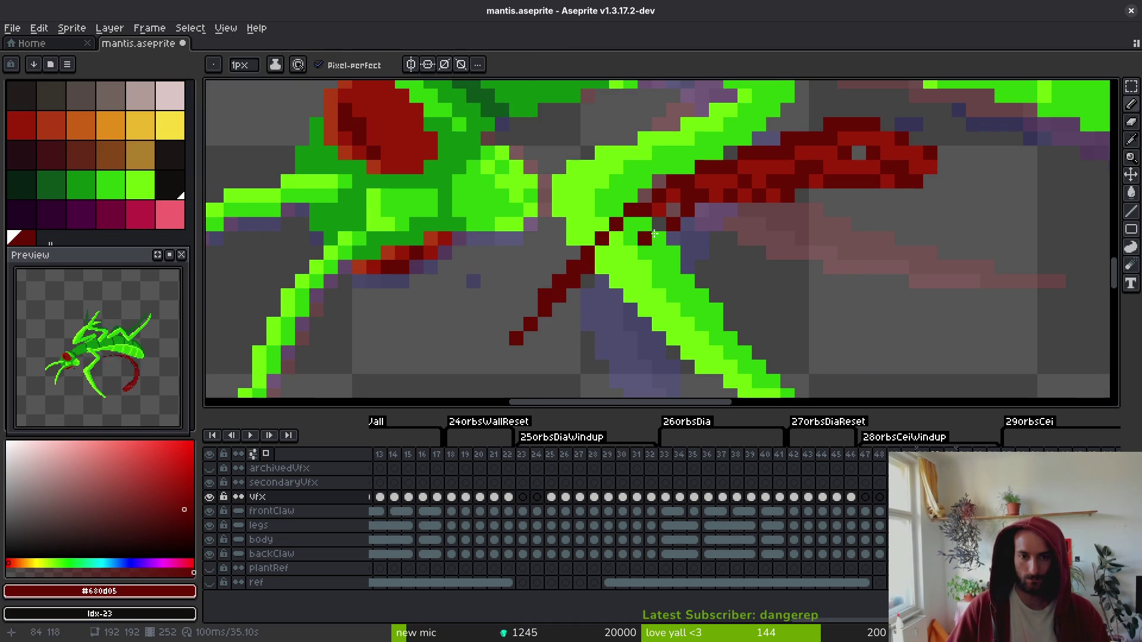
left_click(676, 199, "alt")
scroll(676, 198, "up", 2)
left_click_drag(675, 198, 591, 238)
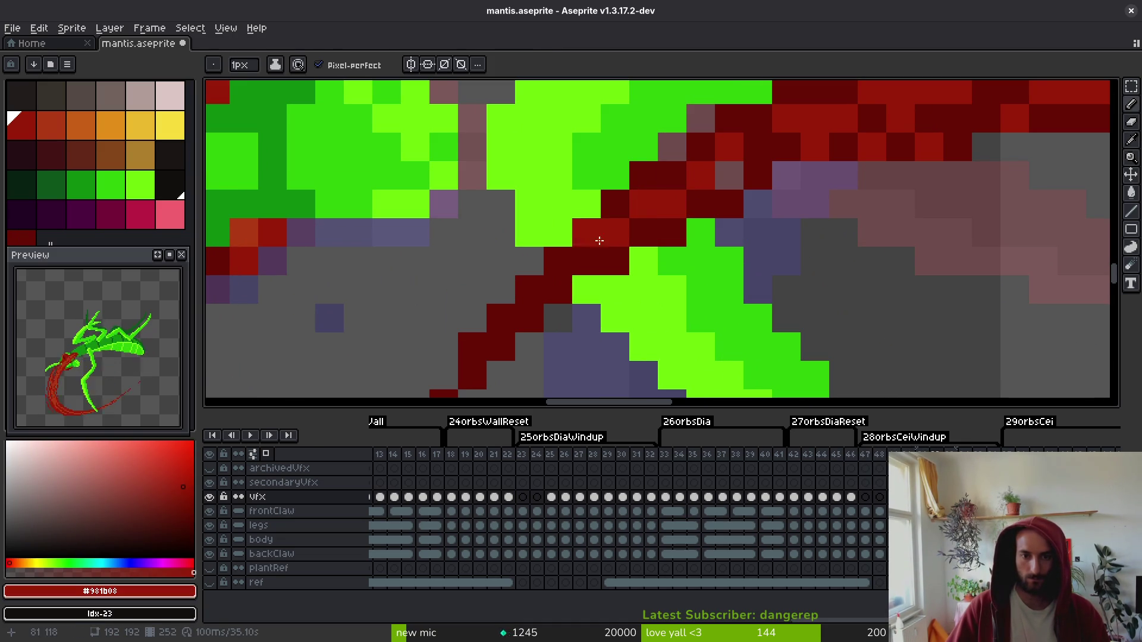
scroll(757, 191, "down", 2)
scroll(734, 219, "up", 1)
left_click(734, 219, "alt")
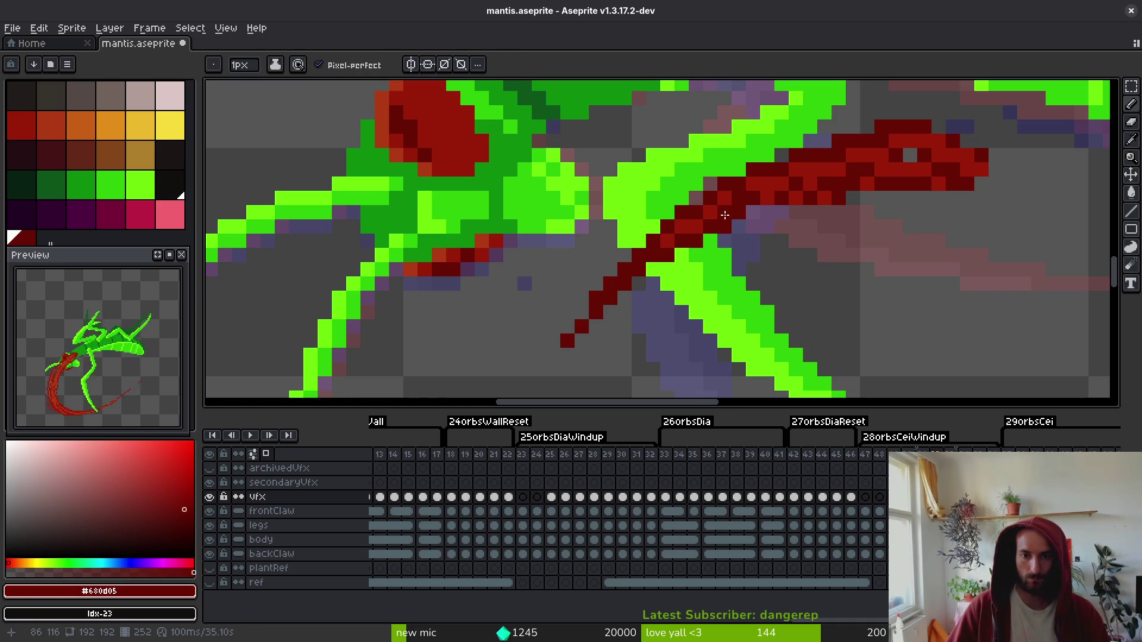
scroll(757, 221, "down", 5)
scroll(760, 238, "up", 4)
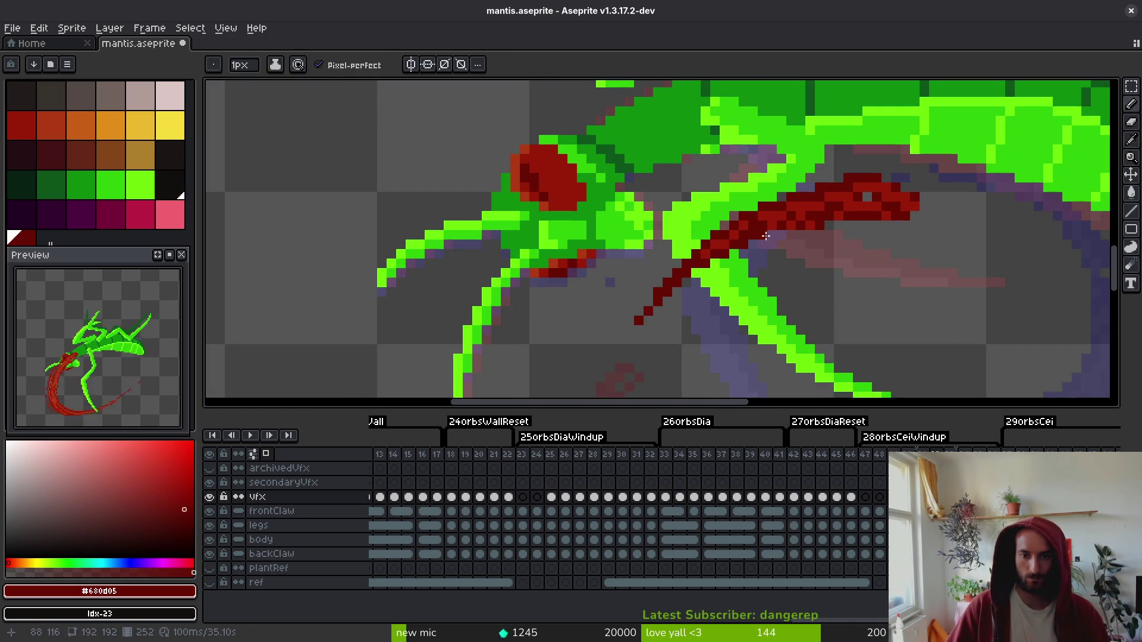
left_click(753, 231, "alt")
scroll(791, 256, "down", 5)
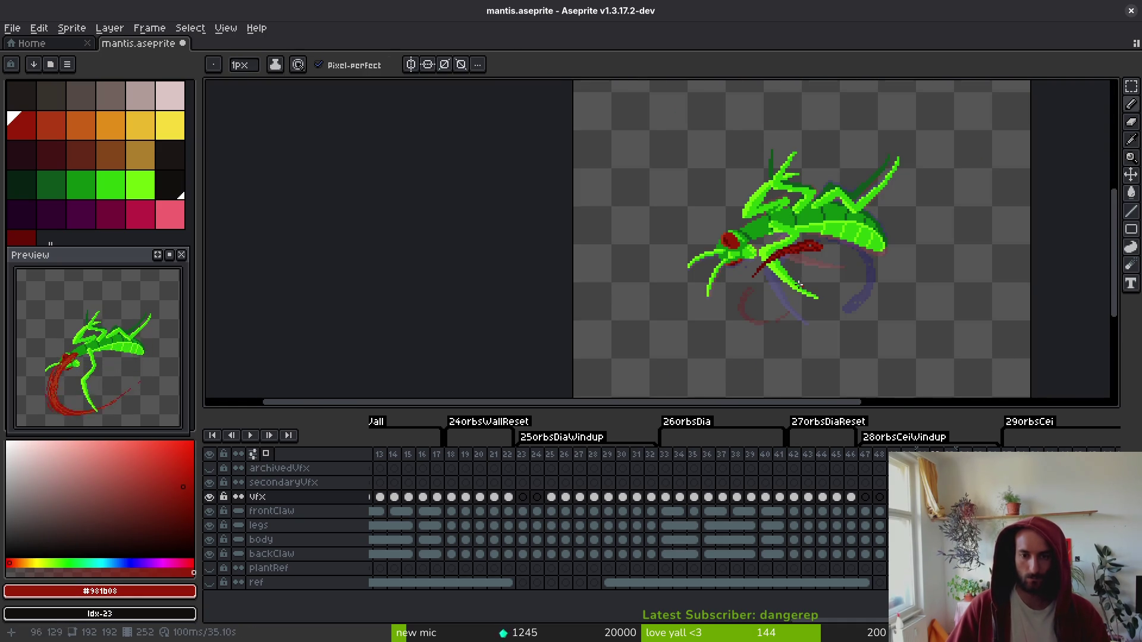
- Back on frame 28, paint dark red pixels onto the claw and extend its line
key("Right")
key("Right")
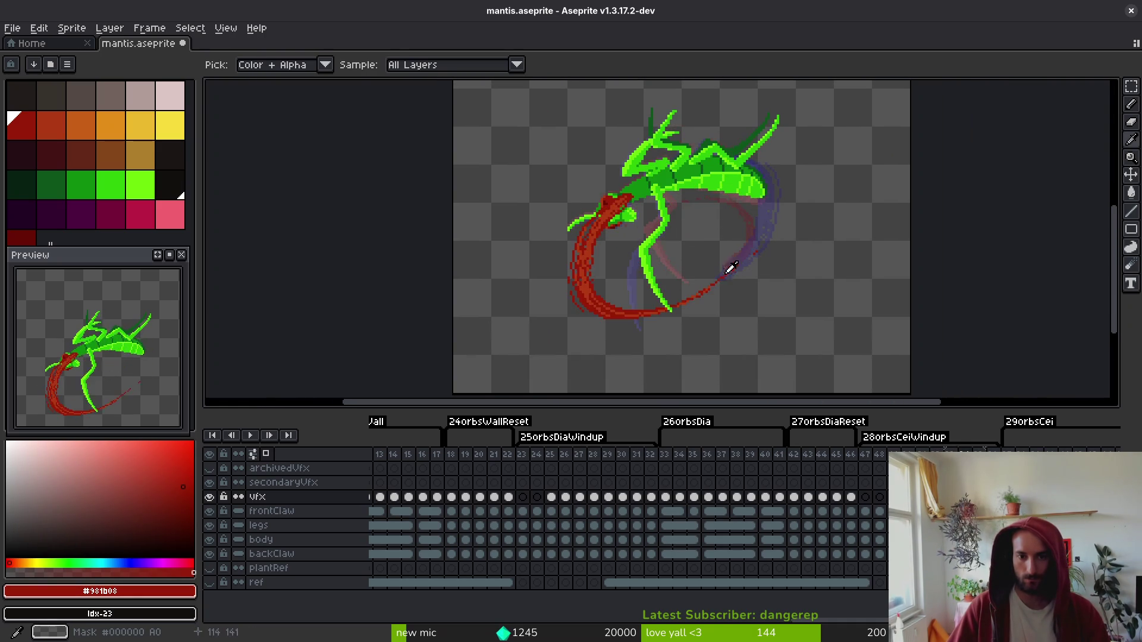
key("Right")
key("Right")
key("Right")
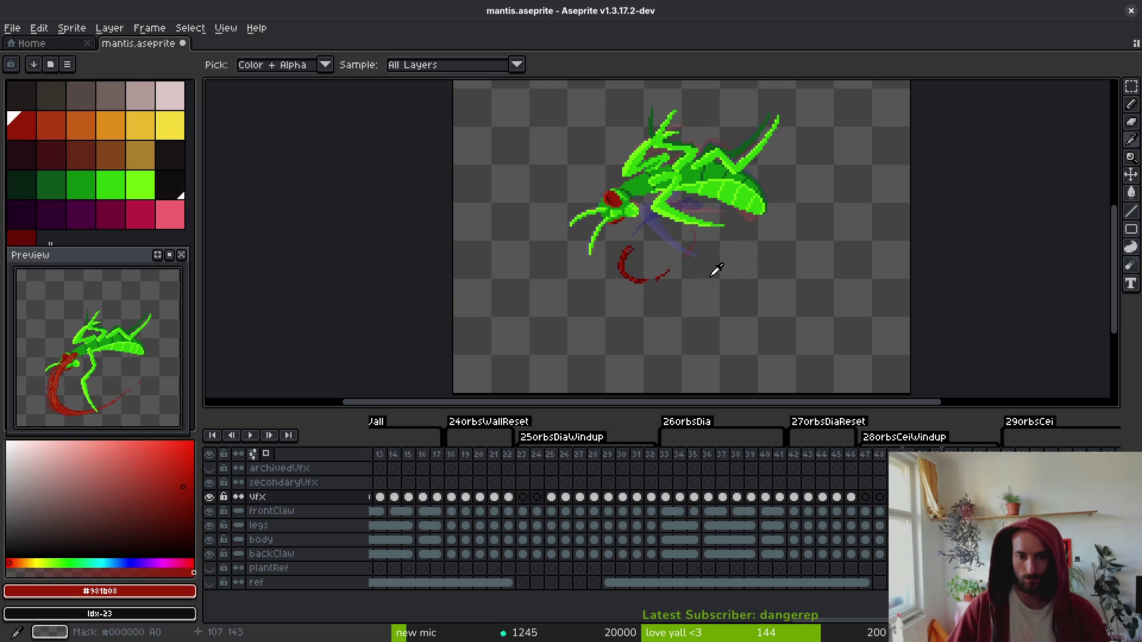
key("Right")
key("Right")
key("Right")
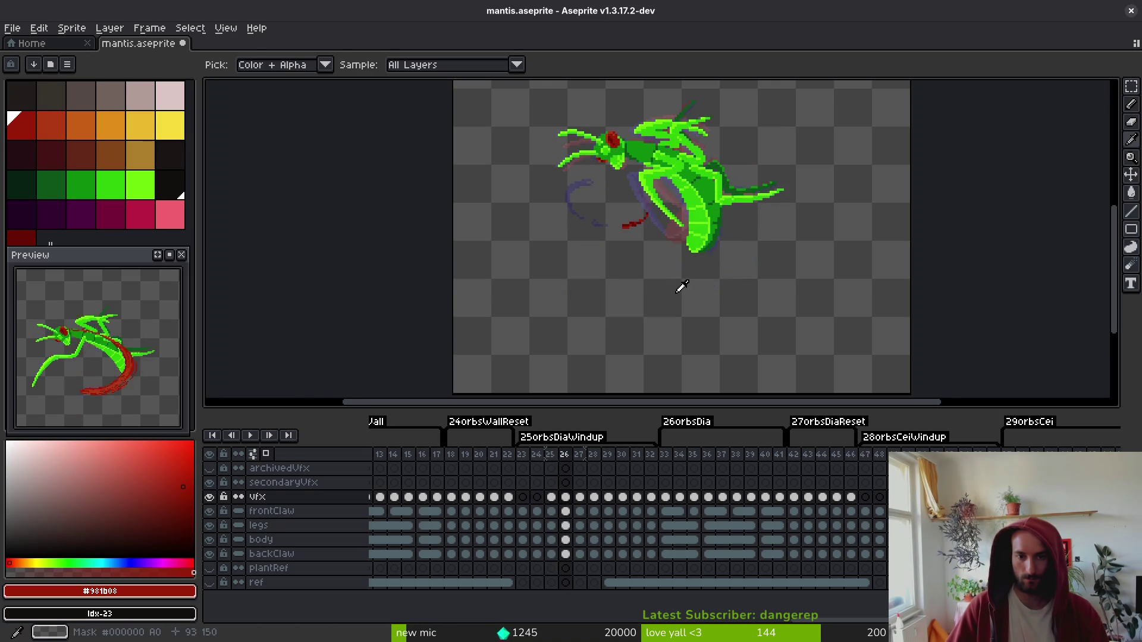
scroll(667, 173, "up", 5)
scroll(667, 173, "down", 1)
scroll(667, 173, "up", 1)
scroll(608, 194, "up", 2)
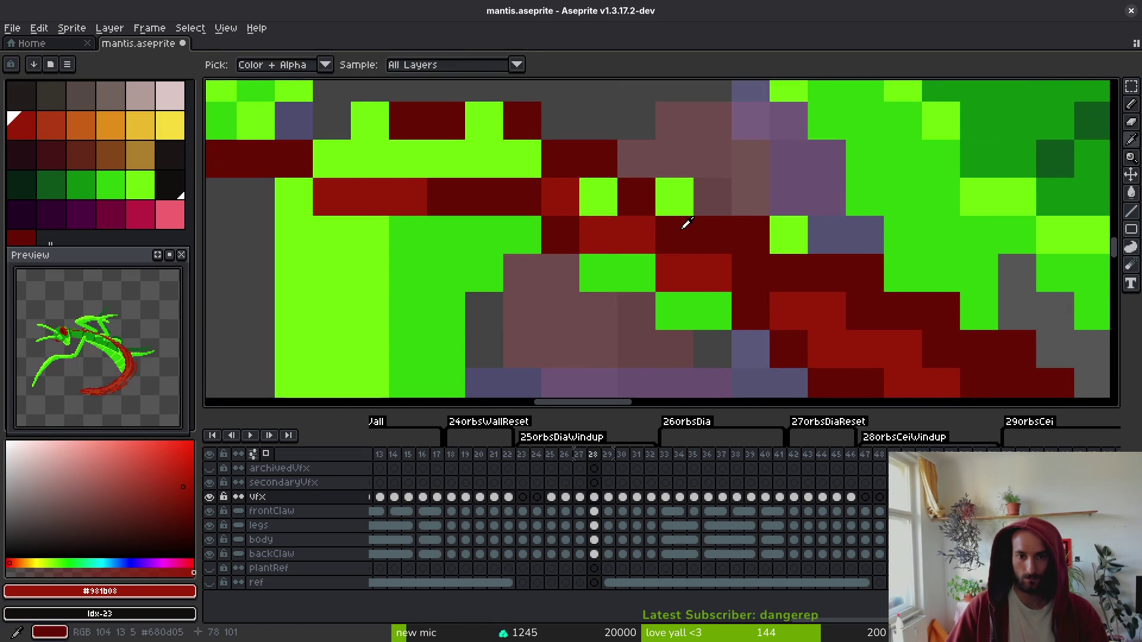
left_click(587, 191, "alt")
left_click_drag(523, 159, 484, 158)
scroll(652, 262, "down", 3)
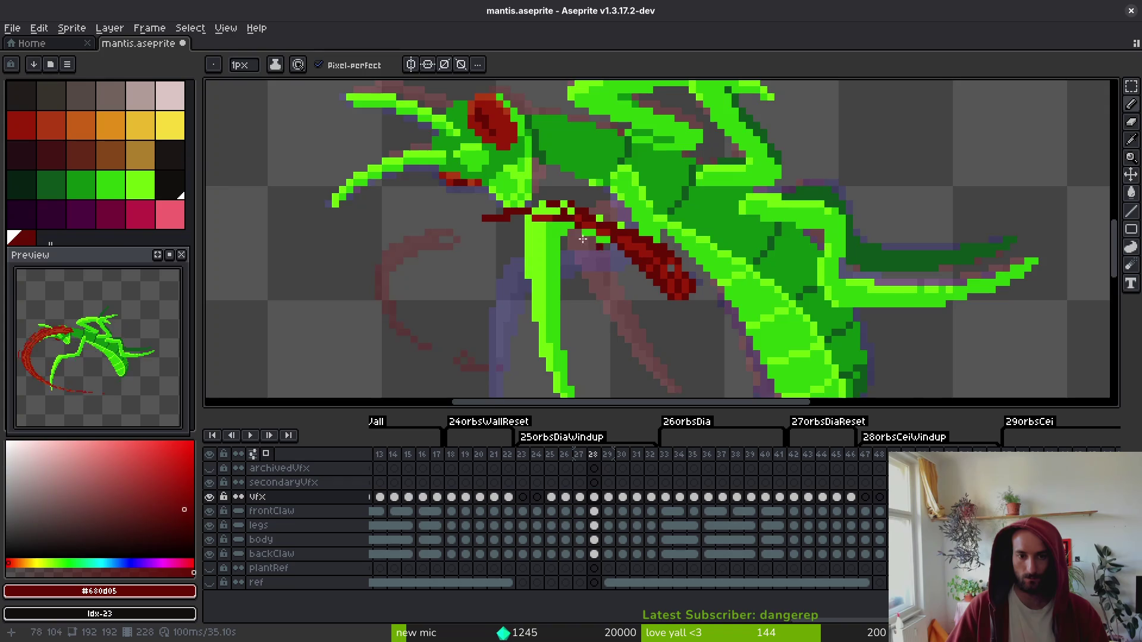
scroll(609, 248, "up", 5)
left_click(590, 223)
left_click_drag(562, 223, 591, 252)
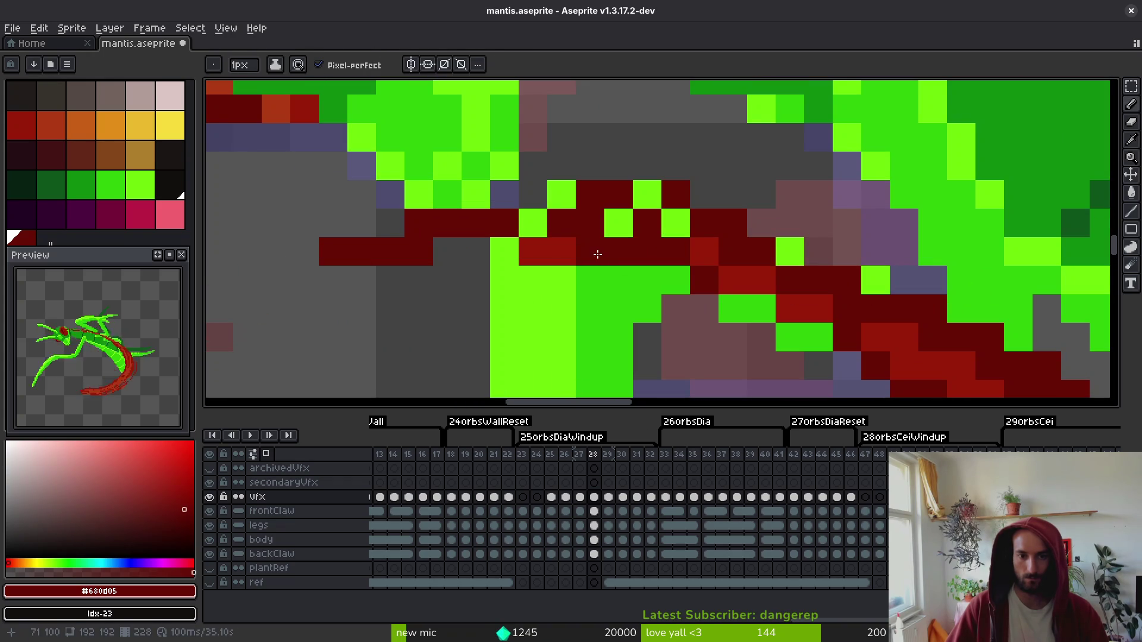
- Clean up the claw by erasing a stray red pixel and adding a dark red one
key("ctrl+z")
left_click(530, 248)
key("e")
left_click(625, 195)
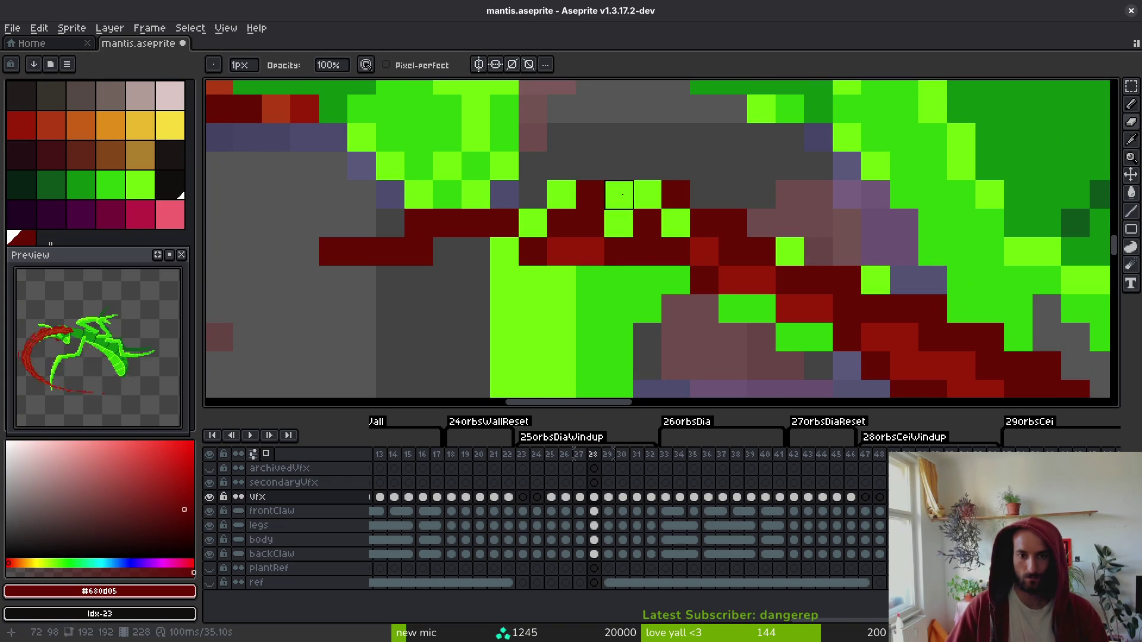
key("b")
left_click(591, 195)
scroll(660, 272, "down", 4)
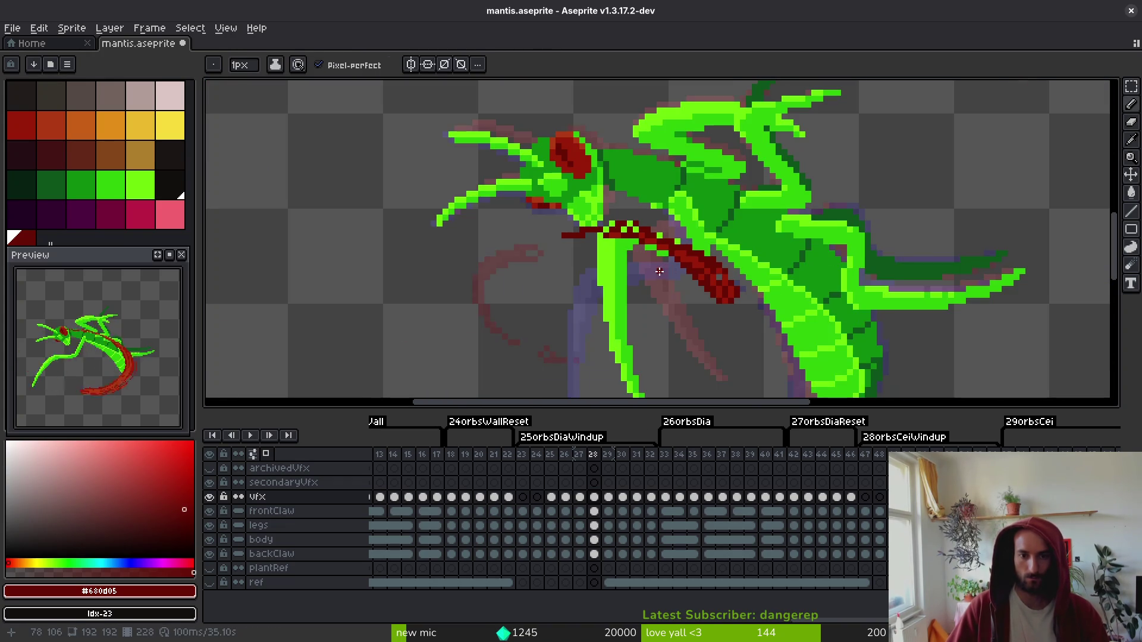
scroll(660, 272, "up", 4)
- Fix a misplaced dark red claw pixel and save mantis.aseprite
left_click(715, 175)
key("e")
left_click(723, 175)
scroll(705, 195, "down", 4)
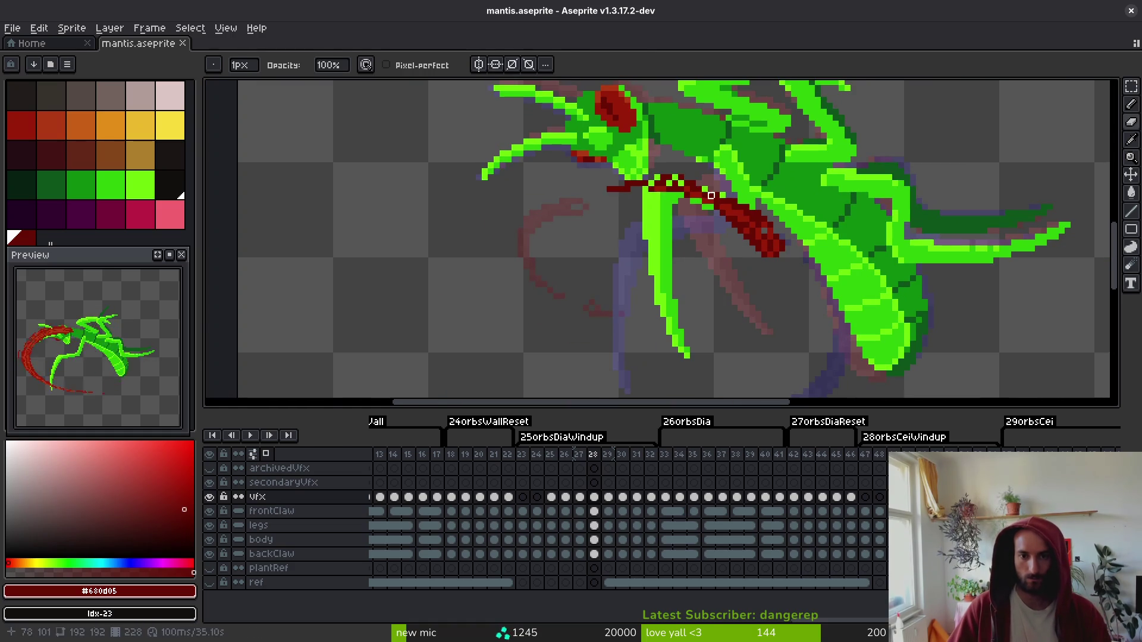
key("ctrl+s")
scroll(705, 195, "down", 4)
key("i")
key("Right")
key("Right")
key("Right")
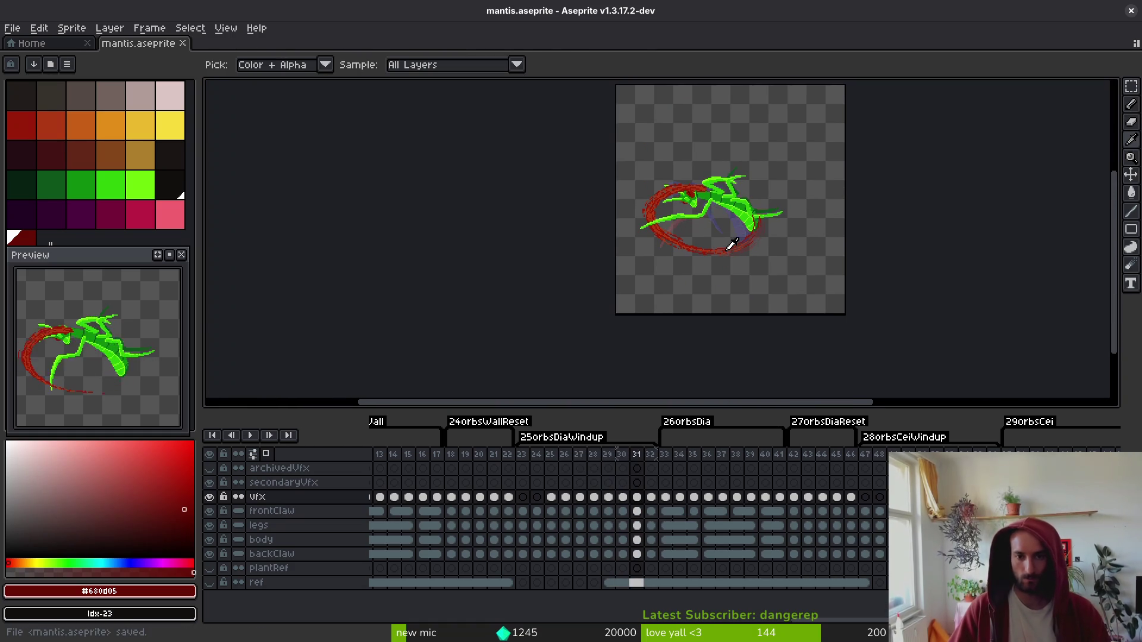
- Open the sprite sheet export settings and point the output location at the art folder
key("Right")
key("b")
key("ctrl+e")
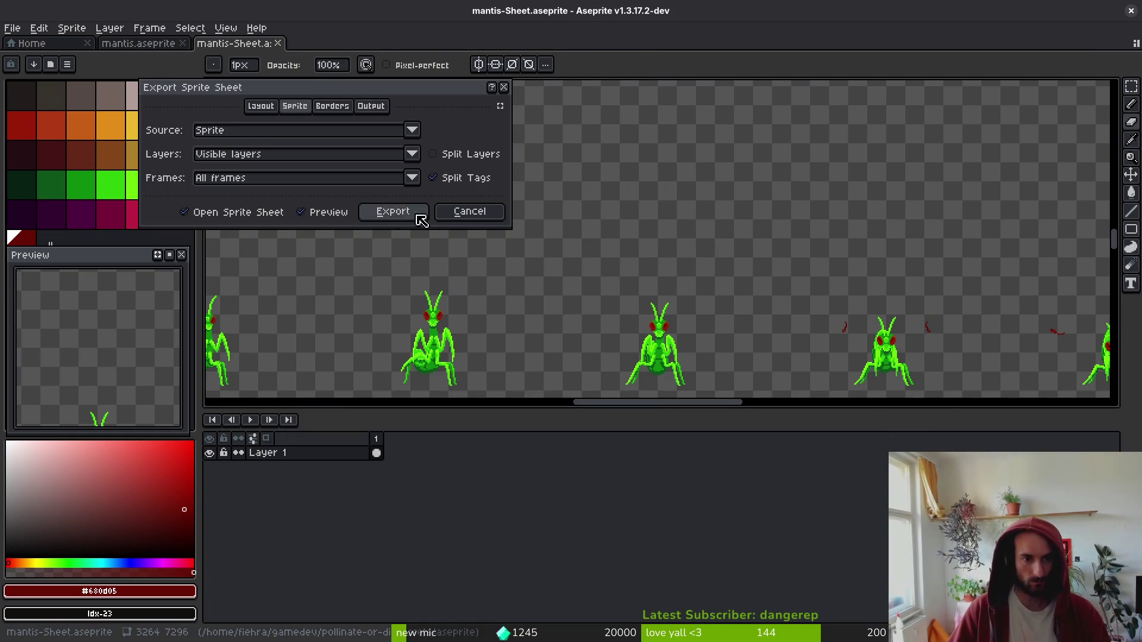
left_click(427, 214)
key("ctrl+alt+shift+s")
left_click(288, 53)
left_click(323, 111)
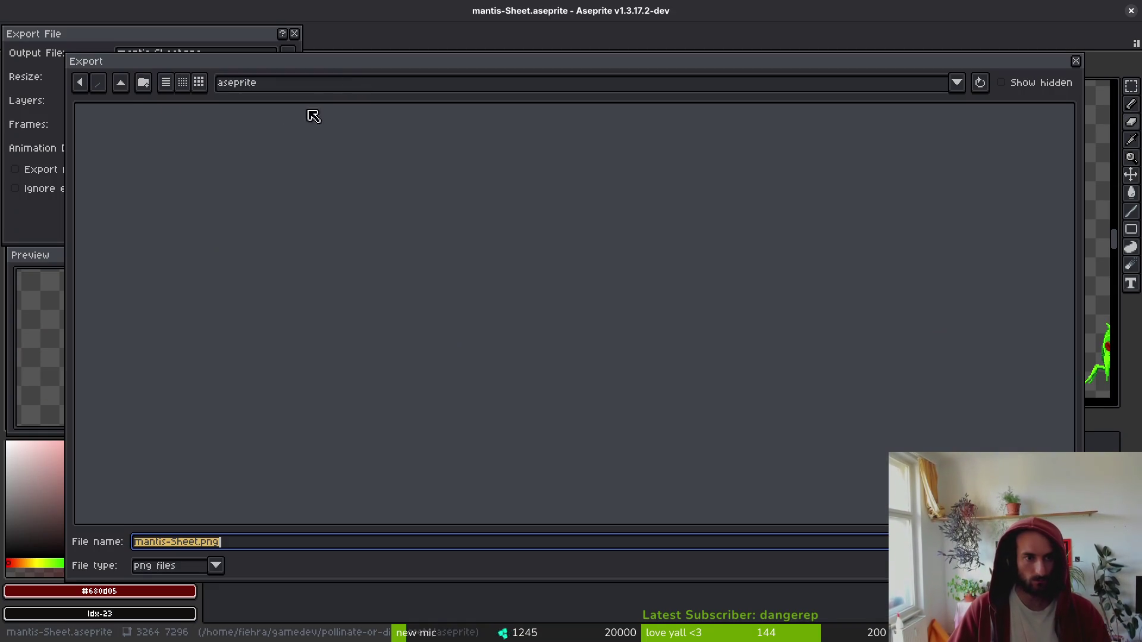
left_click(121, 82)
double_click(116, 147)
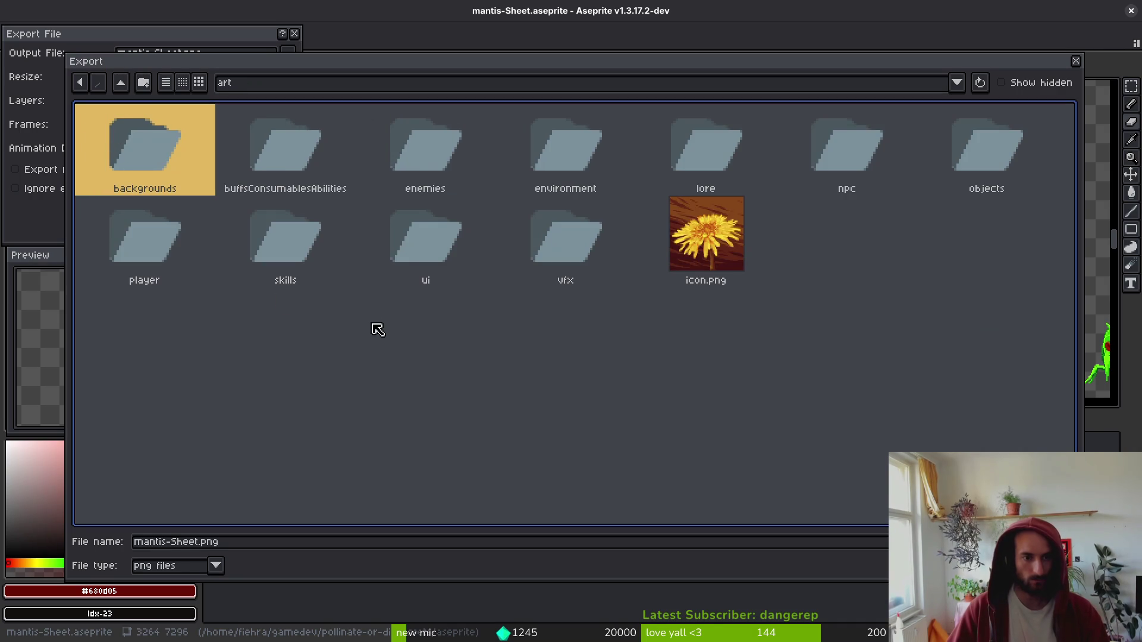
left_click(420, 134)
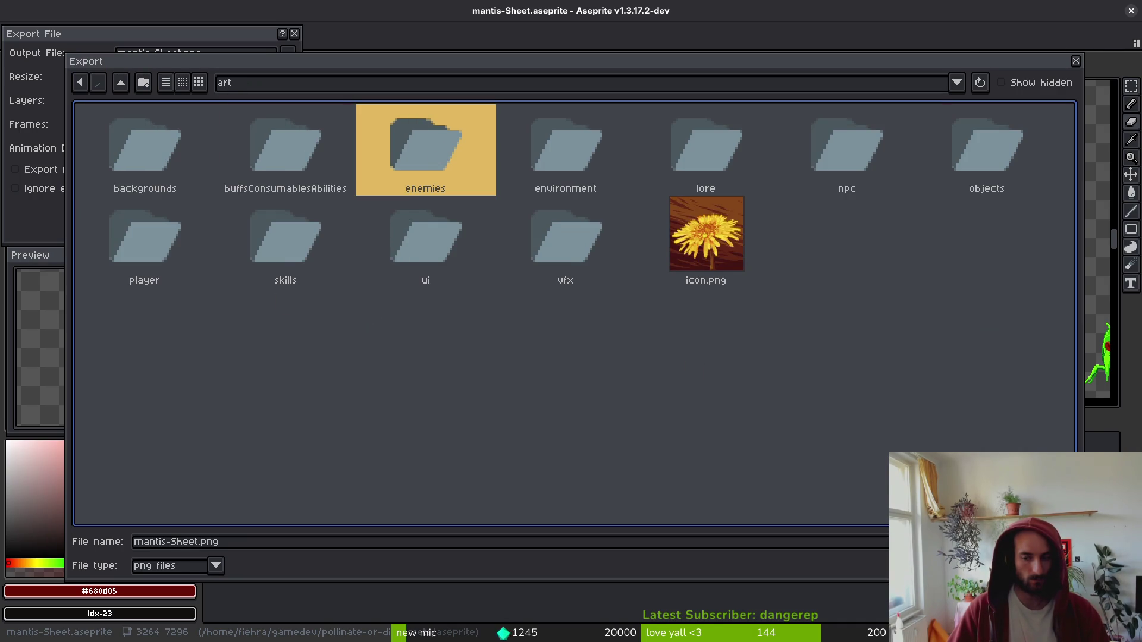
key("Return")
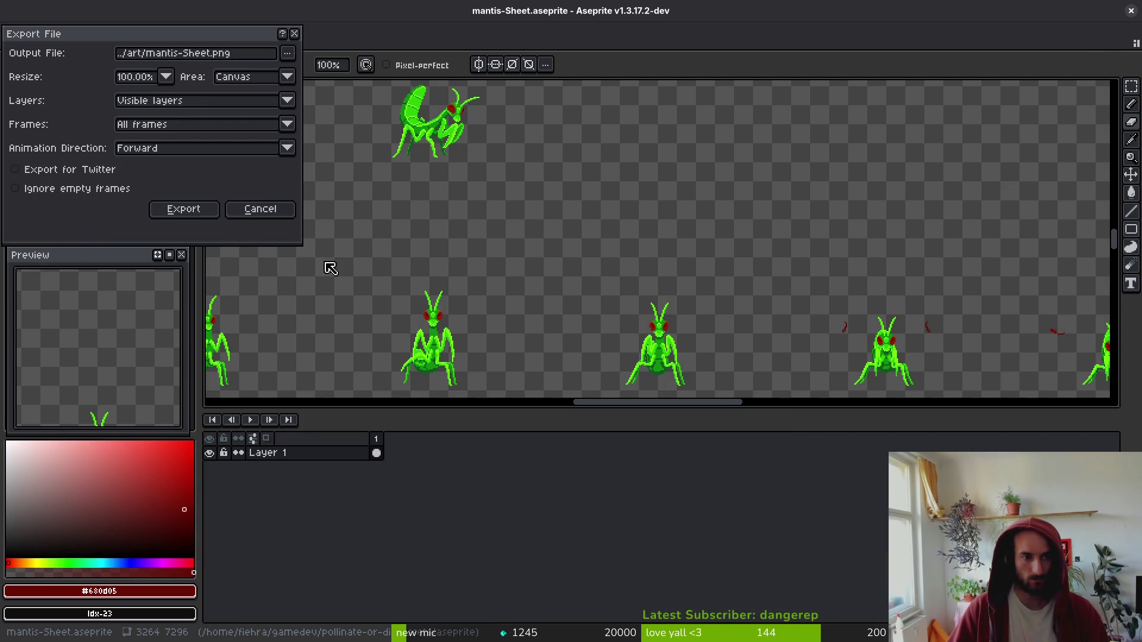
key("Return")
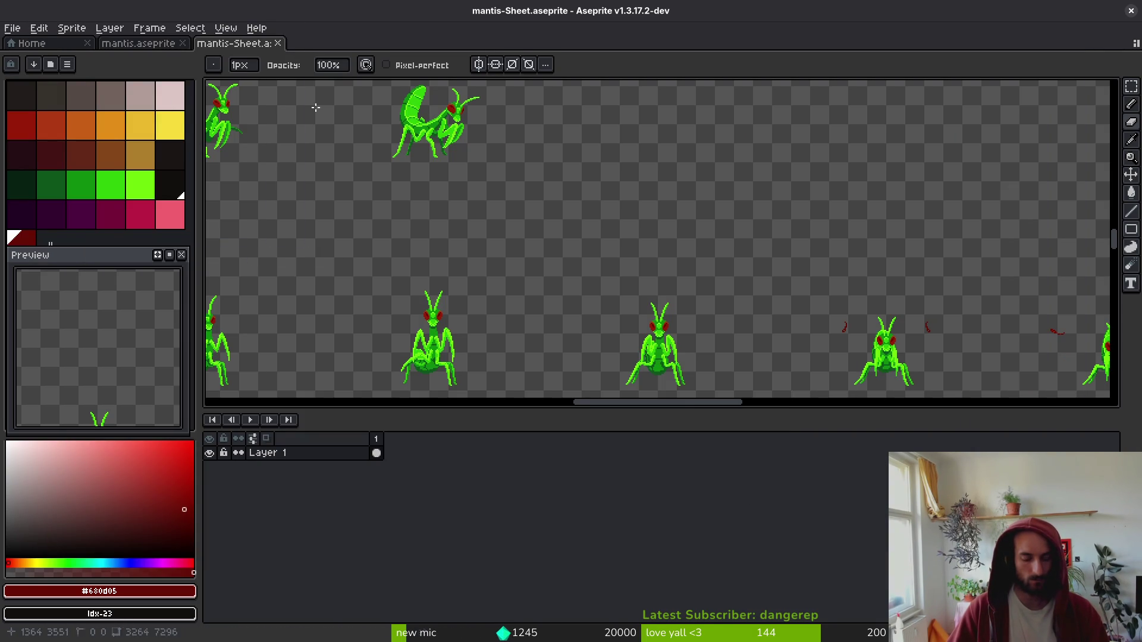
- Select art/enemies/mantis-Sheet.png as the output, confirm the overwrite, and export
key("ctrl+alt+shift+s")
left_click(288, 52)
left_click(301, 71)
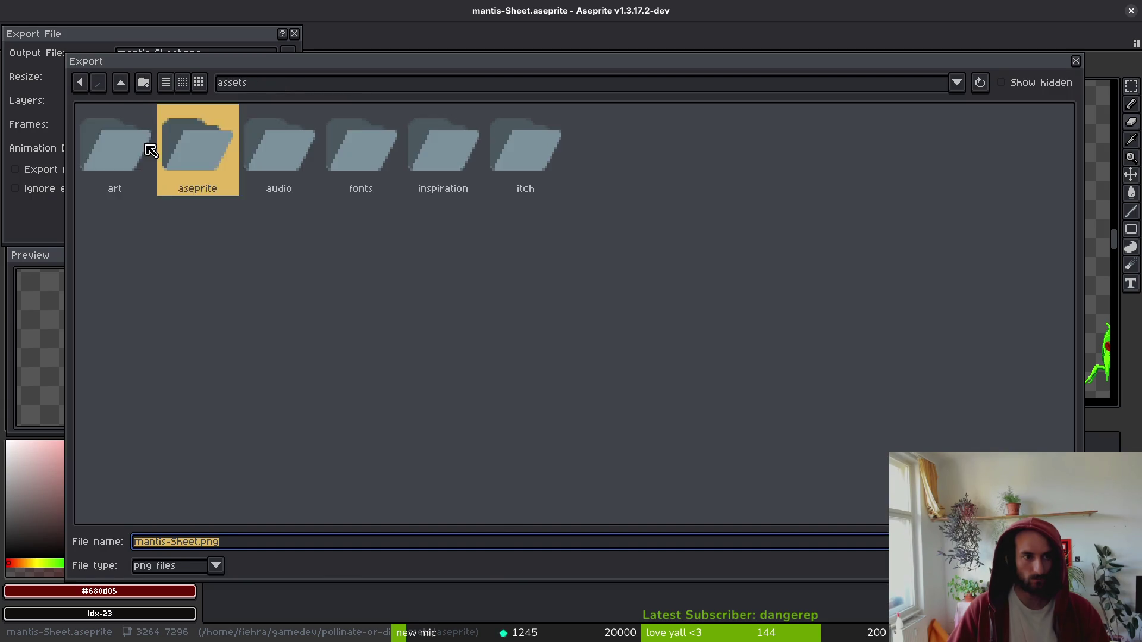
double_click(151, 150)
double_click(446, 148)
left_click(973, 227)
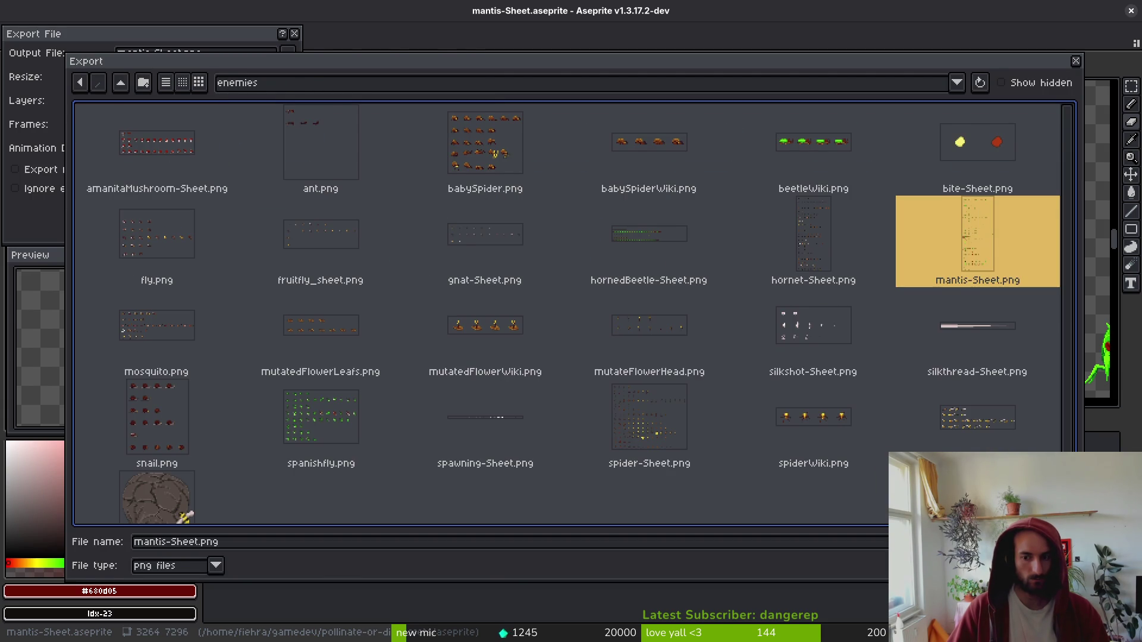
key("Return")
key("Return")
key("Return")
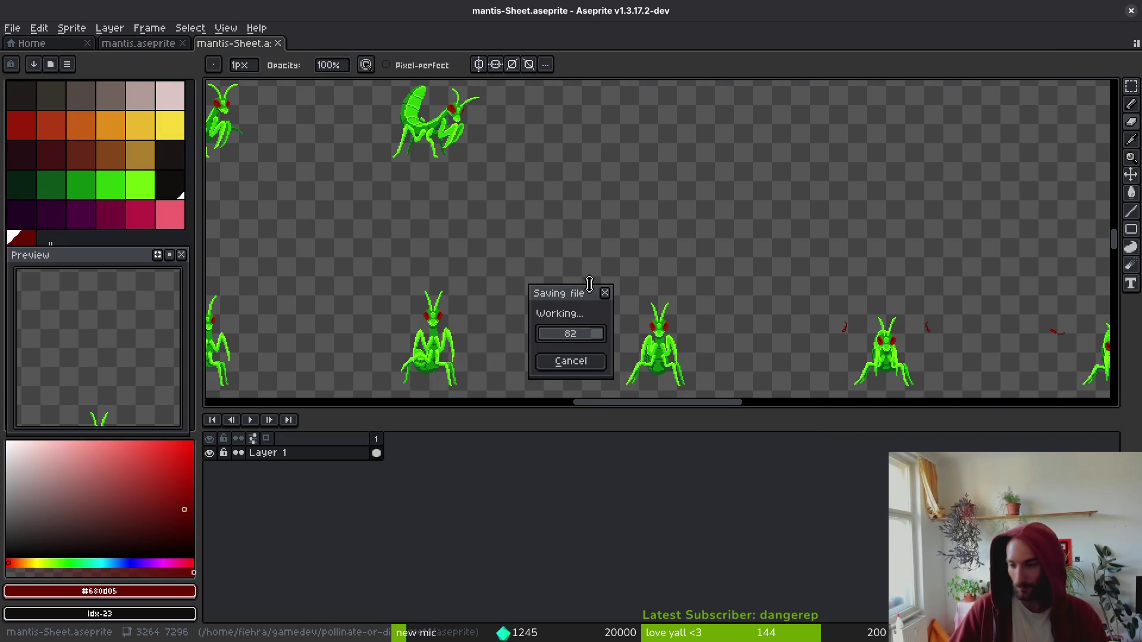
key("alt+Tab")
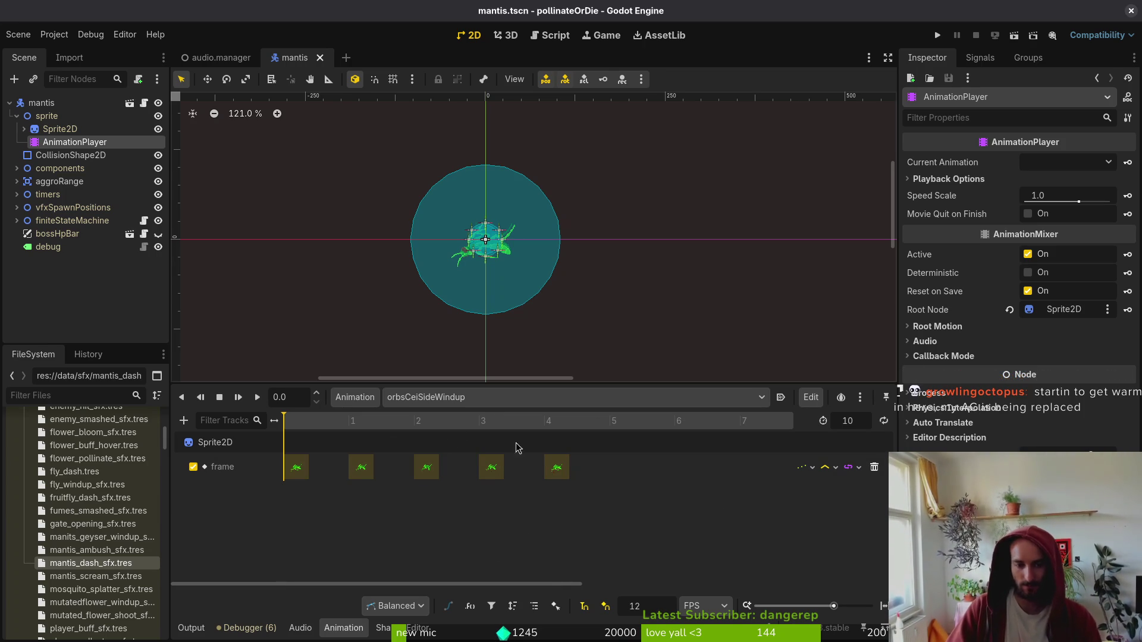
- Key seven more sprite frames on the Sprite2D frame track and save the mantis scene
left_click(68, 129)
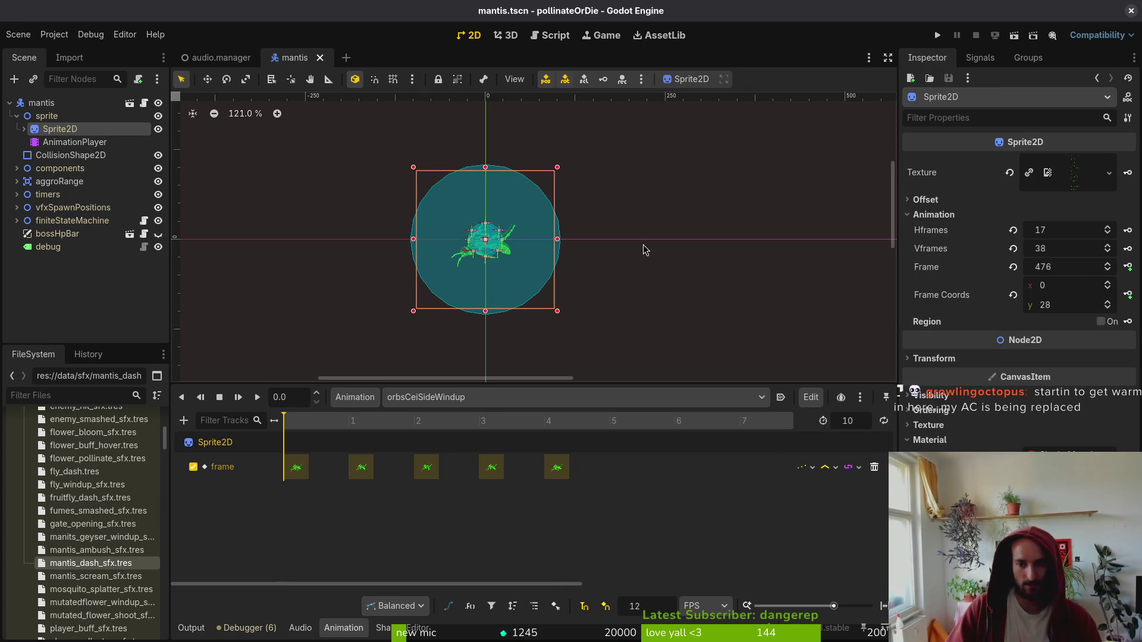
left_click(1128, 268)
left_click(1129, 268)
left_click(1129, 268)
left_click(1129, 268)
left_click(1128, 268)
left_click(1129, 268)
left_click(1129, 268)
left_click(1128, 268)
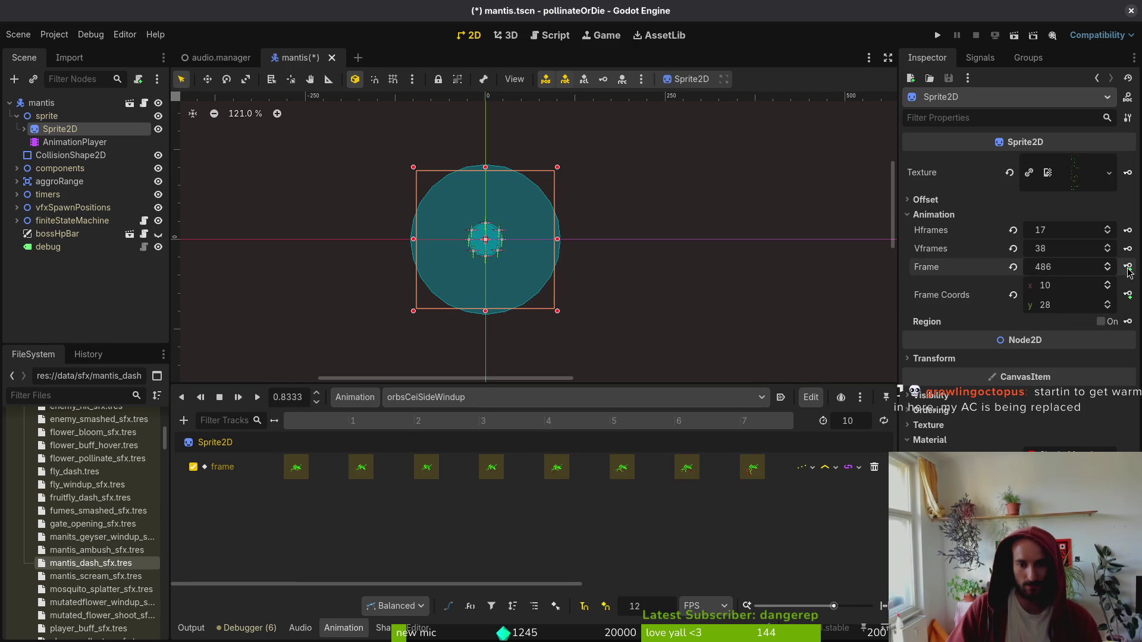
left_click(1128, 267)
left_click(1128, 267)
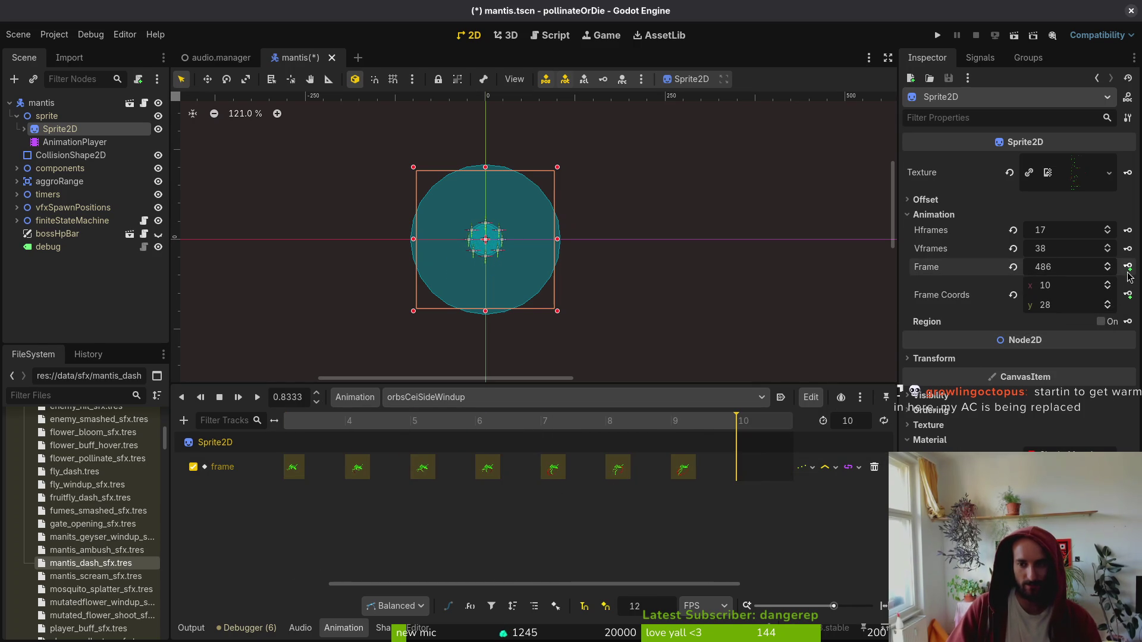
key("ctrl+s")
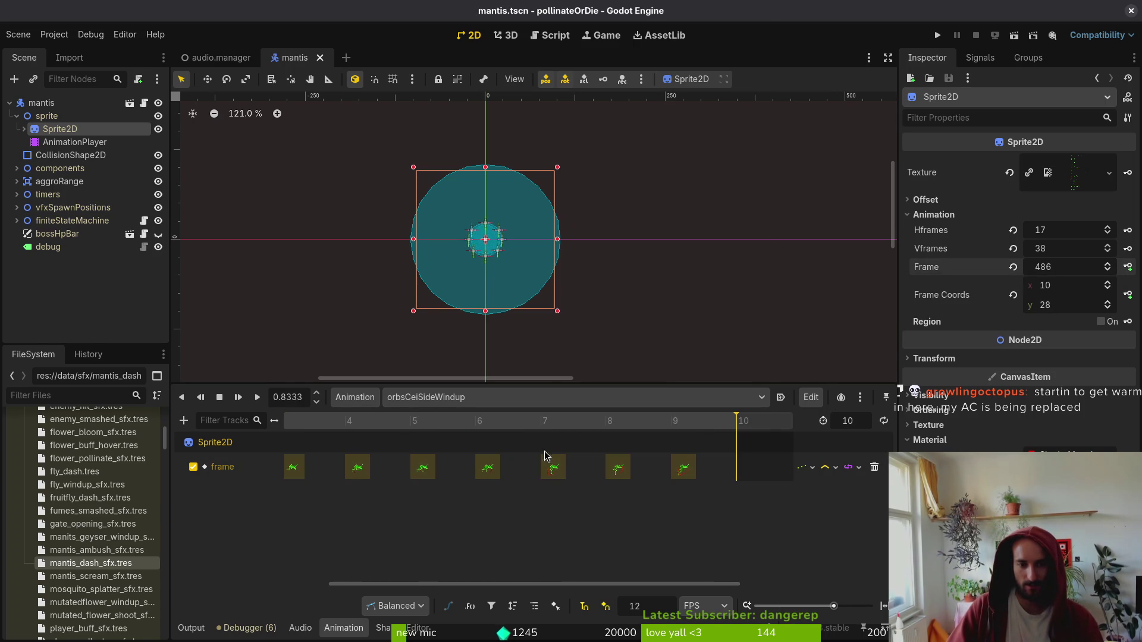
- Switch to the orbsCeiWindup animation, set its length to 10, and save
left_click(421, 397)
left_click(530, 531)
key("ctrl+s")
type("10")
key("Return")
key("ctrl+s")
- Key six more sprite frames into orbsCeiWindup, including the final key, and save
left_click(1132, 270)
left_click(1132, 270)
left_click(1133, 270)
left_click(1133, 270)
left_click(1132, 270)
left_click(1133, 270)
left_click(1133, 270)
left_click(1132, 270)
left_click(1133, 270)
left_click(422, 498)
key("ctrl+s")
scroll(422, 498, "right", 4)
scroll(423, 498, "right", 1)
- Switch to the orbsDiaWindup animation and set its length to 10
left_click(424, 397)
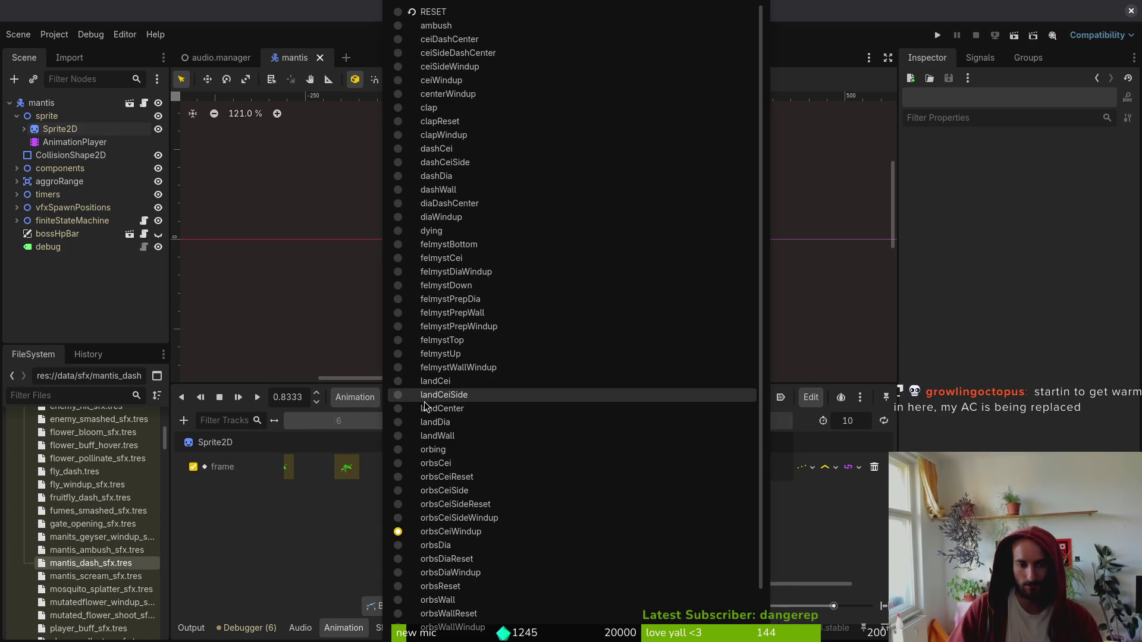
key("Escape")
left_click(428, 397)
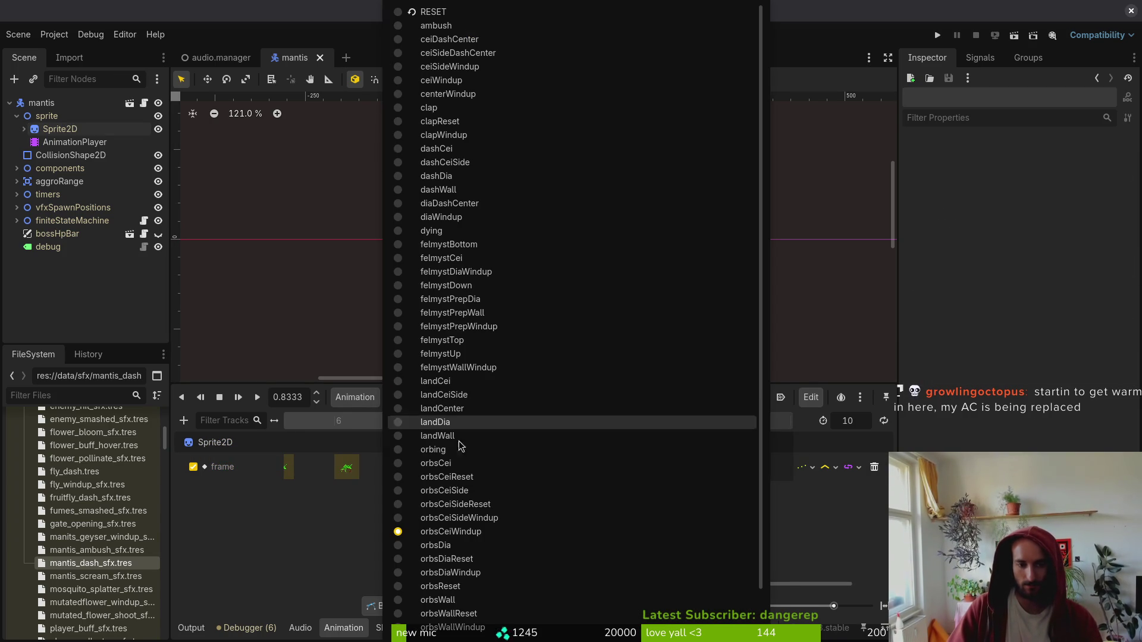
left_click(505, 521)
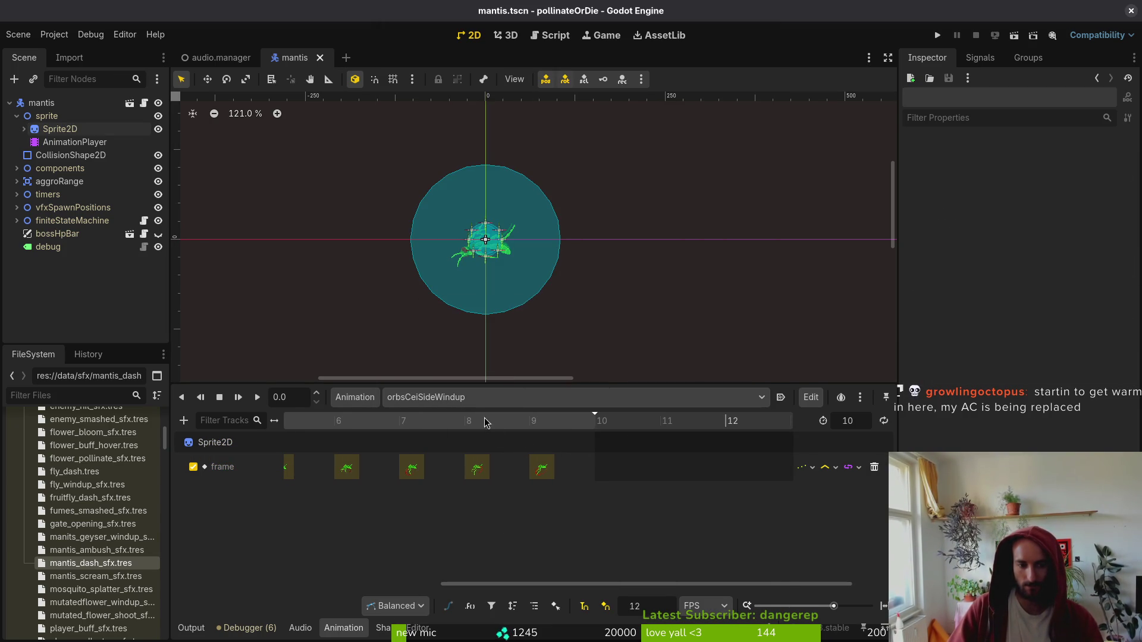
left_click(512, 397)
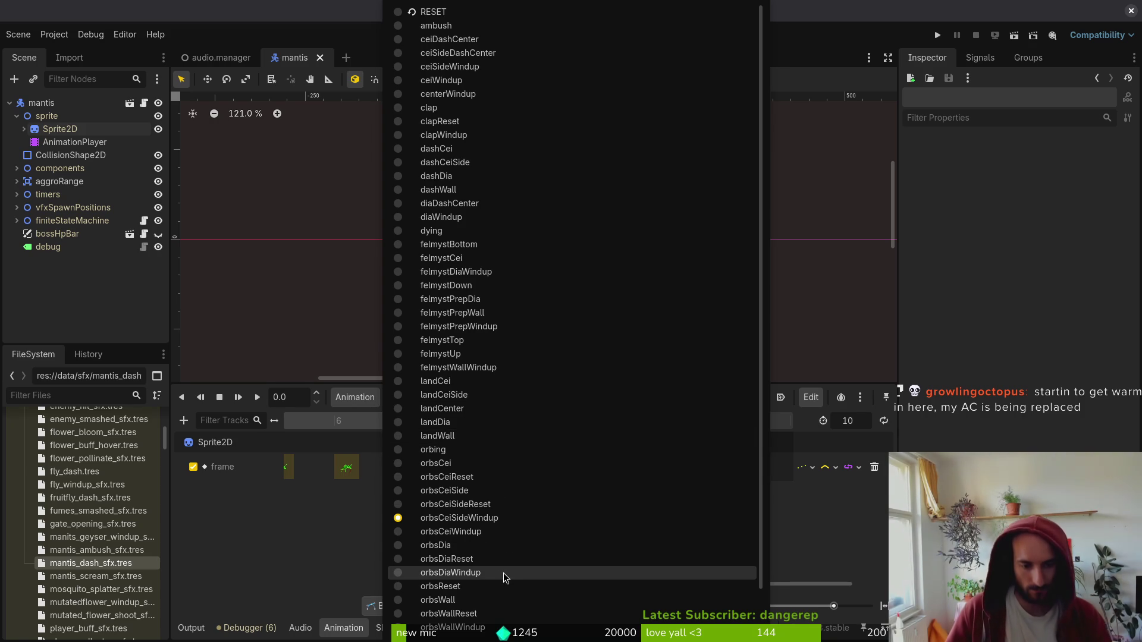
left_click(504, 572)
type("10")
key("Return")
- Key five sprite frames into orbsDiaWindup on the Sprite2D track and save the scene
left_click(59, 128)
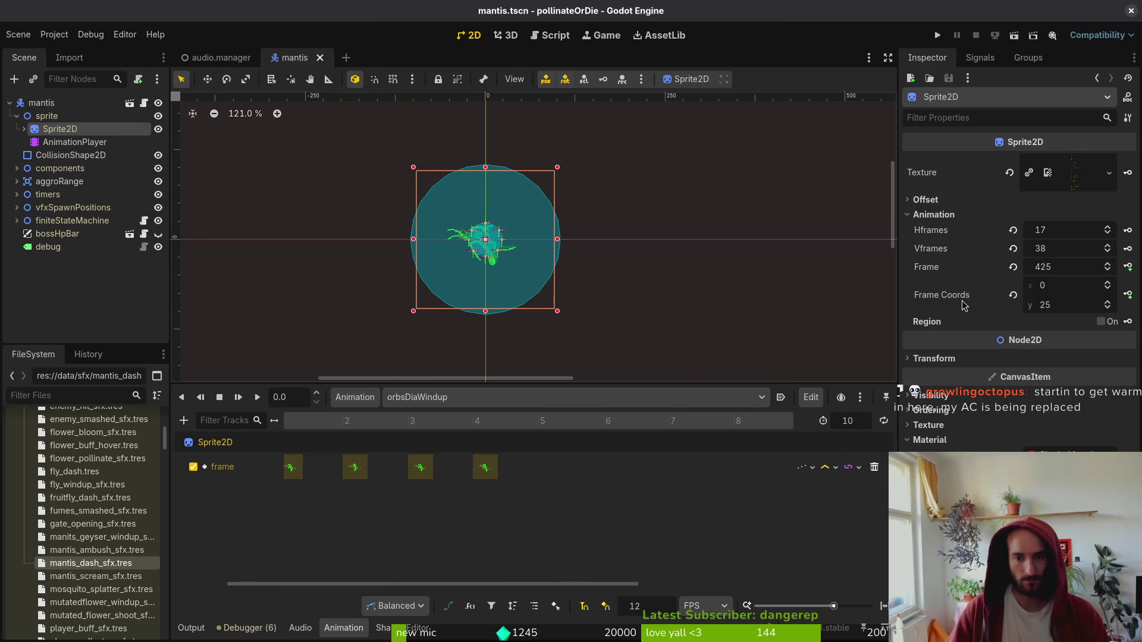
left_click(1130, 268)
left_click(1131, 268)
left_click(1130, 268)
left_click(1130, 268)
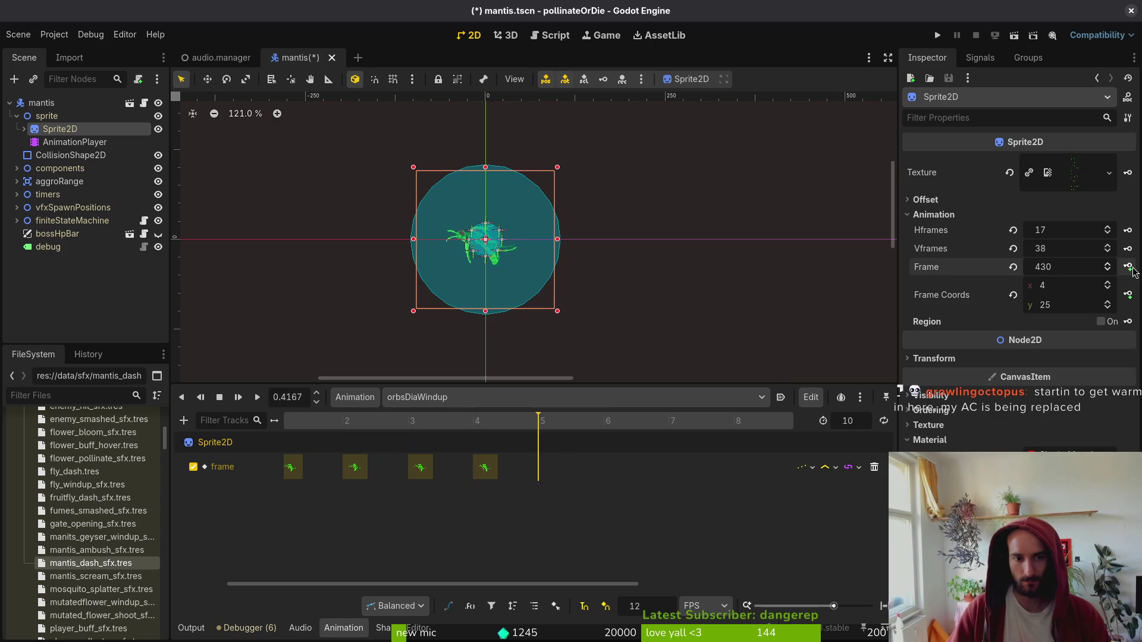
left_click(1131, 268)
left_click(1130, 268)
left_click(1130, 267)
left_click(1131, 268)
left_click(1130, 268)
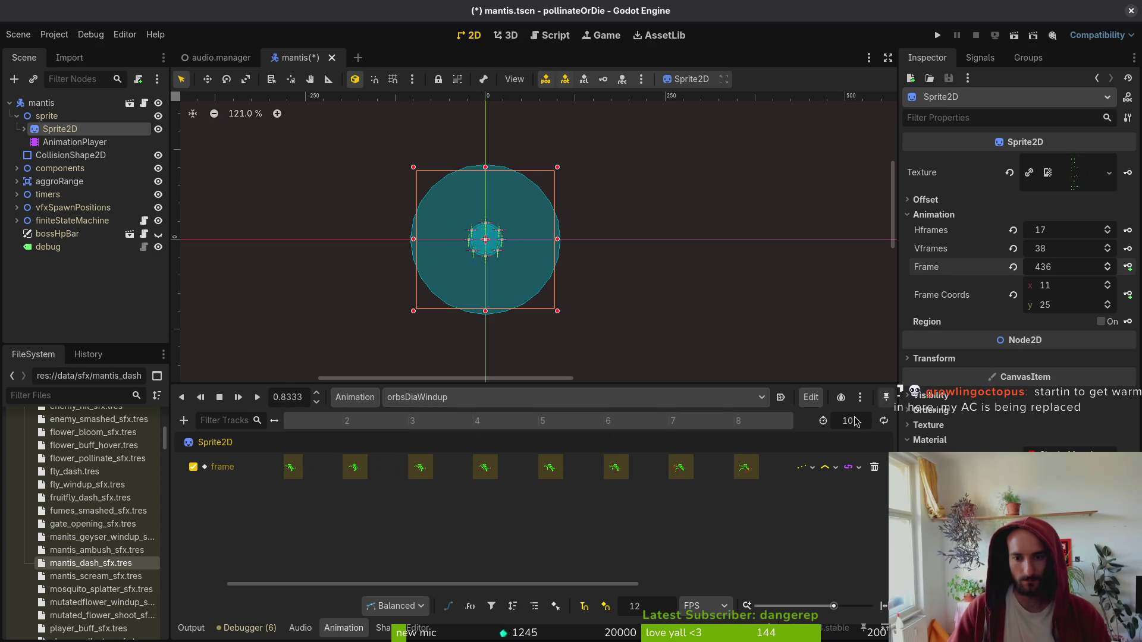
key("ctrl+s")
- Delete the stray frame key at time 10 and bring up the animation list
scroll(426, 499, "right", 5)
left_click(663, 463)
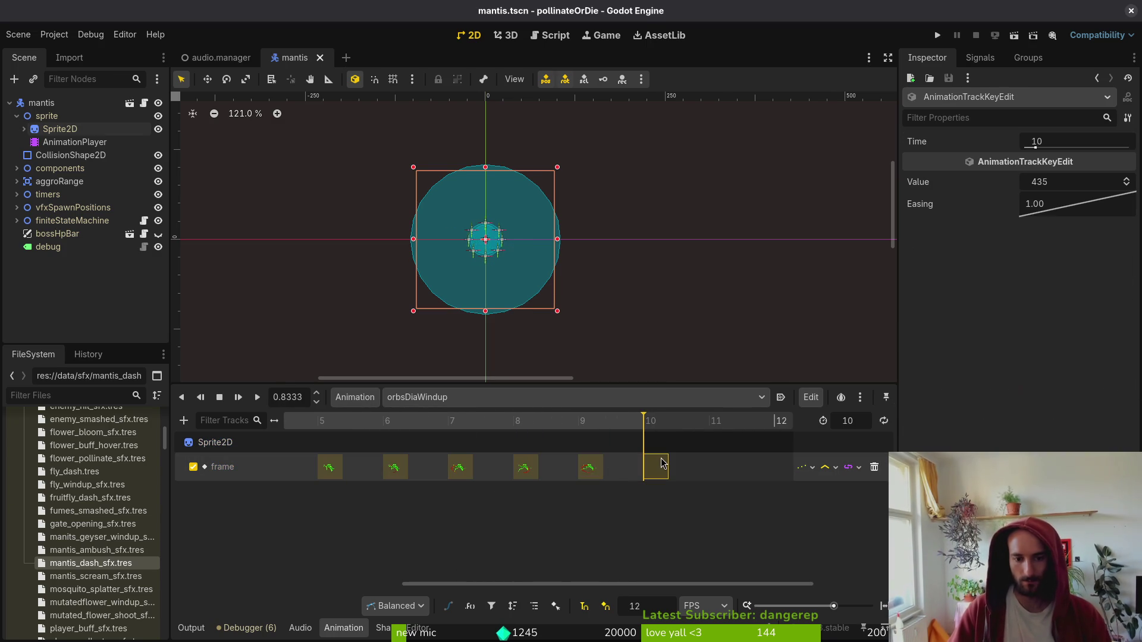
key("Delete")
left_click(429, 397)
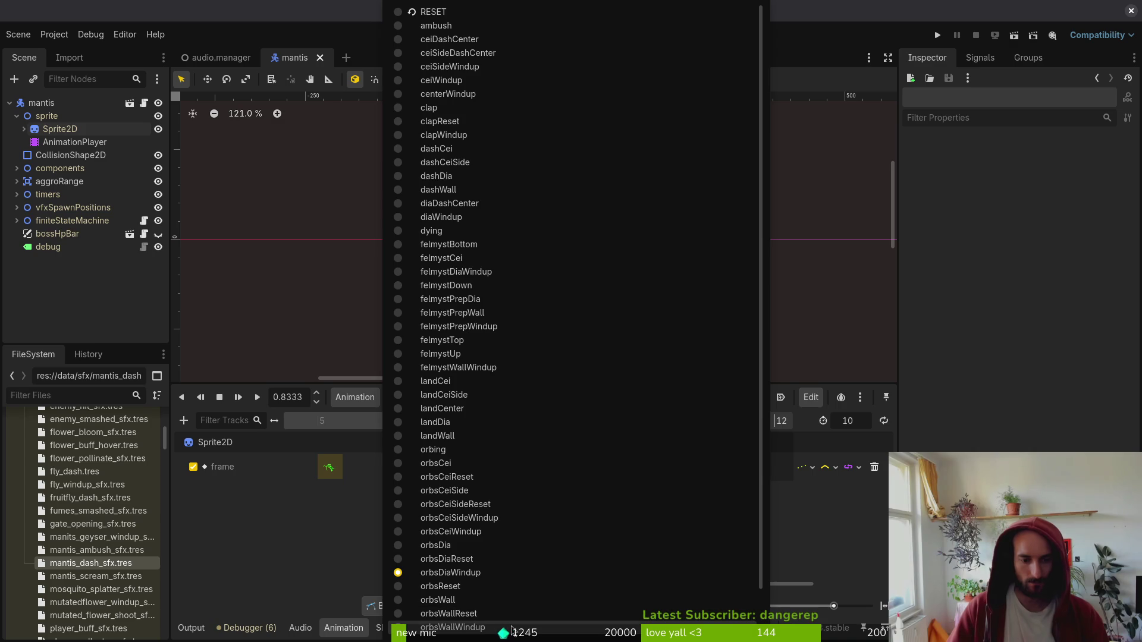
- Switch to the orbsWallWindup animation and set its length to 10
left_click(511, 628)
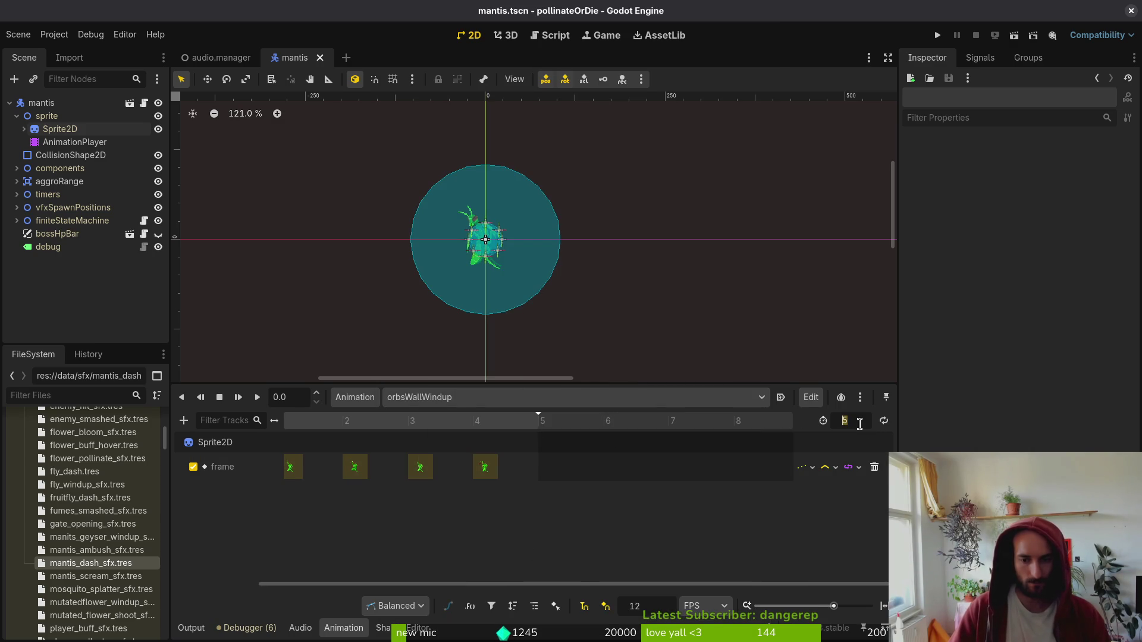
type("10")
key("Return")
scroll(618, 442, "down", 2)
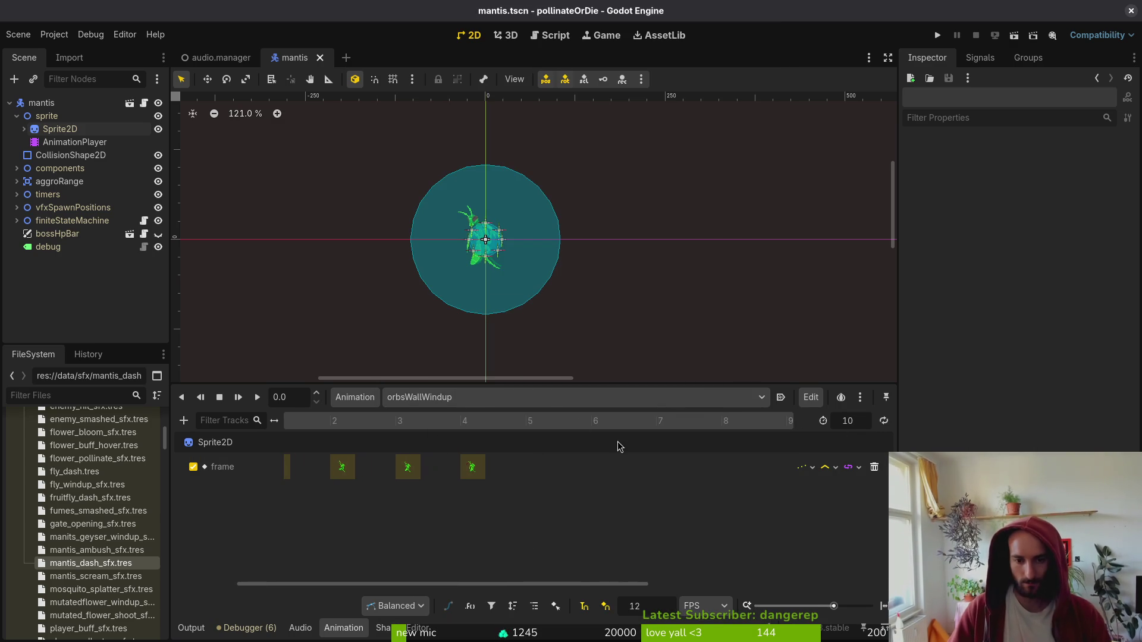
- Key Sprite2D frames through 384, save the mantis scene, and run the project
left_click(63, 129)
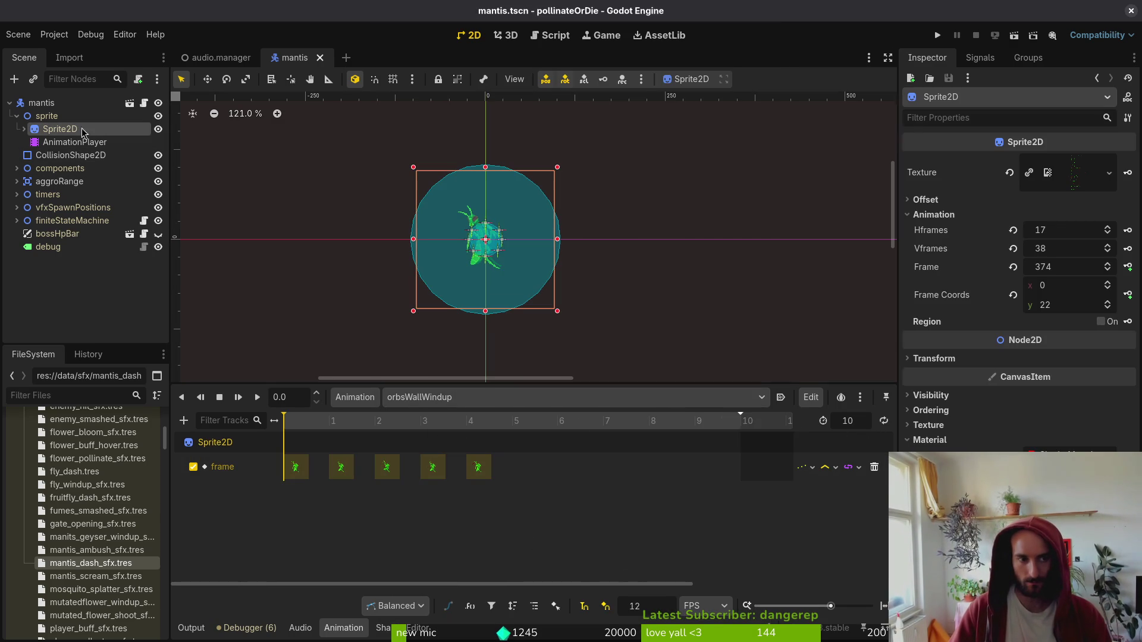
left_click(1129, 268)
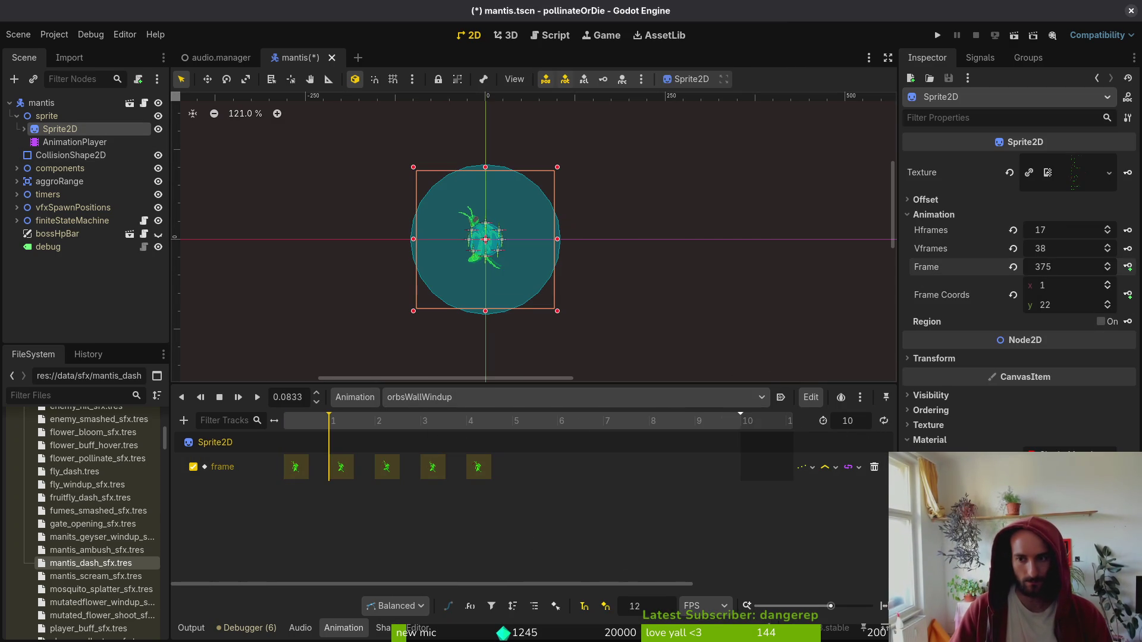
triple_click(1129, 268)
double_click(1128, 268)
double_click(1129, 267)
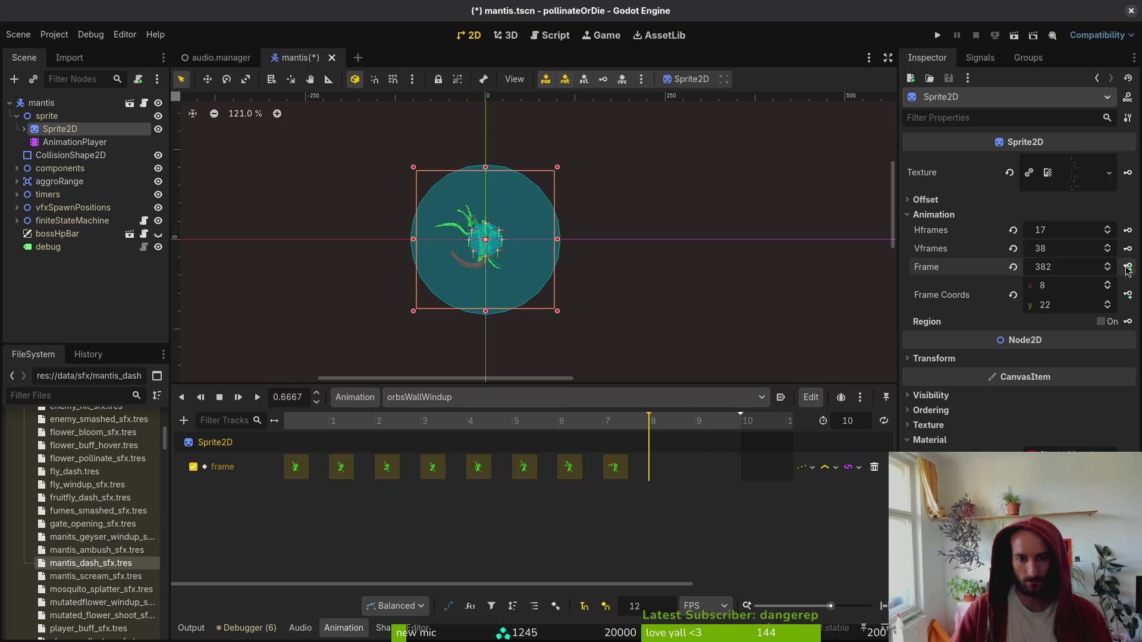
double_click(1128, 267)
key("ctrl+s")
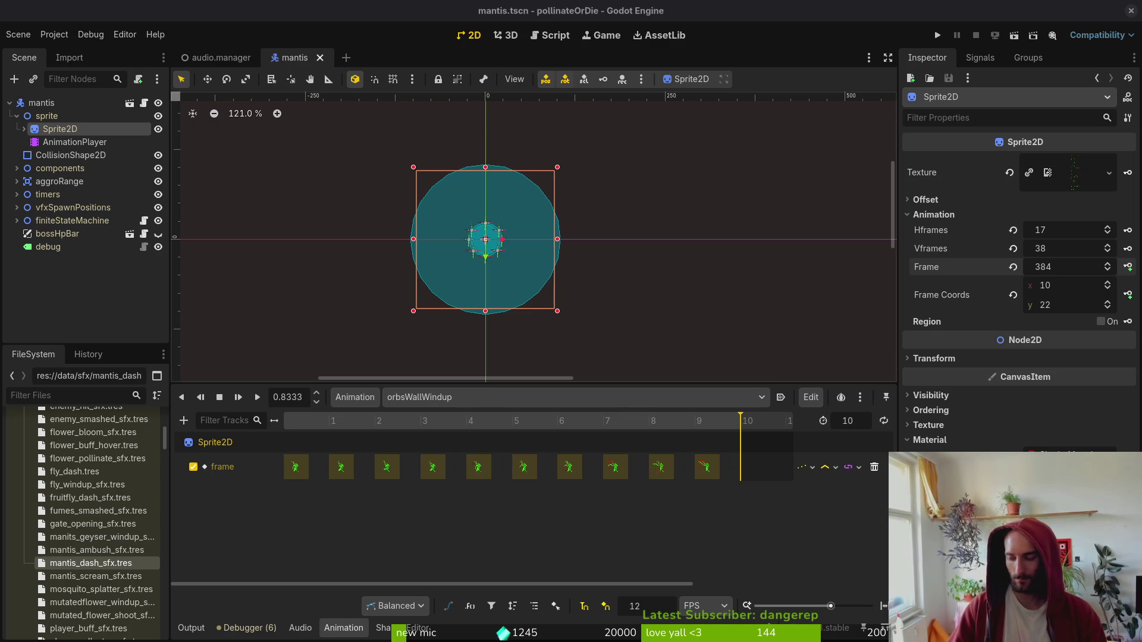
left_click(938, 35)
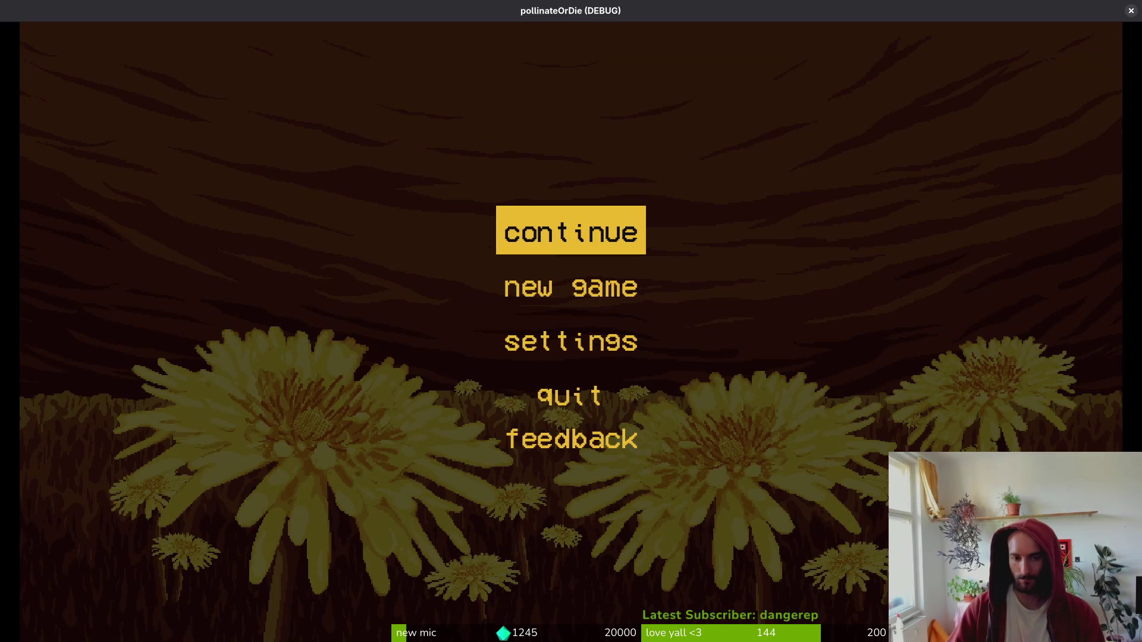
- Load the mantis boss level from the debug level-select menu
key("Return")
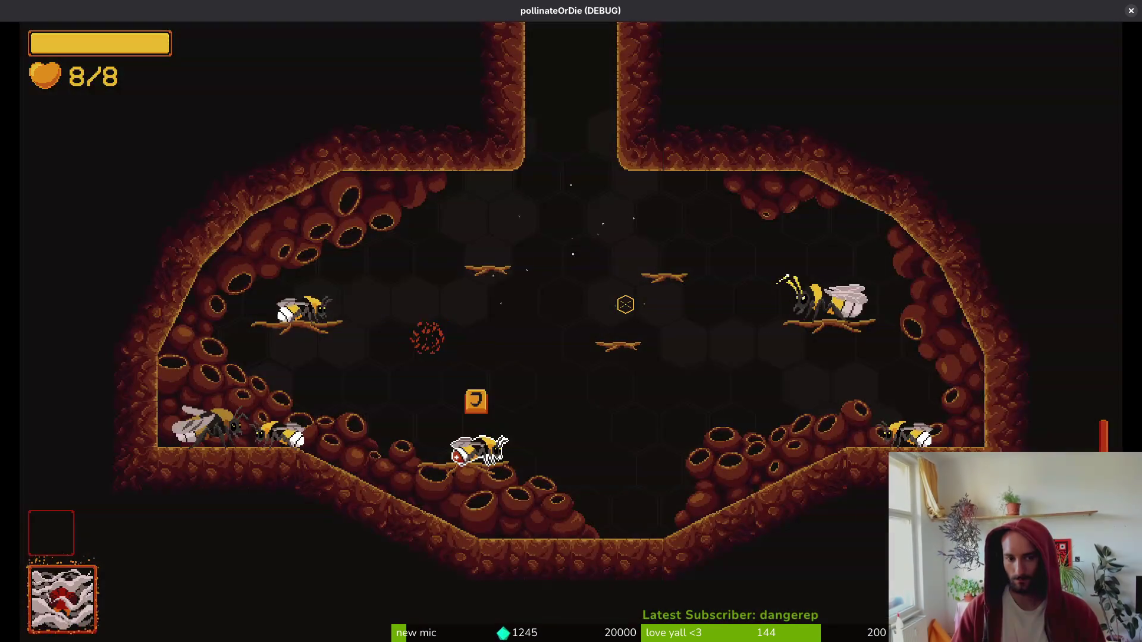
key("Escape")
key("Down")
key("Return")
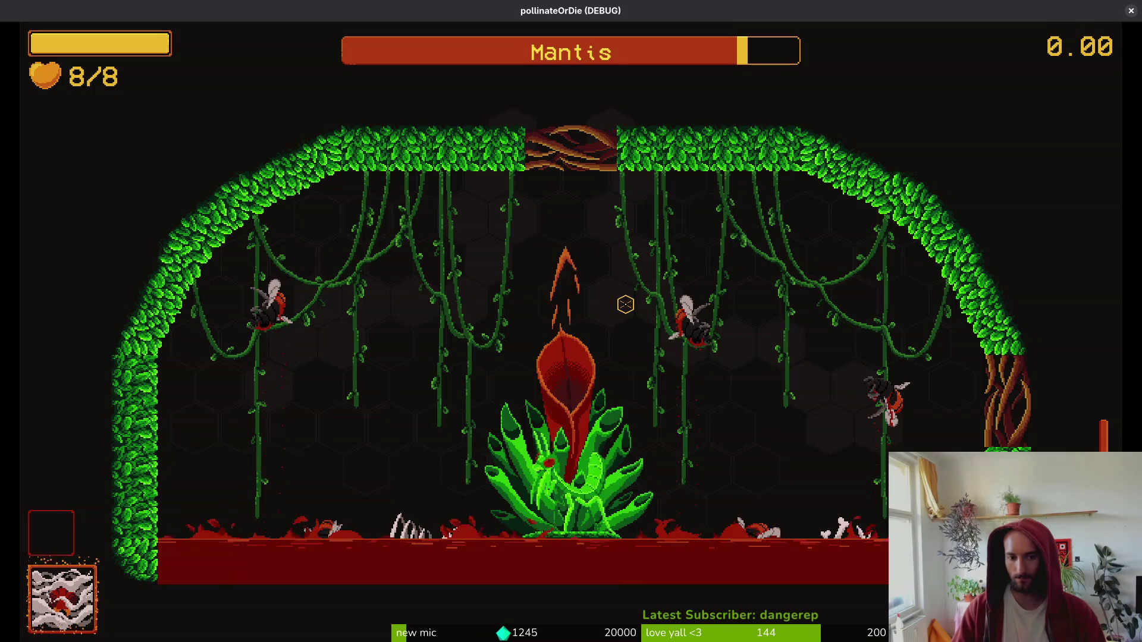
- Fly the bee around the arena with WASD, dodging and slashing at the mantis
key("a")
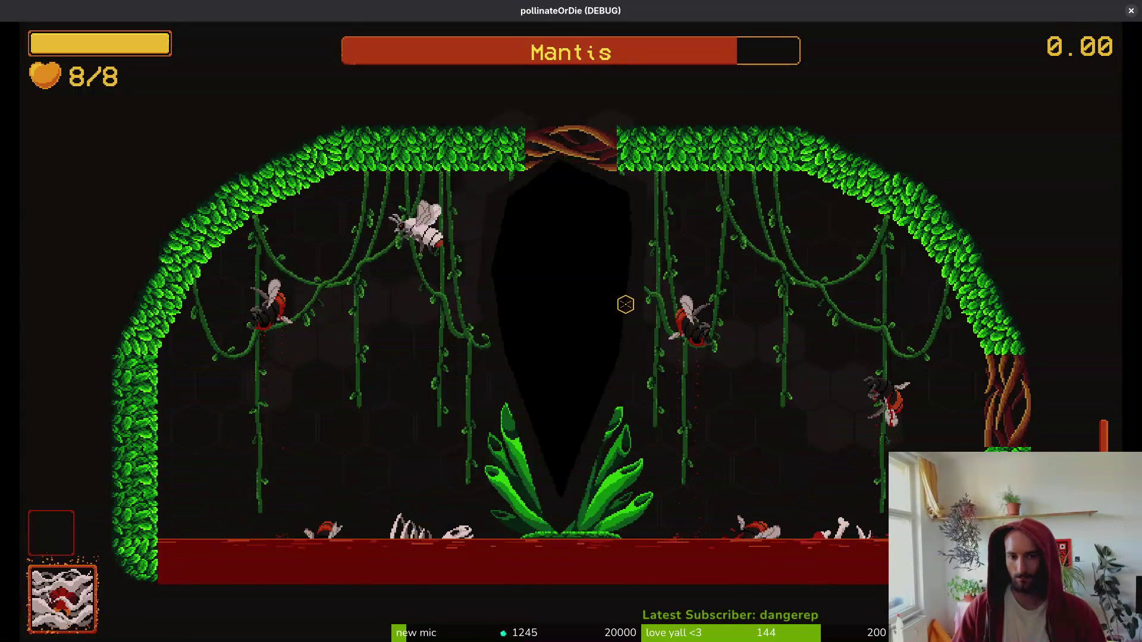
key("s")
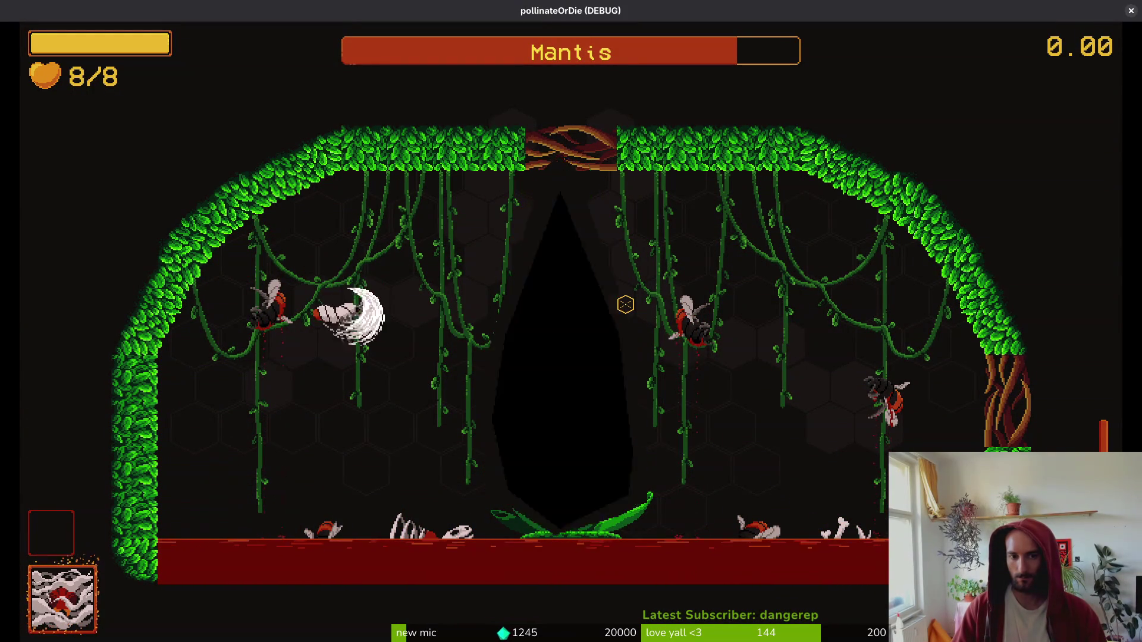
key("d")
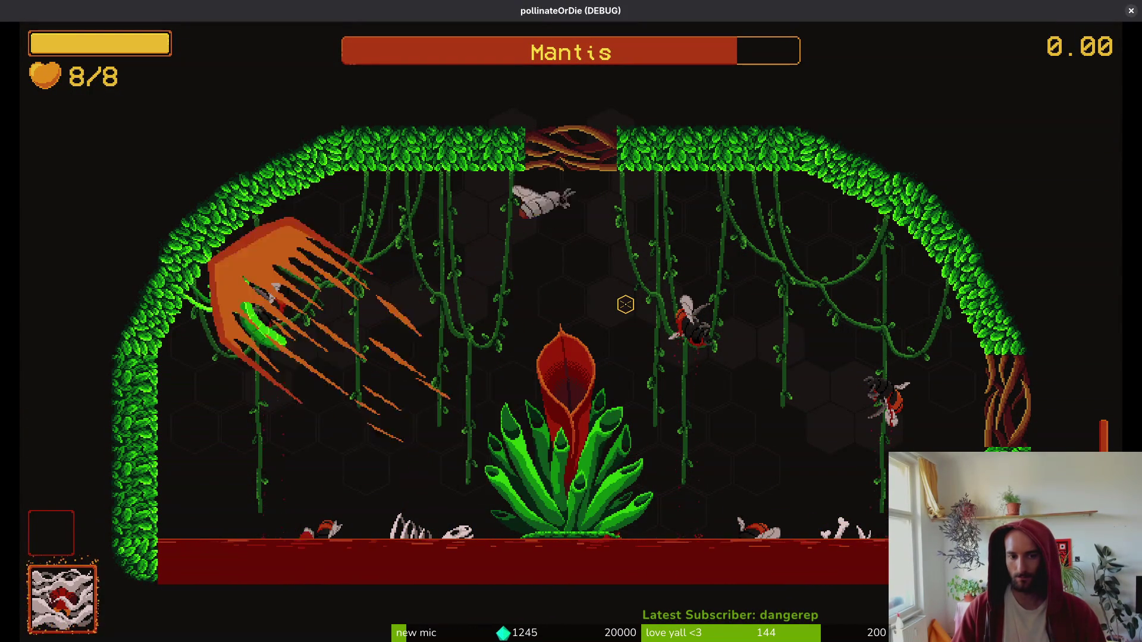
key("d")
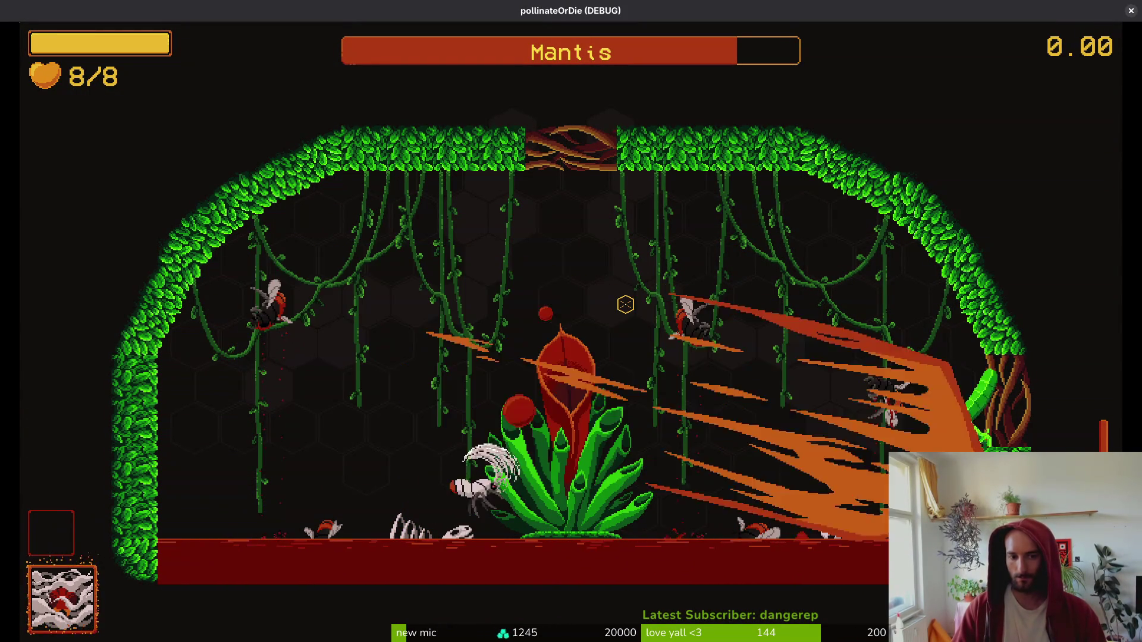
key("w")
key("s")
key("a")
key("d")
key("w")
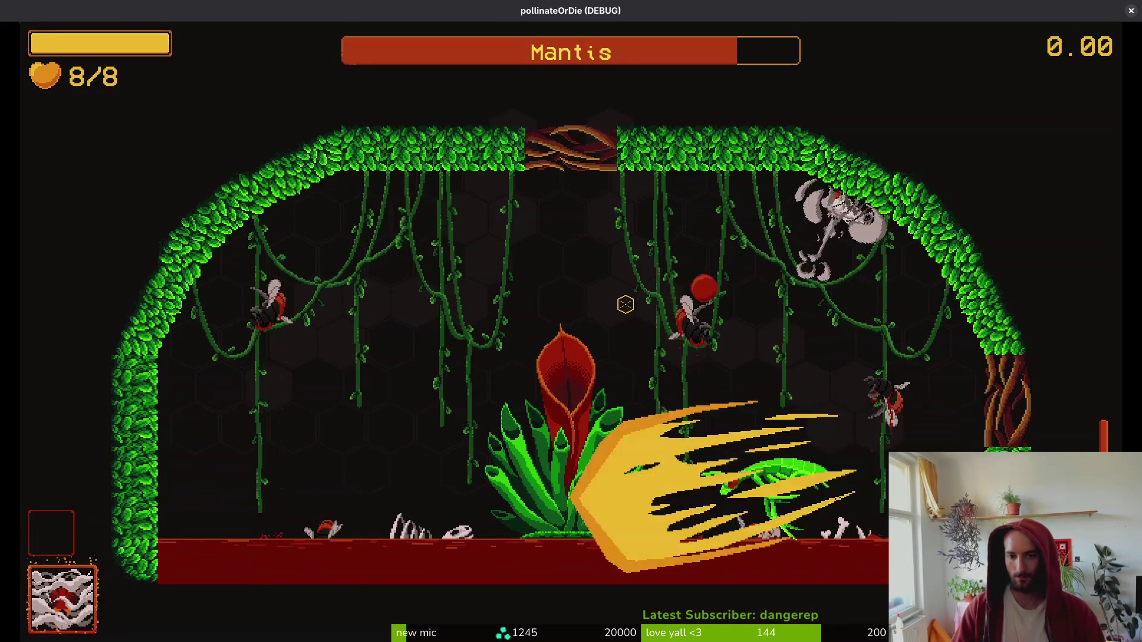
key("s")
left_click(625, 304)
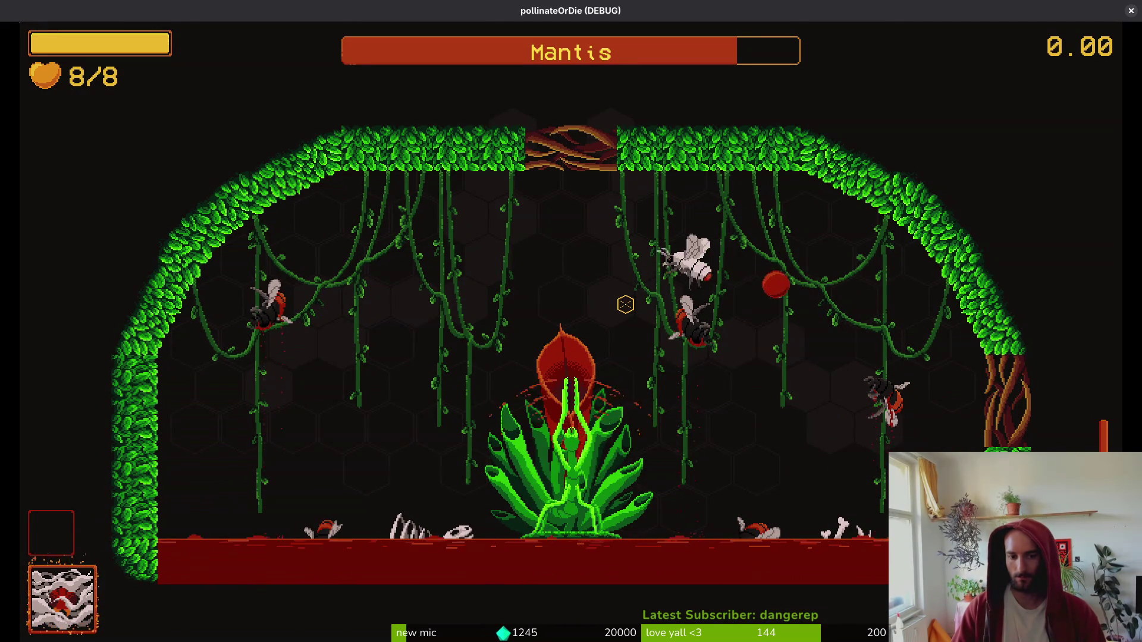
key("w")
key("a")
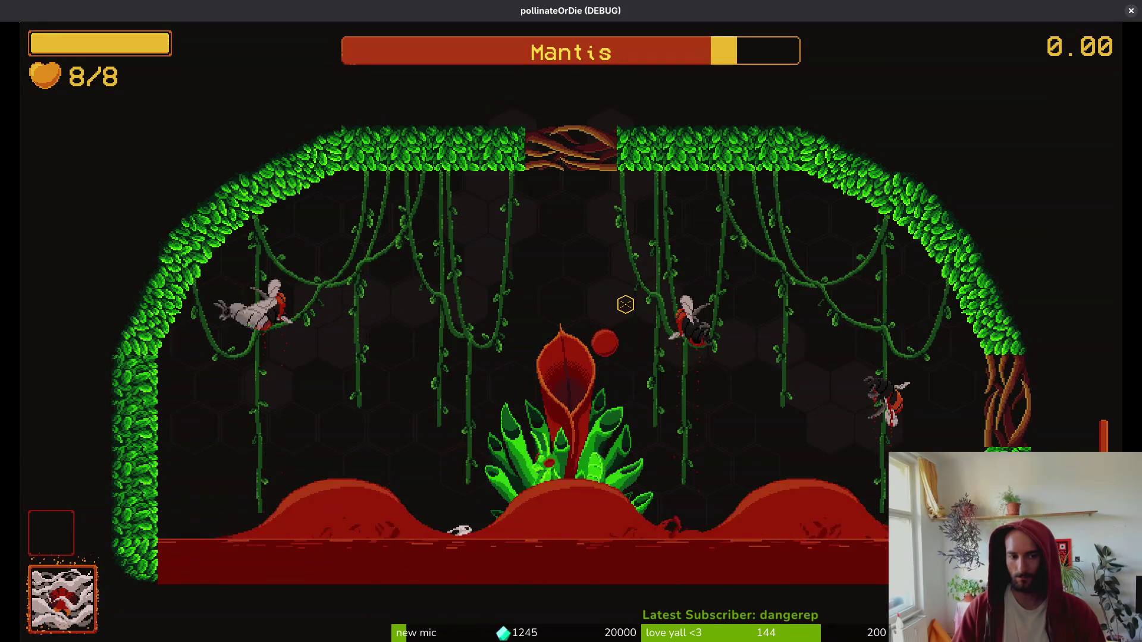
- Keep dodging and dash-slashing the mantis, then pause the game and return to Aseprite
left_click(625, 304)
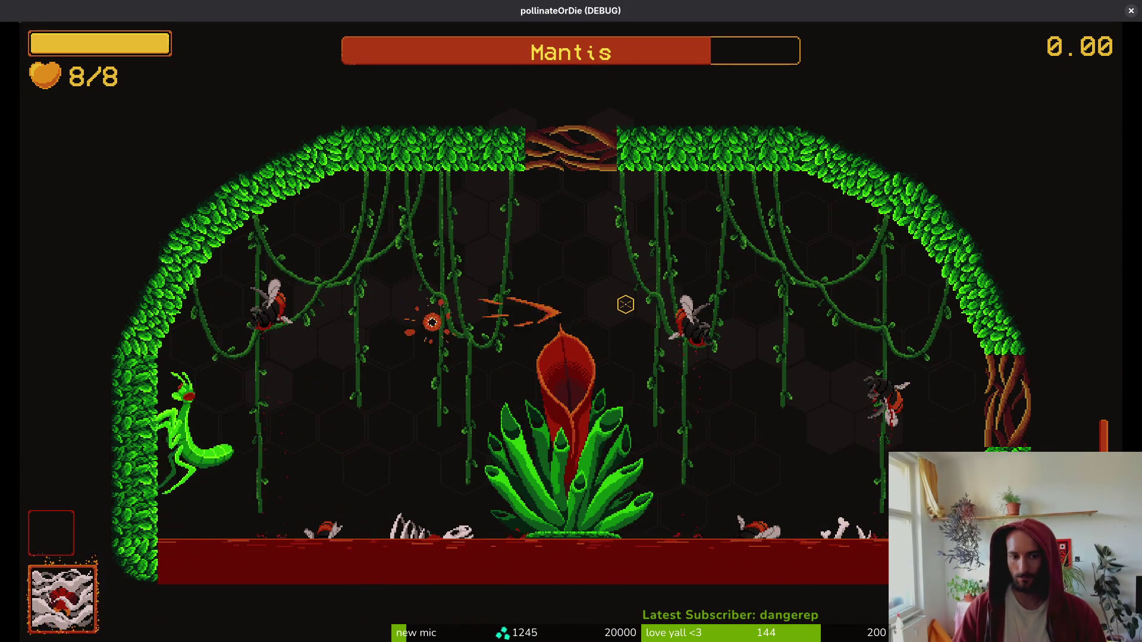
key("d")
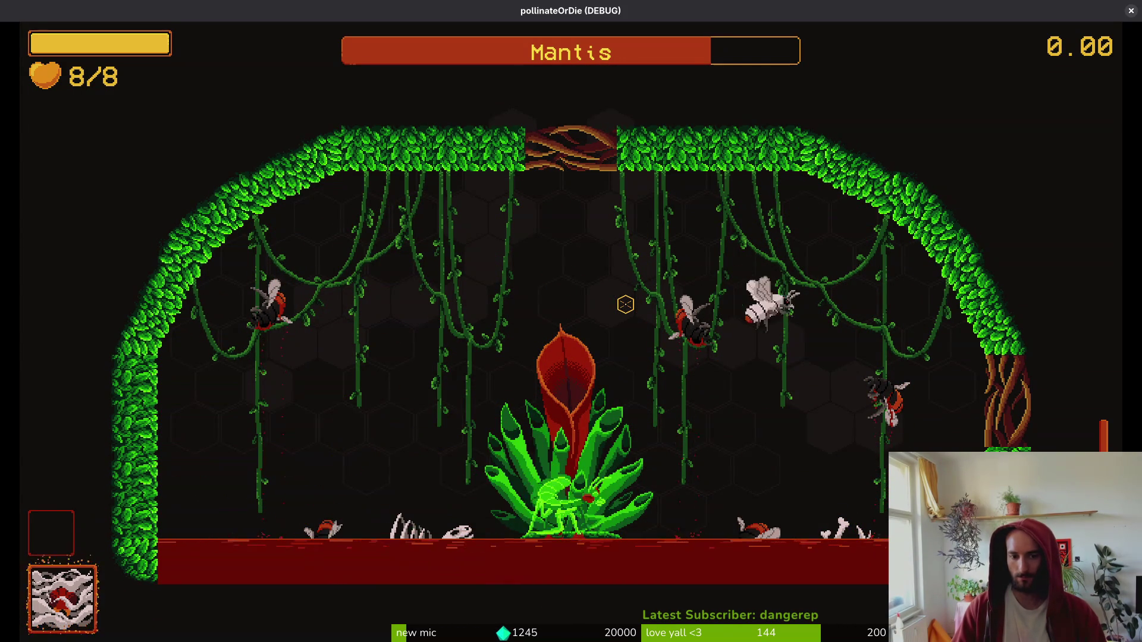
key("w")
key("a")
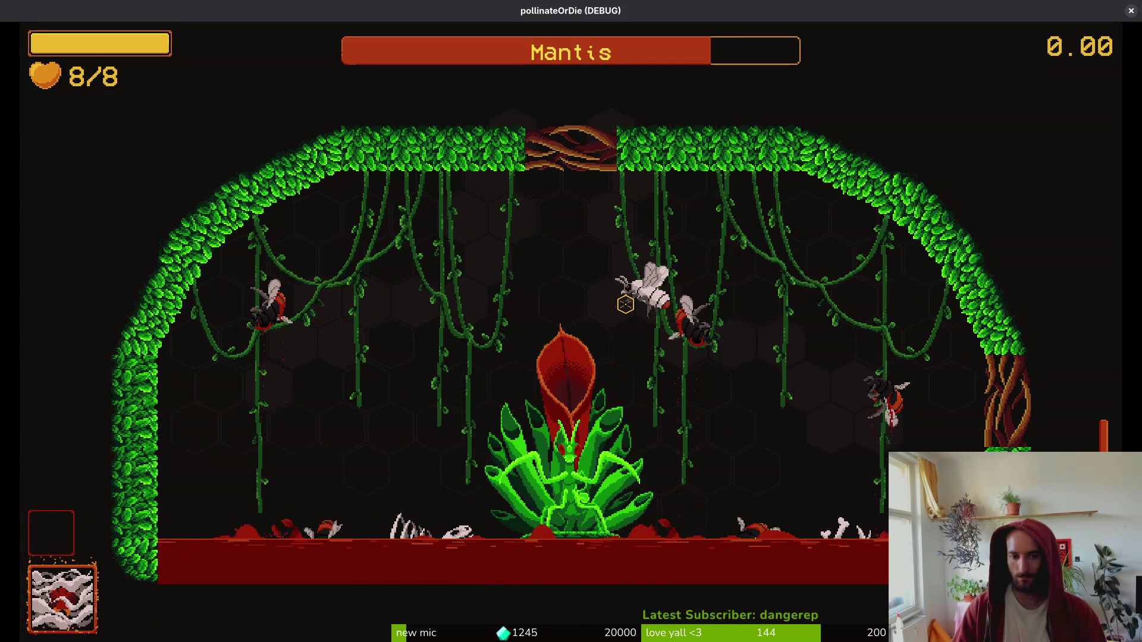
key("a")
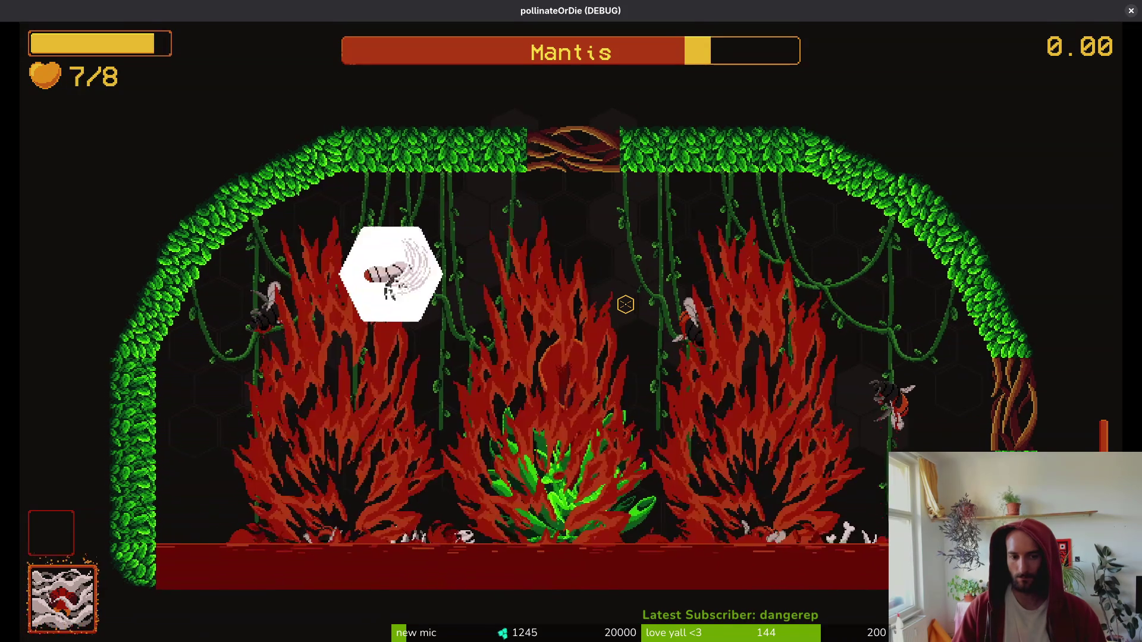
key("s")
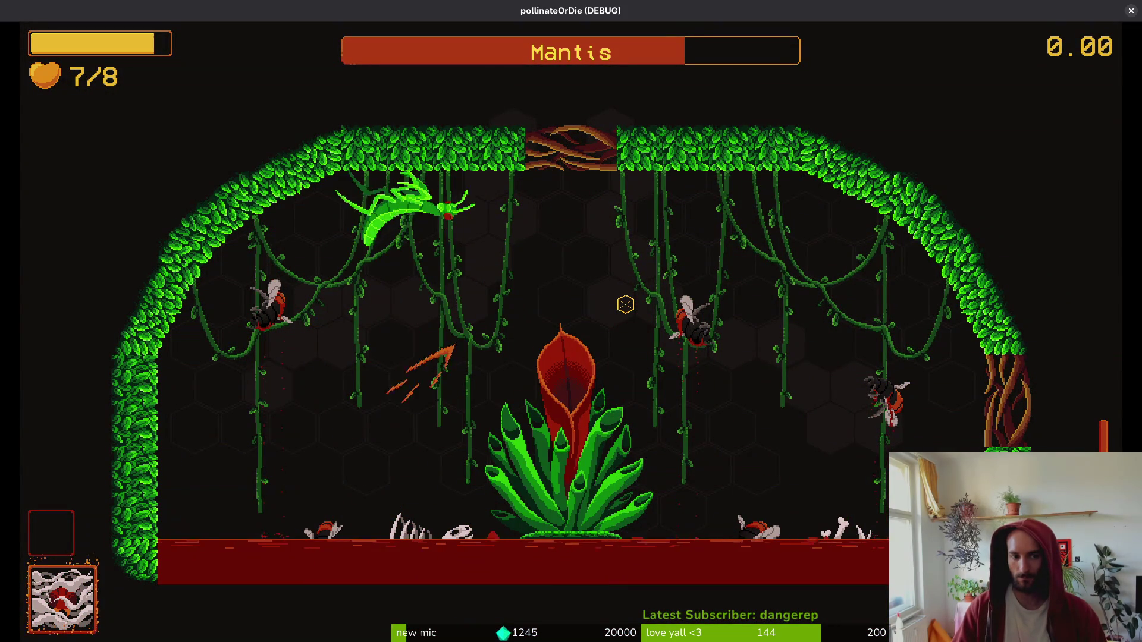
key("a")
key("a")
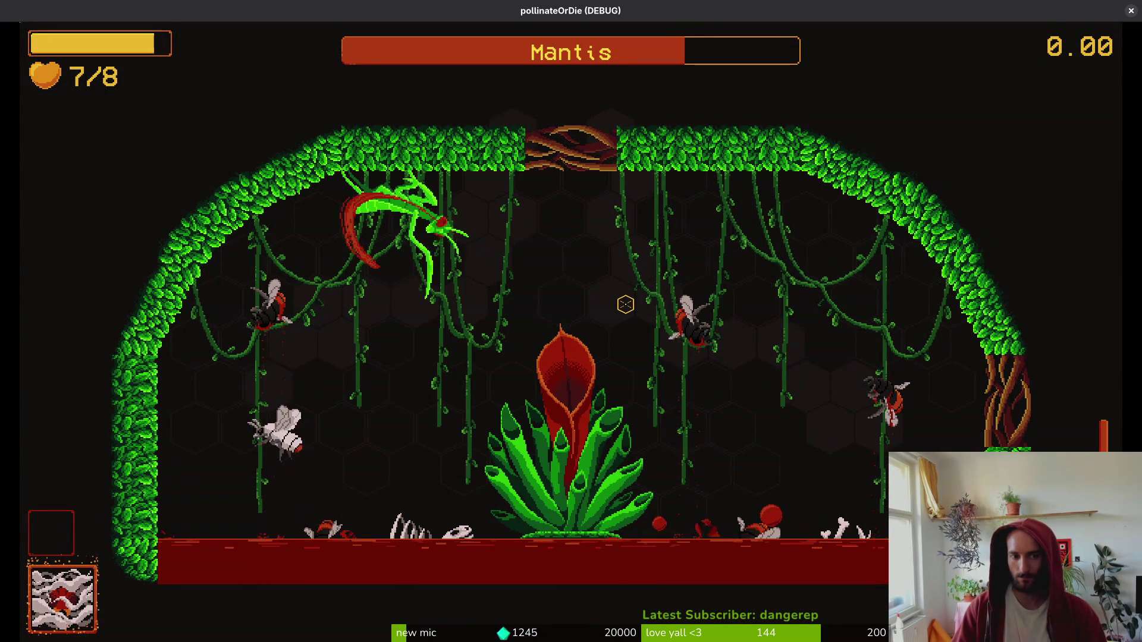
key("d")
key("w")
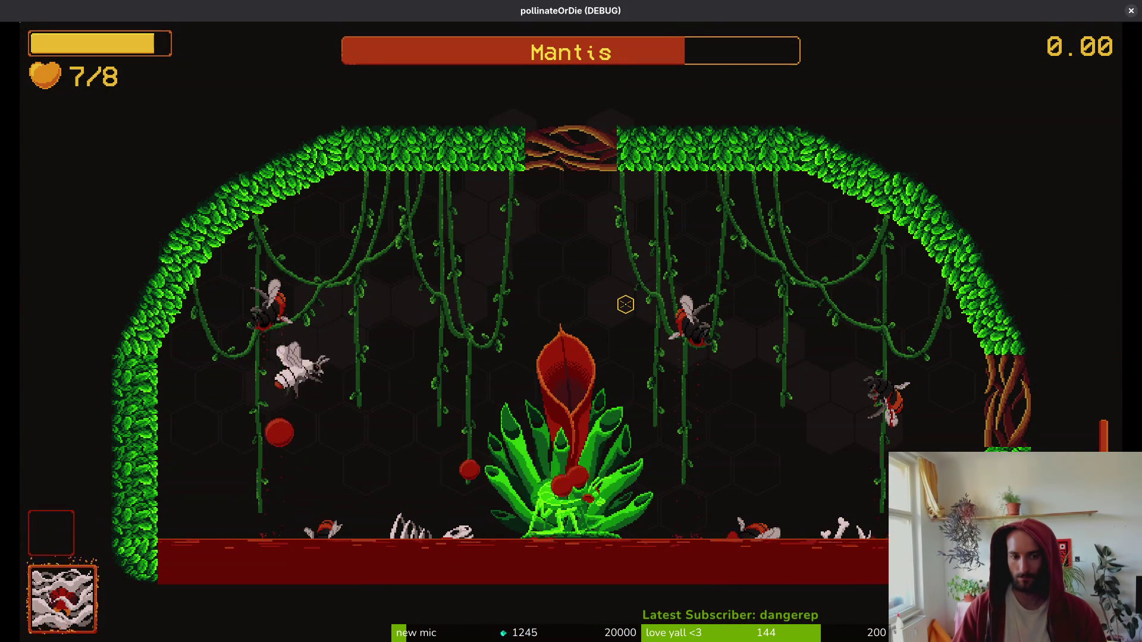
key("d")
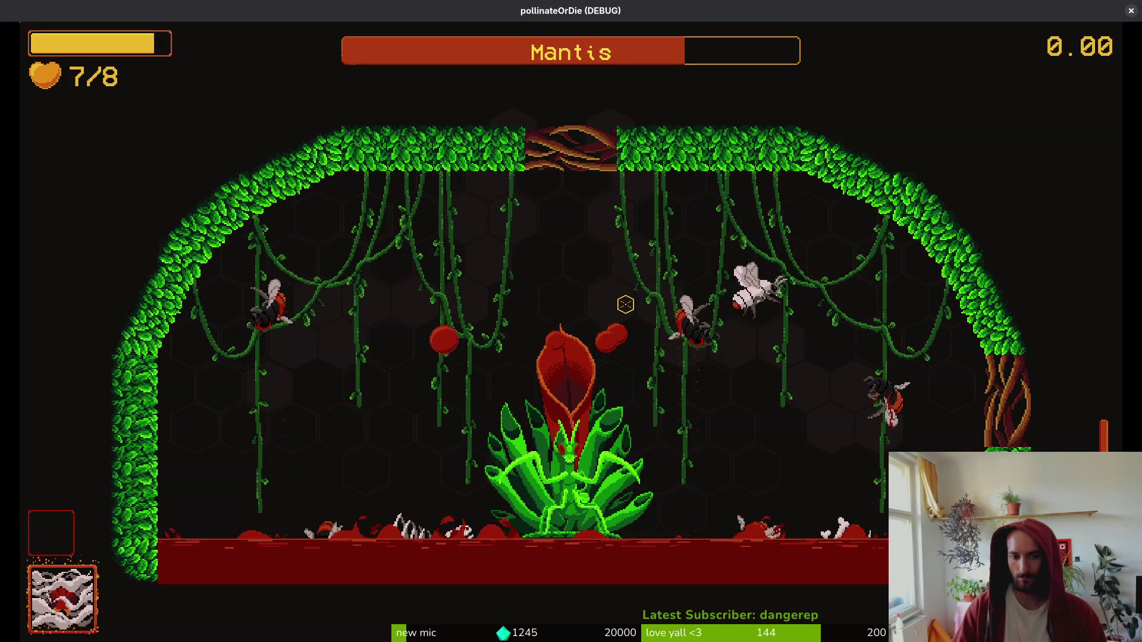
key("a")
key("Escape")
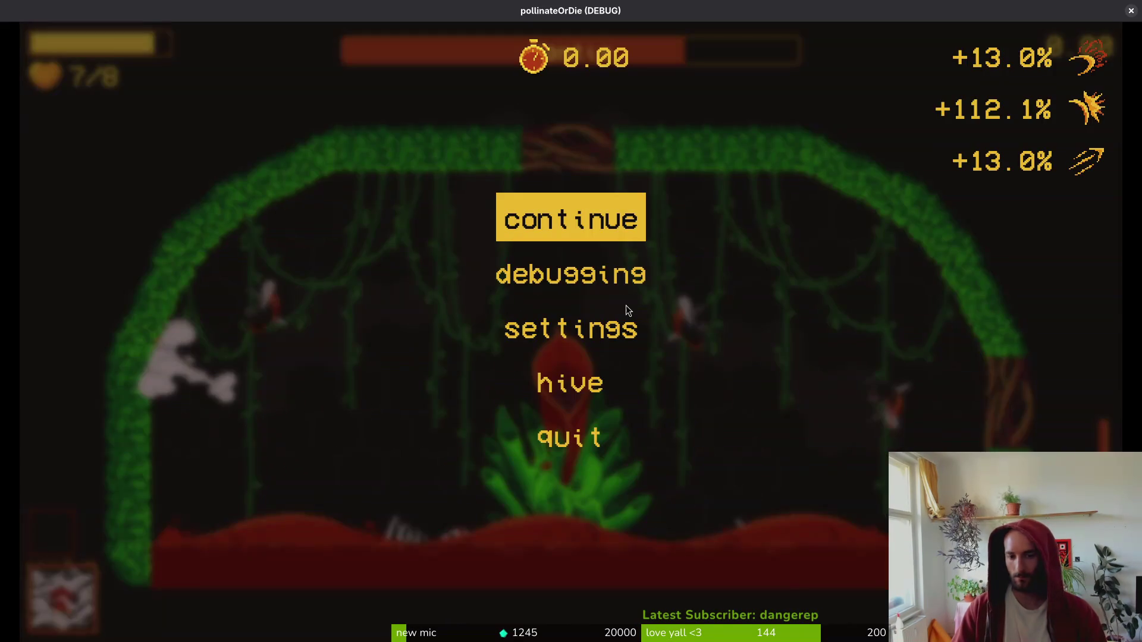
key("alt+Tab")
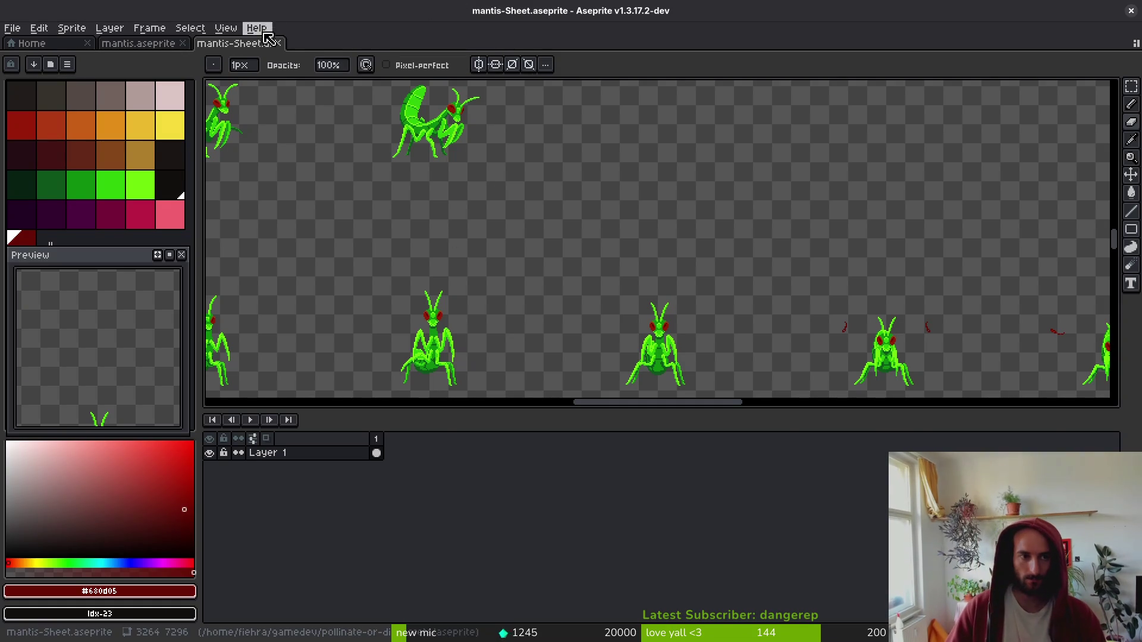
- Close mantis-Sheet.aseprite and compare the body layer's poses across frames 23–25
left_click(278, 44)
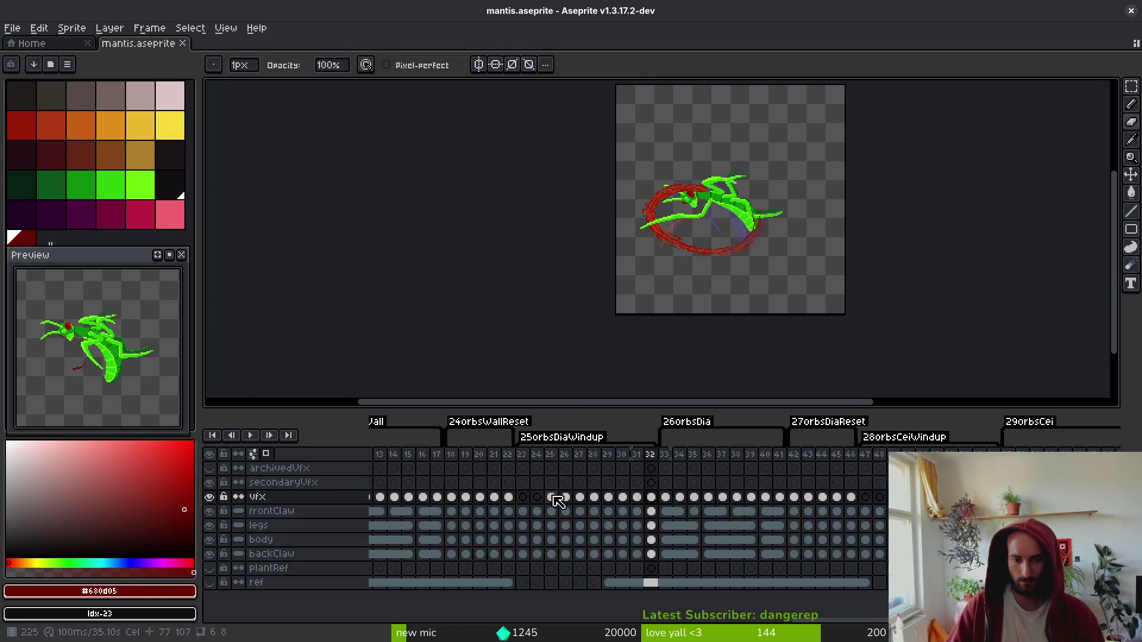
left_click(537, 540)
key("i")
key("Right")
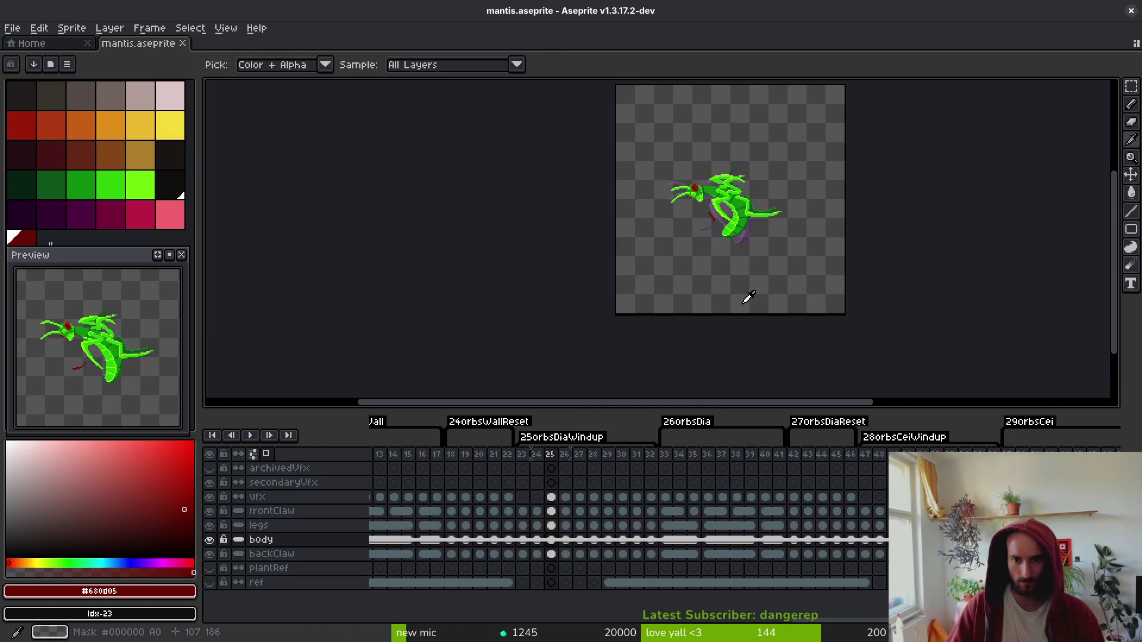
key("Left")
key("Left")
key("Left")
key("Left")
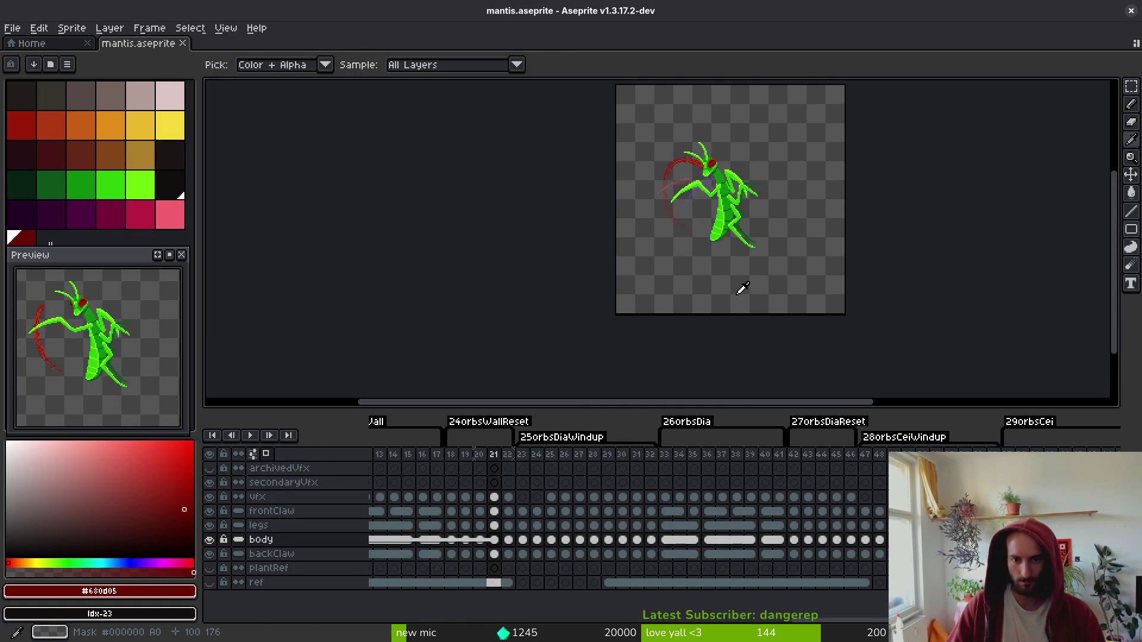
key("Right")
key("Right")
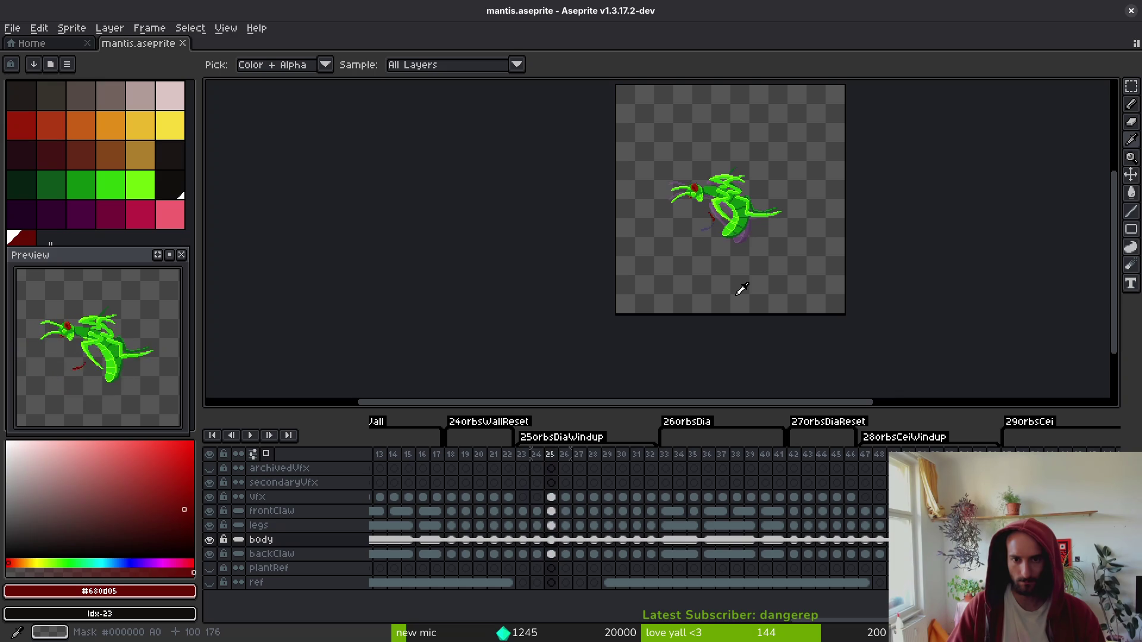
key("Right")
key("b")
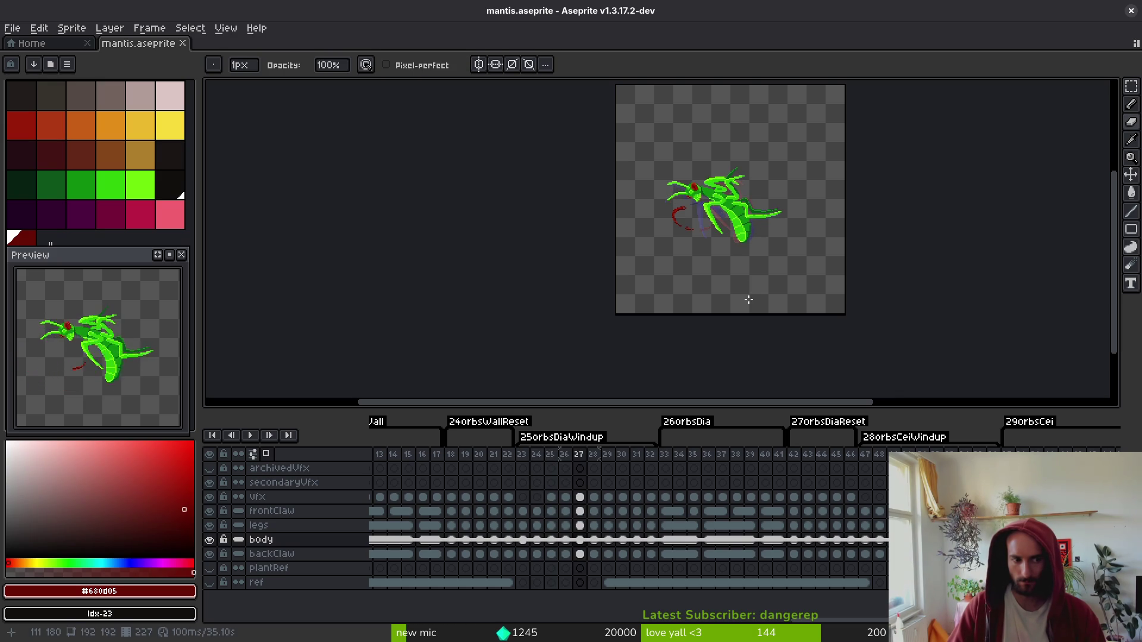
key("i")
key("Left")
key("Left")
key("Left")
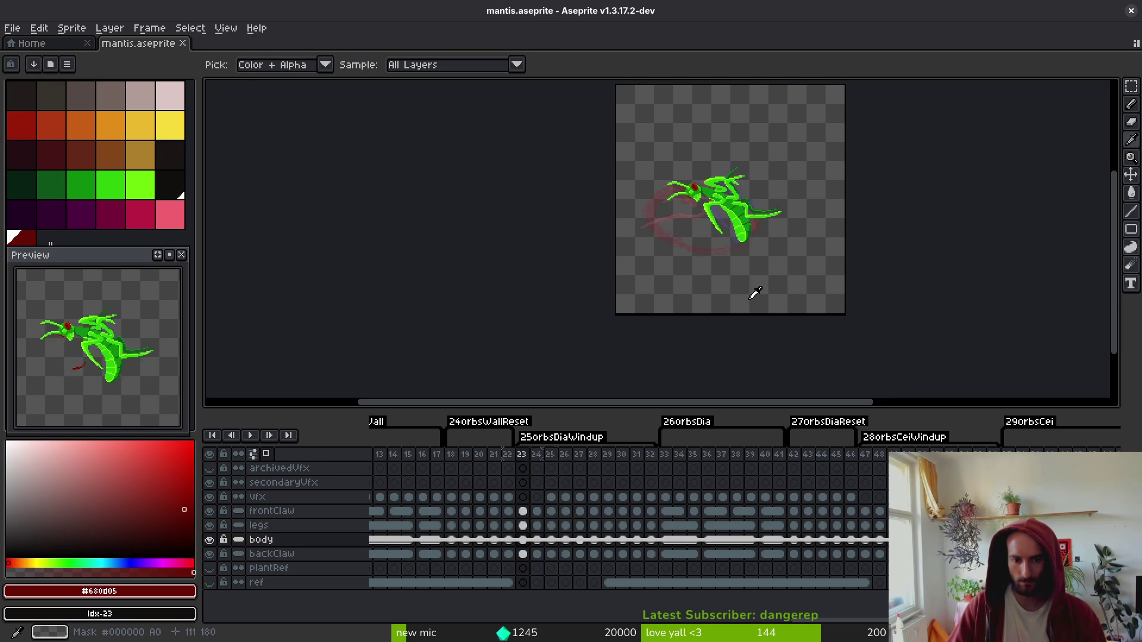
key("Right")
key("b")
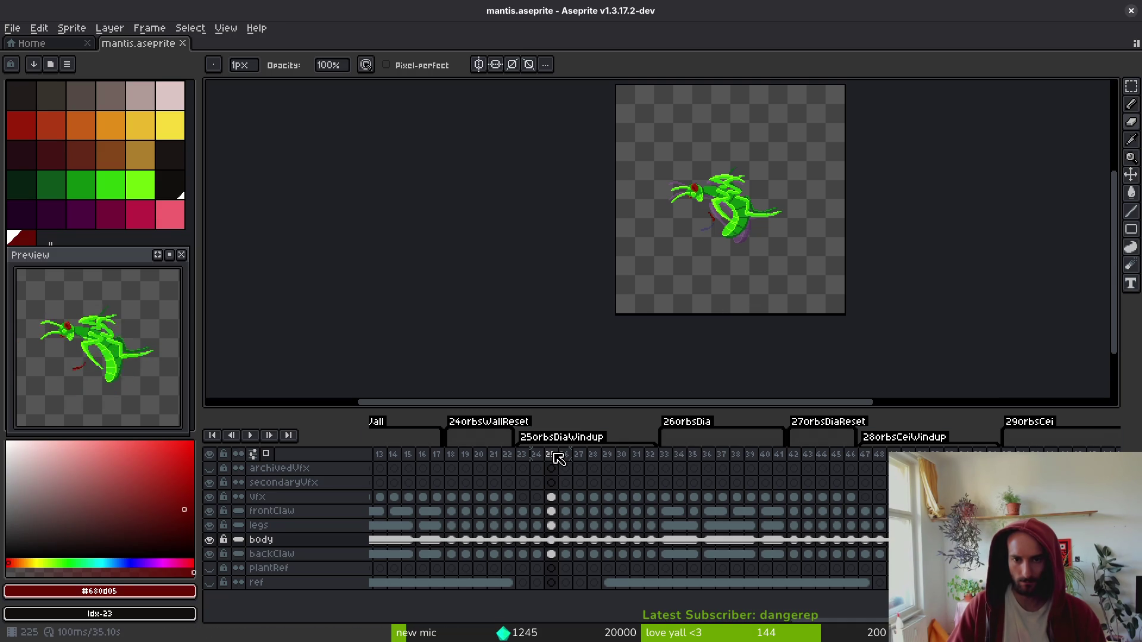
key("Left")
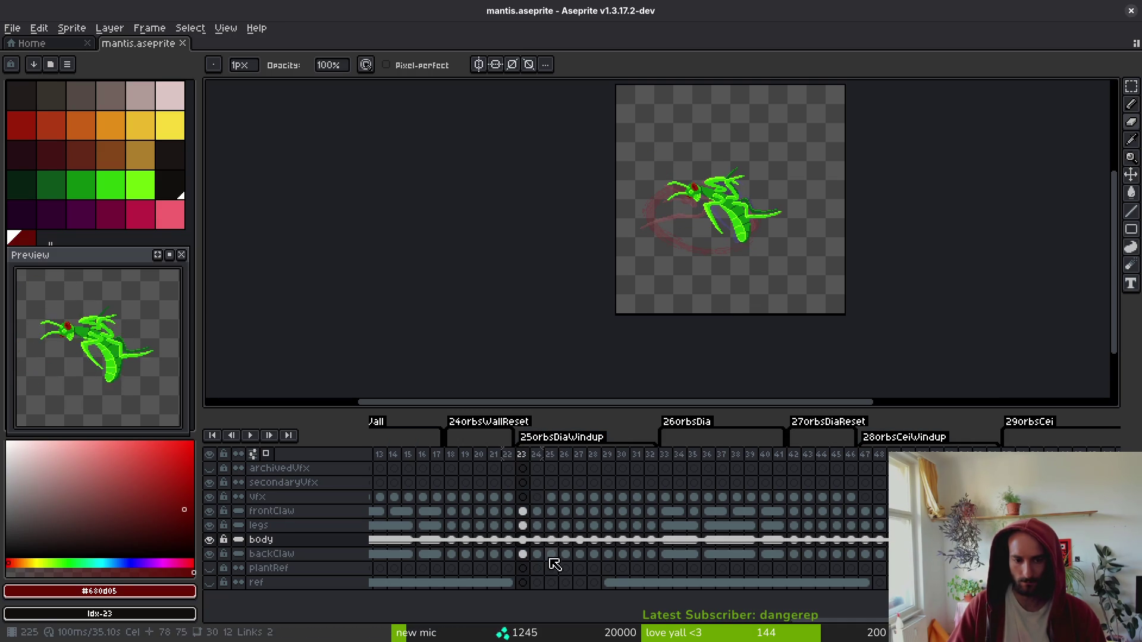
- Flip through backClaw frames 23–25, then switch to the paused pollinateOrDie game
left_click(525, 555)
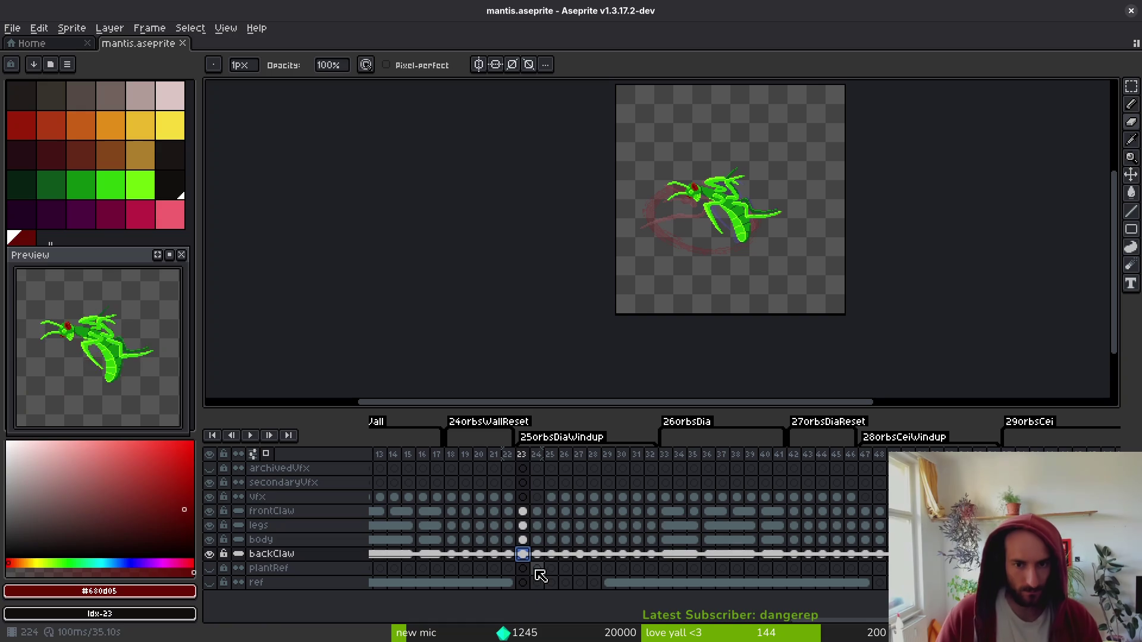
key("Right")
key("alt")
key("Right")
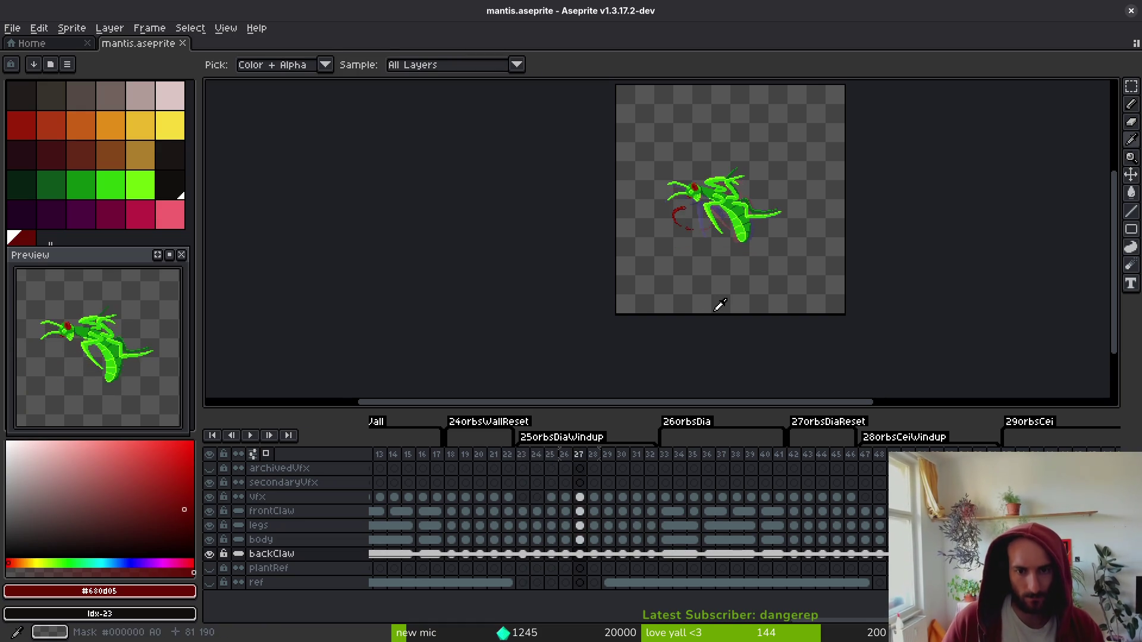
key("Right")
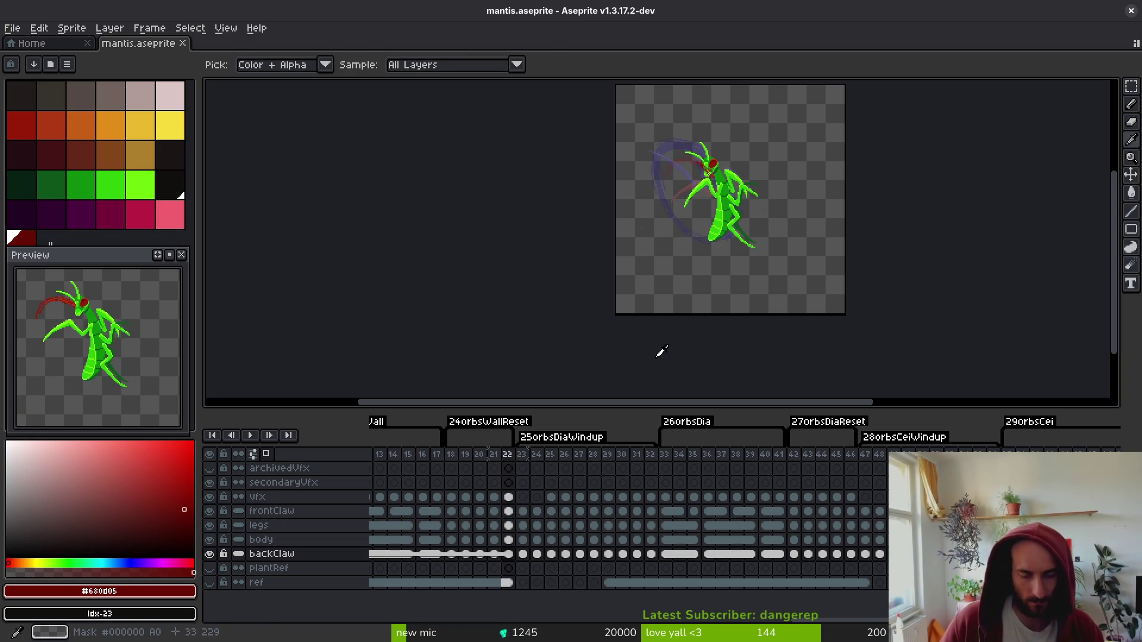
key("Left")
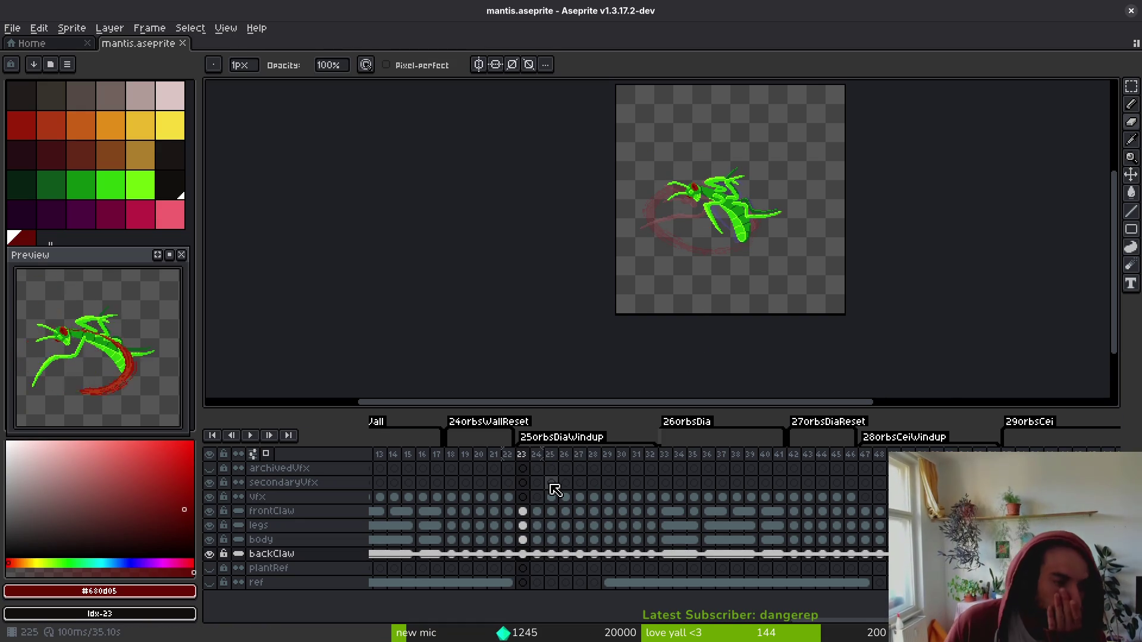
key("alt+Tab")
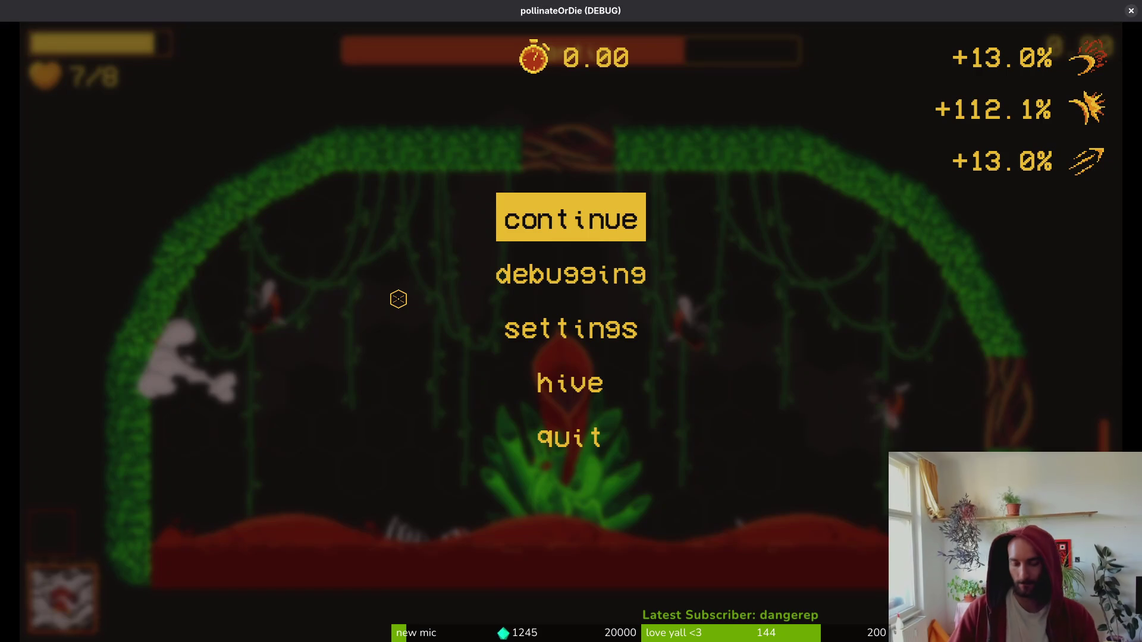
- Resume the mantis fight through its ceiling orb attack, pause, and close the game window
key("Escape")
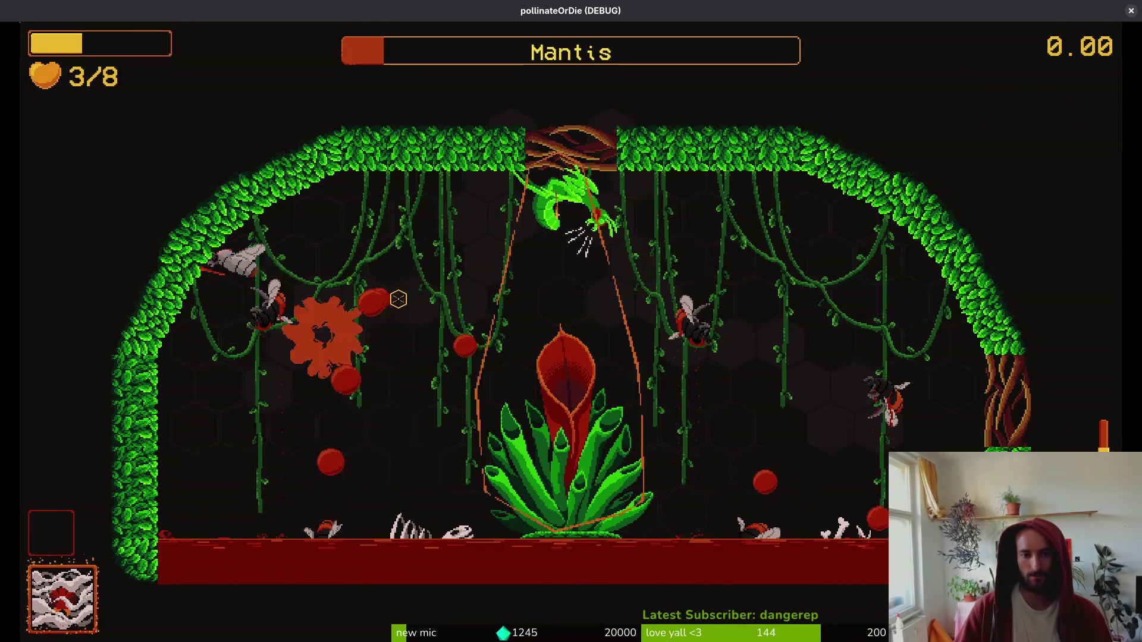
key("Escape")
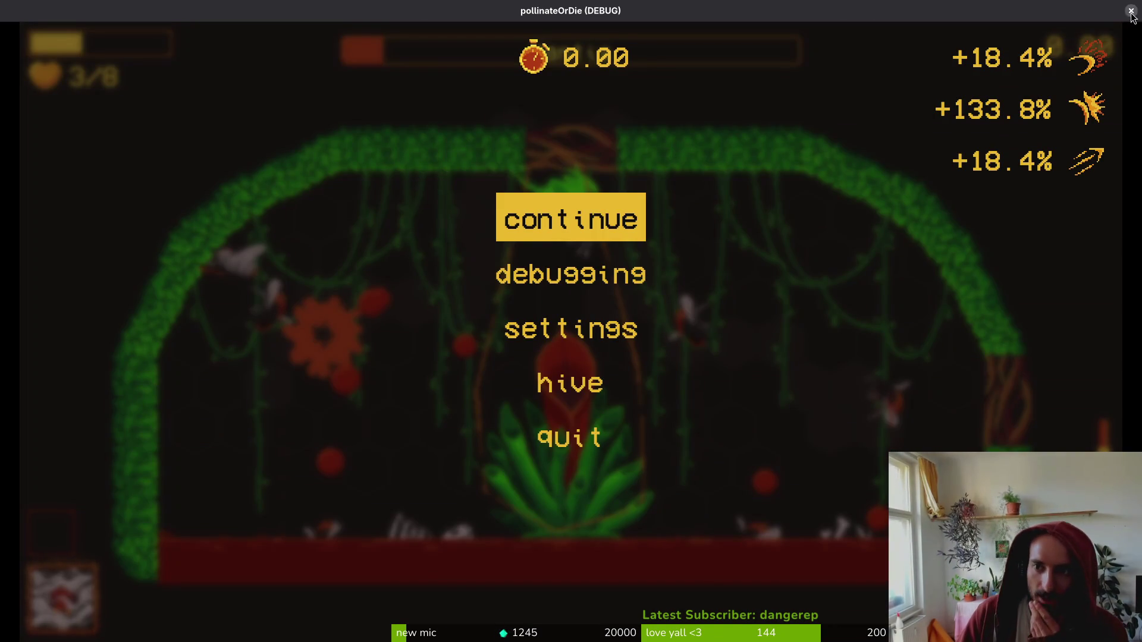
left_click(1131, 10)
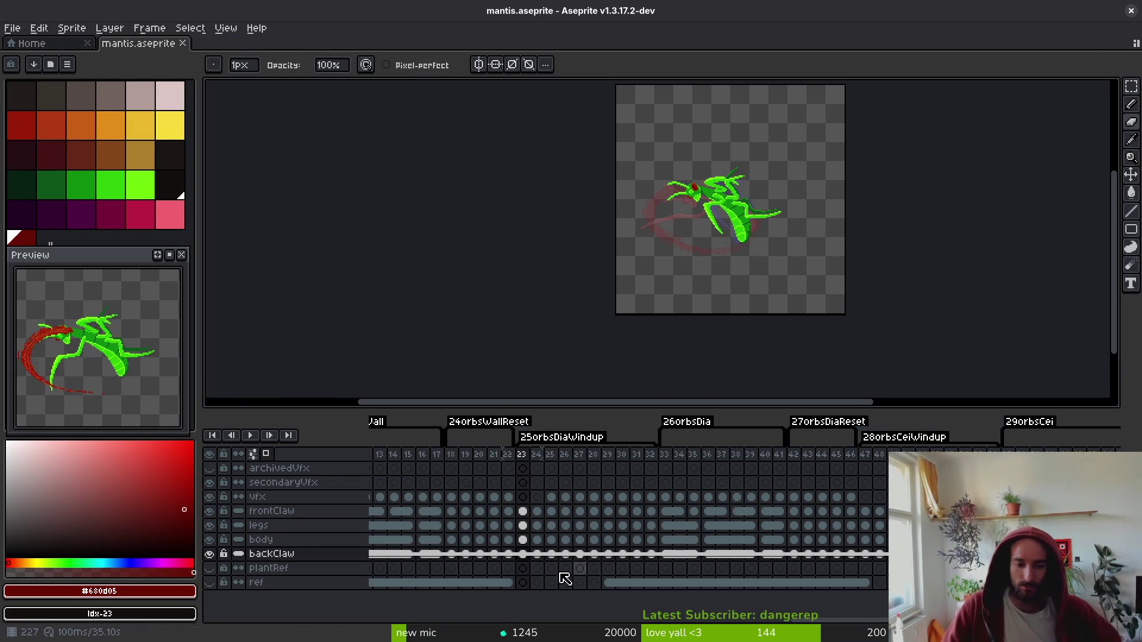
- Review backClaw frames 24–26, then delete all frame 24 cels from backClaw up to frontClaw
left_click(539, 557)
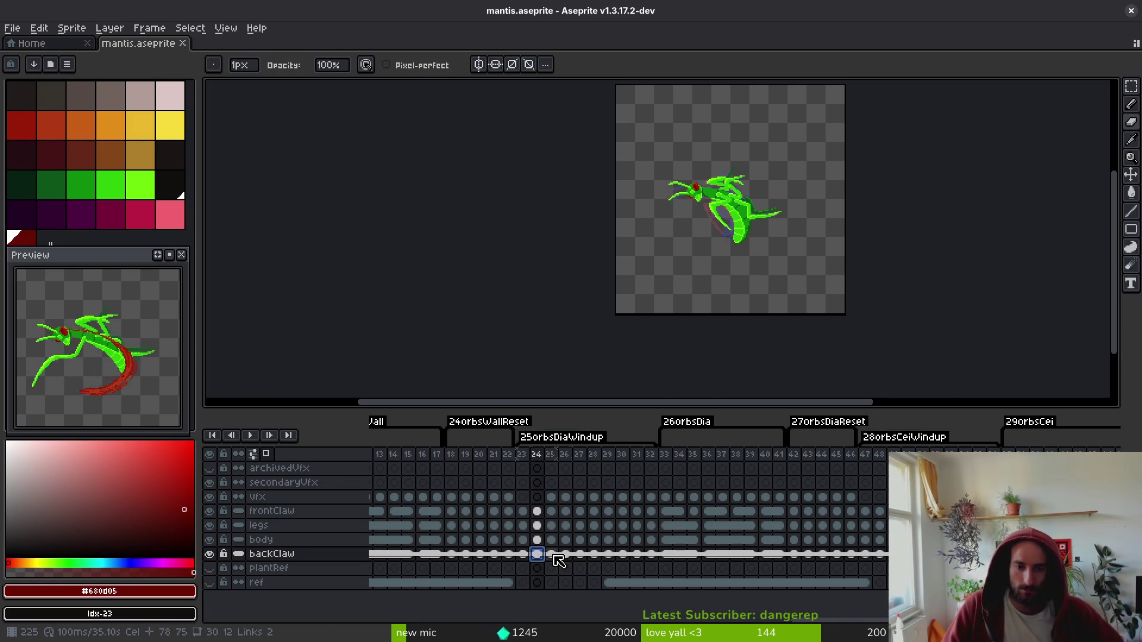
left_click(554, 555)
left_click(567, 556)
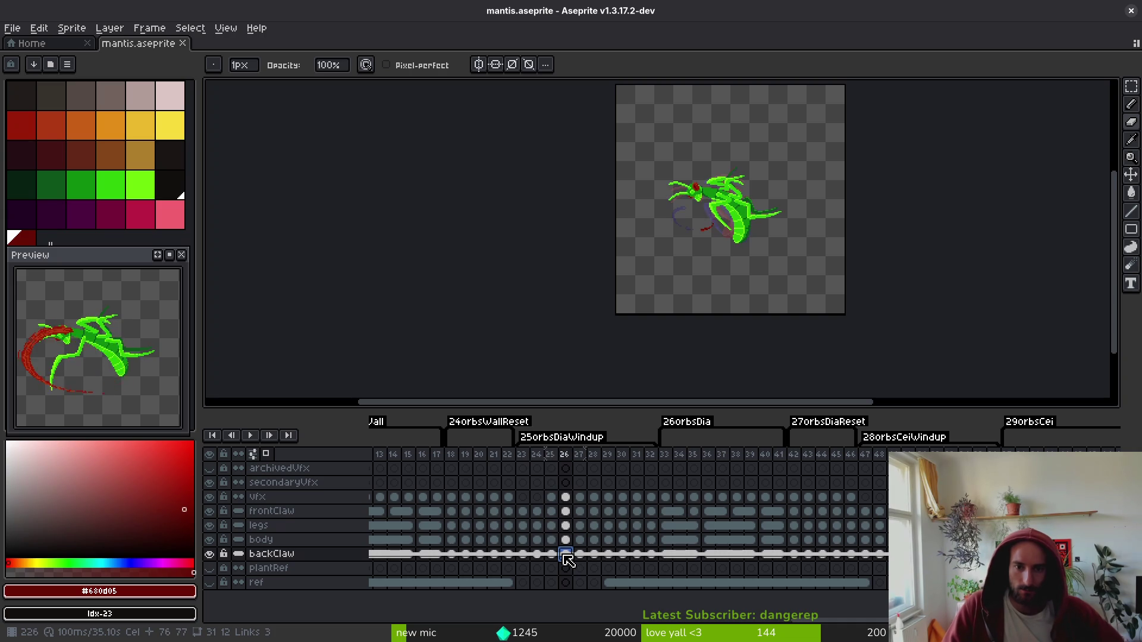
left_click(552, 556)
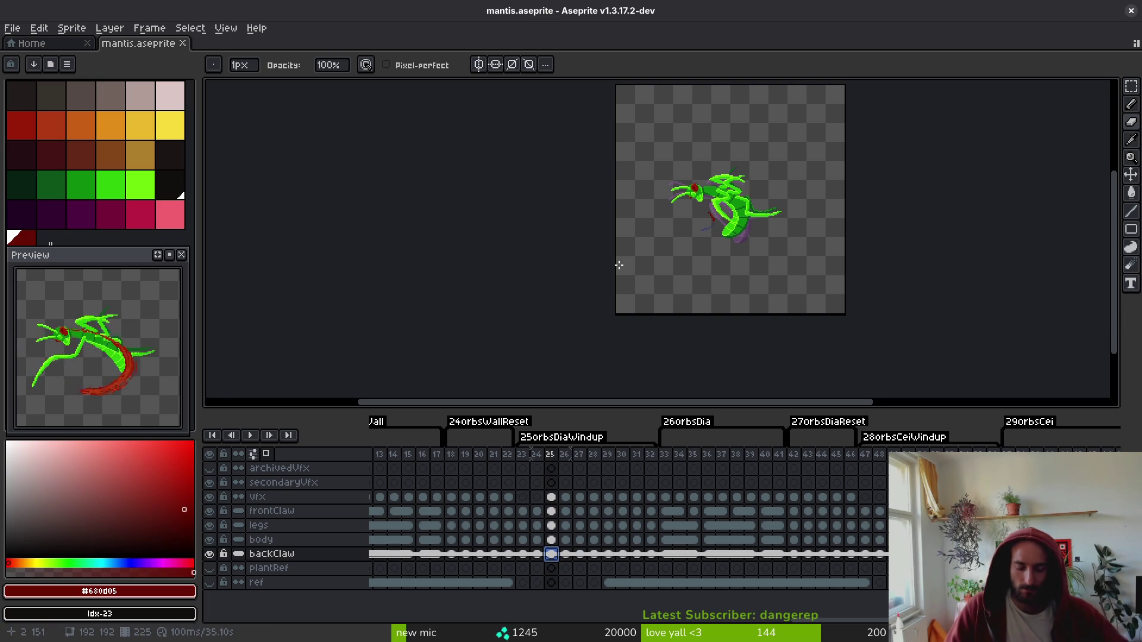
key("Left")
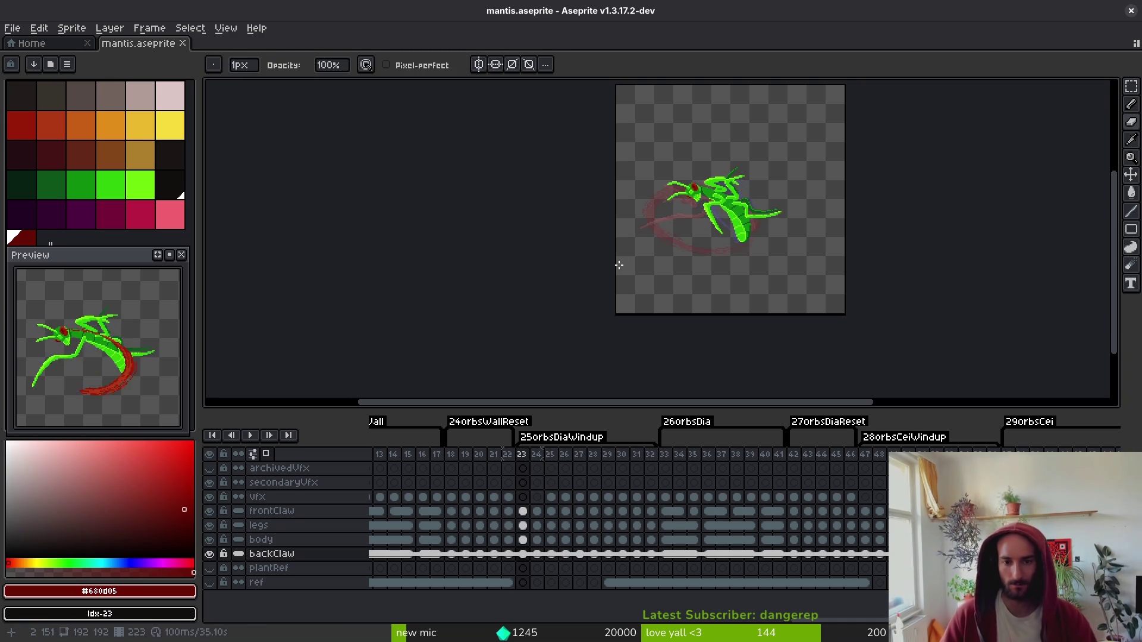
key("Return")
key("Return")
key("Return")
key("Return")
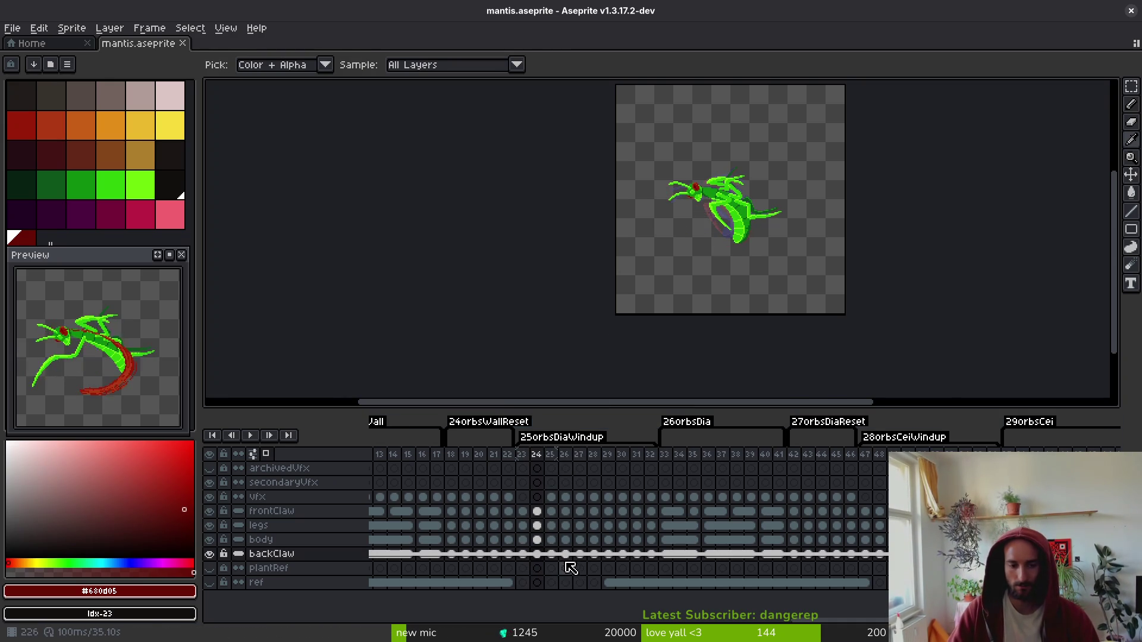
left_click_drag(541, 556, 535, 511)
key("Delete")
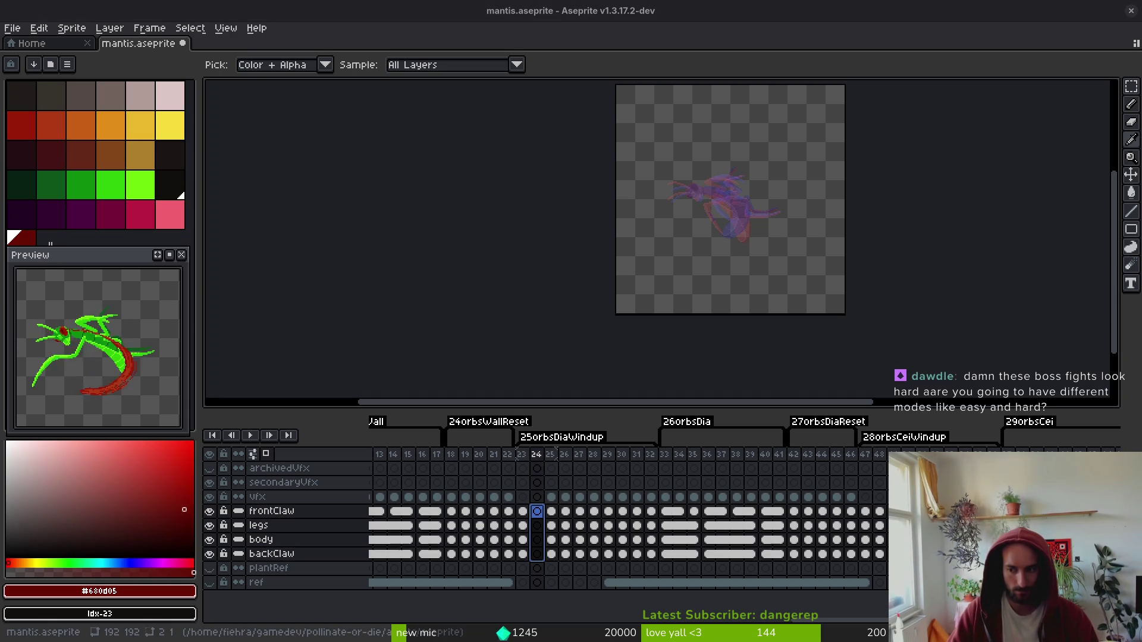
- Make frontClaw the working layer and check its cels at frames 23 to 25
key("b")
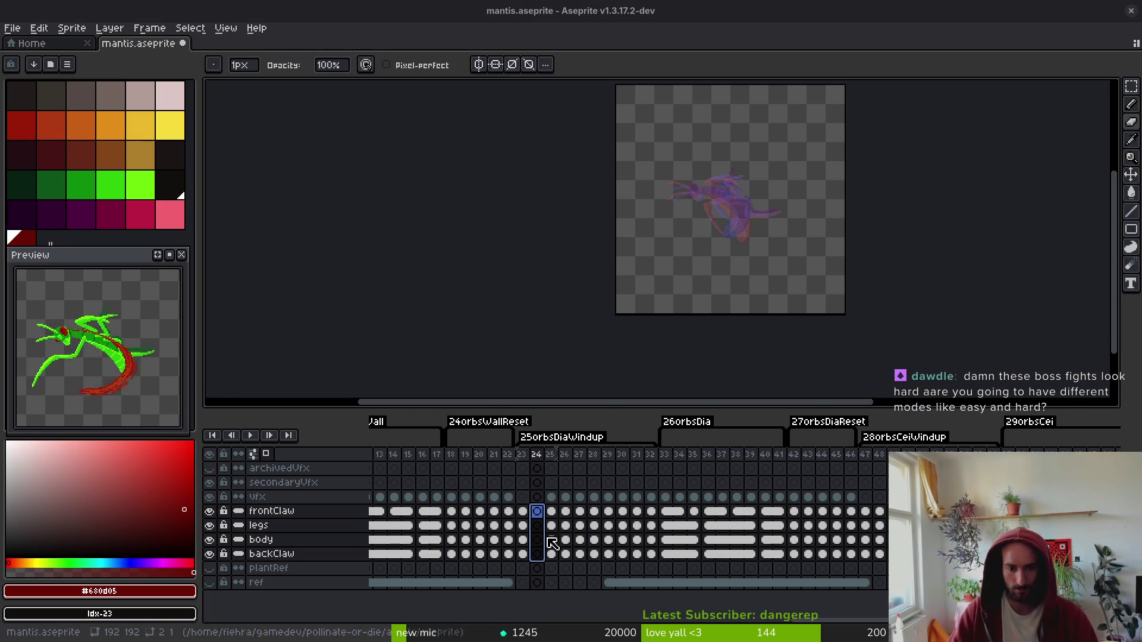
left_click(523, 511)
key("i")
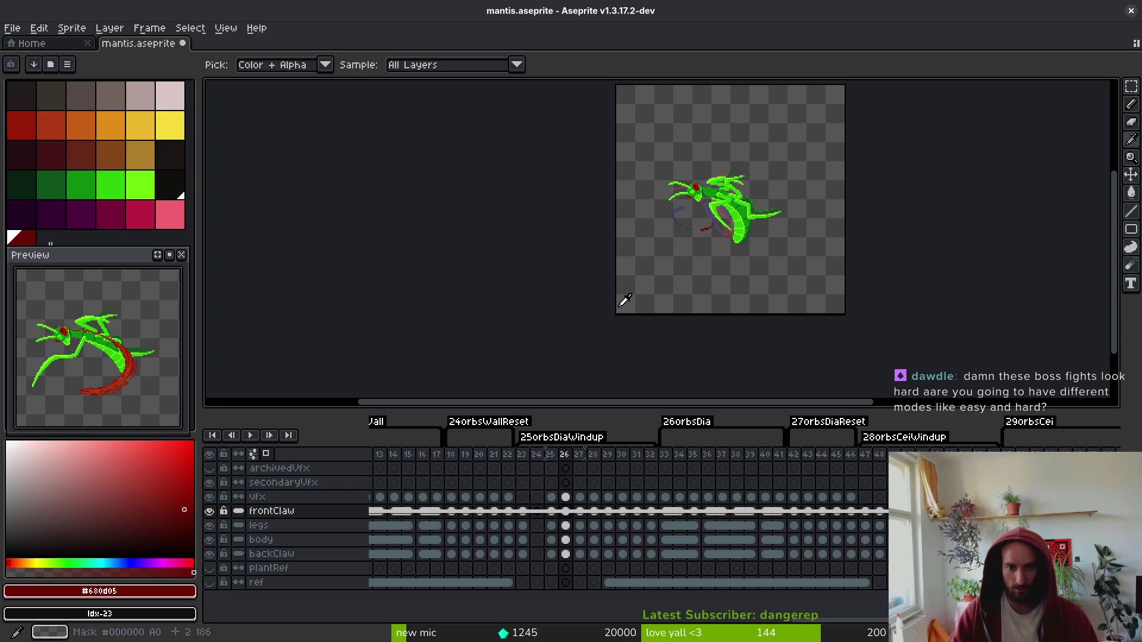
key("Left")
key("b")
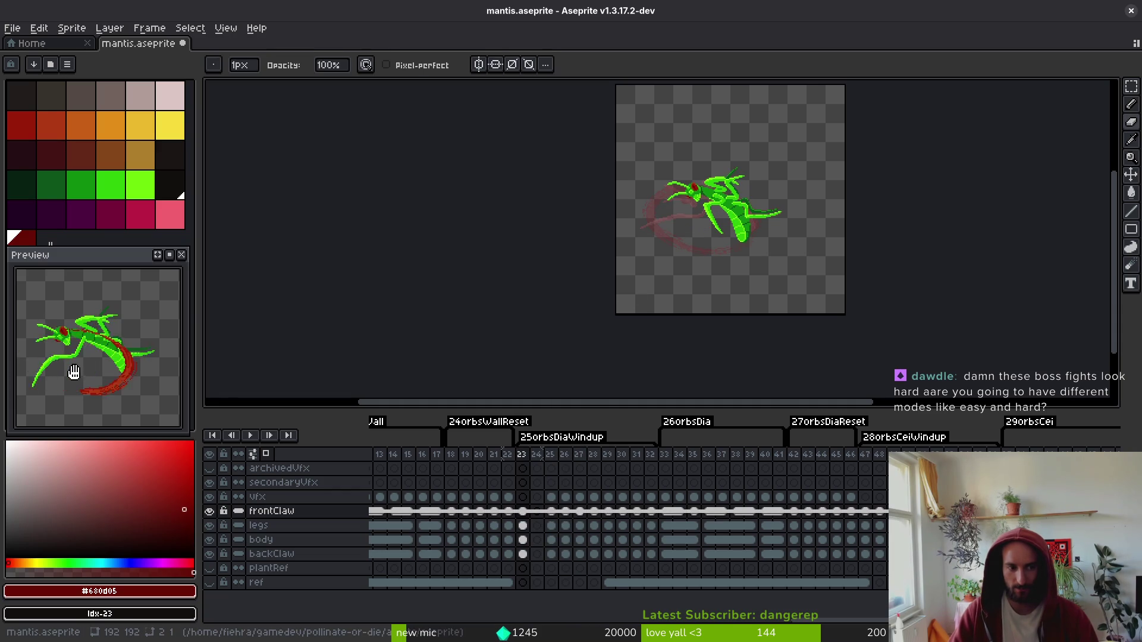
left_click_drag(765, 280, 743, 310)
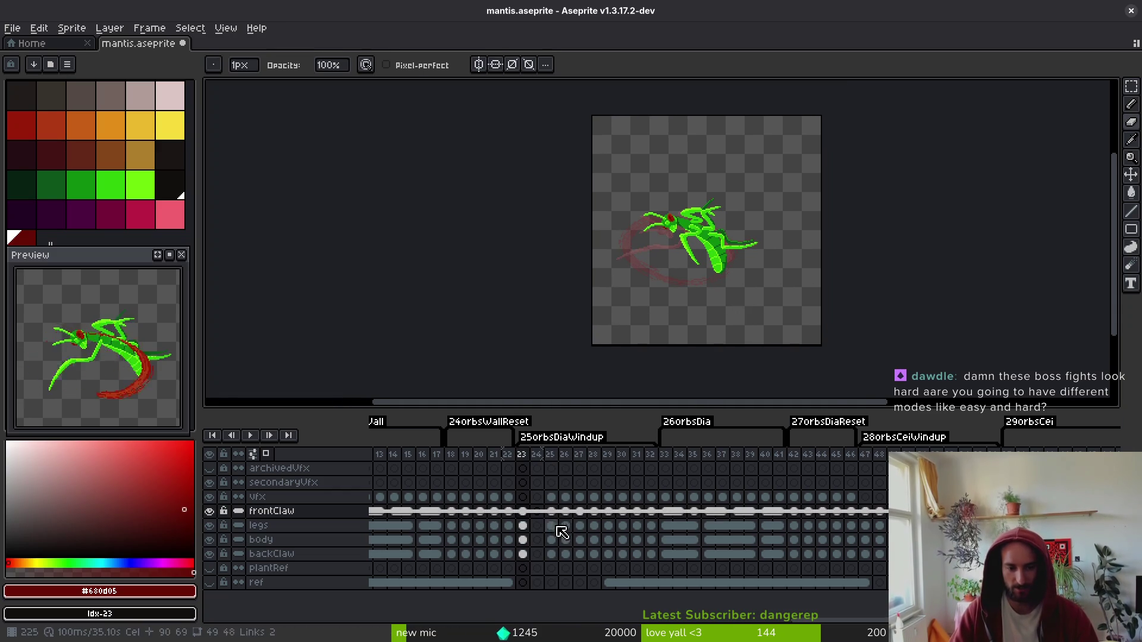
left_click(537, 510)
left_click(551, 513)
- Flip between frames 23 and 26 to compare the claw poses
key("Left")
key("Left")
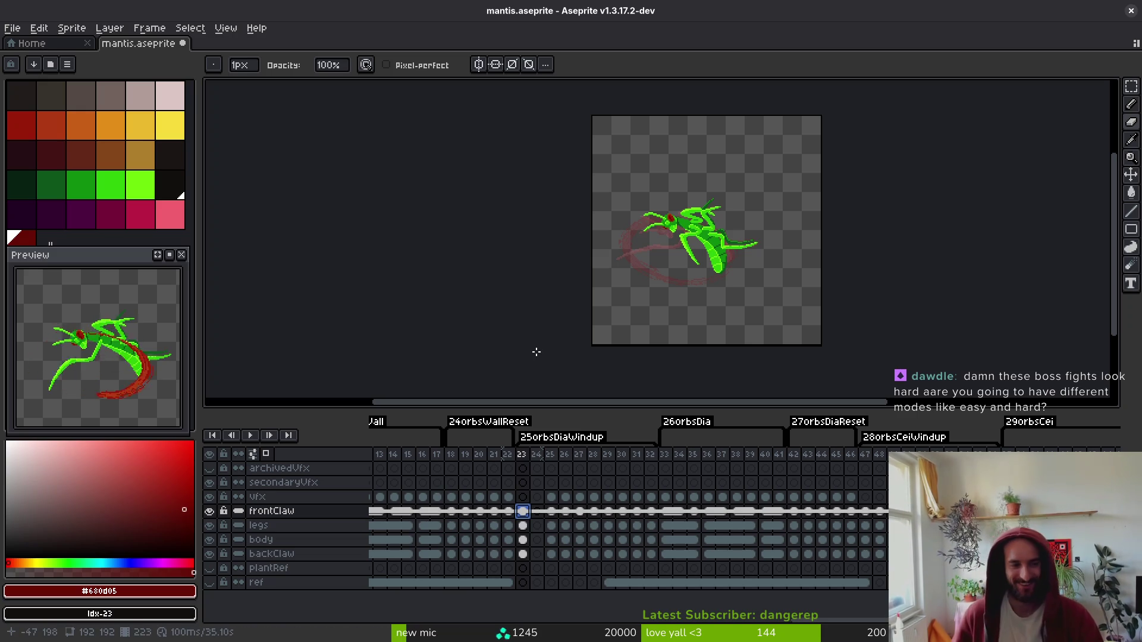
key("i")
key("Right")
key("Right")
key("Left")
key("Right")
key("Right")
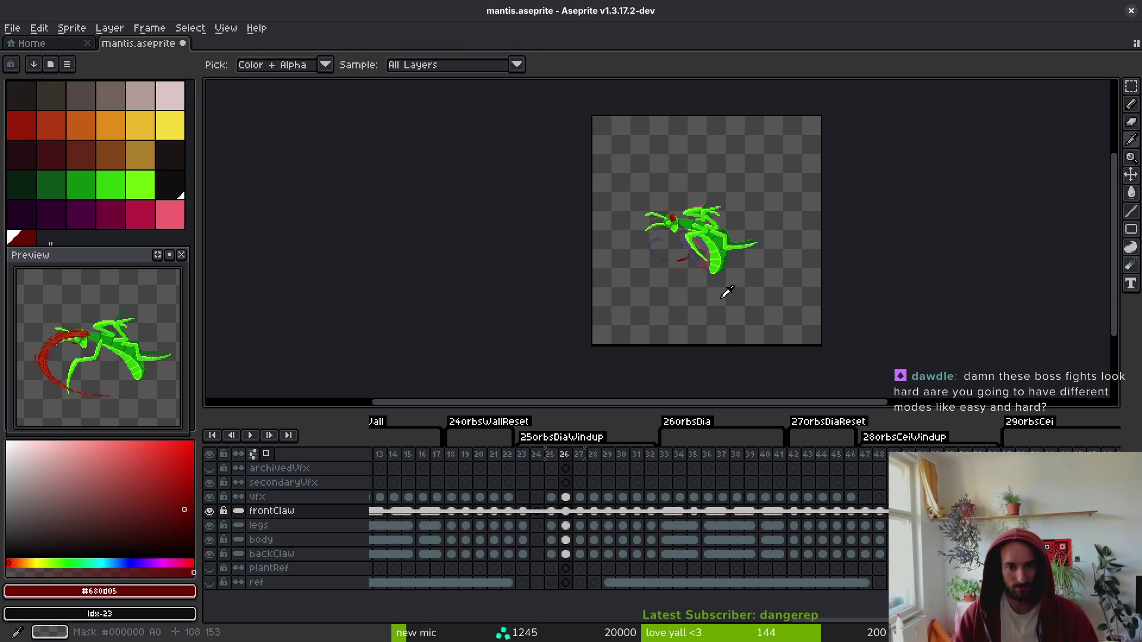
key("Left")
key("b")
key("Left")
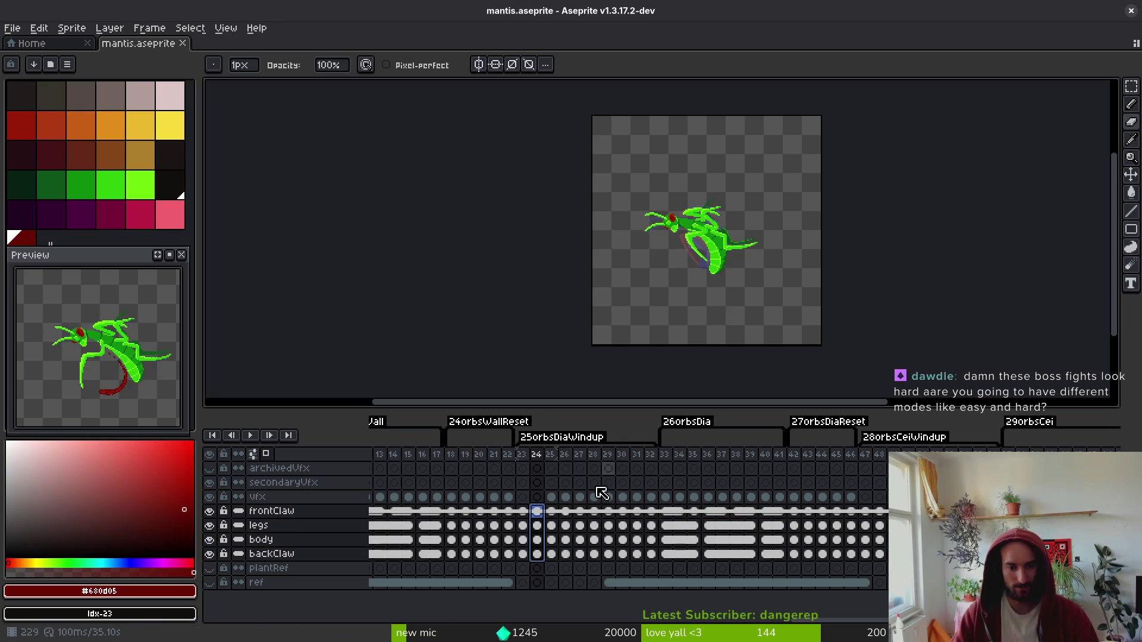
- Clear frame 25's cels from the frontClaw through backClaw layers
left_click(555, 499)
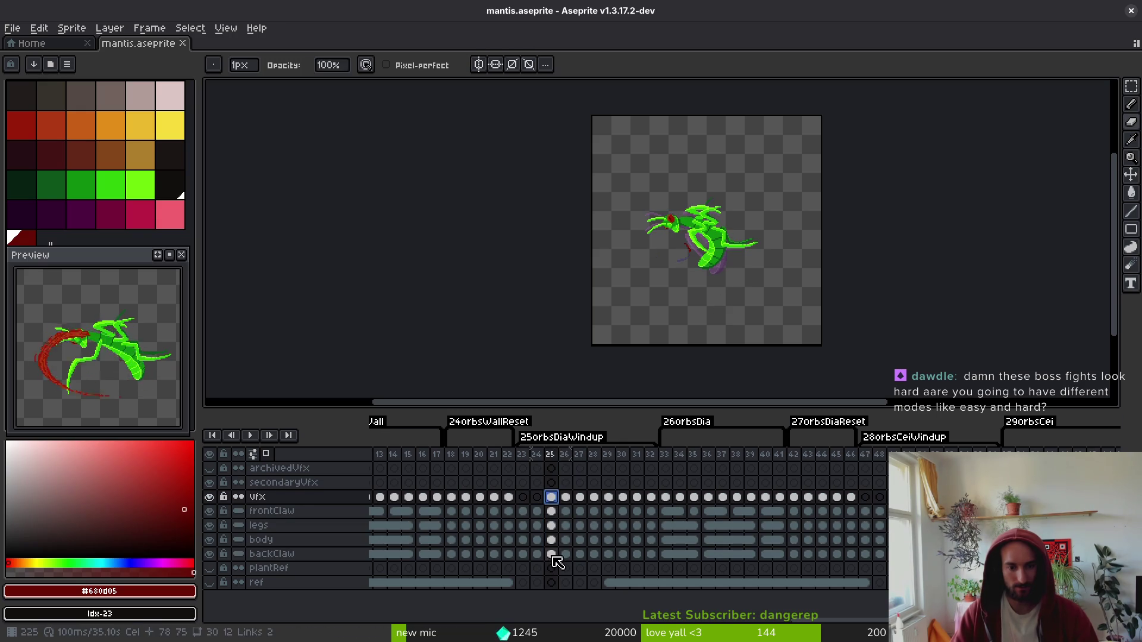
left_click_drag(552, 558, 552, 500)
left_click_drag(552, 511, 552, 554)
key("Delete")
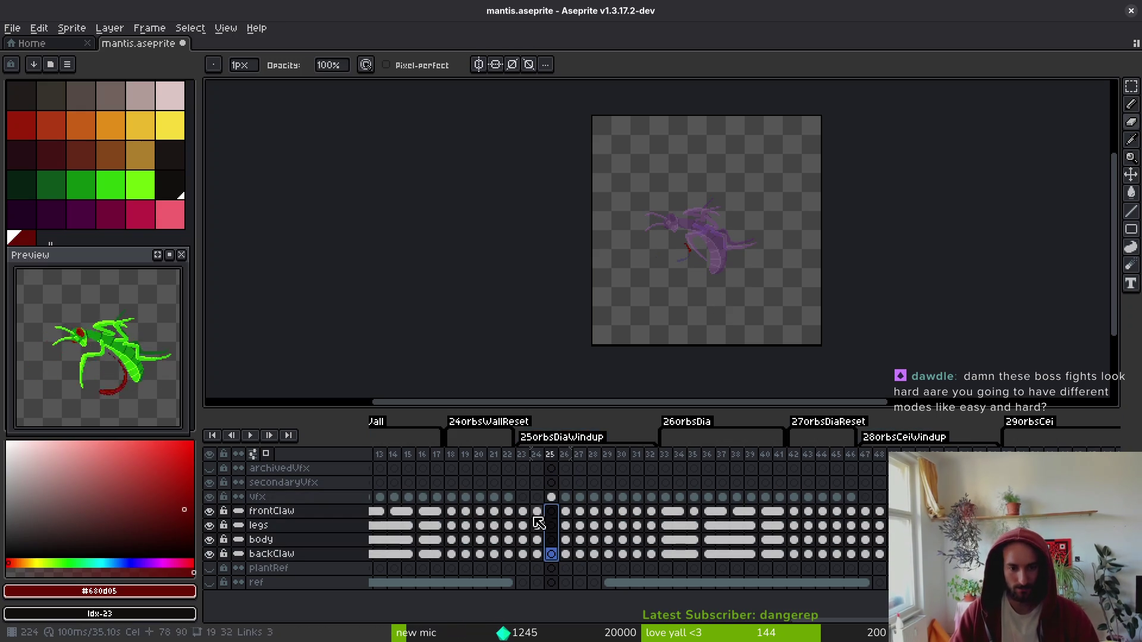
- Copy frame 23's frontClaw-to-backClaw cels into frame 25
left_click(537, 526)
left_click_drag(522, 511, 522, 554)
key("ctrl+c")
left_click(549, 511)
key("ctrl+v")
- Clear the pasted frame 25 cels again and save mantis.aseprite
left_click(526, 514)
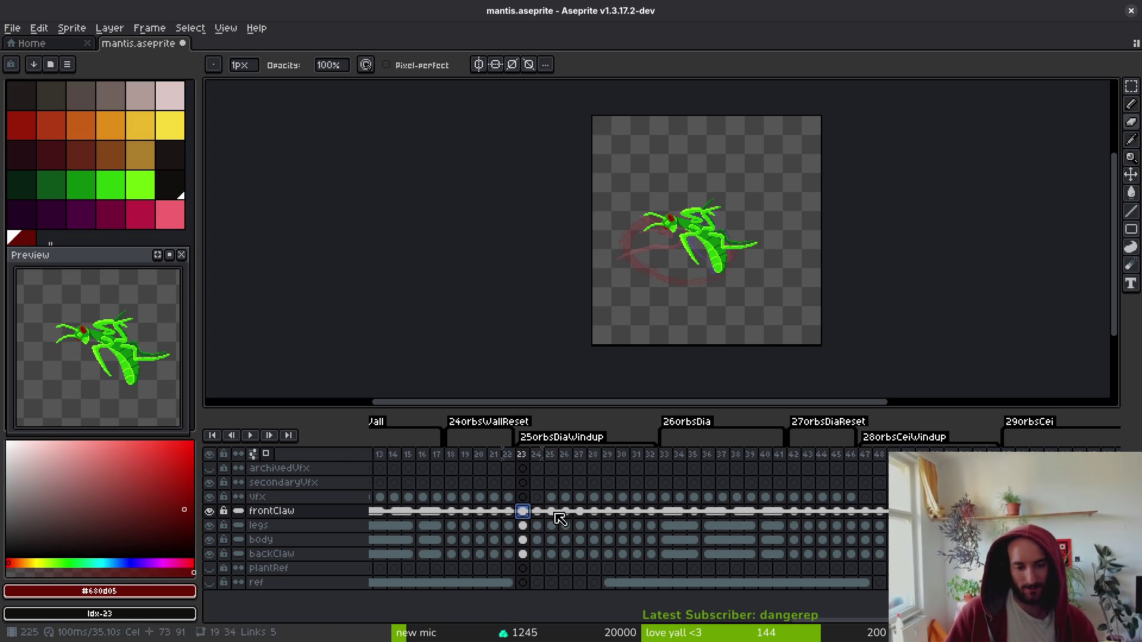
left_click_drag(551, 511, 552, 554)
key("Delete")
key("ctrl+s")
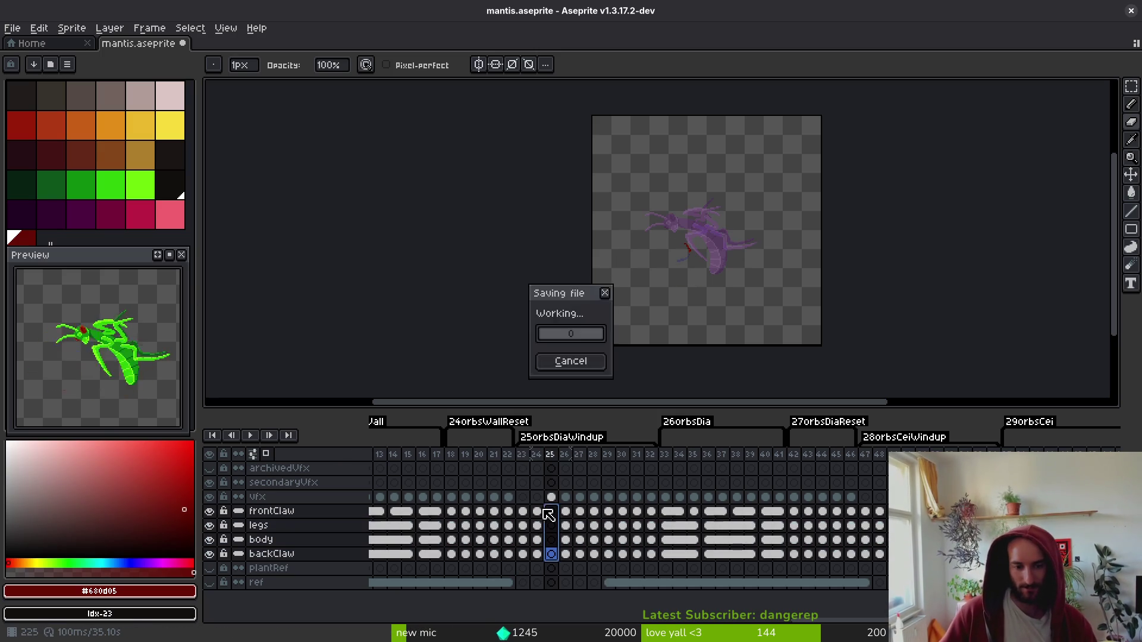
- Copy frame 24's mantis cels into frame 25 and save the file
left_click(523, 511)
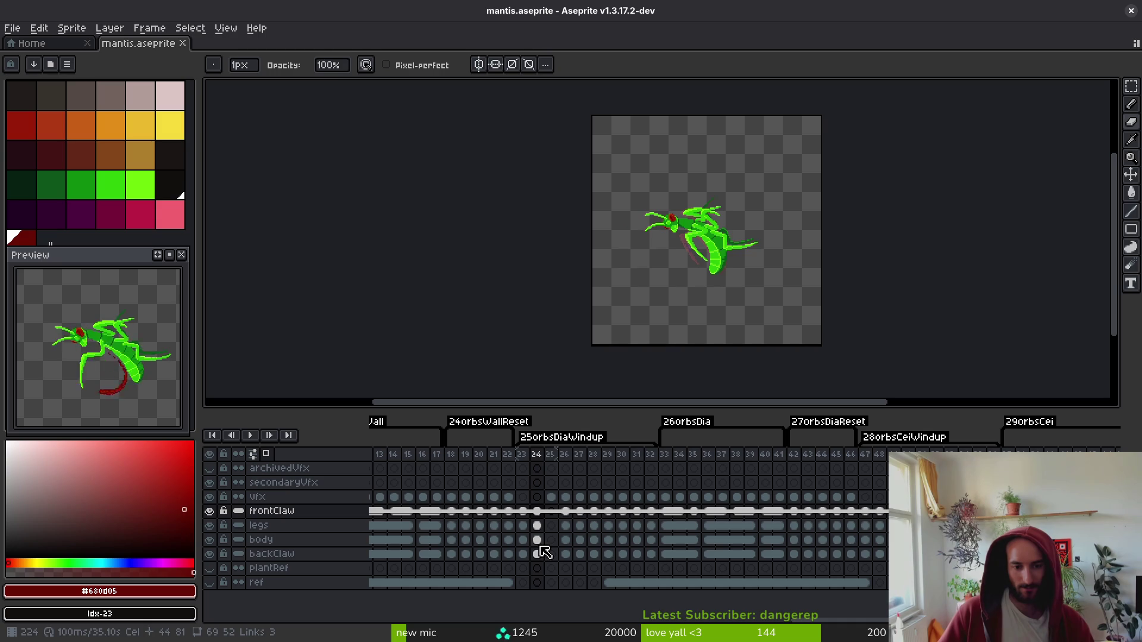
key("i")
key("Right")
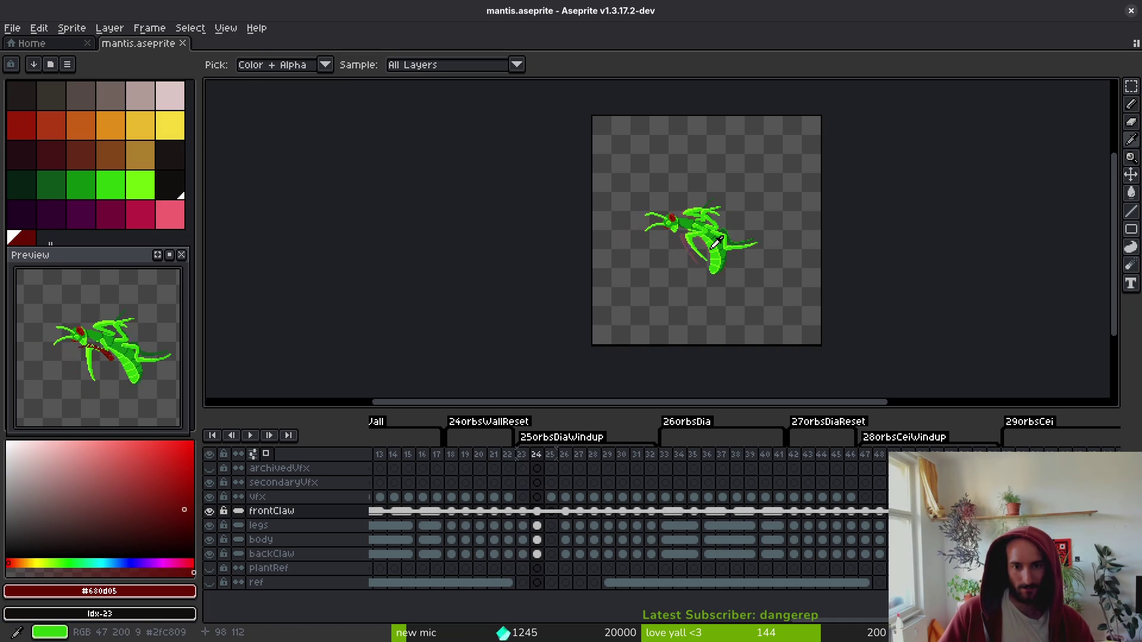
key("Right")
key("Left")
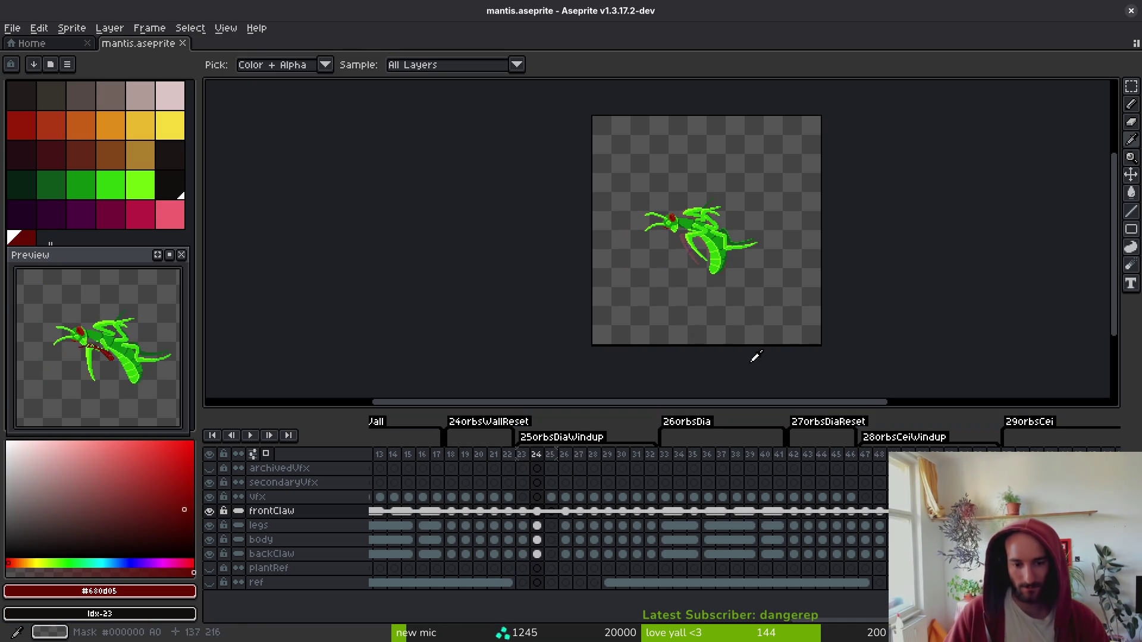
key("Right")
key("ctrl+v")
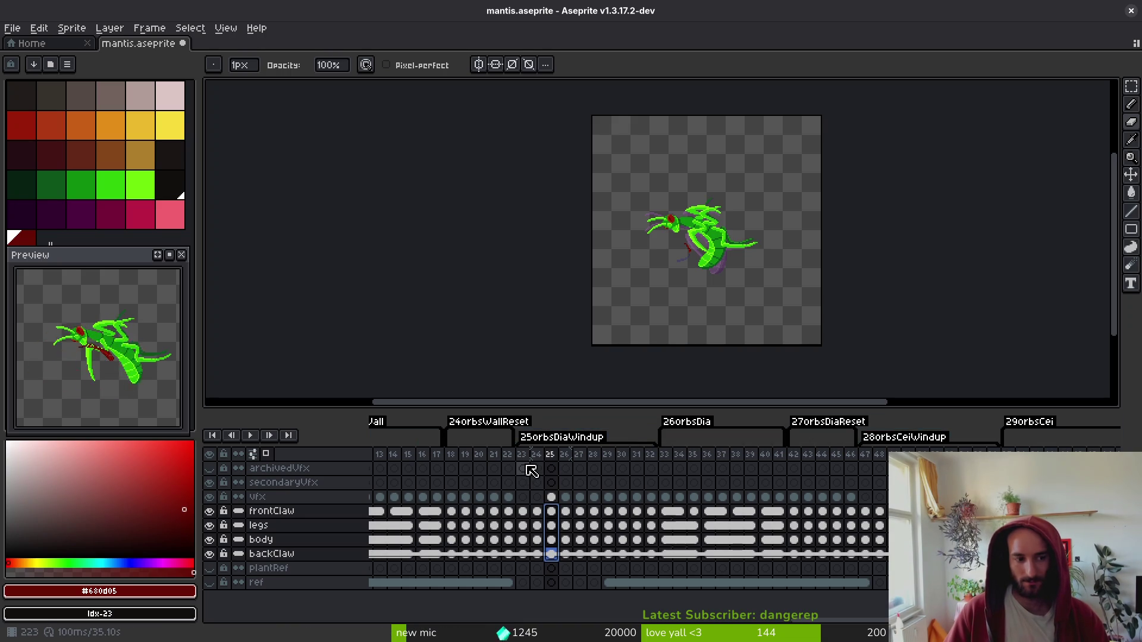
key("ctrl+s")
scroll(526, 511, "left", 7)
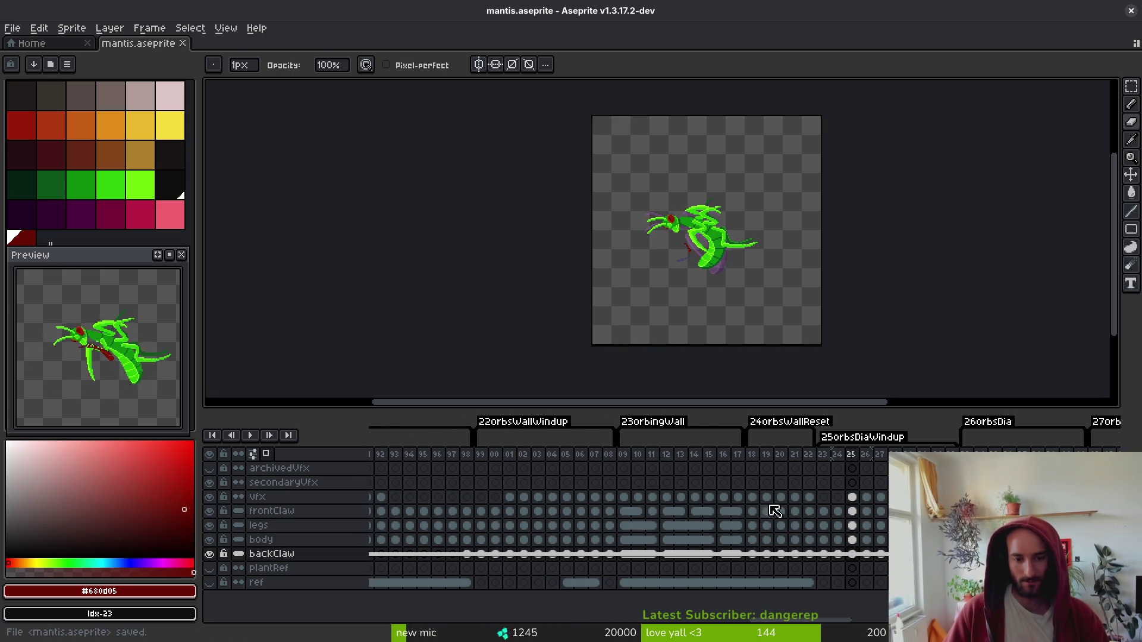
- Clear the mantis cels in frames 200–202 across all layers and save
scroll(513, 511, "left", 2)
left_click(562, 511)
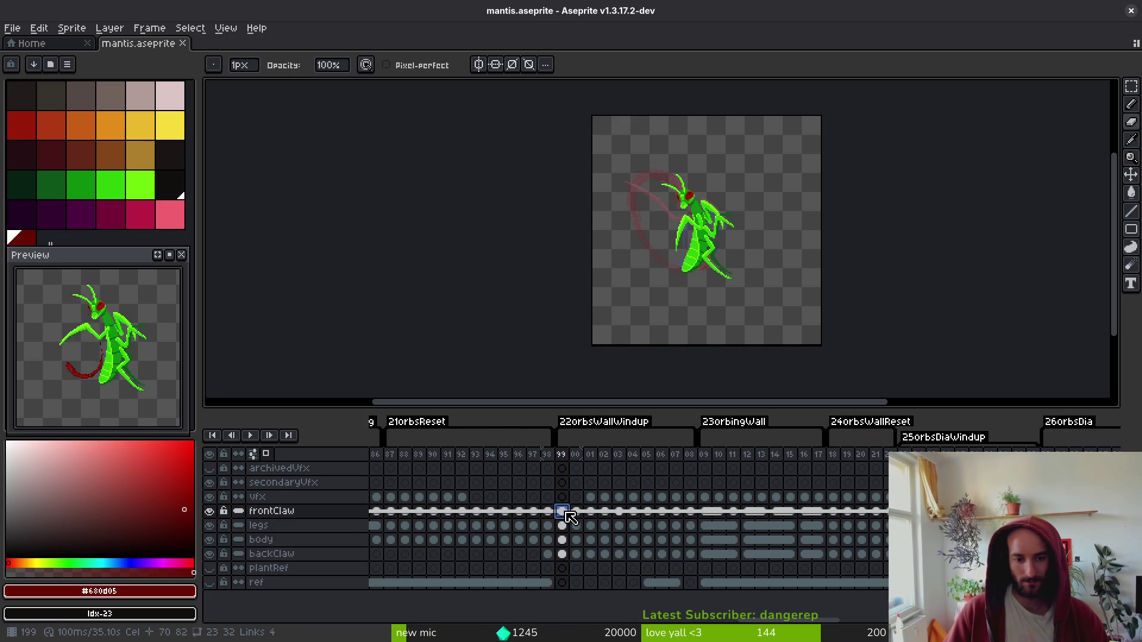
scroll(562, 522, "left", 2)
key("Right")
key("Right")
key("Left")
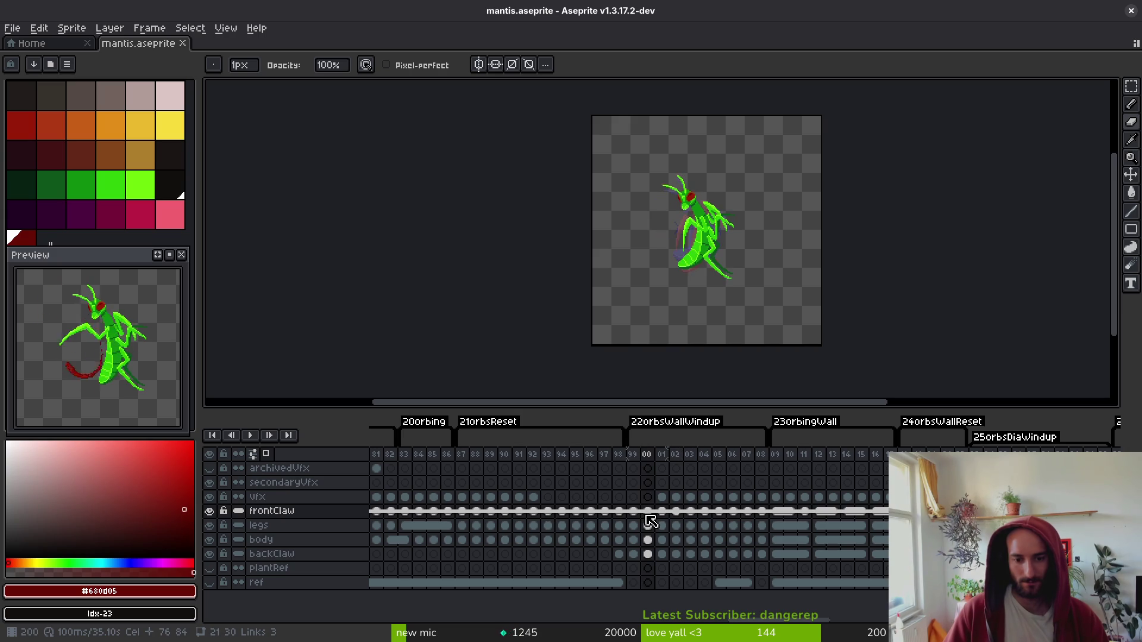
left_click_drag(650, 517, 677, 554)
key("Delete")
key("Left")
key("Left")
key("Left")
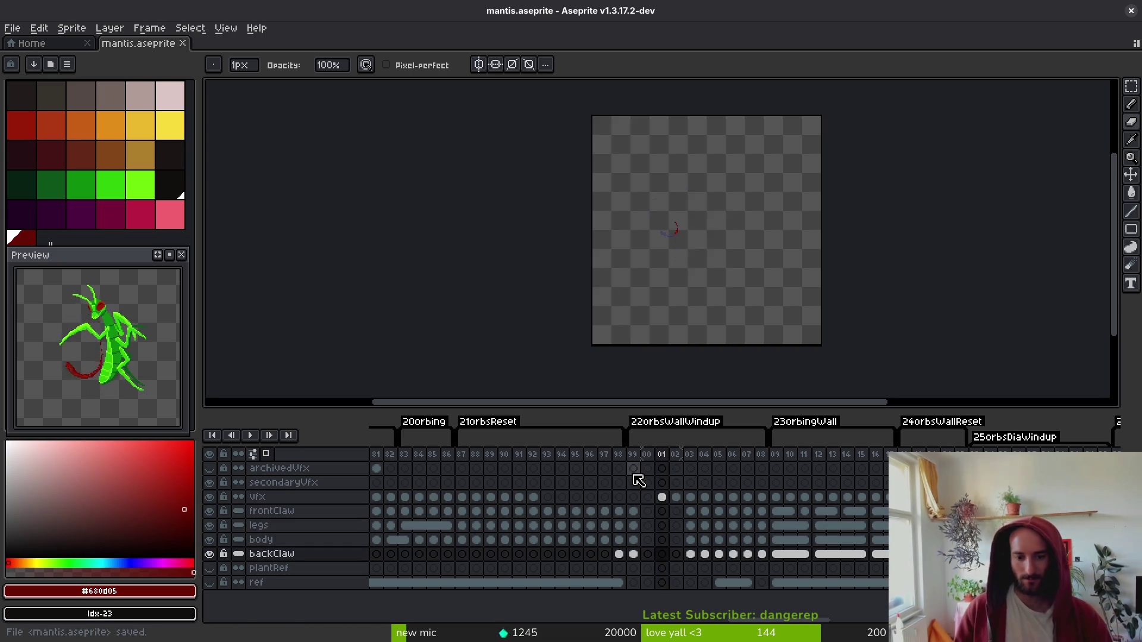
key("ctrl+s")
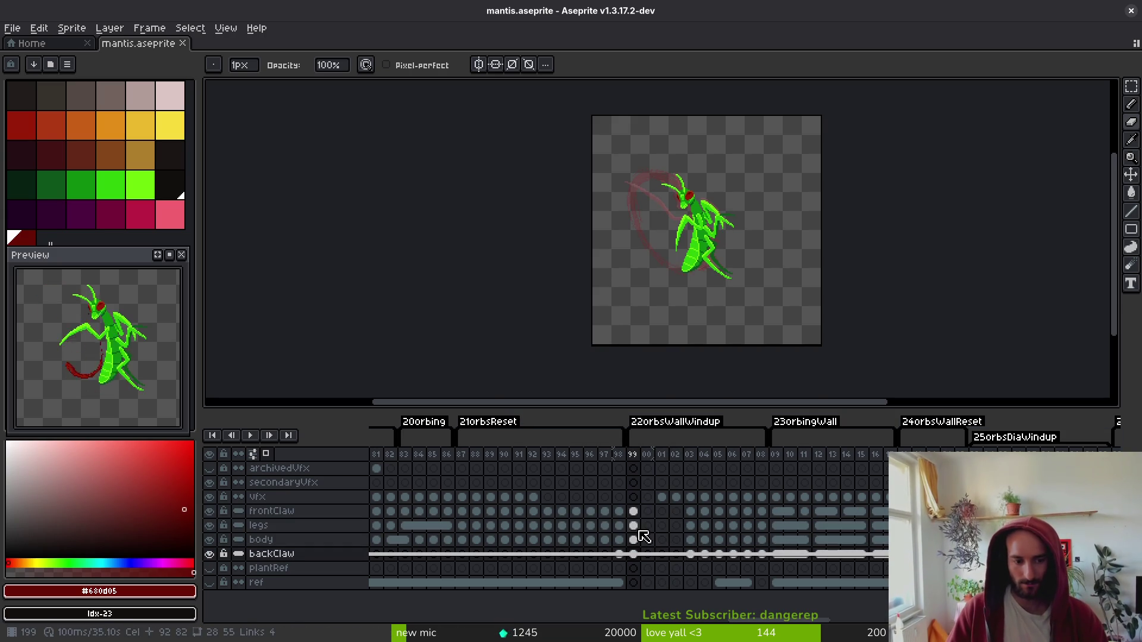
- Try moving frame 199's body cel into frame 200, then undo back to the original layout
mouse_move(636, 527)
left_mouse_down()
mouse_move(635, 554)
mouse_move(694, 535)
left_mouse_up()
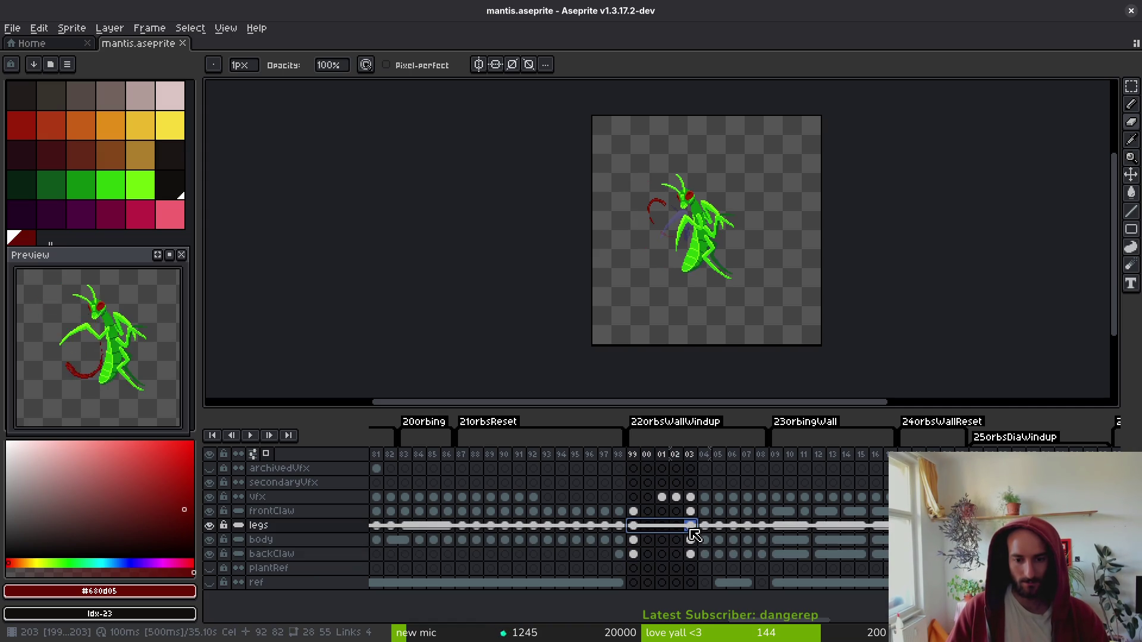
left_click(635, 528)
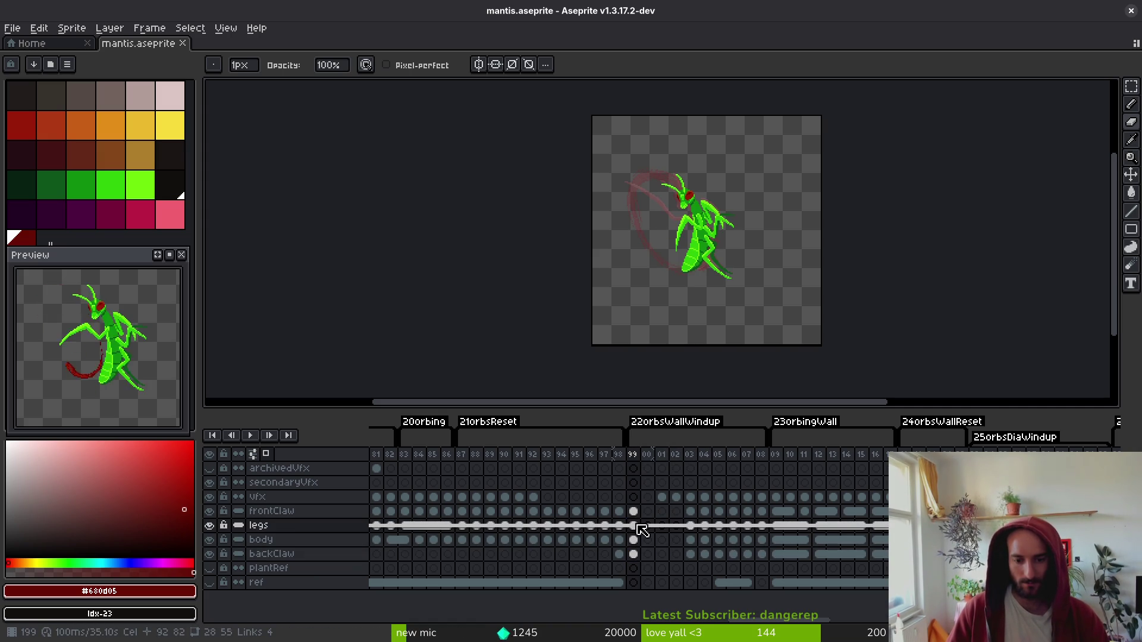
left_click(634, 513)
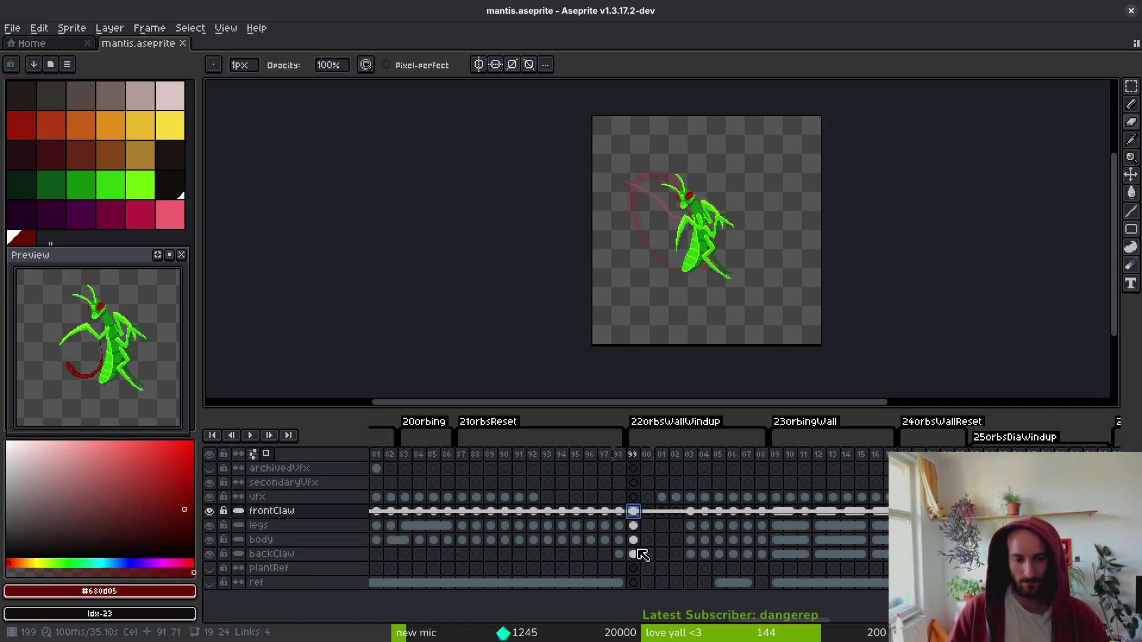
left_click(634, 541)
mouse_move(635, 540)
left_mouse_down()
mouse_move(661, 547)
mouse_move(685, 531)
mouse_move(699, 546)
mouse_move(659, 543)
left_mouse_up()
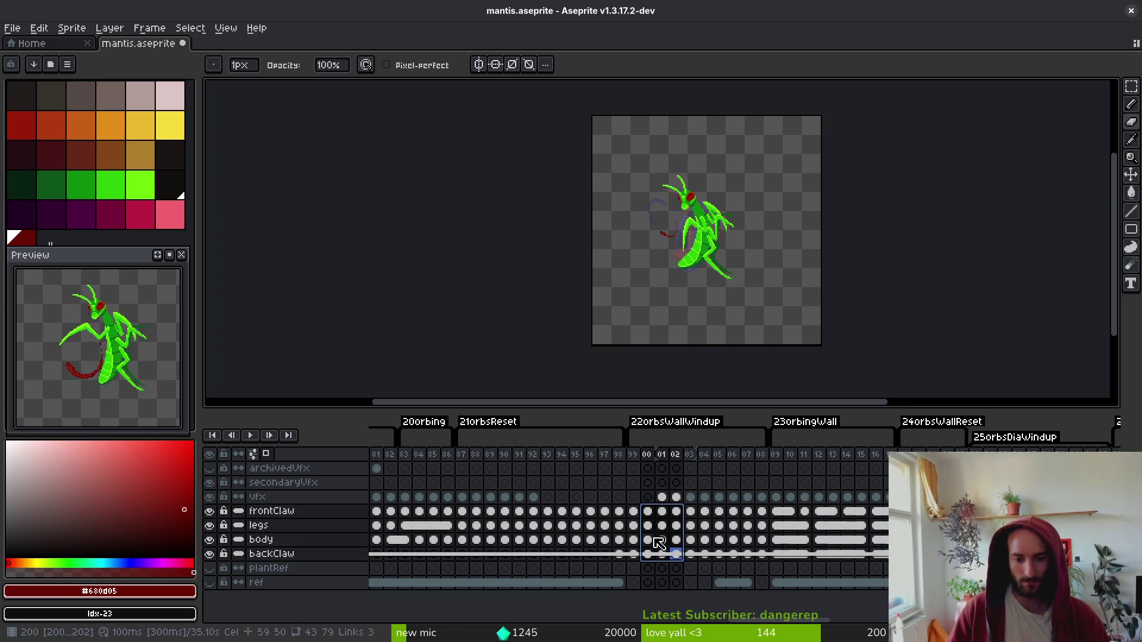
key("ctrl+z")
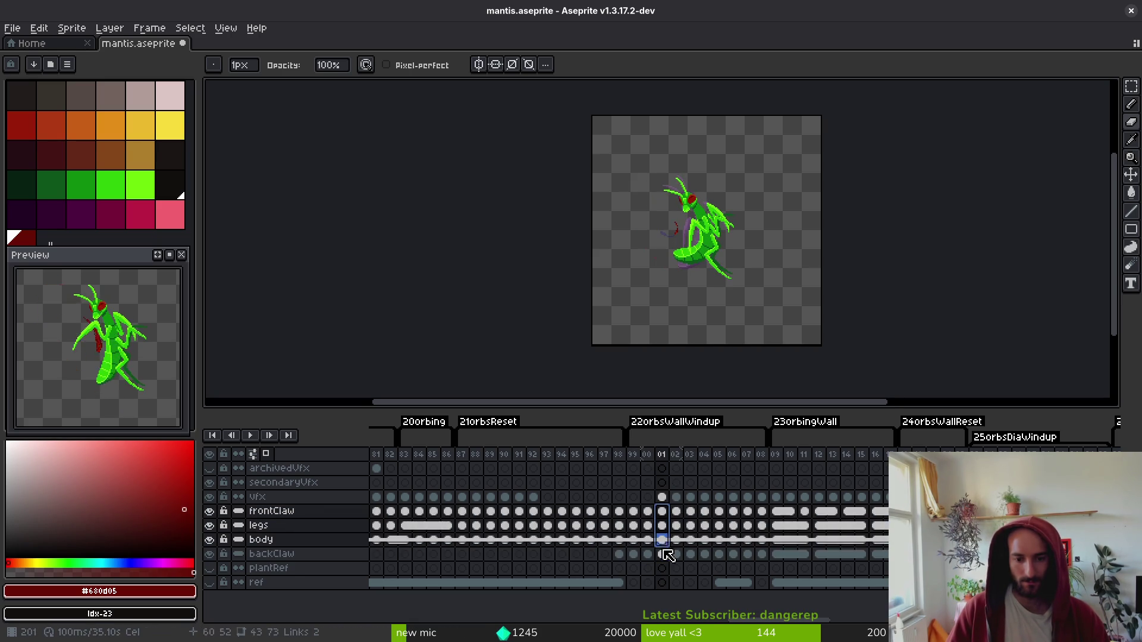
key("ctrl+z")
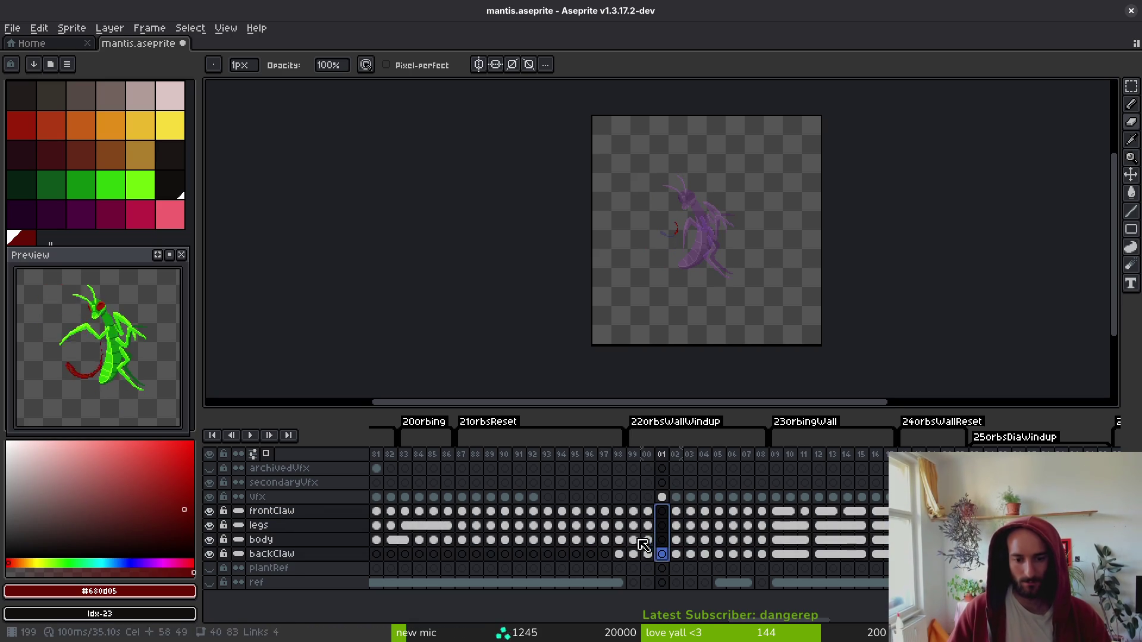
key("ctrl+z")
- Flip between frames 199 and 200 to compare the mantis poses
key("Right")
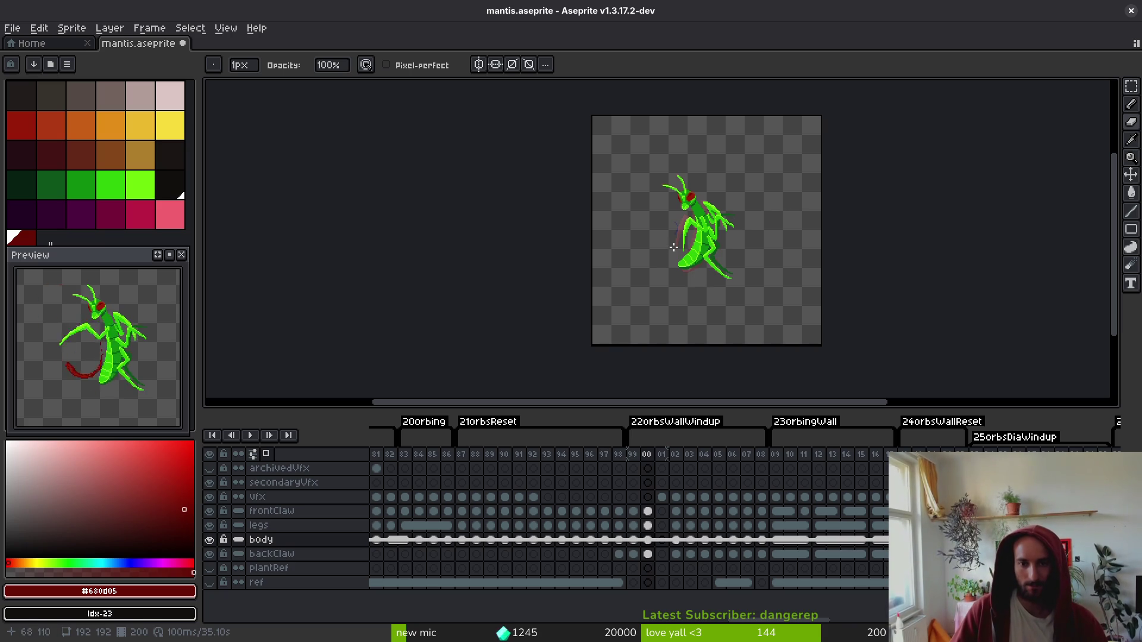
key("Left")
key("alt")
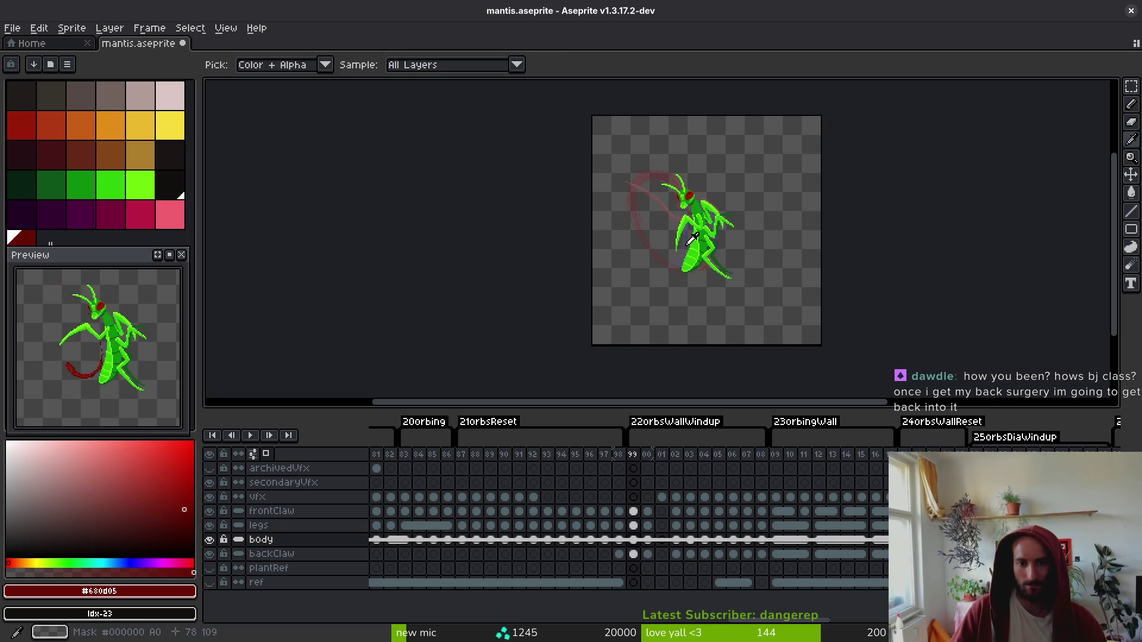
key("Right")
key("Left")
key("Right")
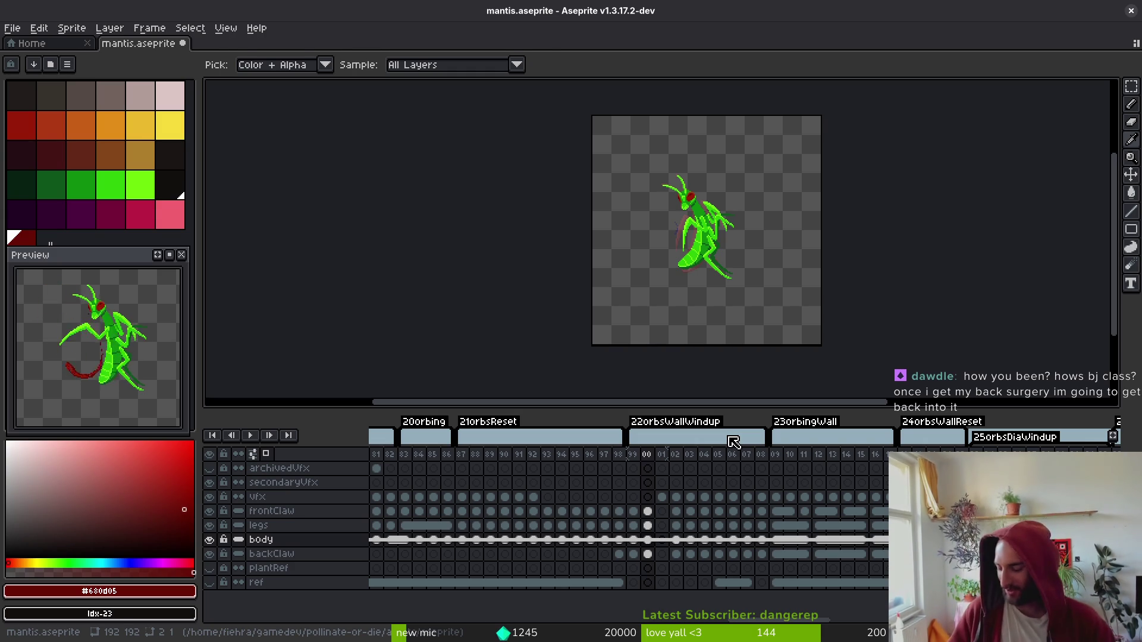
key("b")
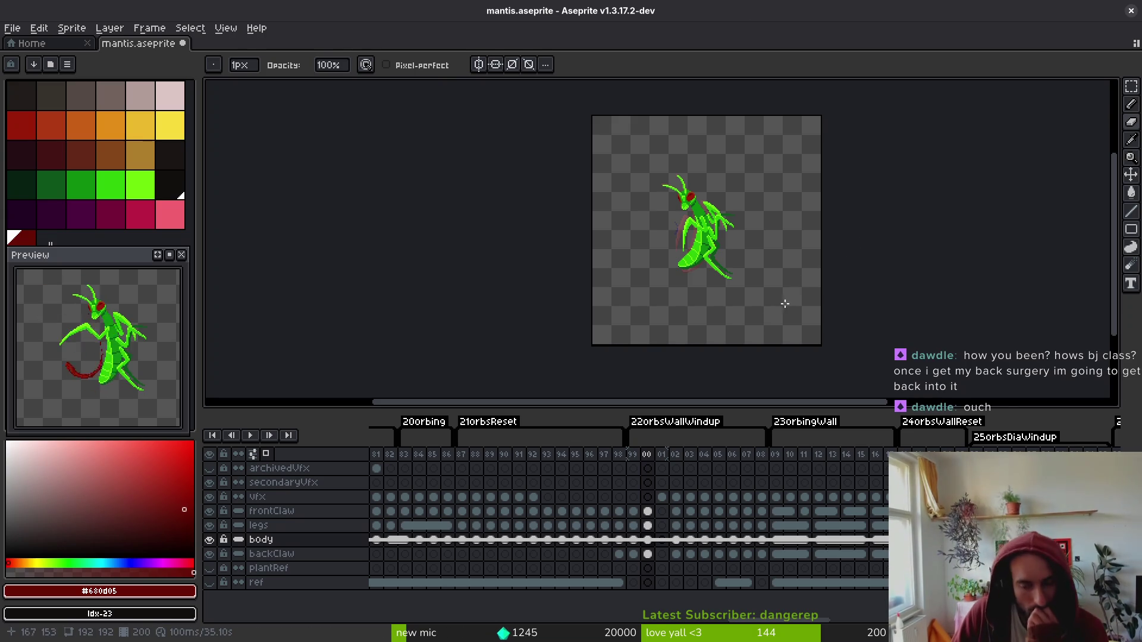
- Select frame 199's body cel and bring up its cel options
mouse_move(652, 543)
left_mouse_down()
mouse_move(642, 545)
mouse_move(752, 543)
mouse_move(630, 544)
mouse_move(642, 543)
left_mouse_up()
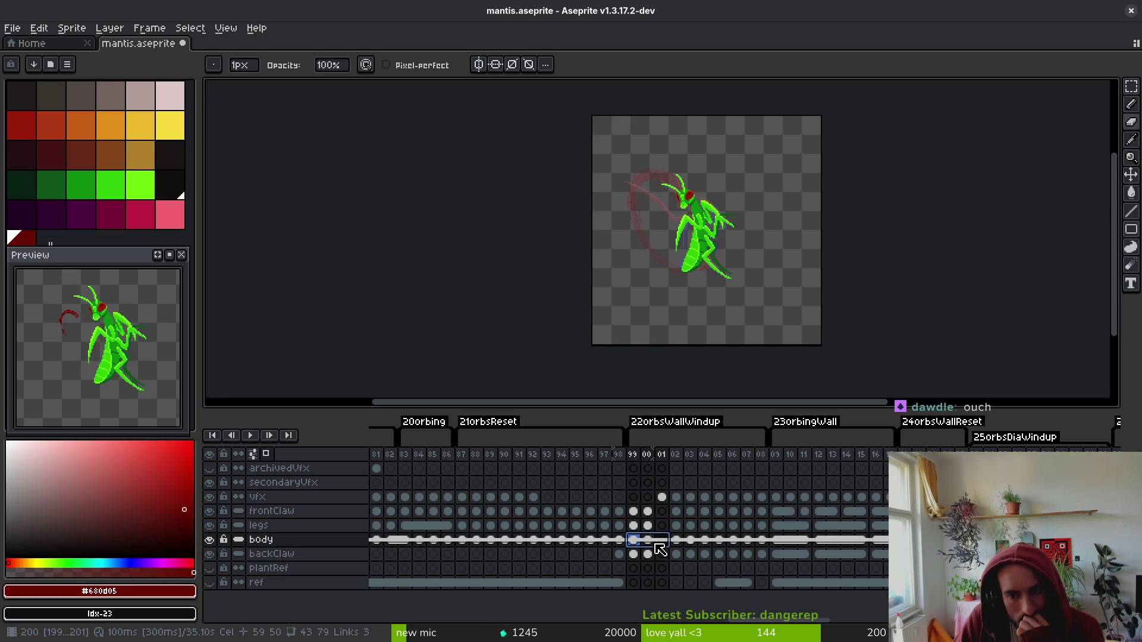
left_click(636, 542)
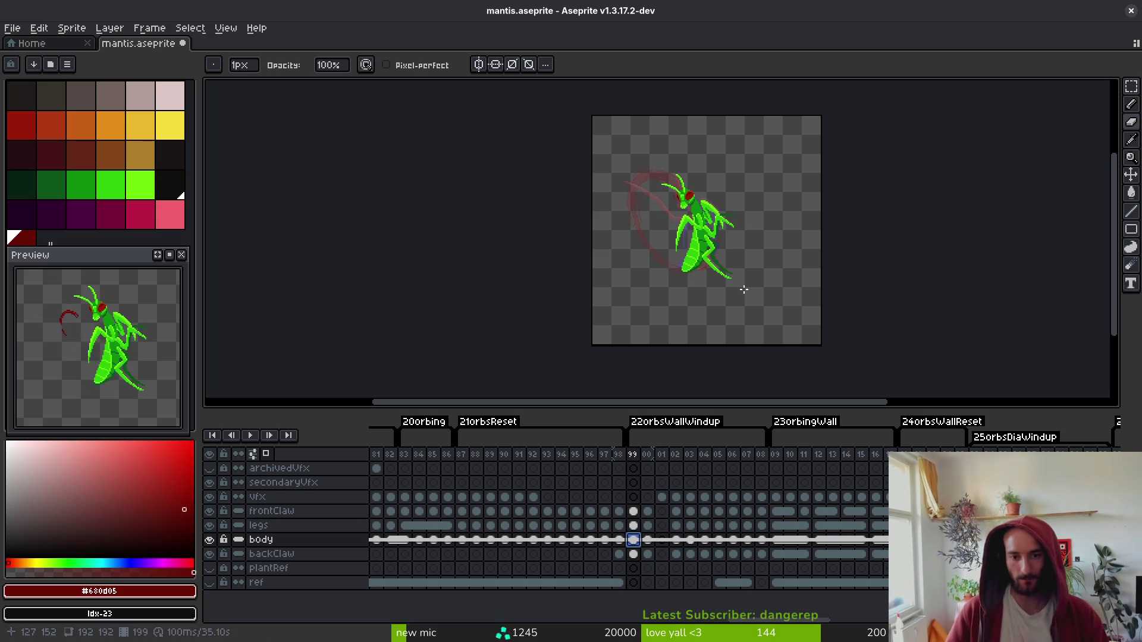
key("alt")
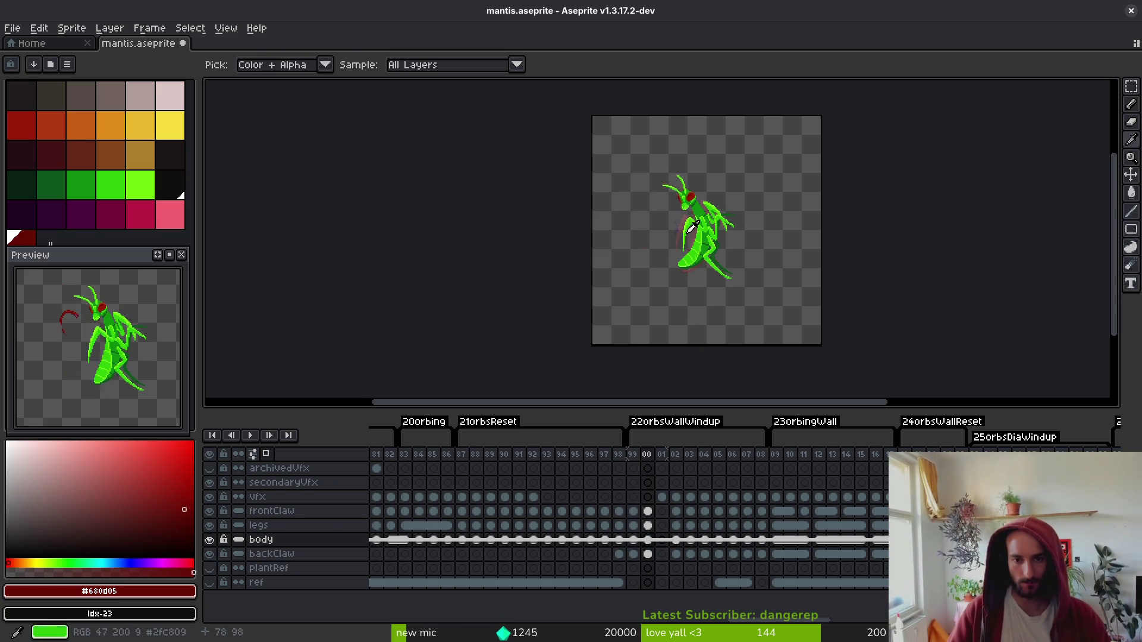
scroll(705, 218, "up", 4)
right_click(638, 553)
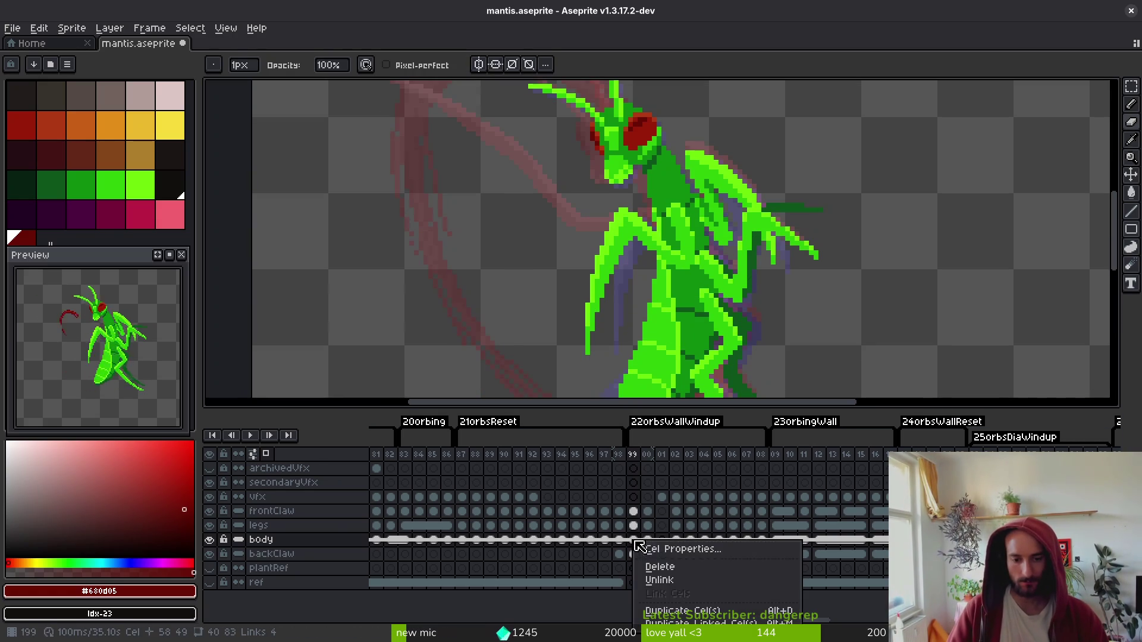
- Apply the chosen body-cel option and select frames 200–202 across the mantis layers
left_click(683, 580)
mouse_move(648, 554)
left_mouse_down()
mouse_move(653, 517)
mouse_move(670, 524)
mouse_move(658, 527)
mouse_move(695, 491)
left_mouse_up()
scroll(684, 235, "down", 2)
key("alt")
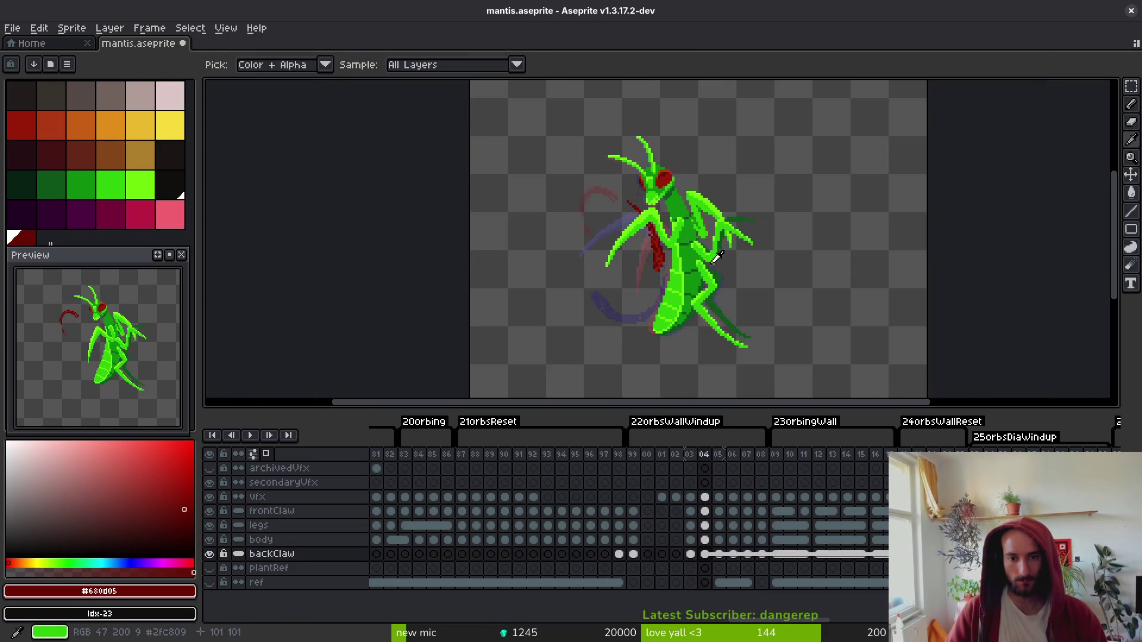
left_click(683, 515)
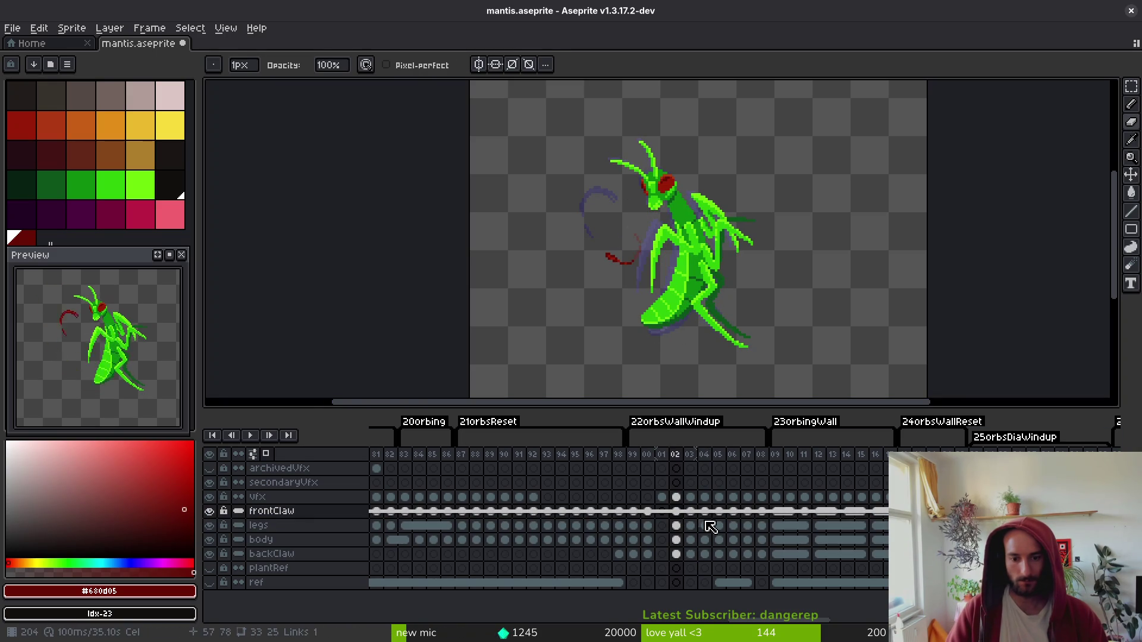
key("Down")
key("Down")
key("Down")
key("Left")
- Paste frame 199's body cel into the empty frame 200 body cel and save
left_click(634, 512)
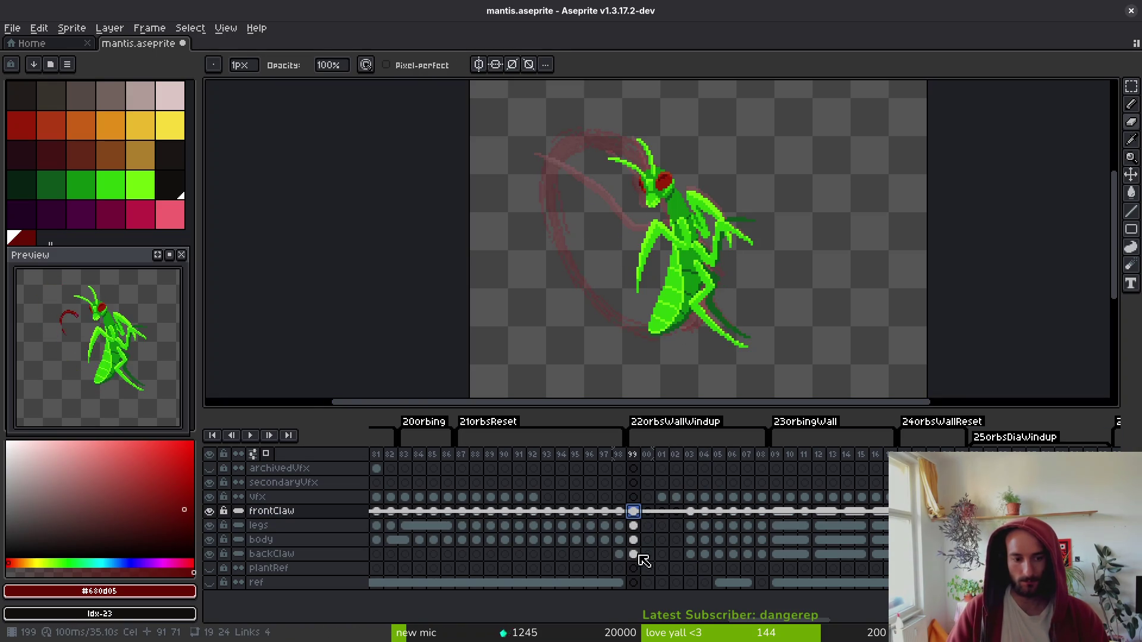
left_click(634, 540)
left_click(648, 541)
key("ctrl+v")
right_click(649, 541)
key("ctrl+s")
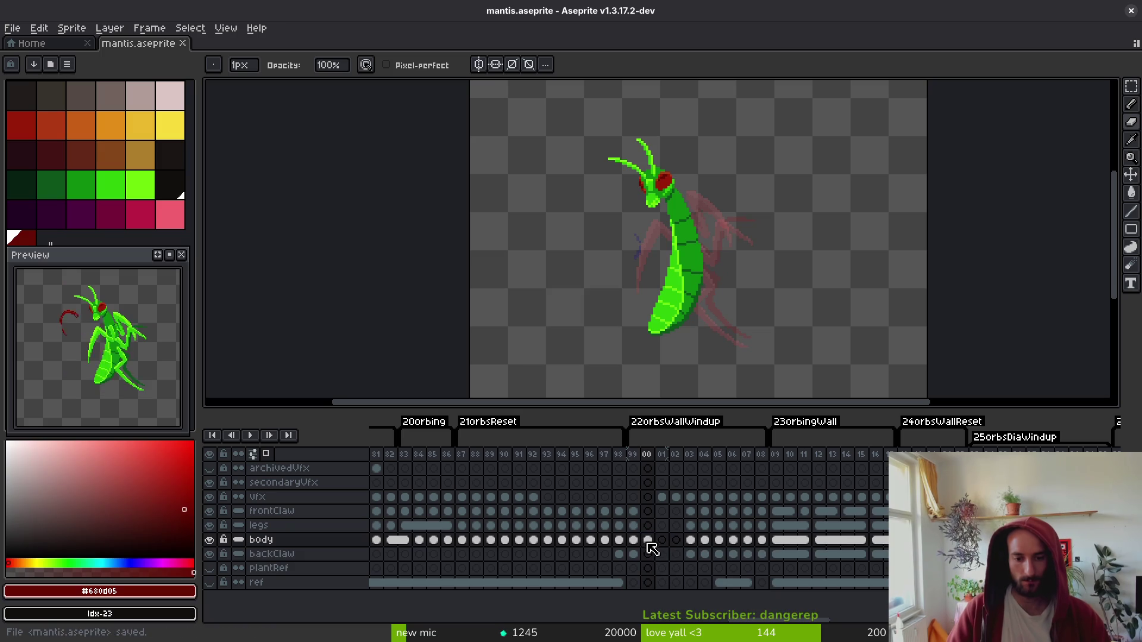
scroll(654, 220, "up", 2)
- Lasso the mantis head, rotate it down-left, then shift it up and right
key("m")
mouse_move(695, 148)
left_mouse_down()
mouse_move(664, 113)
mouse_move(588, 231)
left_mouse_up()
mouse_move(694, 193)
left_mouse_down()
mouse_move(642, 209)
mouse_move(708, 251)
left_mouse_up()
key("Return")
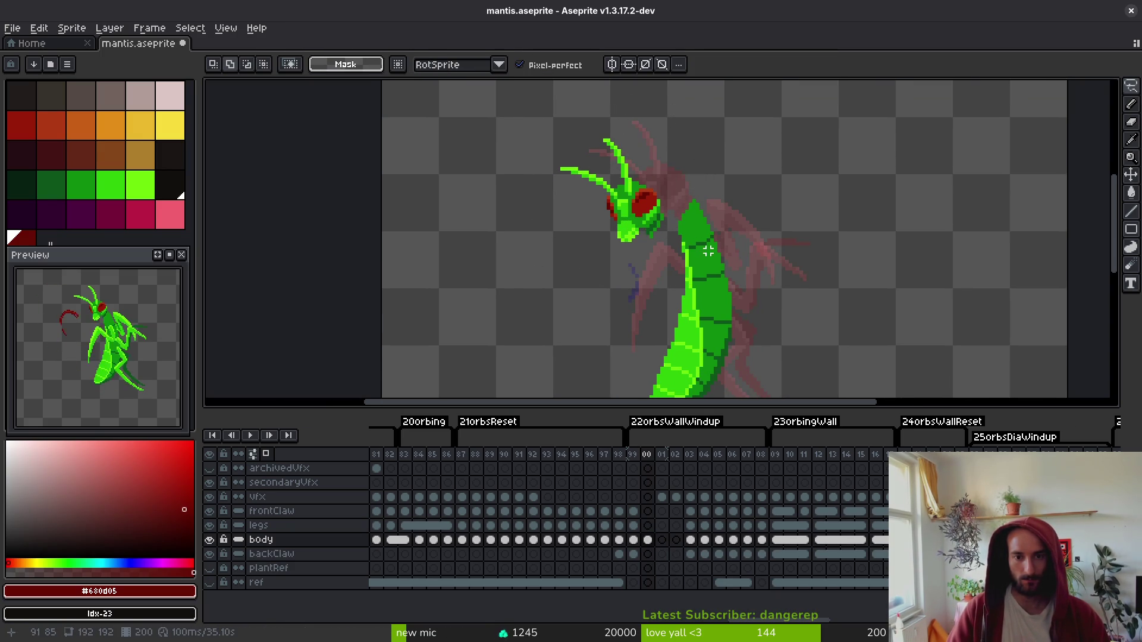
mouse_move(621, 127)
left_mouse_down()
mouse_move(546, 126)
mouse_move(648, 253)
mouse_move(661, 193)
left_mouse_up()
left_click_drag(627, 234, 637, 226)
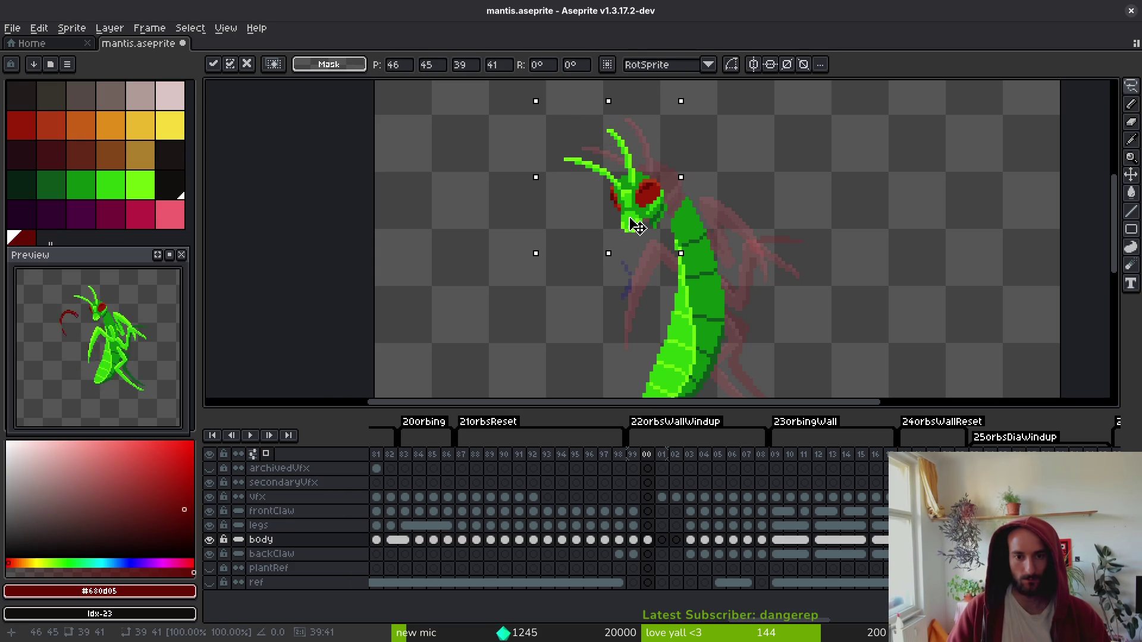
key("Return")
- Shift the rotated mantis body two pixels left and apply the transform
scroll(654, 202, "up", 1)
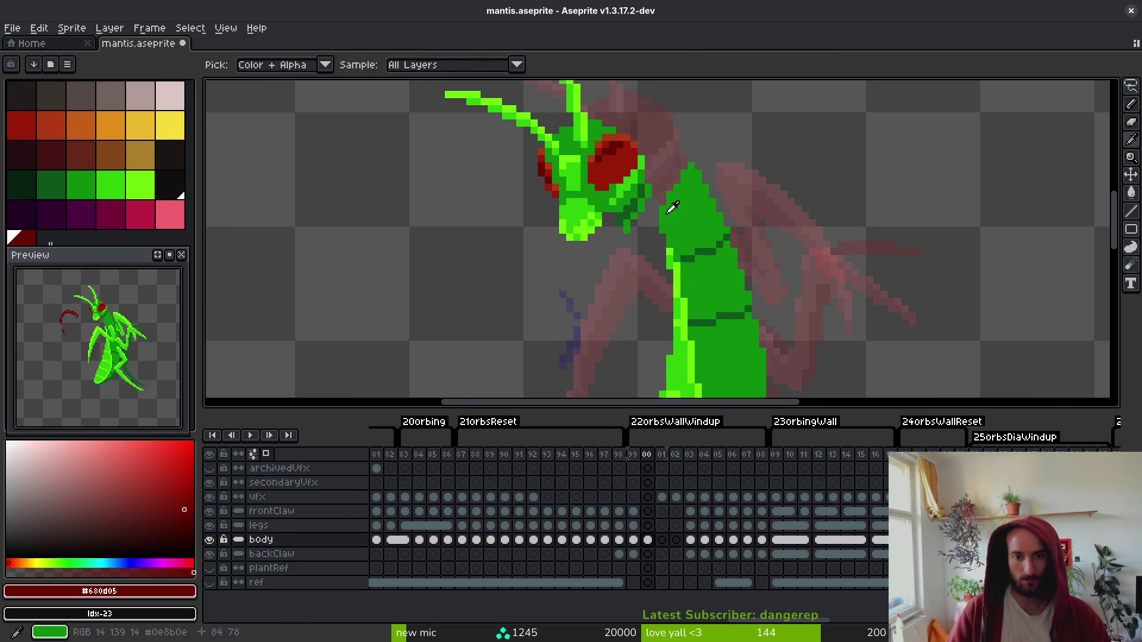
scroll(676, 178, "up", 1)
scroll(672, 226, "down", 1)
scroll(676, 173, "up", 2)
mouse_move(679, 147)
left_mouse_down()
mouse_move(638, 141)
mouse_move(611, 260)
mouse_move(678, 147)
mouse_move(714, 113)
left_mouse_up()
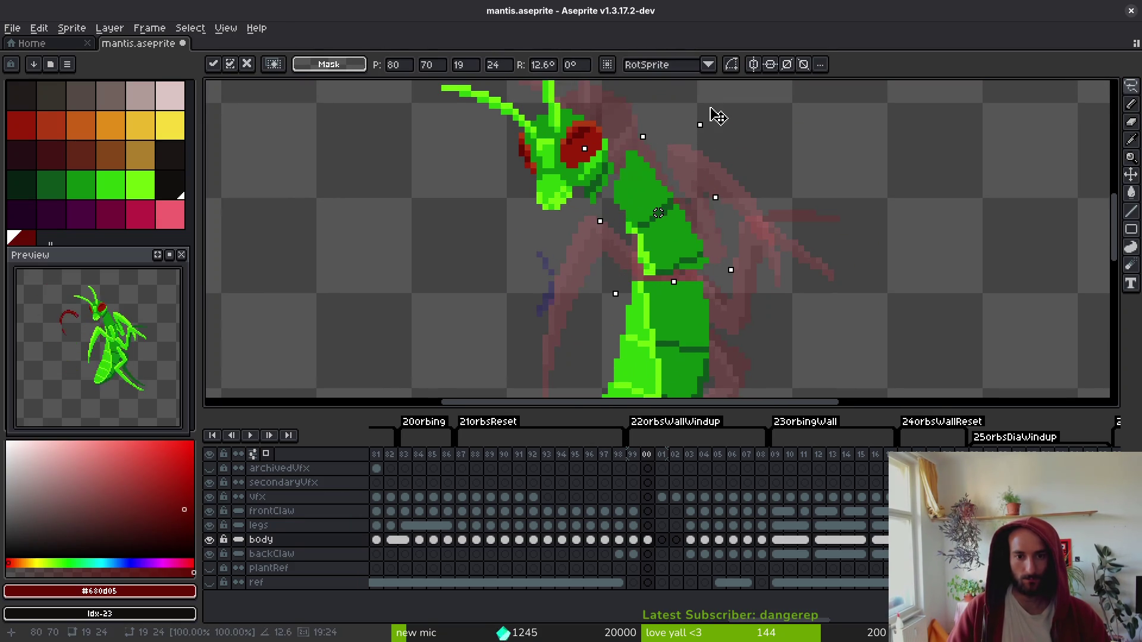
left_click_drag(673, 238, 661, 241)
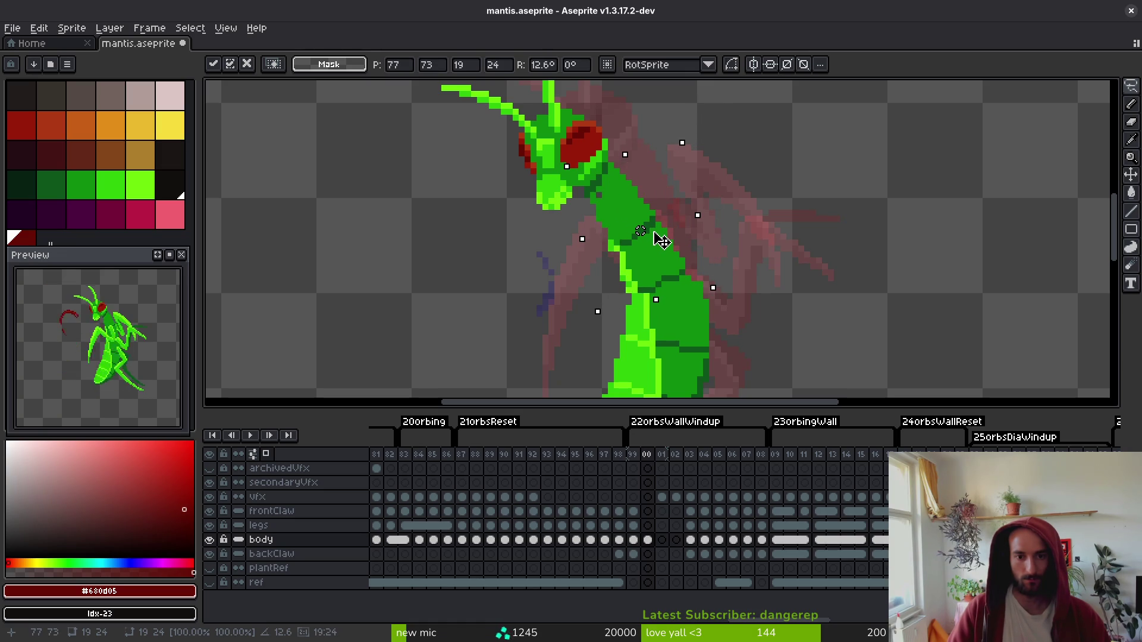
key("Return")
- Compare frames 99 and 00, restore the head selection, raise the head, and save
scroll(685, 232, "up", 2)
key("e")
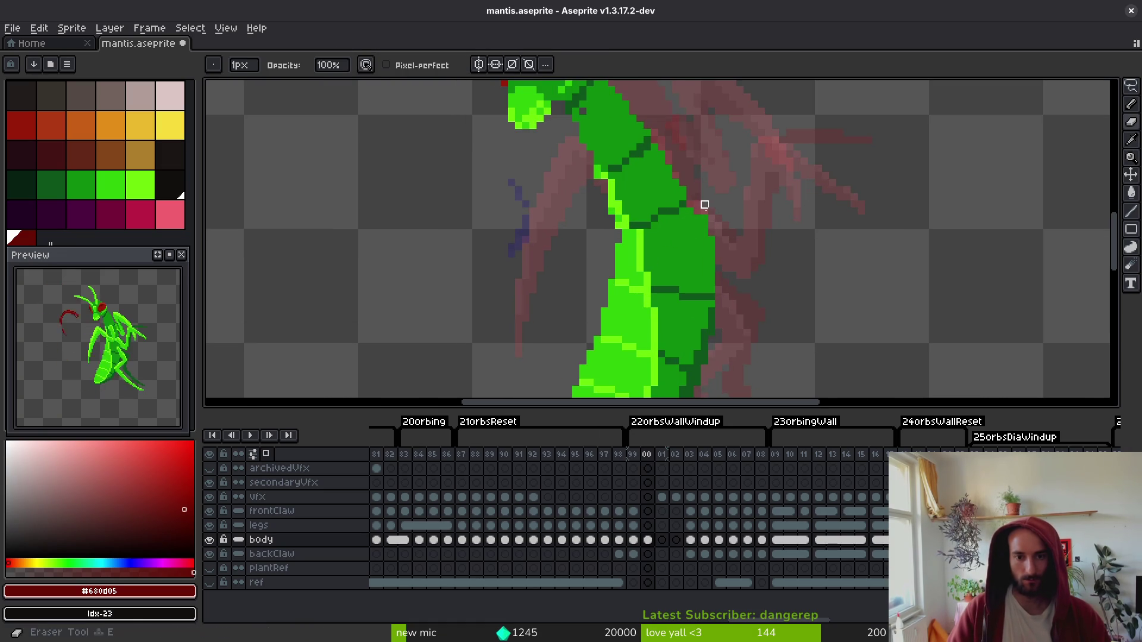
scroll(729, 268, "down", 4)
key("Left")
key("i")
key("Right")
key("b")
key("ctrl+z")
key("ctrl+z")
key("ctrl+z")
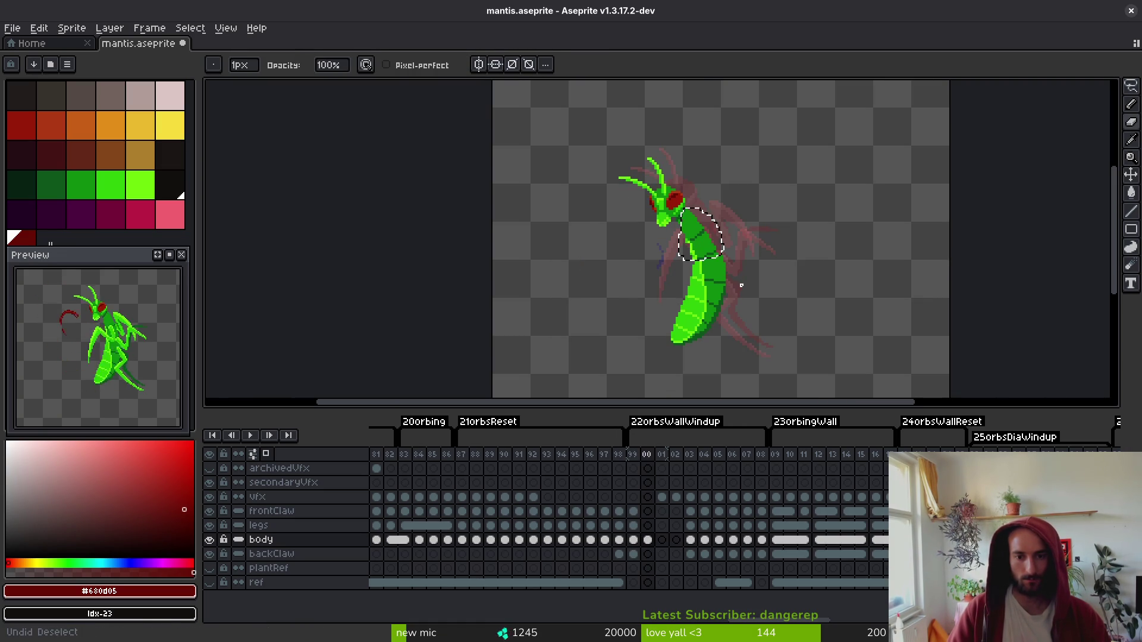
key("ctrl+y")
key("ctrl+y")
key("ctrl+y")
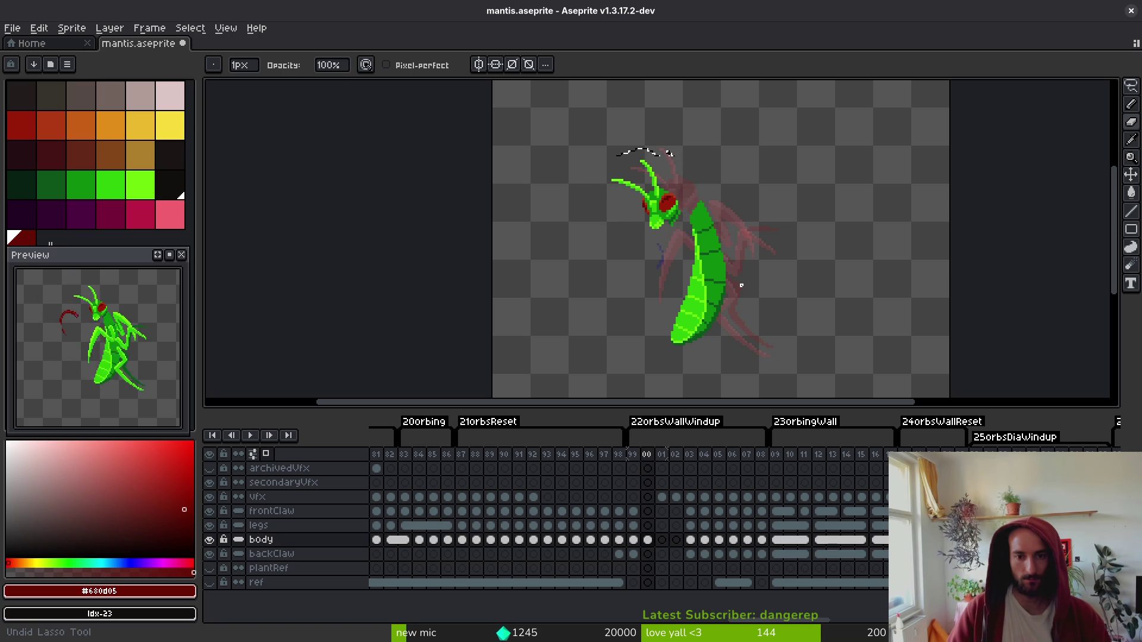
key("ctrl+s")
- Flip between neighbouring frames to check the new head and body pose
key("b")
key("i")
key("Left")
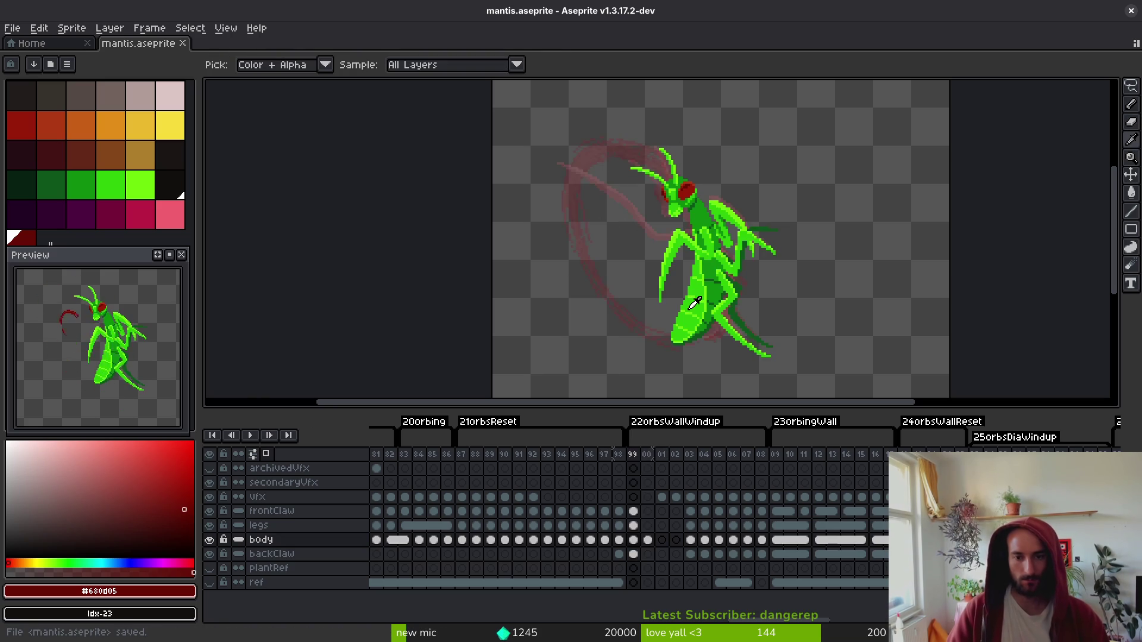
key("Right")
key("Right")
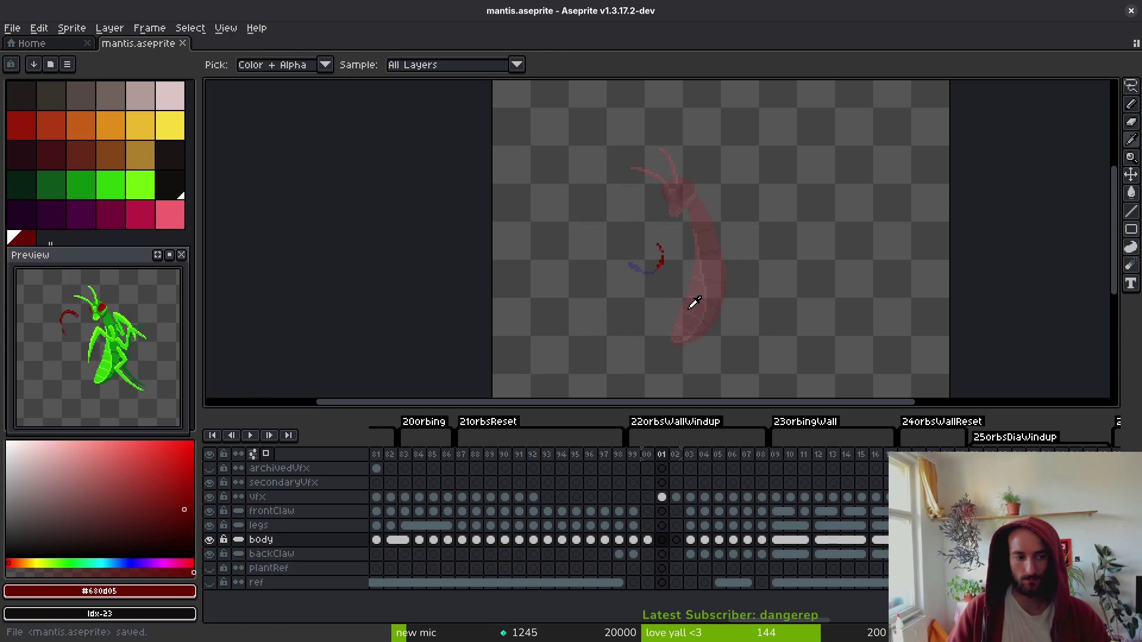
key("b")
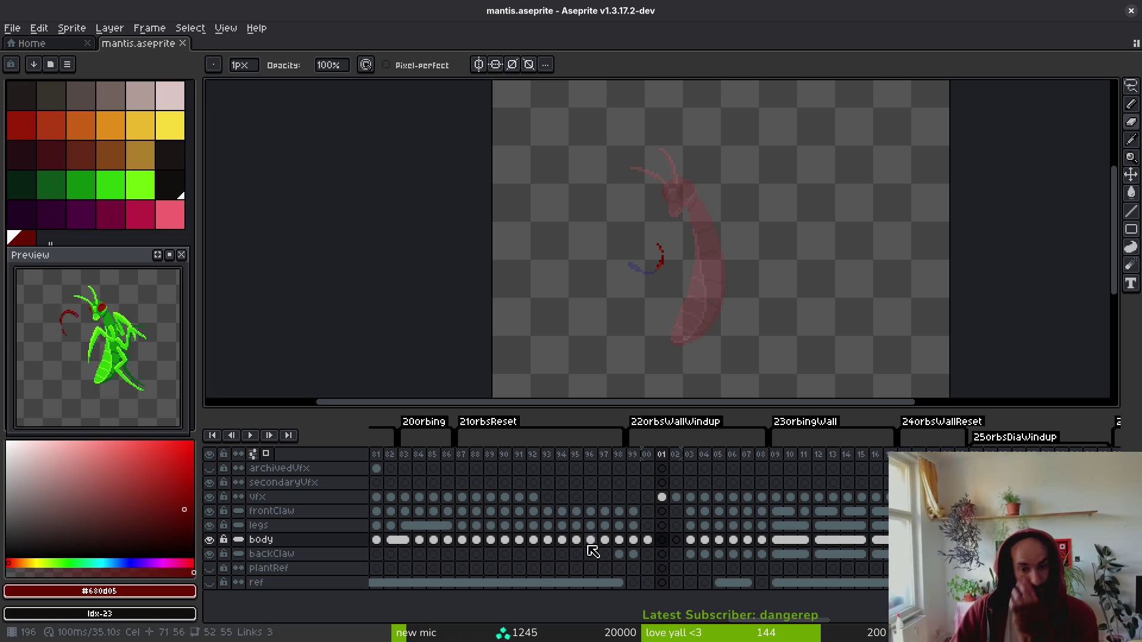
- Clear frame 00's frontClaw-to-backClaw cels, then compare frontClaw at frames 99, 03 and 04
mouse_move(651, 516)
left_mouse_down()
mouse_move(651, 538)
mouse_move(674, 560)
left_mouse_up()
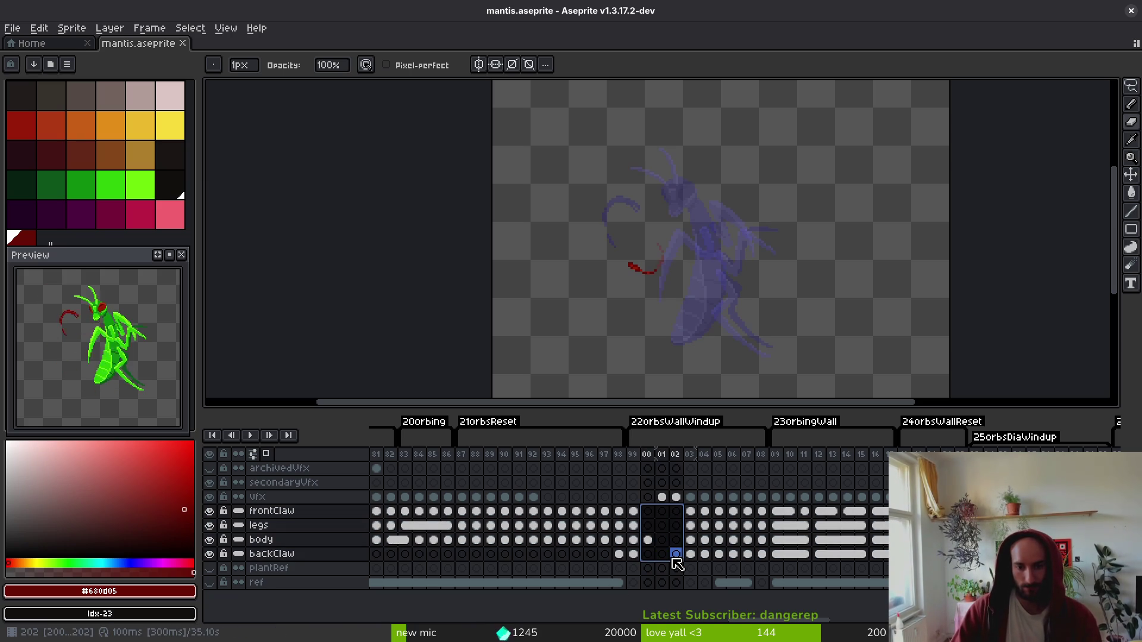
key("Delete")
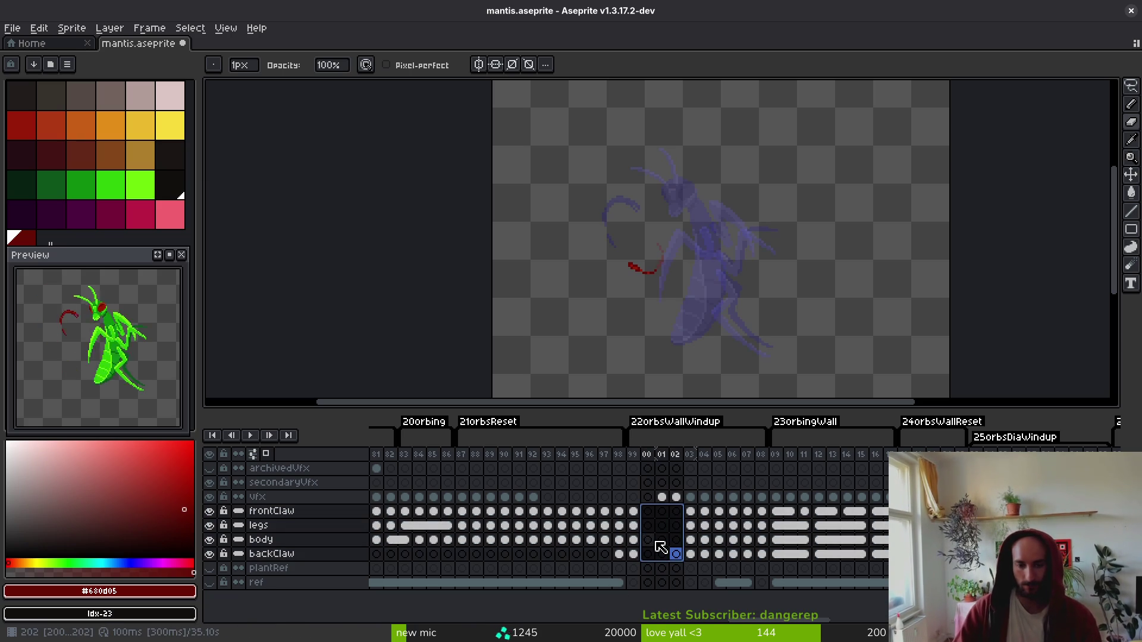
left_click(633, 513)
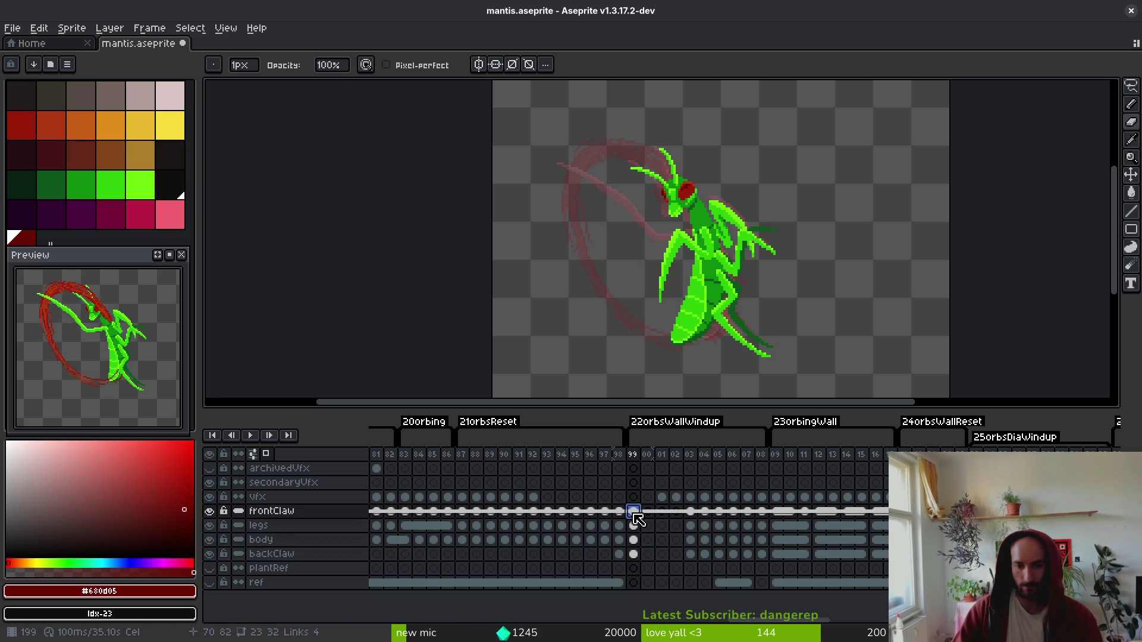
left_click(690, 515)
left_click(635, 515)
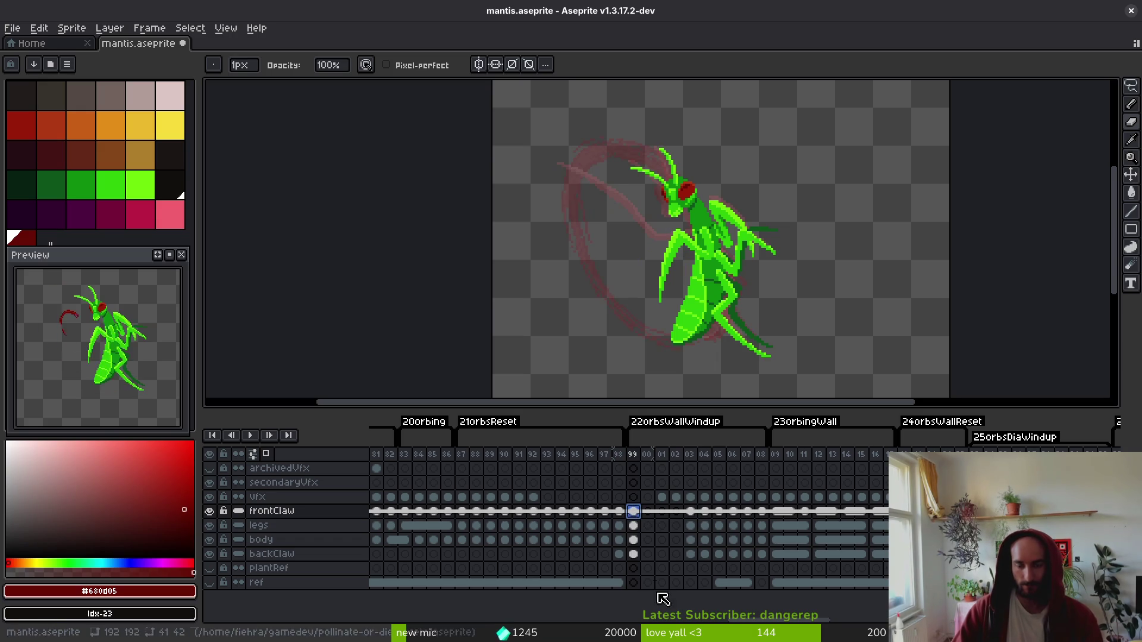
left_click(705, 512)
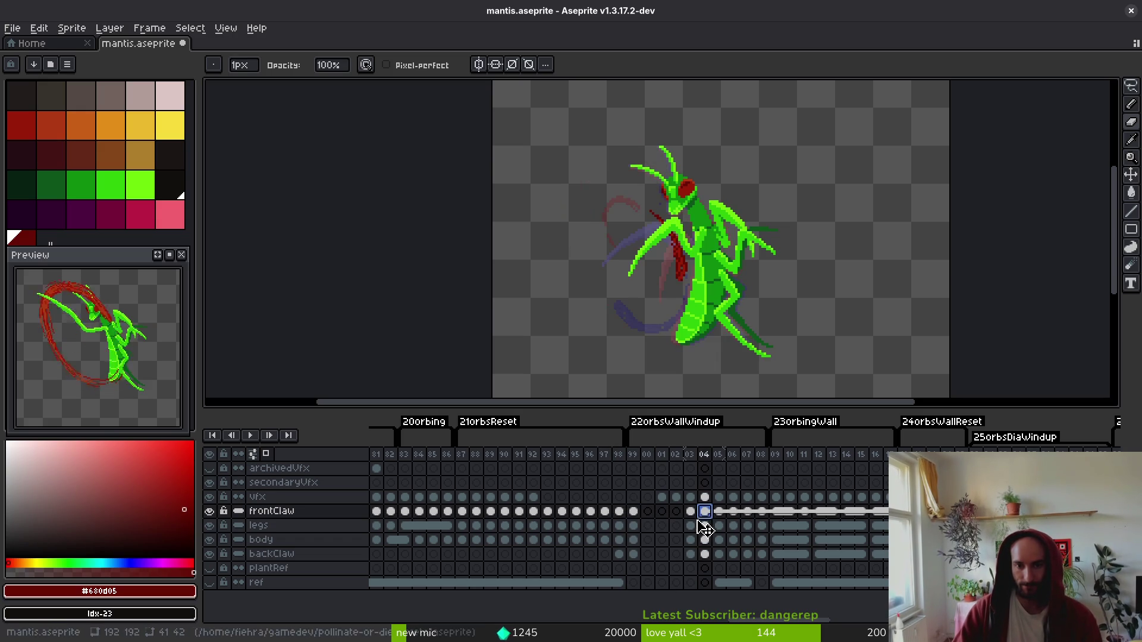
left_click(634, 513)
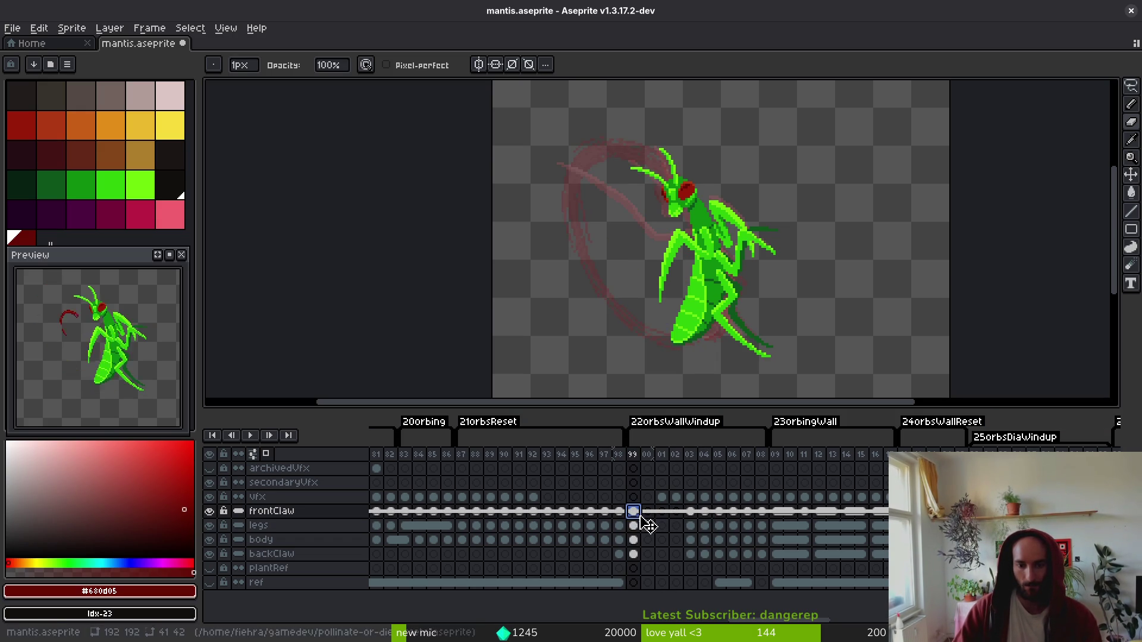
- Select the frontClaw cels from frames 43 to 48
scroll(470, 513, "left", 5)
scroll(595, 517, "left", 12)
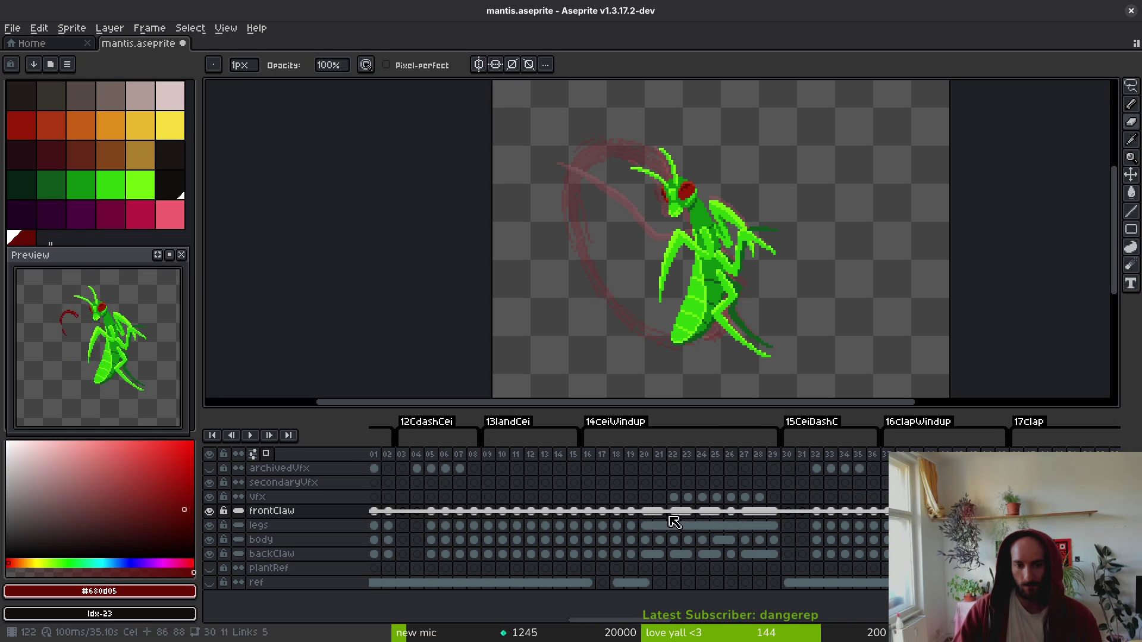
scroll(601, 511, "right", 15)
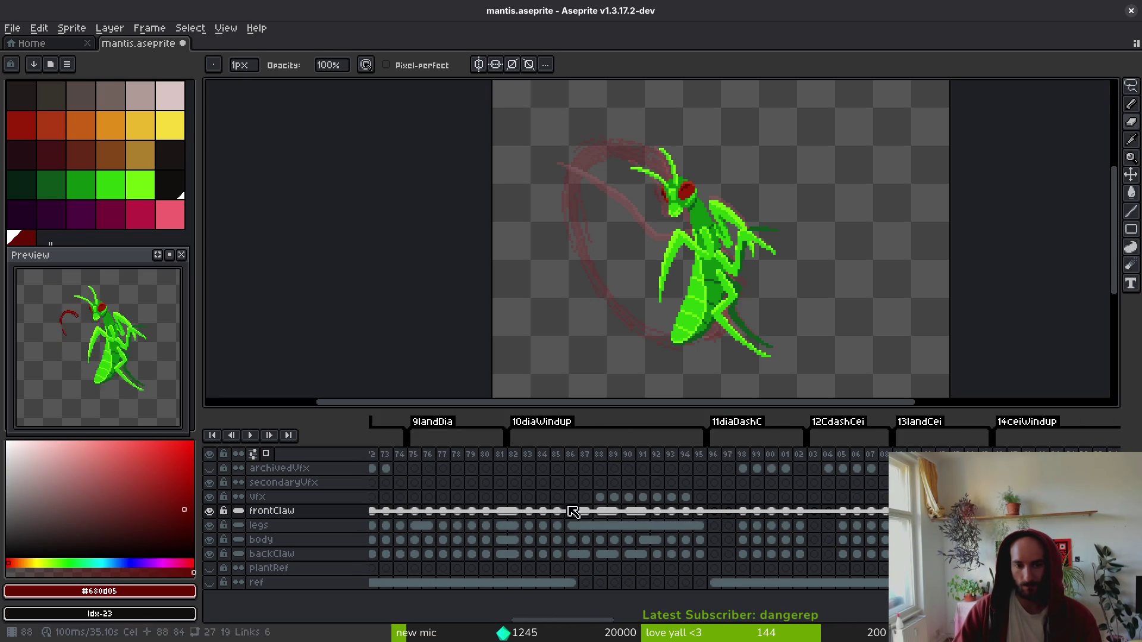
scroll(790, 509, "left", 4)
scroll(740, 506, "left", 5)
mouse_move(539, 506)
left_mouse_down()
mouse_move(660, 523)
mouse_move(636, 556)
left_mouse_up()
- On the body layer, loop a freehand lasso around the mantis head, then deselect it
left_click(632, 553)
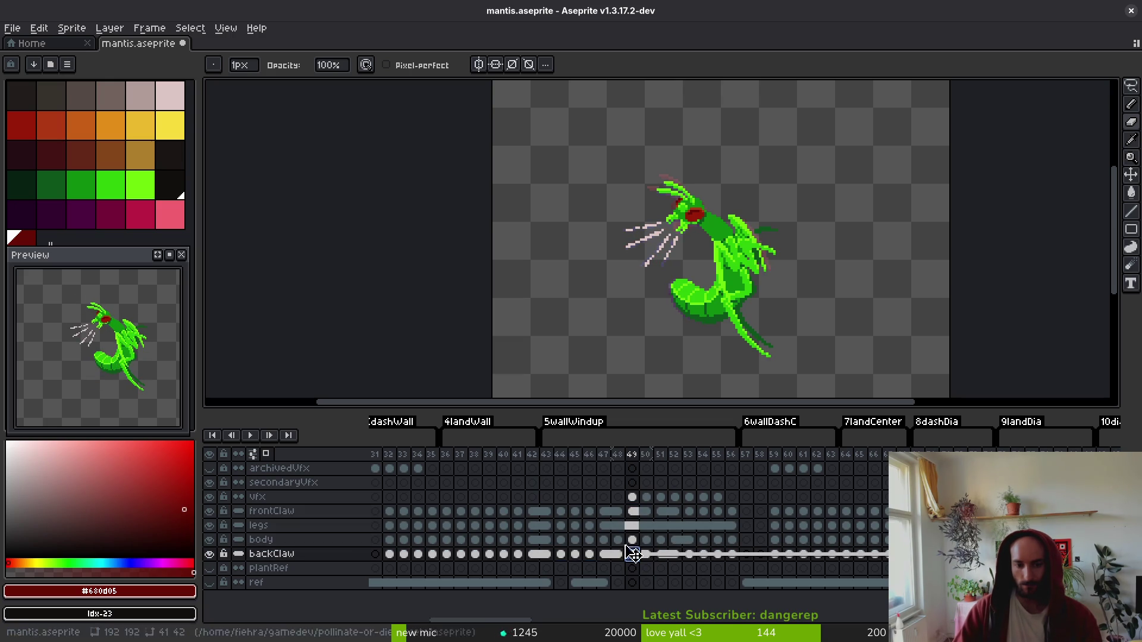
left_click(633, 540)
scroll(707, 190, "up", 2)
scroll(683, 178, "up", 1)
key("q")
mouse_move(681, 159)
left_mouse_down()
mouse_move(528, 270)
mouse_move(661, 348)
mouse_move(717, 217)
mouse_move(664, 127)
left_mouse_up()
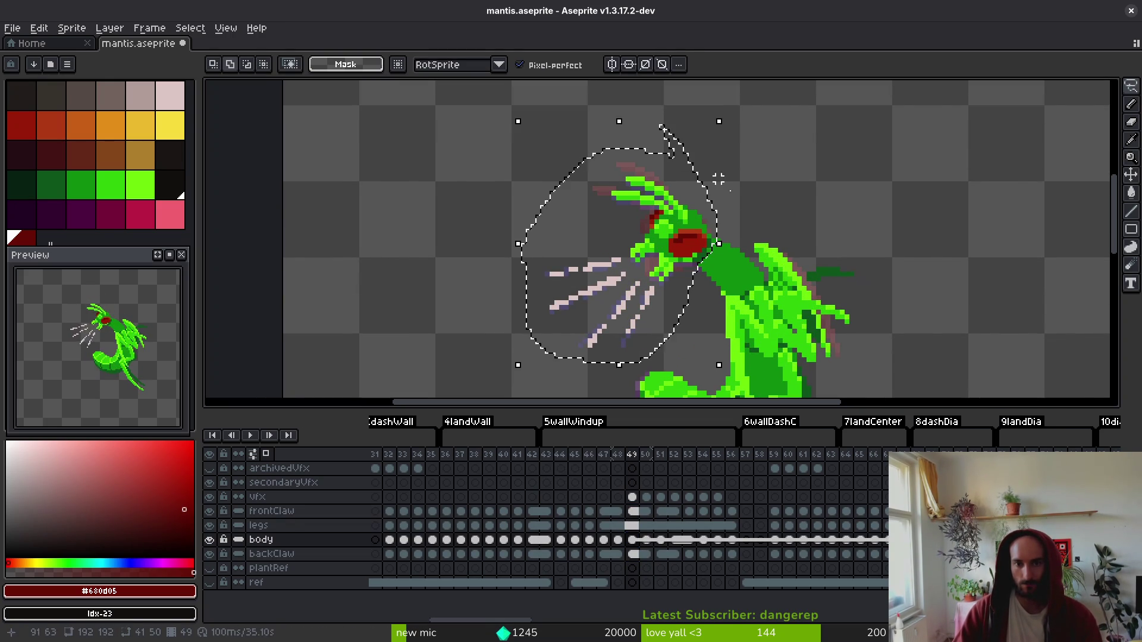
key("ctrl+d")
- Compare the body poses across frames 199 to 203 in the timeline
scroll(792, 512, "right", 10)
scroll(793, 513, "right", 18)
scroll(464, 513, "right", 10)
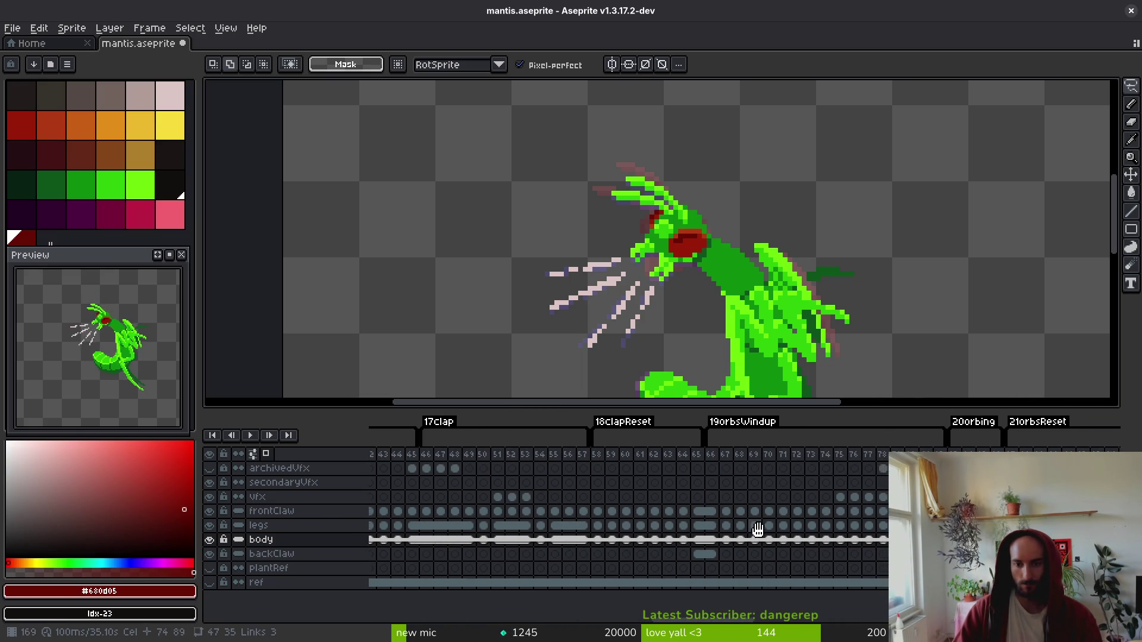
left_click(721, 541)
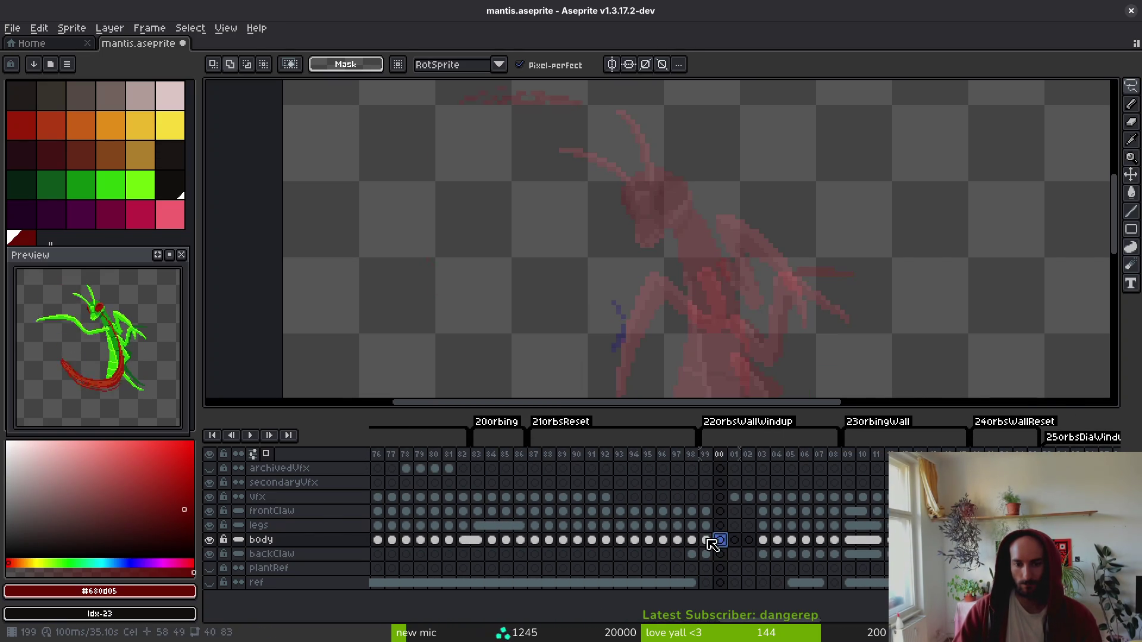
key("Left")
left_click(763, 540)
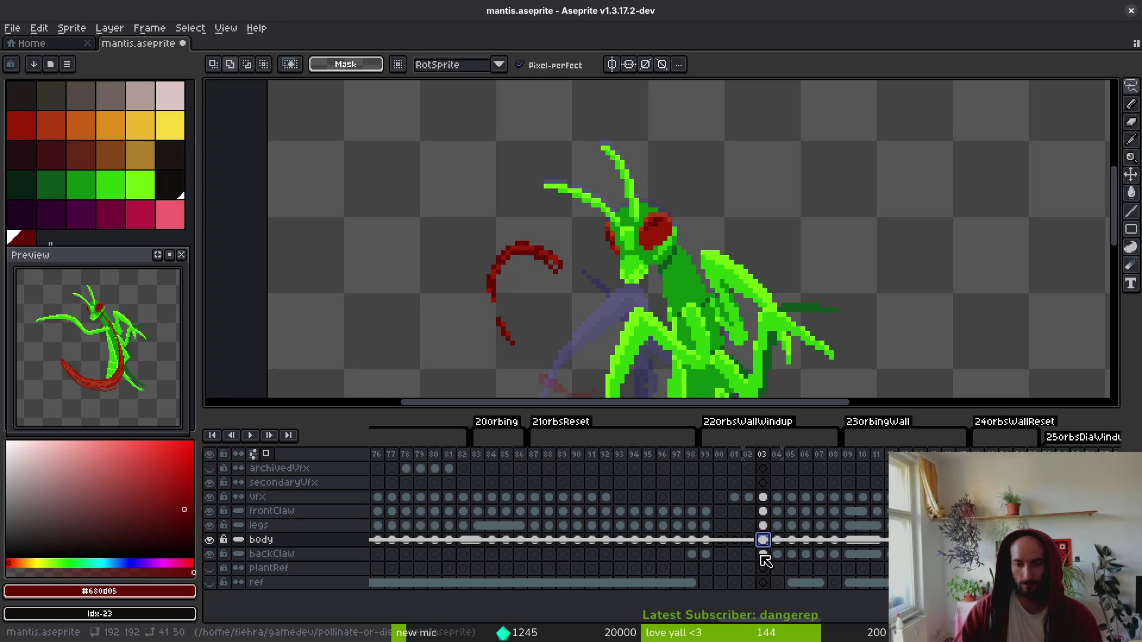
left_click(799, 567)
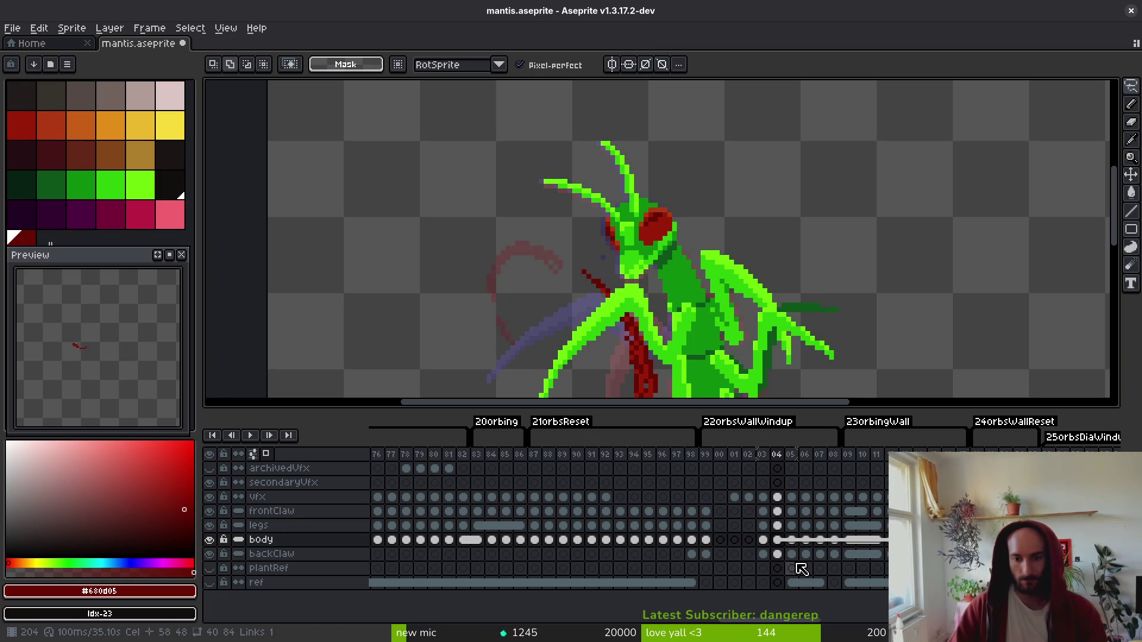
left_click(760, 584)
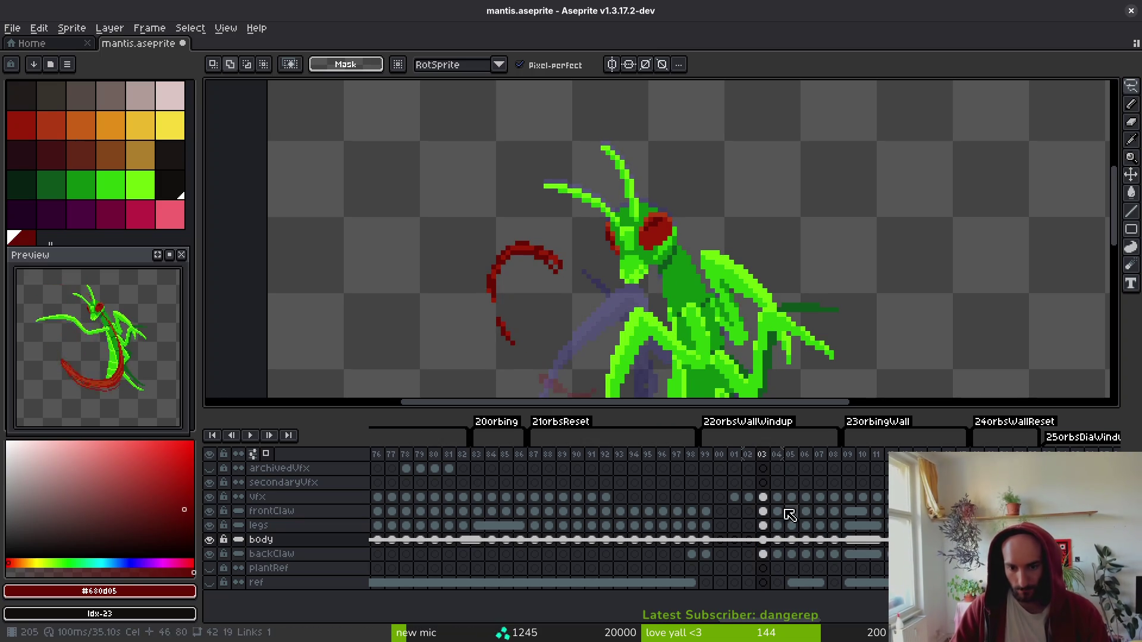
- Unlink the frame 202 body cel from the cel linked to frame 199
left_click(707, 541)
left_click(748, 540)
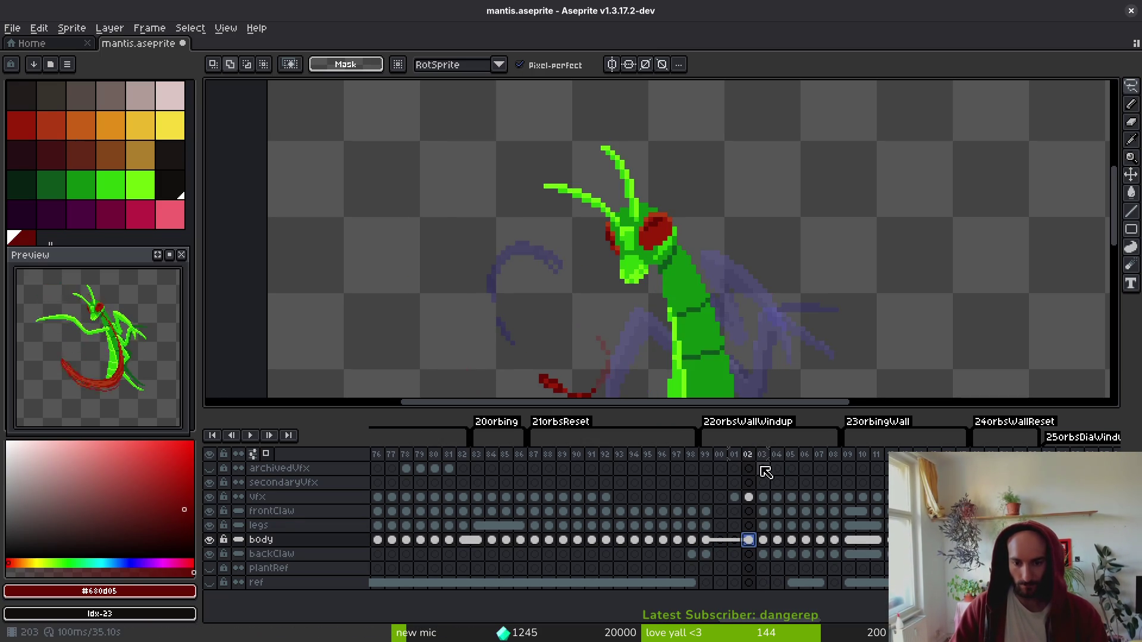
right_click(752, 541)
left_click(767, 577)
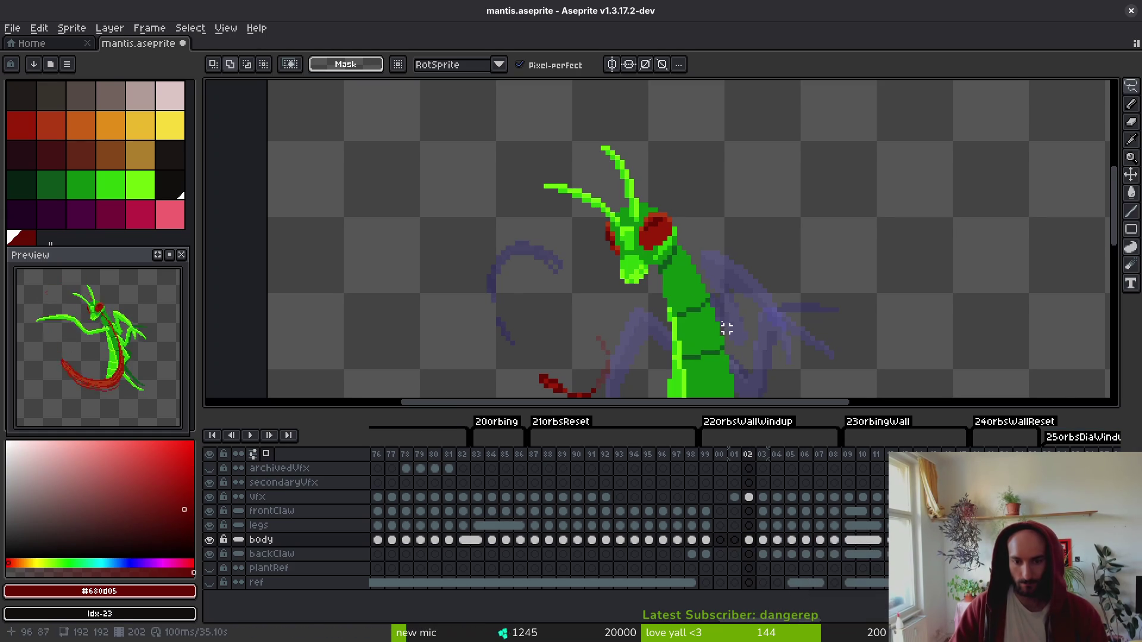